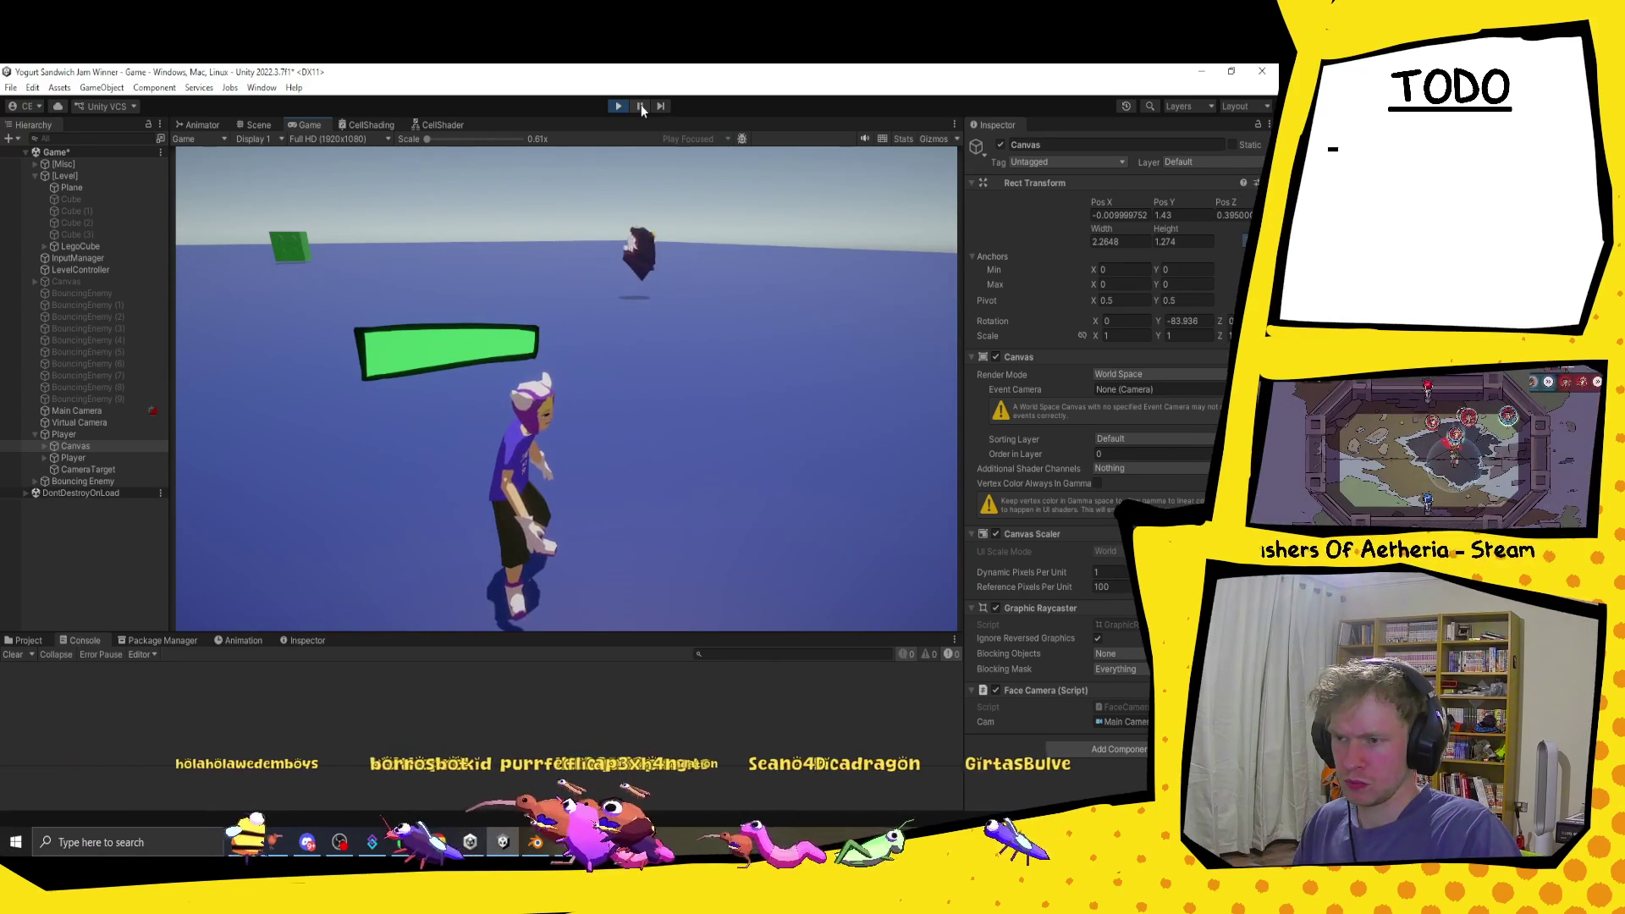
Step: Pause the running game and switch to FaceCamera.cs in Visual Studio
{"action": "left_click", "coordinate": [642, 106]}
{"action": "key", "text": "alt+Tab"}
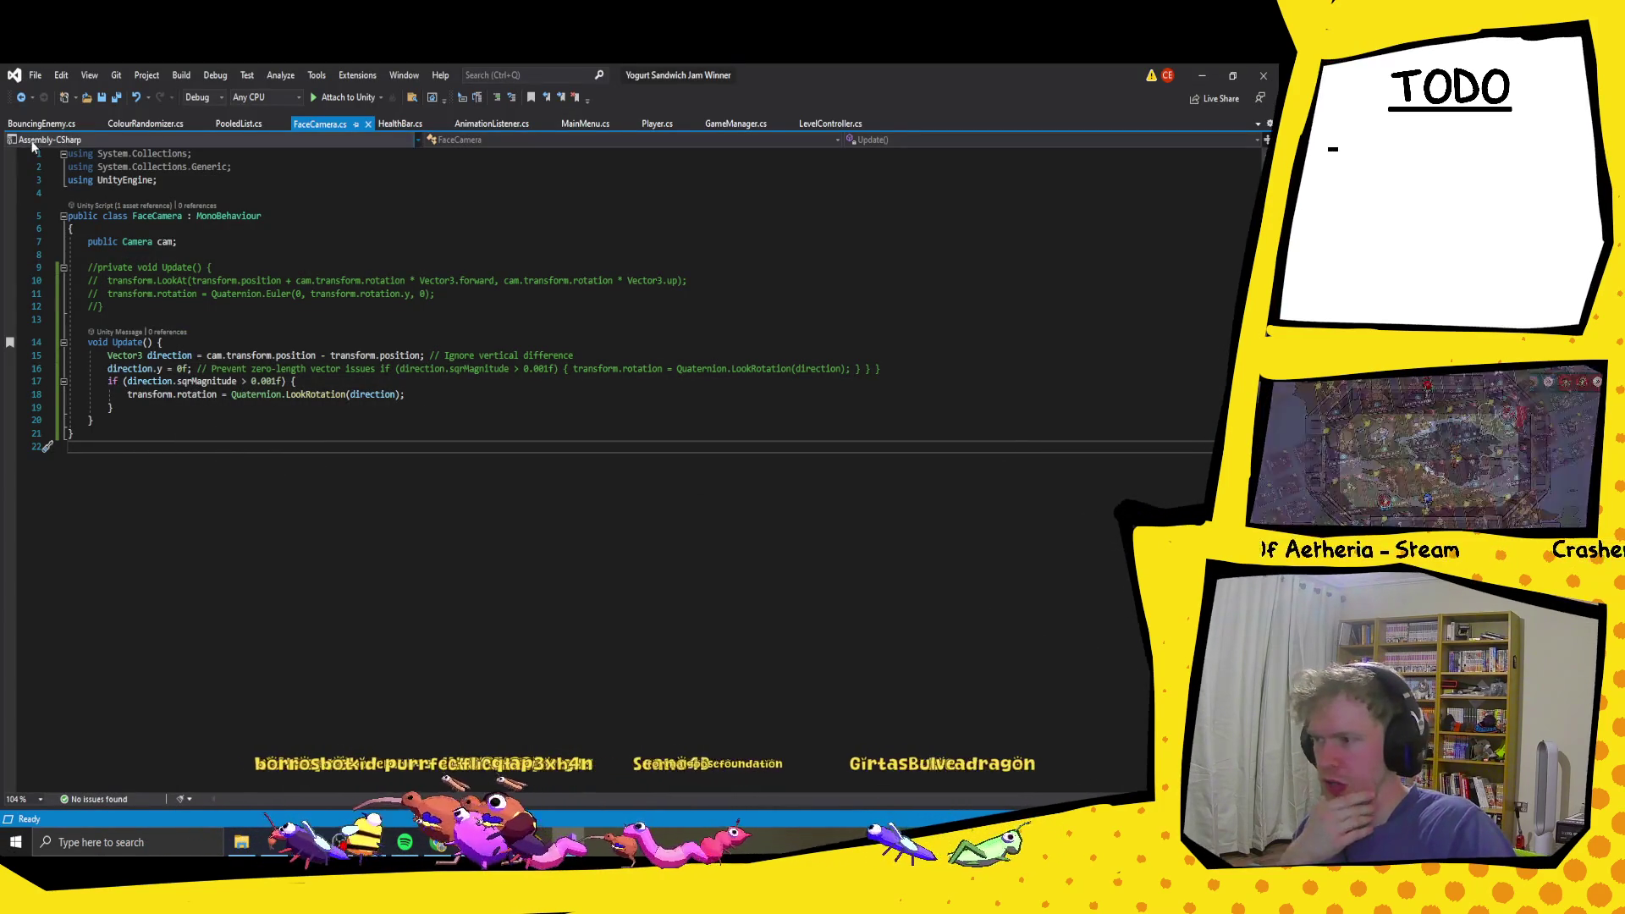
Step: Review BouncingEnemy.cs lines 80–81, where enemies face their rb.velocity, then return to Unity
{"action": "left_click", "coordinate": [38, 124]}
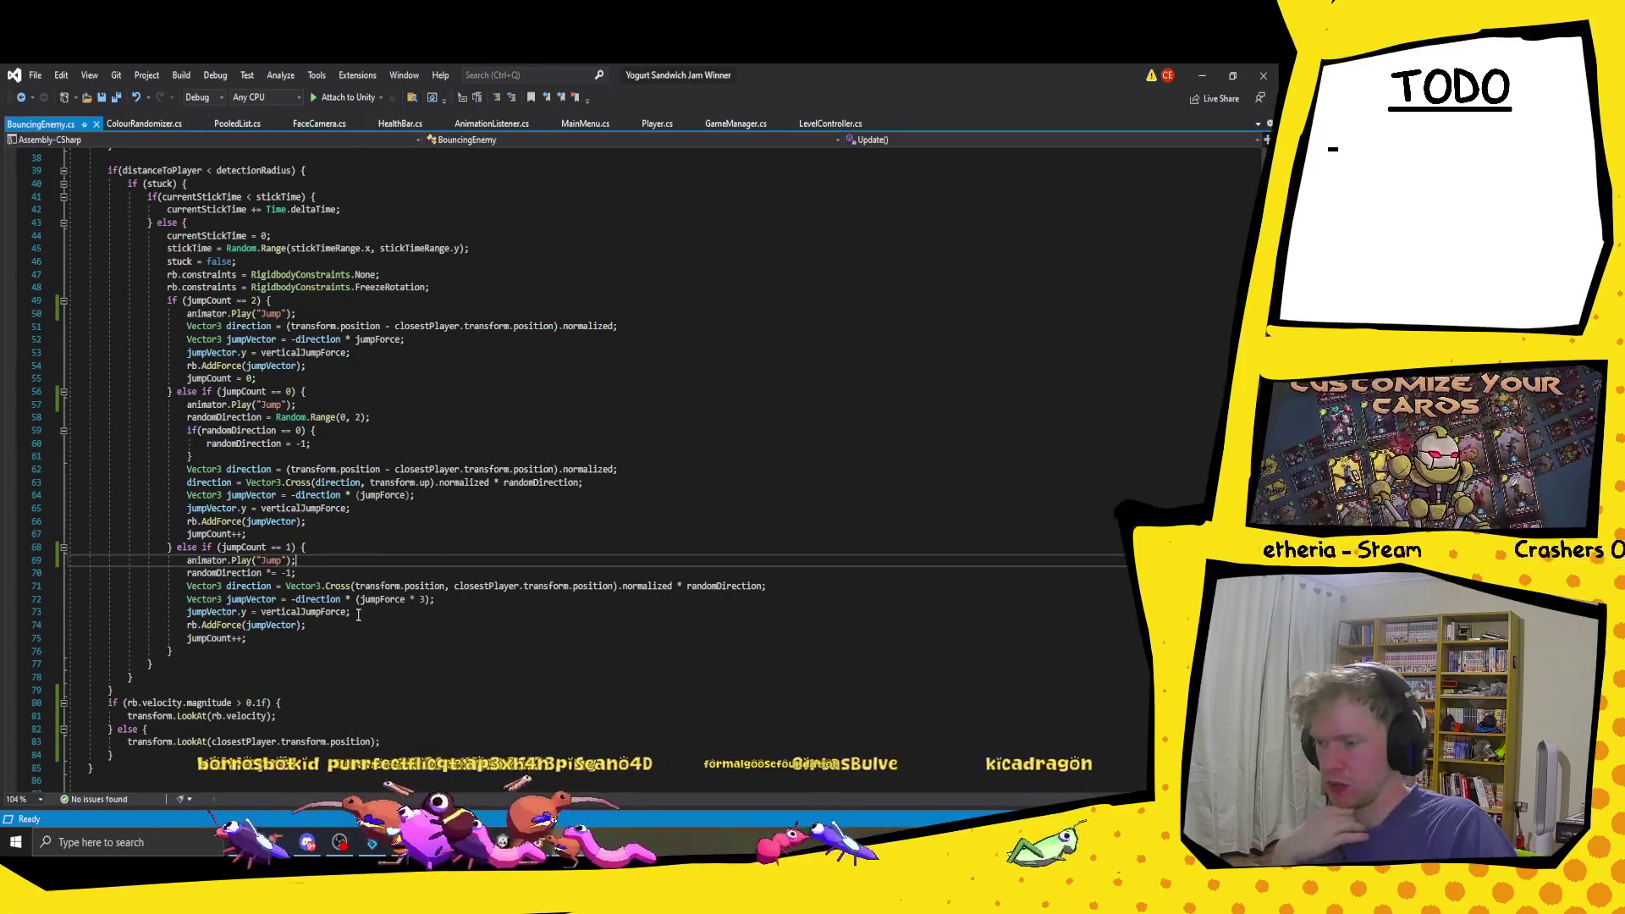
{"action": "left_click", "coordinate": [289, 719]}
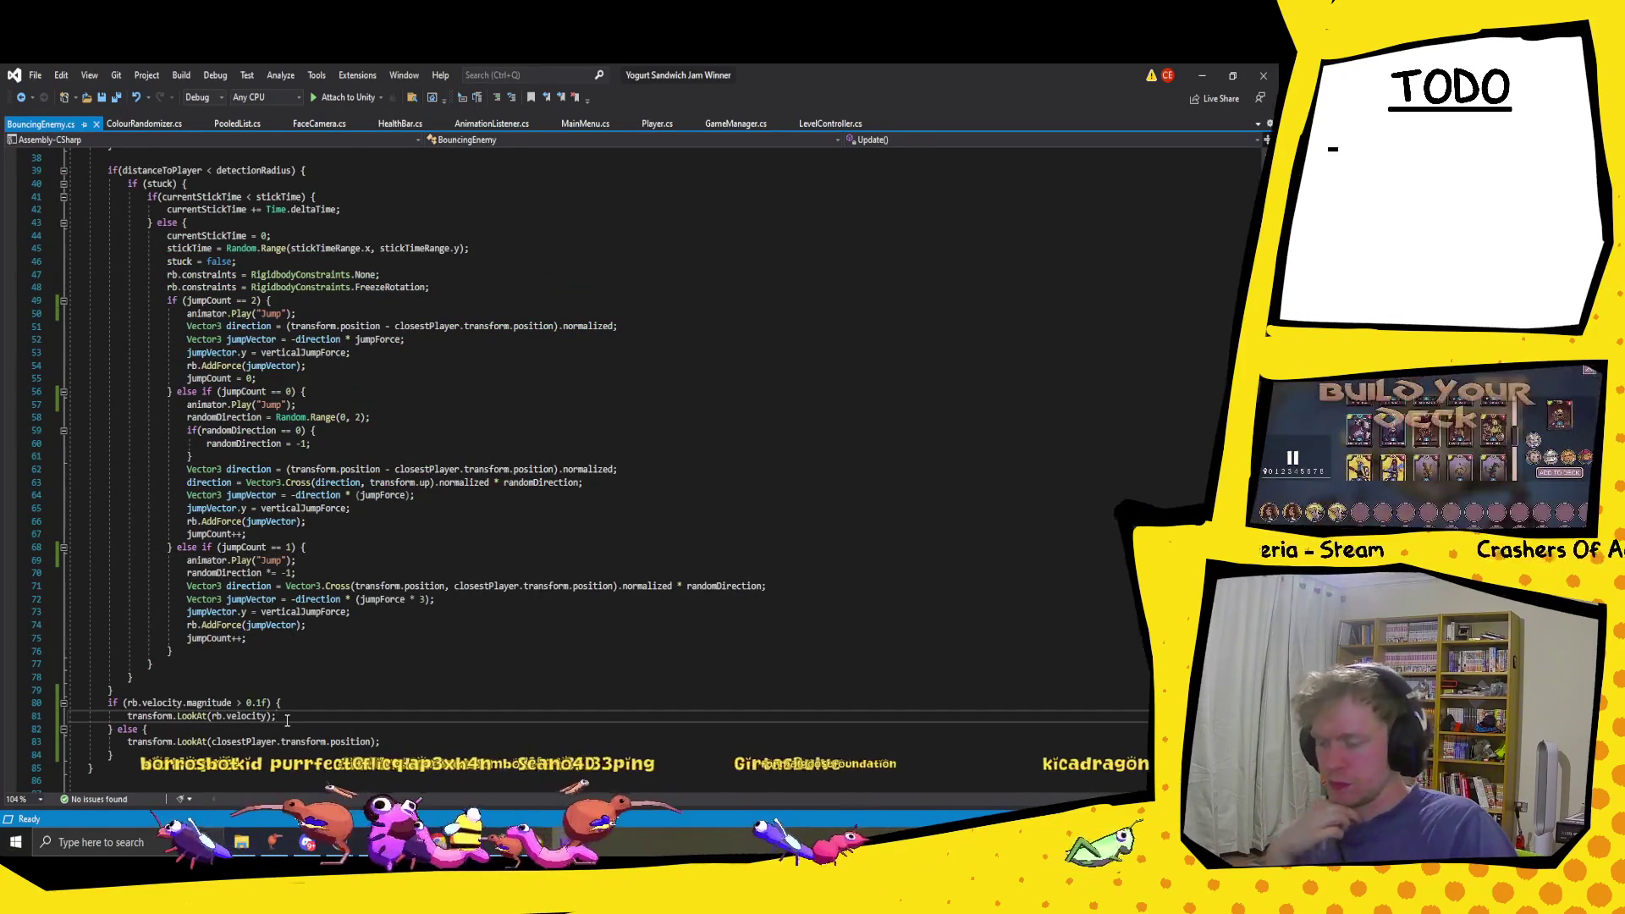
{"action": "scroll", "coordinate": [371, 598], "scroll_direction": "down", "scroll_amount": 3}
{"action": "left_click", "coordinate": [230, 600]}
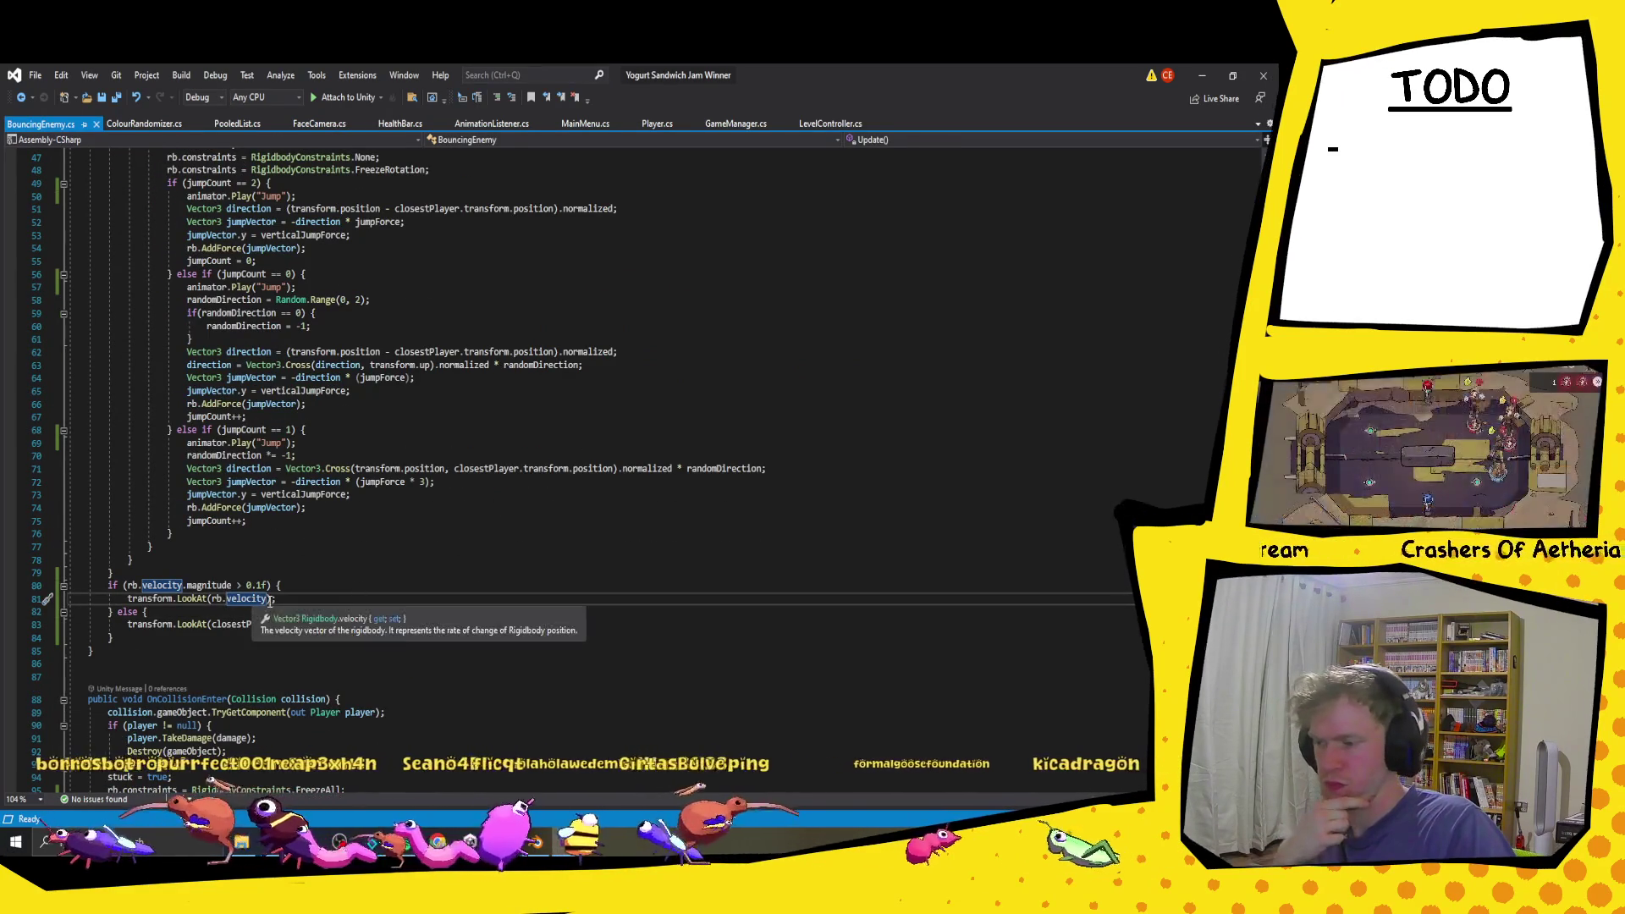
{"action": "scroll", "coordinate": [252, 603], "scroll_direction": "down", "scroll_amount": 5}
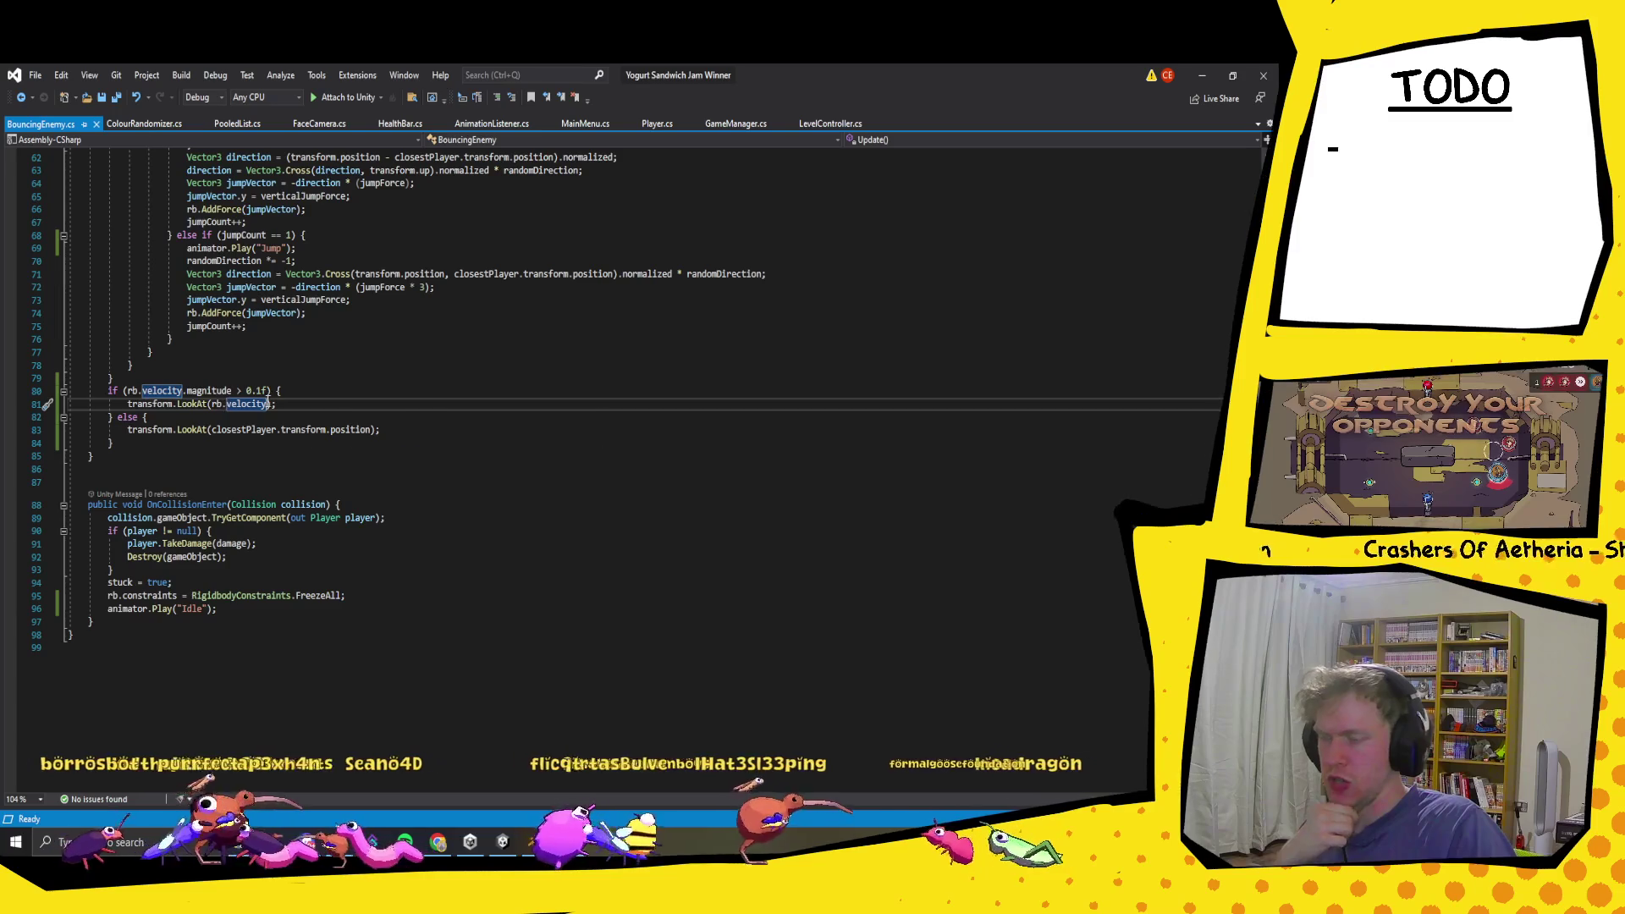
{"action": "left_click_drag", "start_coordinate": [268, 404], "coordinate": [203, 405]}
{"action": "left_click", "coordinate": [353, 395]}
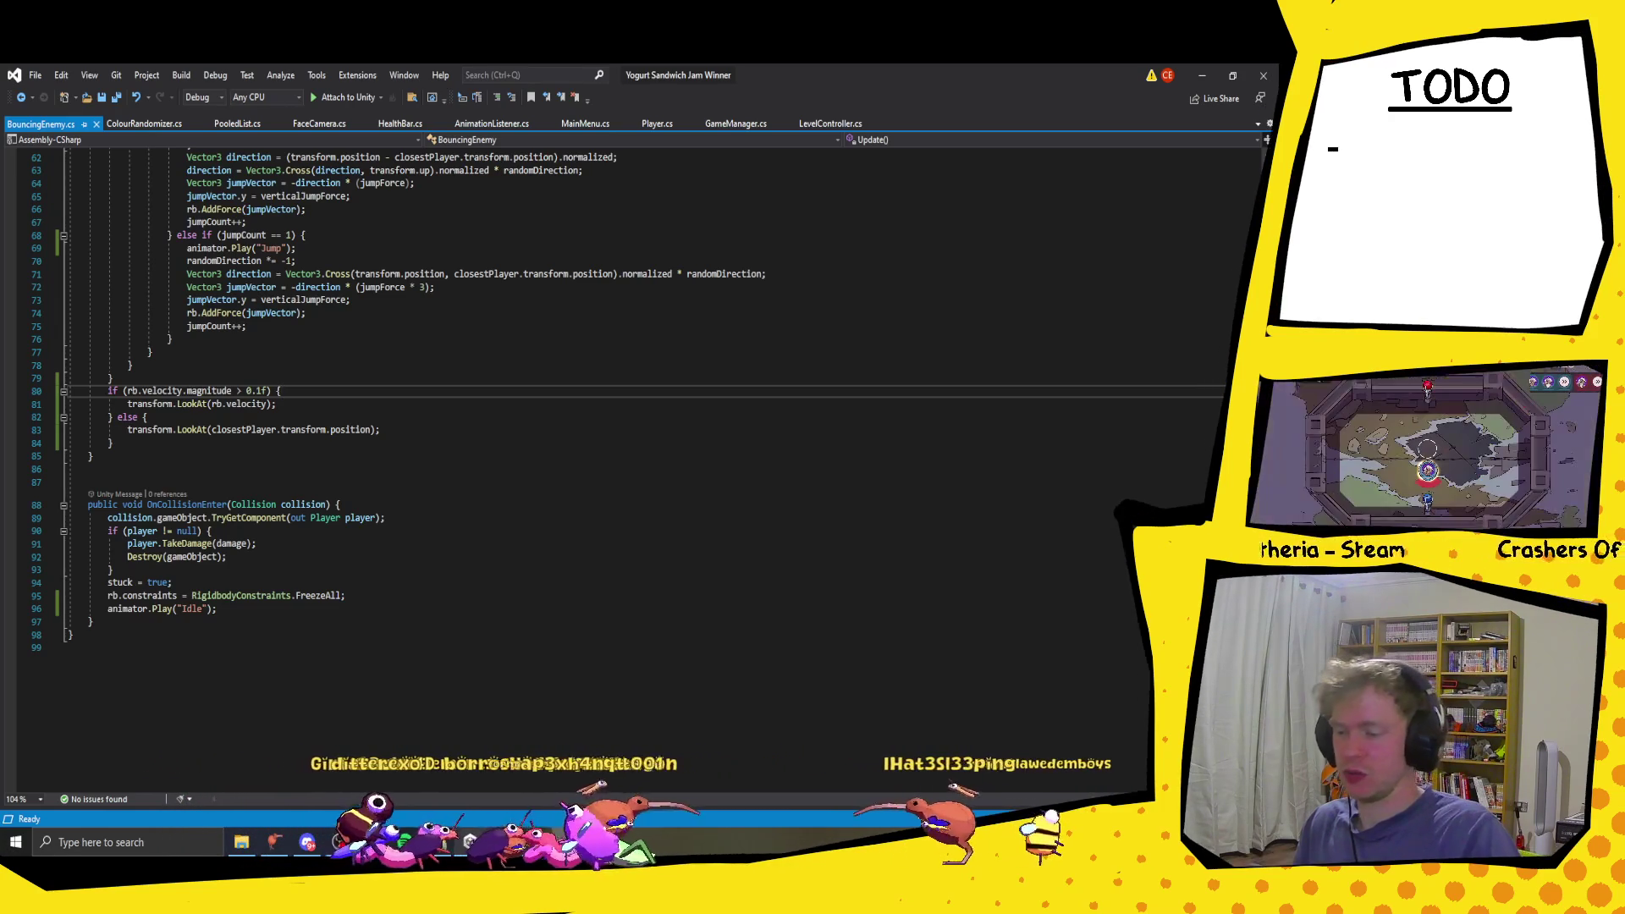
{"action": "key", "text": "alt+Tab"}
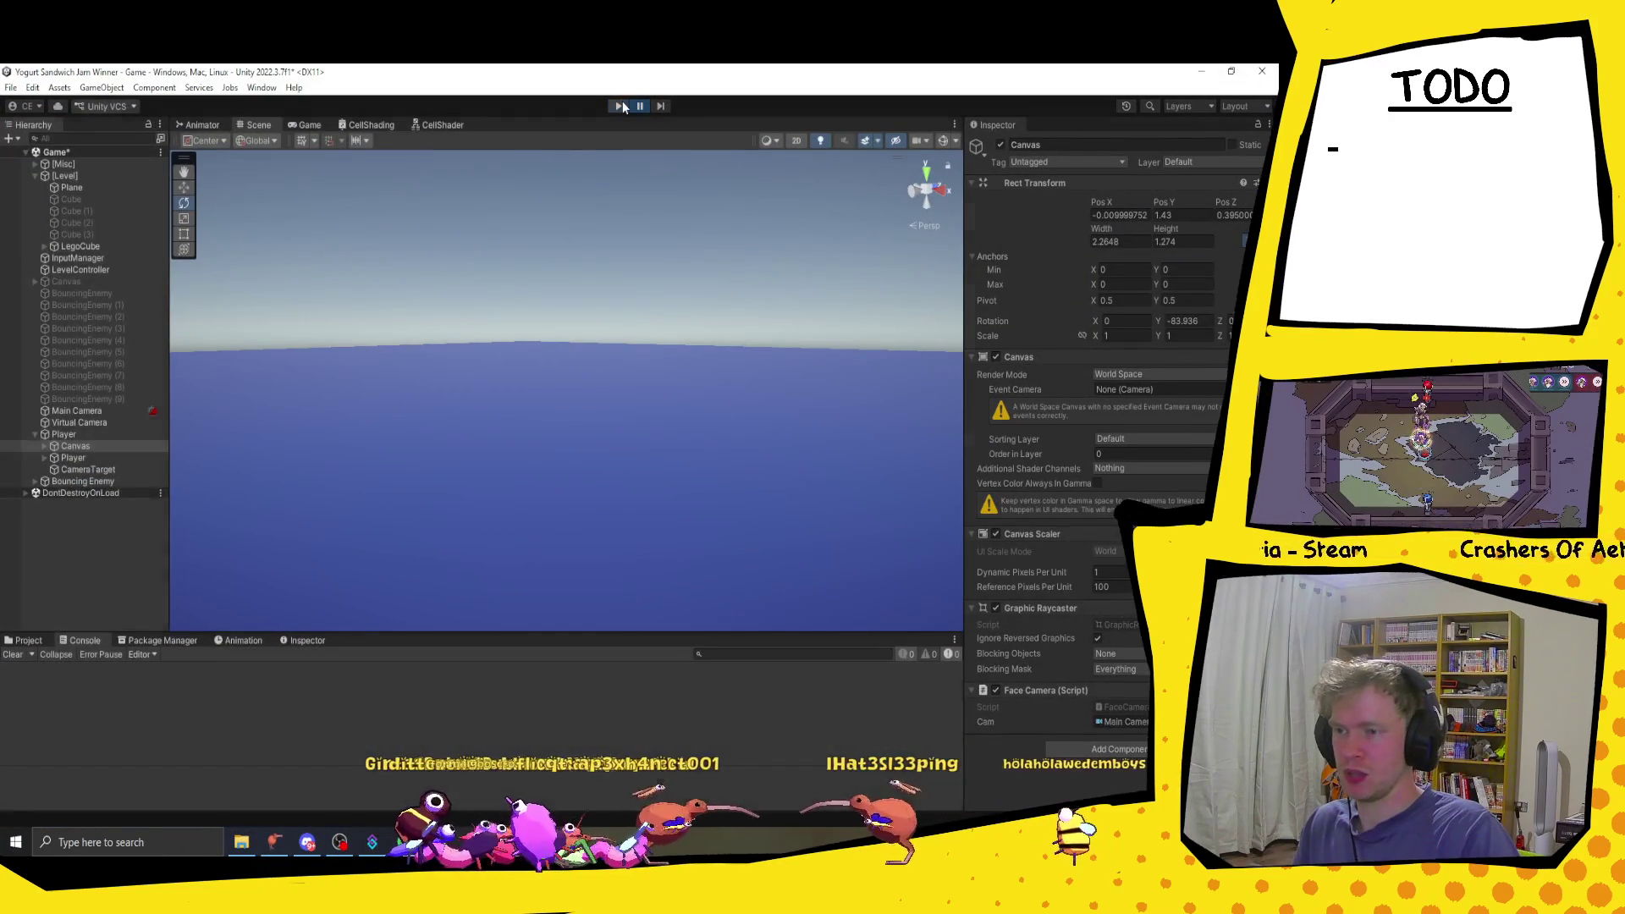
Step: Stop play mode and set the player's Canvas position to 0, 1.43, 0
{"action": "left_click", "coordinate": [621, 106]}
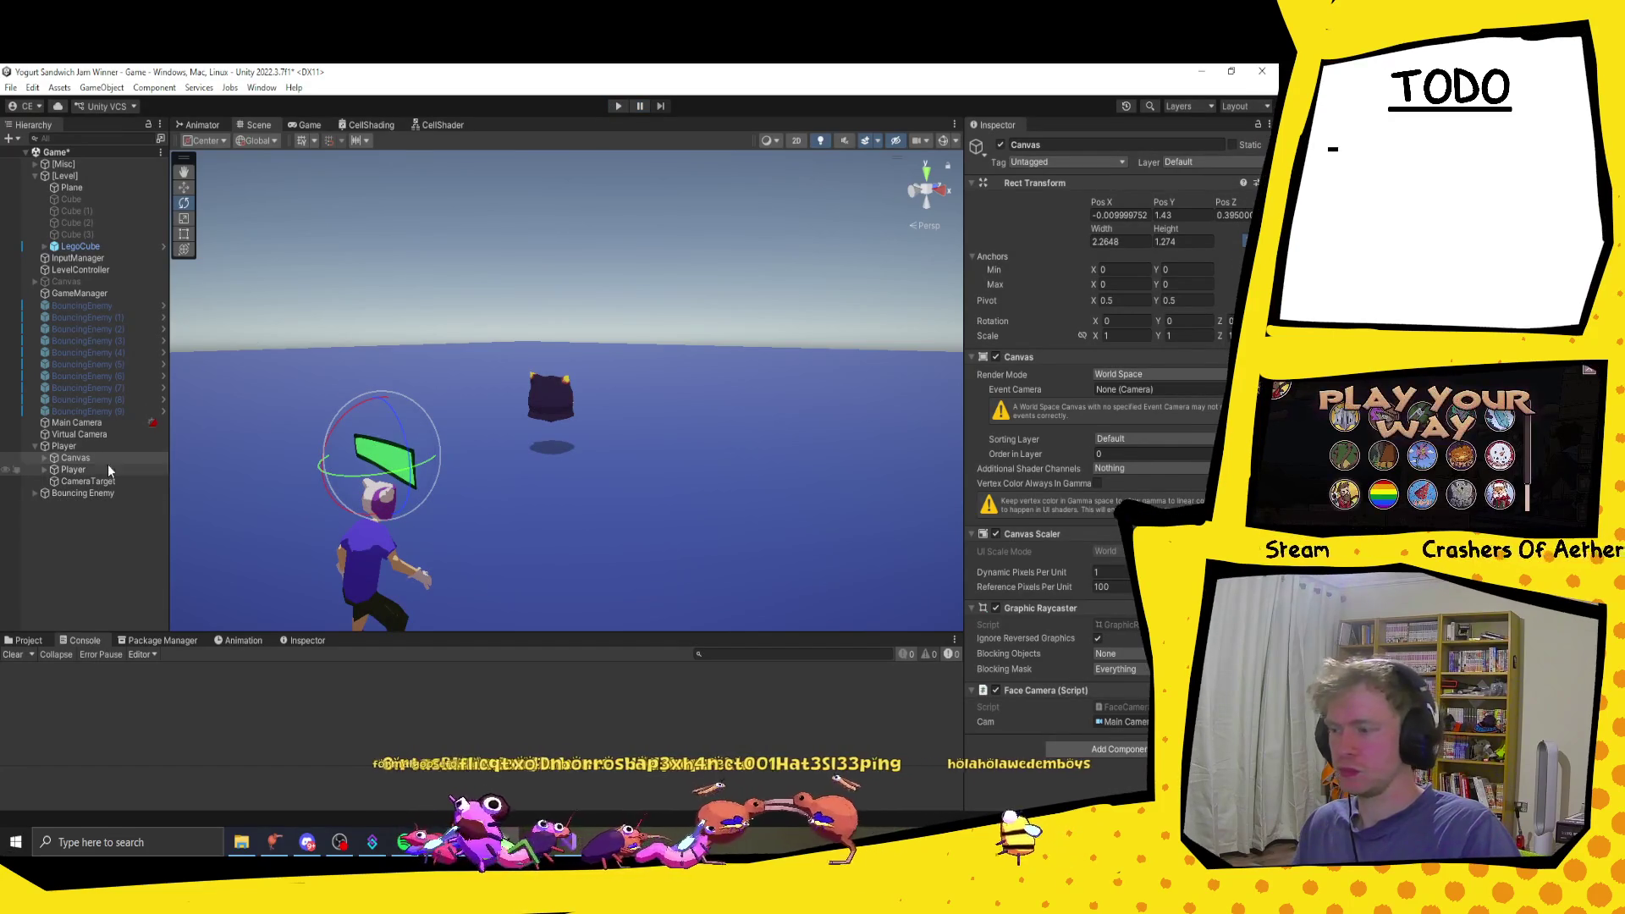
{"action": "mouse_move", "coordinate": [406, 510]}
{"action": "left_mouse_down"}
{"action": "mouse_move", "coordinate": [708, 436]}
{"action": "mouse_move", "coordinate": [678, 445]}
{"action": "left_mouse_up"}
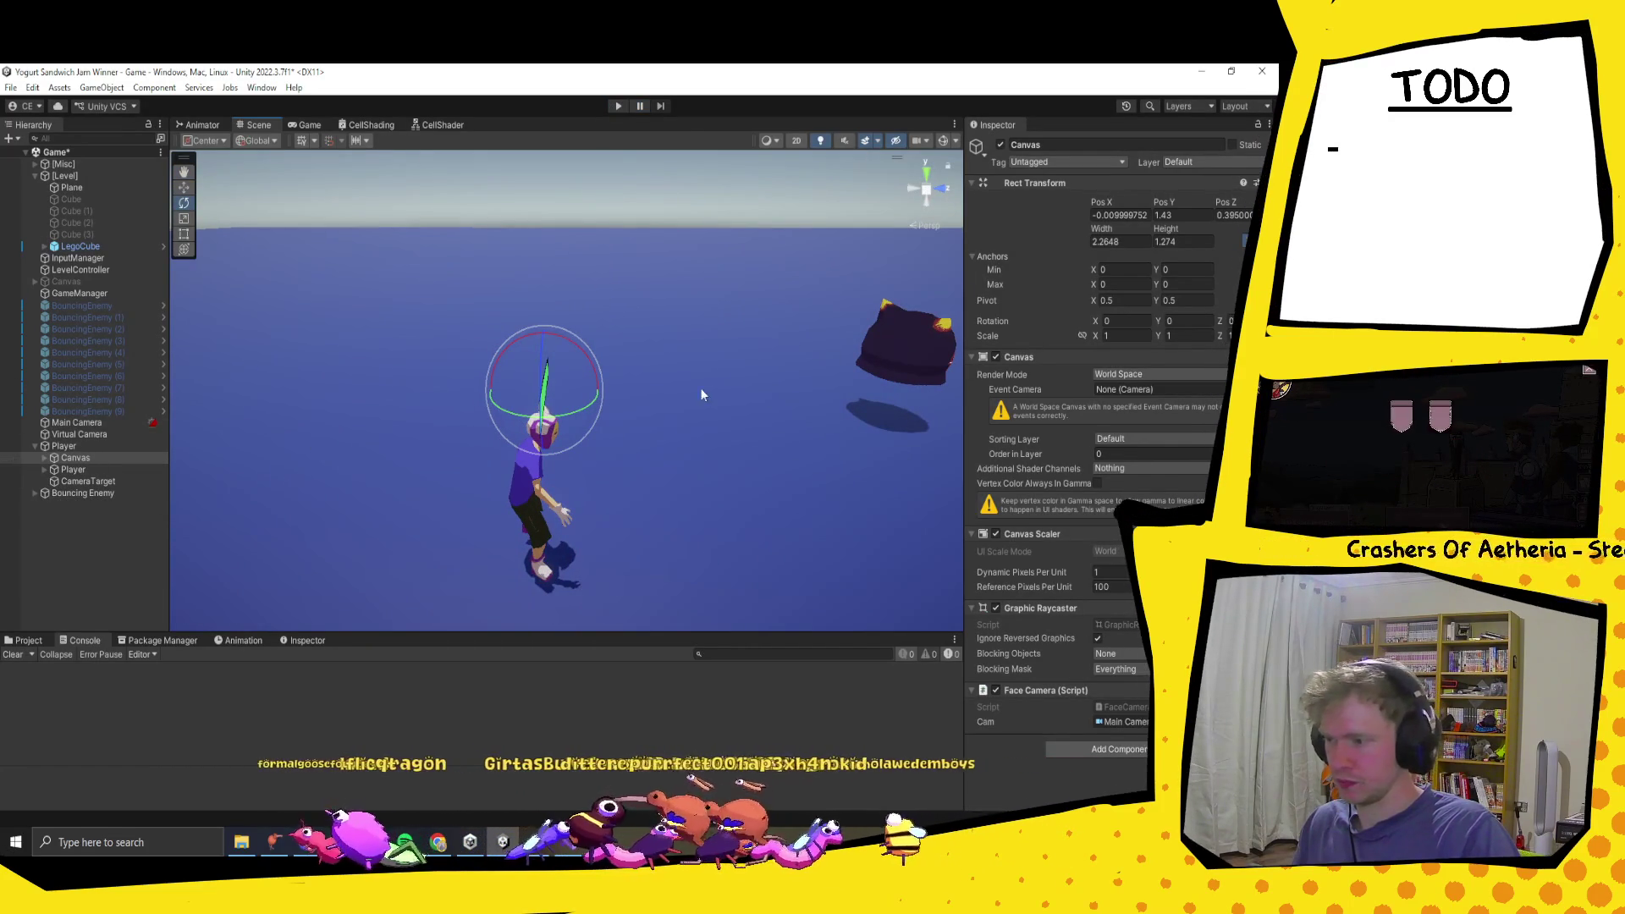
{"action": "left_click", "coordinate": [1147, 215]}
{"action": "type", "text": "0"}
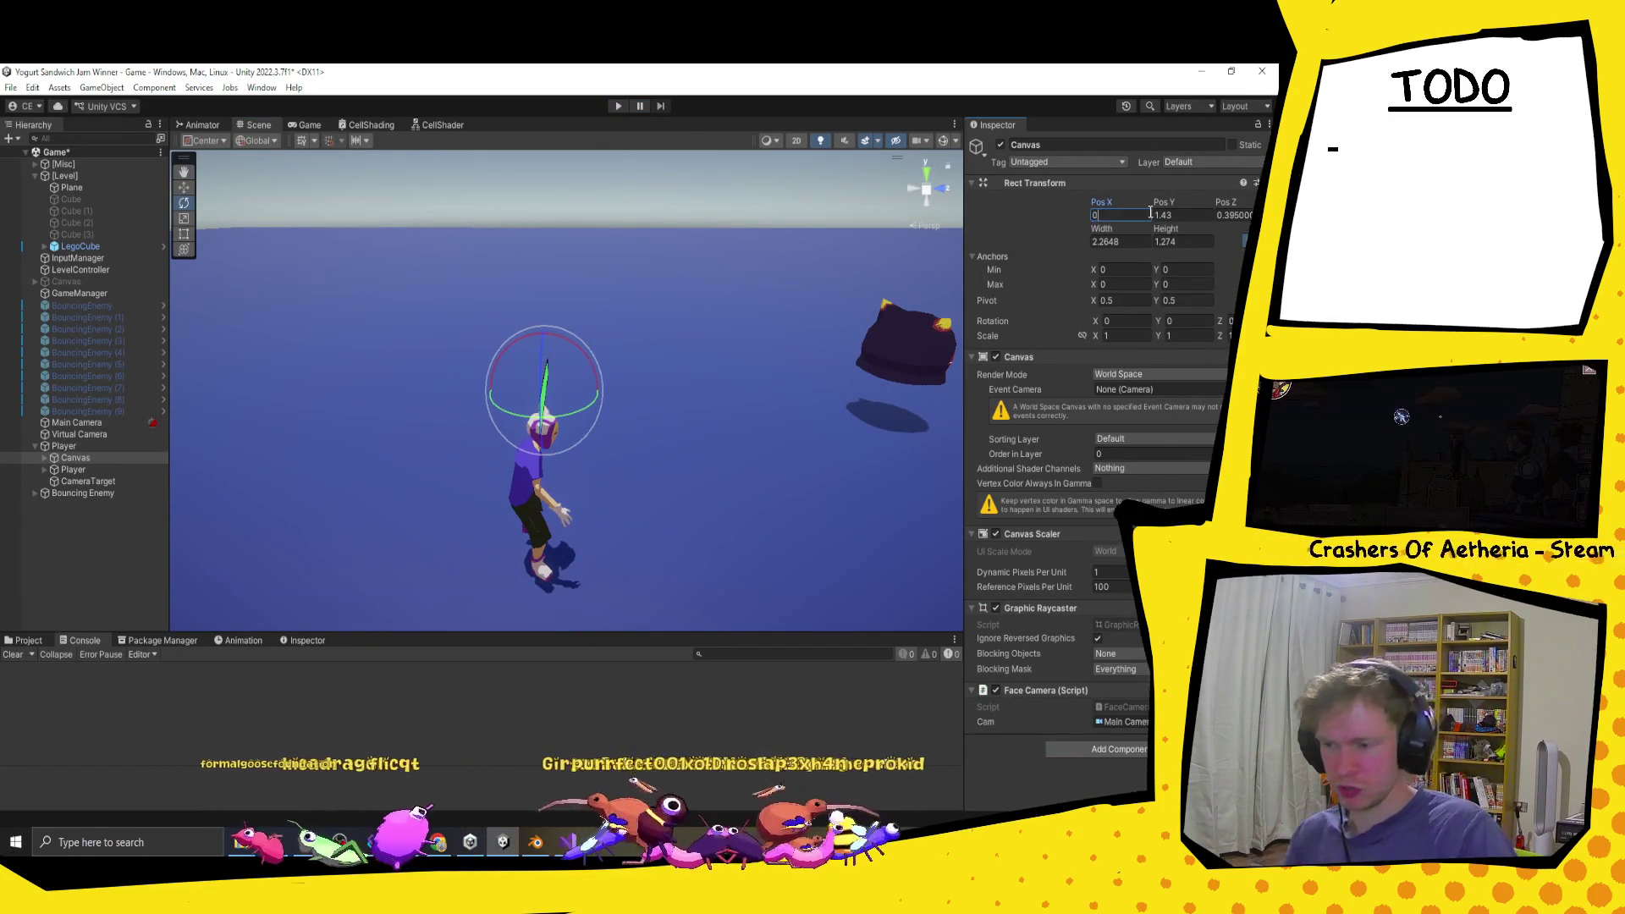
{"action": "left_click", "coordinate": [1195, 215]}
{"action": "type", "text": "0"}
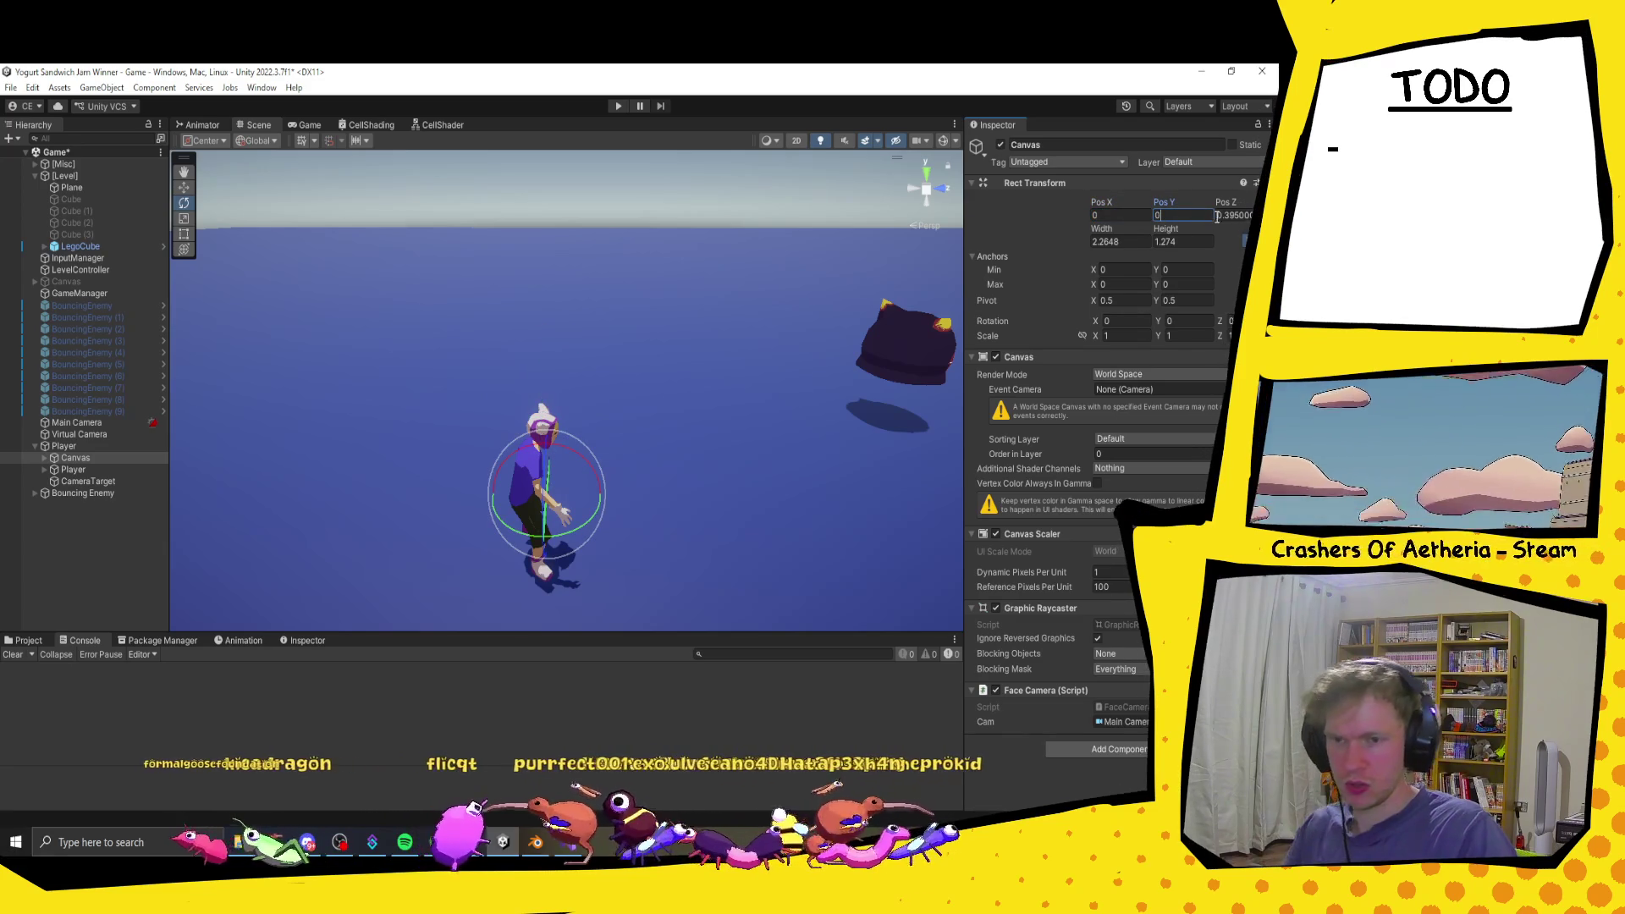
{"action": "type", "text": "1.43"}
{"action": "key", "text": "Tab"}
{"action": "type", "text": "0"}
Step: Turn the view toward the green LegoCube and select it
{"action": "mouse_move", "coordinate": [580, 340]}
{"action": "left_mouse_down"}
{"action": "mouse_move", "coordinate": [646, 316]}
{"action": "mouse_move", "coordinate": [801, 359]}
{"action": "mouse_move", "coordinate": [754, 367]}
{"action": "mouse_move", "coordinate": [759, 382]}
{"action": "left_mouse_up"}
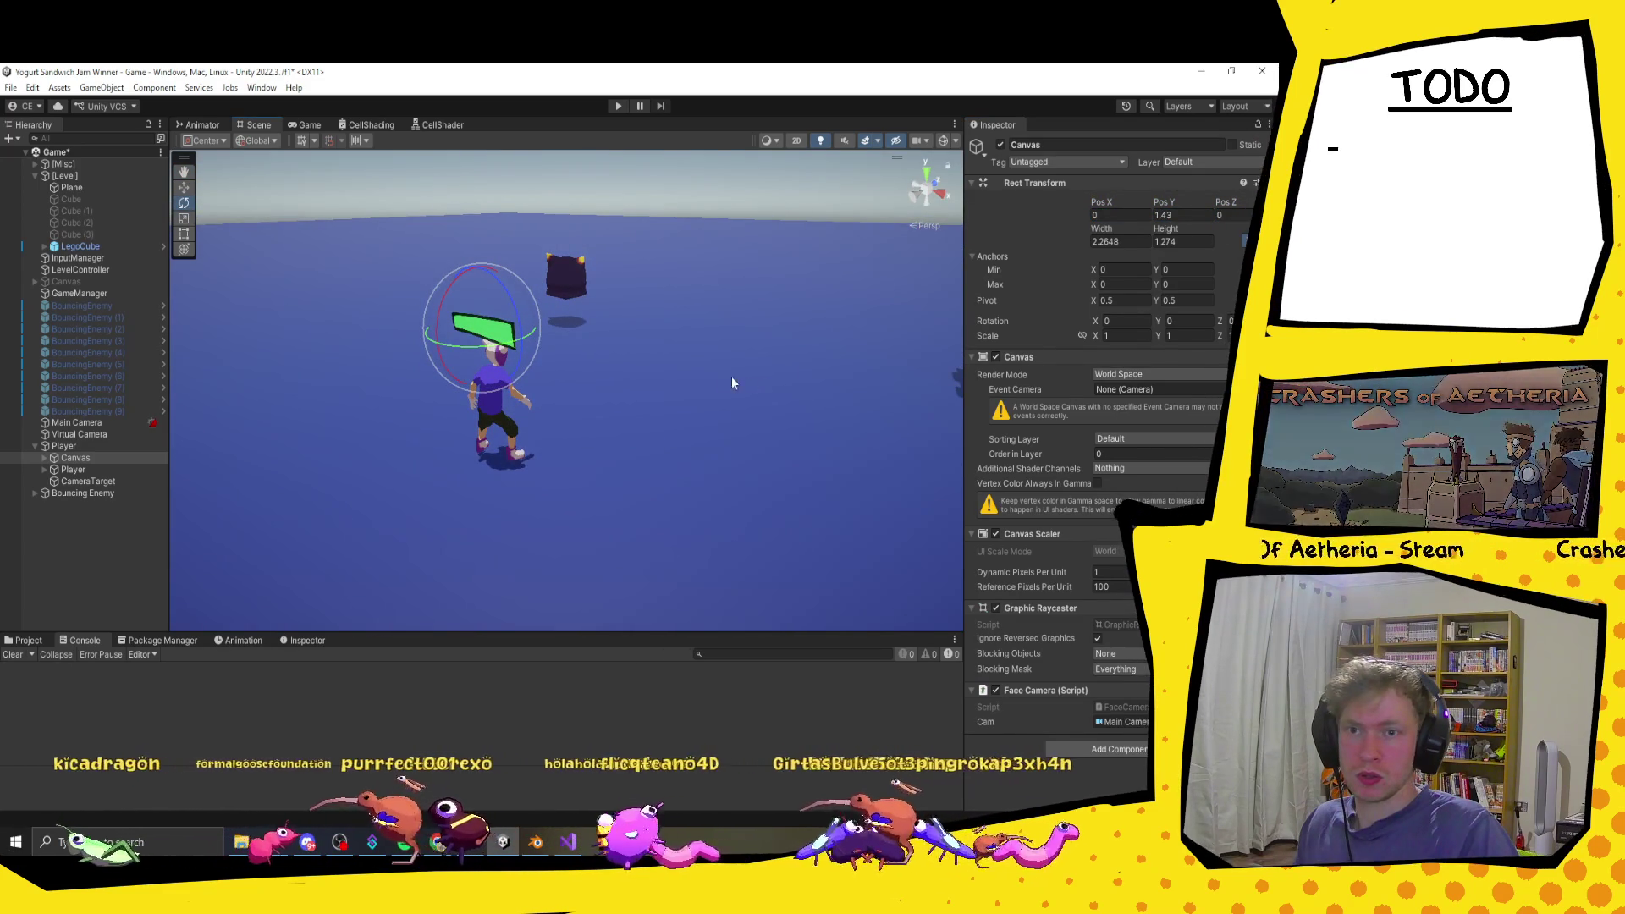
{"action": "left_click_drag", "start_coordinate": [603, 372], "coordinate": [699, 345]}
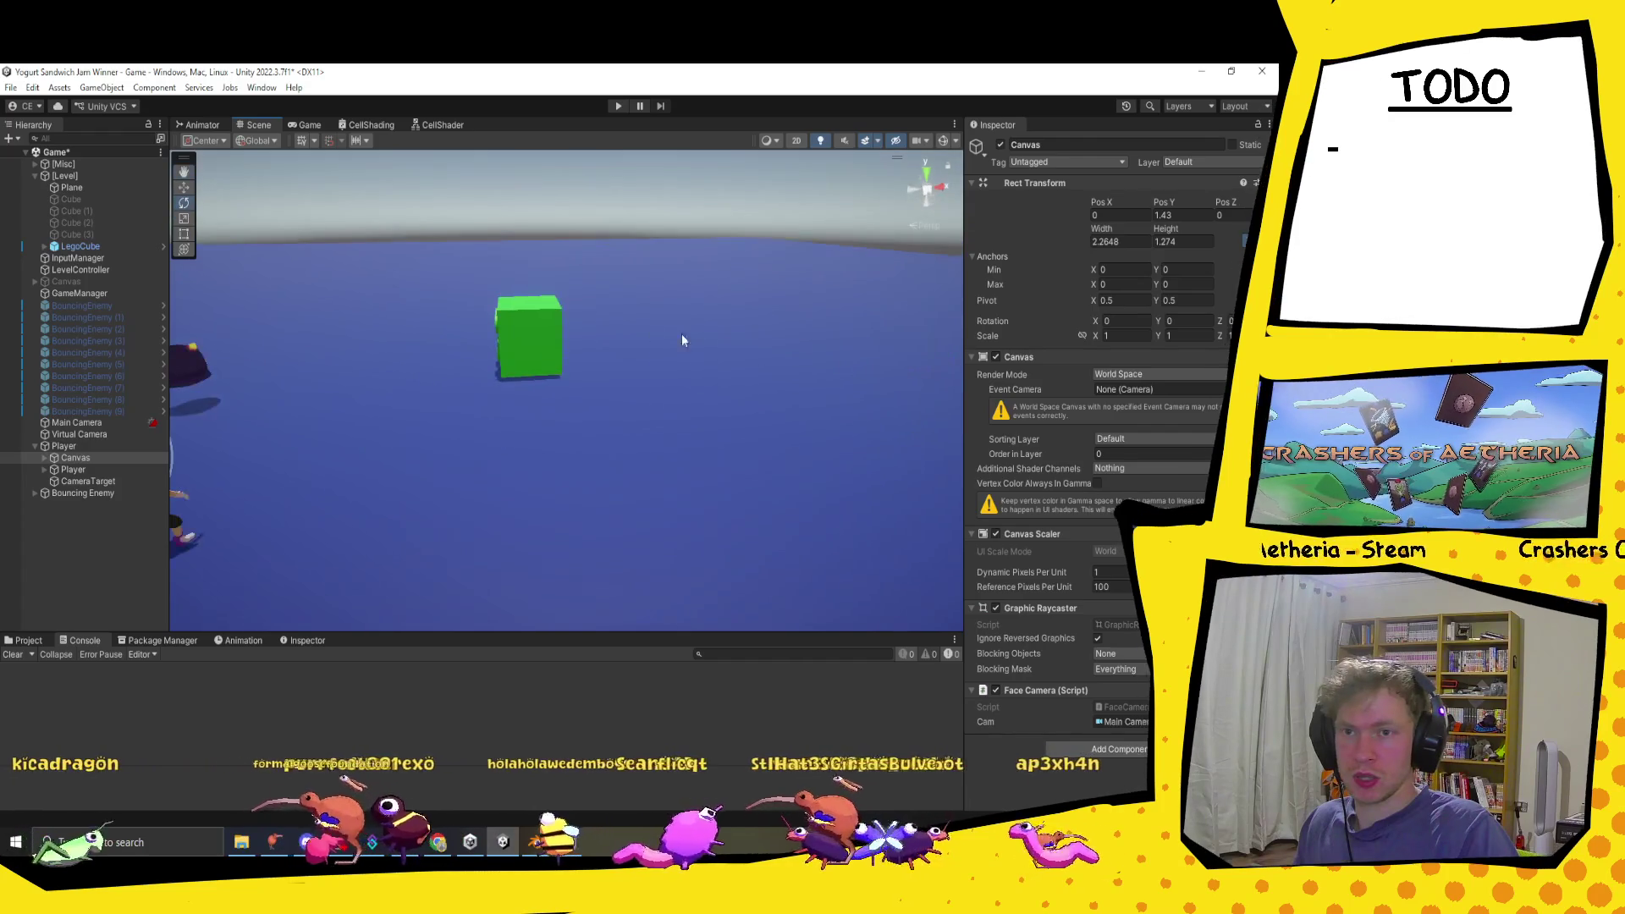
{"action": "left_click", "coordinate": [503, 338]}
{"action": "mouse_move", "coordinate": [597, 348]}
{"action": "left_mouse_down"}
{"action": "mouse_move", "coordinate": [595, 407]}
{"action": "mouse_move", "coordinate": [578, 384]}
{"action": "left_mouse_up"}
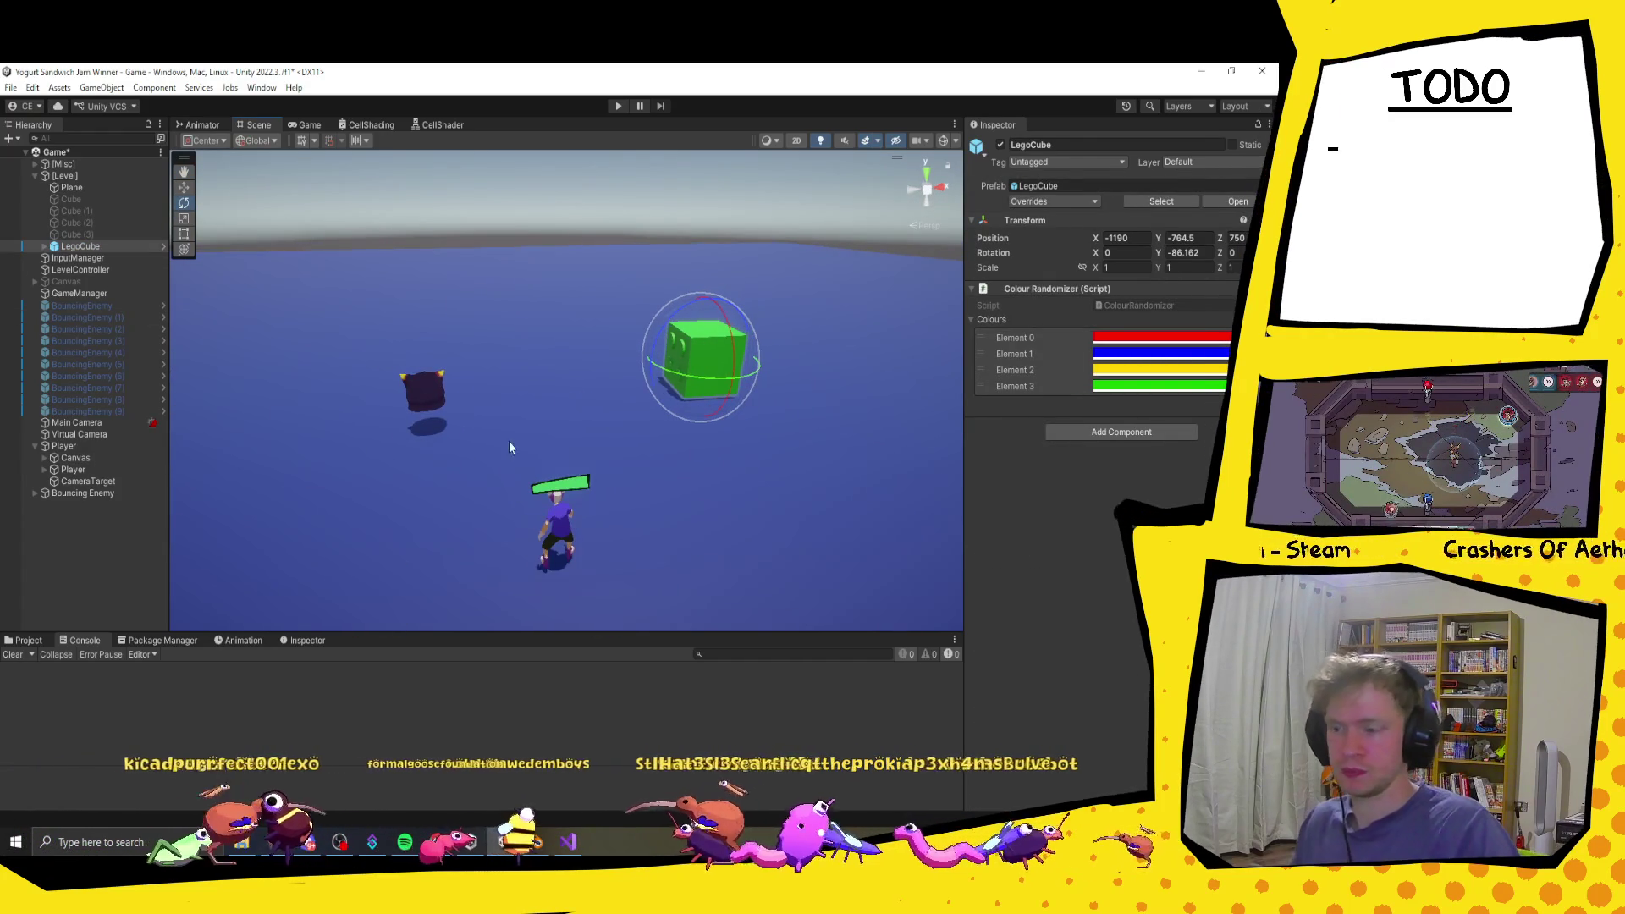
Step: Raise the health-bar Canvas to Y 1.65, then duplicate the green LegoCube and move the copy beside it
{"action": "left_click", "coordinate": [85, 457]}
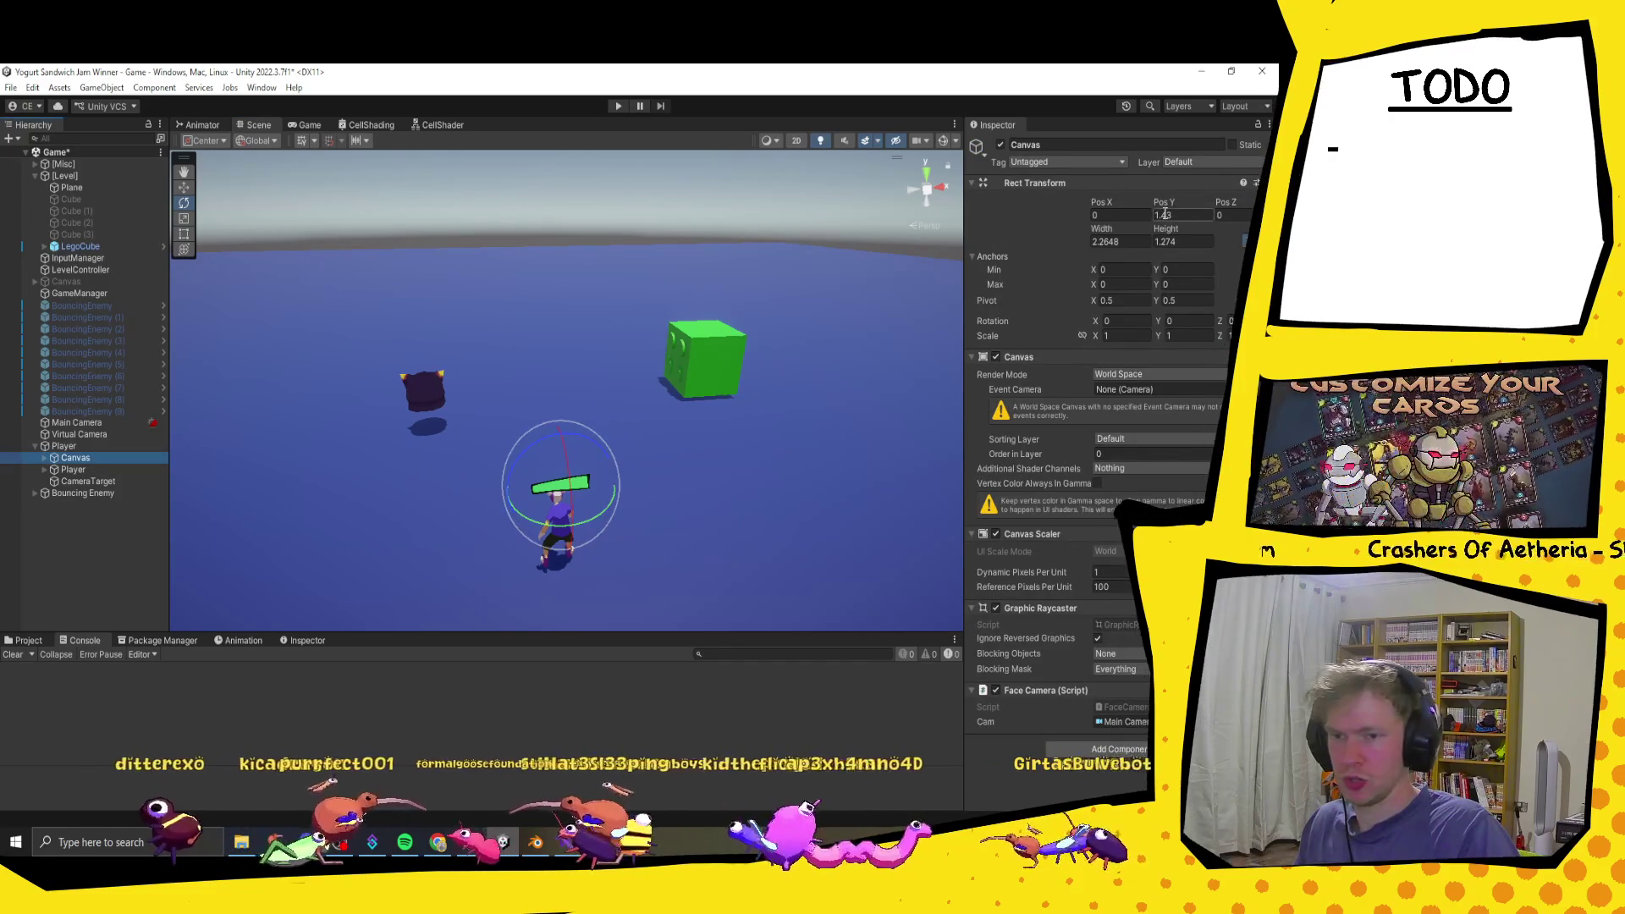
{"action": "left_click_drag", "start_coordinate": [1168, 202], "coordinate": [1171, 200]}
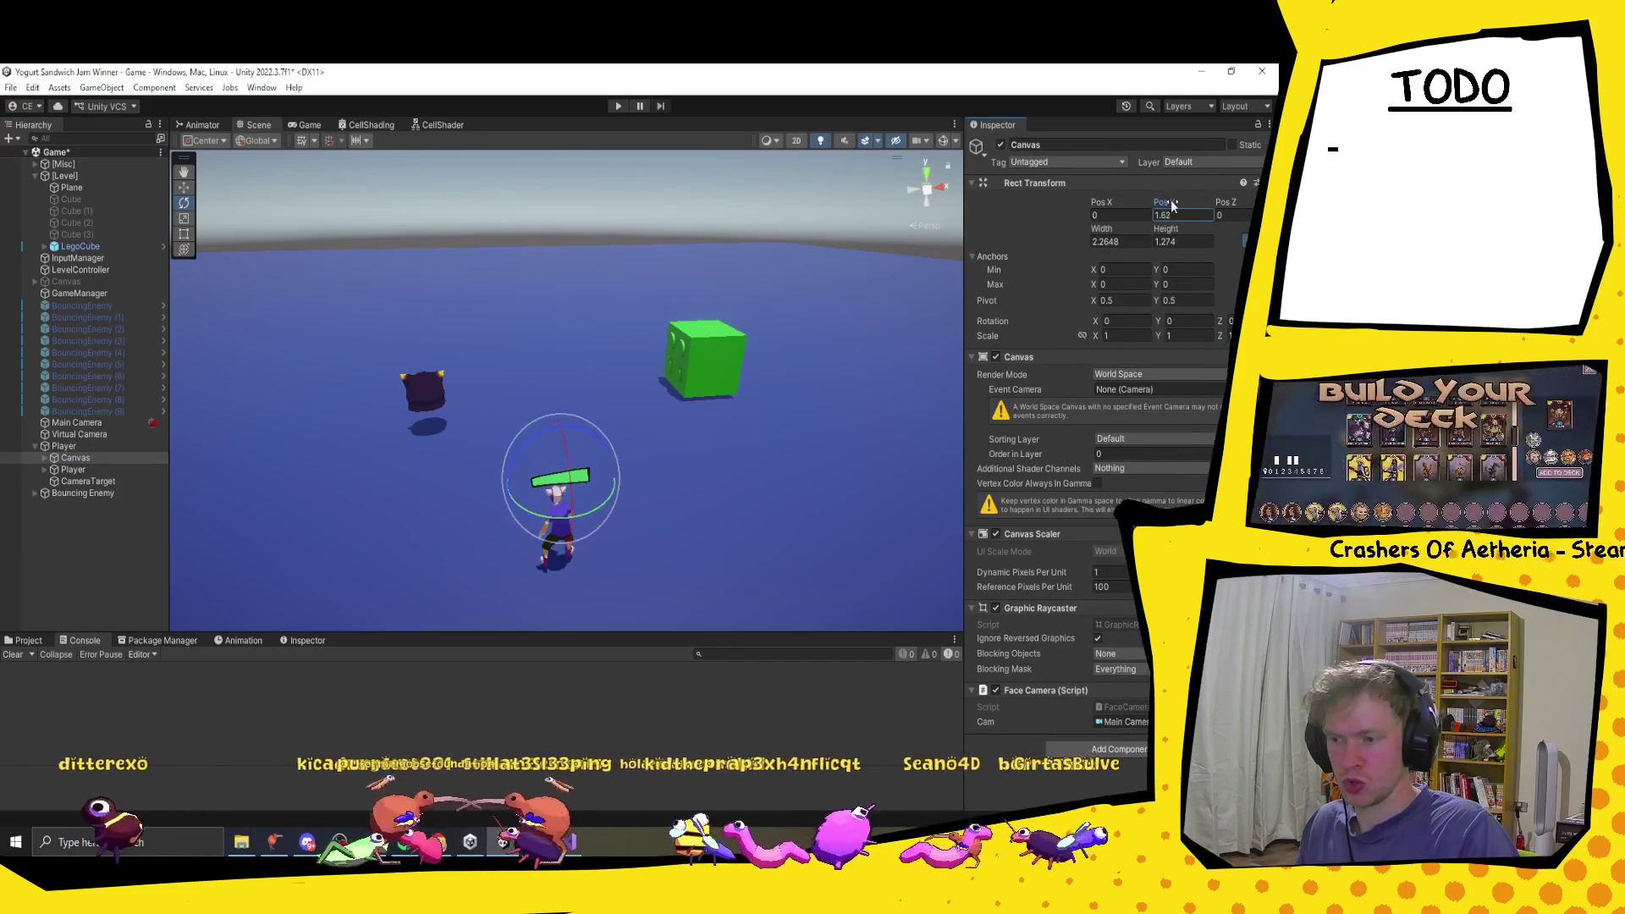
{"action": "left_click", "coordinate": [677, 383]}
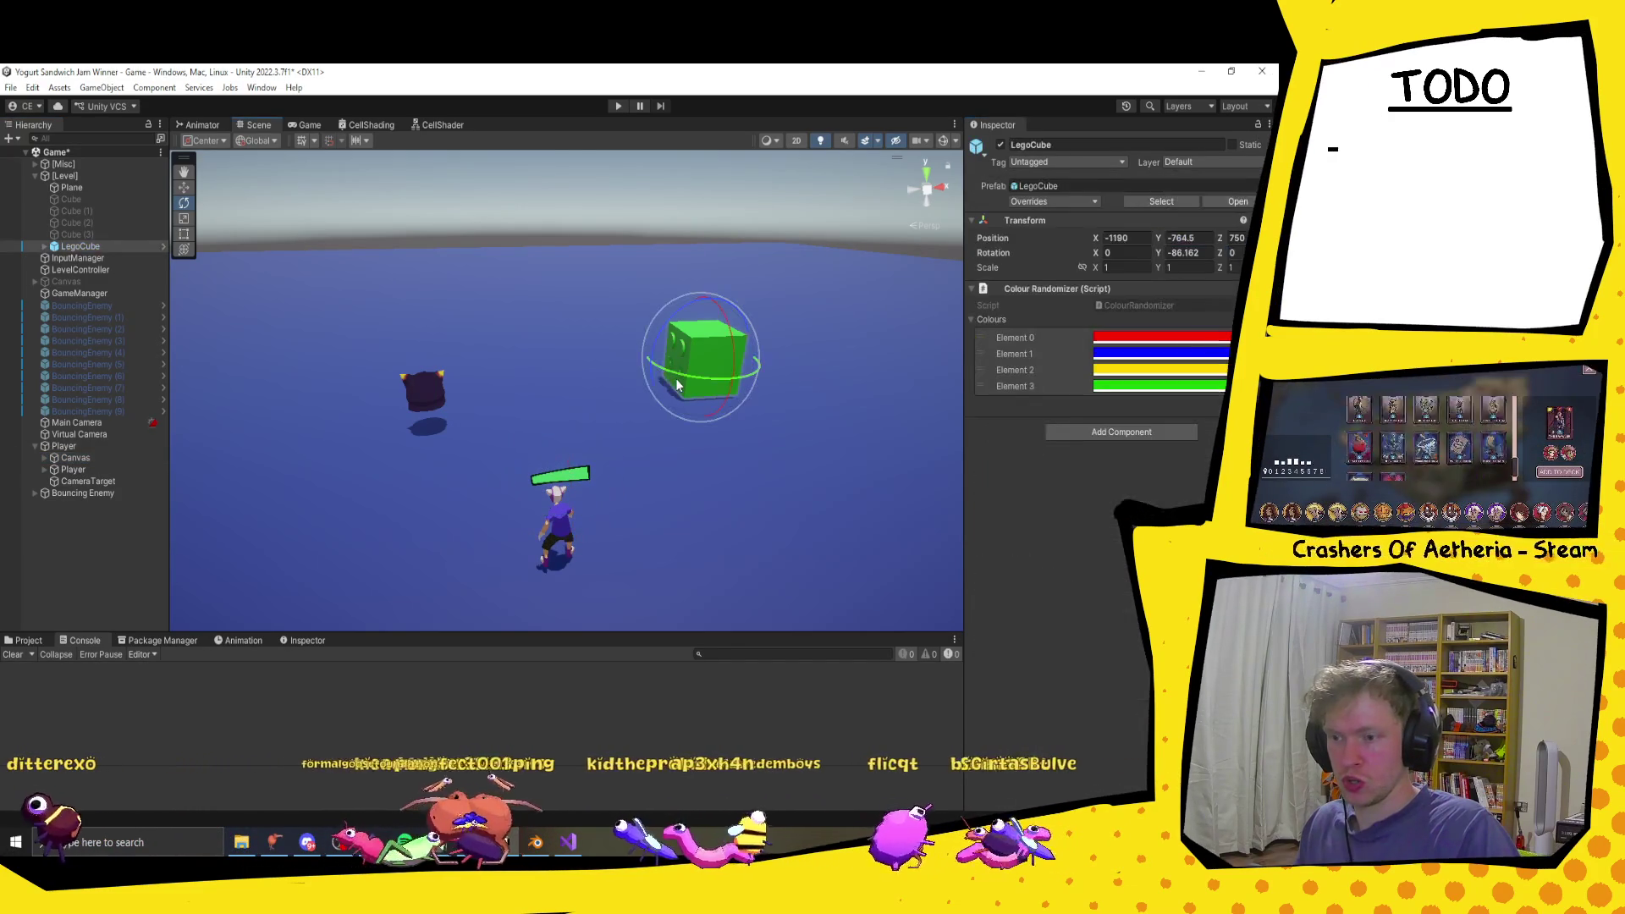
{"action": "key", "text": "ctrl+d"}
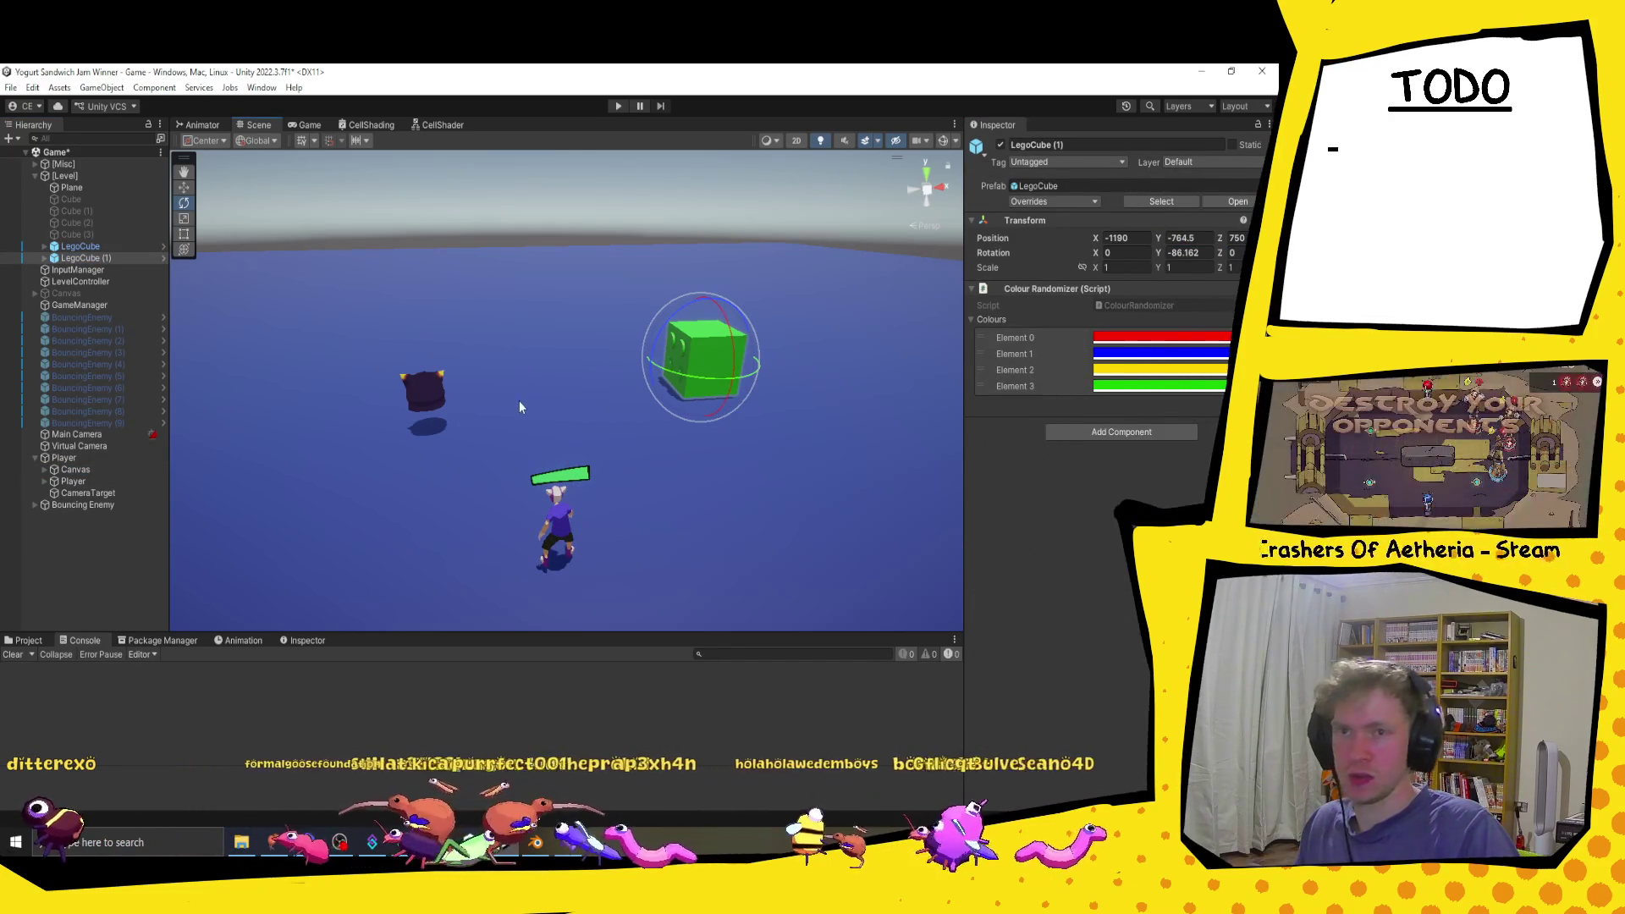
{"action": "key", "text": "w"}
{"action": "mouse_move", "coordinate": [690, 352]}
{"action": "left_mouse_down"}
{"action": "mouse_move", "coordinate": [711, 393]}
{"action": "mouse_move", "coordinate": [701, 439]}
{"action": "mouse_move", "coordinate": [567, 480]}
{"action": "mouse_move", "coordinate": [581, 519]}
{"action": "mouse_move", "coordinate": [612, 388]}
{"action": "mouse_move", "coordinate": [588, 386]}
{"action": "left_mouse_up"}
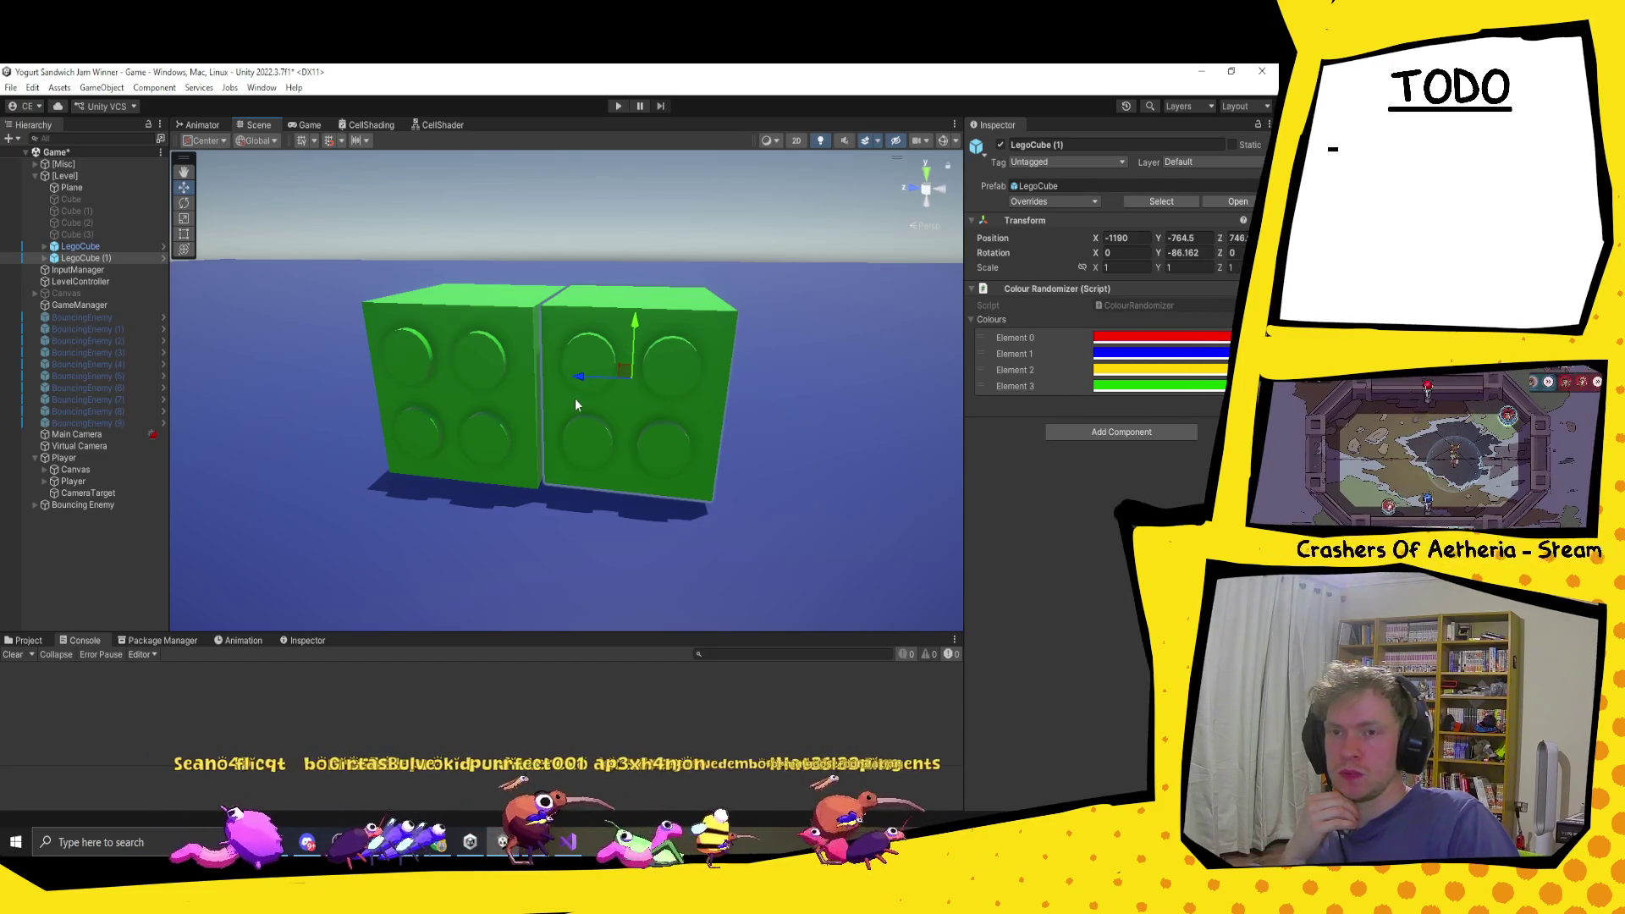
Step: Recentre the view and slide LegoCube (1) toward the original cube
{"action": "scroll", "coordinate": [586, 398], "scroll_direction": "down", "scroll_amount": 3}
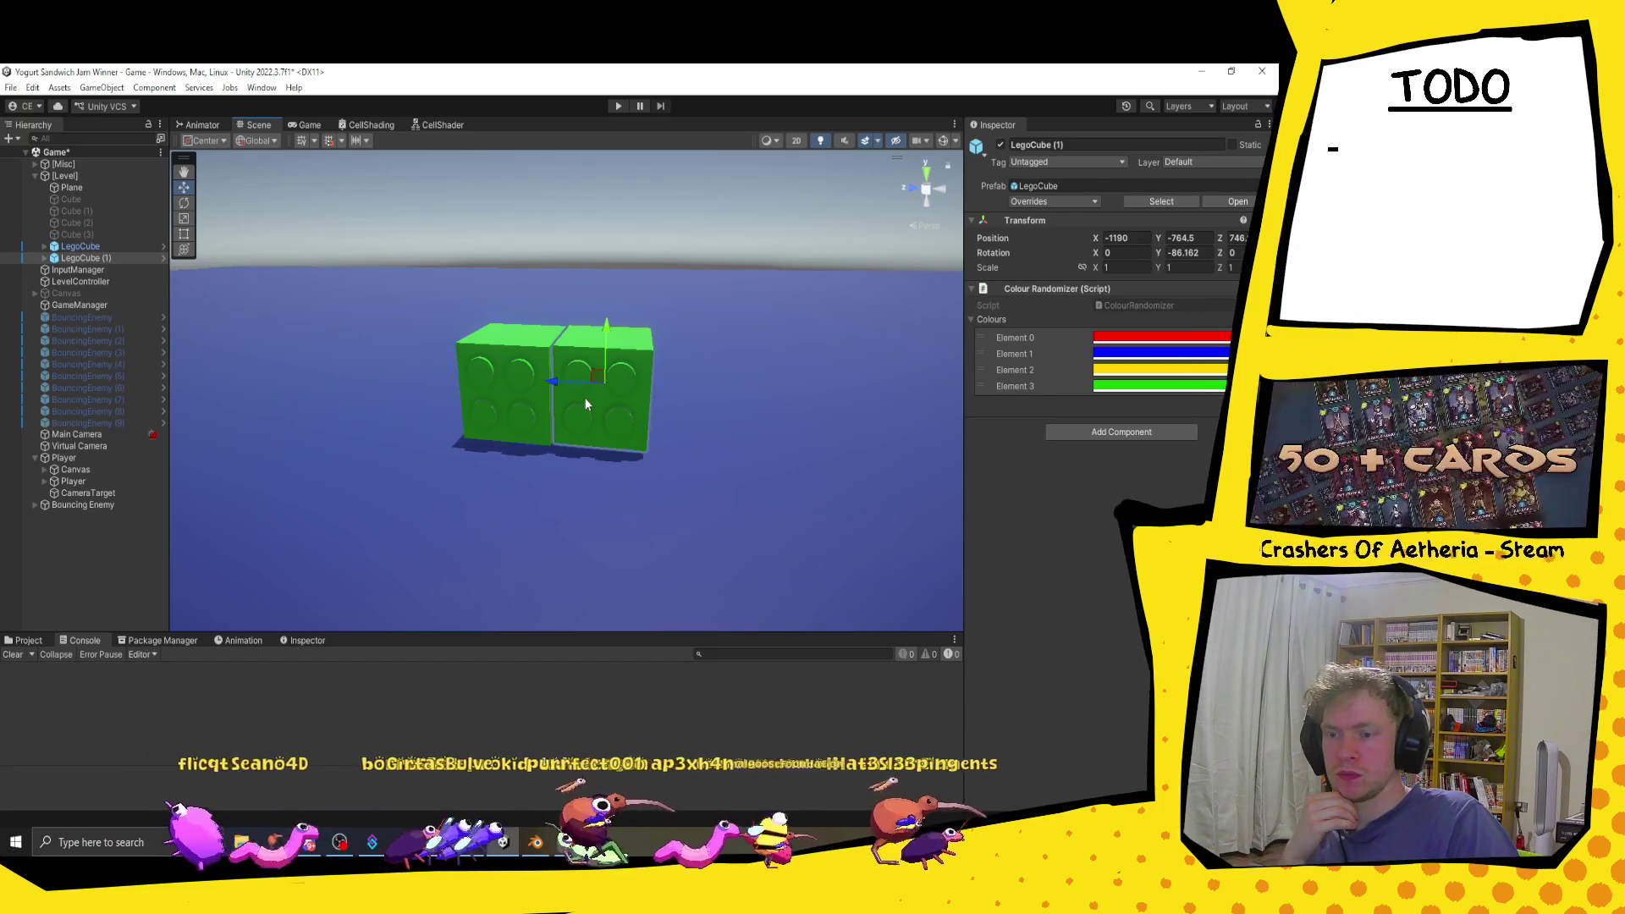
{"action": "scroll", "coordinate": [584, 398], "scroll_direction": "up", "scroll_amount": 1}
{"action": "right_click", "coordinate": [1094, 290]}
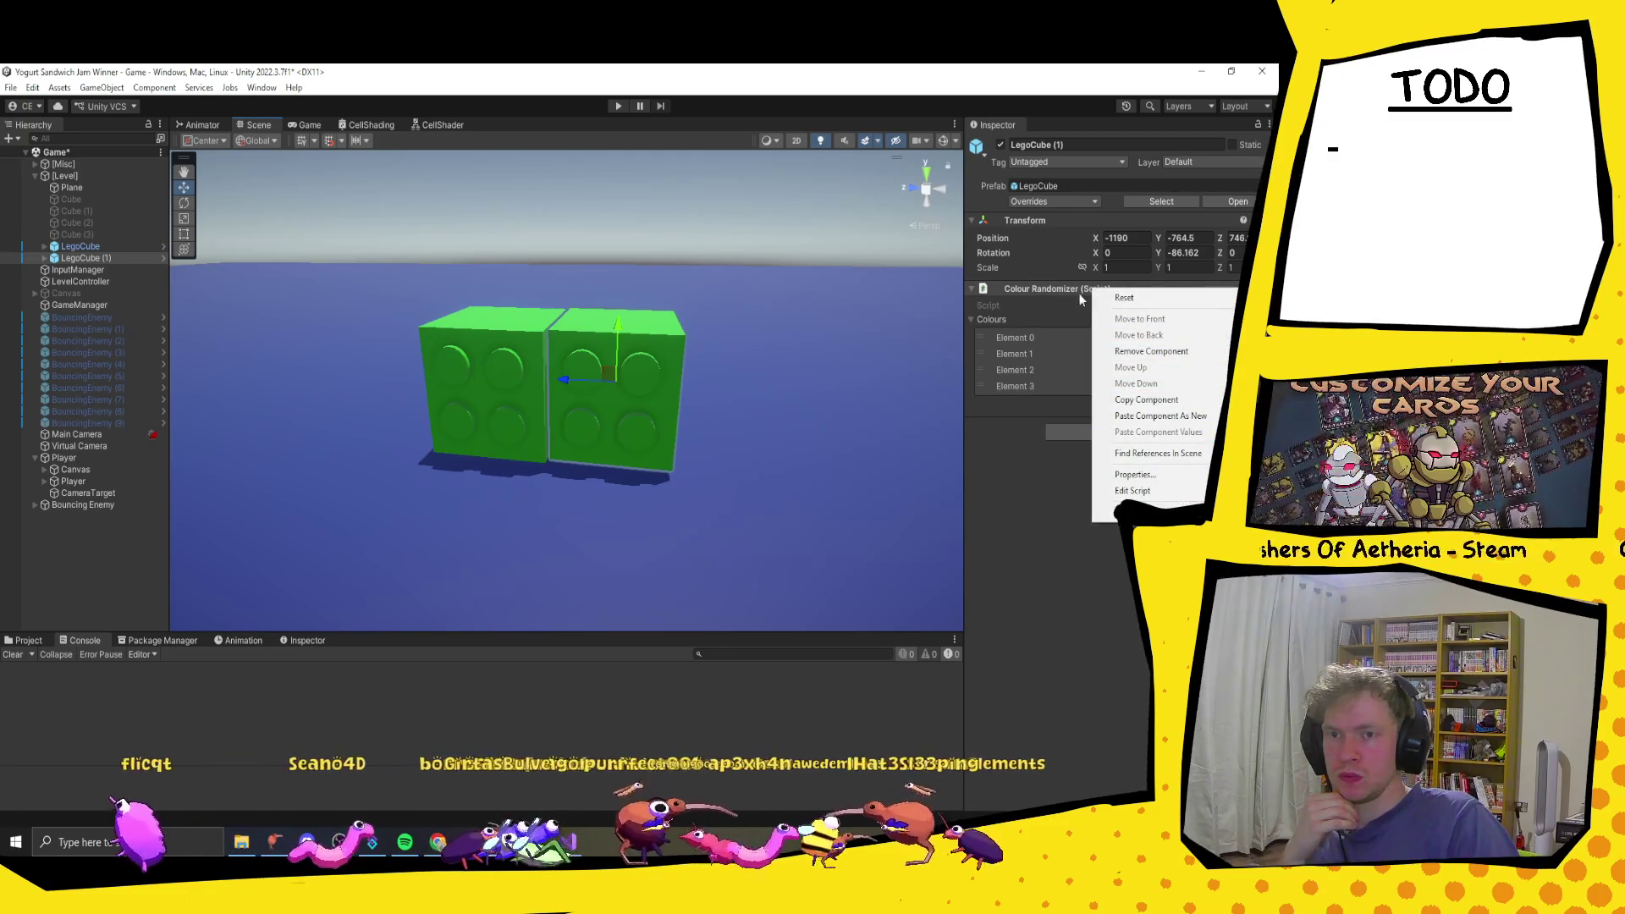
{"action": "left_click", "coordinate": [1012, 554]}
{"action": "mouse_move", "coordinate": [668, 258]}
{"action": "left_mouse_down"}
{"action": "mouse_move", "coordinate": [659, 286]}
{"action": "mouse_move", "coordinate": [657, 226]}
{"action": "left_mouse_up"}
{"action": "scroll", "coordinate": [618, 352], "scroll_direction": "up", "scroll_amount": 2}
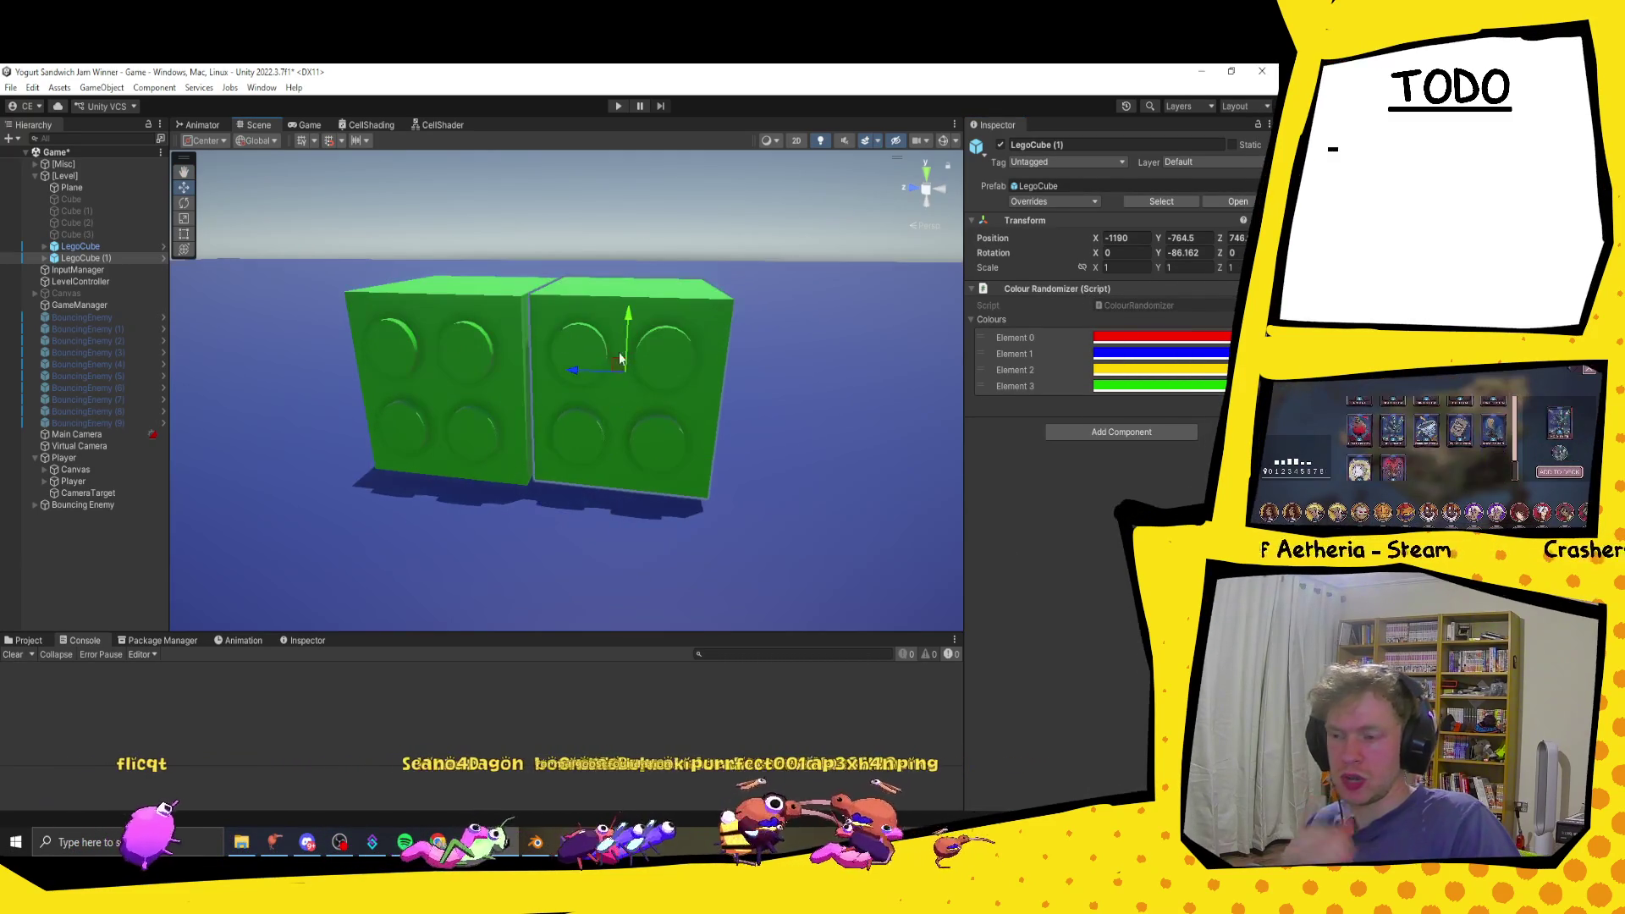
{"action": "mouse_move", "coordinate": [576, 375]}
{"action": "left_mouse_down"}
{"action": "mouse_move", "coordinate": [672, 383]}
{"action": "mouse_move", "coordinate": [493, 372]}
{"action": "mouse_move", "coordinate": [593, 343]}
{"action": "mouse_move", "coordinate": [633, 350]}
{"action": "mouse_move", "coordinate": [592, 373]}
{"action": "left_mouse_up"}
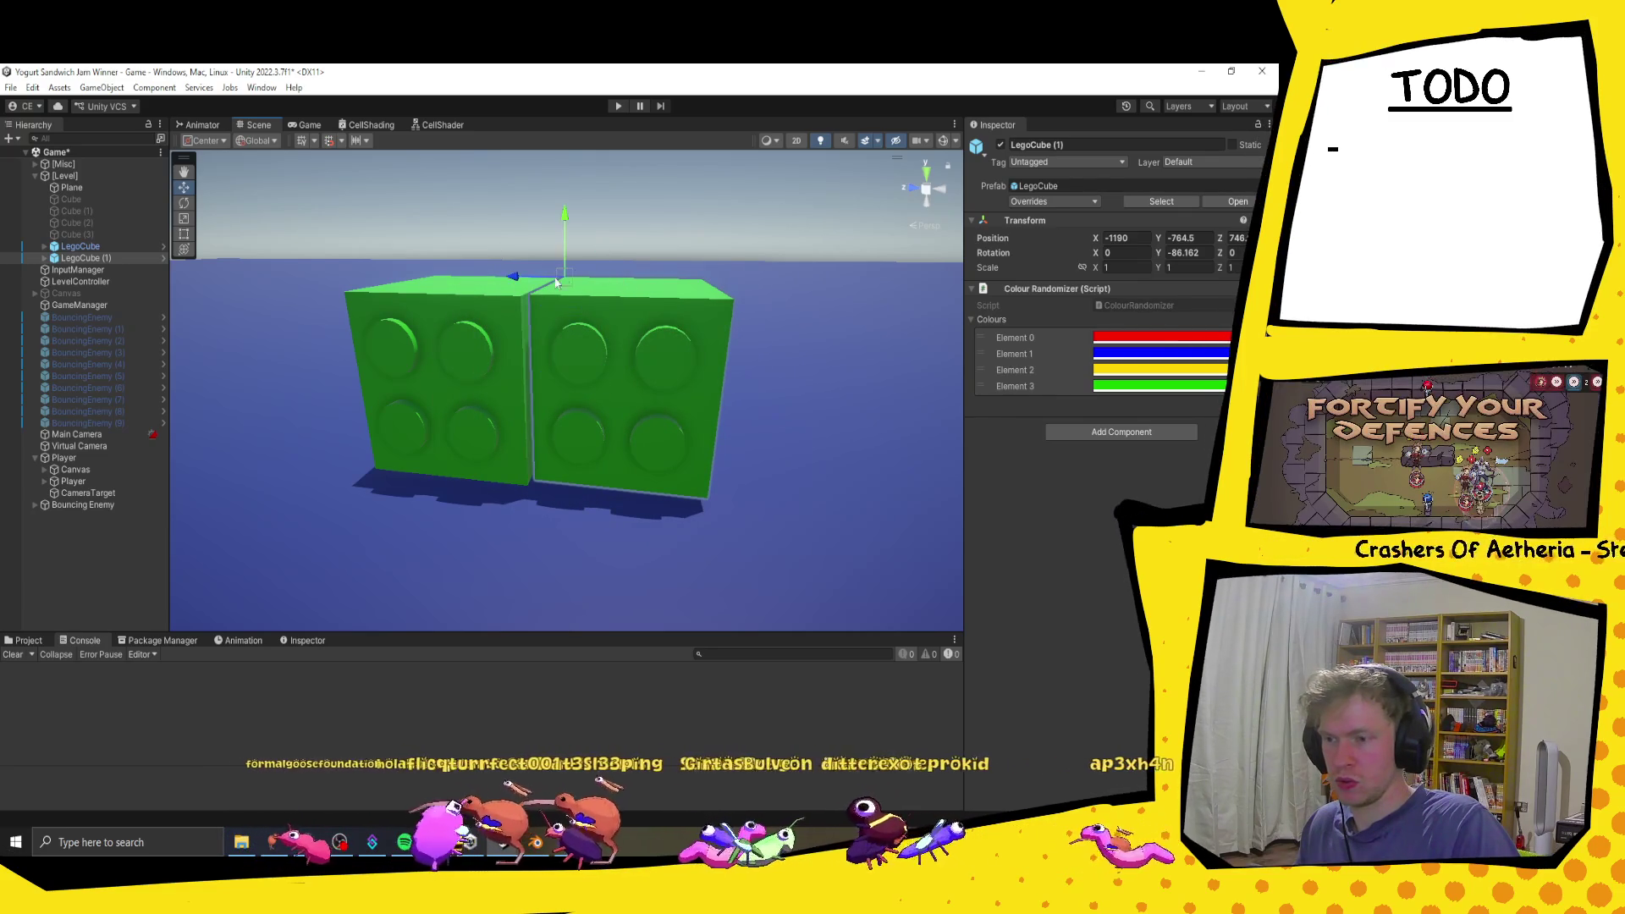
Step: Vertex-snap LegoCube (1) flush against the original cube and reselect it
{"action": "scroll", "coordinate": [521, 296], "scroll_direction": "up", "scroll_amount": 3}
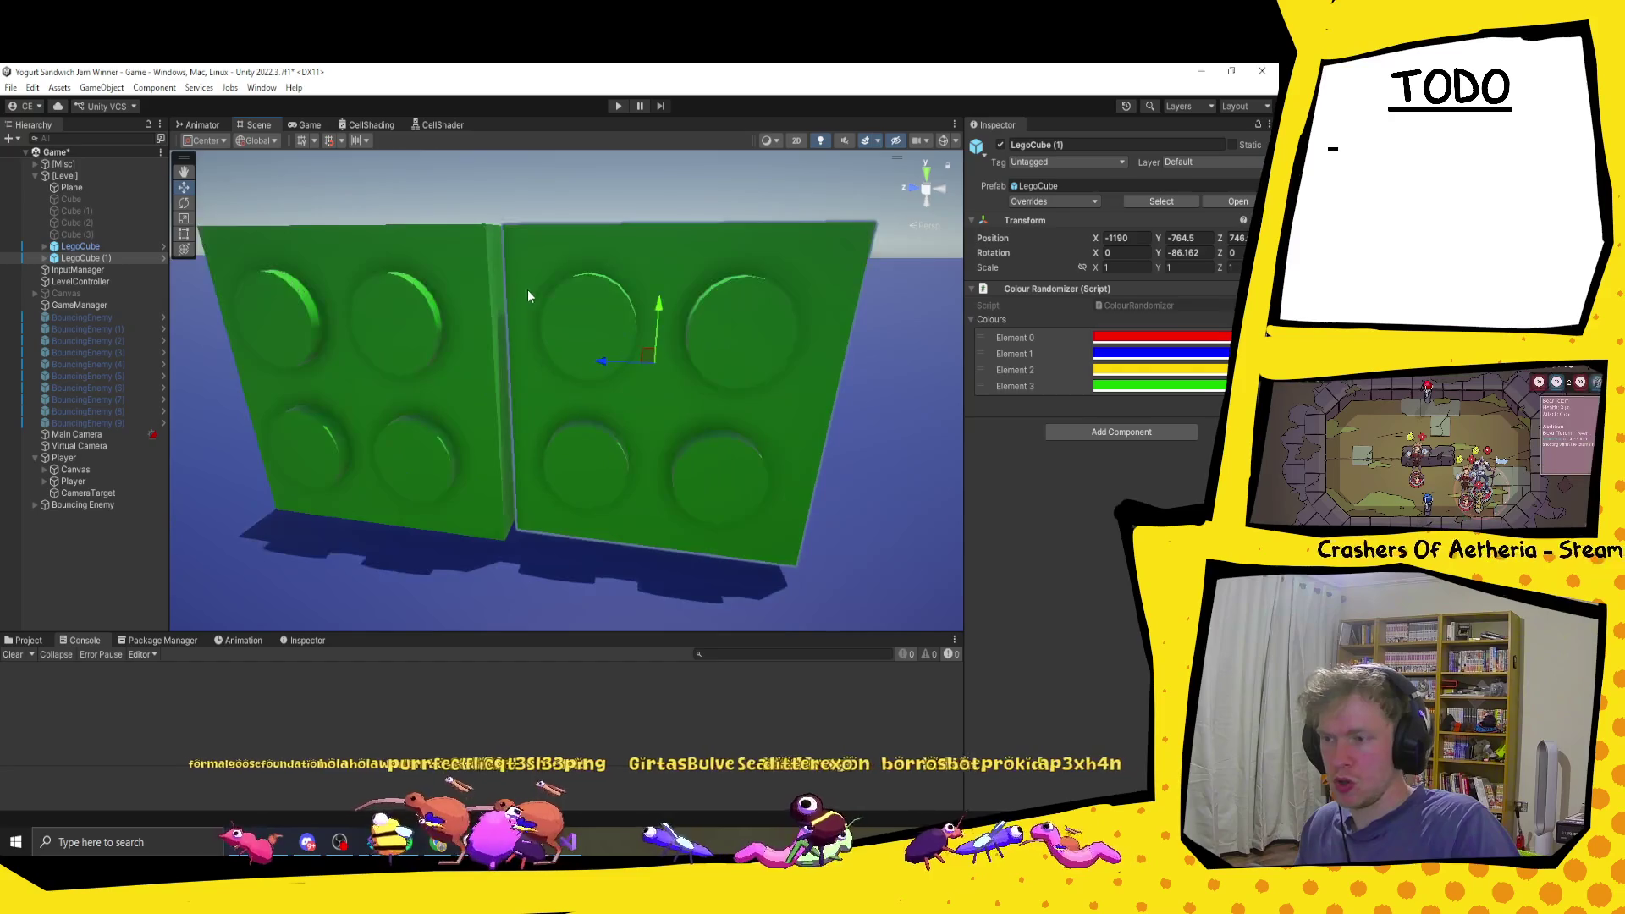
{"action": "scroll", "coordinate": [576, 287], "scroll_direction": "down", "scroll_amount": 5}
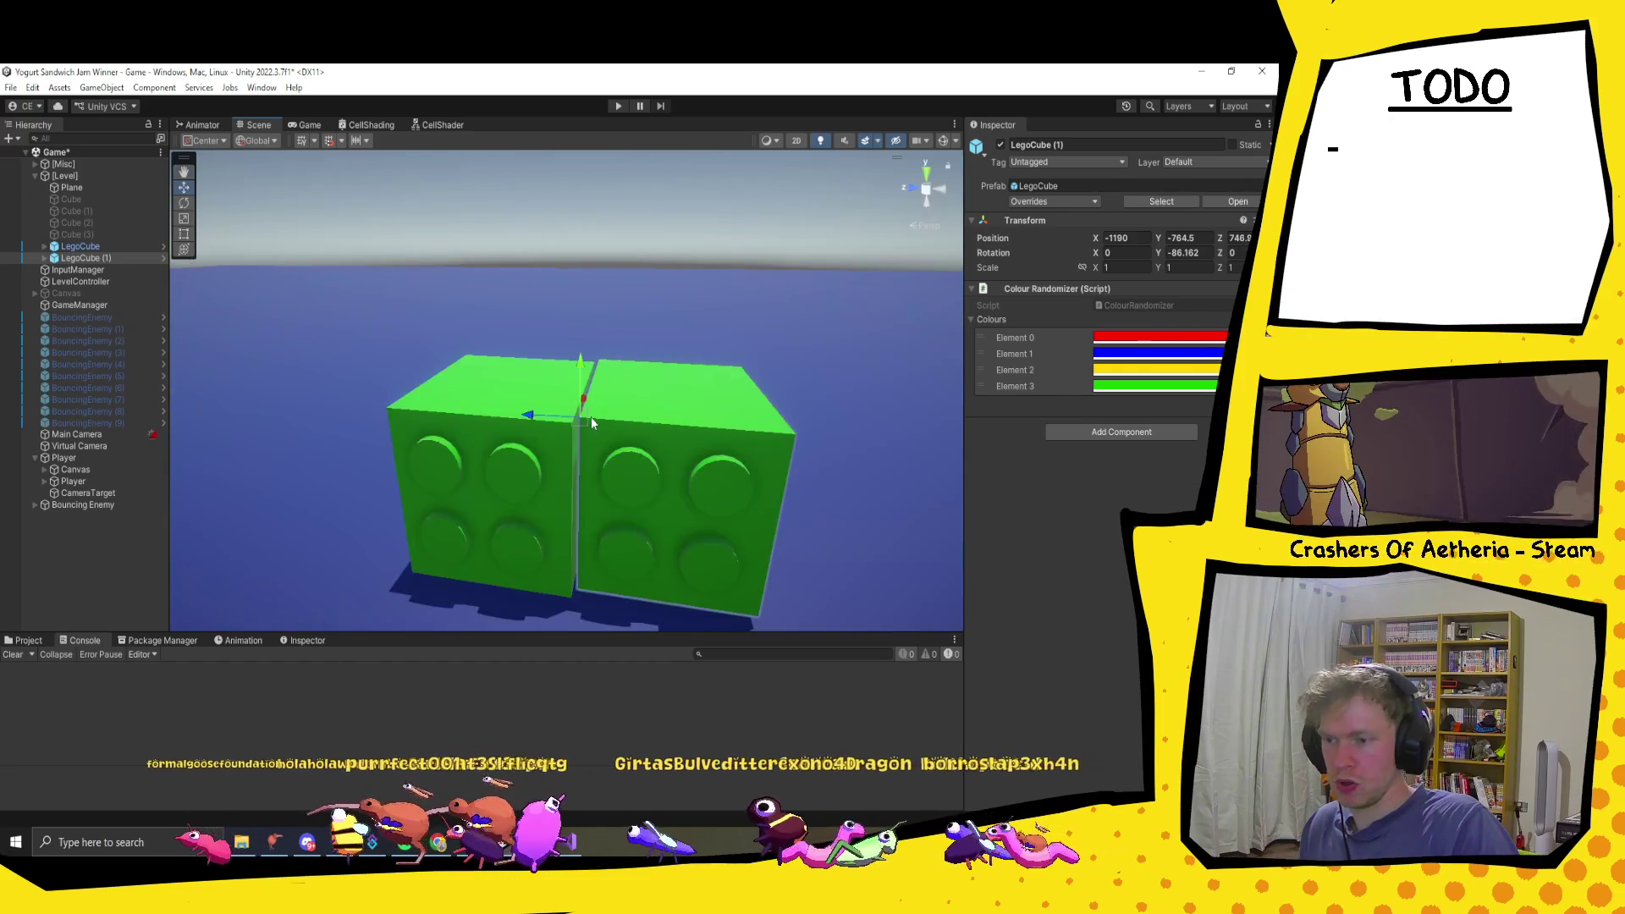
{"action": "key", "text": "v"}
{"action": "mouse_move", "coordinate": [582, 418]}
{"action": "left_mouse_down"}
{"action": "mouse_move", "coordinate": [562, 430]}
{"action": "mouse_move", "coordinate": [627, 366]}
{"action": "mouse_move", "coordinate": [687, 354]}
{"action": "mouse_move", "coordinate": [593, 368]}
{"action": "left_mouse_up"}
{"action": "scroll", "coordinate": [526, 379], "scroll_direction": "up", "scroll_amount": 5}
{"action": "scroll", "coordinate": [542, 372], "scroll_direction": "down", "scroll_amount": 8}
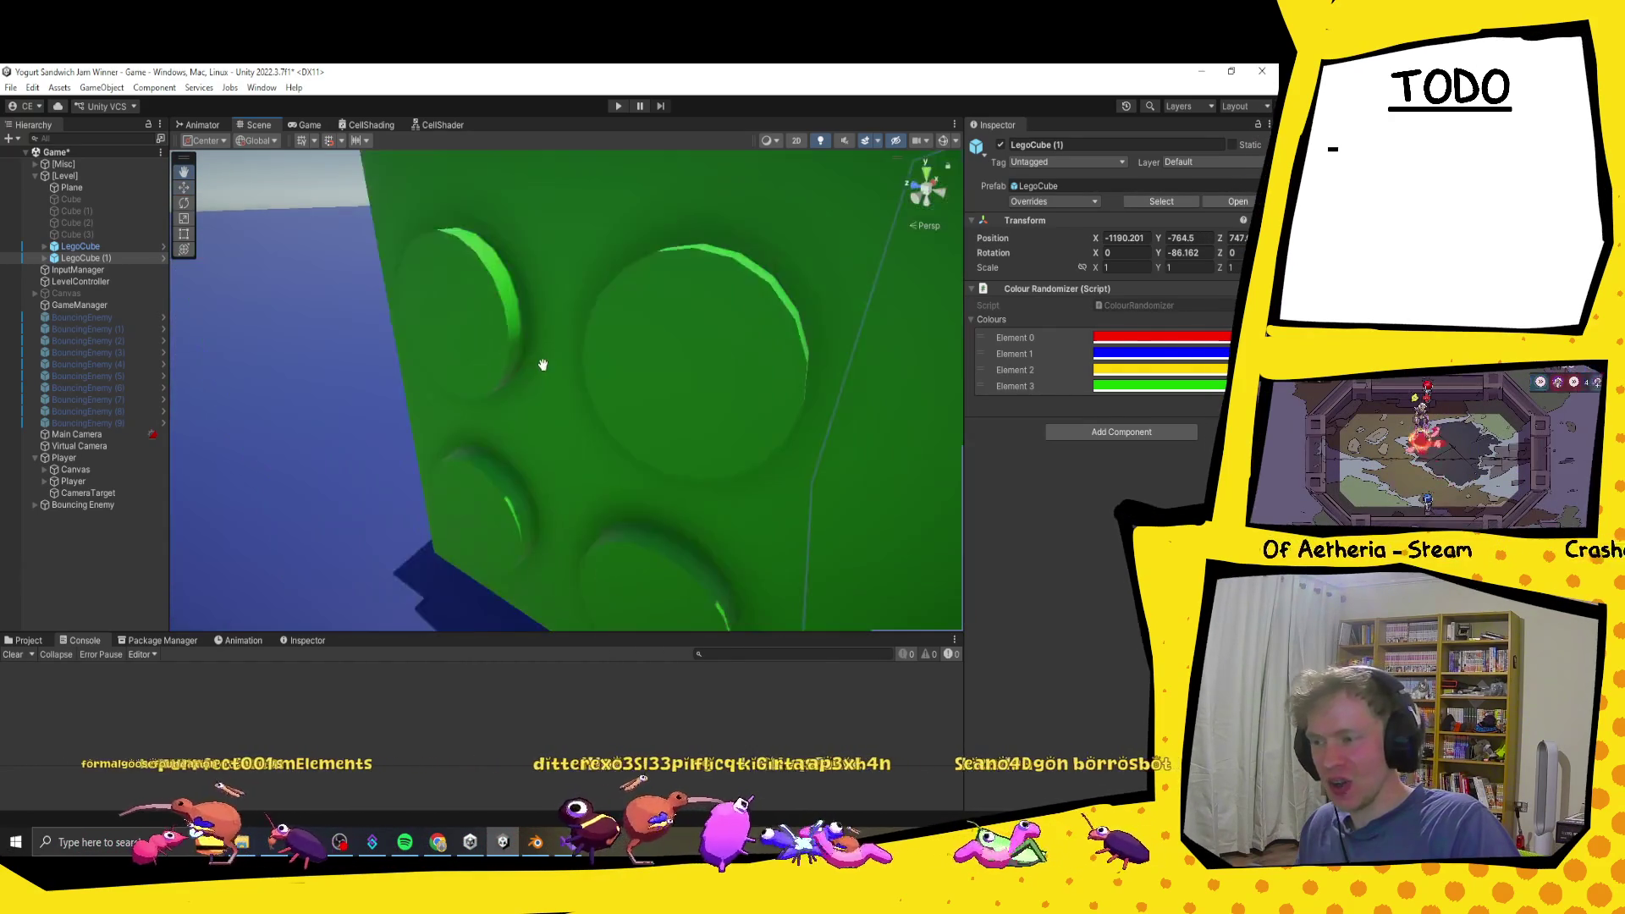
{"action": "left_click", "coordinate": [750, 286]}
{"action": "left_click", "coordinate": [662, 368]}
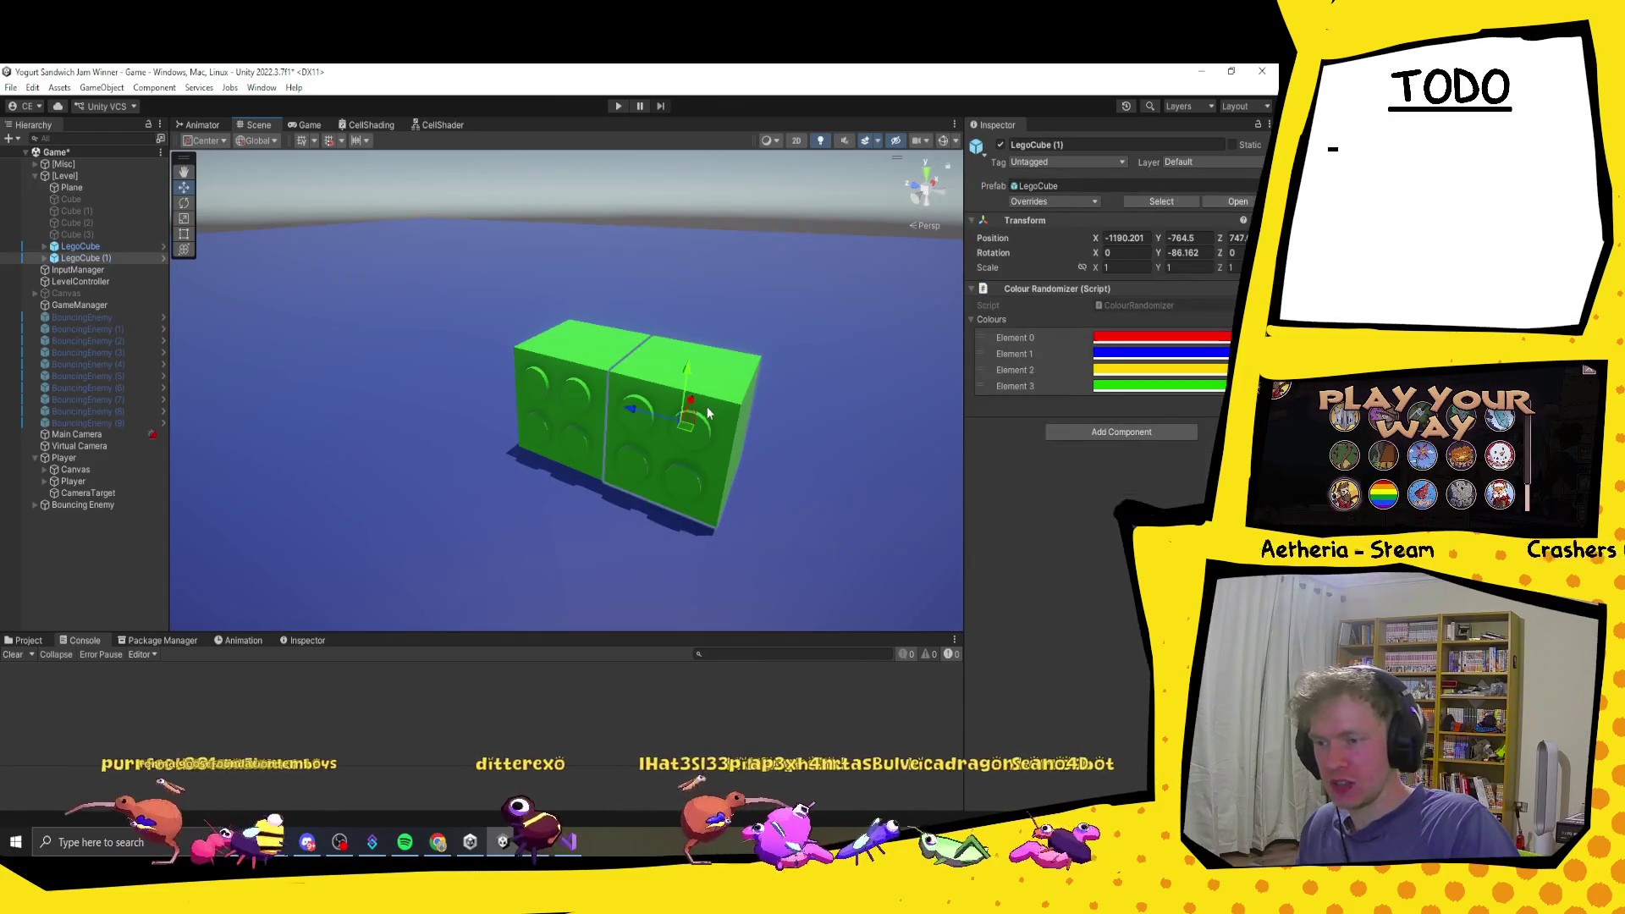
{"action": "scroll", "coordinate": [669, 415], "scroll_direction": "down", "scroll_amount": 2}
Step: Duplicate a Lego cube and try sliding it along the row, undoing the stray move
{"action": "left_click_drag", "start_coordinate": [592, 398], "coordinate": [198, 322]}
{"action": "key", "text": "ctrl+d"}
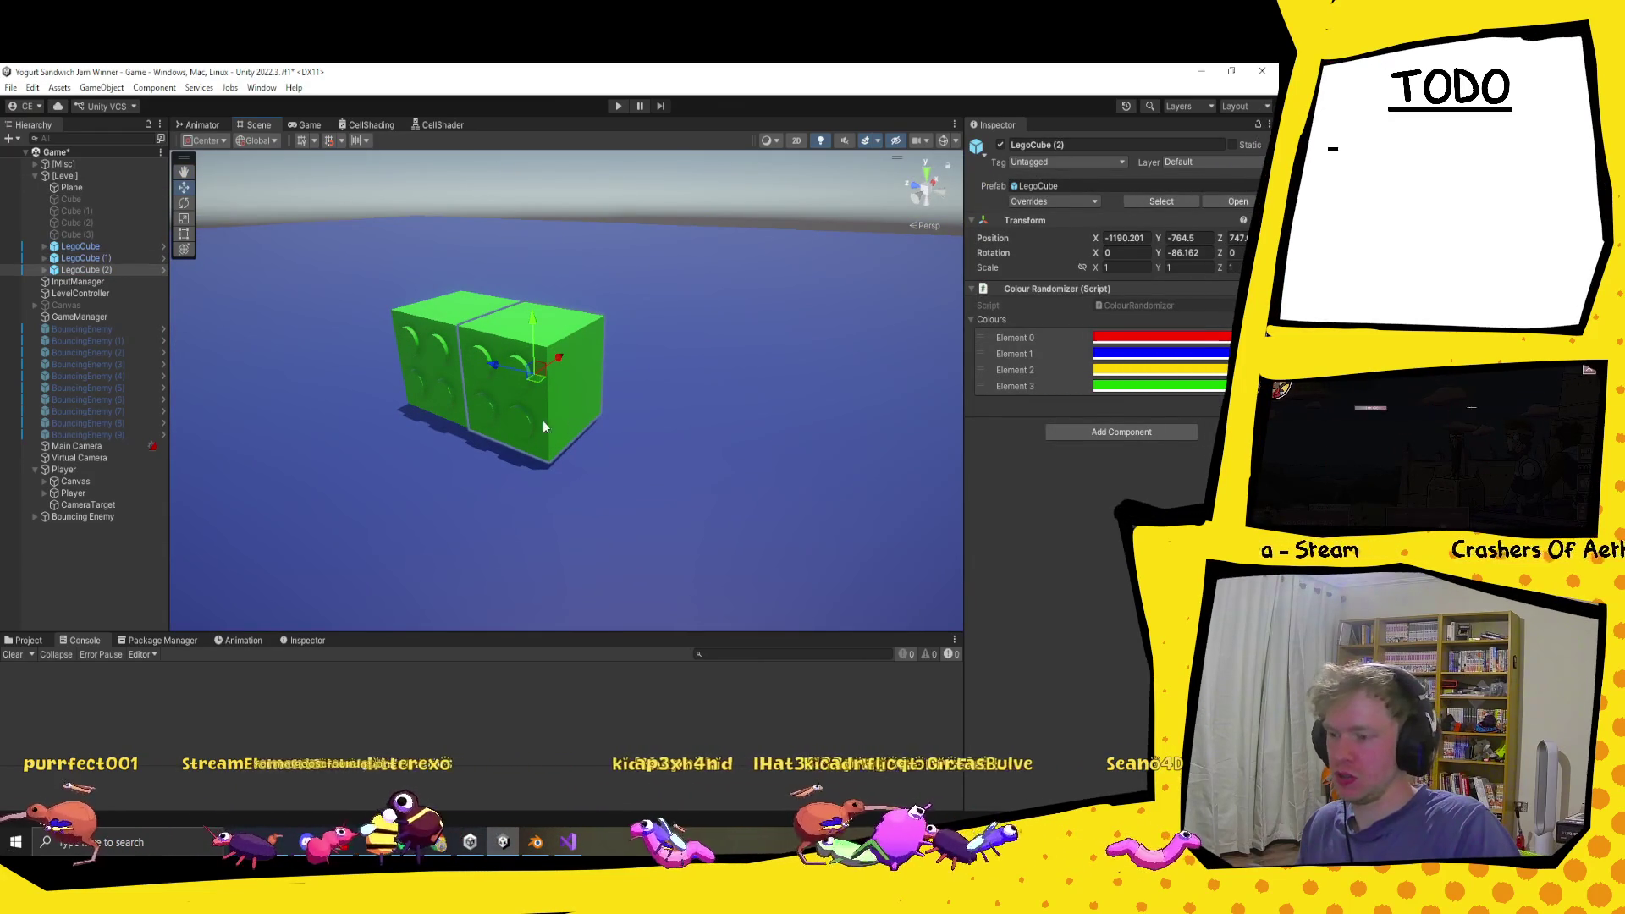
{"action": "mouse_move", "coordinate": [500, 369]}
{"action": "left_mouse_down"}
{"action": "mouse_move", "coordinate": [574, 386]}
{"action": "mouse_move", "coordinate": [556, 359]}
{"action": "mouse_move", "coordinate": [726, 410]}
{"action": "mouse_move", "coordinate": [540, 359]}
{"action": "mouse_move", "coordinate": [550, 347]}
{"action": "left_mouse_up"}
{"action": "key", "text": "v"}
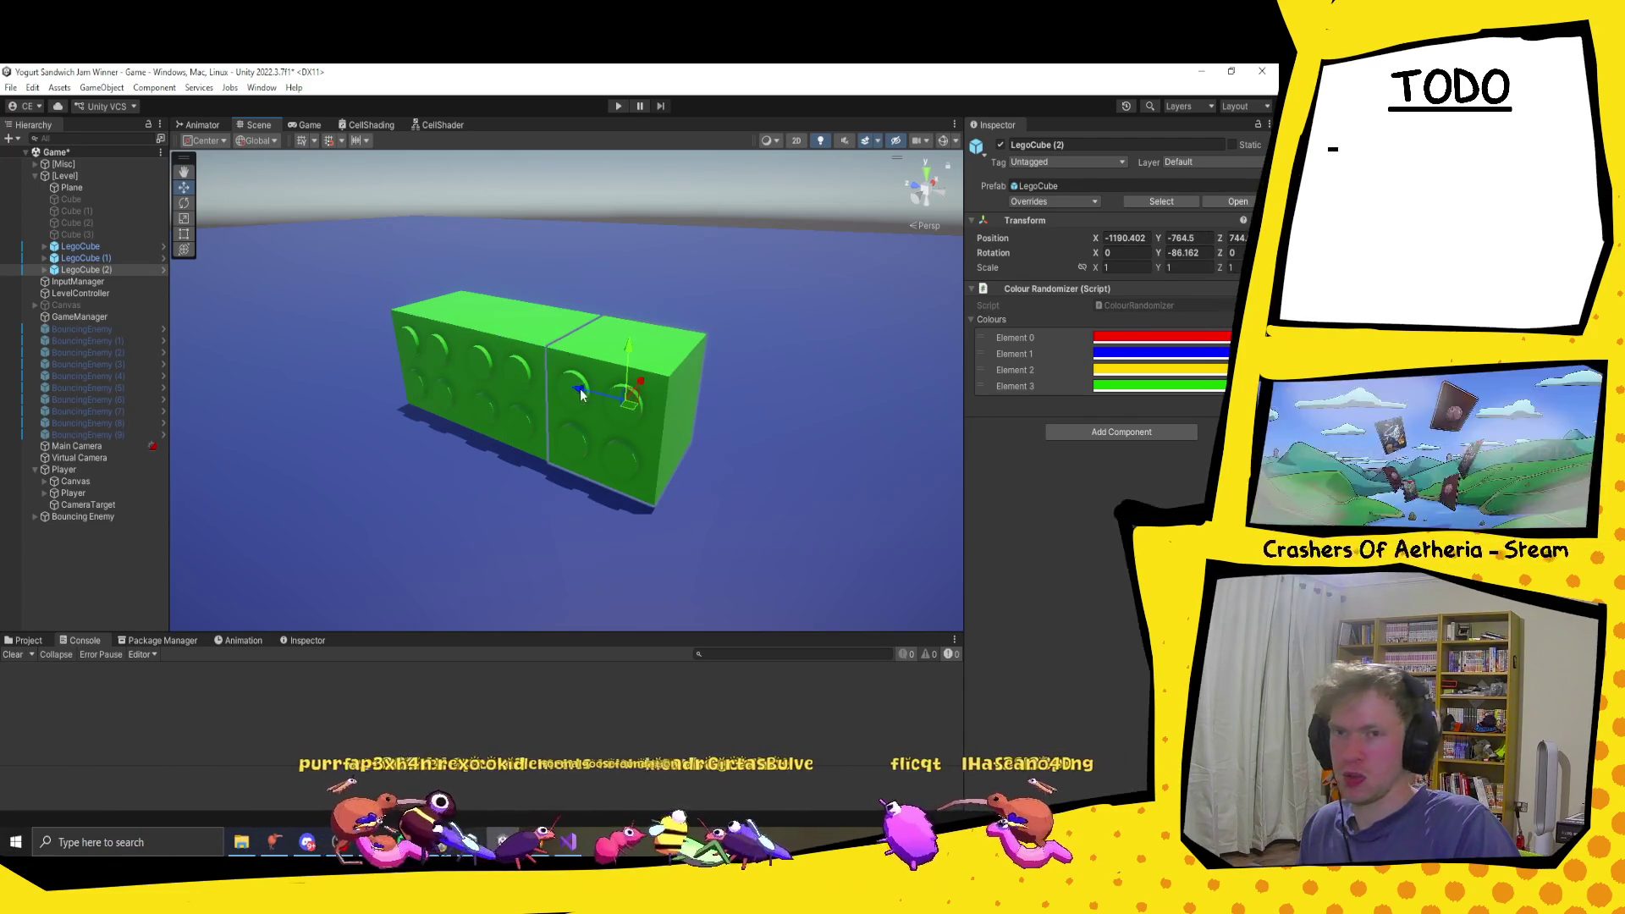
{"action": "mouse_move", "coordinate": [489, 474]}
{"action": "left_mouse_down"}
{"action": "mouse_move", "coordinate": [500, 501]}
{"action": "mouse_move", "coordinate": [584, 489]}
{"action": "left_mouse_up"}
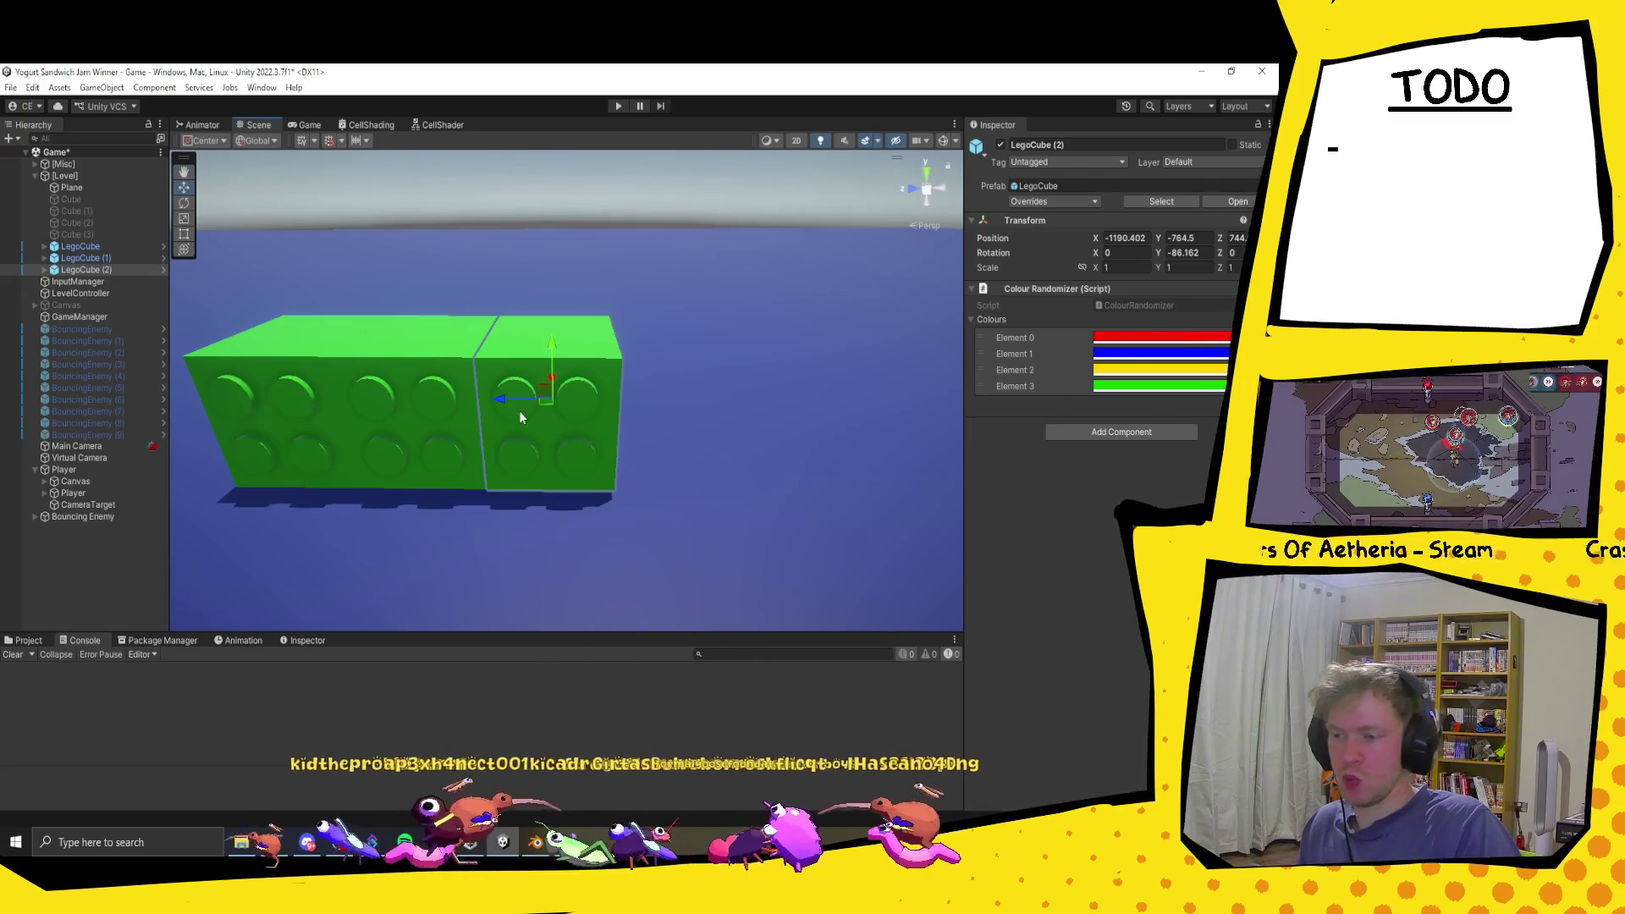
{"action": "left_click_drag", "start_coordinate": [511, 403], "coordinate": [637, 405]}
{"action": "key", "text": "ctrl+z"}
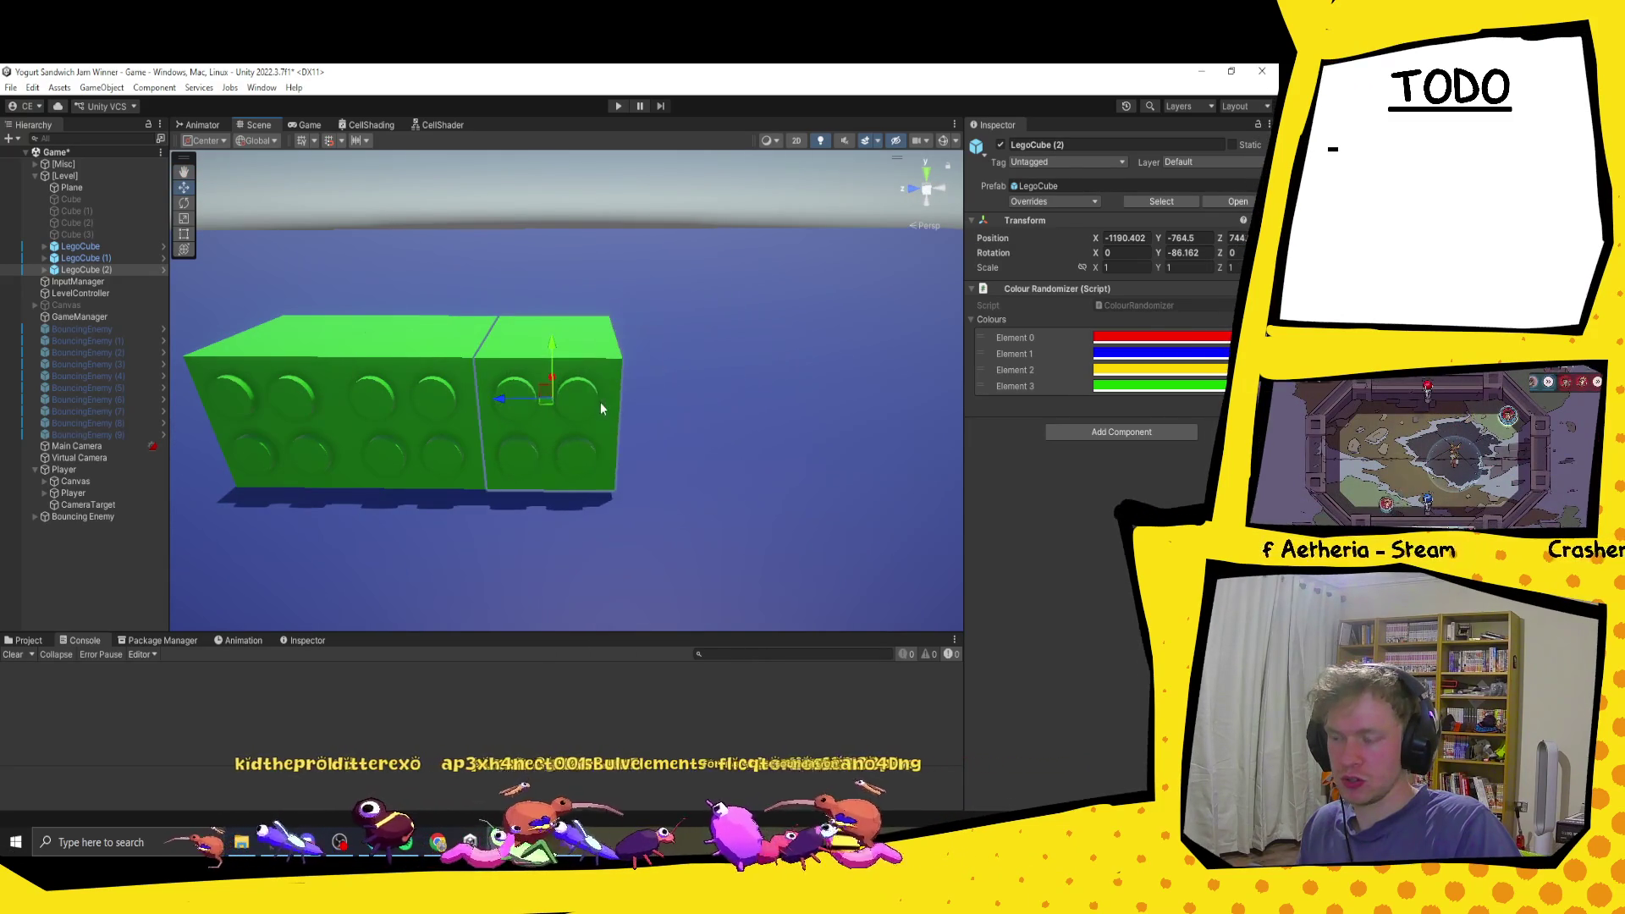
Step: Duplicate LegoCube (2), vertex-snap the copy flush at the row's end, and select all four cubes
{"action": "key", "text": "ctrl+d"}
{"action": "mouse_move", "coordinate": [505, 403]}
{"action": "left_mouse_down"}
{"action": "mouse_move", "coordinate": [652, 406]}
{"action": "mouse_move", "coordinate": [632, 406]}
{"action": "left_mouse_up"}
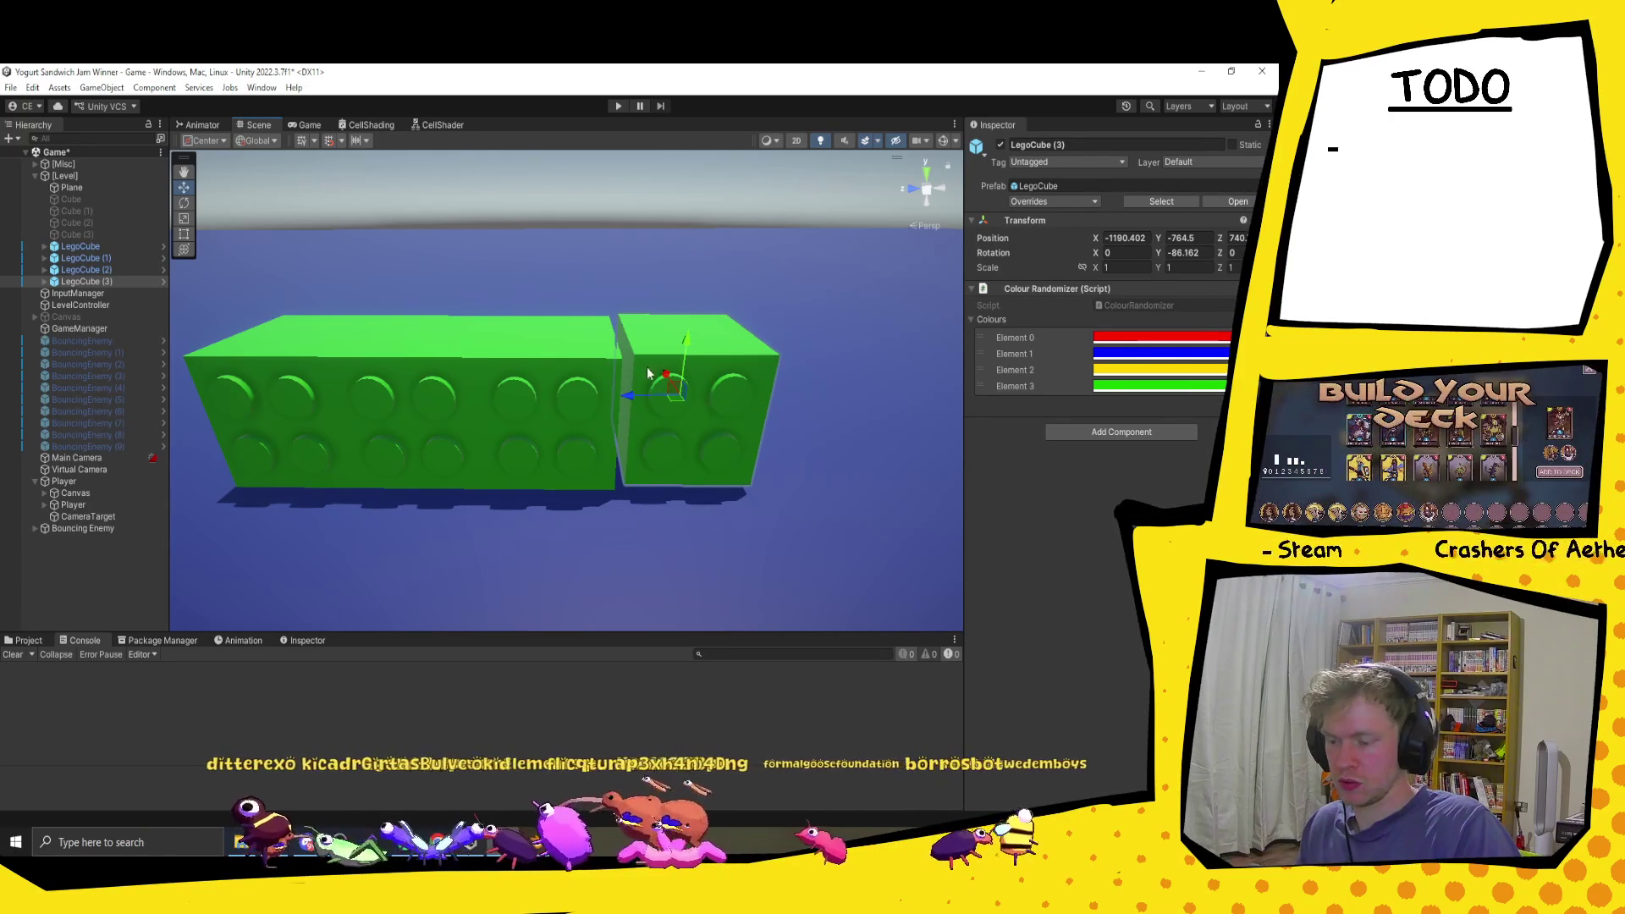
{"action": "key", "text": "v"}
{"action": "left_click_drag", "start_coordinate": [630, 349], "coordinate": [626, 358]}
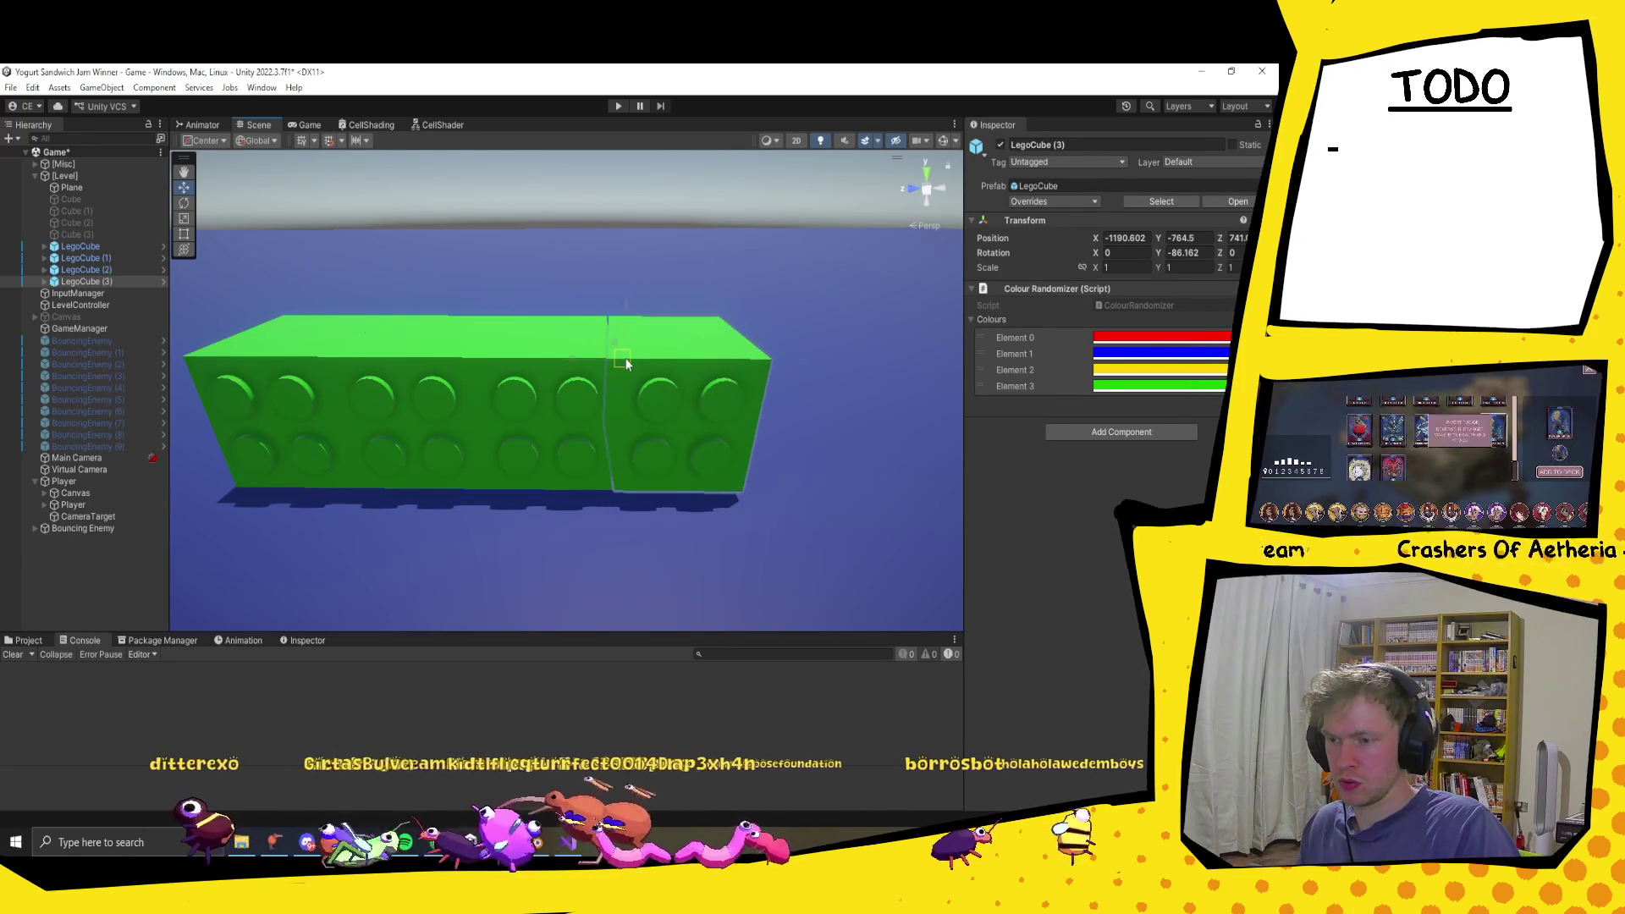
{"action": "key", "text": "f"}
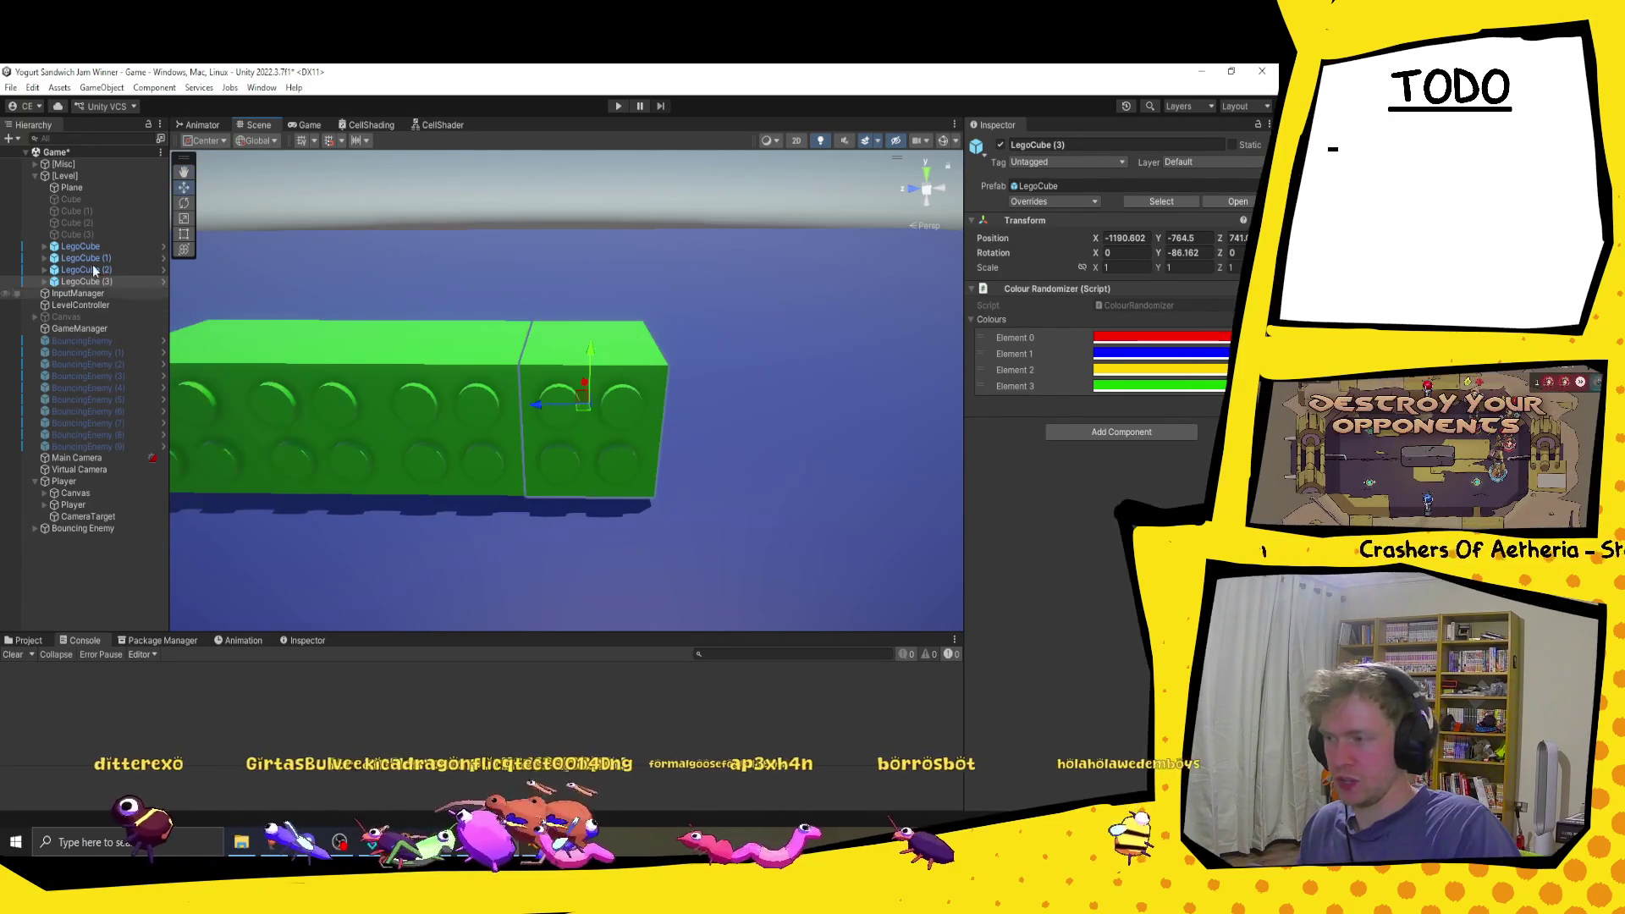
{"action": "left_click", "coordinate": [95, 246], "text": "shift"}
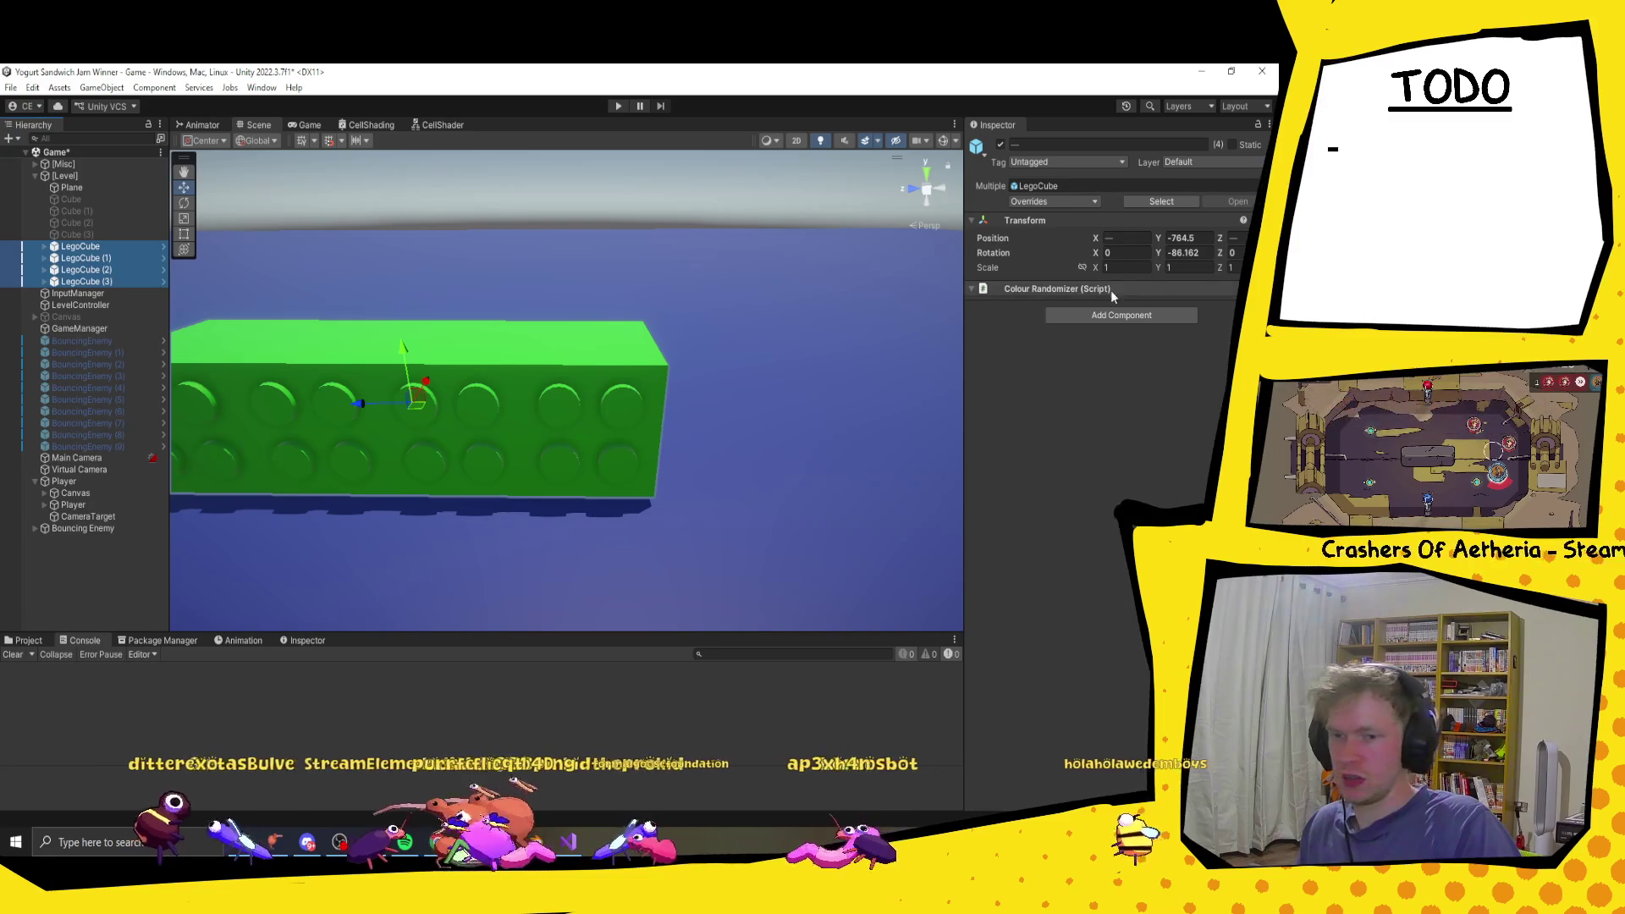
Step: Run the Colour Randomizer to recolour the four cubes blue, green, red and blue, then select the bouncing enemy
{"action": "right_click", "coordinate": [1085, 289]}
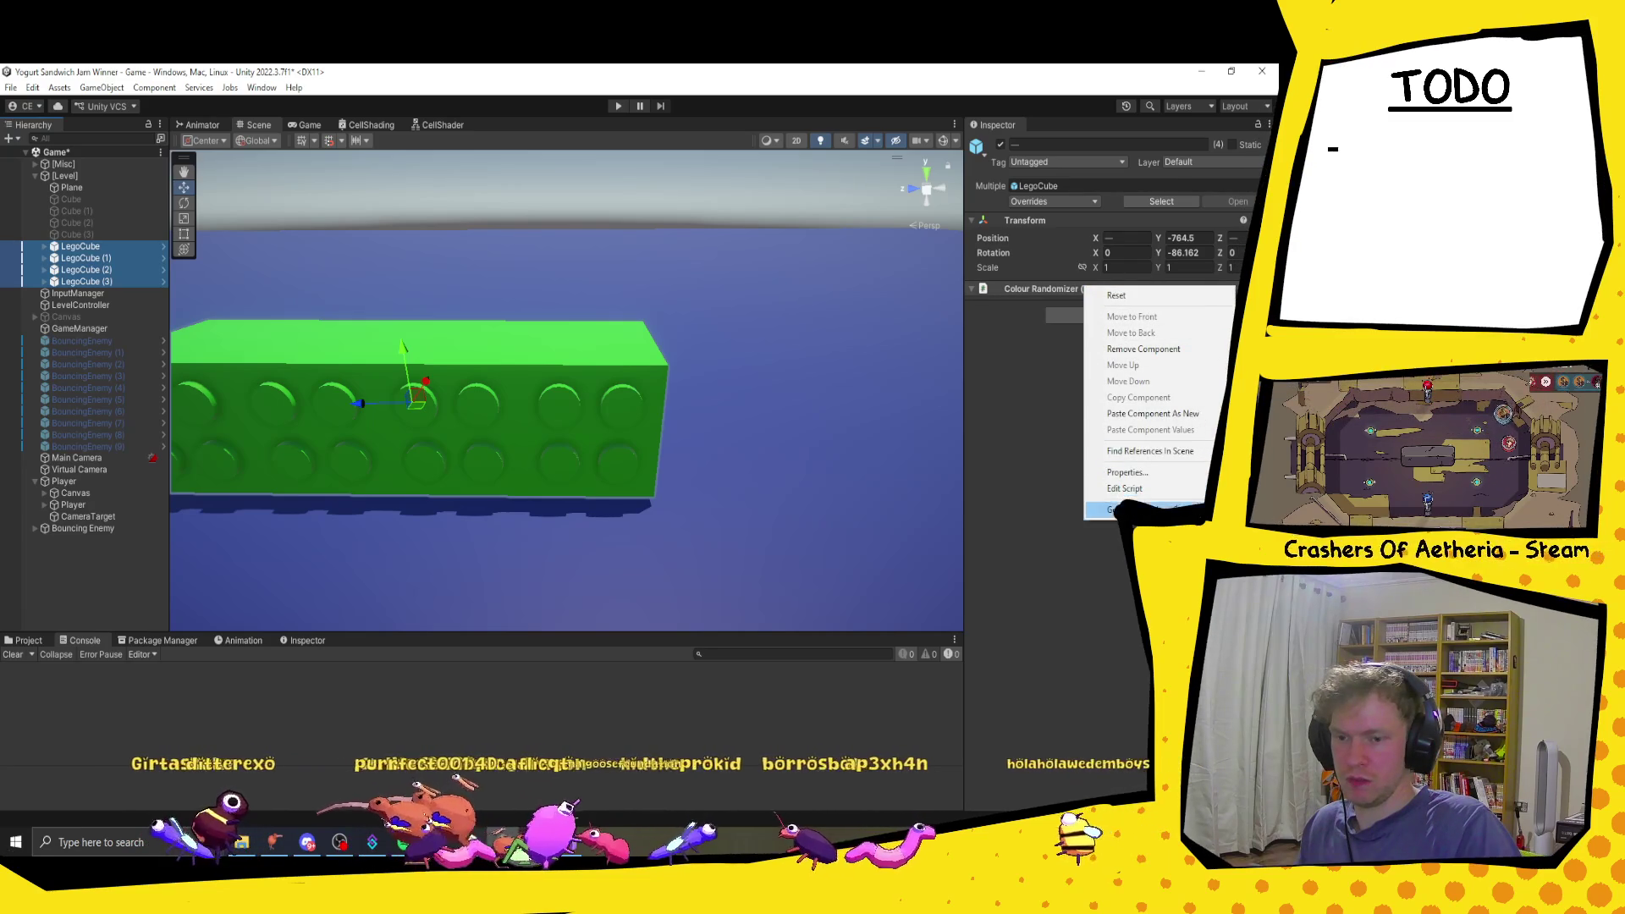
{"action": "left_click", "coordinate": [1152, 509]}
{"action": "scroll", "coordinate": [581, 456], "scroll_direction": "down", "scroll_amount": 3}
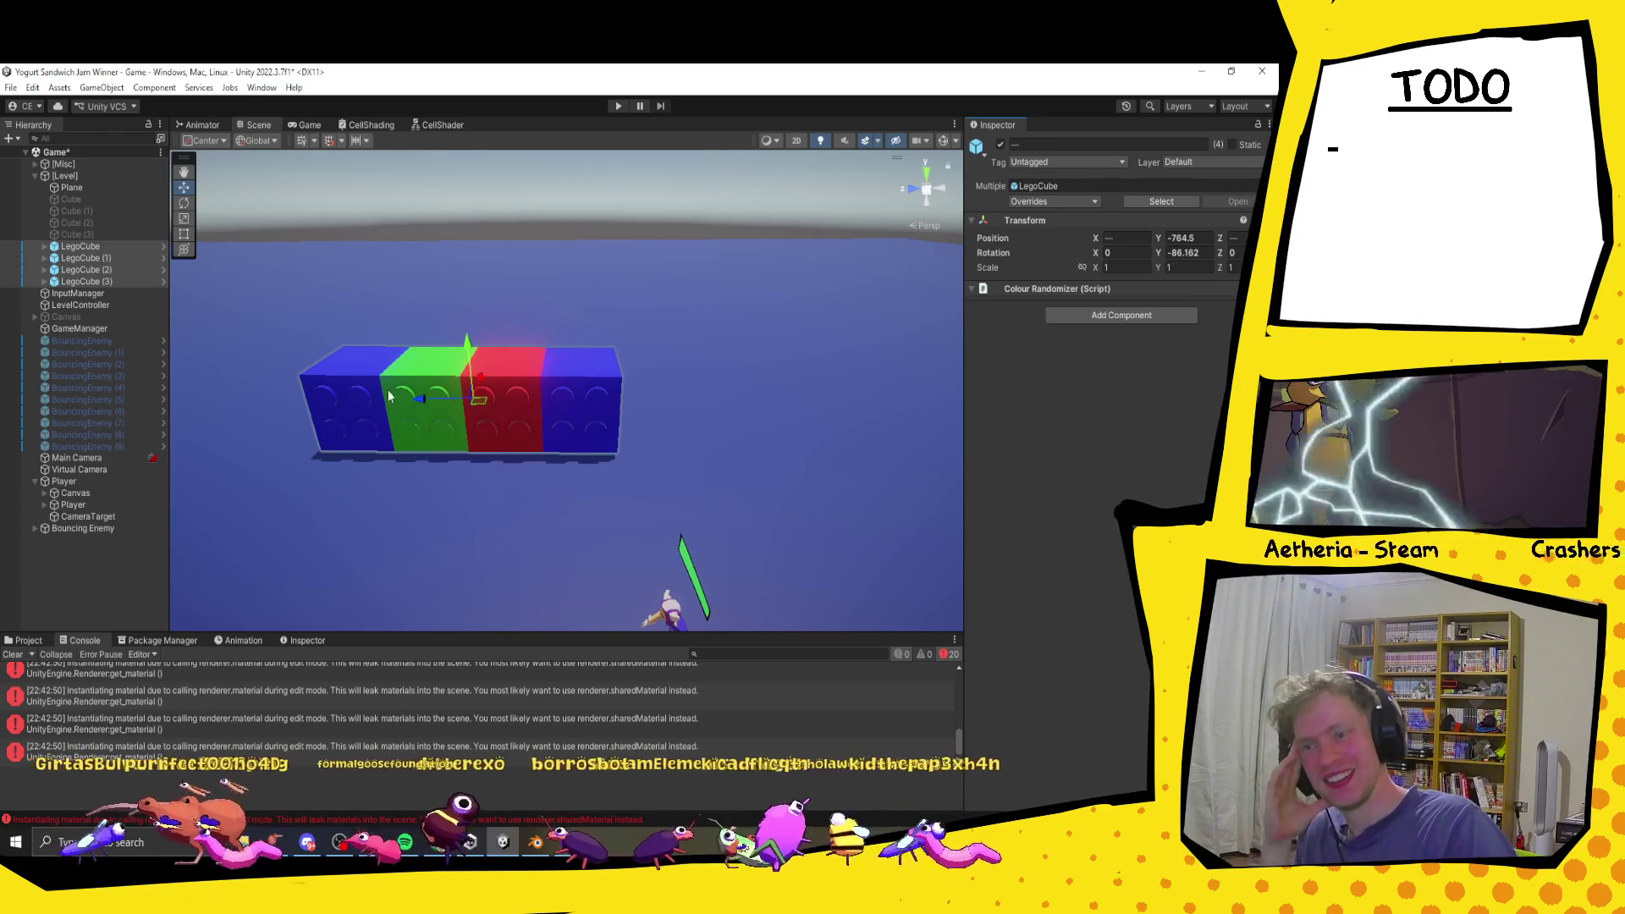
{"action": "scroll", "coordinate": [508, 366], "scroll_direction": "up", "scroll_amount": 3}
{"action": "key", "text": "f"}
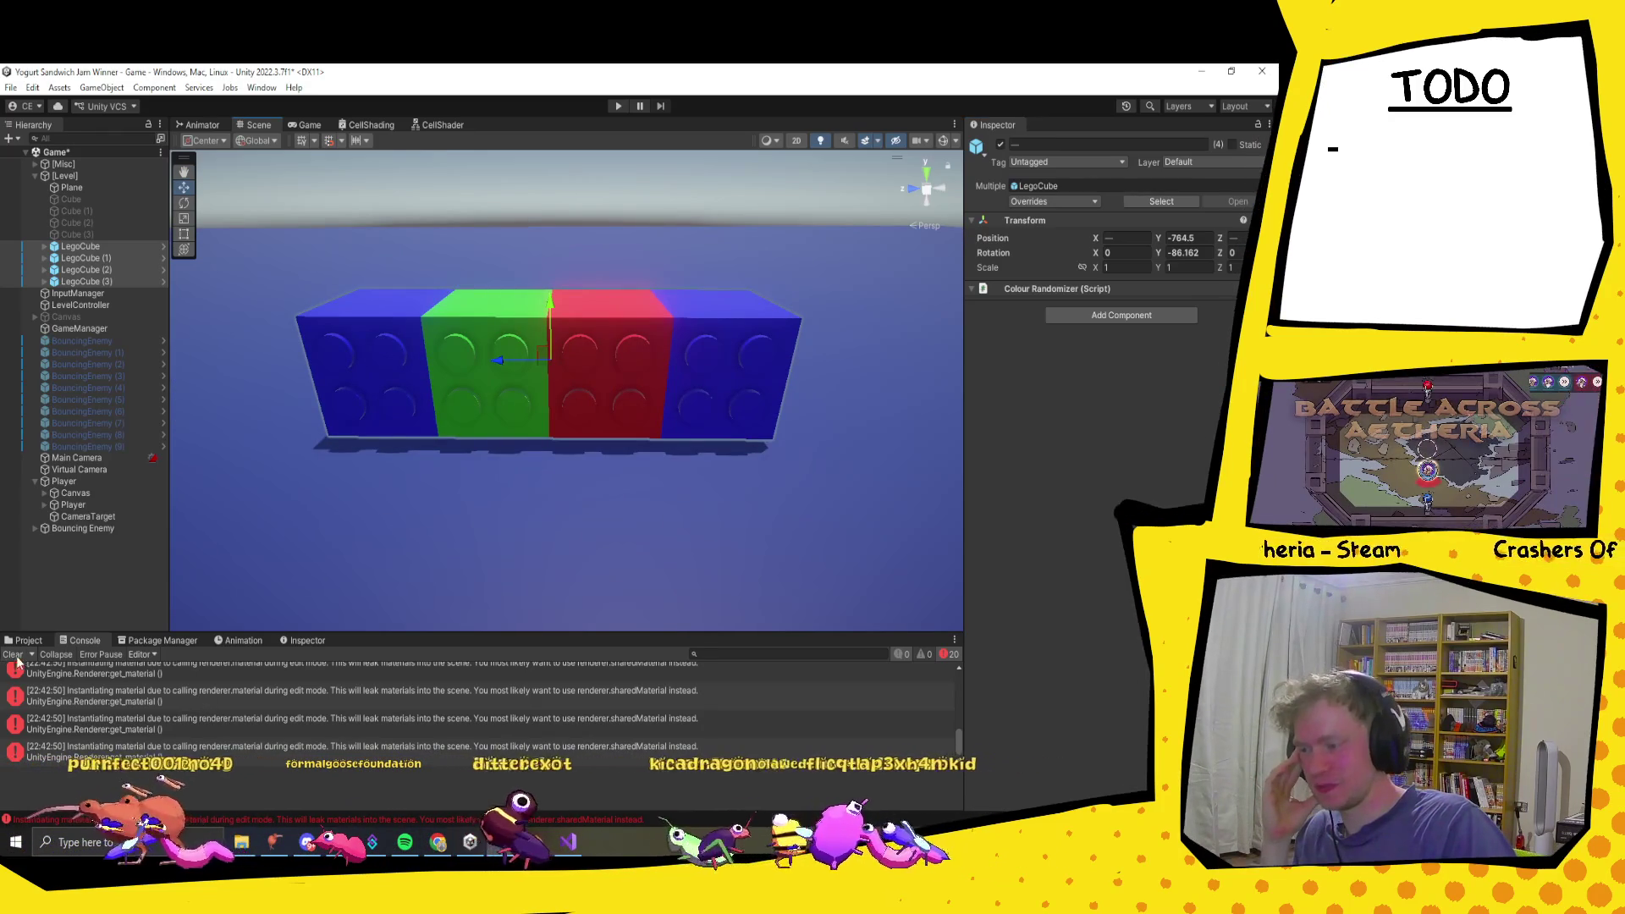
{"action": "scroll", "coordinate": [627, 452], "scroll_direction": "down", "scroll_amount": 5}
{"action": "mouse_move", "coordinate": [696, 475]}
{"action": "left_mouse_down"}
{"action": "mouse_move", "coordinate": [559, 410]}
{"action": "mouse_move", "coordinate": [630, 423]}
{"action": "left_mouse_up"}
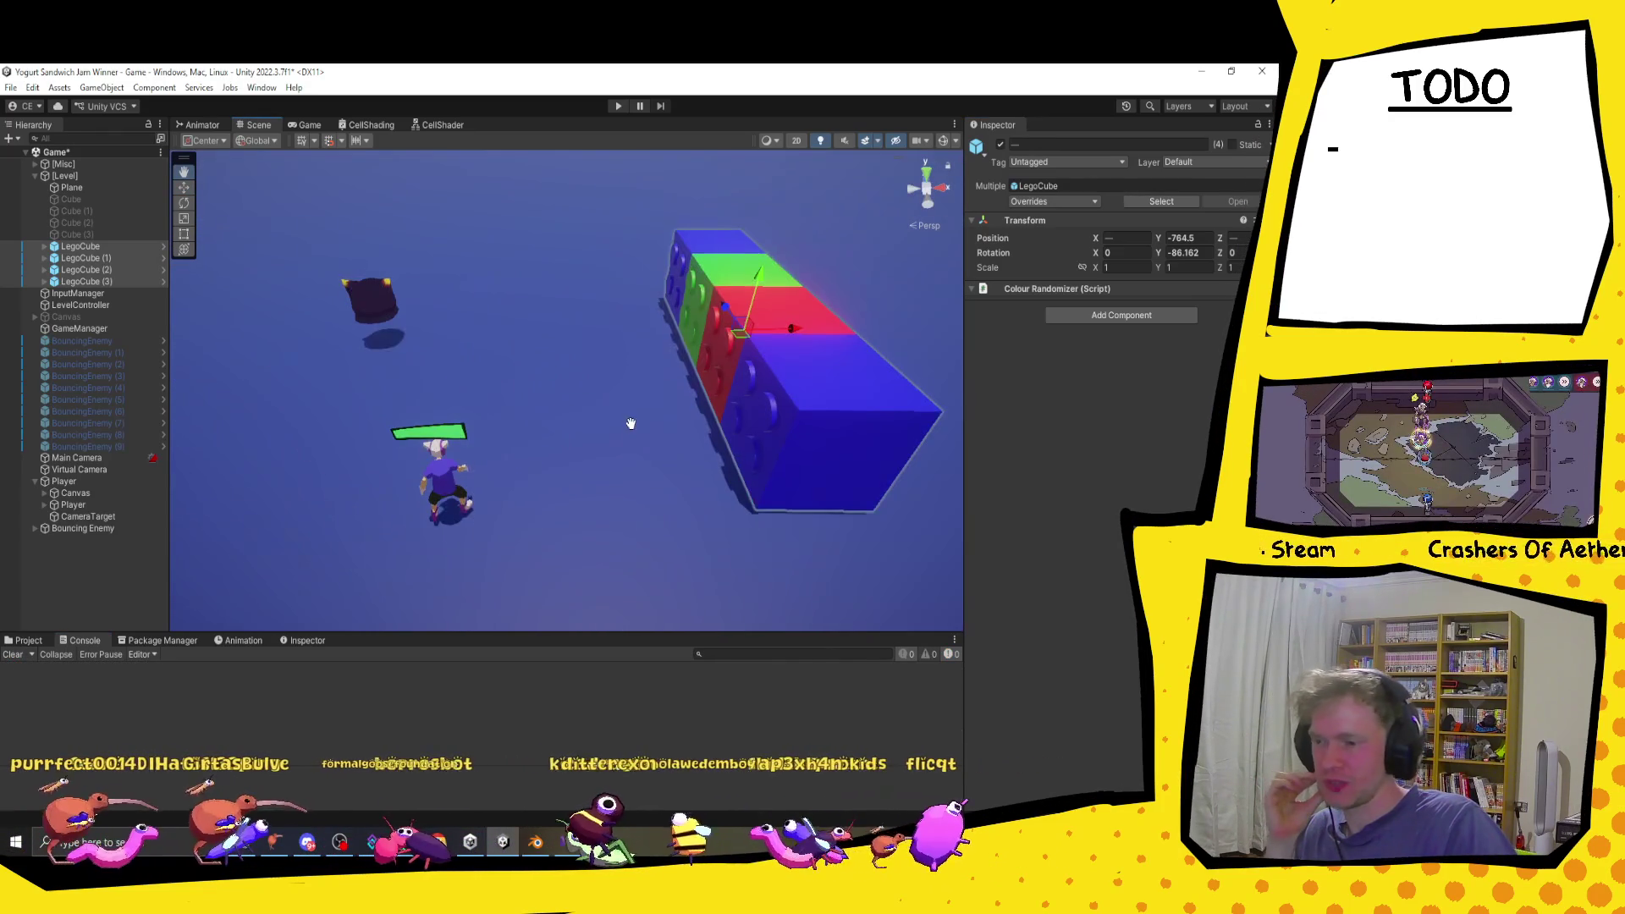
{"action": "left_click", "coordinate": [373, 322]}
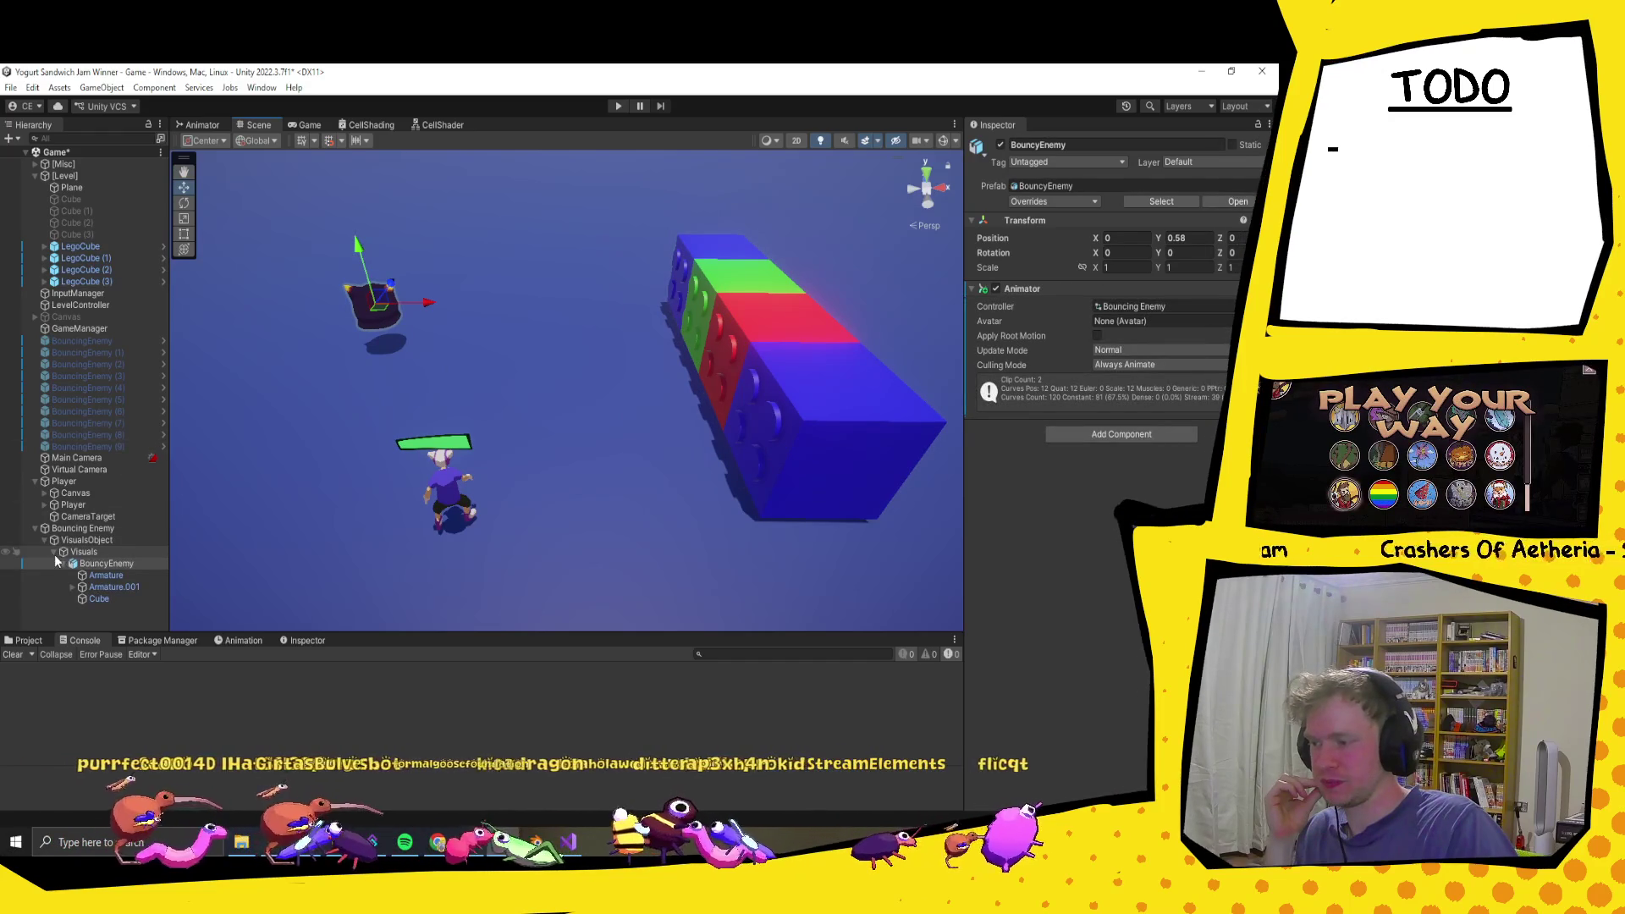
Step: Set the Bouncing Enemy's linked Transform scale to 0.75
{"action": "left_click", "coordinate": [44, 540]}
{"action": "left_click", "coordinate": [82, 528]}
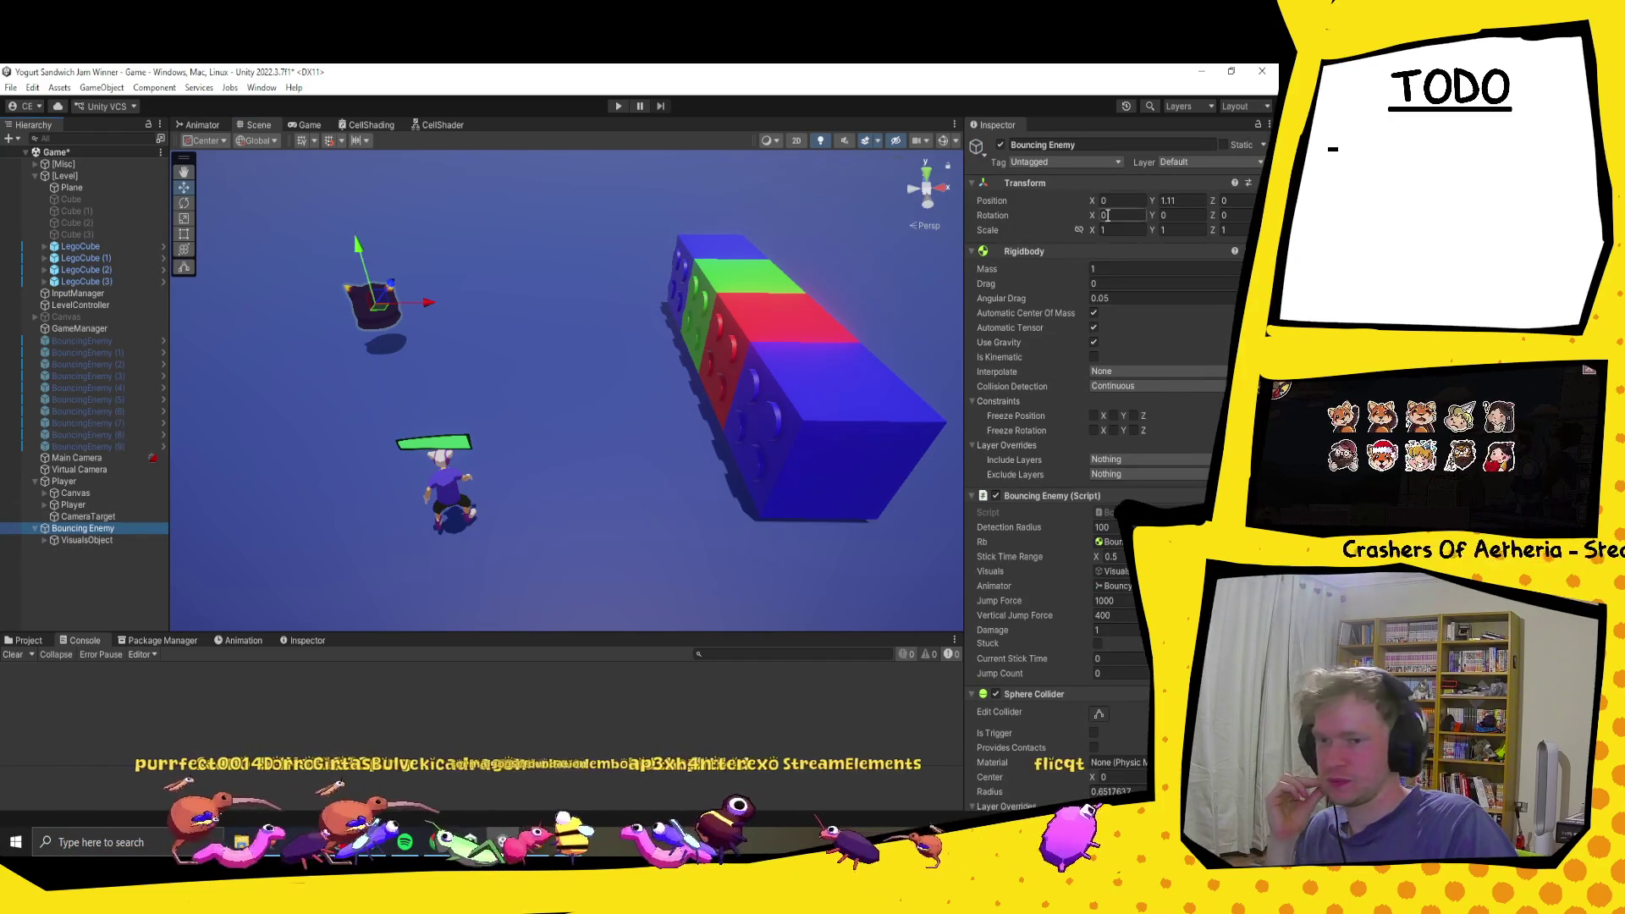
{"action": "mouse_move", "coordinate": [1090, 230]}
{"action": "left_mouse_down"}
{"action": "mouse_move", "coordinate": [1096, 243]}
{"action": "mouse_move", "coordinate": [1090, 231]}
{"action": "left_mouse_up"}
{"action": "type", "text": "1"}
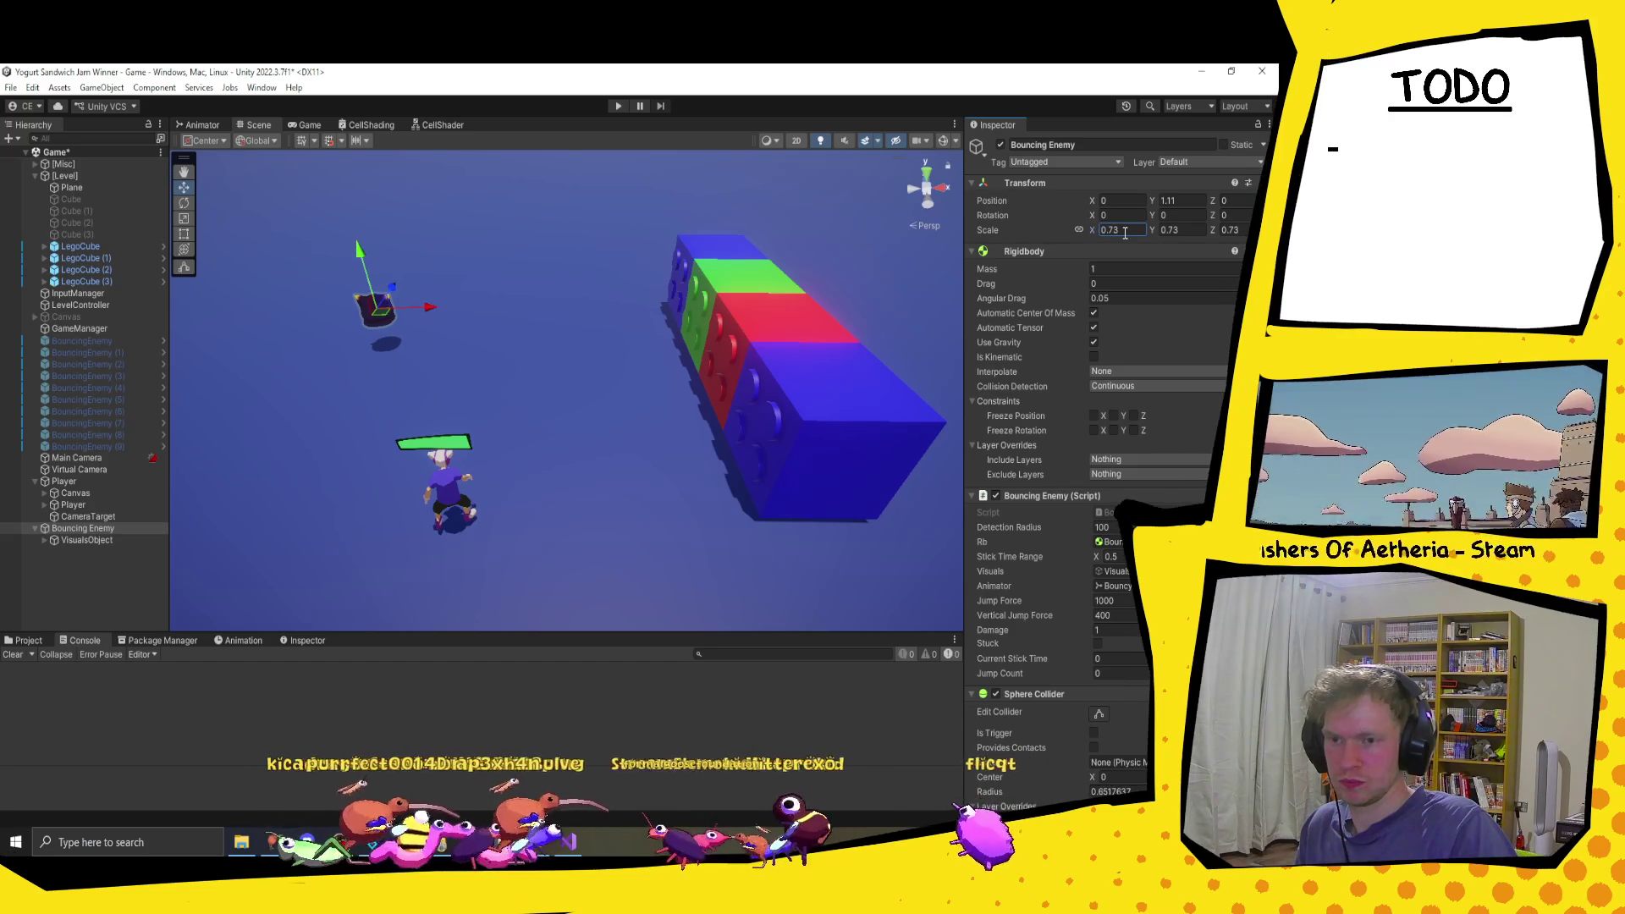
{"action": "key", "text": "BackSpace"}
{"action": "type", "text": "5"}
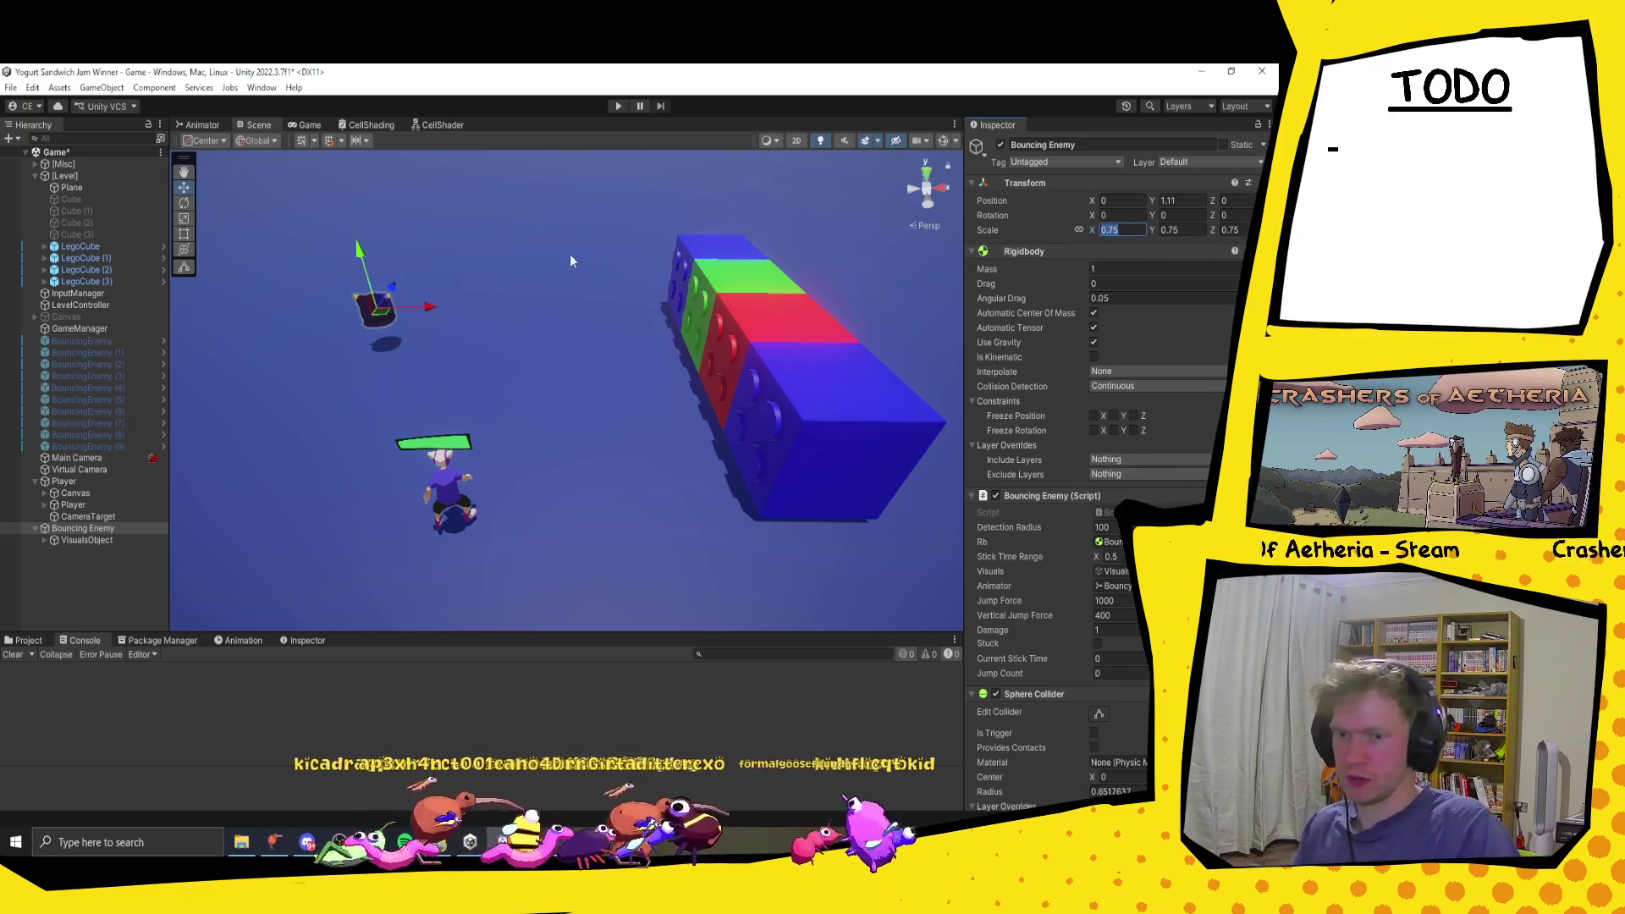
Step: Orbit the view toward the coloured cubes and select the red one
{"action": "scroll", "coordinate": [583, 288], "scroll_direction": "down", "scroll_amount": 2}
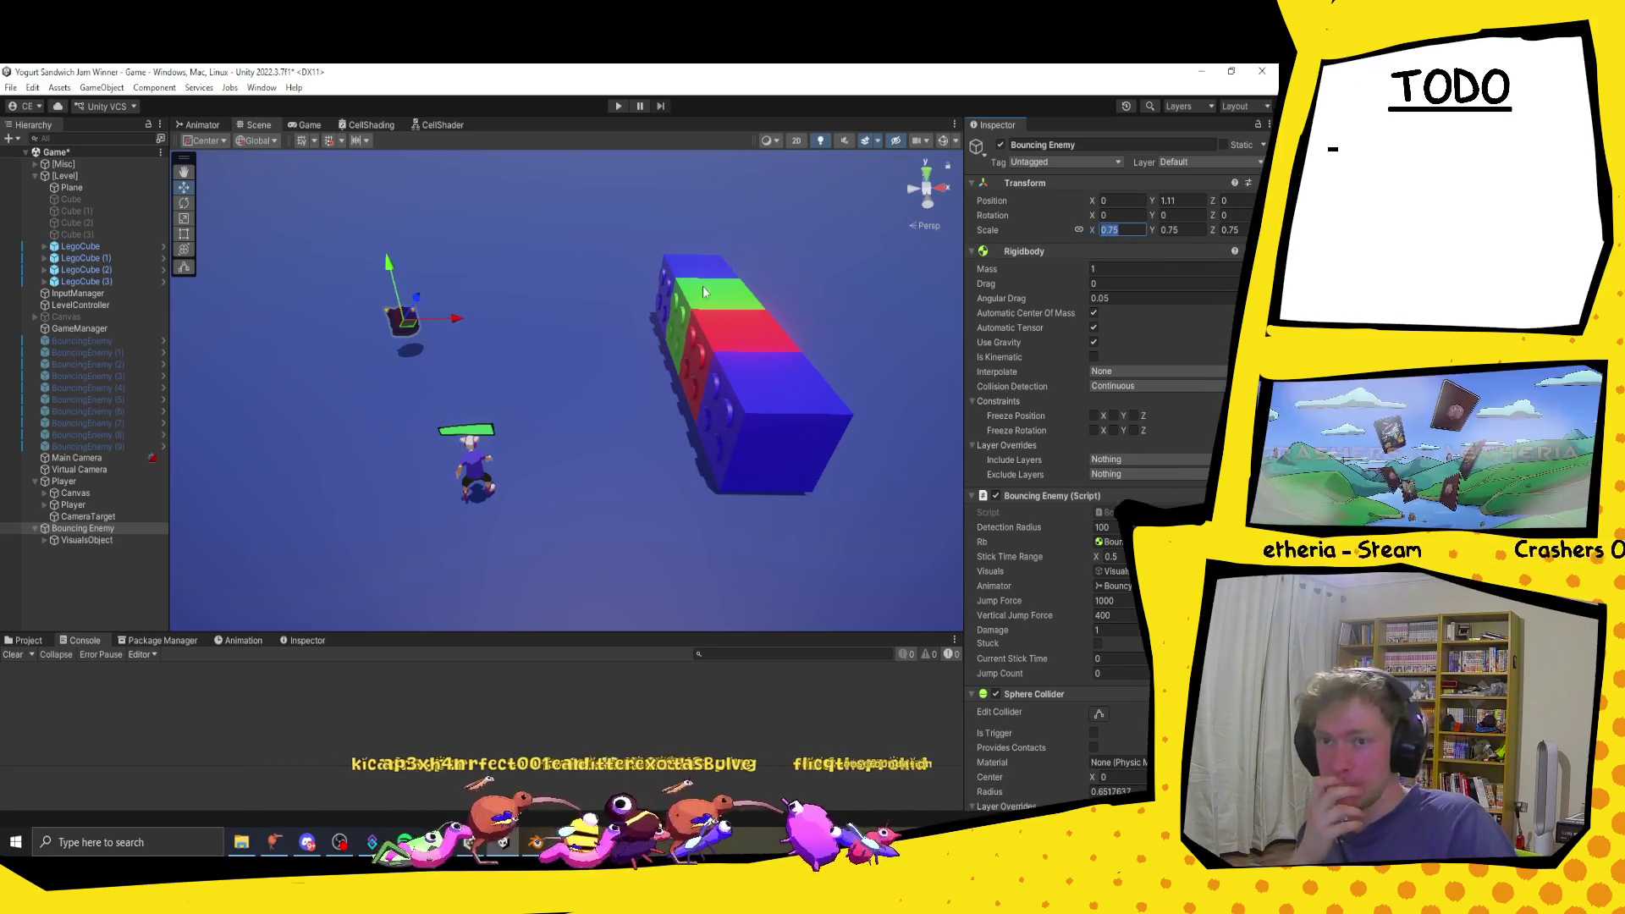
{"action": "mouse_move", "coordinate": [490, 403]}
{"action": "left_mouse_down"}
{"action": "mouse_move", "coordinate": [646, 384]}
{"action": "mouse_move", "coordinate": [526, 403]}
{"action": "mouse_move", "coordinate": [602, 363]}
{"action": "mouse_move", "coordinate": [598, 338]}
{"action": "left_mouse_up"}
{"action": "left_click", "coordinate": [597, 334]}
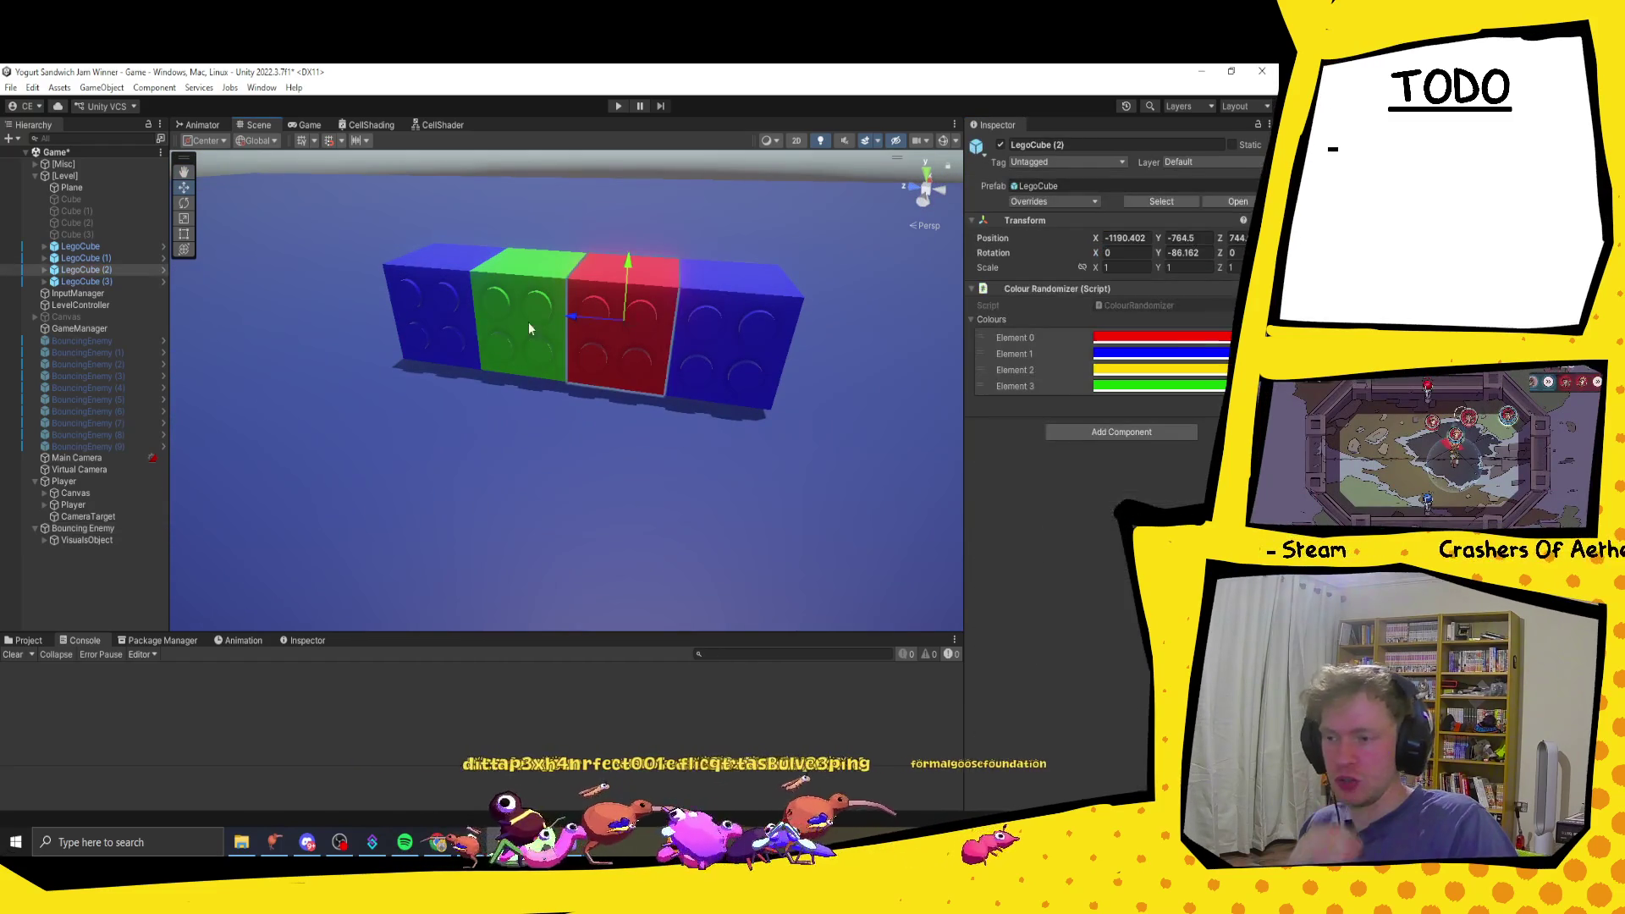
Step: Delete the red cube and the right-hand blue cube
{"action": "left_click", "coordinate": [435, 302], "text": "shift"}
{"action": "left_click", "coordinate": [649, 330]}
{"action": "left_click", "coordinate": [725, 325], "text": "shift"}
{"action": "key", "text": "Delete"}
Step: Select the green LegoCube (1) and drag it away from the blue cube
{"action": "scroll", "coordinate": [554, 266], "scroll_direction": "up", "scroll_amount": 10}
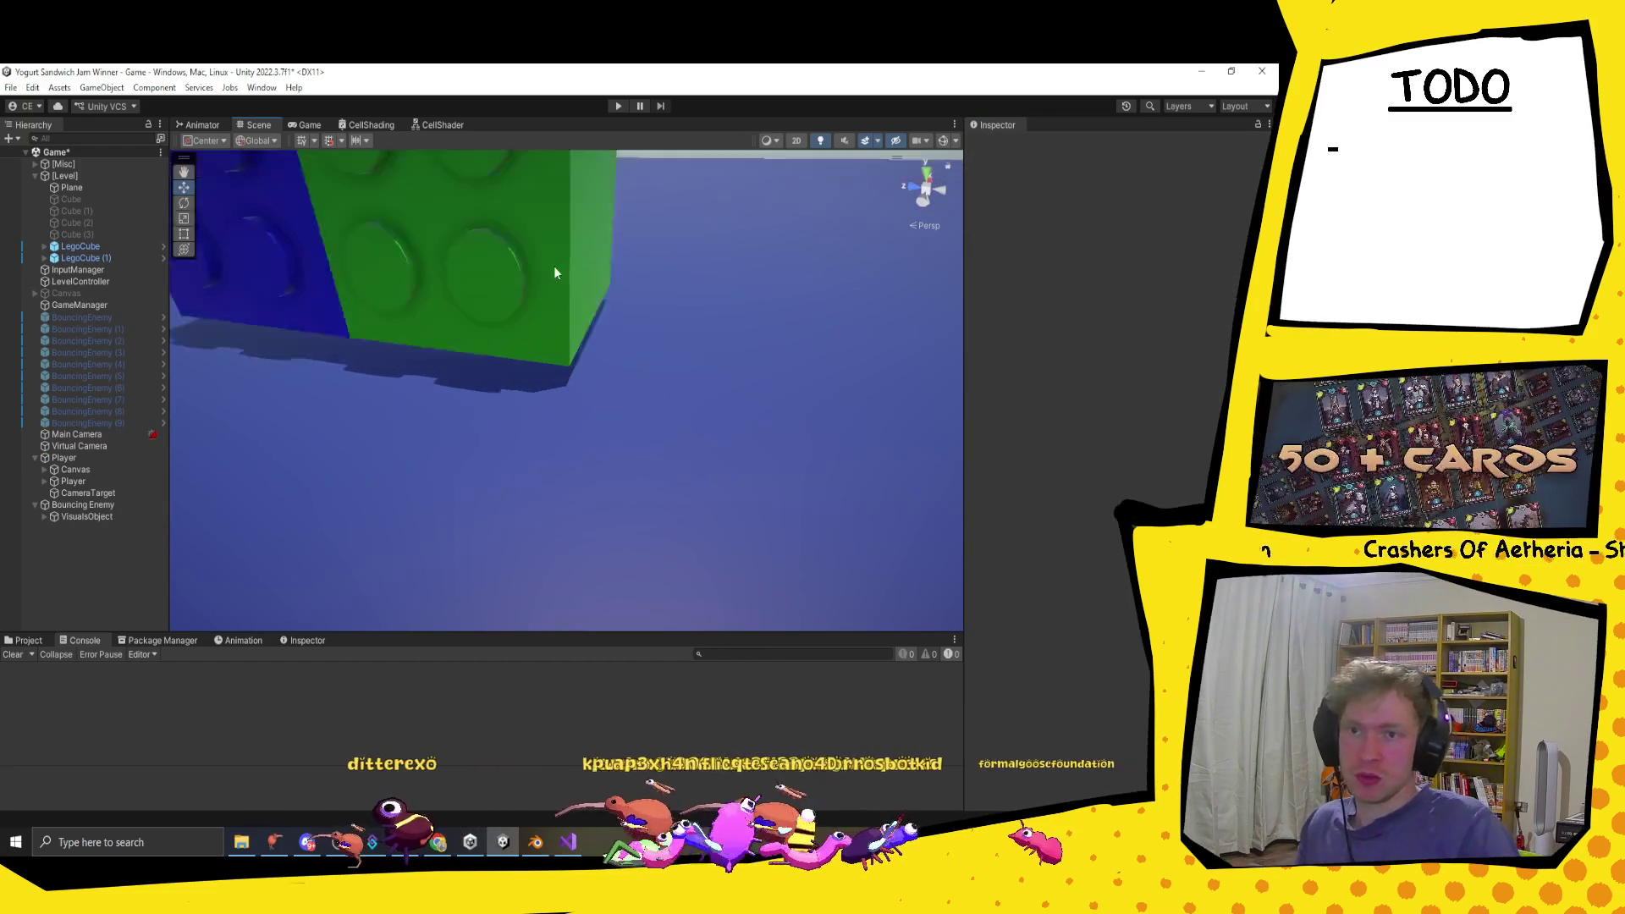
{"action": "left_click_drag", "start_coordinate": [598, 272], "coordinate": [606, 288]}
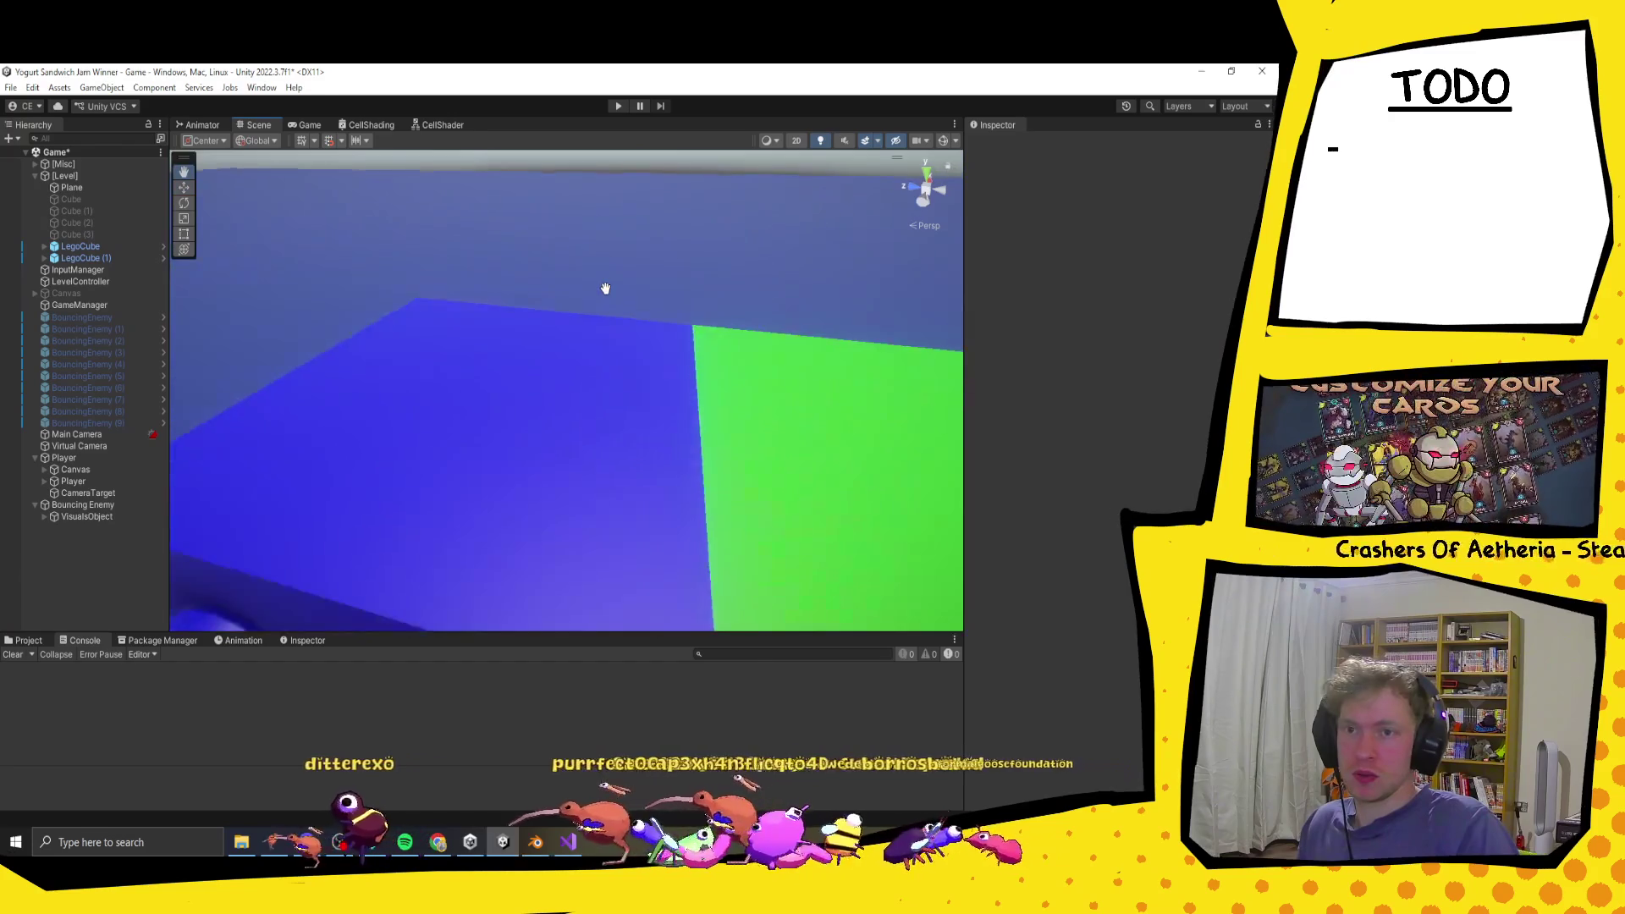
{"action": "scroll", "coordinate": [604, 285], "scroll_direction": "down", "scroll_amount": 8}
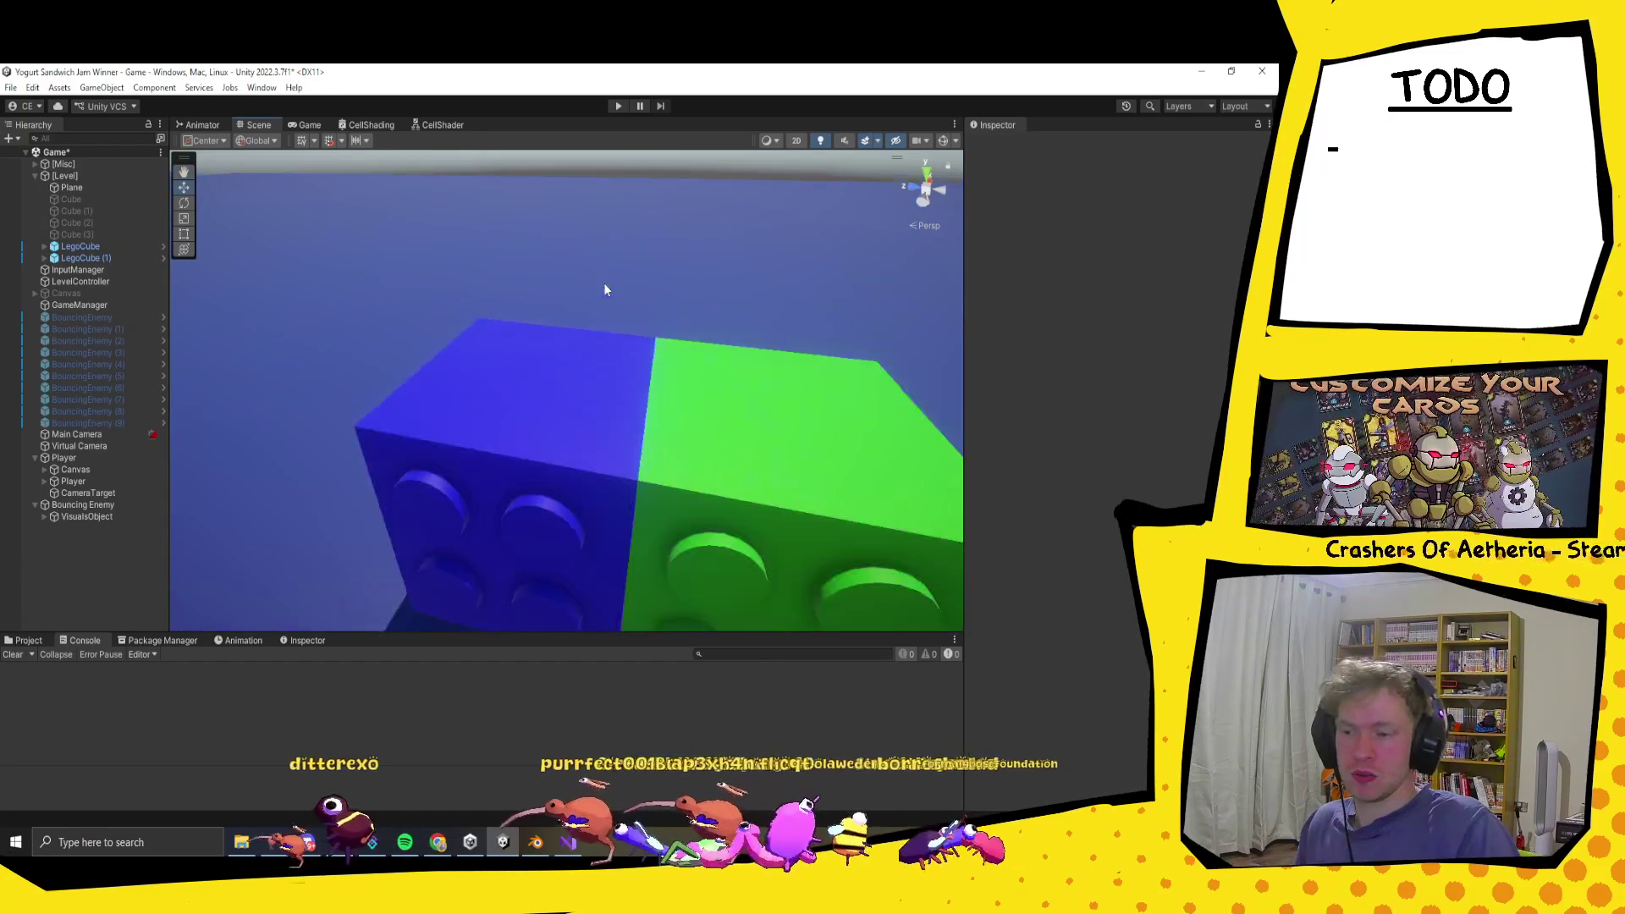
{"action": "left_click", "coordinate": [617, 370]}
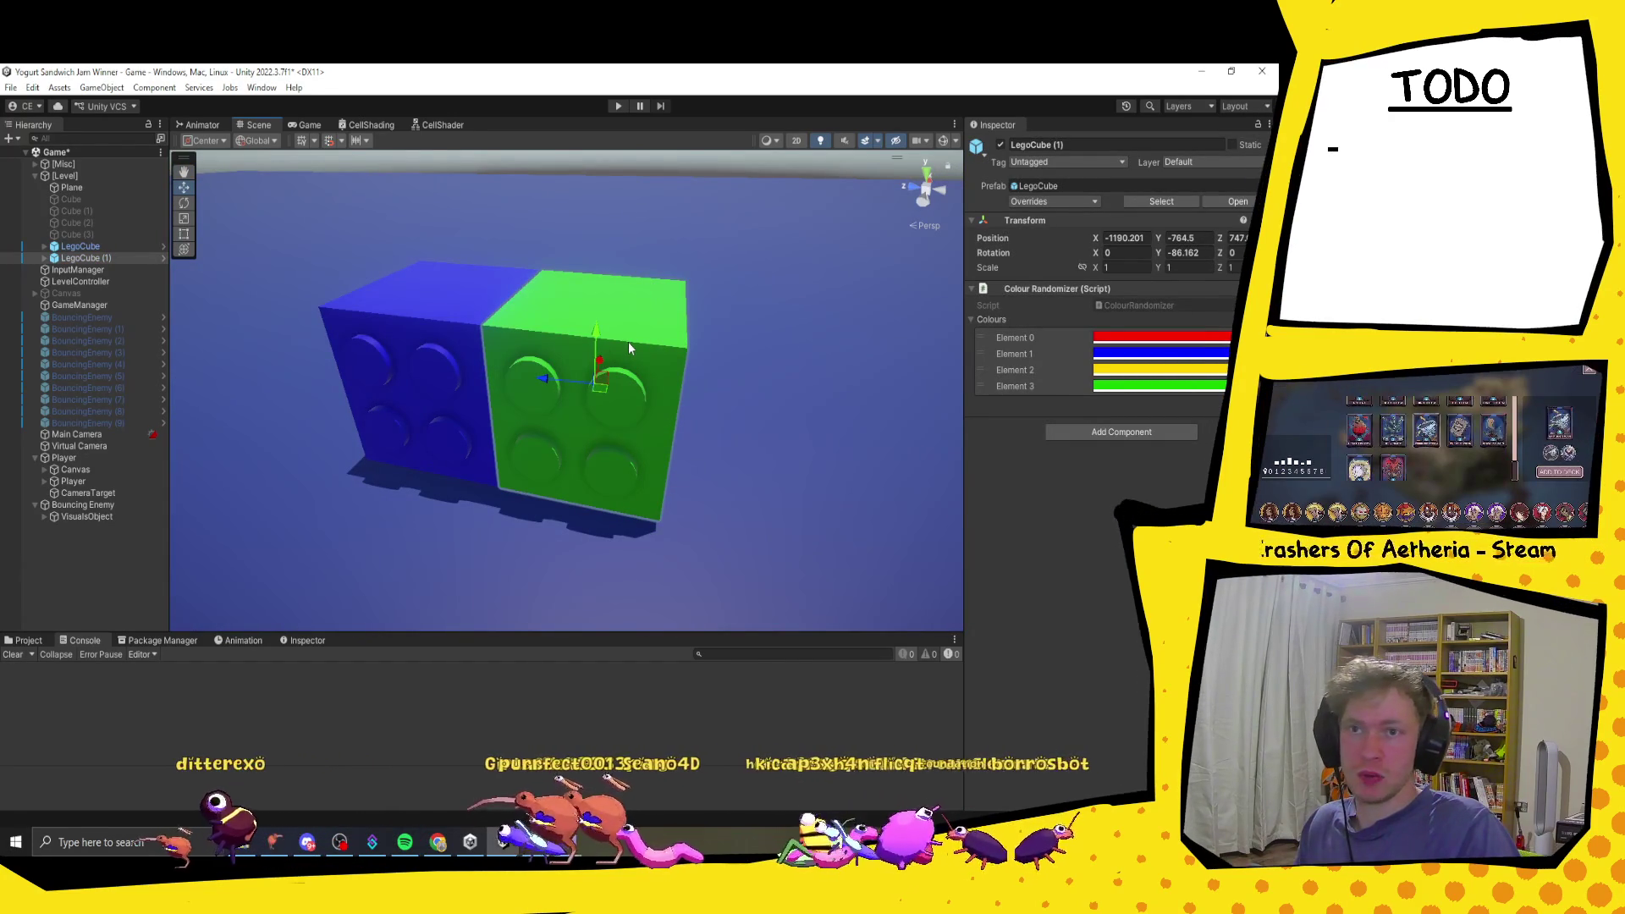
{"action": "mouse_move", "coordinate": [595, 384]}
{"action": "left_mouse_down"}
{"action": "mouse_move", "coordinate": [755, 389]}
{"action": "mouse_move", "coordinate": [607, 385]}
{"action": "mouse_move", "coordinate": [530, 324]}
{"action": "mouse_move", "coordinate": [582, 342]}
{"action": "left_mouse_up"}
{"action": "left_click_drag", "start_coordinate": [331, 256], "coordinate": [559, 410]}
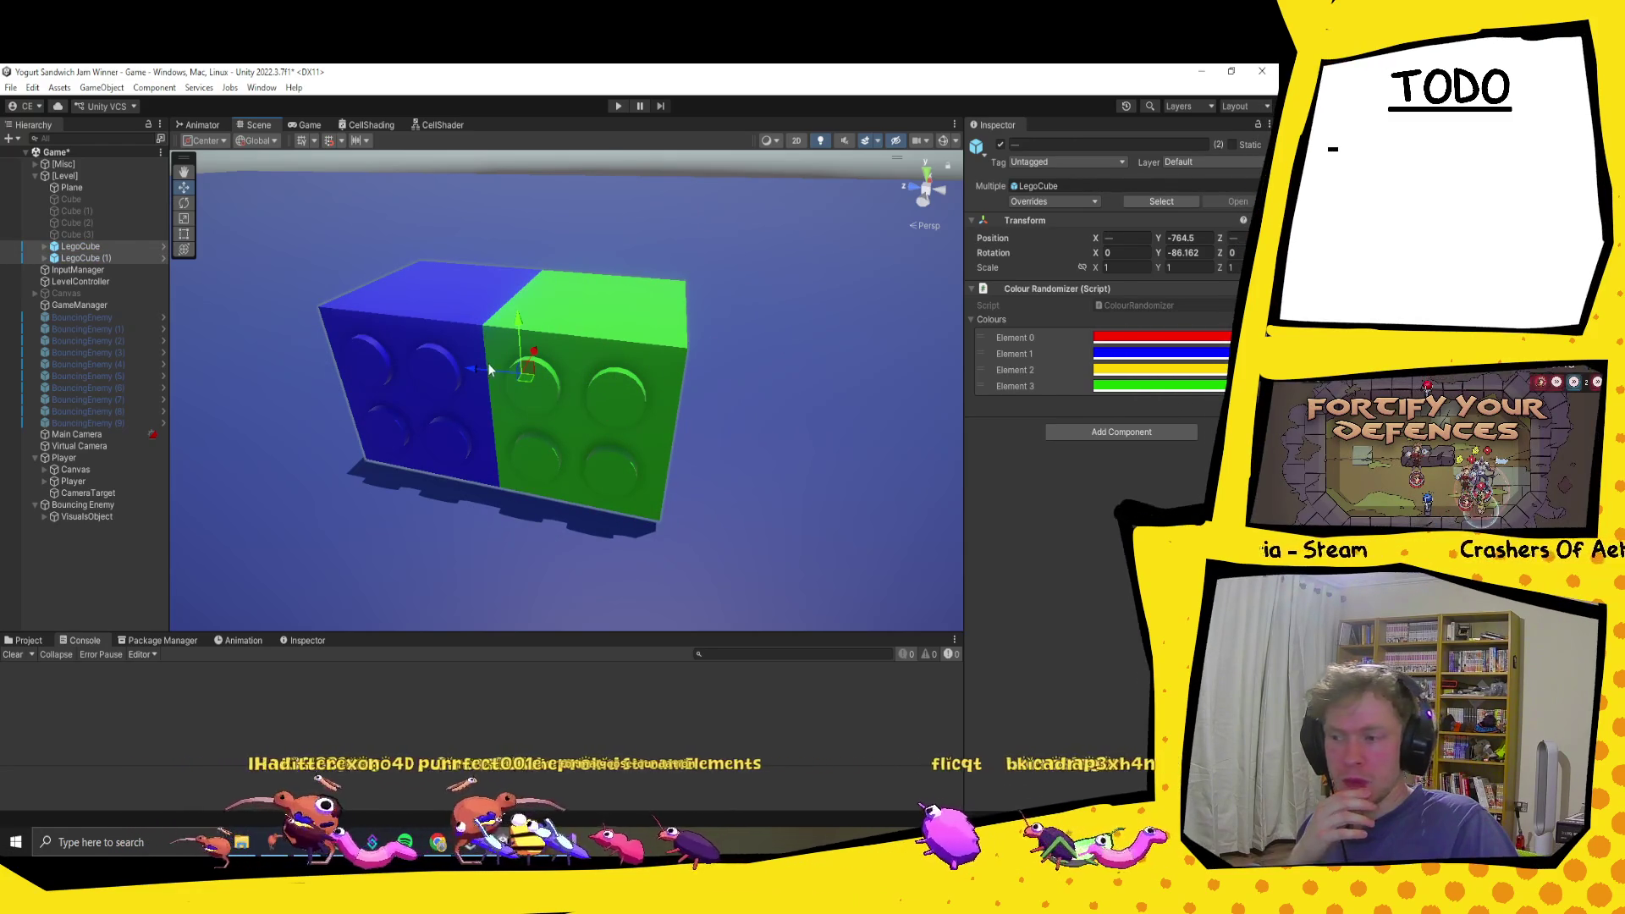
{"action": "left_click", "coordinate": [562, 389]}
{"action": "left_click", "coordinate": [531, 379]}
{"action": "mouse_move", "coordinate": [549, 377]}
{"action": "left_mouse_down"}
{"action": "mouse_move", "coordinate": [745, 399]}
{"action": "mouse_move", "coordinate": [523, 393]}
{"action": "mouse_move", "coordinate": [460, 367]}
{"action": "mouse_move", "coordinate": [703, 398]}
{"action": "left_mouse_up"}
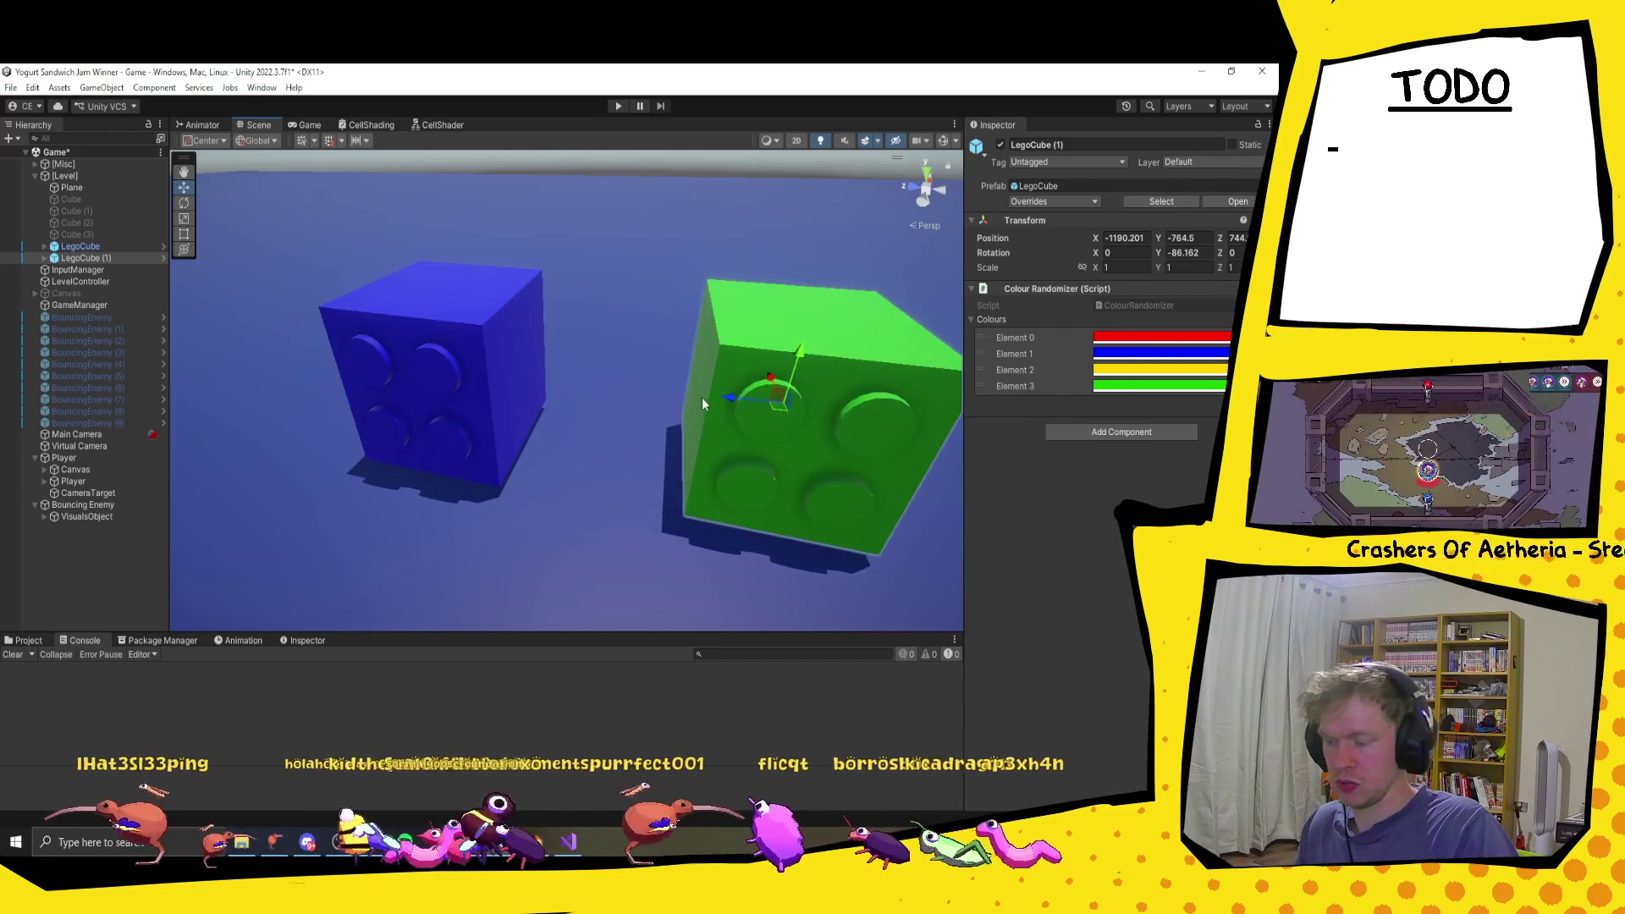
Step: Vertex-snap the green cube into its new spot beside the blue cube at X -1191.65
{"action": "key", "text": "v"}
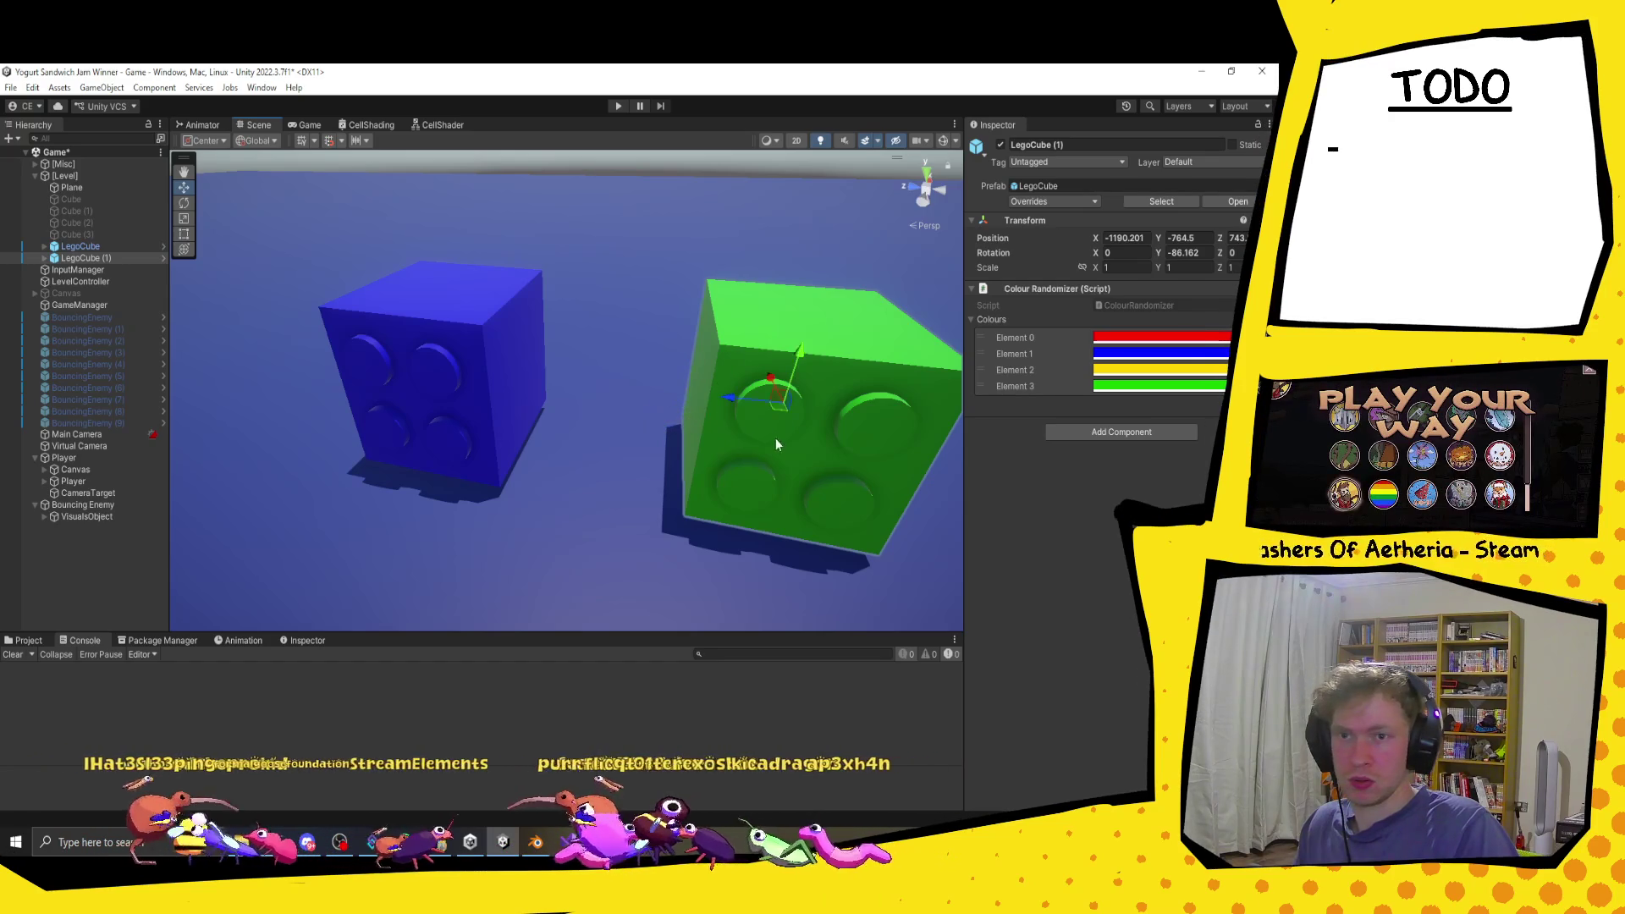
{"action": "scroll", "coordinate": [733, 433], "scroll_direction": "down", "scroll_amount": 5}
{"action": "mouse_move", "coordinate": [662, 393]}
{"action": "left_mouse_down"}
{"action": "mouse_move", "coordinate": [801, 368]}
{"action": "mouse_move", "coordinate": [740, 391]}
{"action": "left_mouse_up"}
{"action": "scroll", "coordinate": [739, 391], "scroll_direction": "up", "scroll_amount": 2}
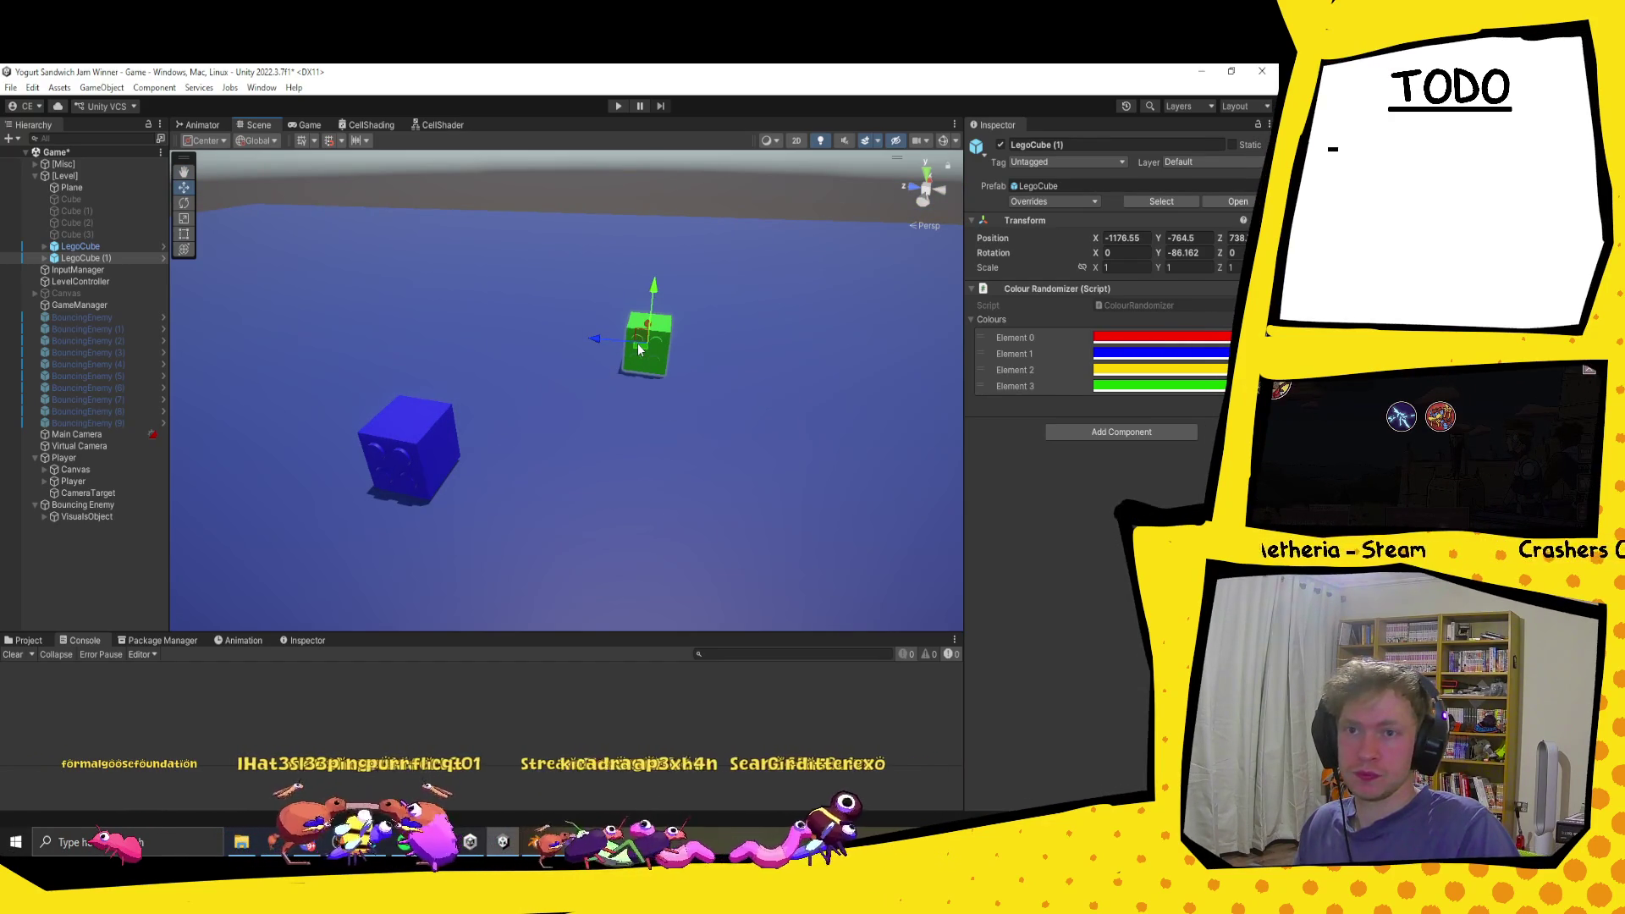
{"action": "scroll", "coordinate": [700, 376], "scroll_direction": "down", "scroll_amount": 1}
{"action": "mouse_move", "coordinate": [701, 383]}
{"action": "left_mouse_down"}
{"action": "mouse_move", "coordinate": [557, 404]}
{"action": "mouse_move", "coordinate": [648, 362]}
{"action": "left_mouse_up"}
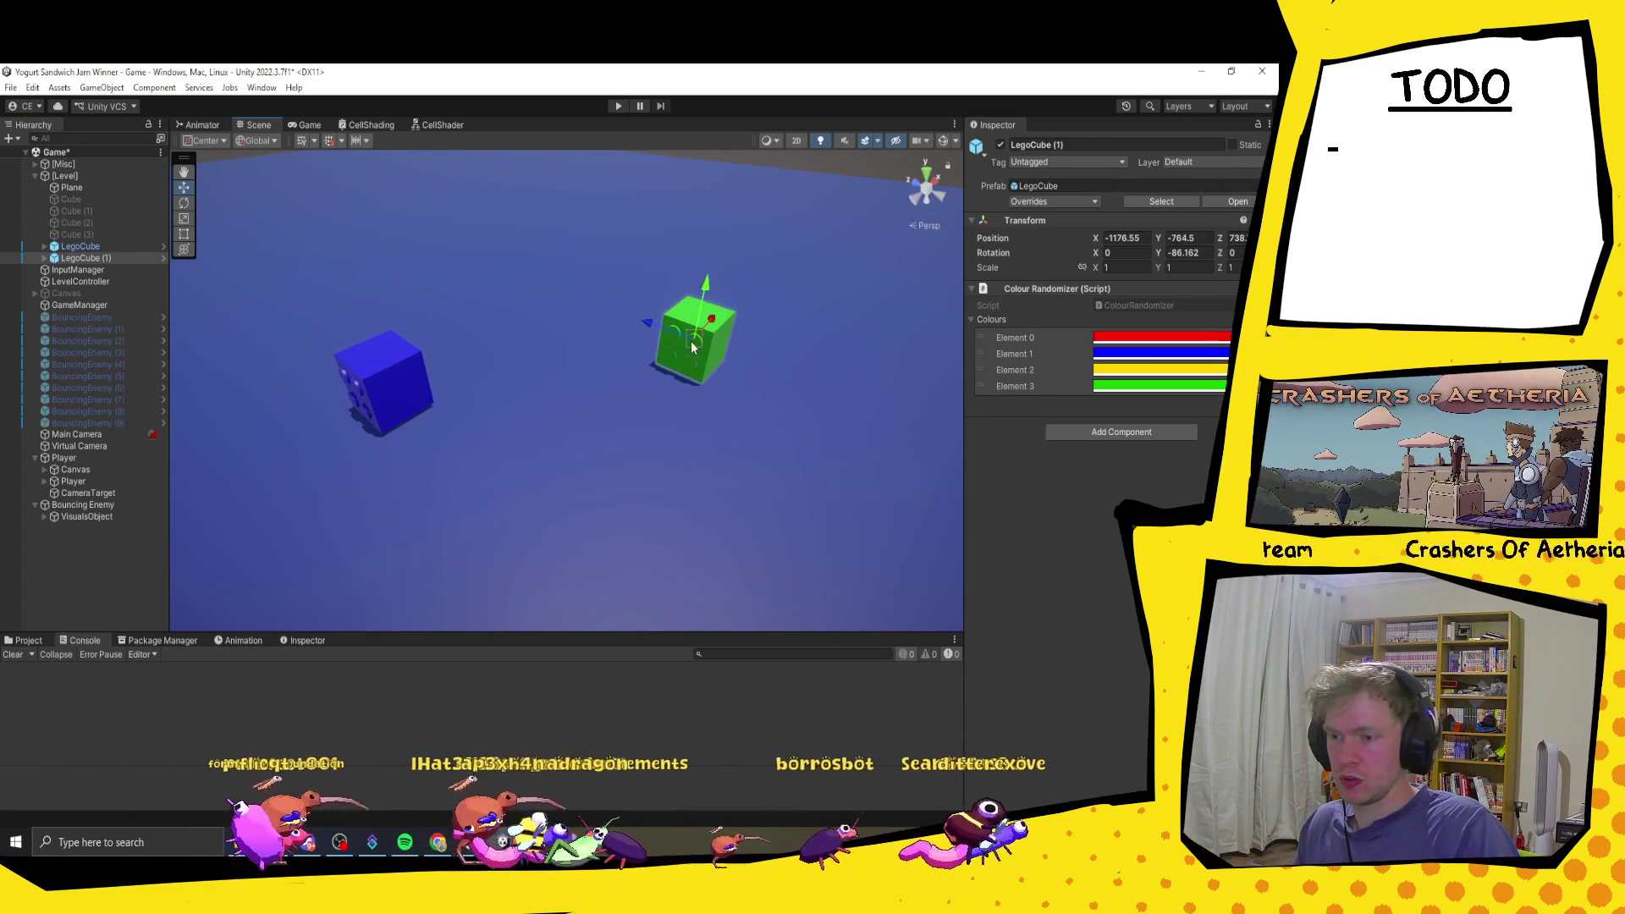
{"action": "mouse_move", "coordinate": [687, 347]}
{"action": "left_mouse_down"}
{"action": "mouse_move", "coordinate": [521, 377]}
{"action": "mouse_move", "coordinate": [372, 442]}
{"action": "mouse_move", "coordinate": [408, 335]}
{"action": "mouse_move", "coordinate": [670, 322]}
{"action": "mouse_move", "coordinate": [694, 341]}
{"action": "mouse_move", "coordinate": [527, 323]}
{"action": "left_mouse_up"}
{"action": "key", "text": "f"}
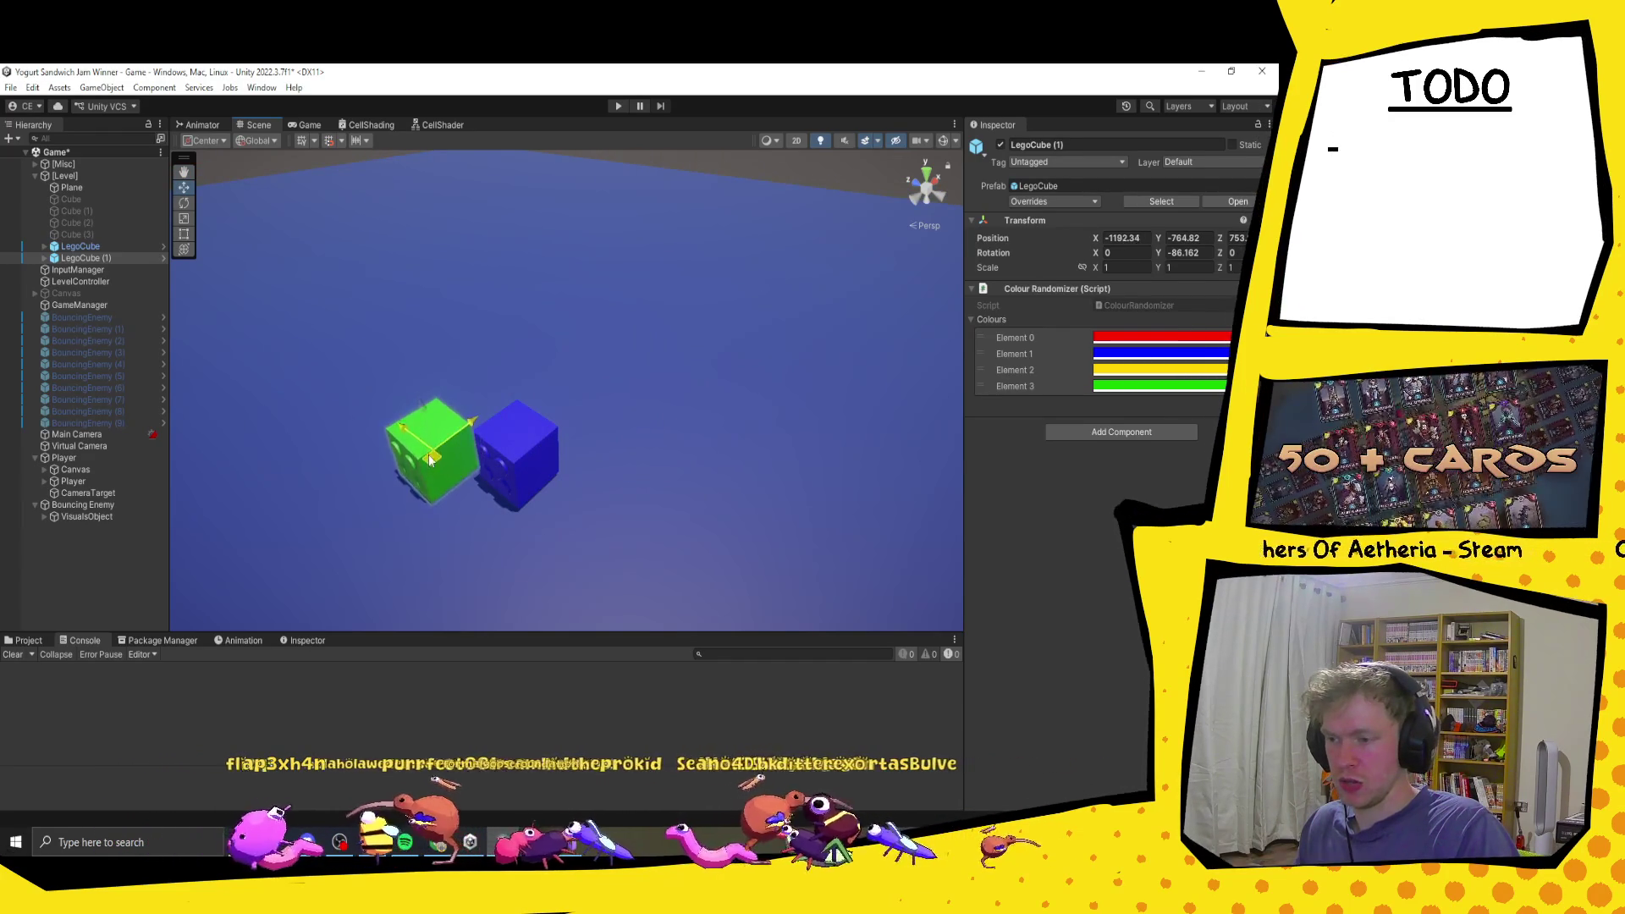
{"action": "left_click_drag", "start_coordinate": [430, 462], "coordinate": [433, 457]}
{"action": "key", "text": "f"}
Step: View the two cubes from a higher angle and select the green cube's child mesh
{"action": "mouse_move", "coordinate": [632, 337]}
{"action": "left_mouse_down"}
{"action": "mouse_move", "coordinate": [689, 297]}
{"action": "mouse_move", "coordinate": [671, 320]}
{"action": "left_mouse_up"}
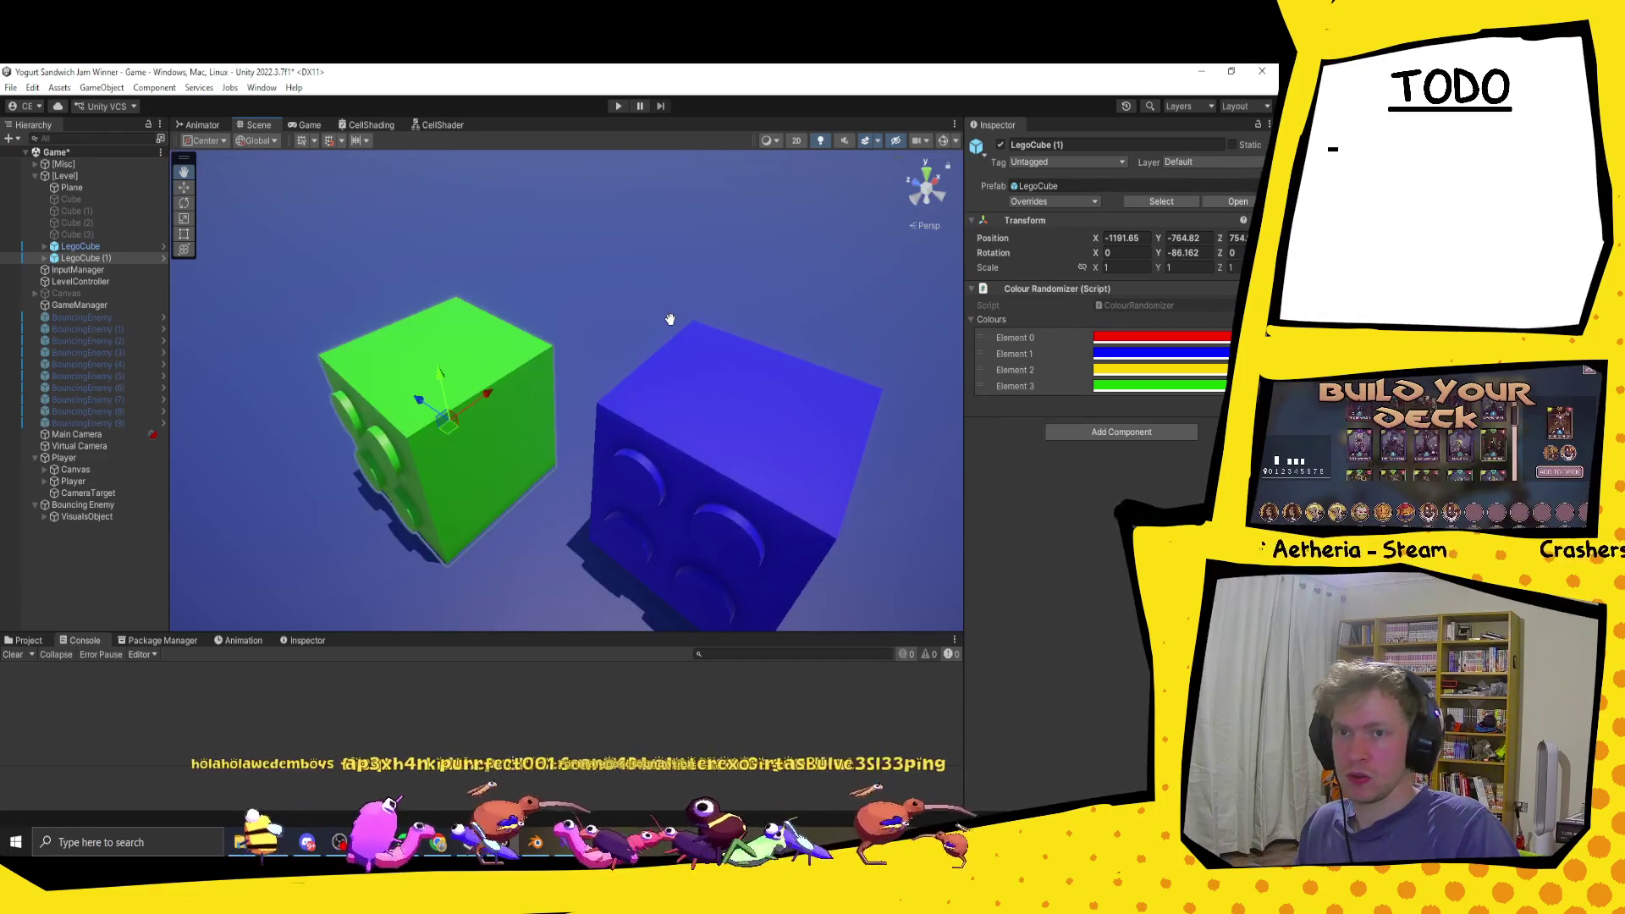
{"action": "scroll", "coordinate": [580, 406], "scroll_direction": "down", "scroll_amount": 3}
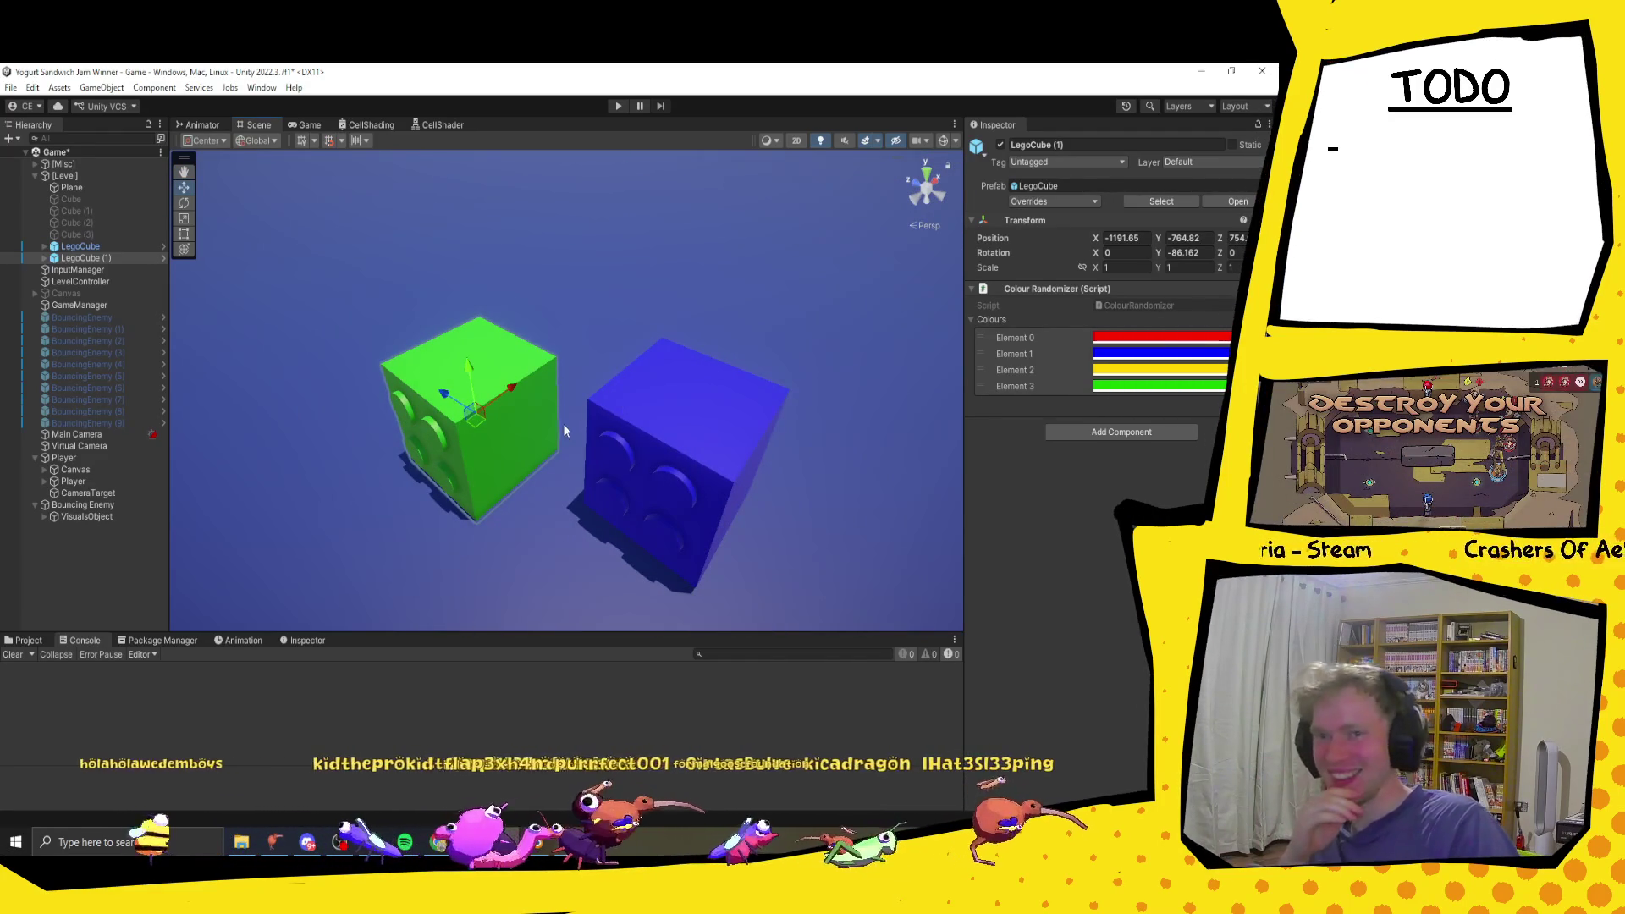
{"action": "mouse_move", "coordinate": [573, 476]}
{"action": "left_mouse_down"}
{"action": "mouse_move", "coordinate": [567, 443]}
{"action": "mouse_move", "coordinate": [565, 468]}
{"action": "left_mouse_up"}
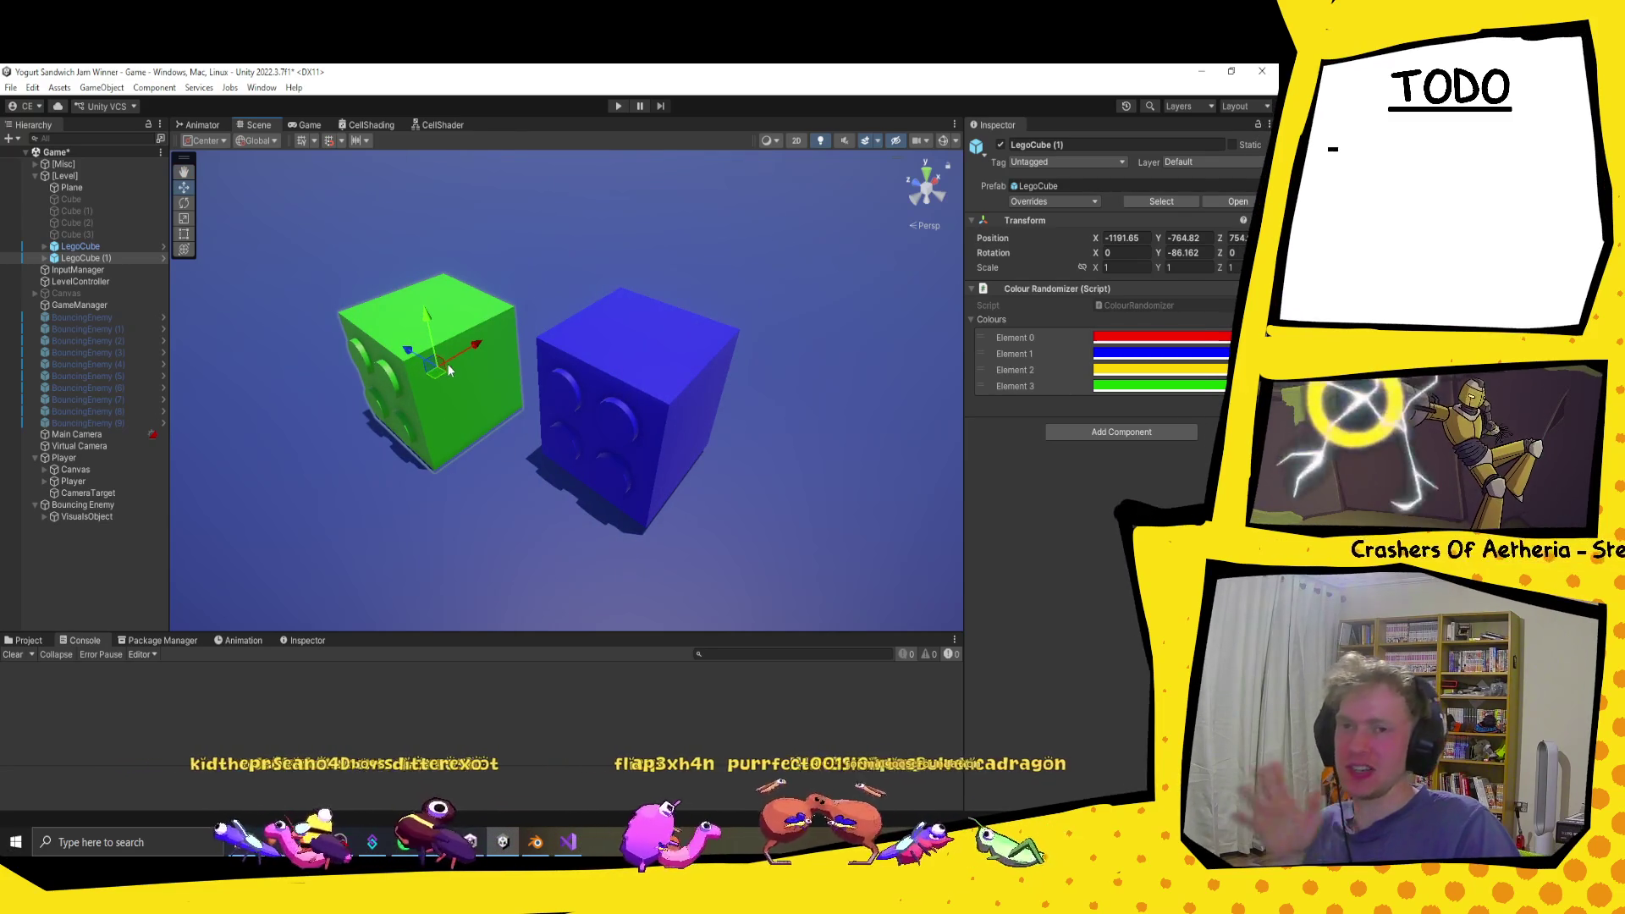
{"action": "scroll", "coordinate": [449, 297], "scroll_direction": "up", "scroll_amount": 10}
{"action": "key", "text": "f"}
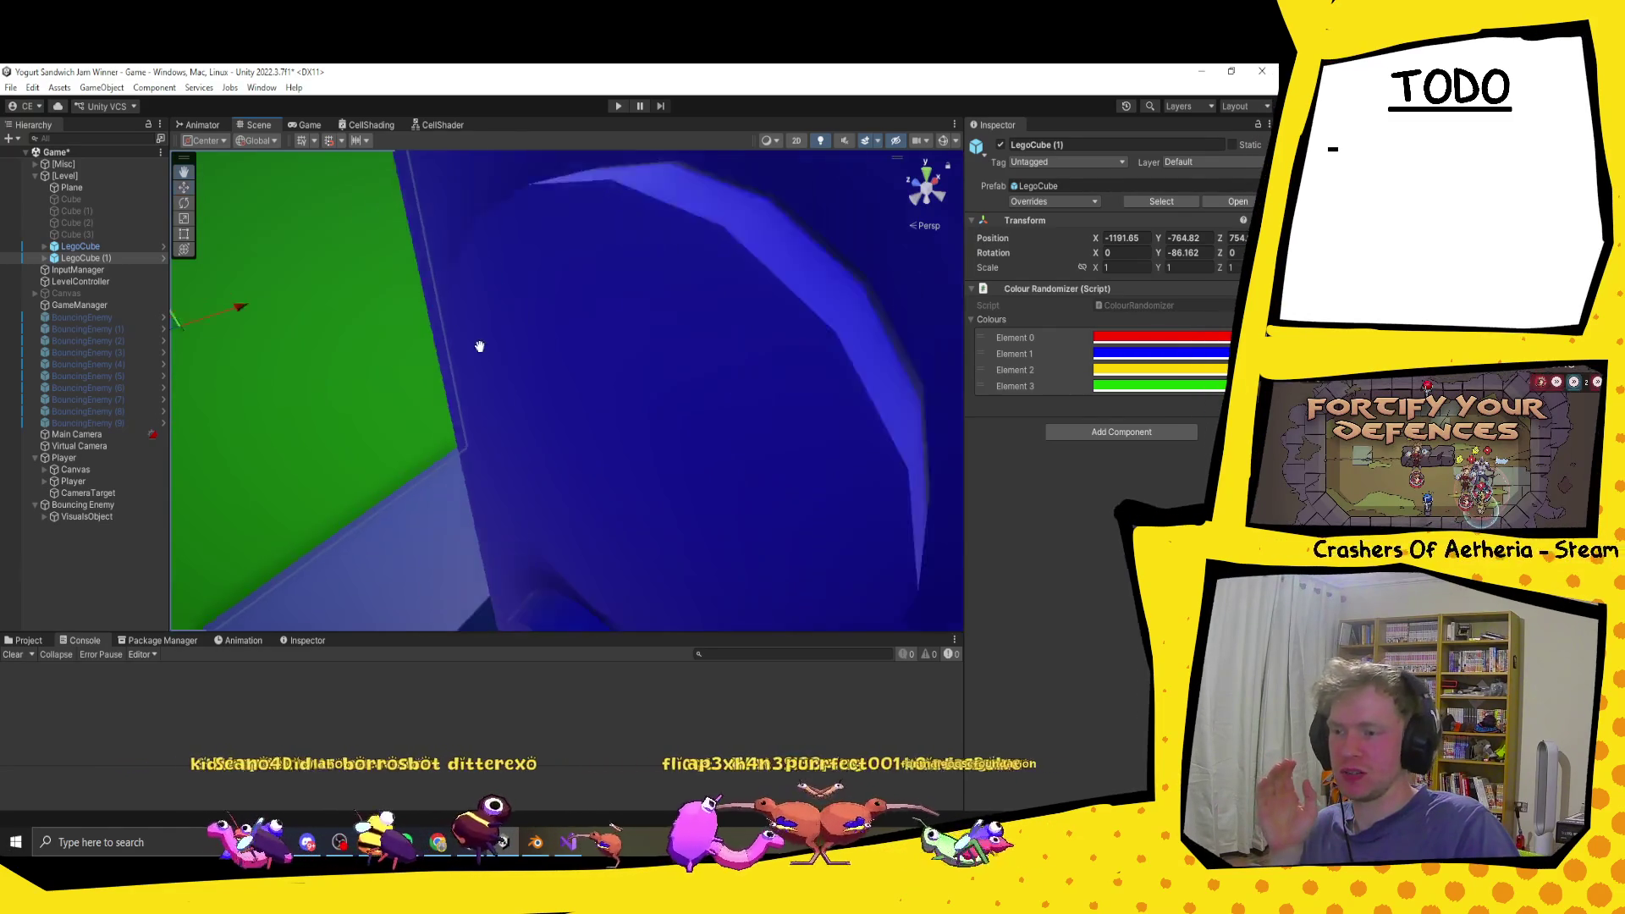
{"action": "scroll", "coordinate": [677, 337], "scroll_direction": "down", "scroll_amount": 5}
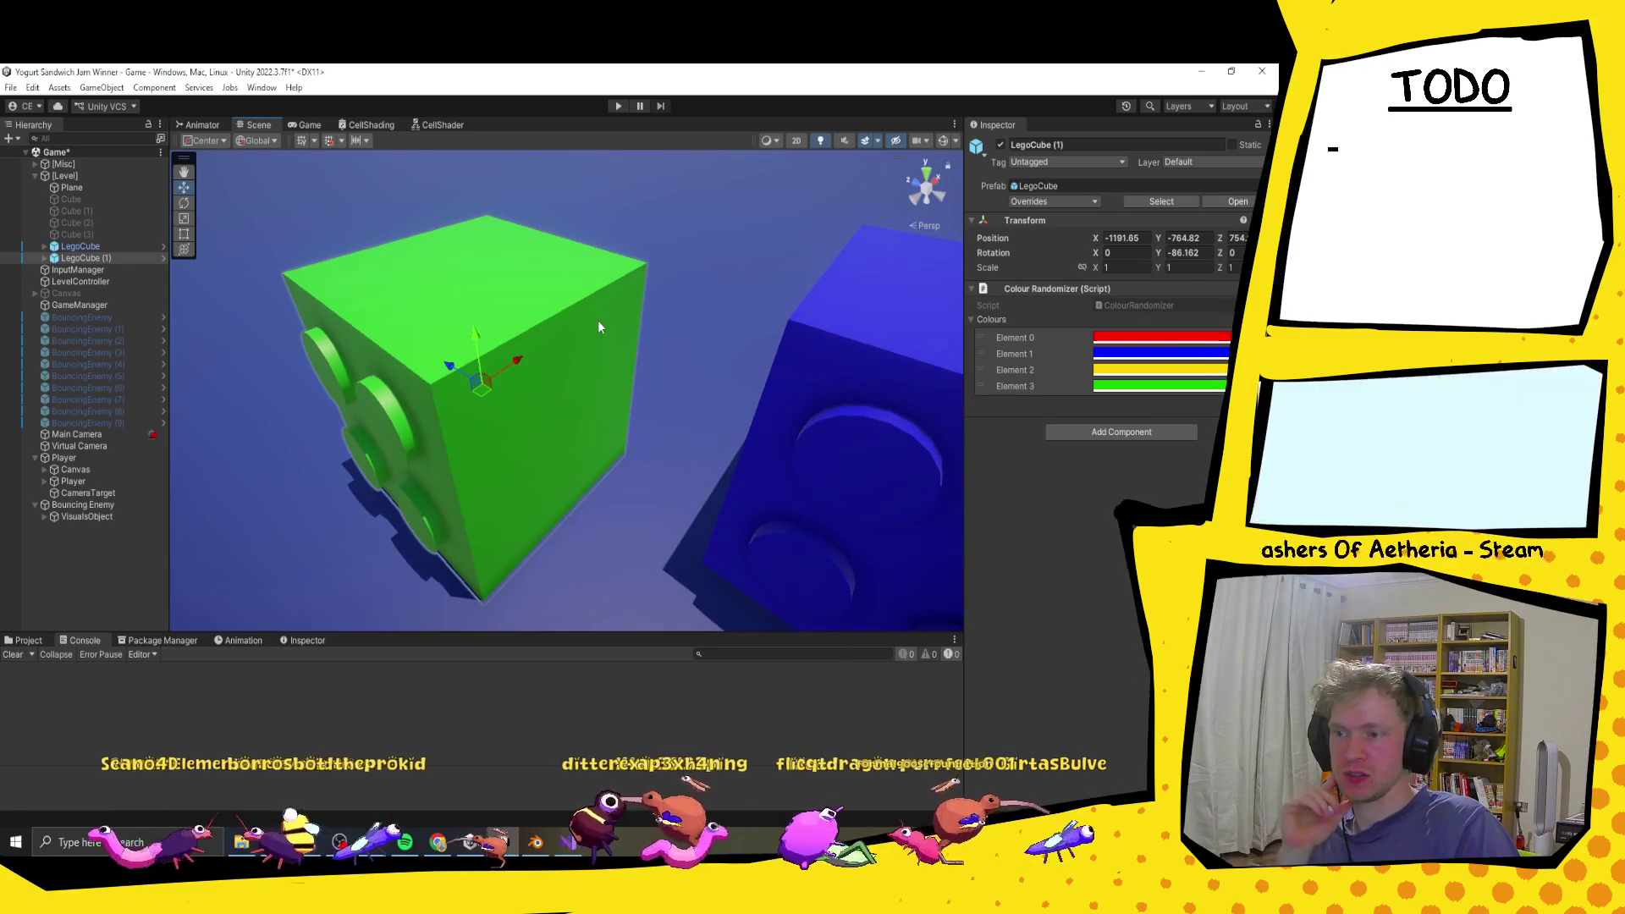
{"action": "scroll", "coordinate": [606, 317], "scroll_direction": "up", "scroll_amount": 3}
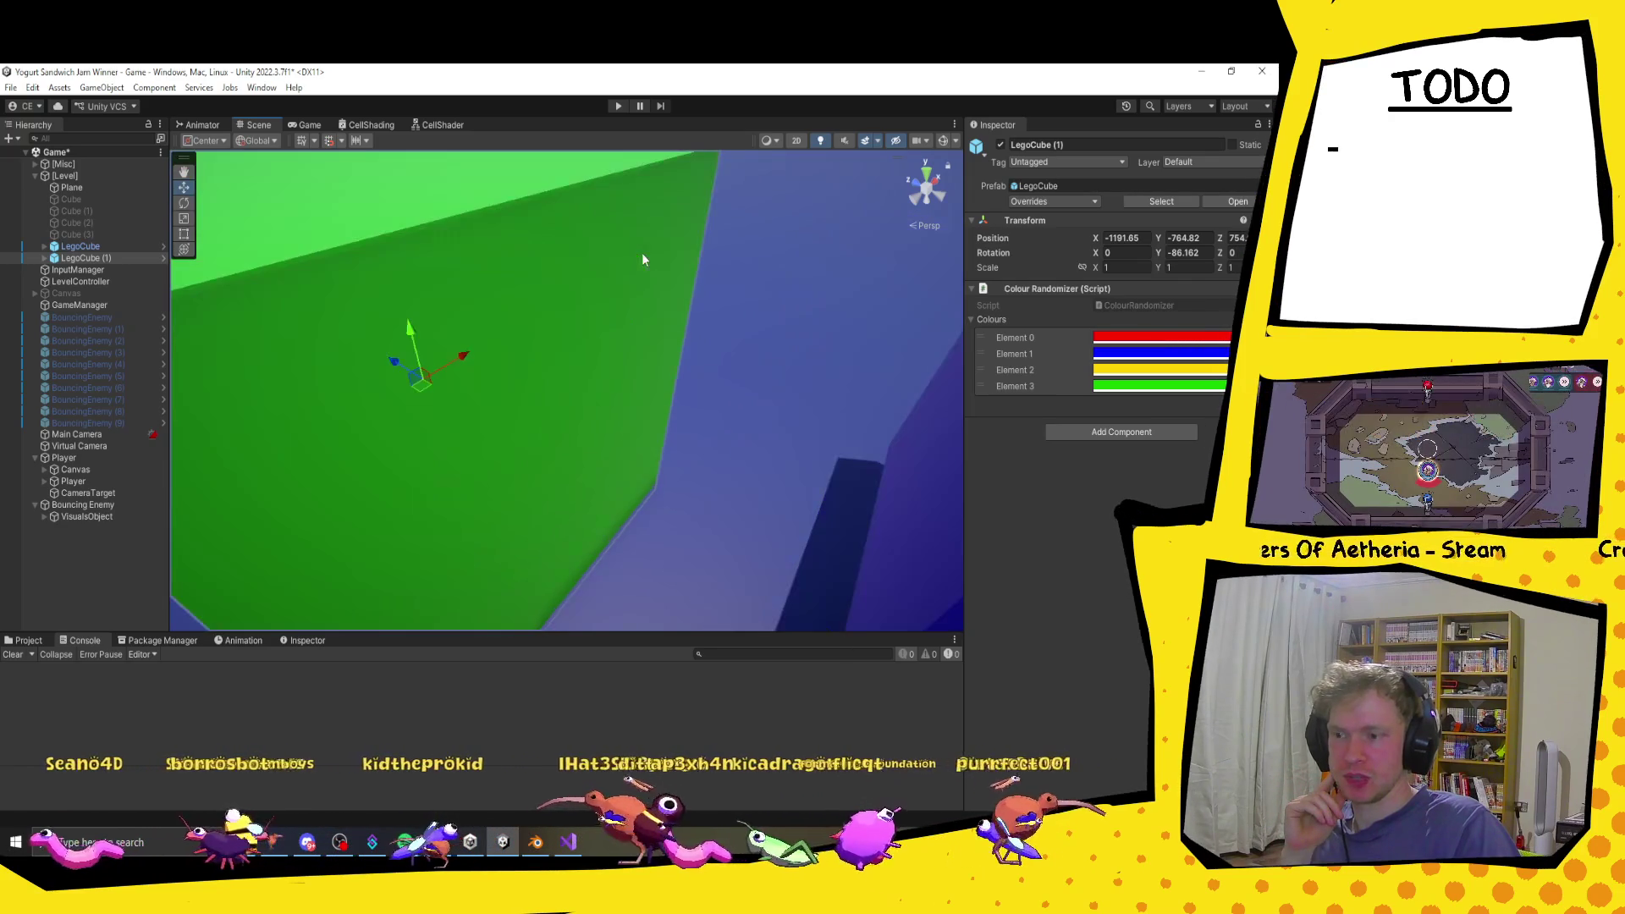
{"action": "left_click_drag", "start_coordinate": [703, 242], "coordinate": [697, 253]}
{"action": "left_click", "coordinate": [575, 362]}
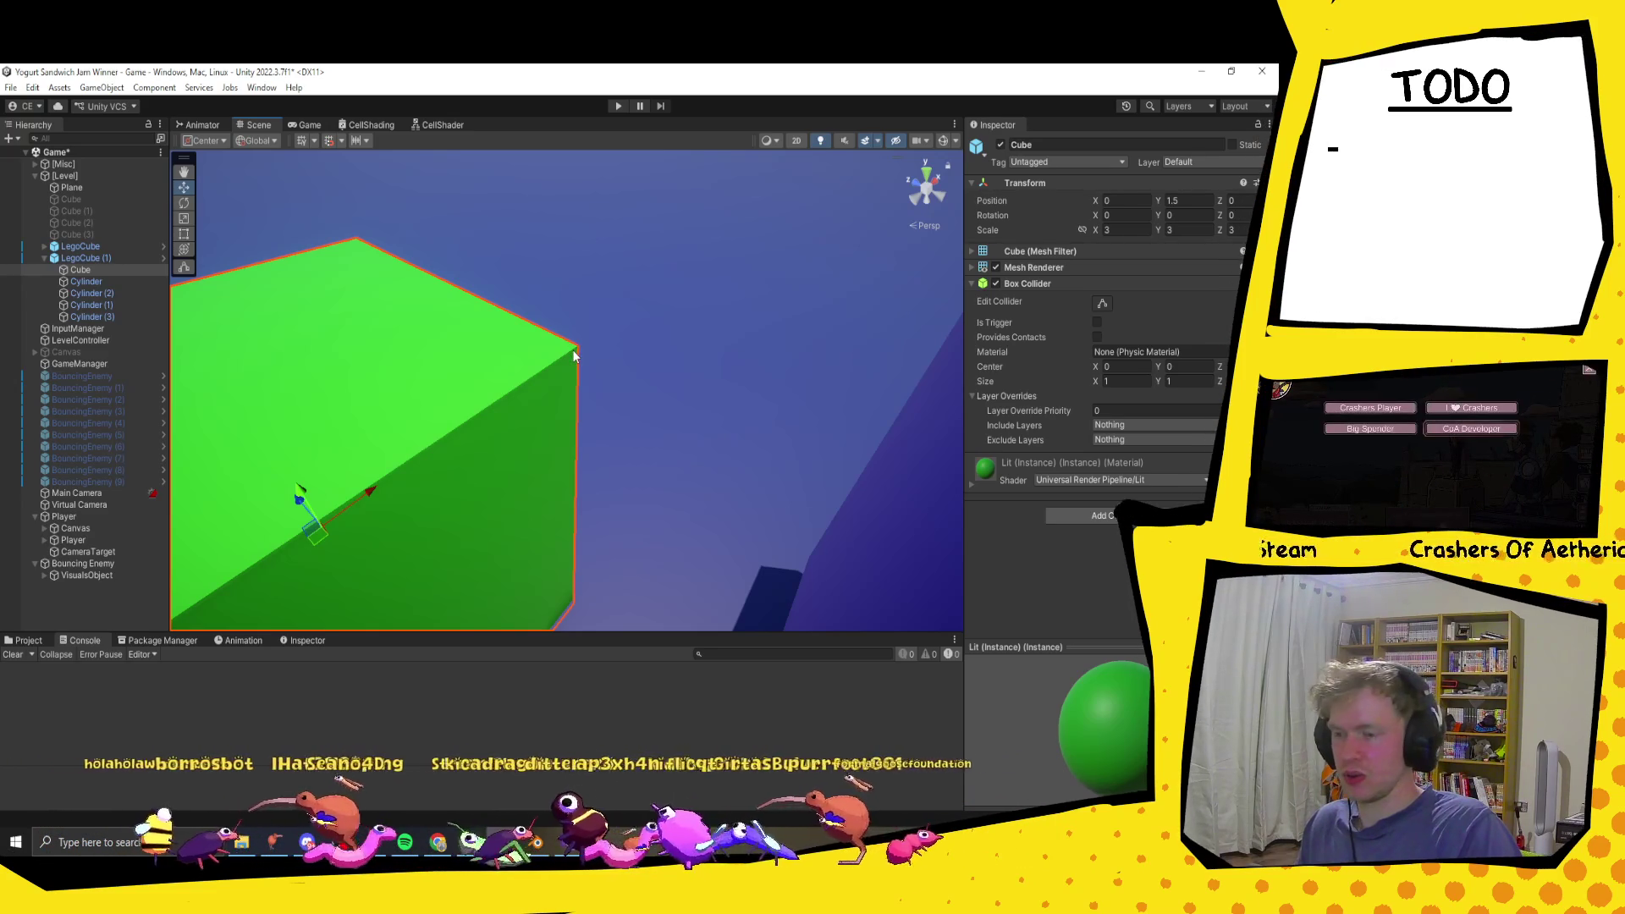
Step: Try vertex-snapping the green brick to the other cube, then undo the move
{"action": "key", "text": "v"}
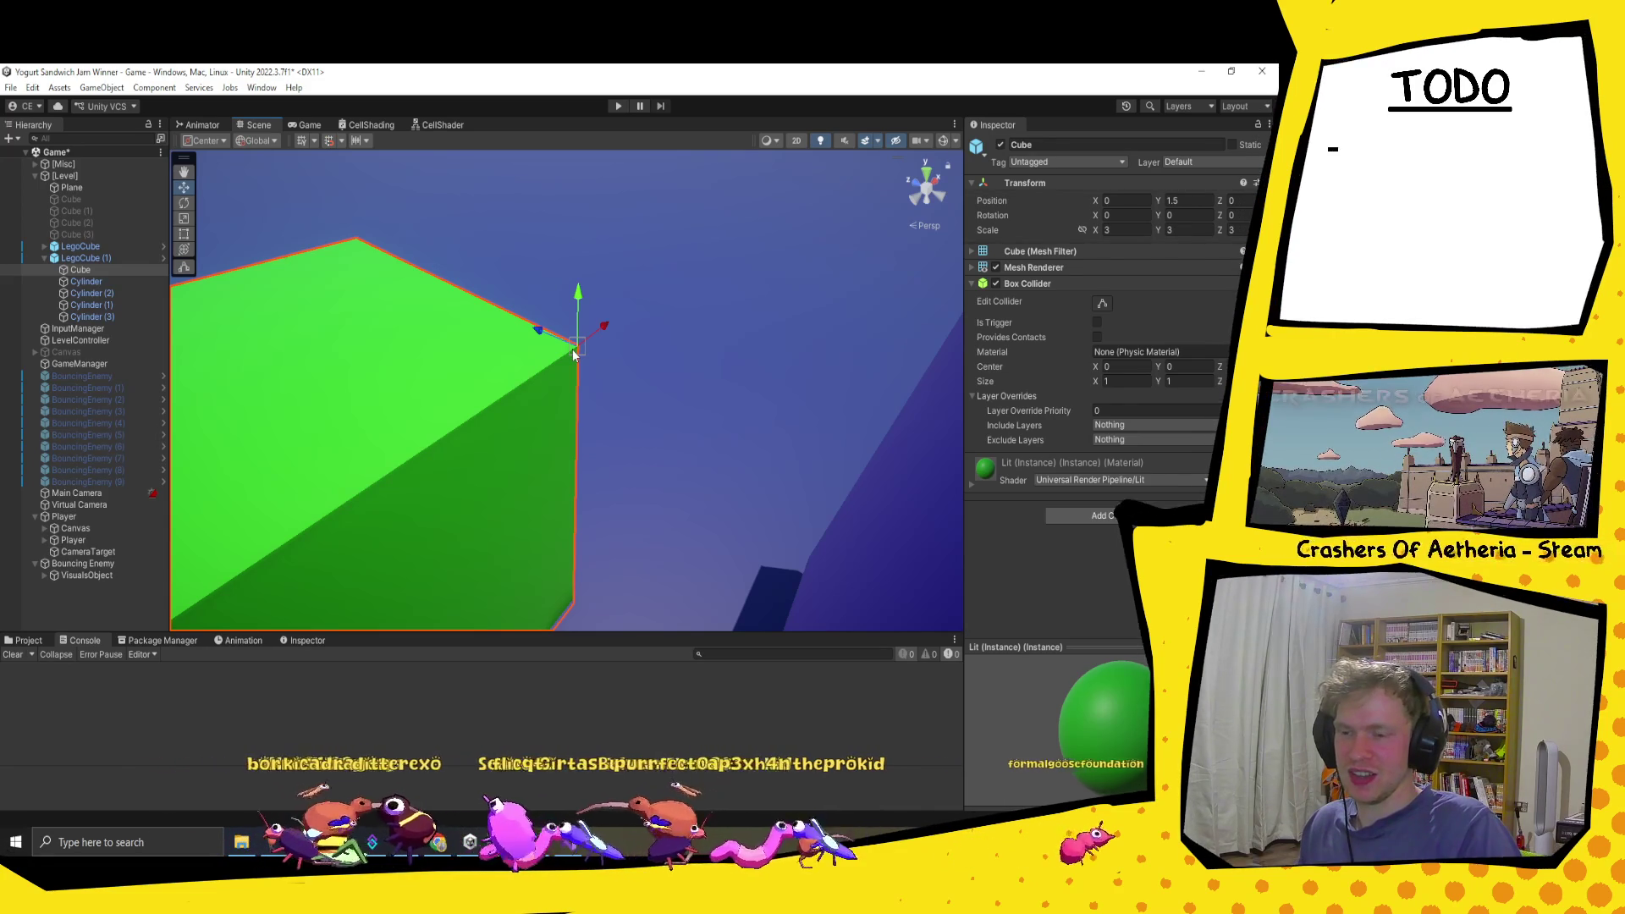
{"action": "left_click_drag", "start_coordinate": [573, 354], "coordinate": [835, 315]}
{"action": "key", "text": "f"}
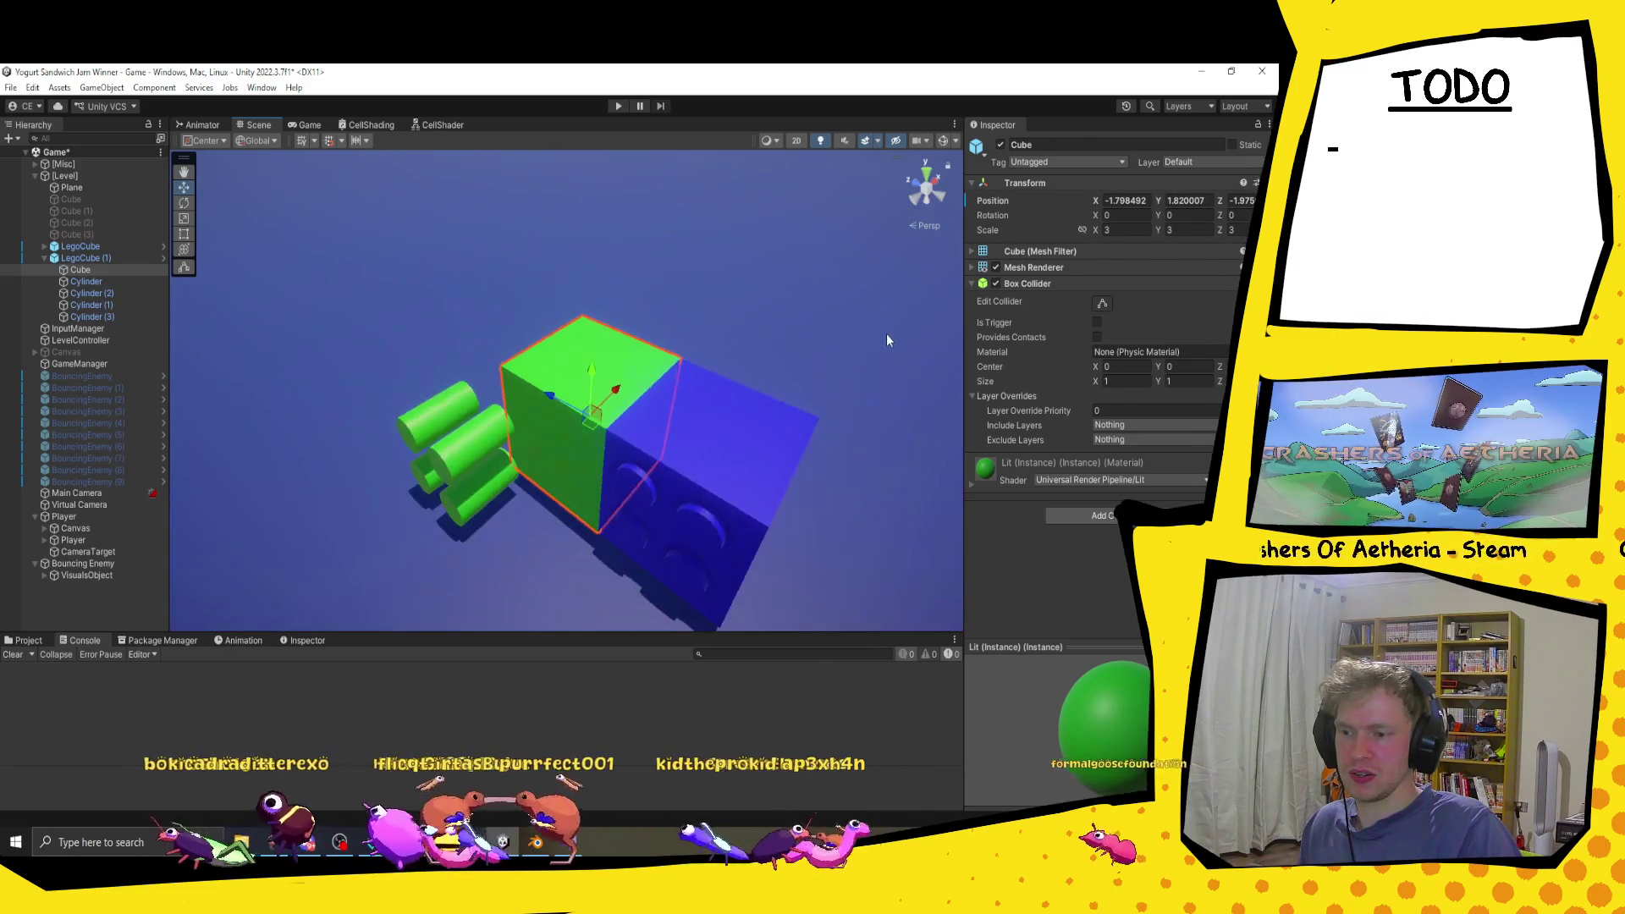
{"action": "key", "text": "ctrl+z"}
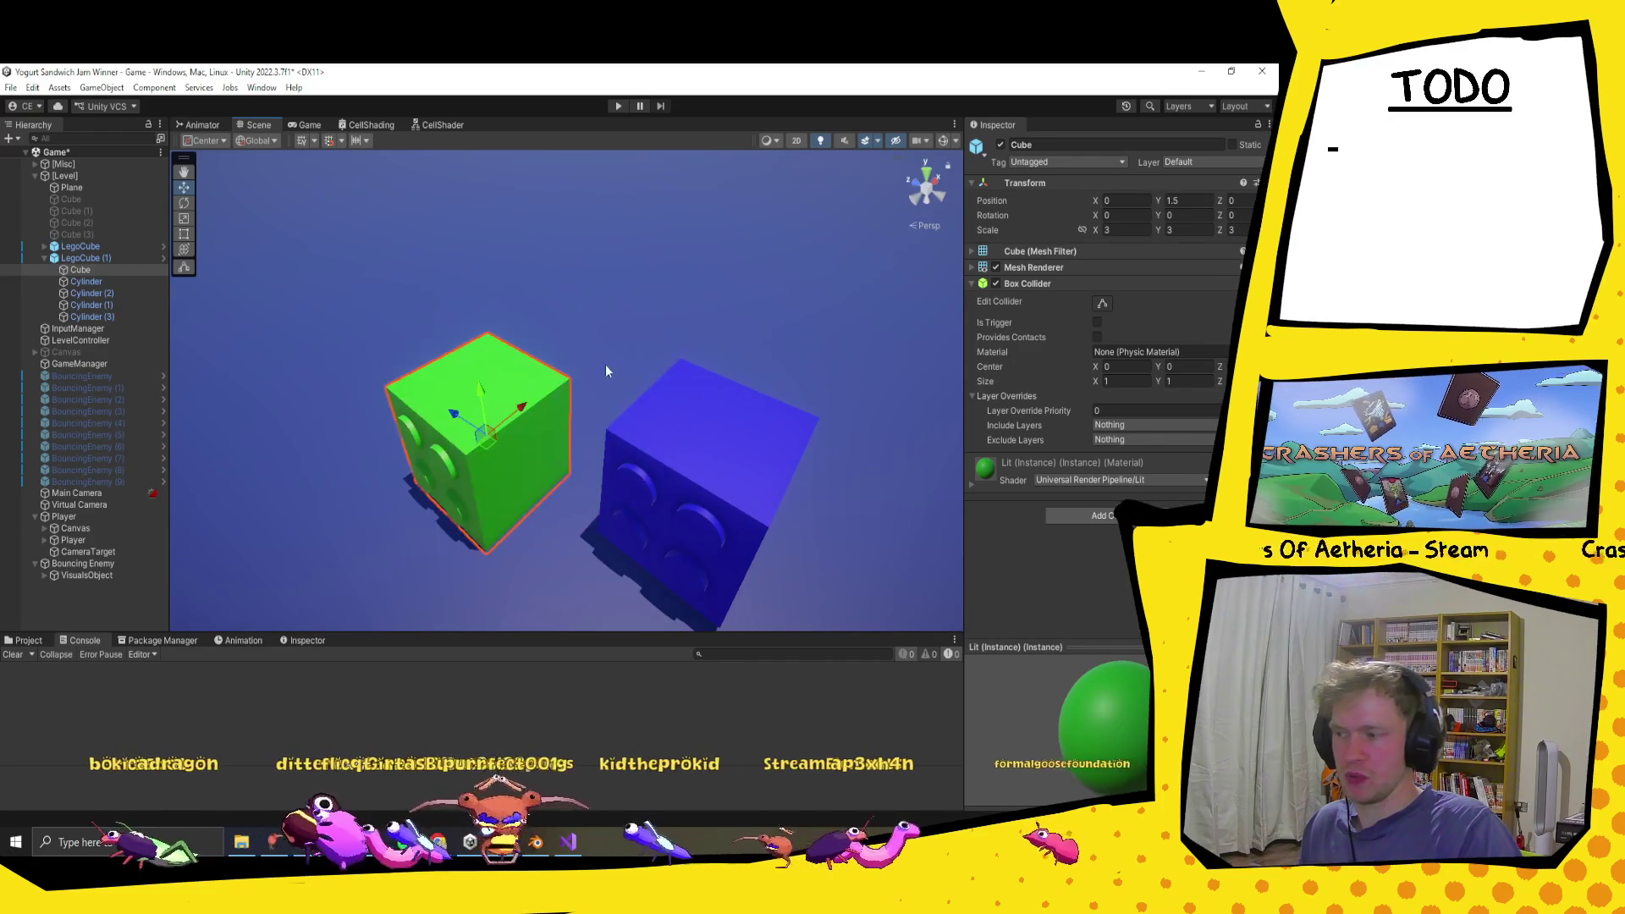
{"action": "scroll", "coordinate": [621, 364], "scroll_direction": "up", "scroll_amount": 5}
{"action": "scroll", "coordinate": [580, 413], "scroll_direction": "up", "scroll_amount": 2}
{"action": "scroll", "coordinate": [592, 419], "scroll_direction": "down", "scroll_amount": 2}
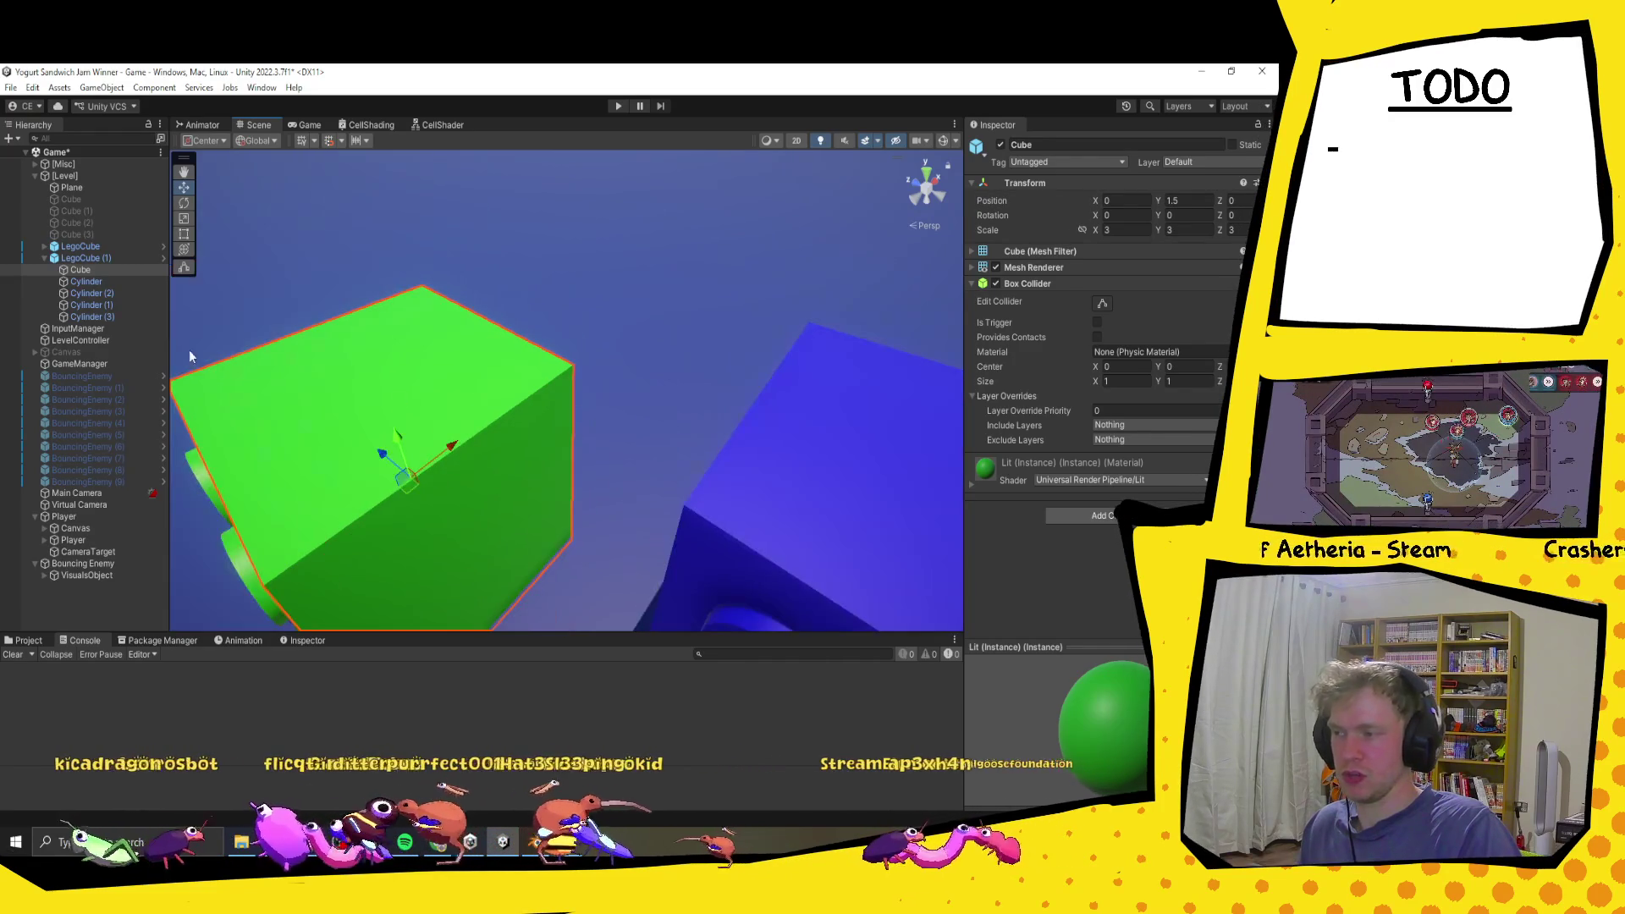
Step: Check the inner Cube of LegoCube (1), then reselect the whole green brick
{"action": "left_click", "coordinate": [94, 259]}
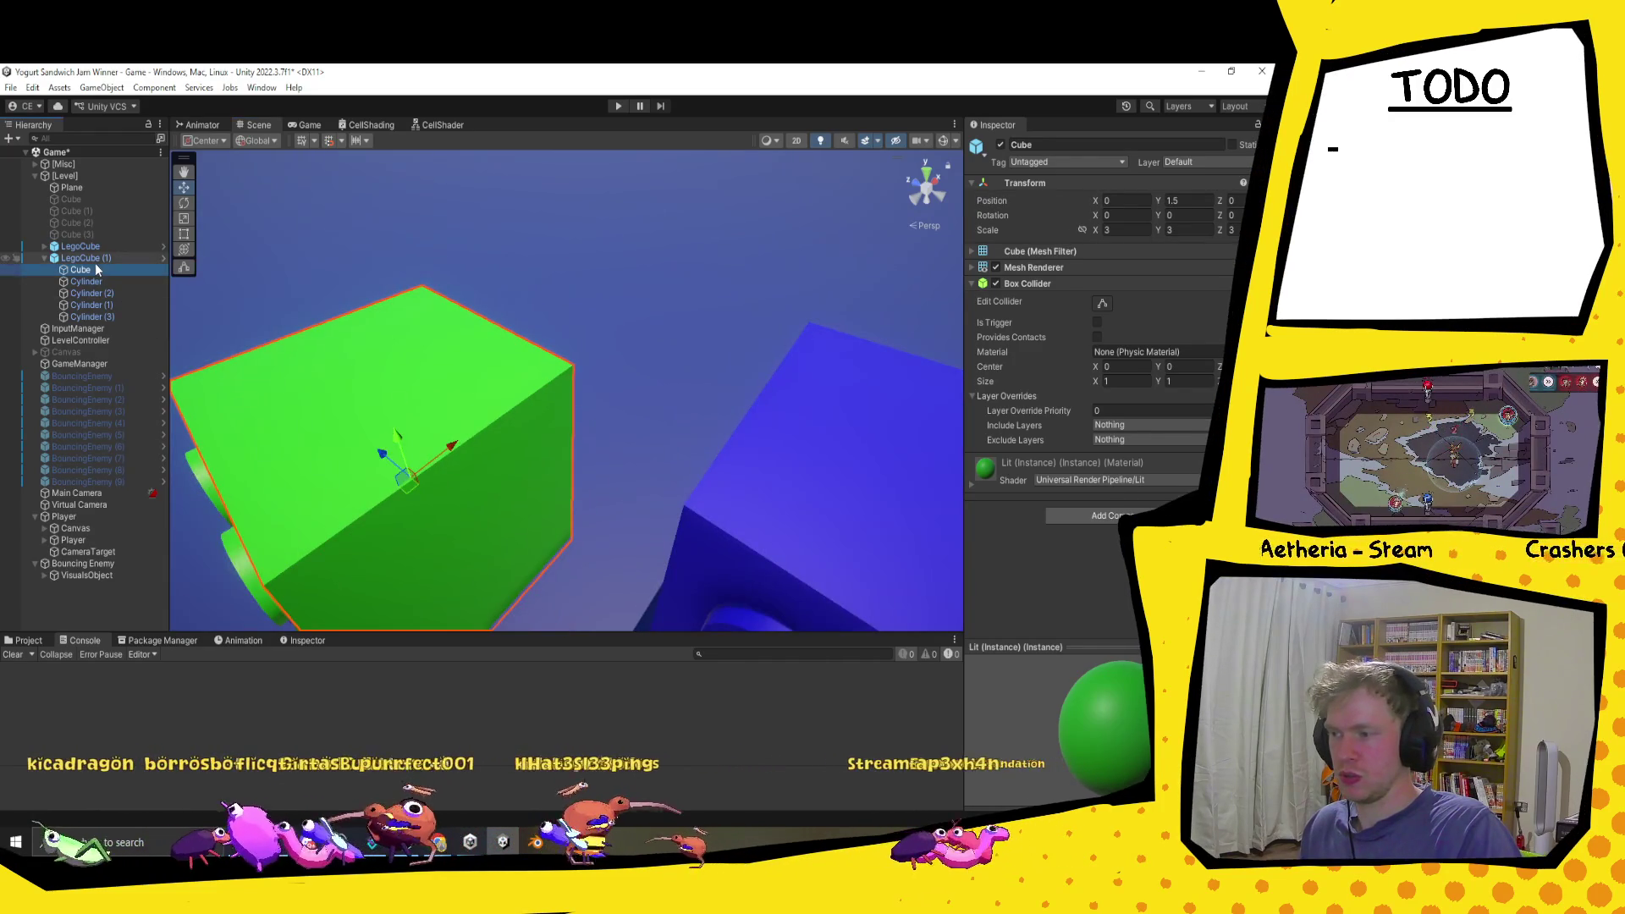
{"action": "left_click", "coordinate": [570, 372]}
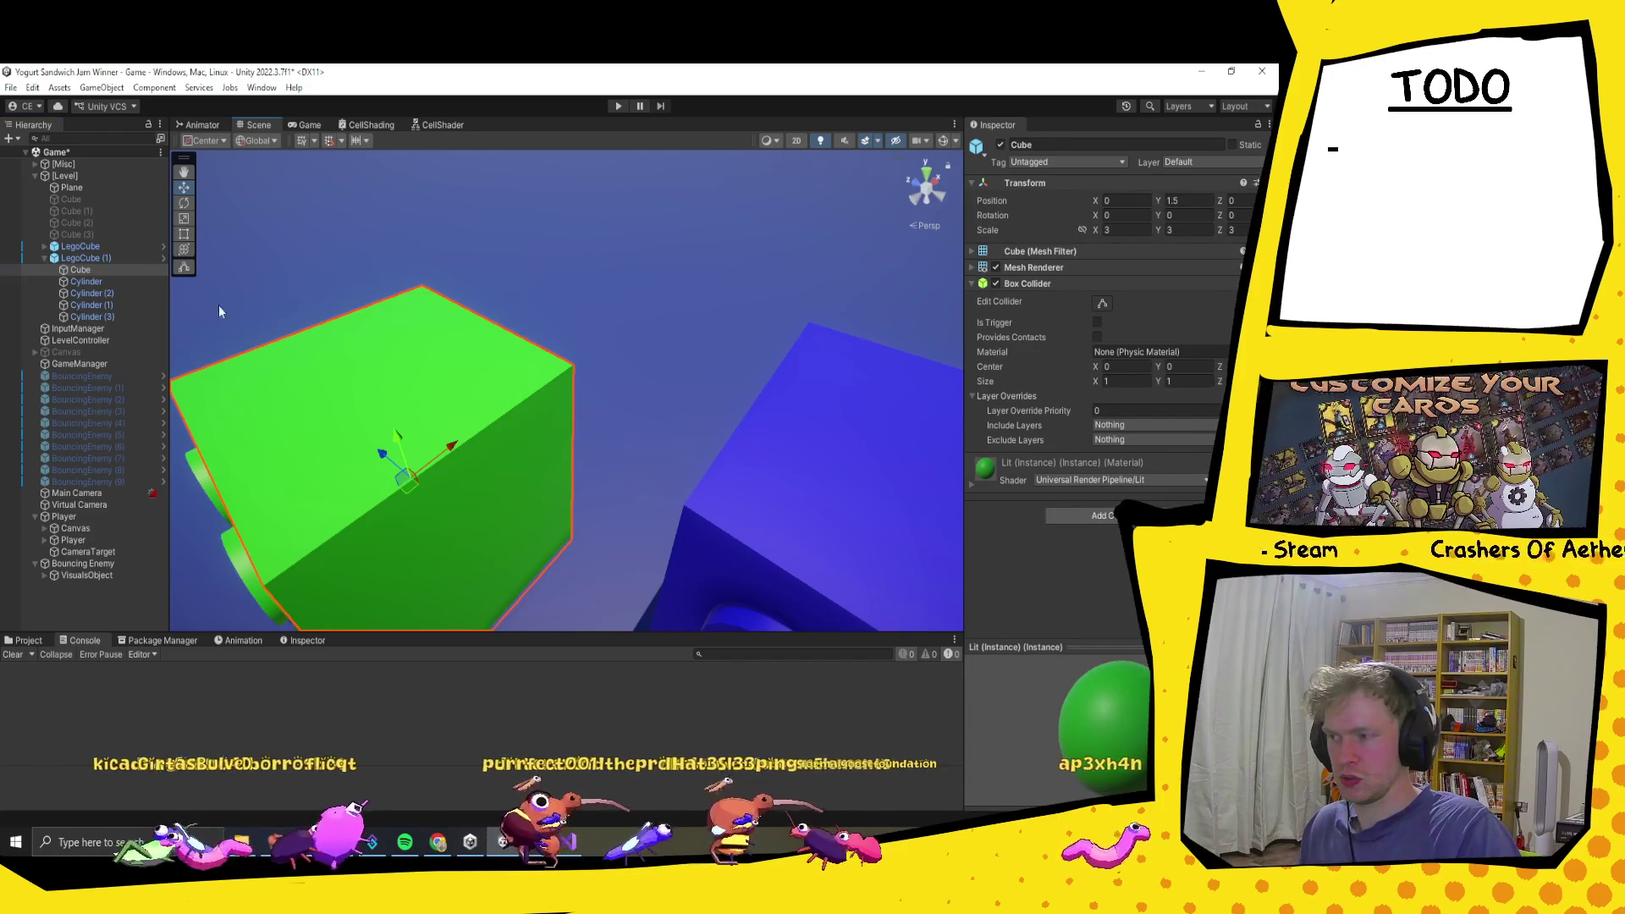
{"action": "left_click", "coordinate": [108, 255]}
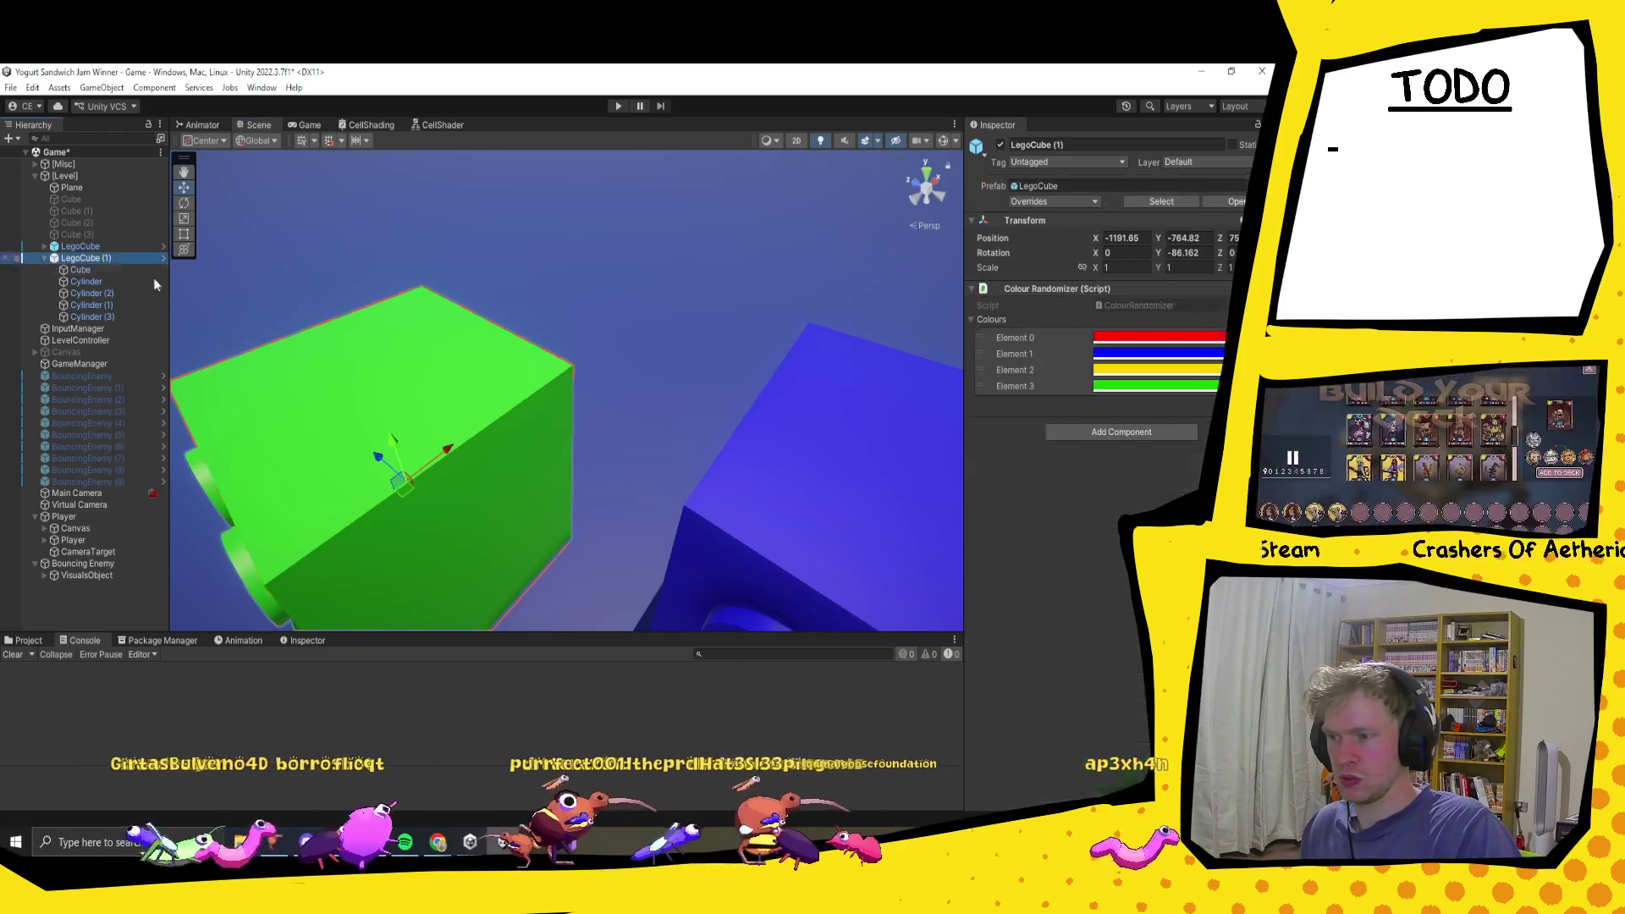
{"action": "left_click", "coordinate": [571, 366]}
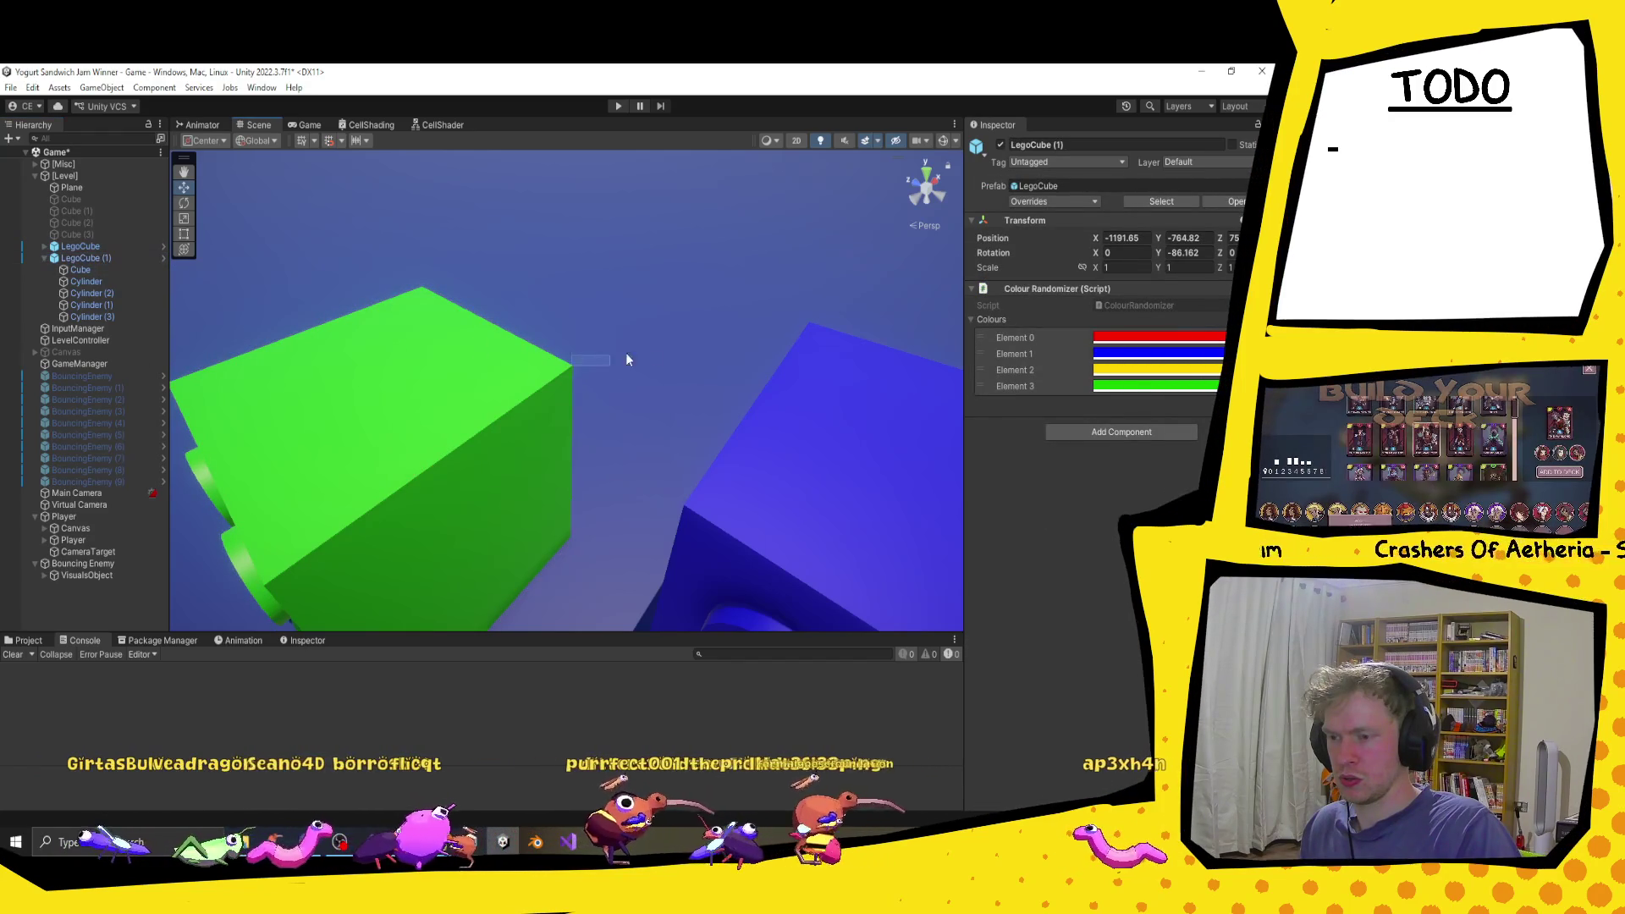
{"action": "left_click", "coordinate": [576, 366]}
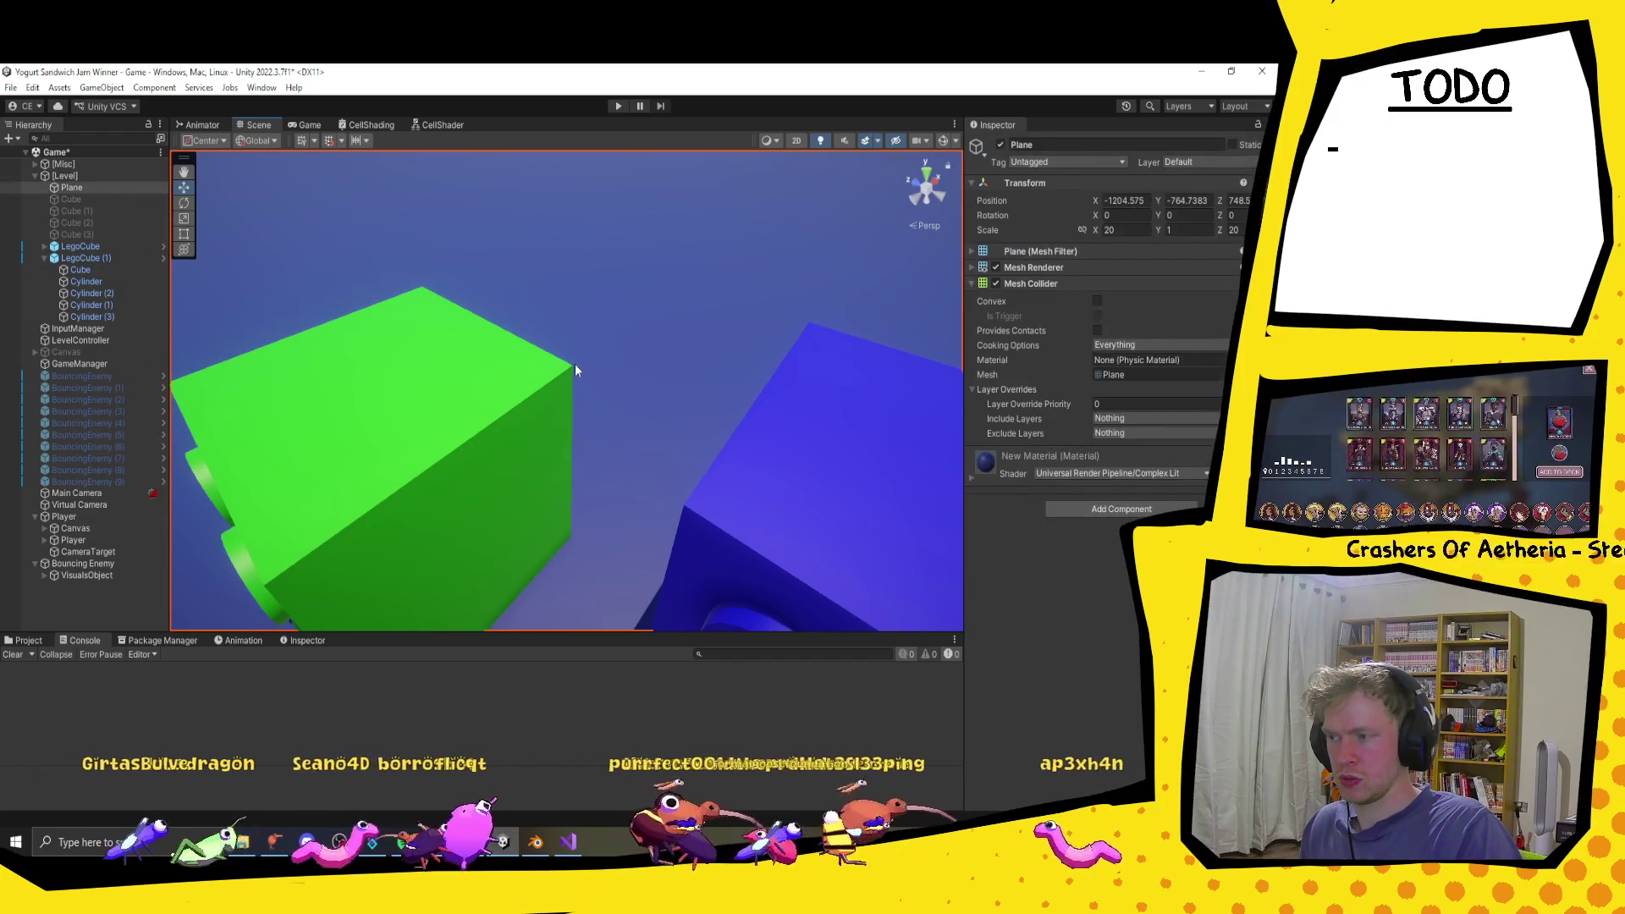
{"action": "left_click", "coordinate": [88, 259]}
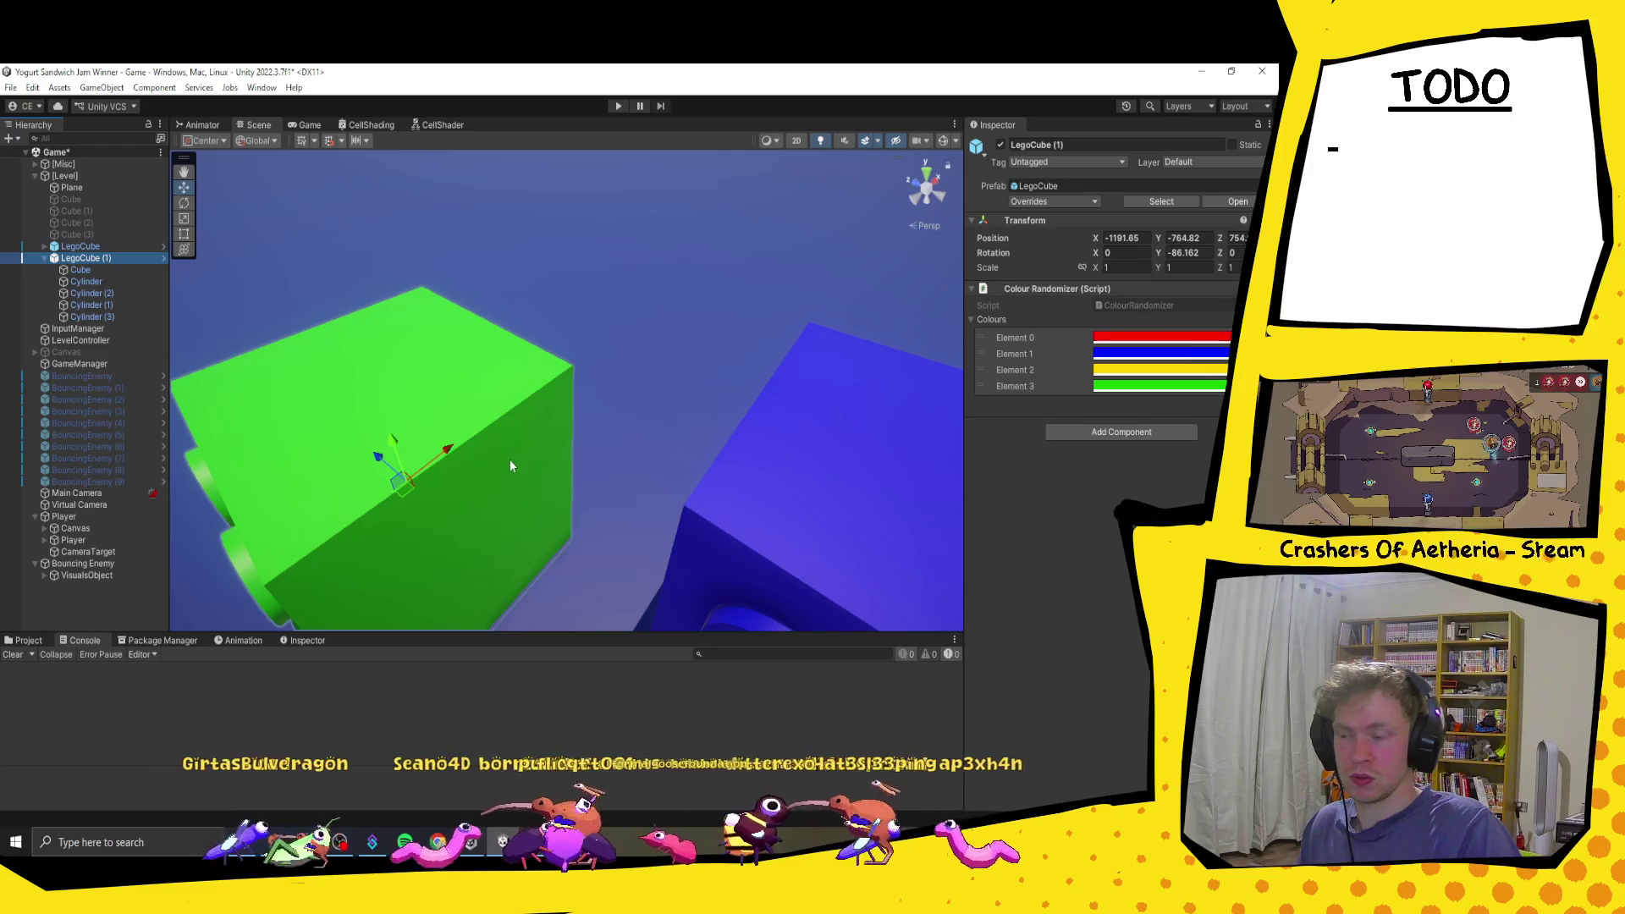
Step: Vertex-snap the green brick flush against the blue brick at X -1189.799, Y -764.5
{"action": "mouse_move", "coordinate": [412, 486]}
{"action": "left_mouse_down"}
{"action": "mouse_move", "coordinate": [598, 391]}
{"action": "mouse_move", "coordinate": [578, 358]}
{"action": "mouse_move", "coordinate": [742, 345]}
{"action": "mouse_move", "coordinate": [745, 390]}
{"action": "mouse_move", "coordinate": [585, 435]}
{"action": "mouse_move", "coordinate": [592, 453]}
{"action": "mouse_move", "coordinate": [557, 507]}
{"action": "left_mouse_up"}
{"action": "scroll", "coordinate": [804, 383], "scroll_direction": "down", "scroll_amount": 5}
{"action": "left_click", "coordinate": [779, 390]}
{"action": "scroll", "coordinate": [536, 461], "scroll_direction": "down", "scroll_amount": 3}
{"action": "scroll", "coordinate": [660, 427], "scroll_direction": "up", "scroll_amount": 3}
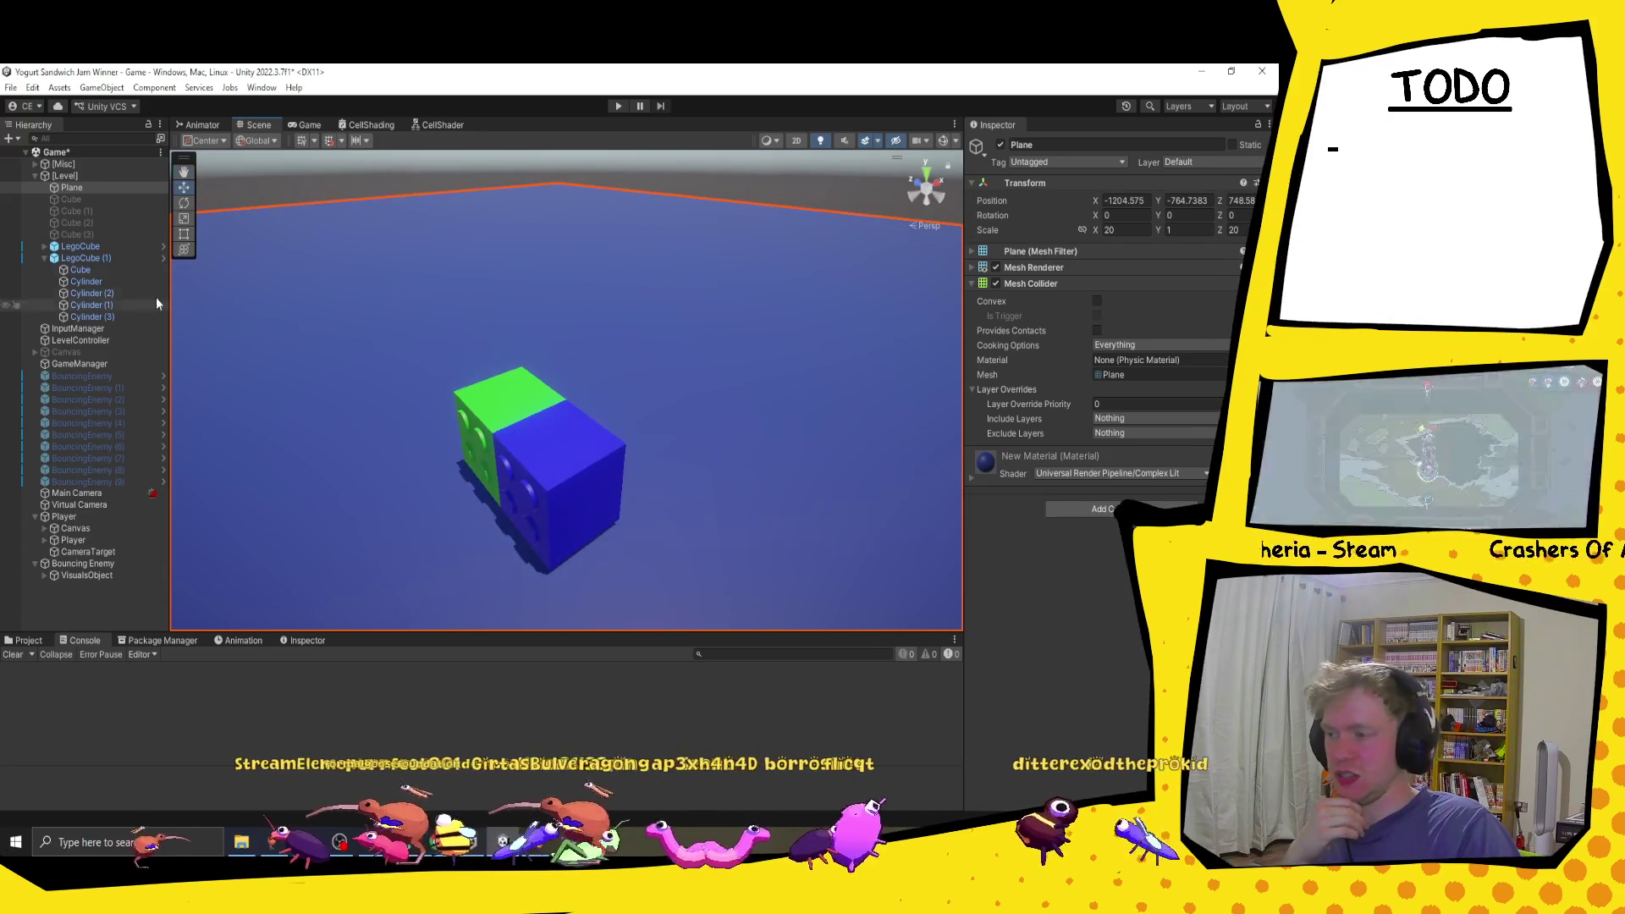
{"action": "left_click", "coordinate": [113, 257]}
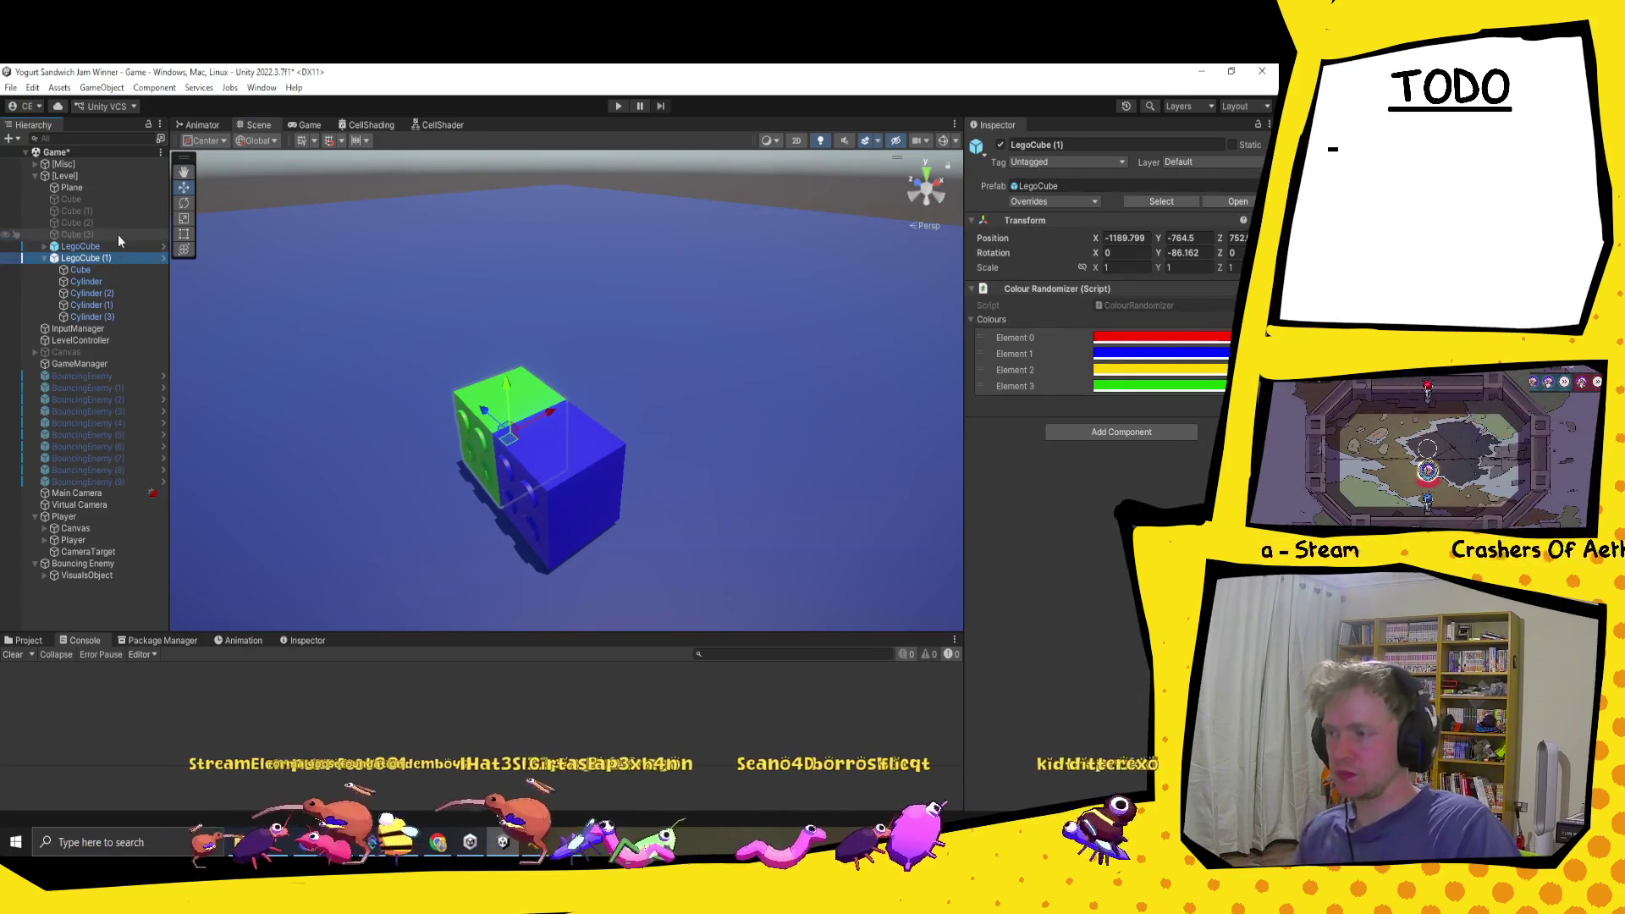
Step: Delete green LegoCube (1) and set the blue brick's Rotation Y to -90
{"action": "key", "text": "Delete"}
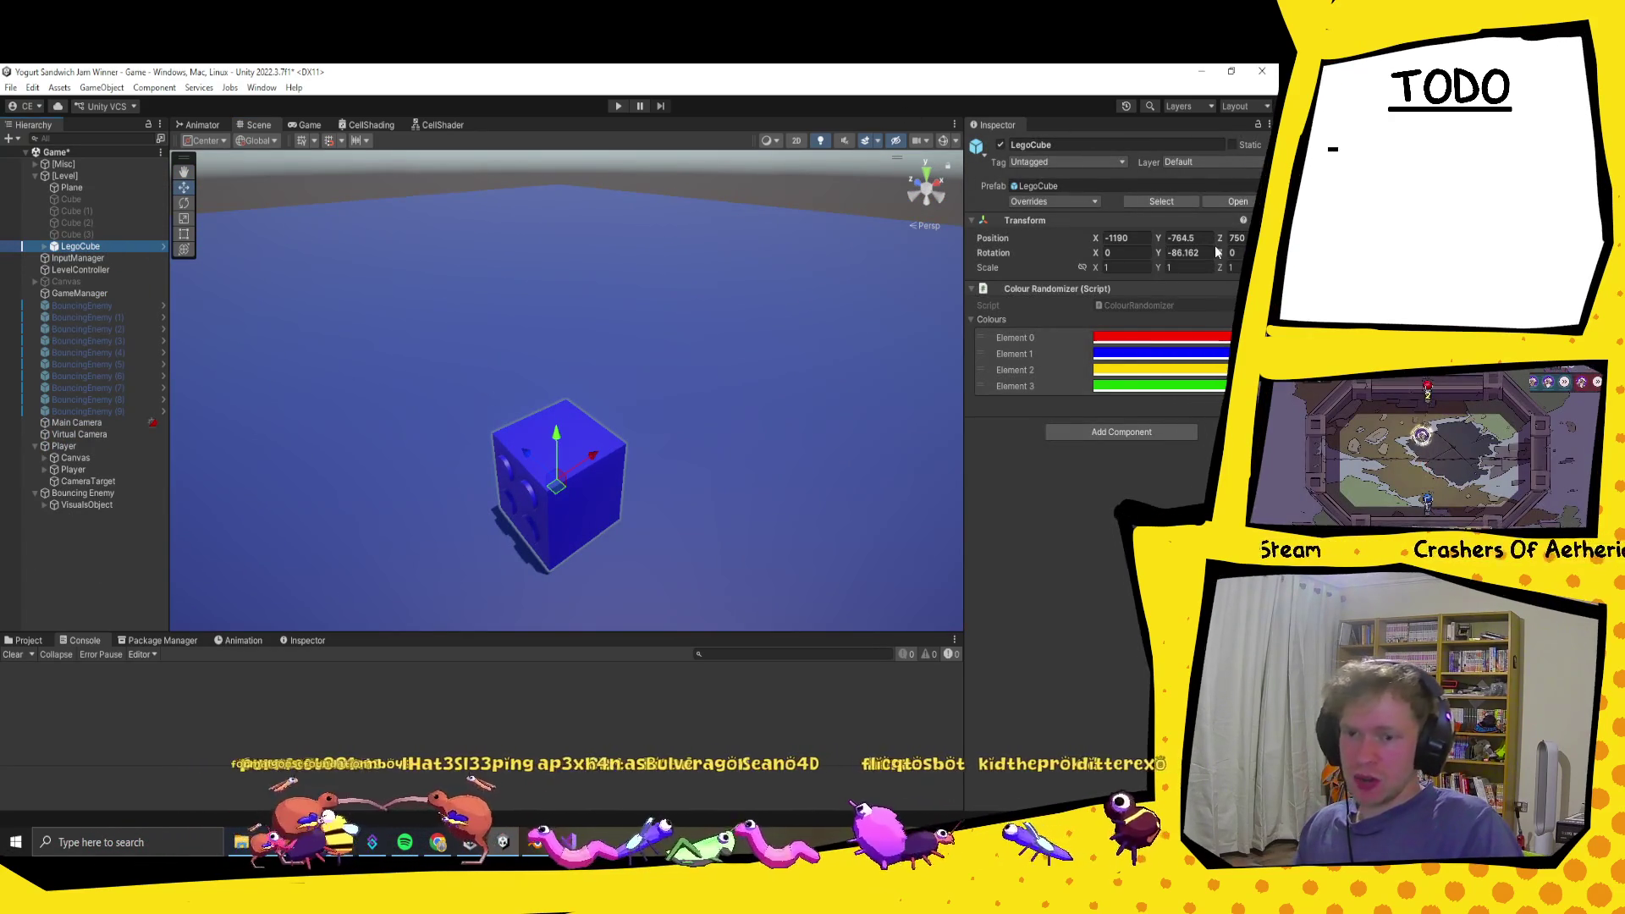
{"action": "left_click", "coordinate": [1208, 252]}
{"action": "type", "text": "-900"}
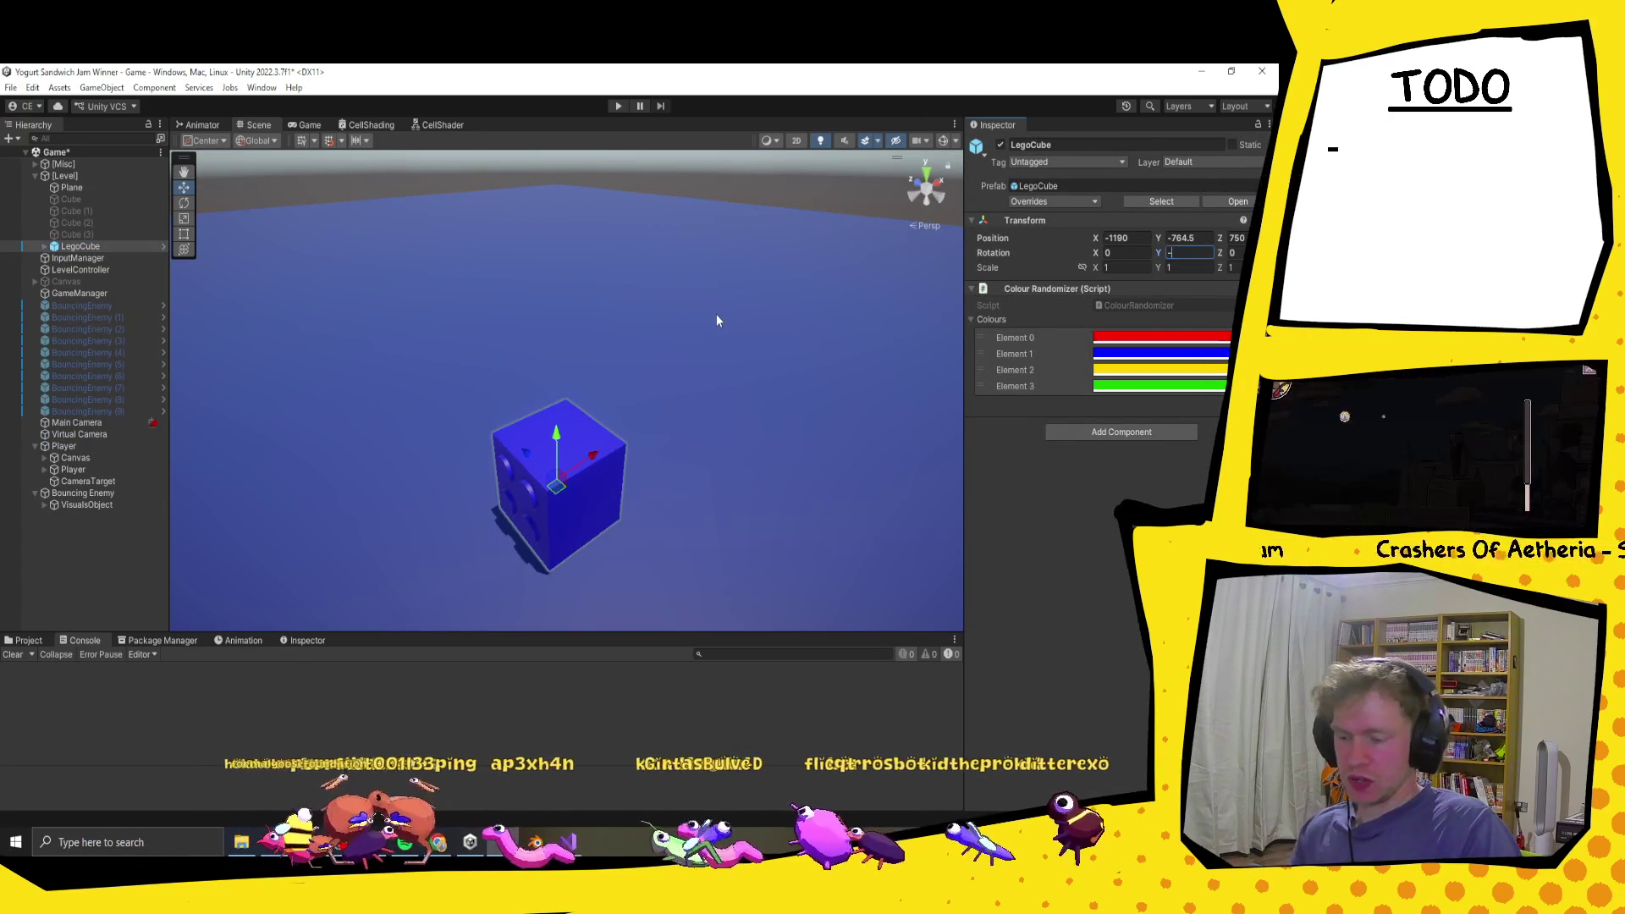
{"action": "key", "text": "BackSpace"}
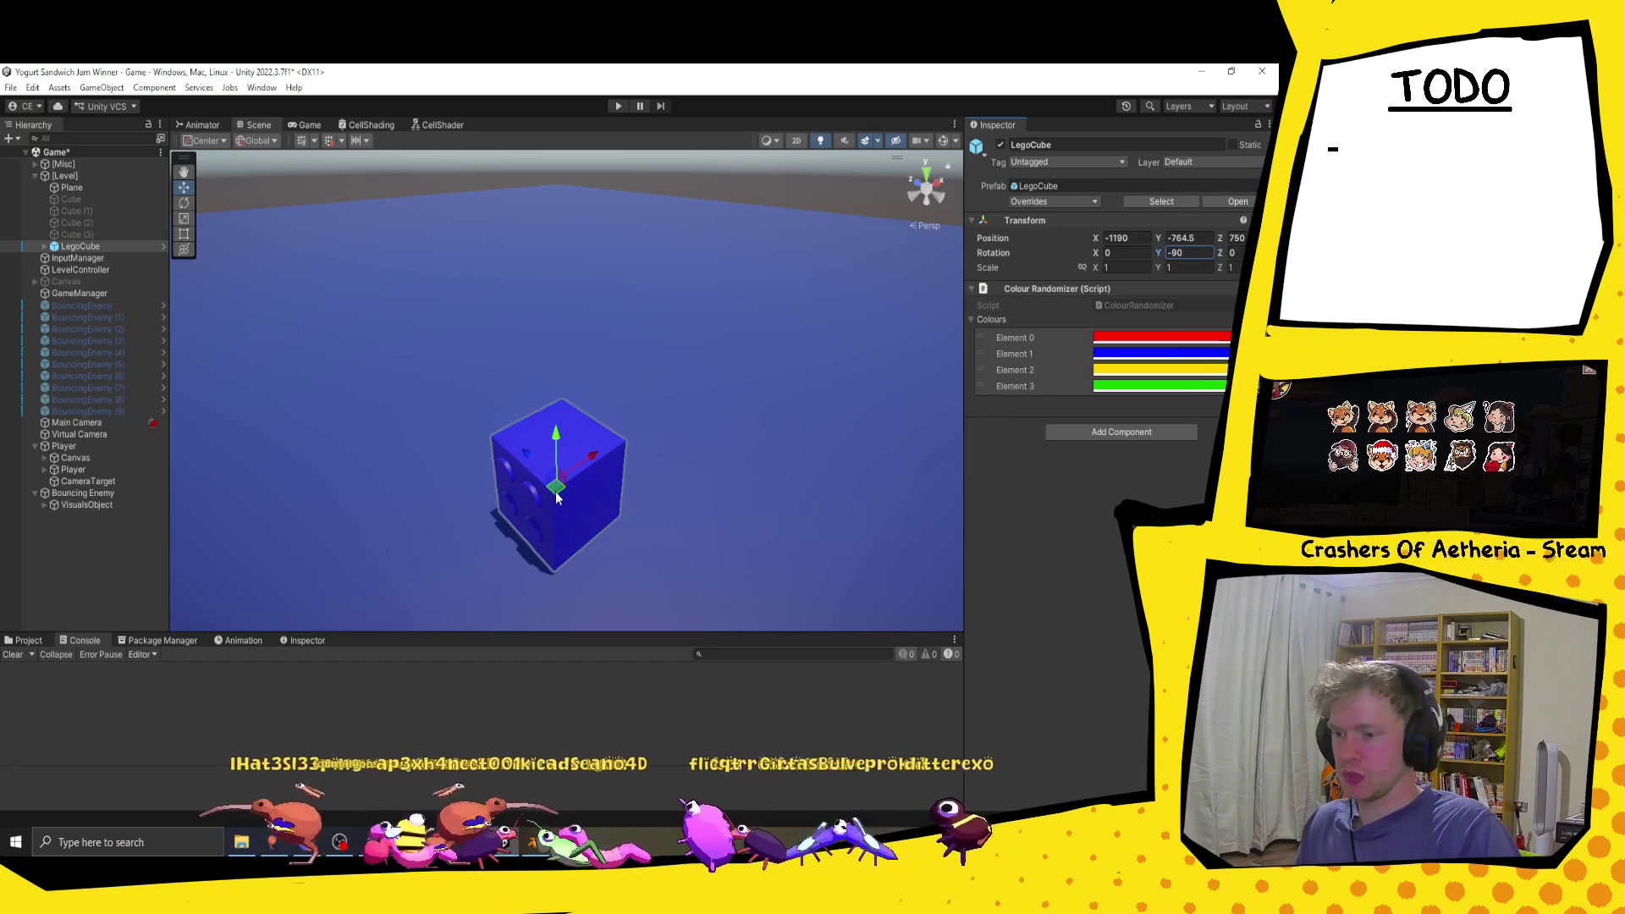
Step: Duplicate the blue brick twice, vertex-snapping the copies into a three-brick row
{"action": "key", "text": "ctrl+d"}
{"action": "left_click_drag", "start_coordinate": [556, 498], "coordinate": [412, 452]}
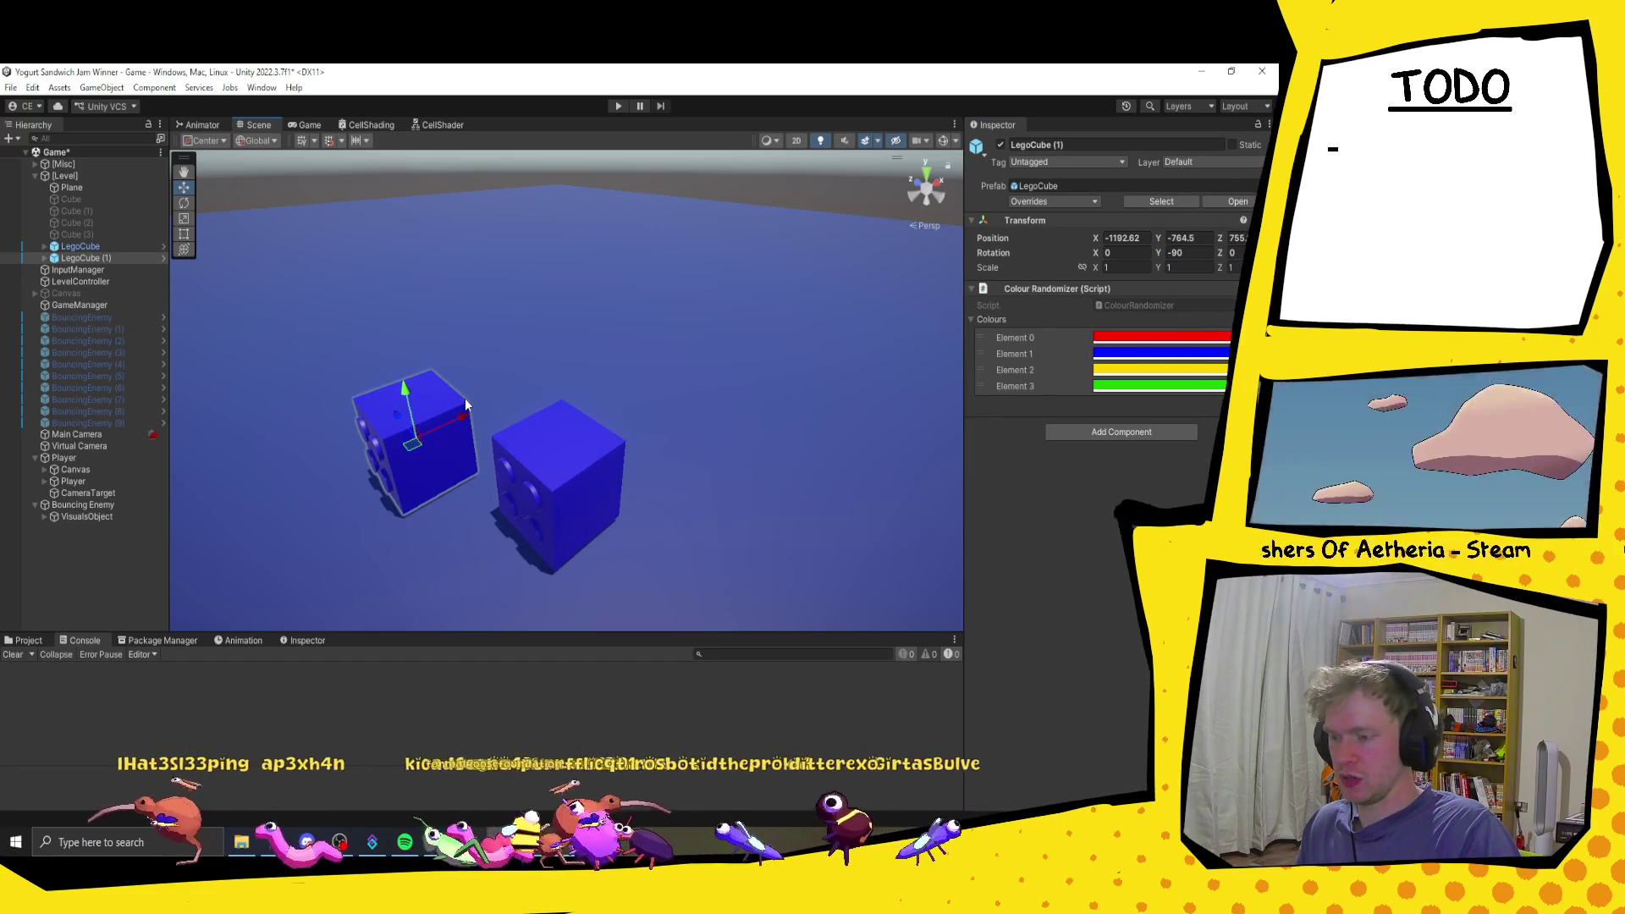
{"action": "mouse_move", "coordinate": [467, 405]}
{"action": "left_mouse_down"}
{"action": "mouse_move", "coordinate": [566, 403]}
{"action": "mouse_move", "coordinate": [543, 525]}
{"action": "mouse_move", "coordinate": [414, 435]}
{"action": "left_mouse_up"}
{"action": "key", "text": "ctrl+d"}
{"action": "key", "text": "v"}
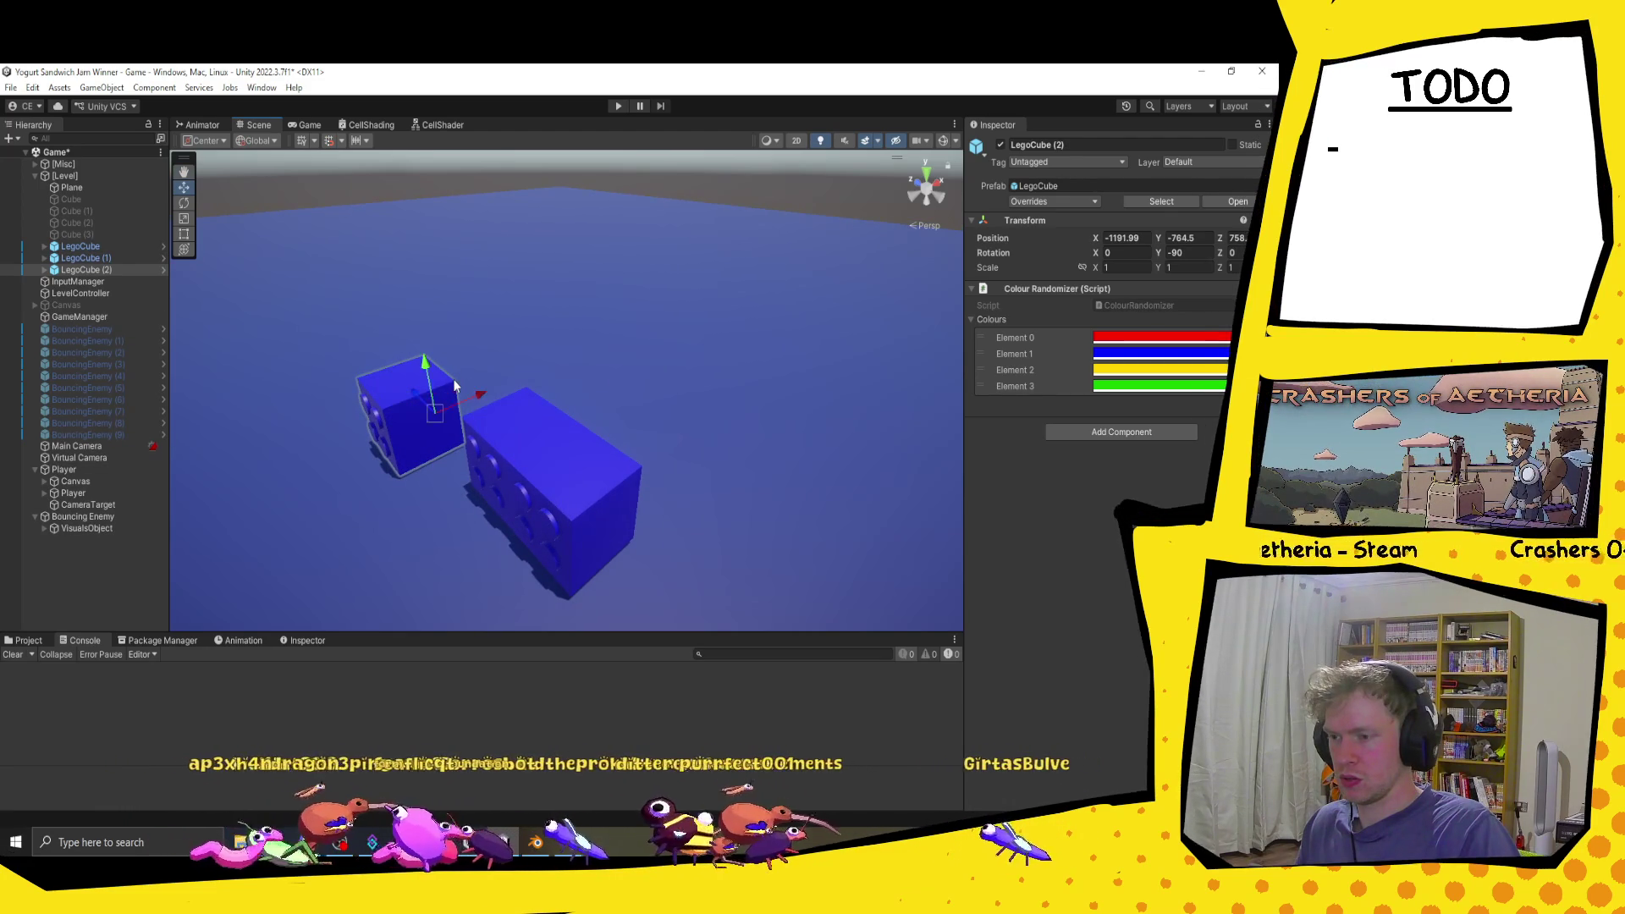
{"action": "scroll", "coordinate": [454, 377], "scroll_direction": "up", "scroll_amount": 3}
{"action": "mouse_move", "coordinate": [454, 377]}
{"action": "left_mouse_down"}
{"action": "mouse_move", "coordinate": [390, 371]}
{"action": "mouse_move", "coordinate": [436, 364]}
{"action": "mouse_move", "coordinate": [491, 385]}
{"action": "mouse_move", "coordinate": [491, 420]}
{"action": "mouse_move", "coordinate": [551, 418]}
{"action": "mouse_move", "coordinate": [364, 383]}
{"action": "left_mouse_up"}
{"action": "left_click", "coordinate": [80, 246], "text": "shift"}
{"action": "key", "text": "f"}
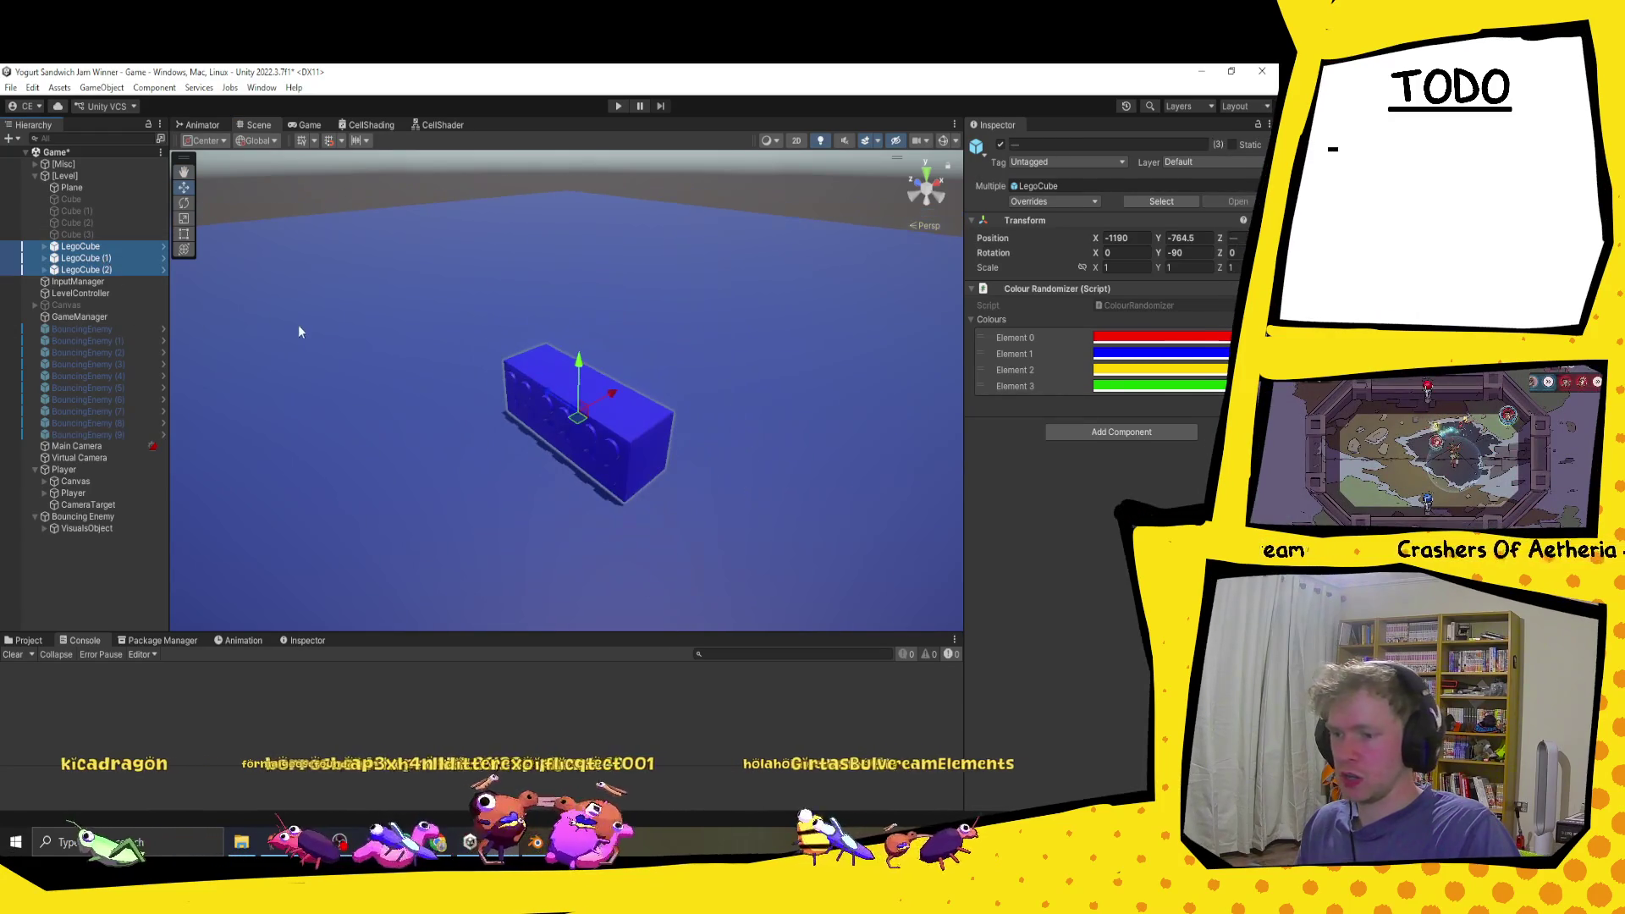
Step: Duplicate the three-brick row and snap it onto the row's end, making six bricks
{"action": "key", "text": "ctrl+d"}
{"action": "mouse_move", "coordinate": [583, 410]}
{"action": "left_mouse_down"}
{"action": "mouse_move", "coordinate": [376, 404]}
{"action": "mouse_move", "coordinate": [375, 381]}
{"action": "left_mouse_up"}
{"action": "scroll", "coordinate": [374, 374], "scroll_direction": "up", "scroll_amount": 5}
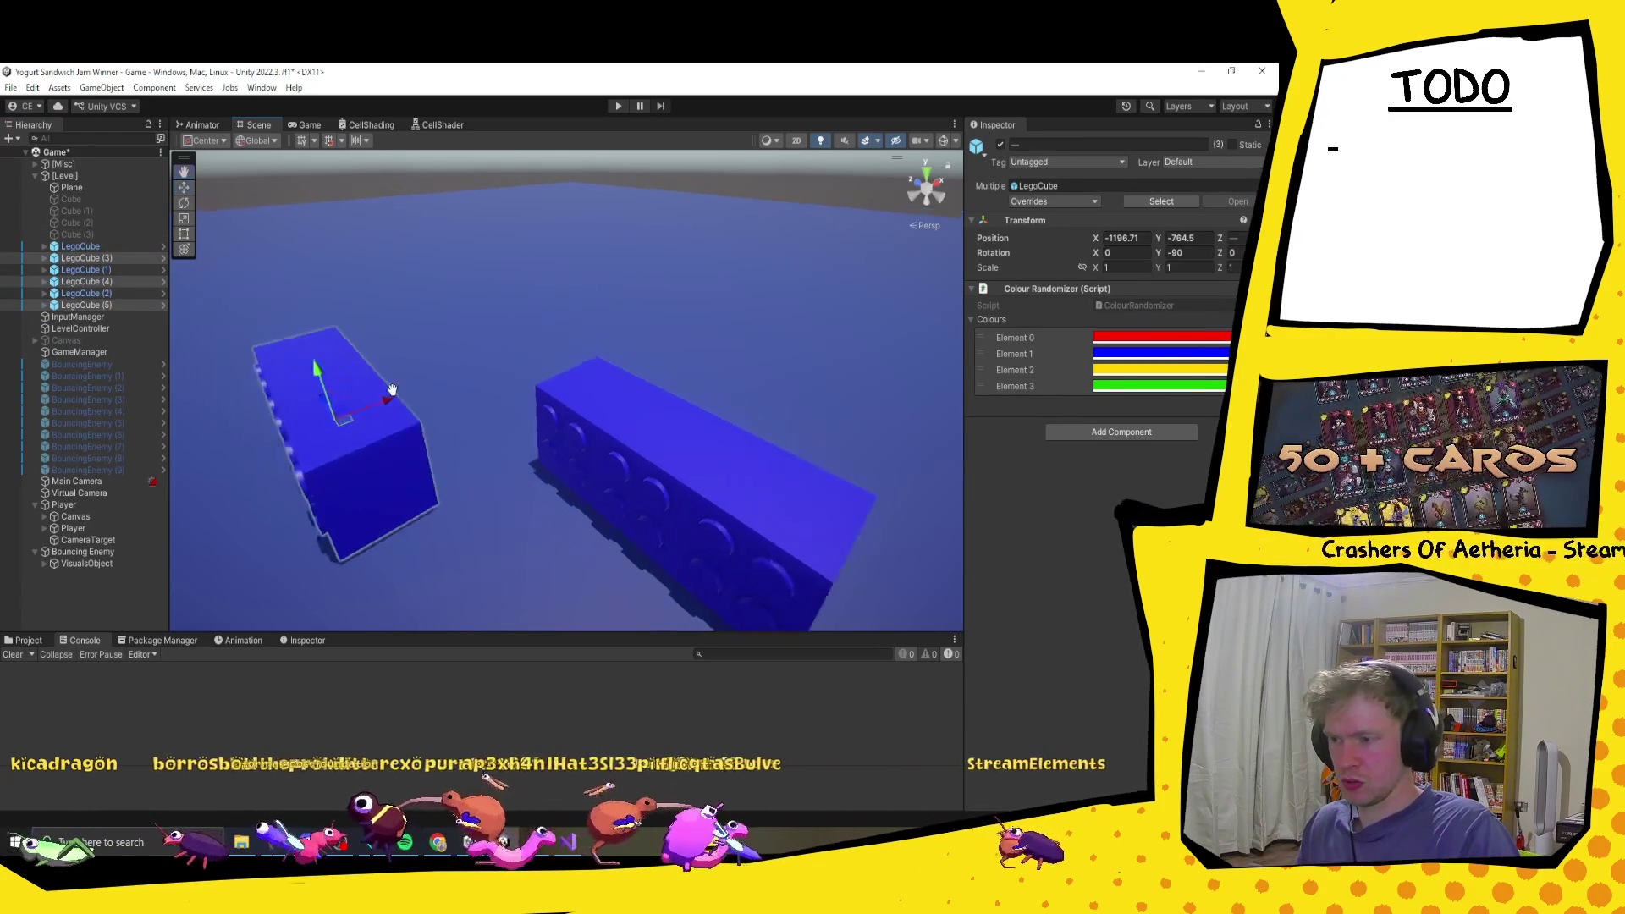
{"action": "scroll", "coordinate": [418, 405], "scroll_direction": "up", "scroll_amount": 2}
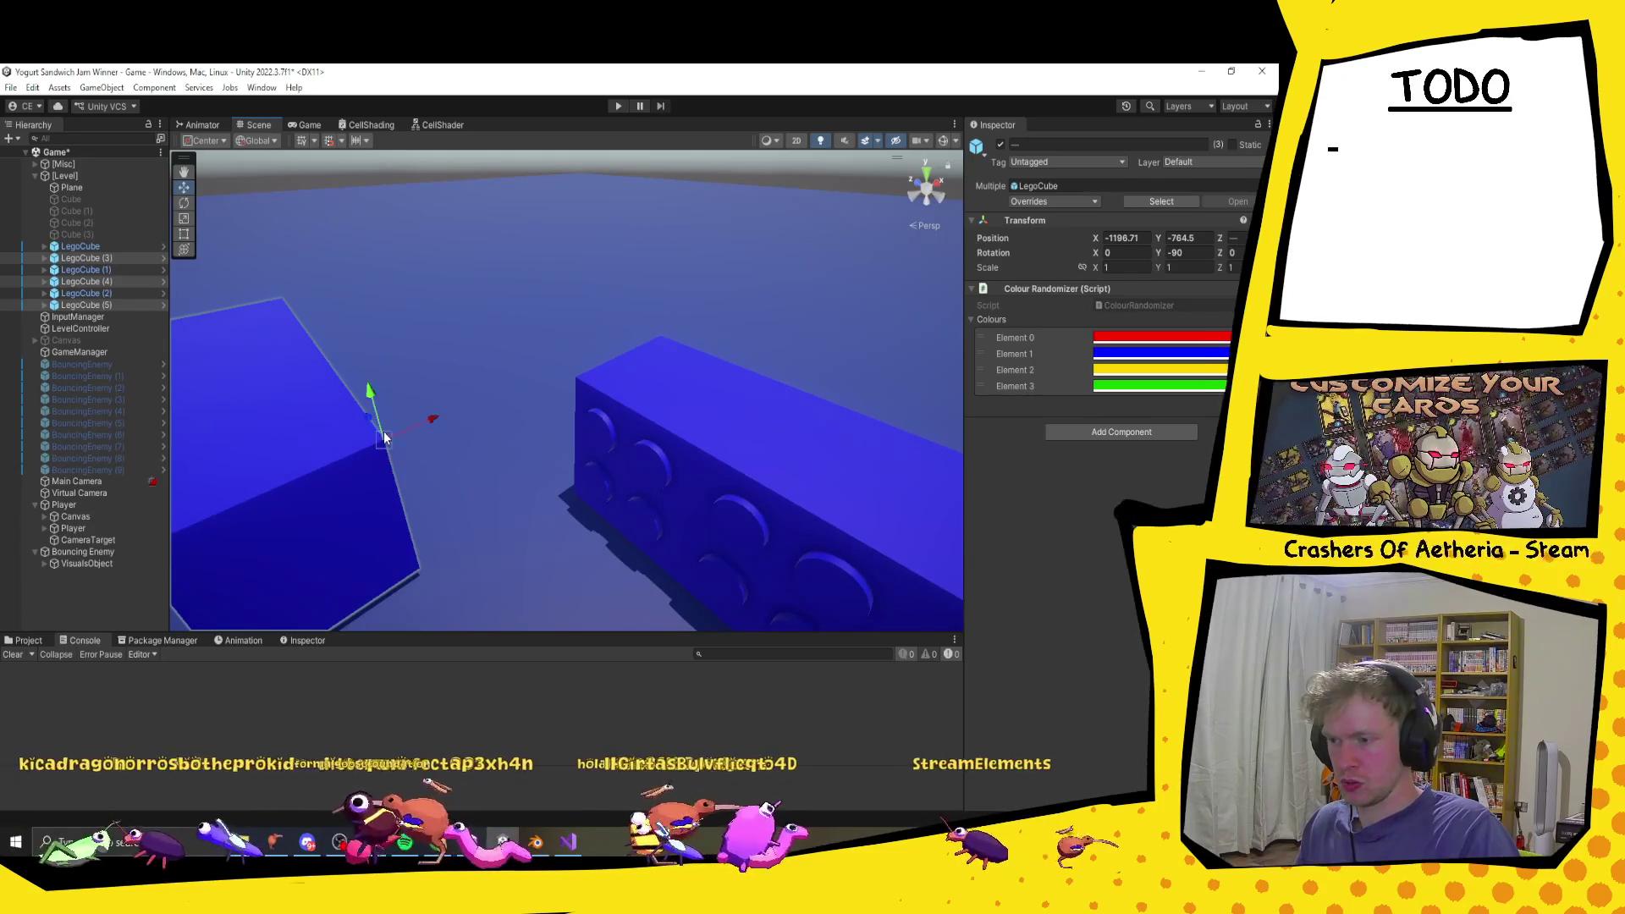
{"action": "scroll", "coordinate": [385, 432], "scroll_direction": "down", "scroll_amount": 5}
{"action": "left_click_drag", "start_coordinate": [404, 434], "coordinate": [640, 348]}
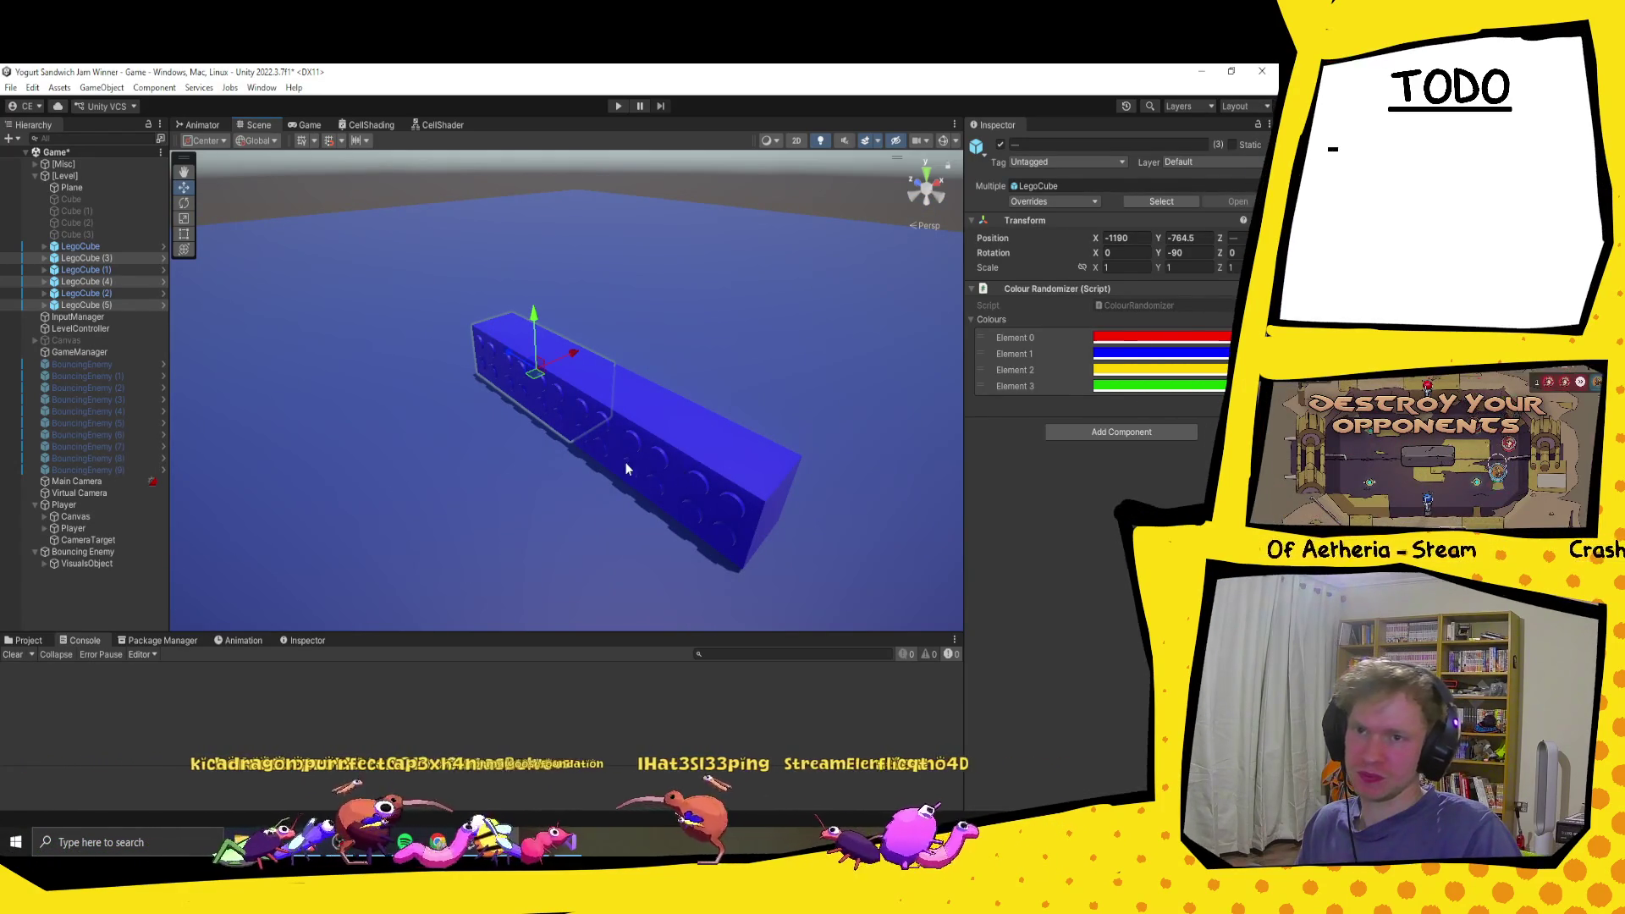
{"action": "left_click_drag", "start_coordinate": [748, 481], "coordinate": [719, 475]}
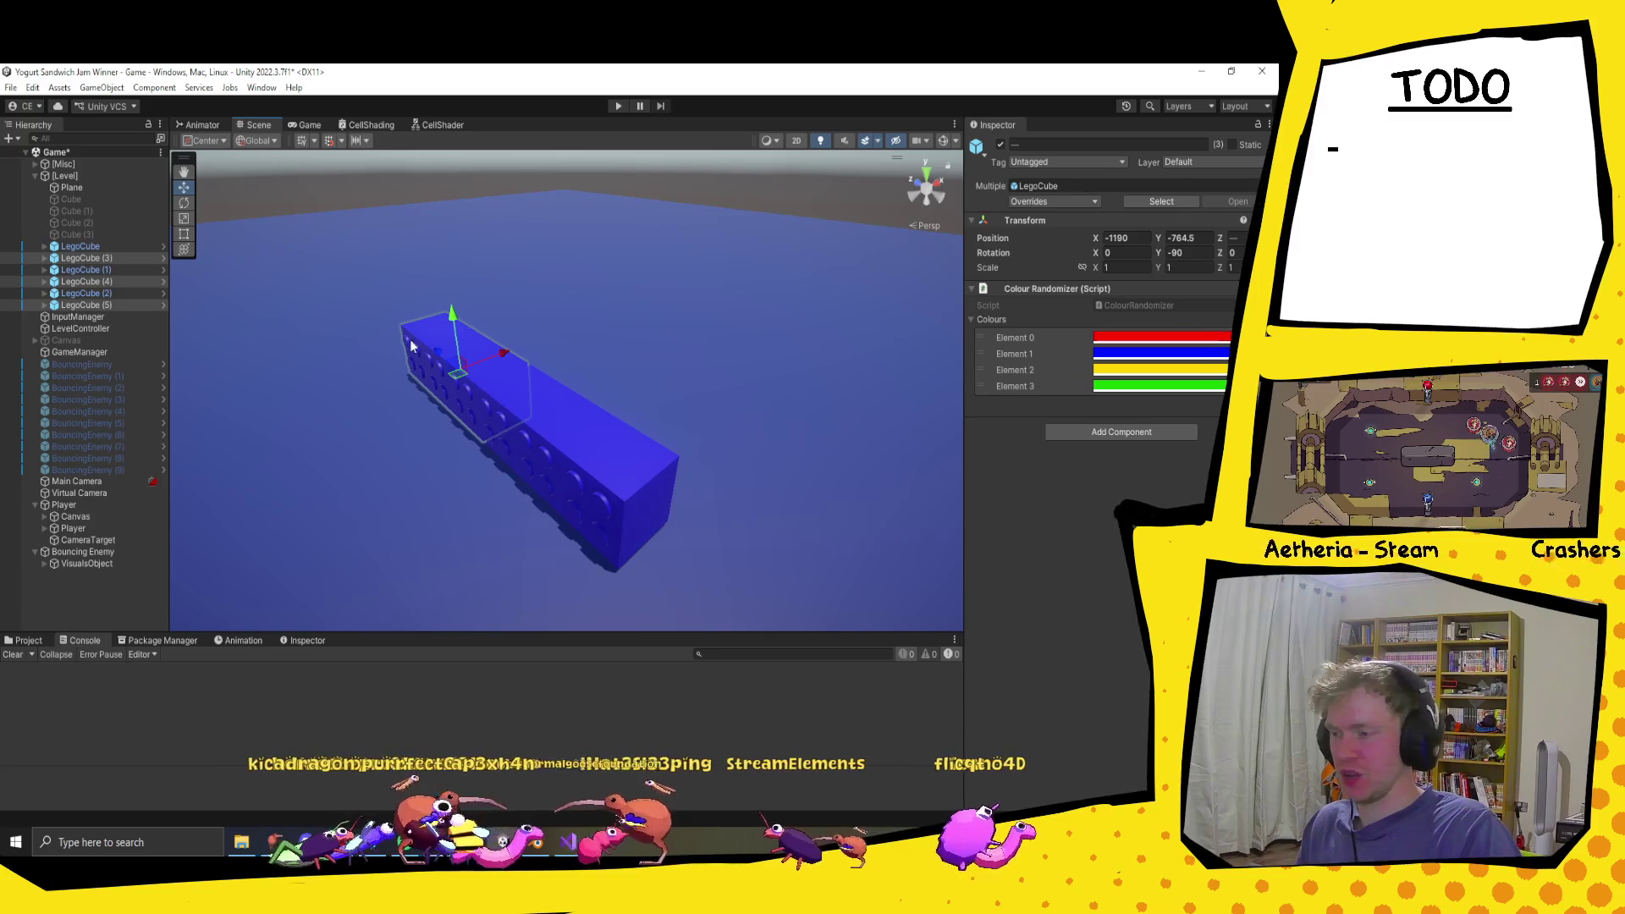
Step: Duplicate the six-brick bar and stack the copy on top at Y -761.5
{"action": "mouse_move", "coordinate": [398, 302]}
{"action": "left_mouse_down"}
{"action": "mouse_move", "coordinate": [599, 518]}
{"action": "mouse_move", "coordinate": [714, 597]}
{"action": "left_mouse_up"}
{"action": "key", "text": "ctrl+d"}
{"action": "left_click_drag", "start_coordinate": [499, 377], "coordinate": [487, 254]}
{"action": "scroll", "coordinate": [710, 460], "scroll_direction": "up", "scroll_amount": 5}
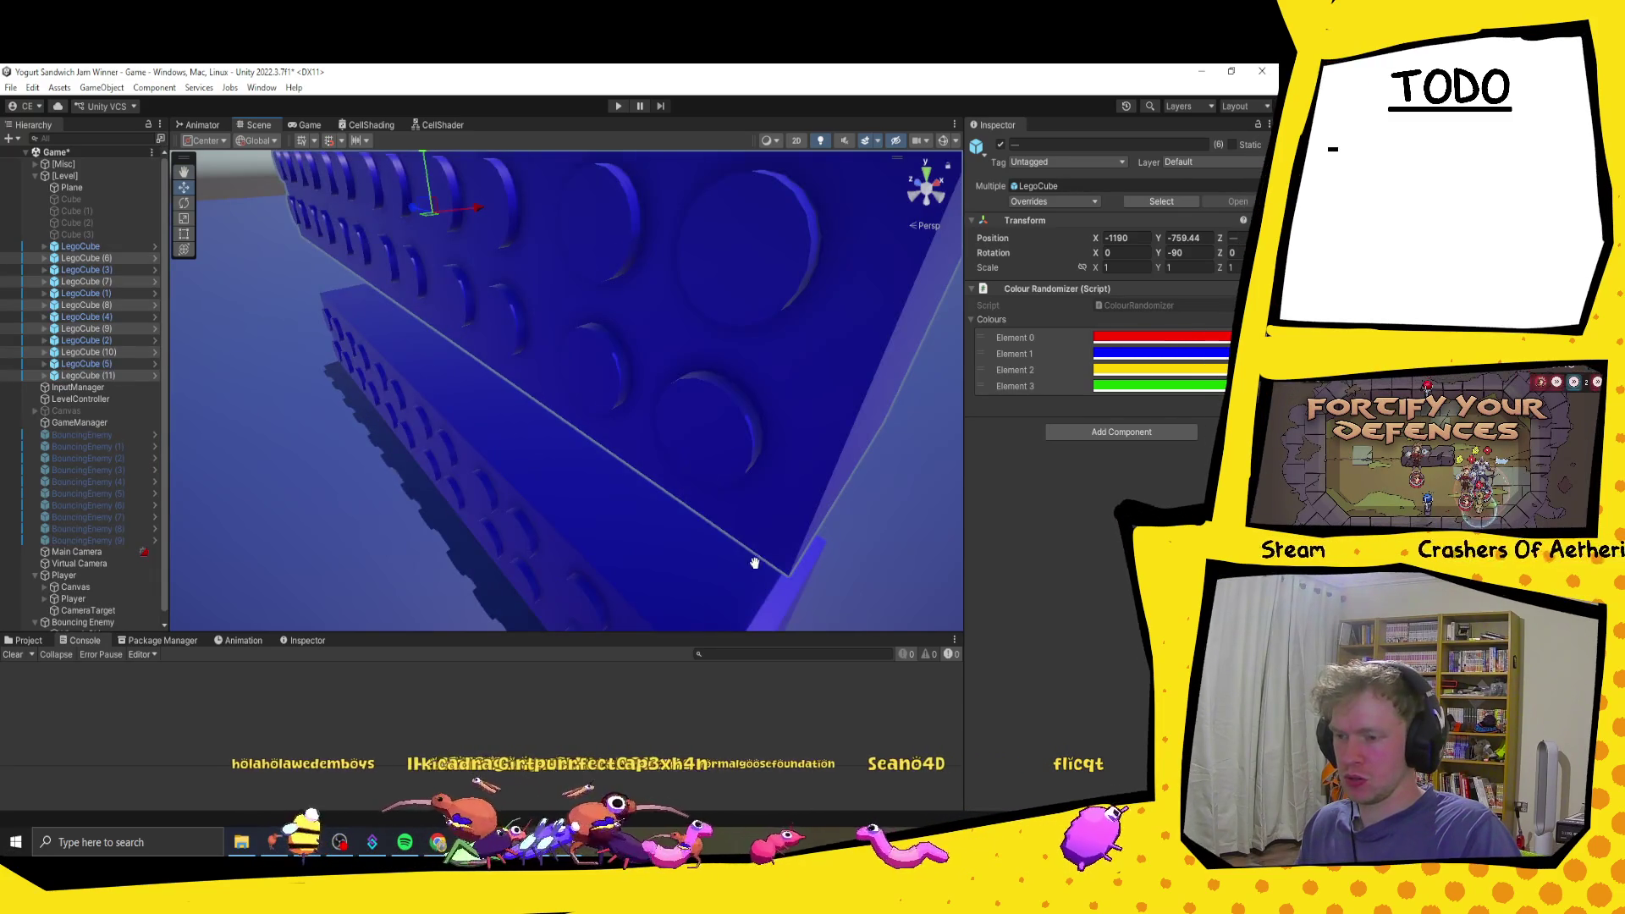
{"action": "scroll", "coordinate": [754, 566], "scroll_direction": "down", "scroll_amount": 5}
{"action": "scroll", "coordinate": [747, 551], "scroll_direction": "up", "scroll_amount": 3}
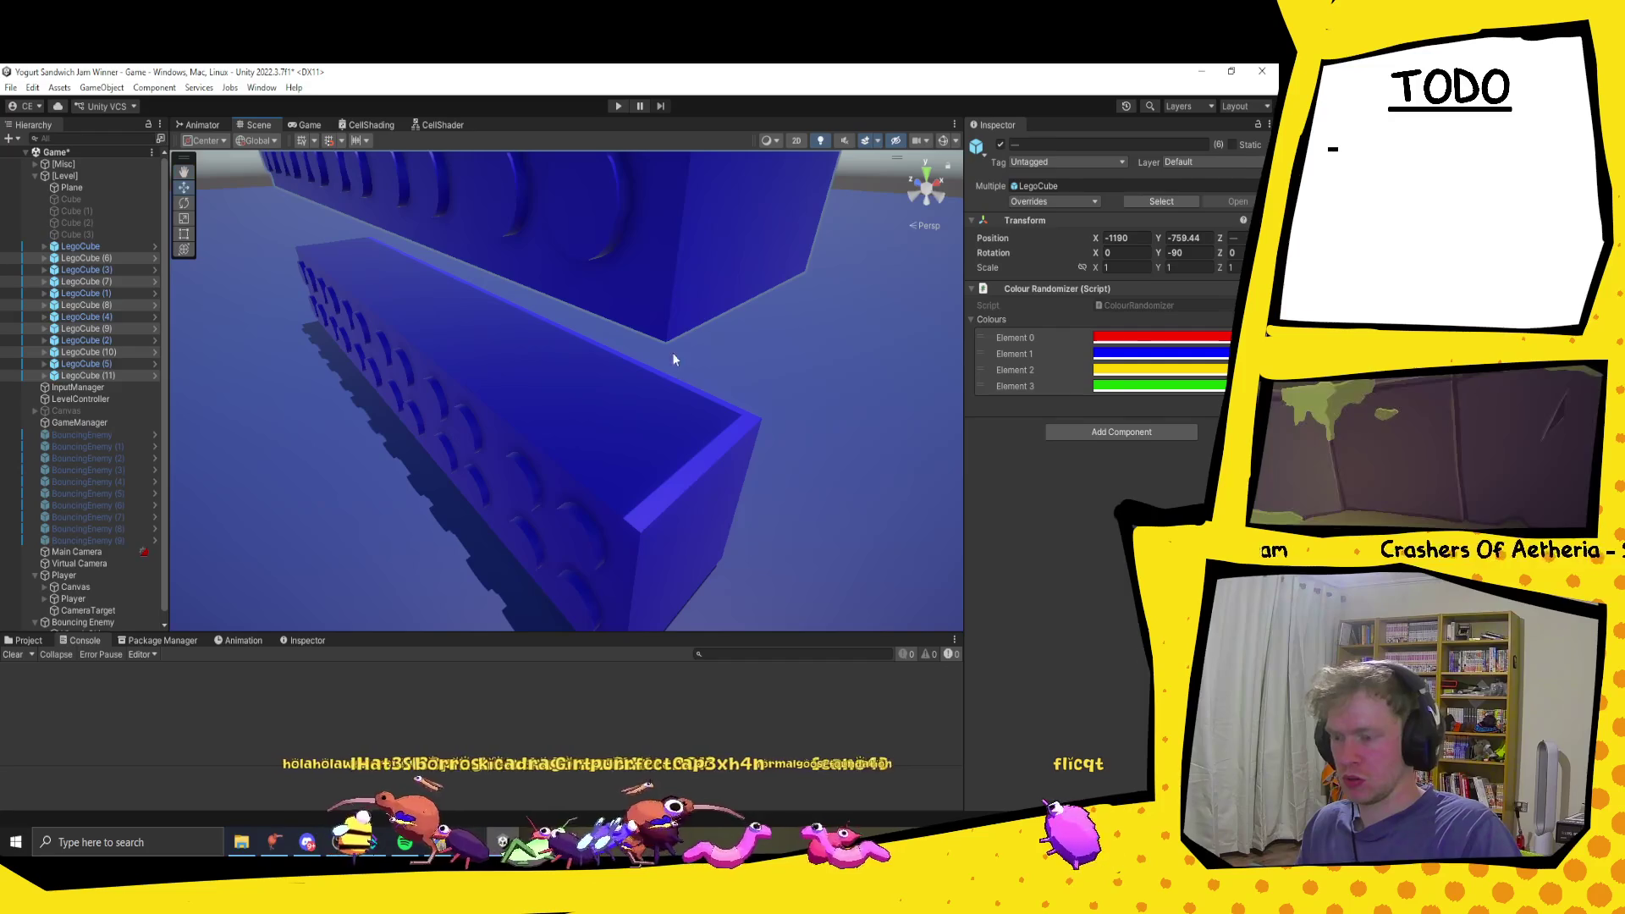
{"action": "left_click_drag", "start_coordinate": [665, 345], "coordinate": [639, 533]}
{"action": "scroll", "coordinate": [637, 531], "scroll_direction": "down", "scroll_amount": 3}
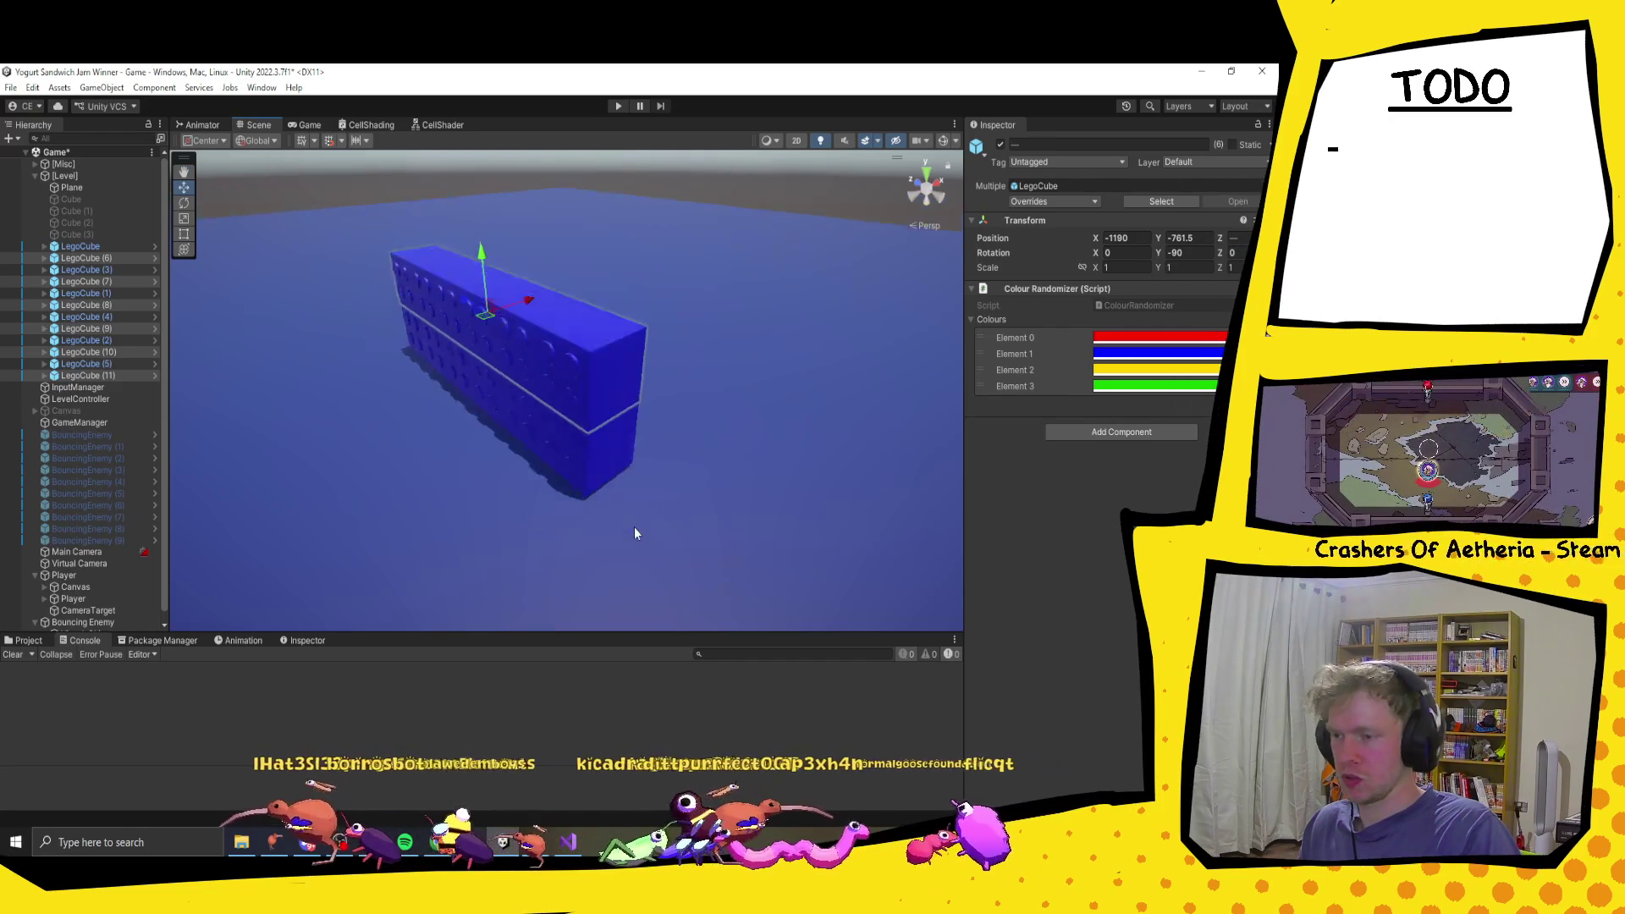
{"action": "scroll", "coordinate": [635, 533], "scroll_direction": "down", "scroll_amount": 3}
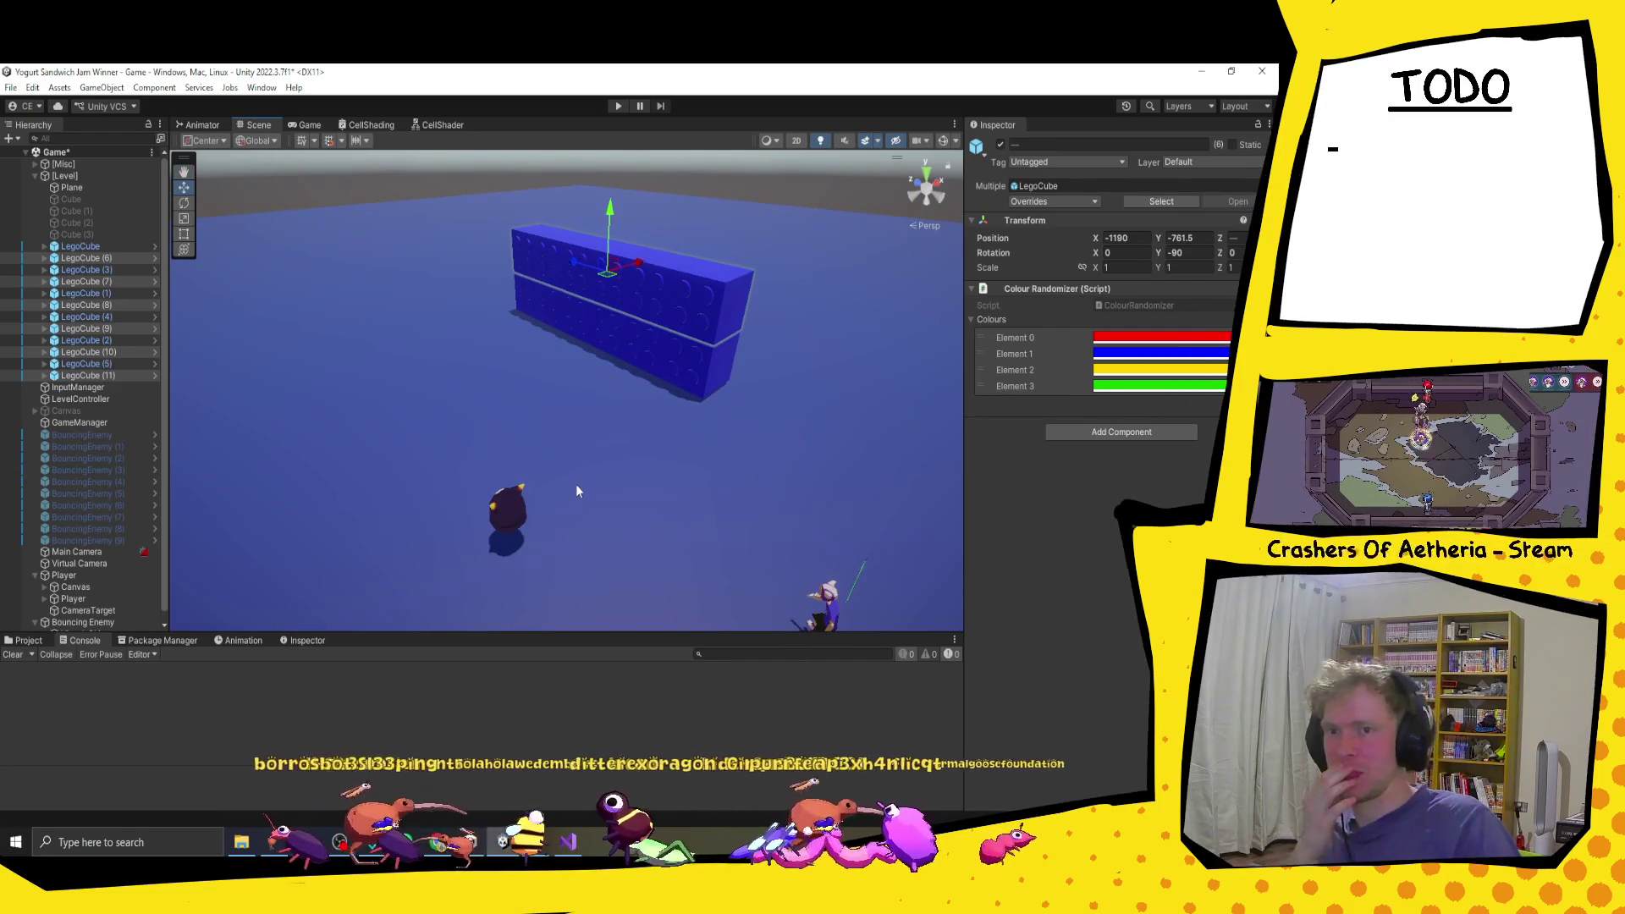
{"action": "mouse_move", "coordinate": [730, 451]}
{"action": "left_mouse_down"}
{"action": "mouse_move", "coordinate": [700, 440]}
{"action": "mouse_move", "coordinate": [730, 465]}
{"action": "mouse_move", "coordinate": [672, 451]}
{"action": "mouse_move", "coordinate": [732, 459]}
{"action": "left_mouse_up"}
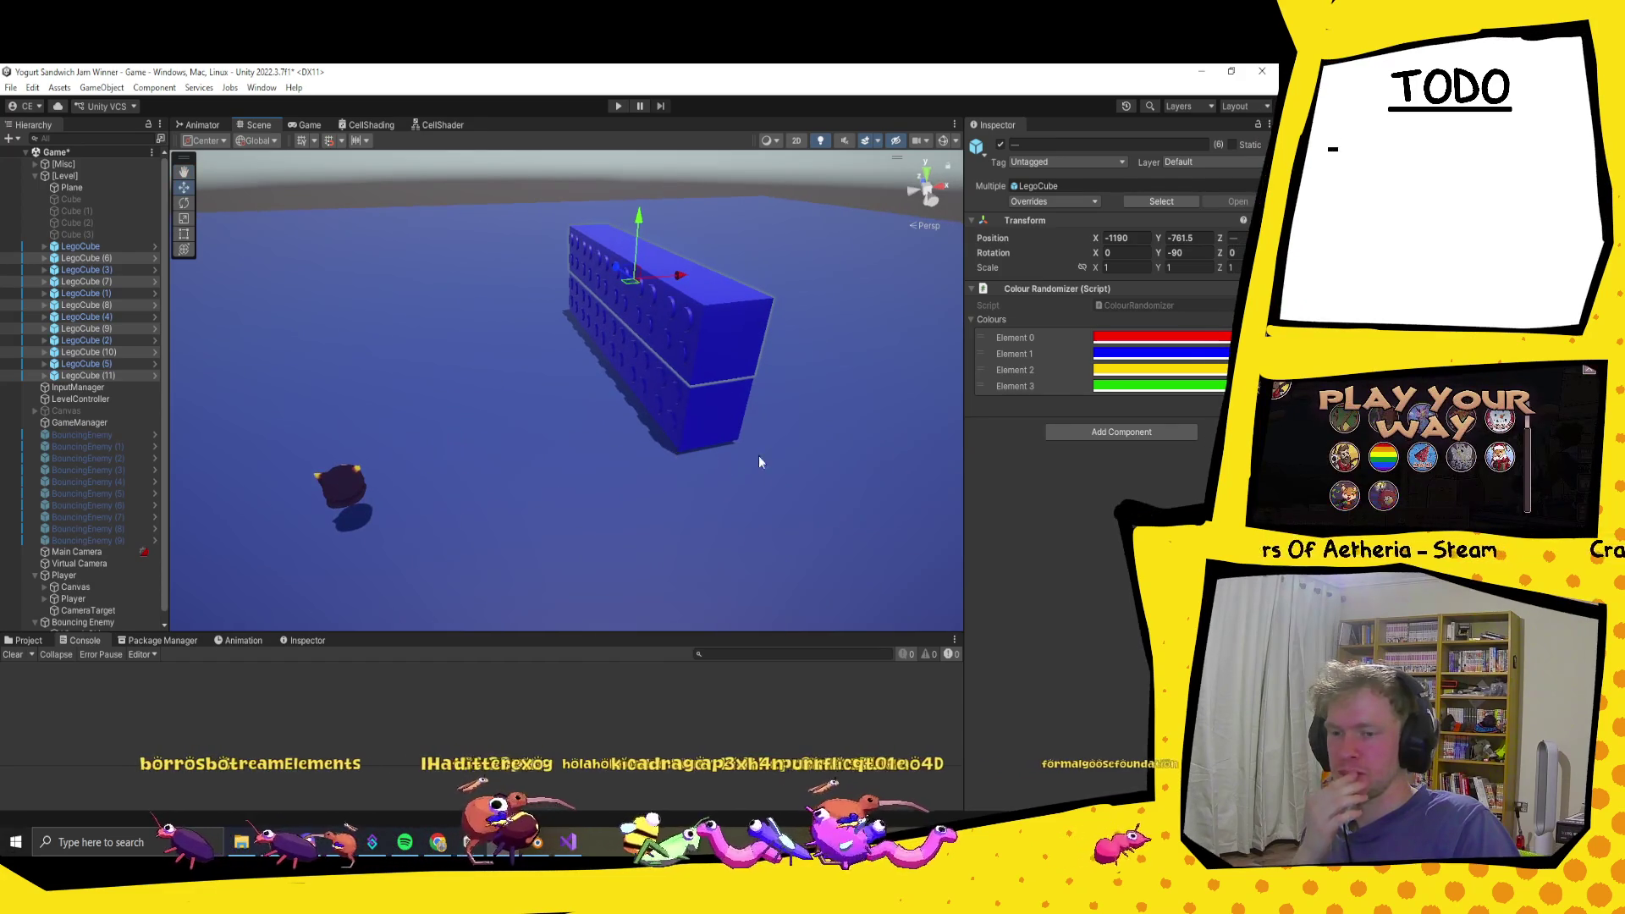
Step: Give all twelve bricks random colours by resetting their Colour Randomizer
{"action": "left_click", "coordinate": [117, 375], "text": "shift"}
{"action": "right_click", "coordinate": [1090, 291]}
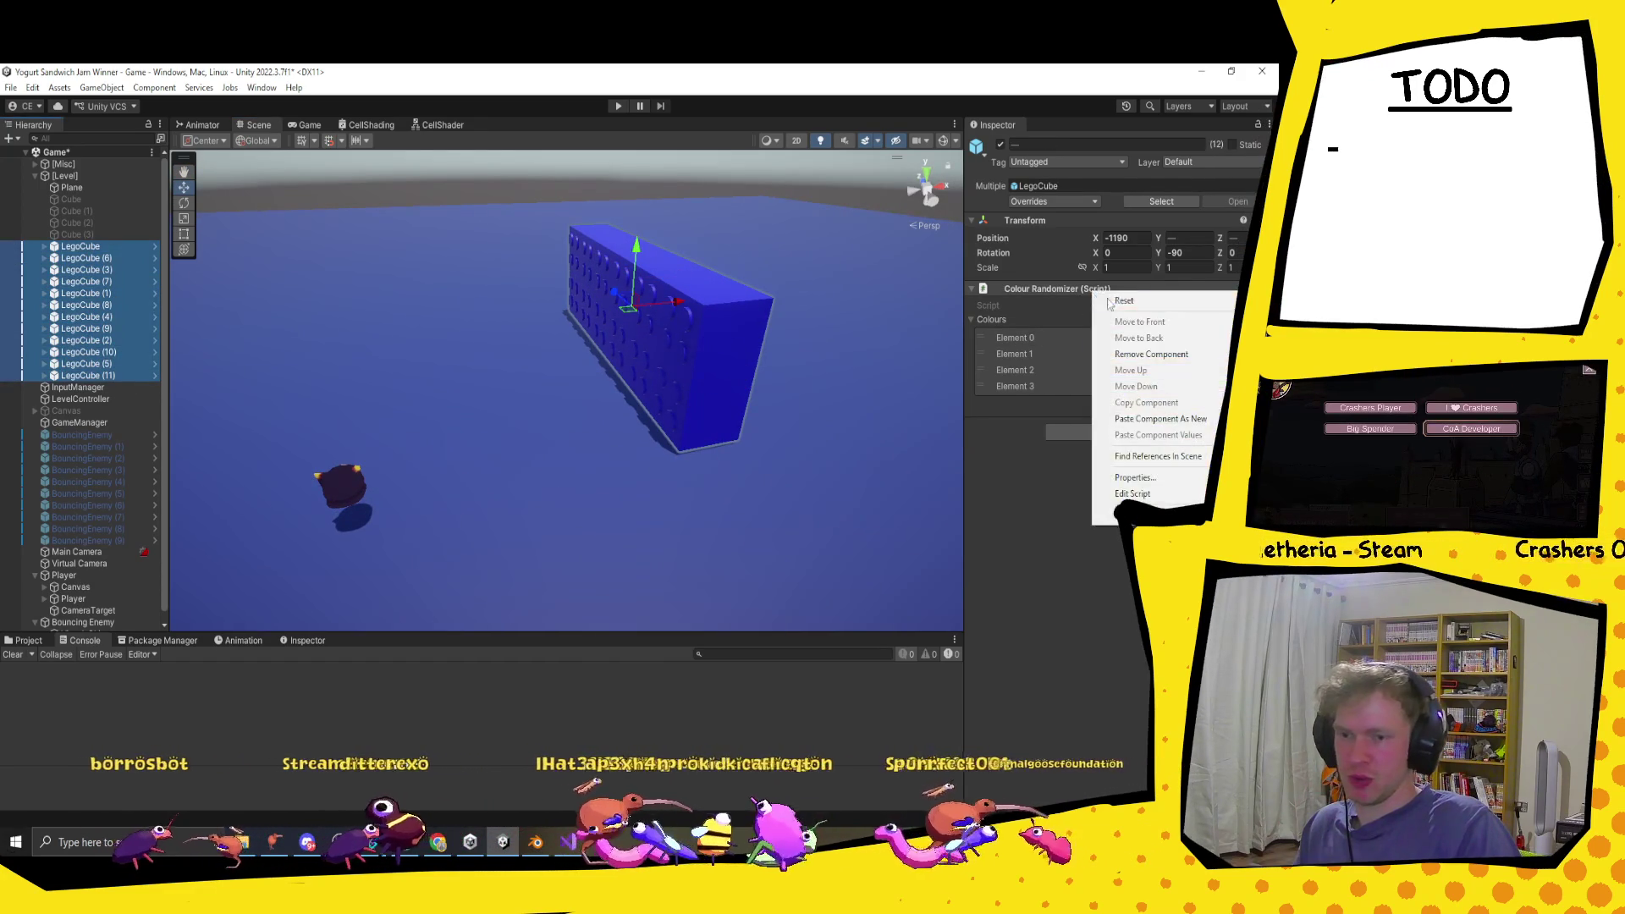
{"action": "left_click", "coordinate": [1139, 512]}
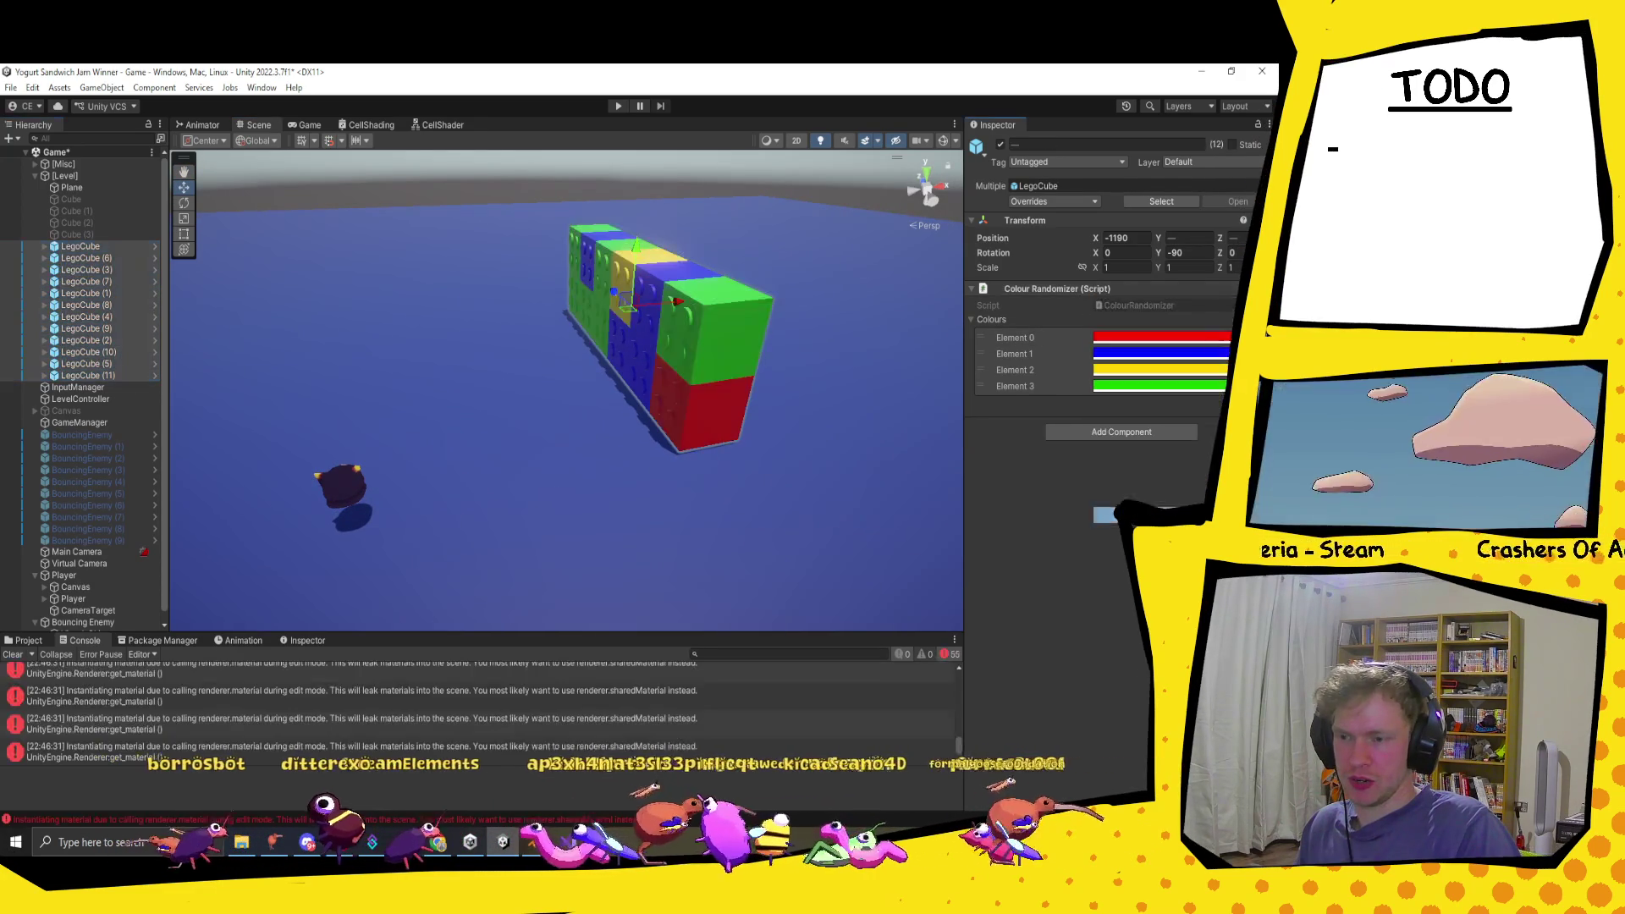
{"action": "mouse_move", "coordinate": [599, 423]}
{"action": "left_mouse_down"}
{"action": "mouse_move", "coordinate": [639, 463]}
{"action": "mouse_move", "coordinate": [489, 408]}
{"action": "left_mouse_up"}
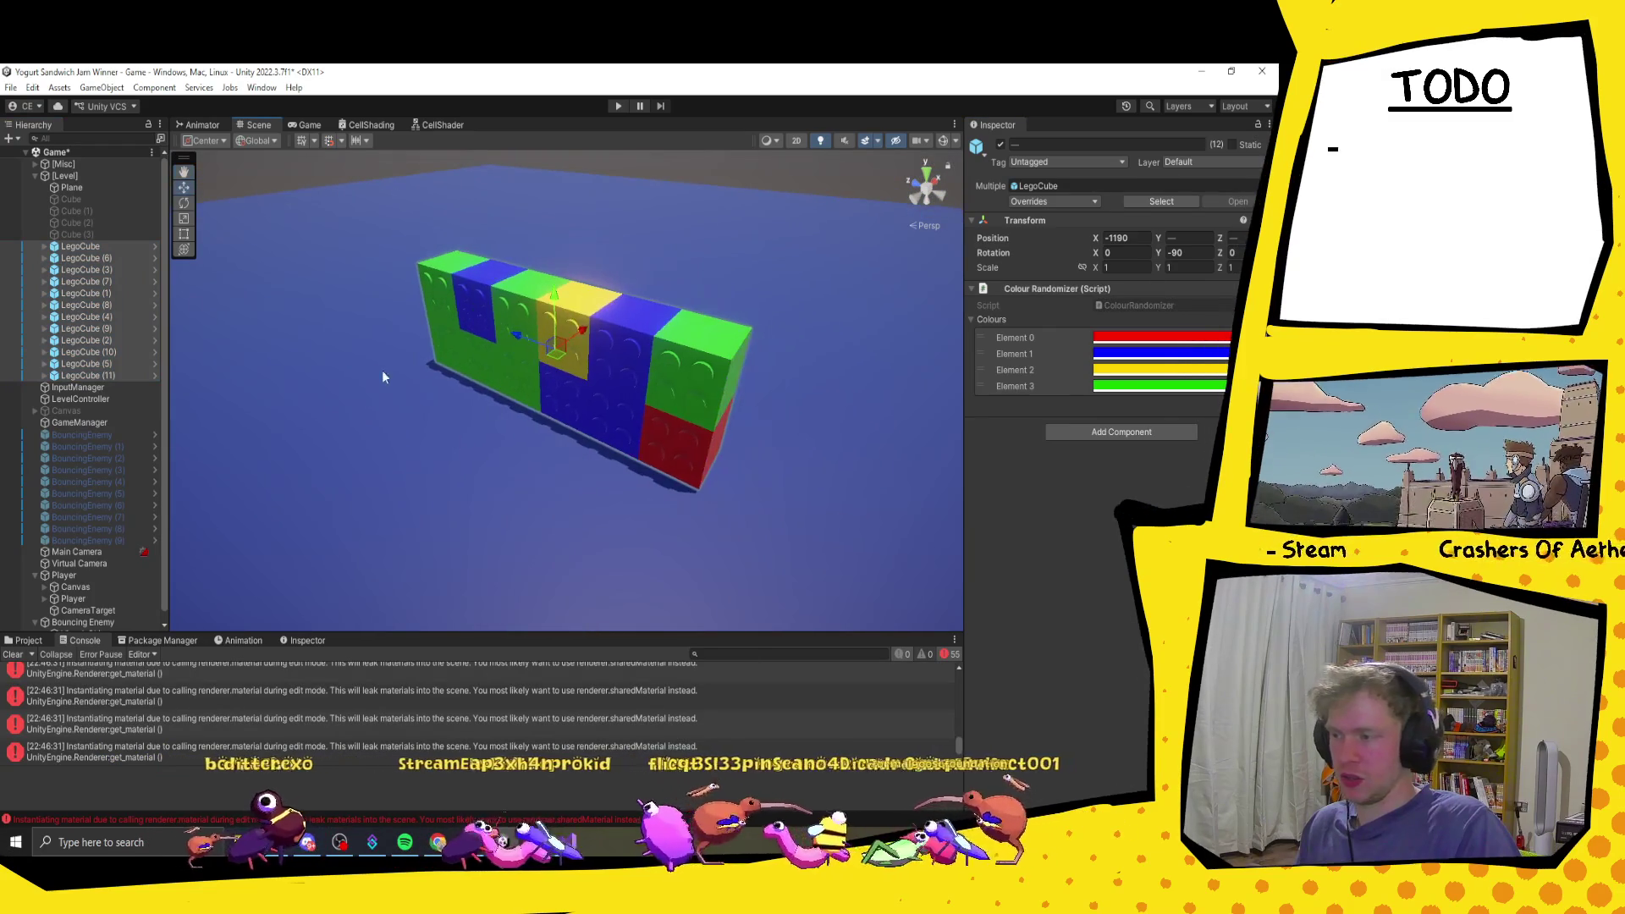
Step: Duplicate the 12 bricks and raise the copy above the wall, doubling its height
{"action": "key", "text": "ctrl+d"}
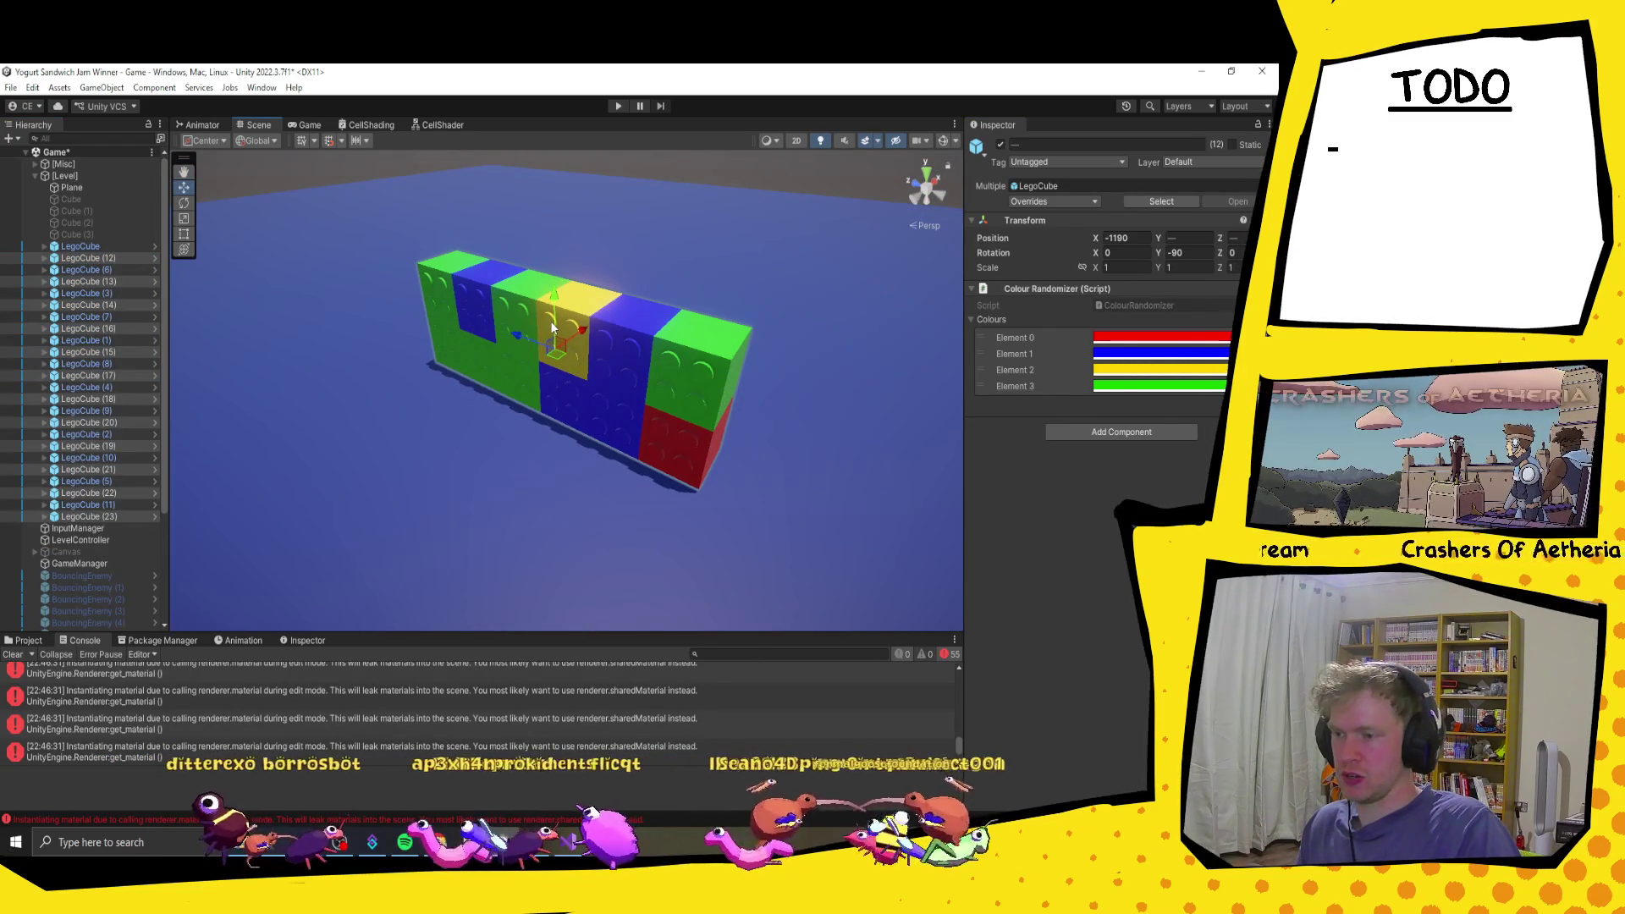
{"action": "left_click_drag", "start_coordinate": [552, 323], "coordinate": [551, 155]}
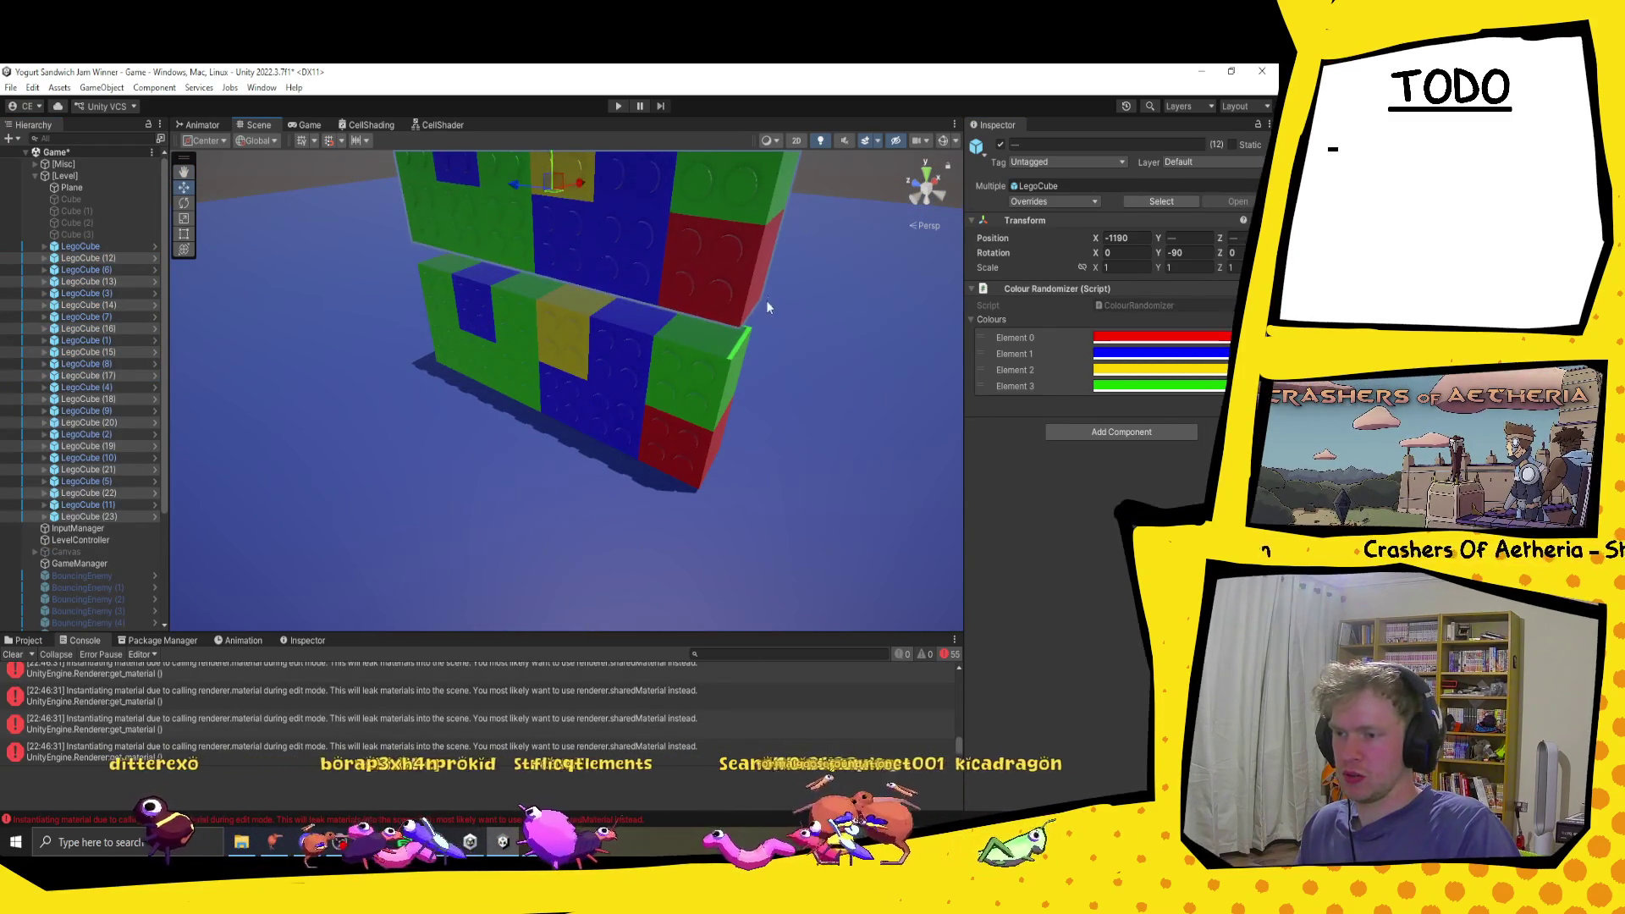
{"action": "scroll", "coordinate": [770, 311], "scroll_direction": "up", "scroll_amount": 3}
{"action": "left_click_drag", "start_coordinate": [803, 341], "coordinate": [780, 348]}
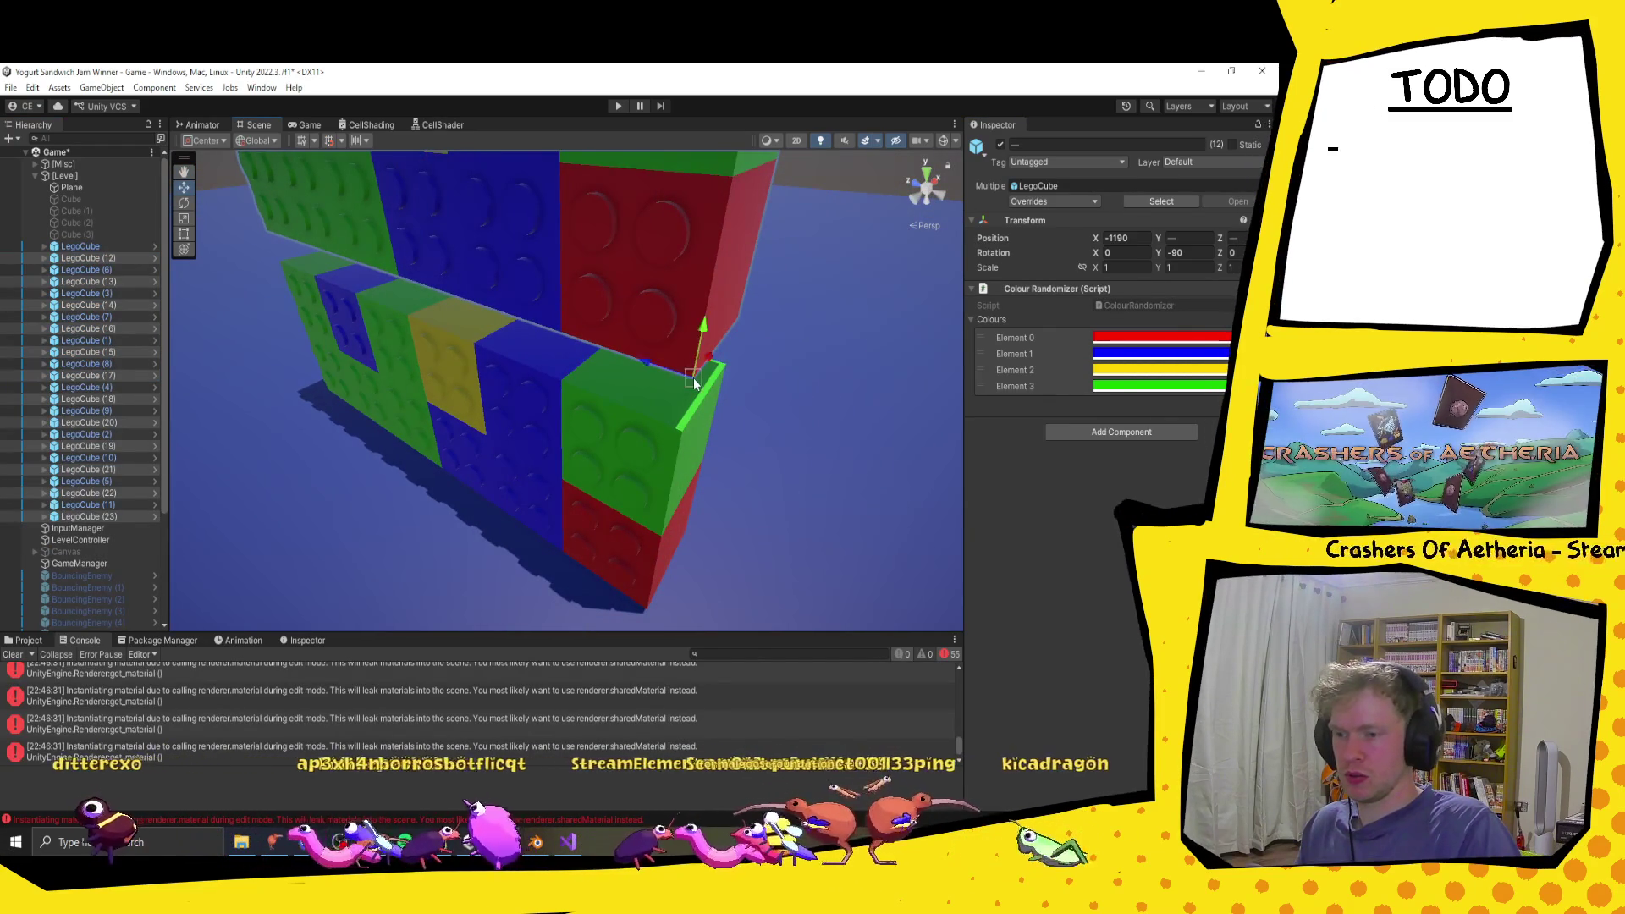
{"action": "scroll", "coordinate": [688, 406], "scroll_direction": "down", "scroll_amount": 6}
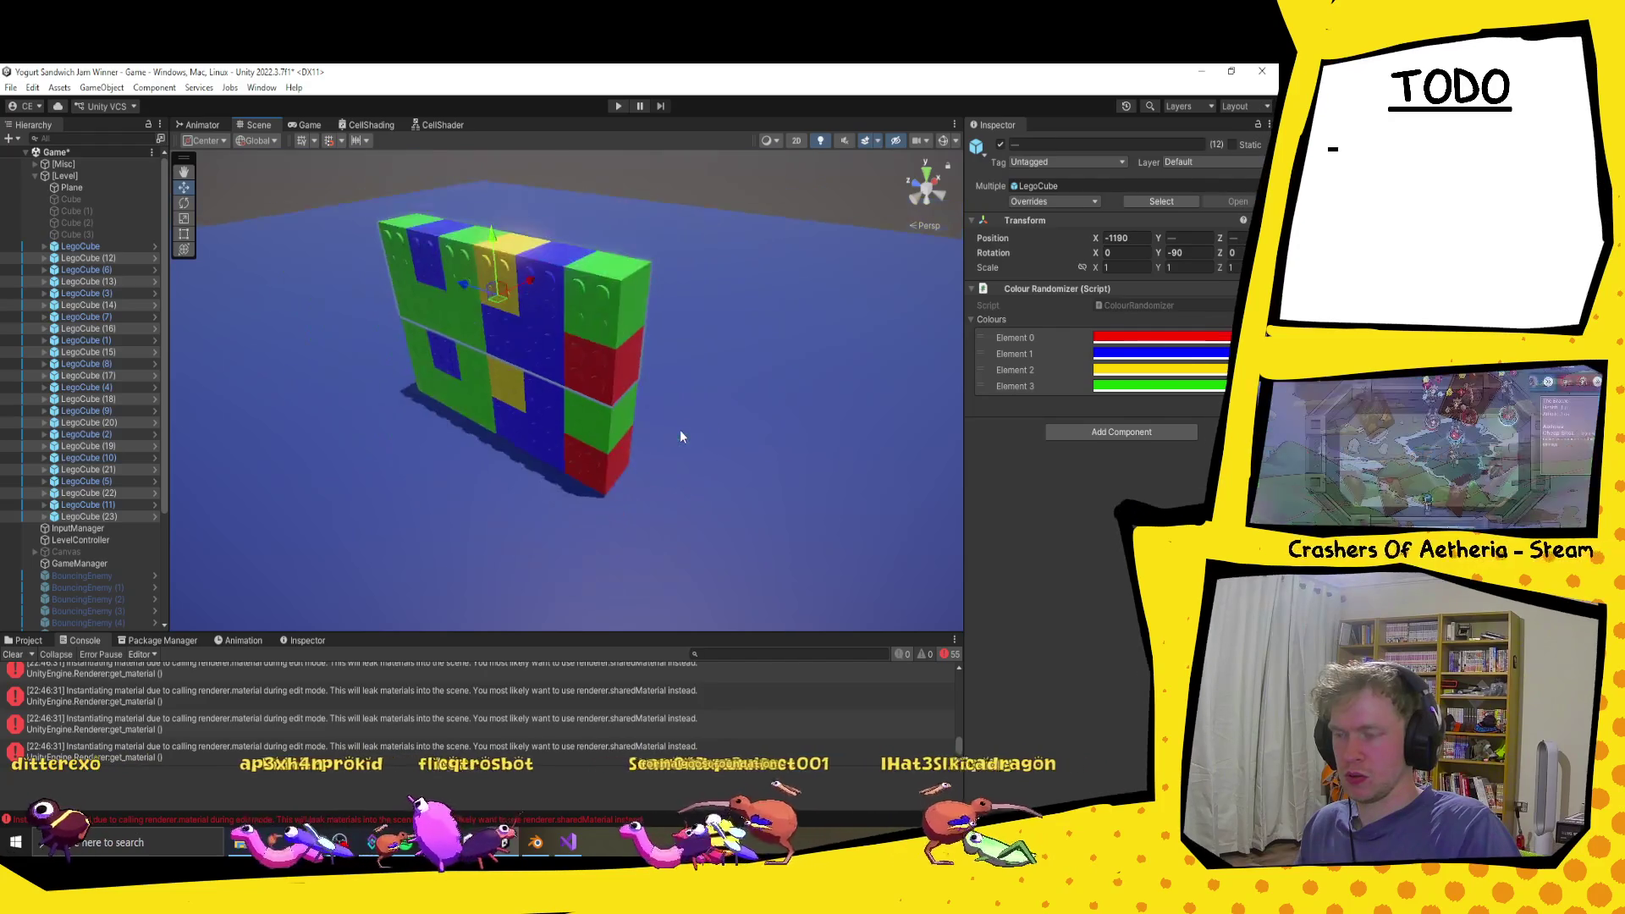
{"action": "scroll", "coordinate": [682, 436], "scroll_direction": "down", "scroll_amount": 2}
{"action": "scroll", "coordinate": [446, 358], "scroll_direction": "up", "scroll_amount": 1}
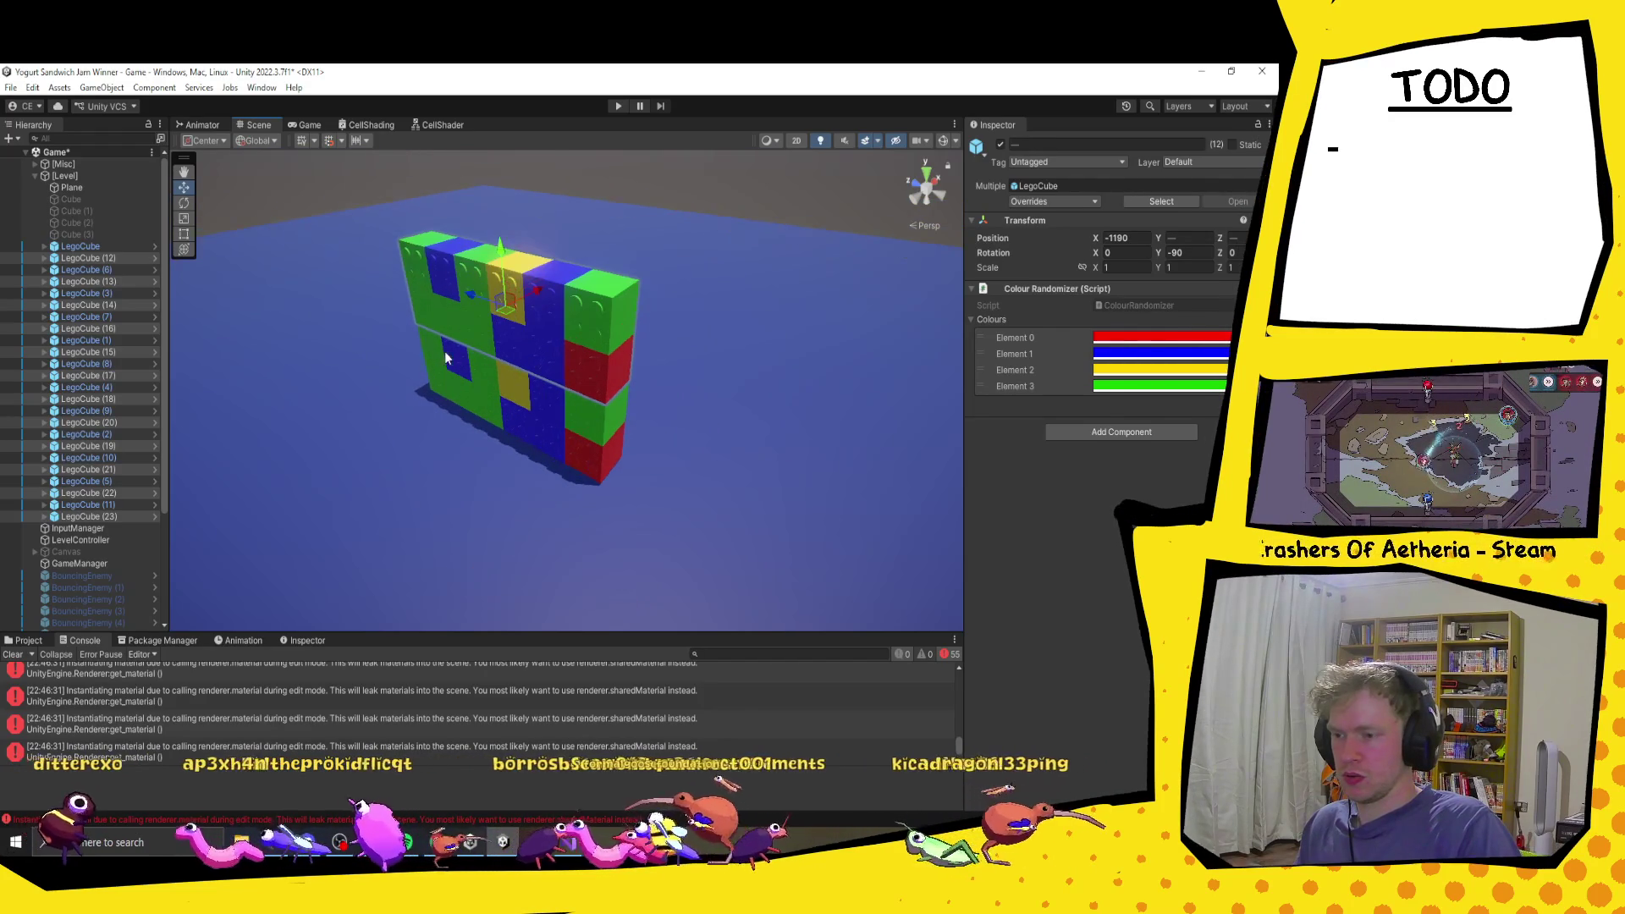
Step: Select all 24 bricks and re-roll their random colours with the Colour Randomizer
{"action": "left_click", "coordinate": [127, 246]}
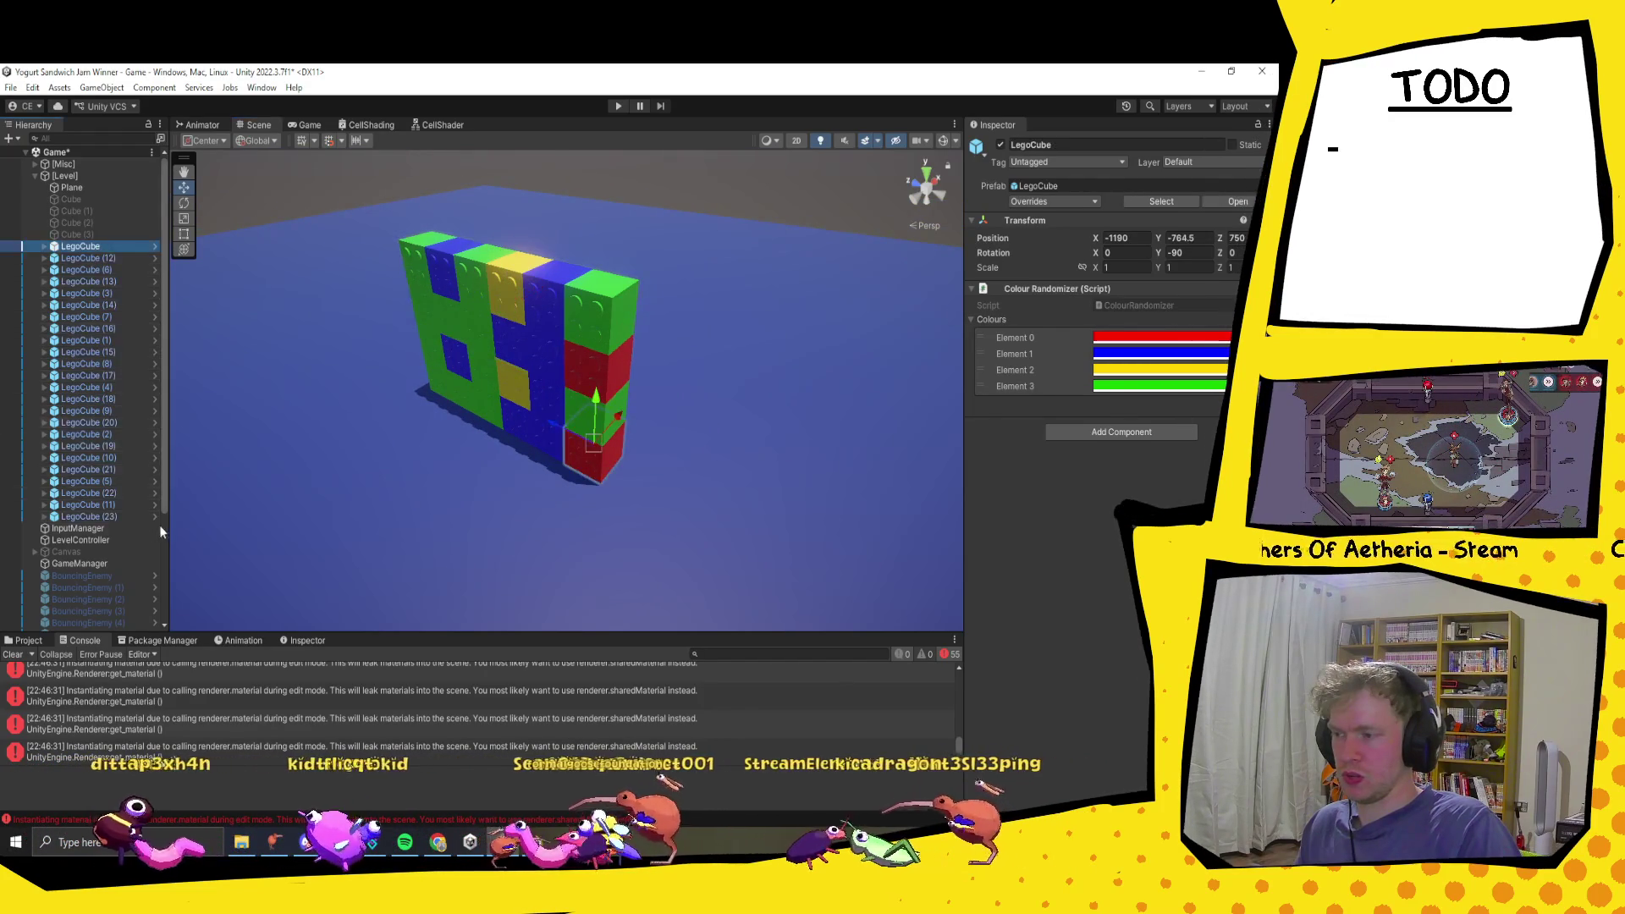
{"action": "left_click", "coordinate": [115, 516], "text": "shift"}
{"action": "right_click", "coordinate": [1189, 292]}
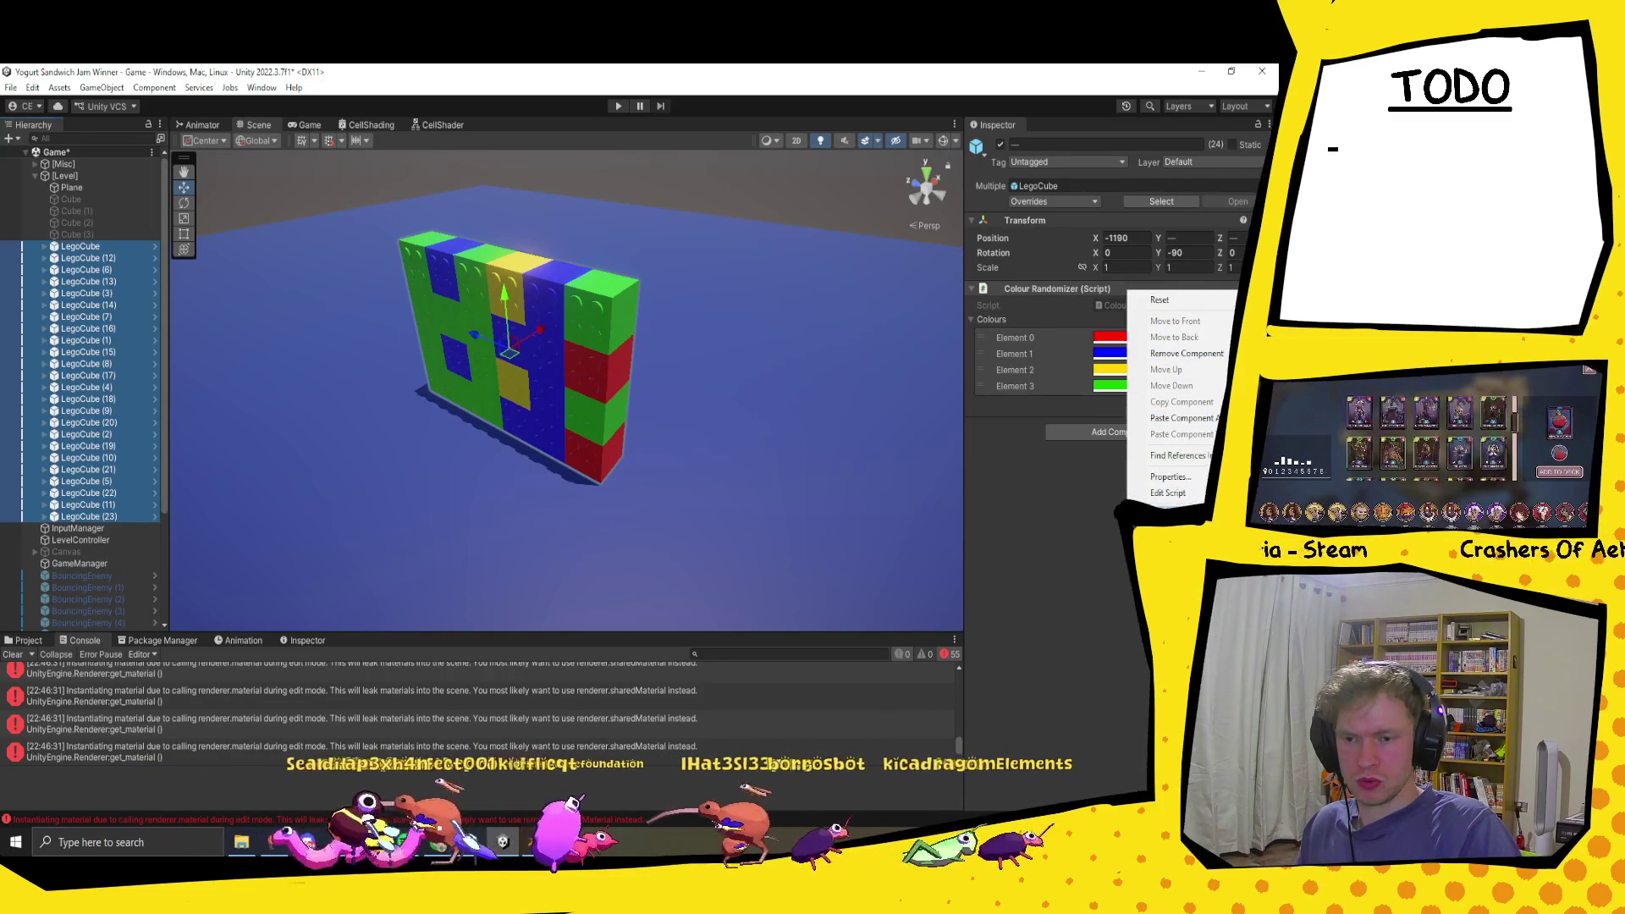
{"action": "left_click", "coordinate": [657, 408]}
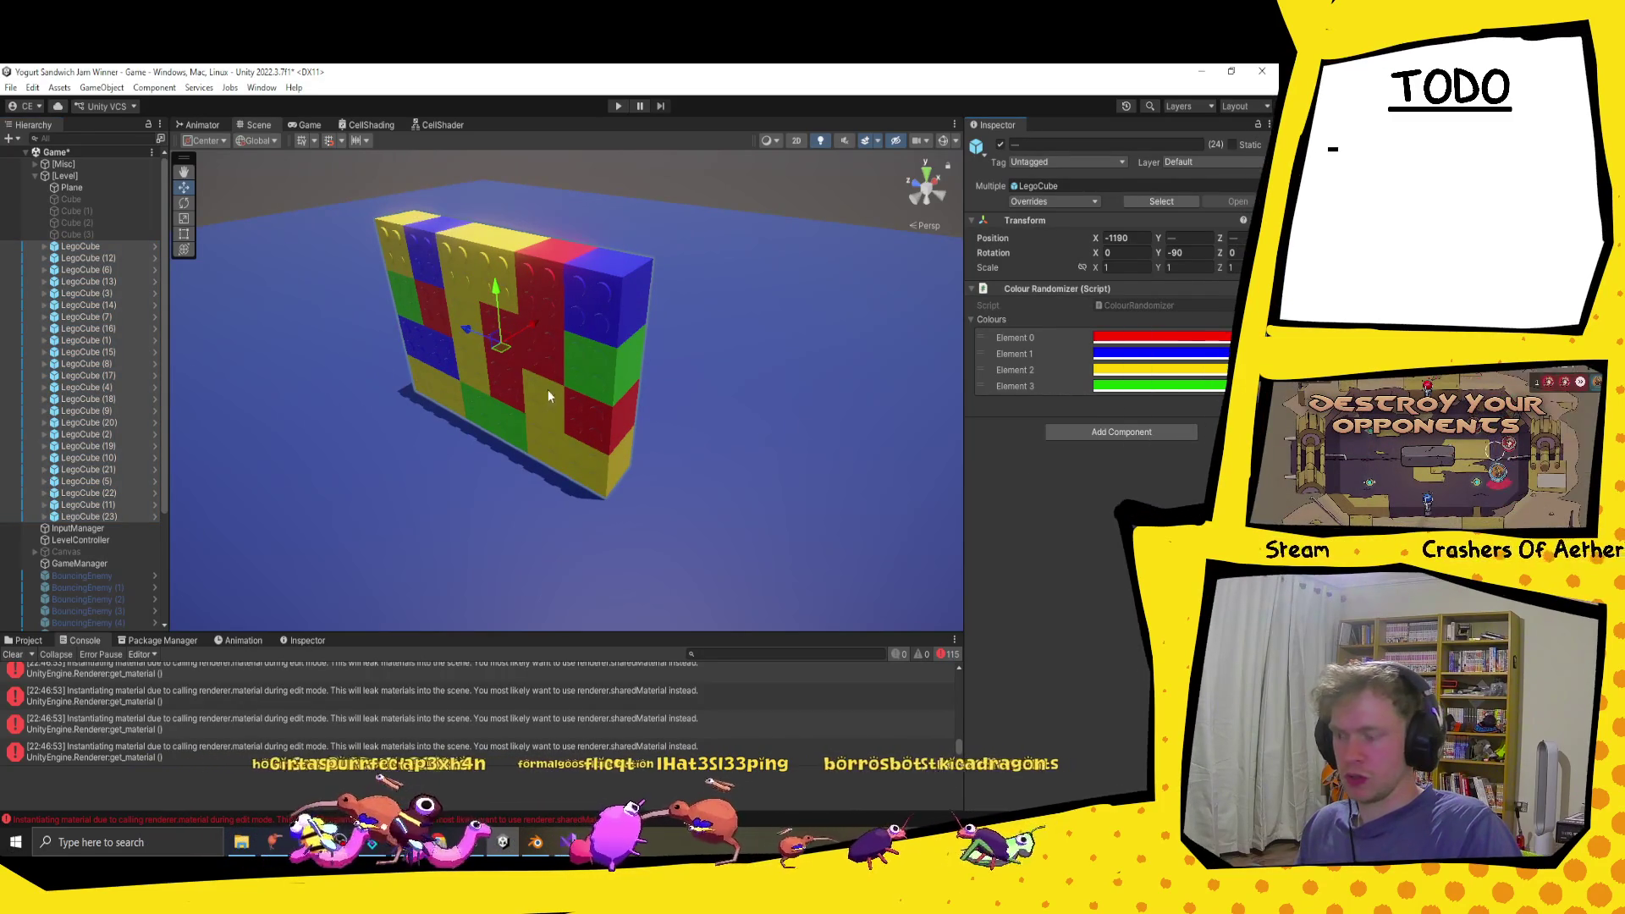
{"action": "mouse_move", "coordinate": [499, 359]}
{"action": "left_mouse_down"}
{"action": "mouse_move", "coordinate": [403, 440]}
{"action": "mouse_move", "coordinate": [511, 395]}
{"action": "left_mouse_up"}
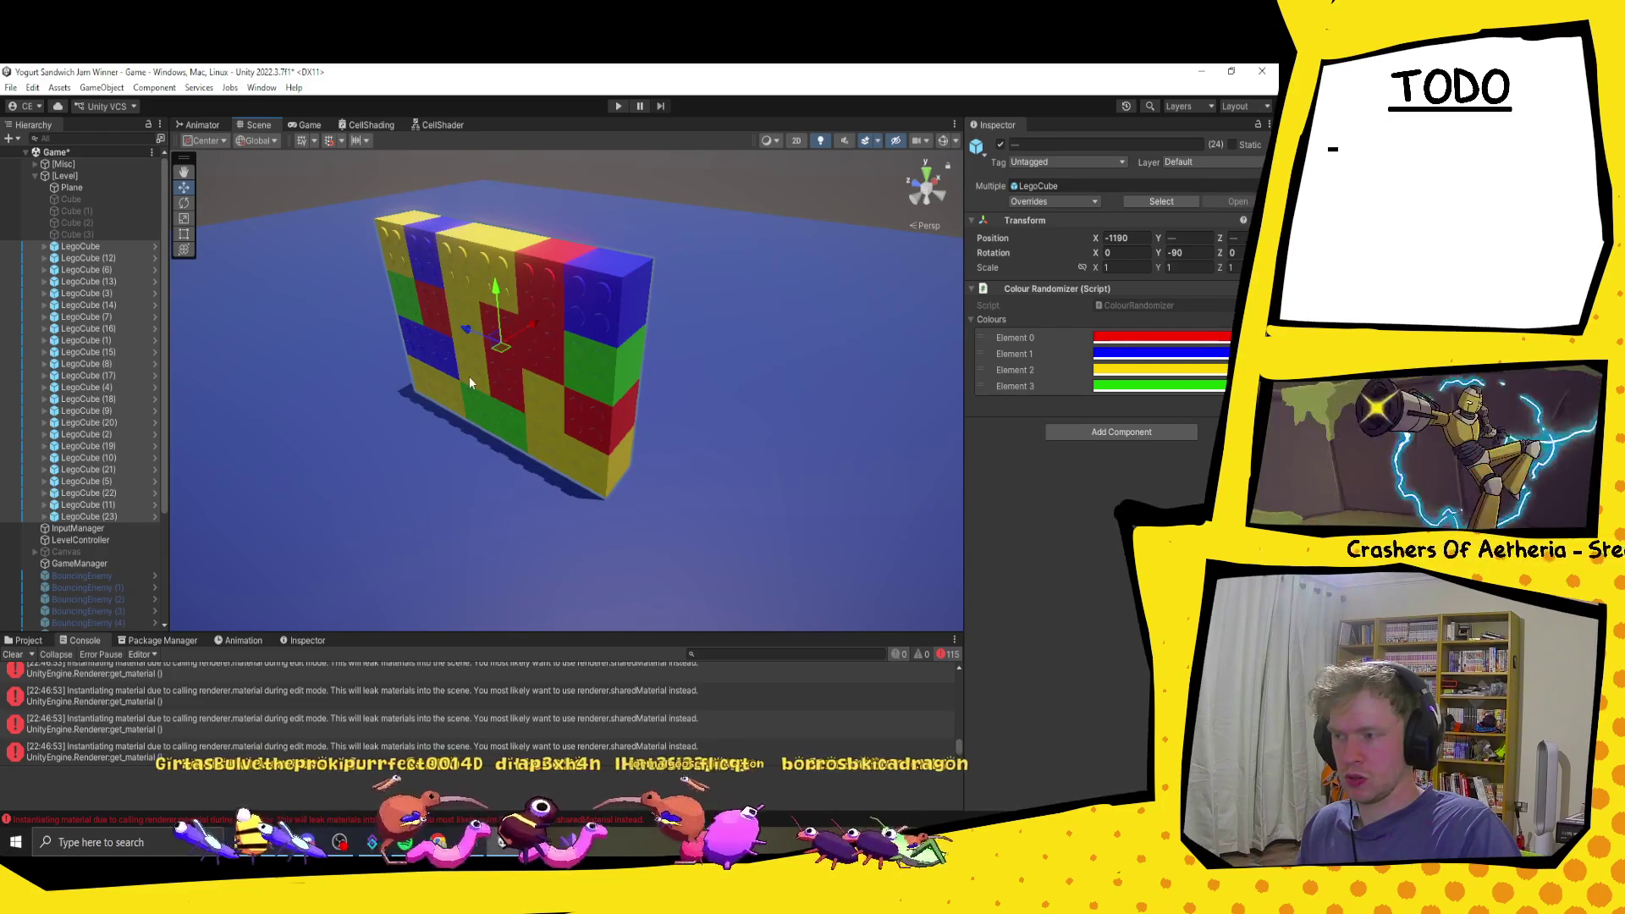
Step: Duplicate the whole wall, pull the copy forward and tip it over around X
{"action": "key", "text": "ctrl+d"}
{"action": "left_click_drag", "start_coordinate": [501, 347], "coordinate": [370, 435]}
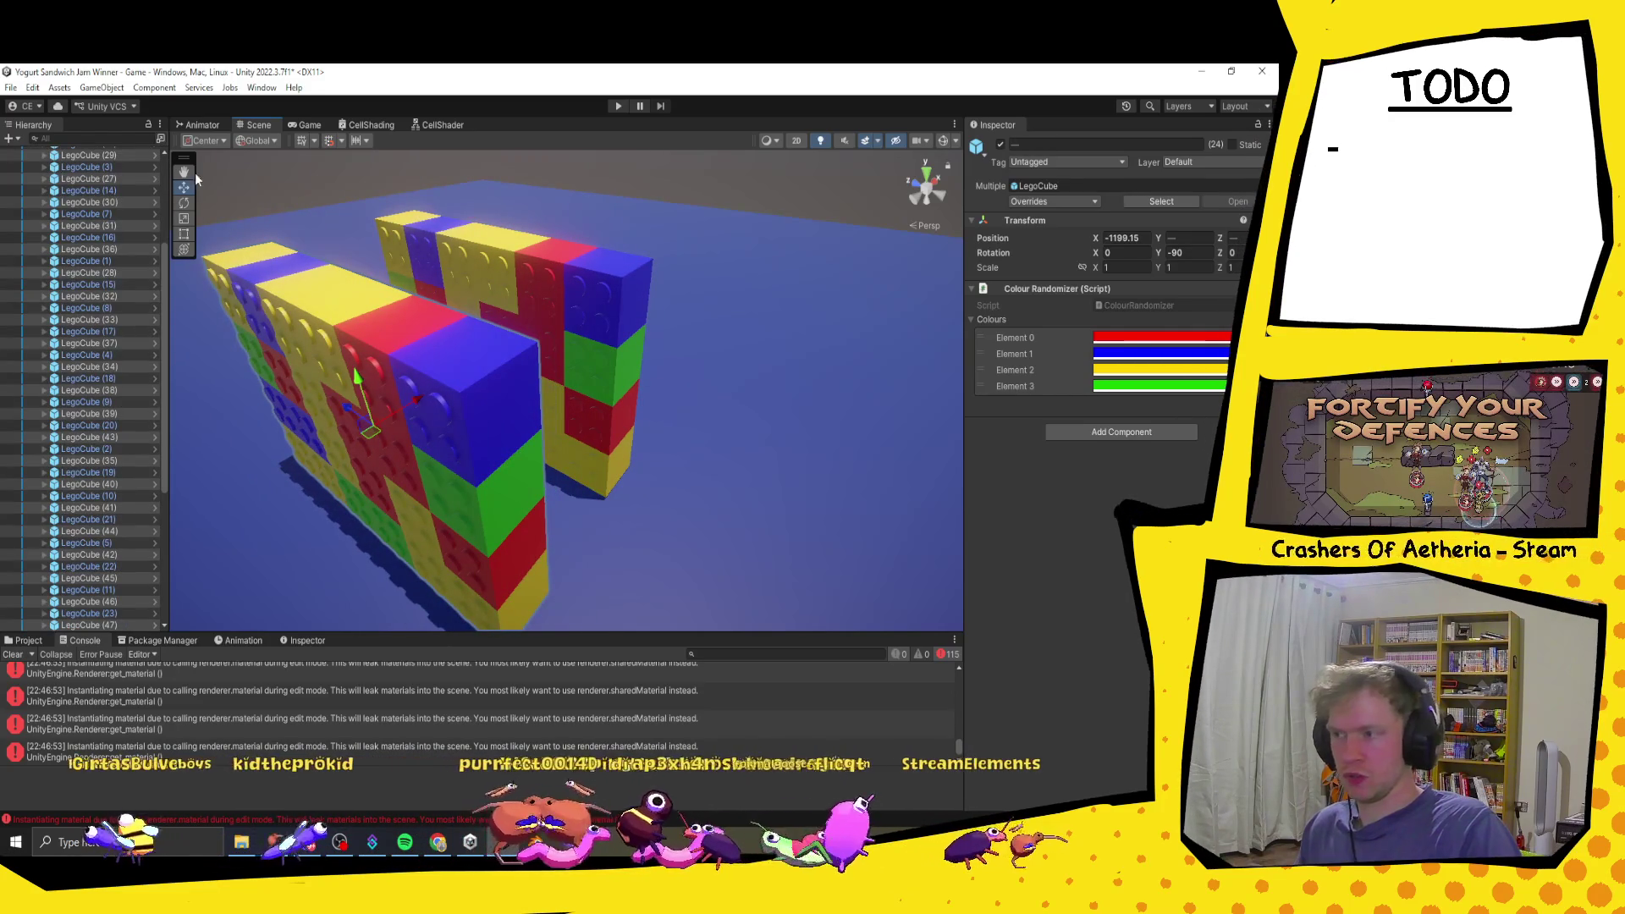
{"action": "key", "text": "r"}
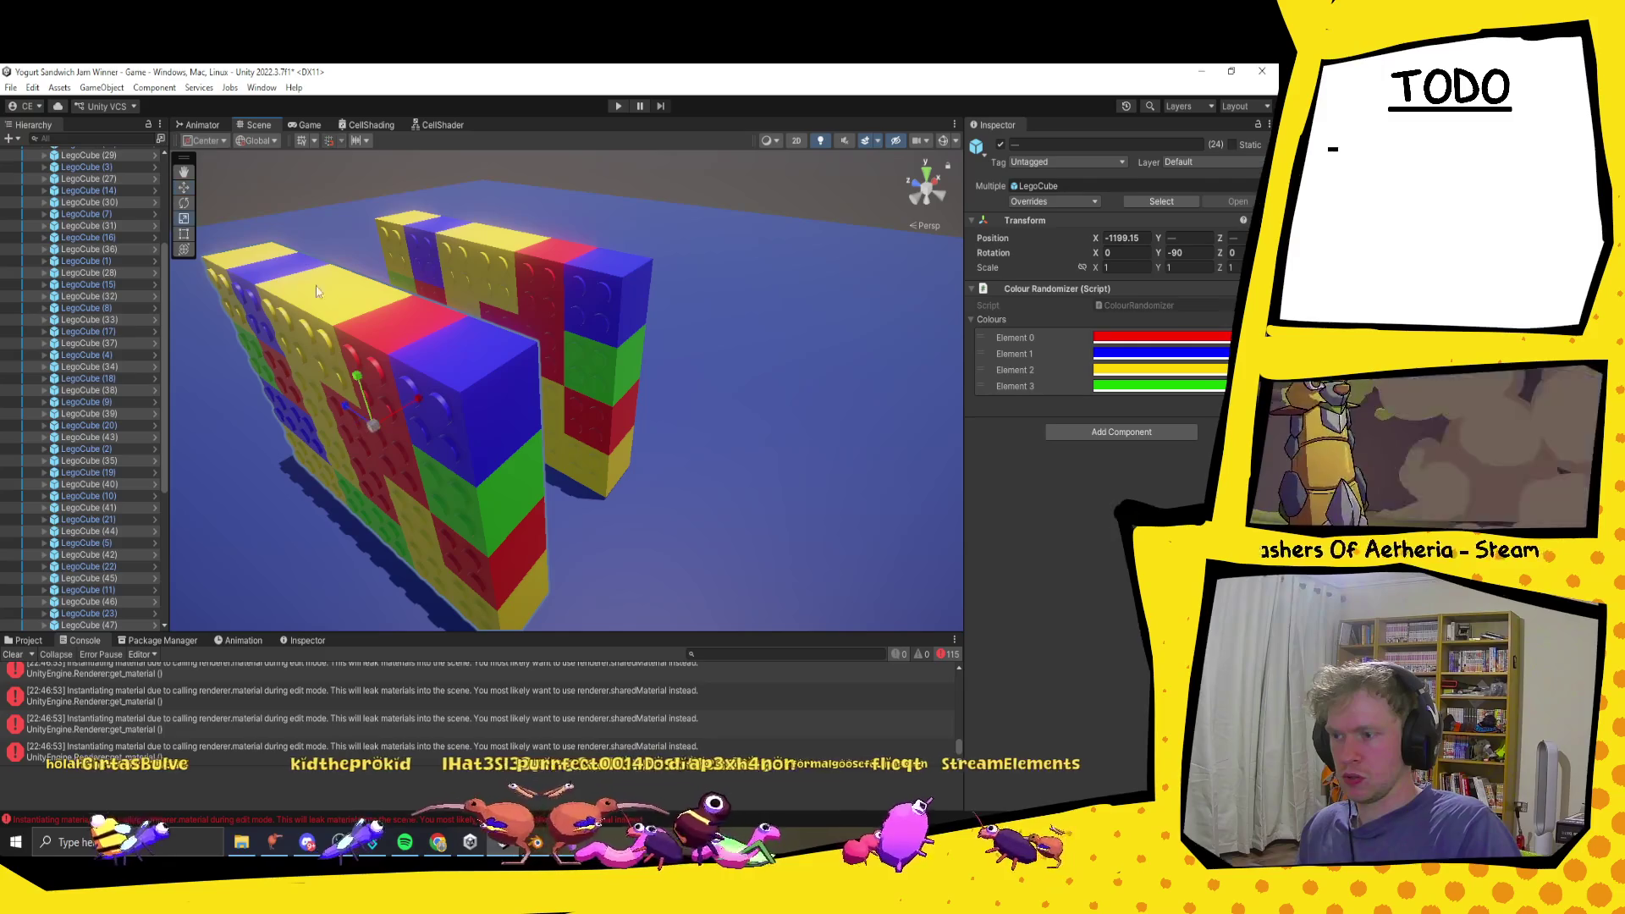
{"action": "key", "text": "e"}
{"action": "left_click_drag", "start_coordinate": [328, 394], "coordinate": [508, 286]}
Step: Set the floor's Rotation X to exactly -90 so it lies flat
{"action": "type", "text": "-90"}
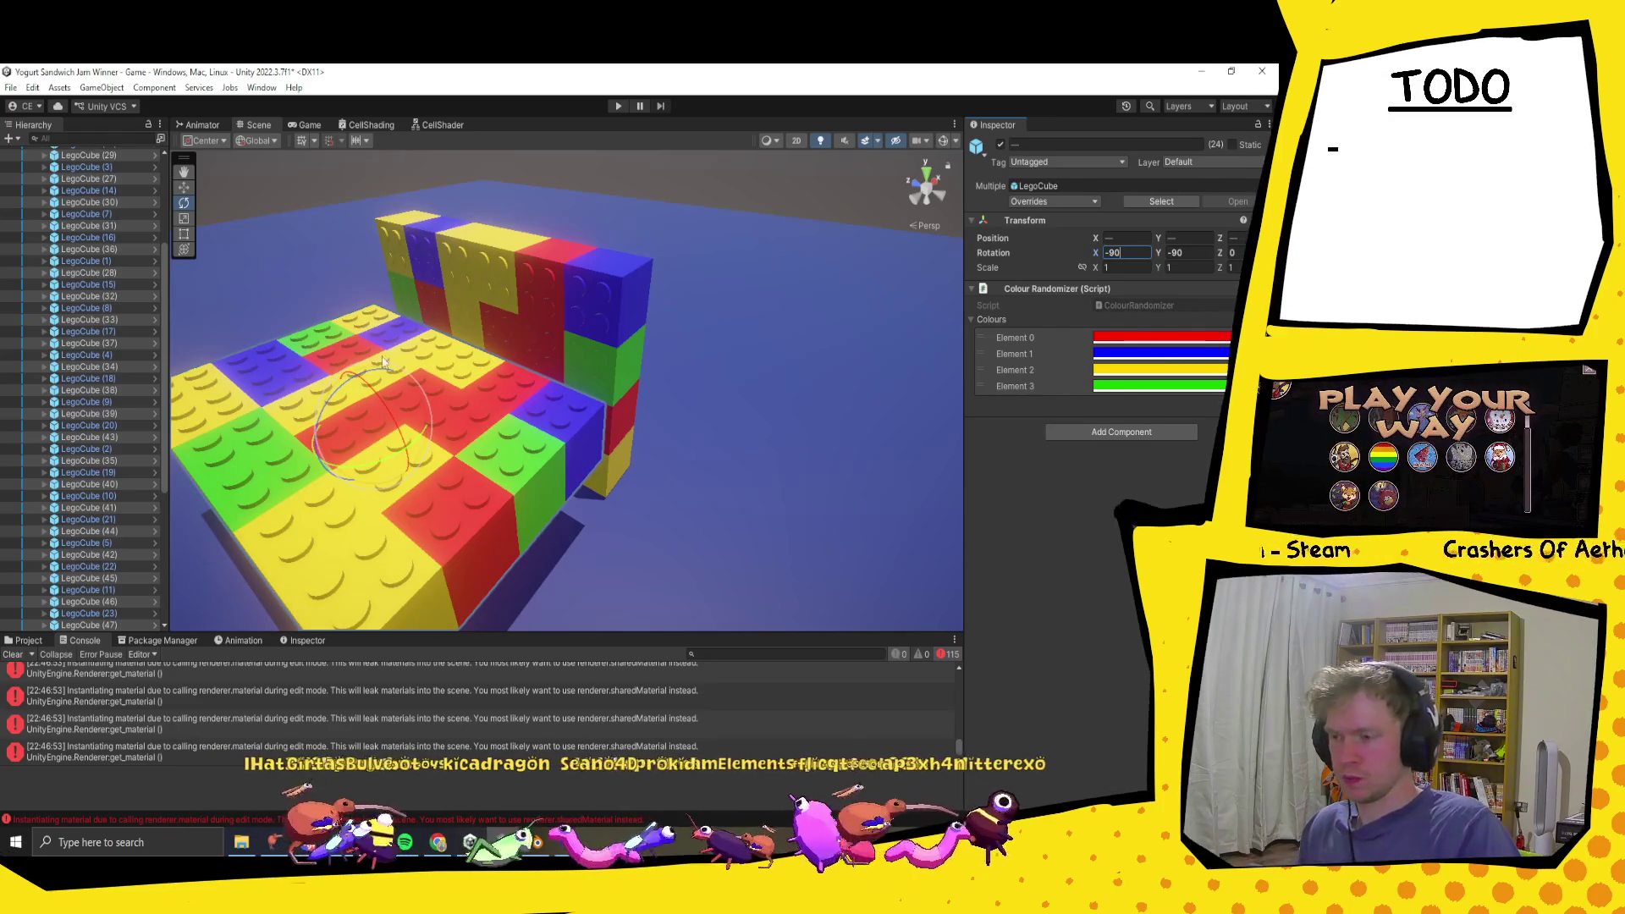
{"action": "scroll", "coordinate": [598, 410], "scroll_direction": "up", "scroll_amount": 5}
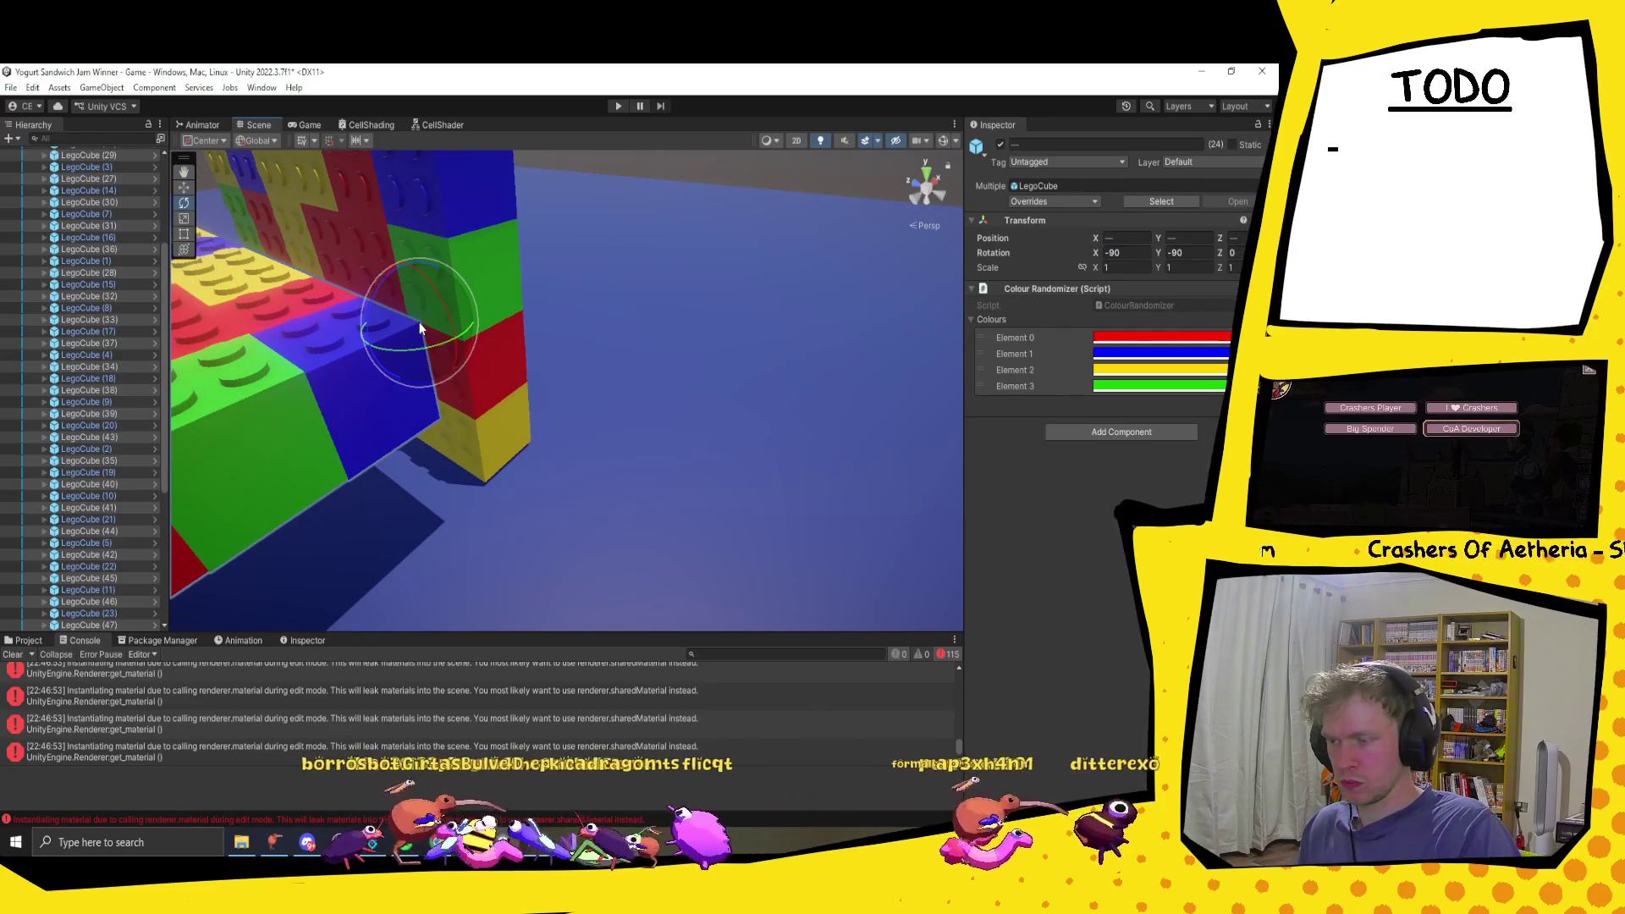
{"action": "key", "text": "w"}
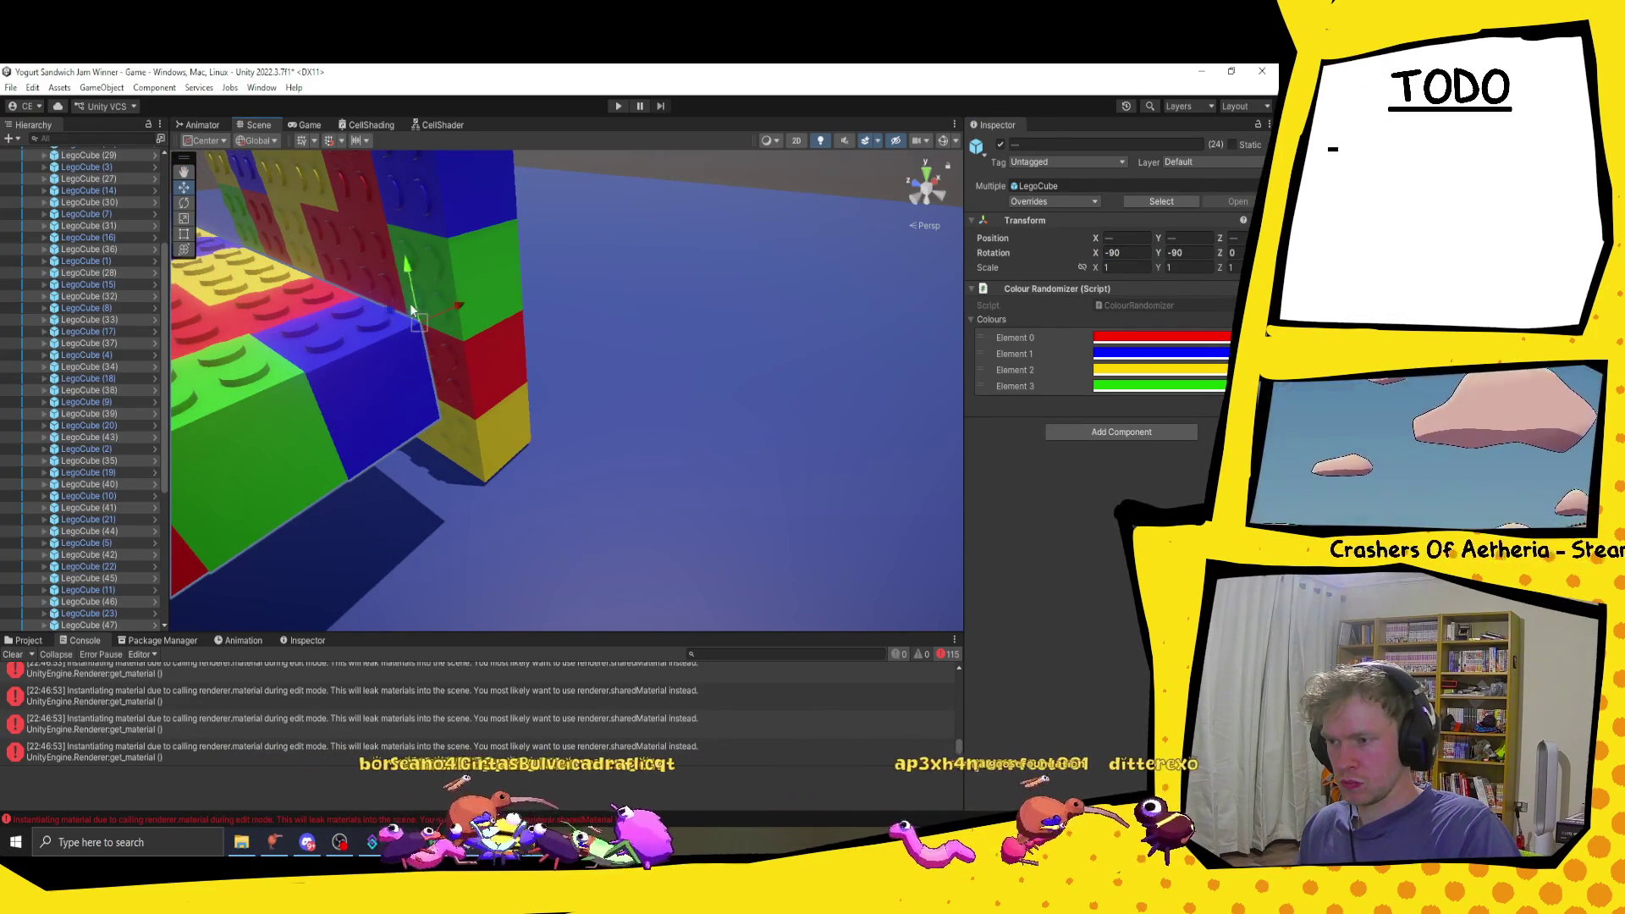
{"action": "mouse_move", "coordinate": [416, 323]}
{"action": "left_mouse_down"}
{"action": "mouse_move", "coordinate": [504, 484]}
{"action": "mouse_move", "coordinate": [588, 451]}
{"action": "left_mouse_up"}
{"action": "mouse_move", "coordinate": [719, 443]}
{"action": "left_mouse_down"}
{"action": "mouse_move", "coordinate": [601, 452]}
{"action": "mouse_move", "coordinate": [683, 438]}
{"action": "mouse_move", "coordinate": [498, 433]}
{"action": "mouse_move", "coordinate": [584, 428]}
{"action": "mouse_move", "coordinate": [514, 463]}
{"action": "mouse_move", "coordinate": [576, 432]}
{"action": "mouse_move", "coordinate": [567, 273]}
{"action": "left_mouse_up"}
{"action": "mouse_move", "coordinate": [651, 387]}
{"action": "left_mouse_down"}
{"action": "mouse_move", "coordinate": [568, 457]}
{"action": "mouse_move", "coordinate": [799, 474]}
{"action": "mouse_move", "coordinate": [558, 523]}
{"action": "mouse_move", "coordinate": [704, 504]}
{"action": "left_mouse_up"}
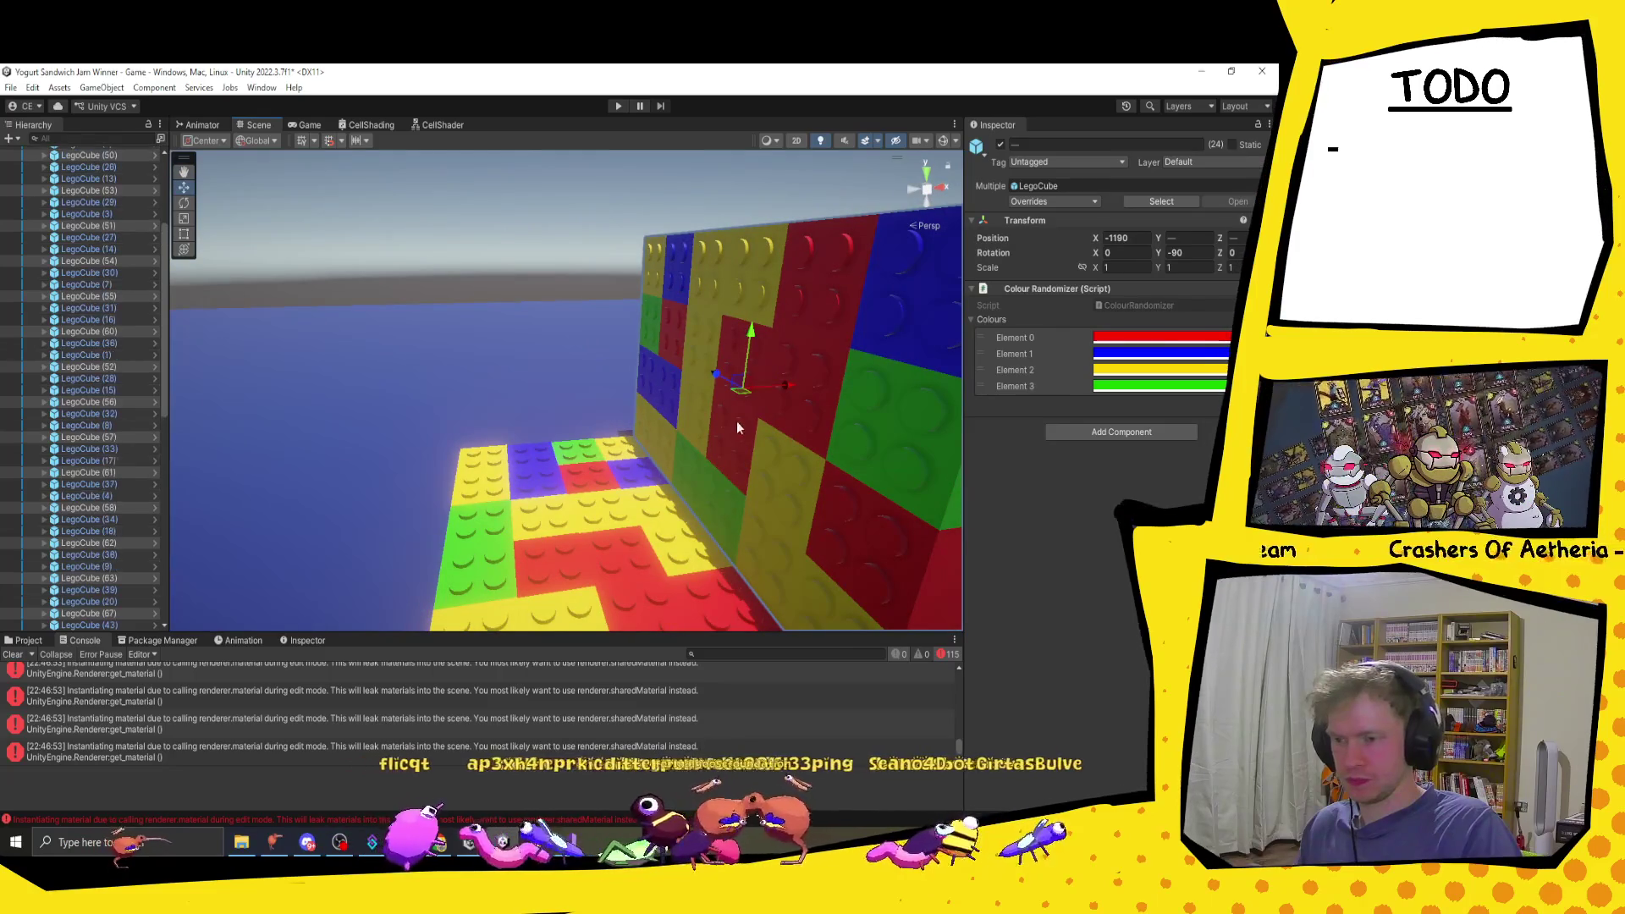
Step: Slide the selected wall left along X to the opposite edge of the floor
{"action": "mouse_move", "coordinate": [784, 389]}
{"action": "left_mouse_down"}
{"action": "mouse_move", "coordinate": [542, 398]}
{"action": "mouse_move", "coordinate": [415, 429]}
{"action": "left_mouse_up"}
{"action": "mouse_move", "coordinate": [575, 440]}
{"action": "left_mouse_down"}
{"action": "mouse_move", "coordinate": [663, 454]}
{"action": "mouse_move", "coordinate": [523, 462]}
{"action": "left_mouse_up"}
{"action": "mouse_move", "coordinate": [541, 520]}
{"action": "left_mouse_down"}
{"action": "mouse_move", "coordinate": [599, 563]}
{"action": "mouse_move", "coordinate": [572, 545]}
{"action": "left_mouse_up"}
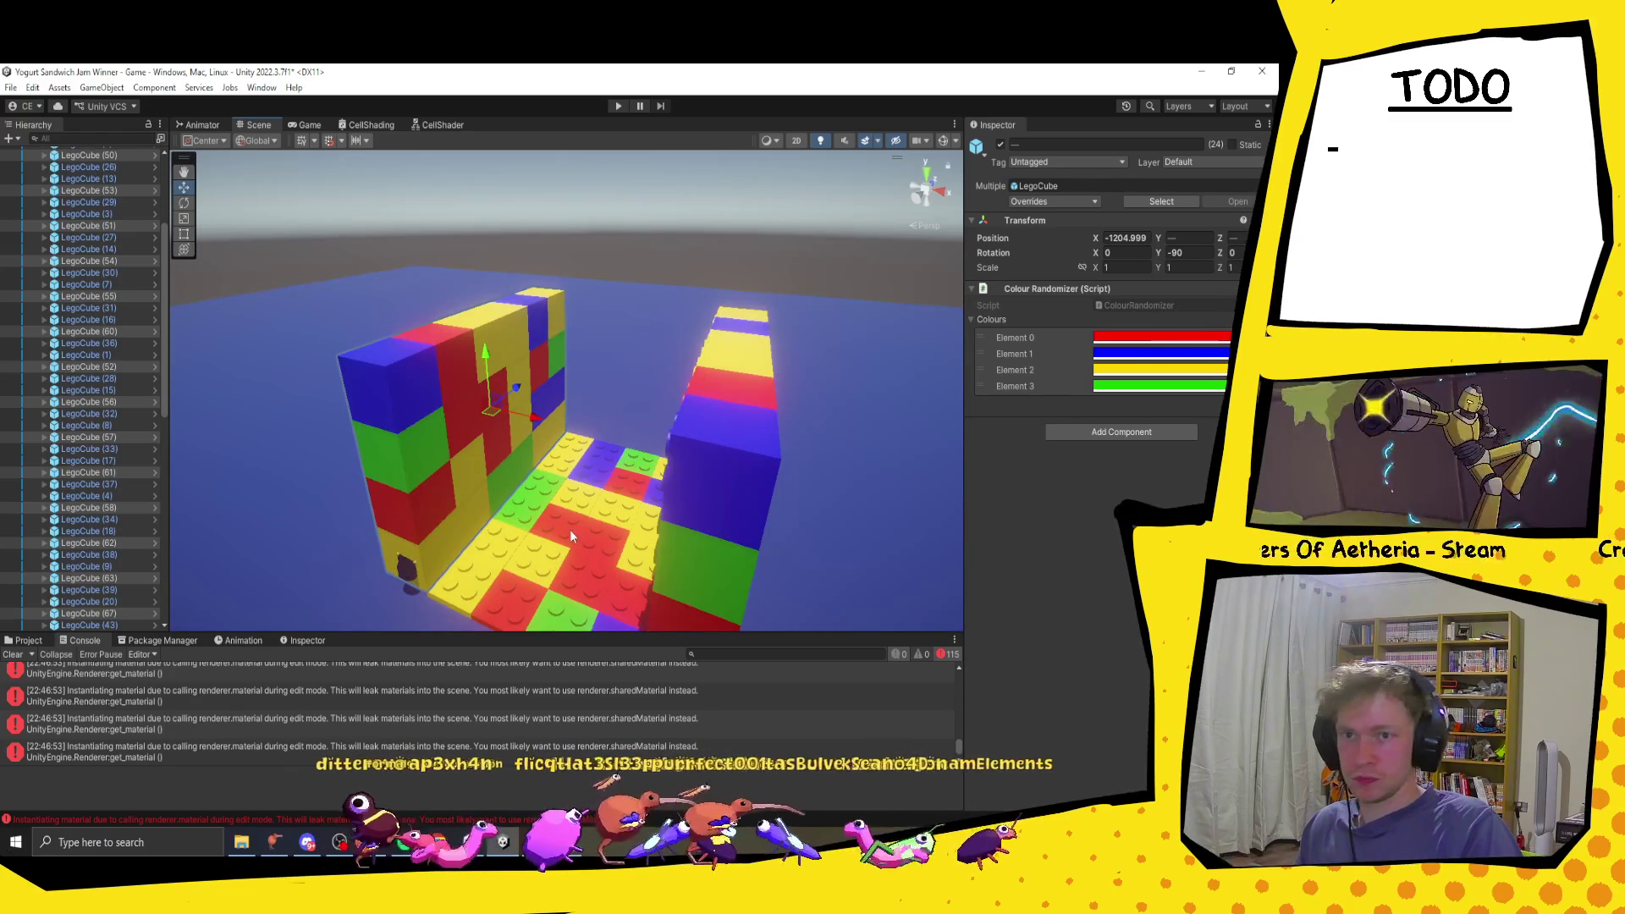
Step: Flip the second wall over to Rotation X -180 so its studs face inward
{"action": "key", "text": "e"}
{"action": "mouse_move", "coordinate": [530, 415]}
{"action": "left_mouse_down"}
{"action": "mouse_move", "coordinate": [489, 446]}
{"action": "mouse_move", "coordinate": [216, 508]}
{"action": "mouse_move", "coordinate": [900, 659]}
{"action": "mouse_move", "coordinate": [508, 626]}
{"action": "left_mouse_up"}
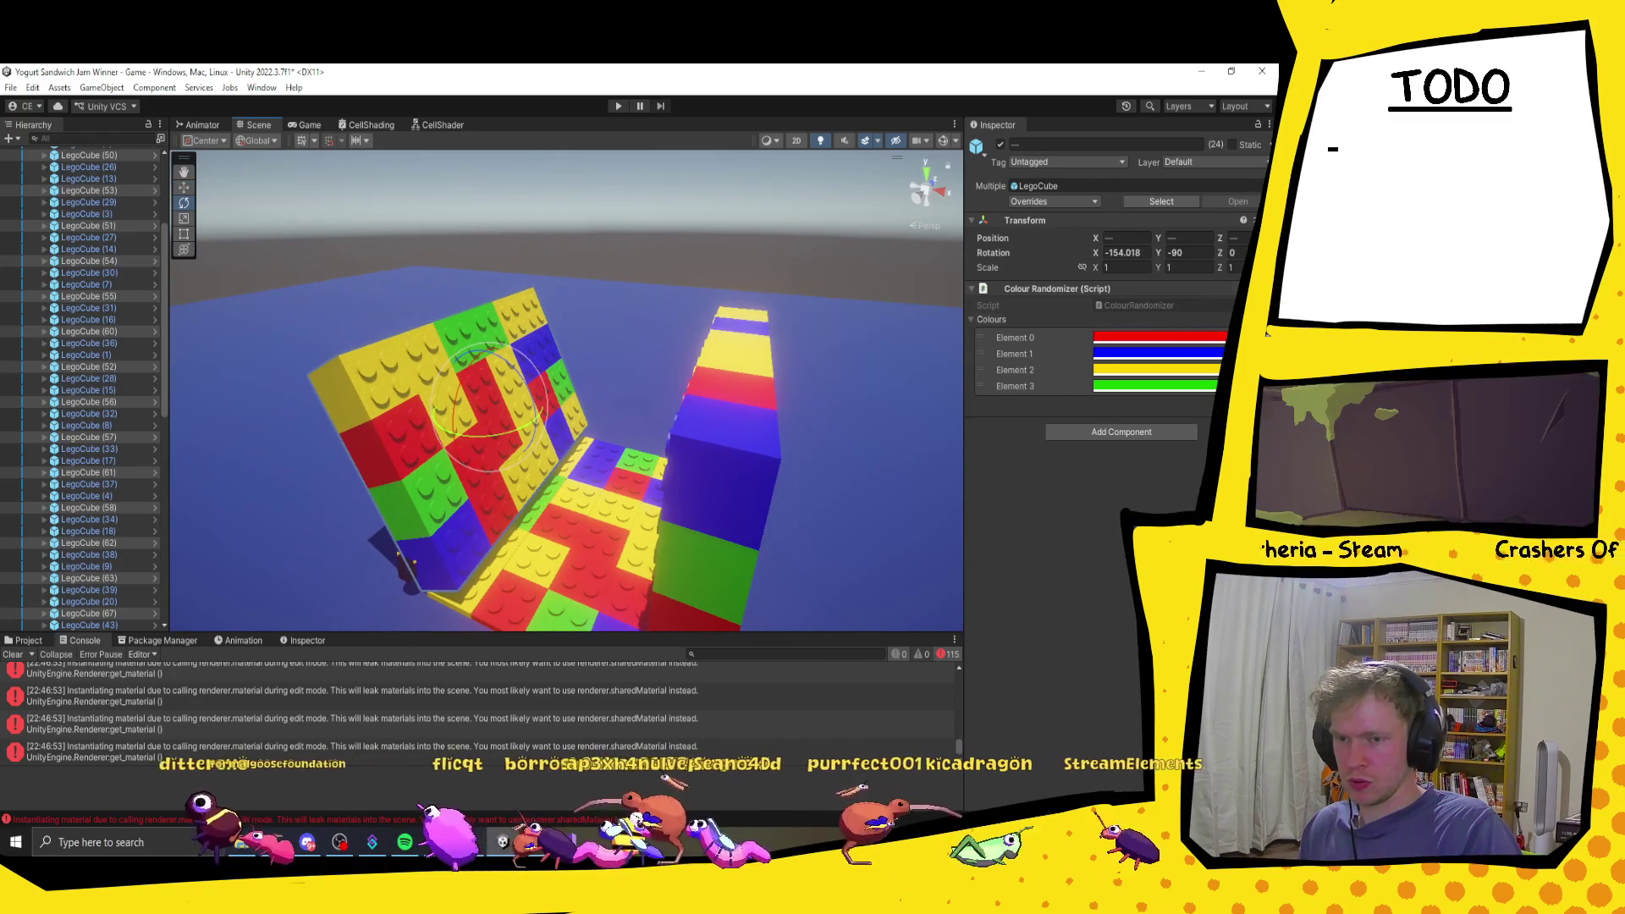
{"action": "left_click", "coordinate": [1149, 253]}
{"action": "type", "text": "1880"}
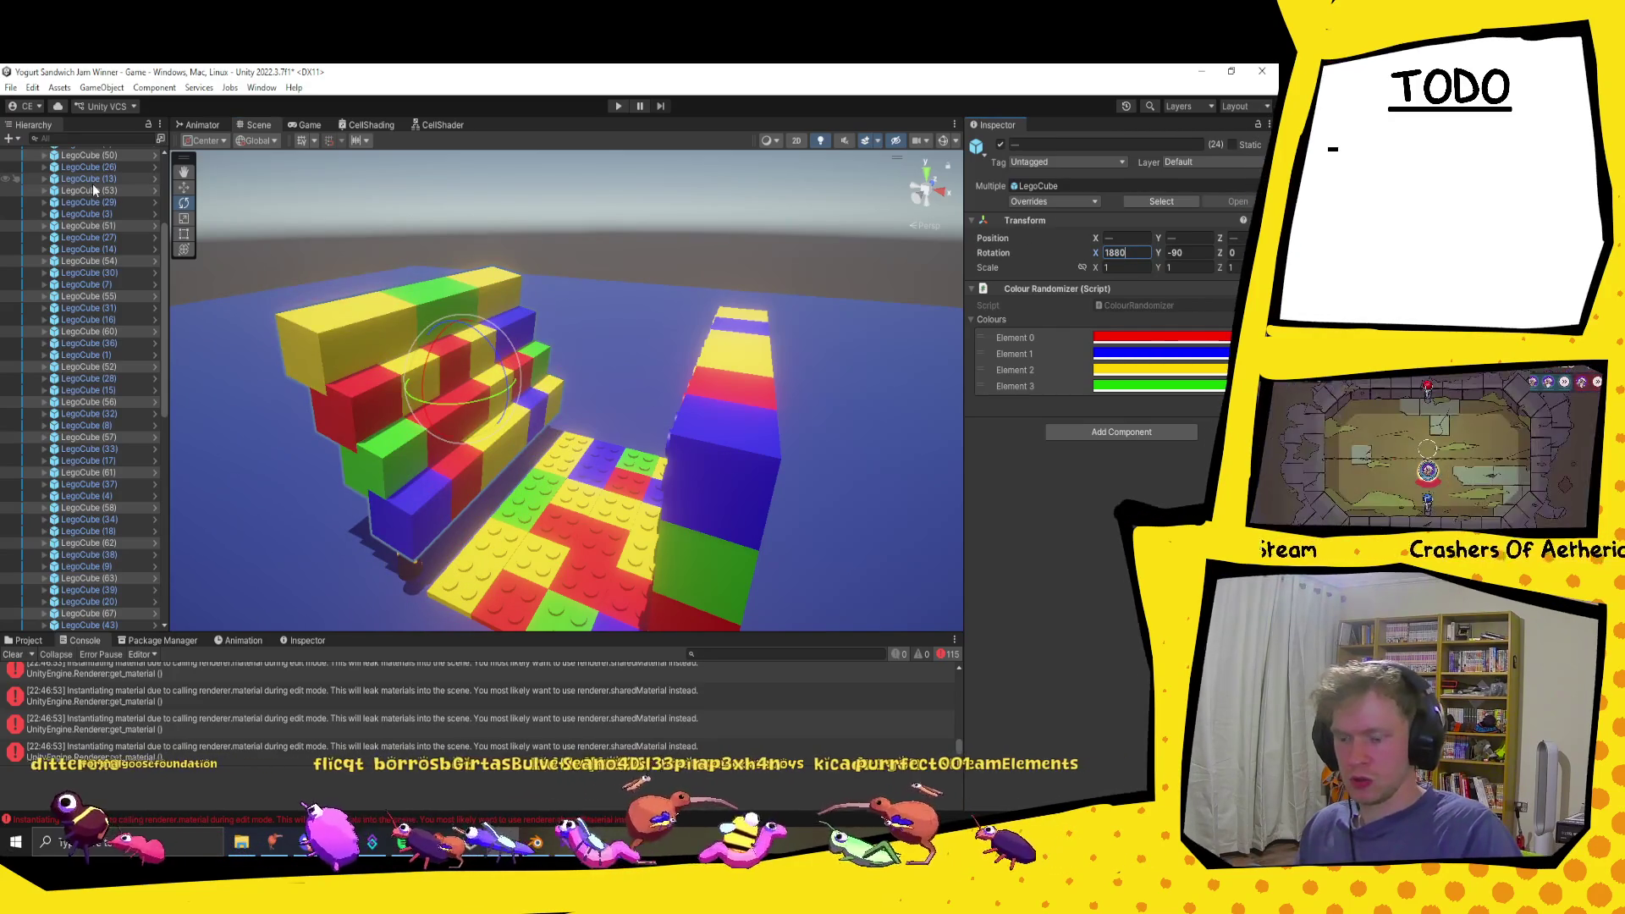
{"action": "key", "text": "BackSpace"}
{"action": "type", "text": "0"}
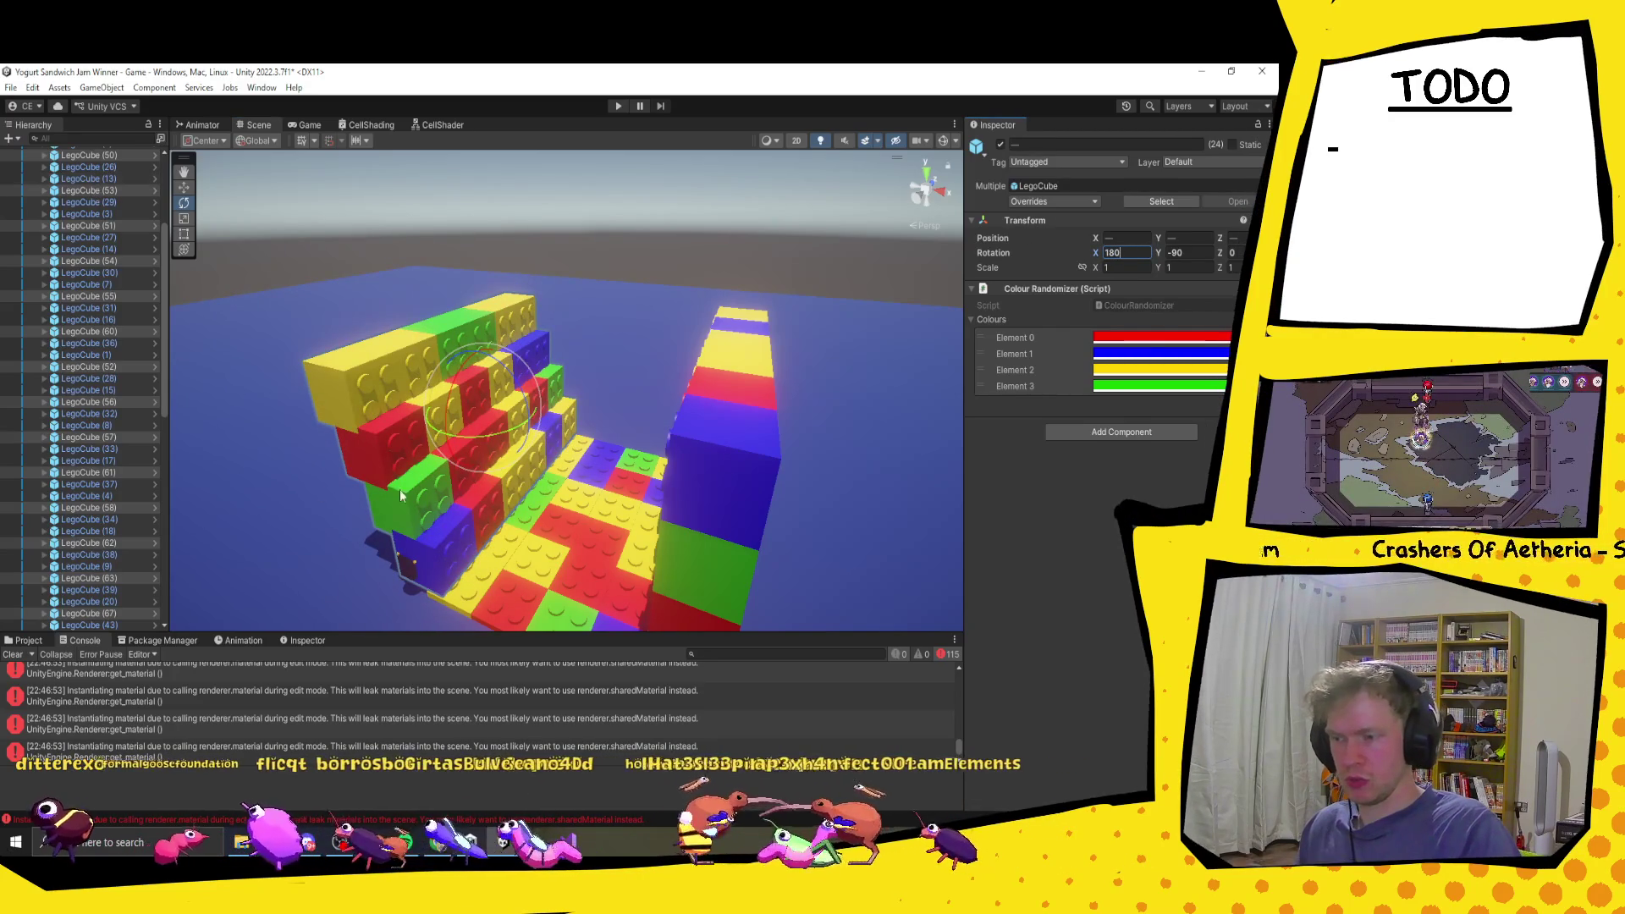
{"action": "key", "text": "Escape"}
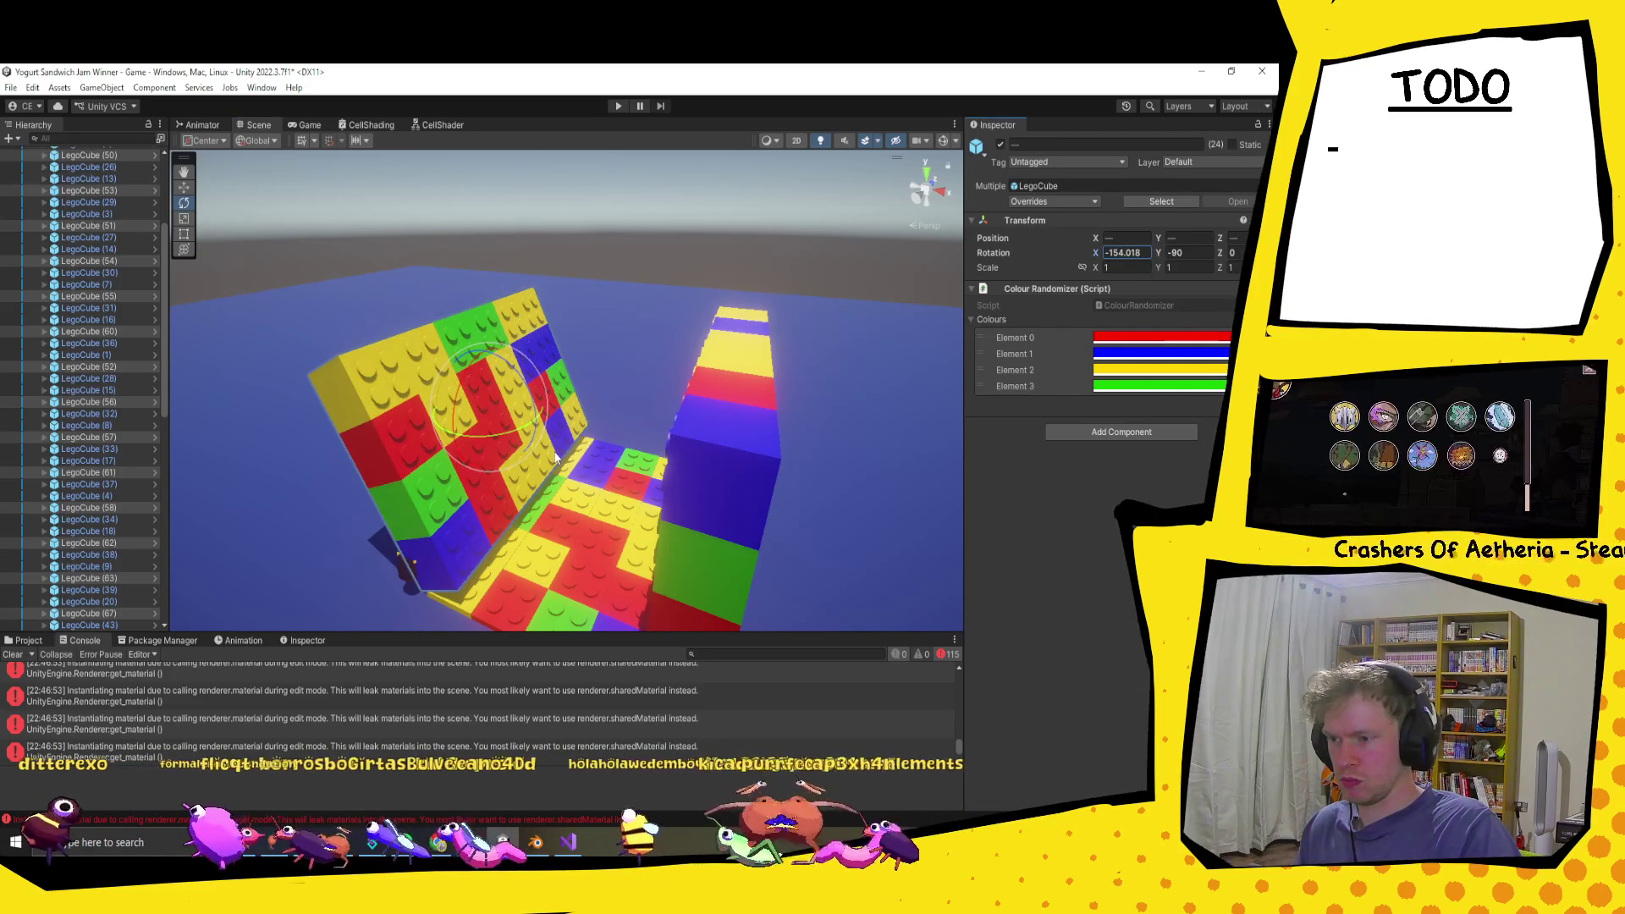
{"action": "left_click_drag", "start_coordinate": [526, 412], "coordinate": [559, 432]}
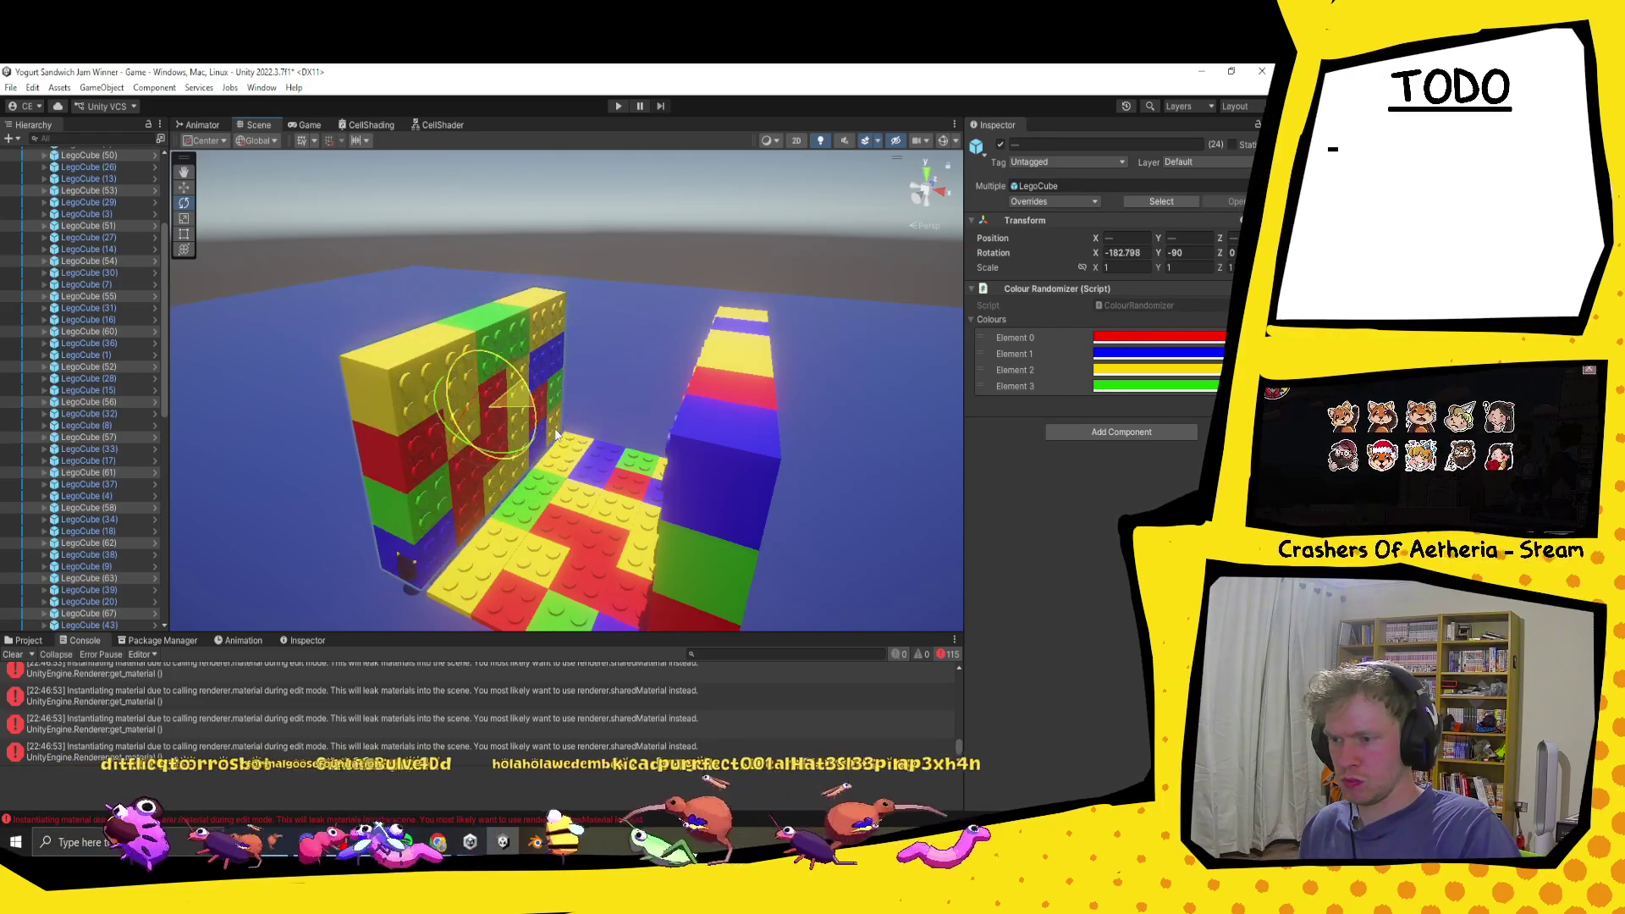
{"action": "left_click", "coordinate": [1146, 253]}
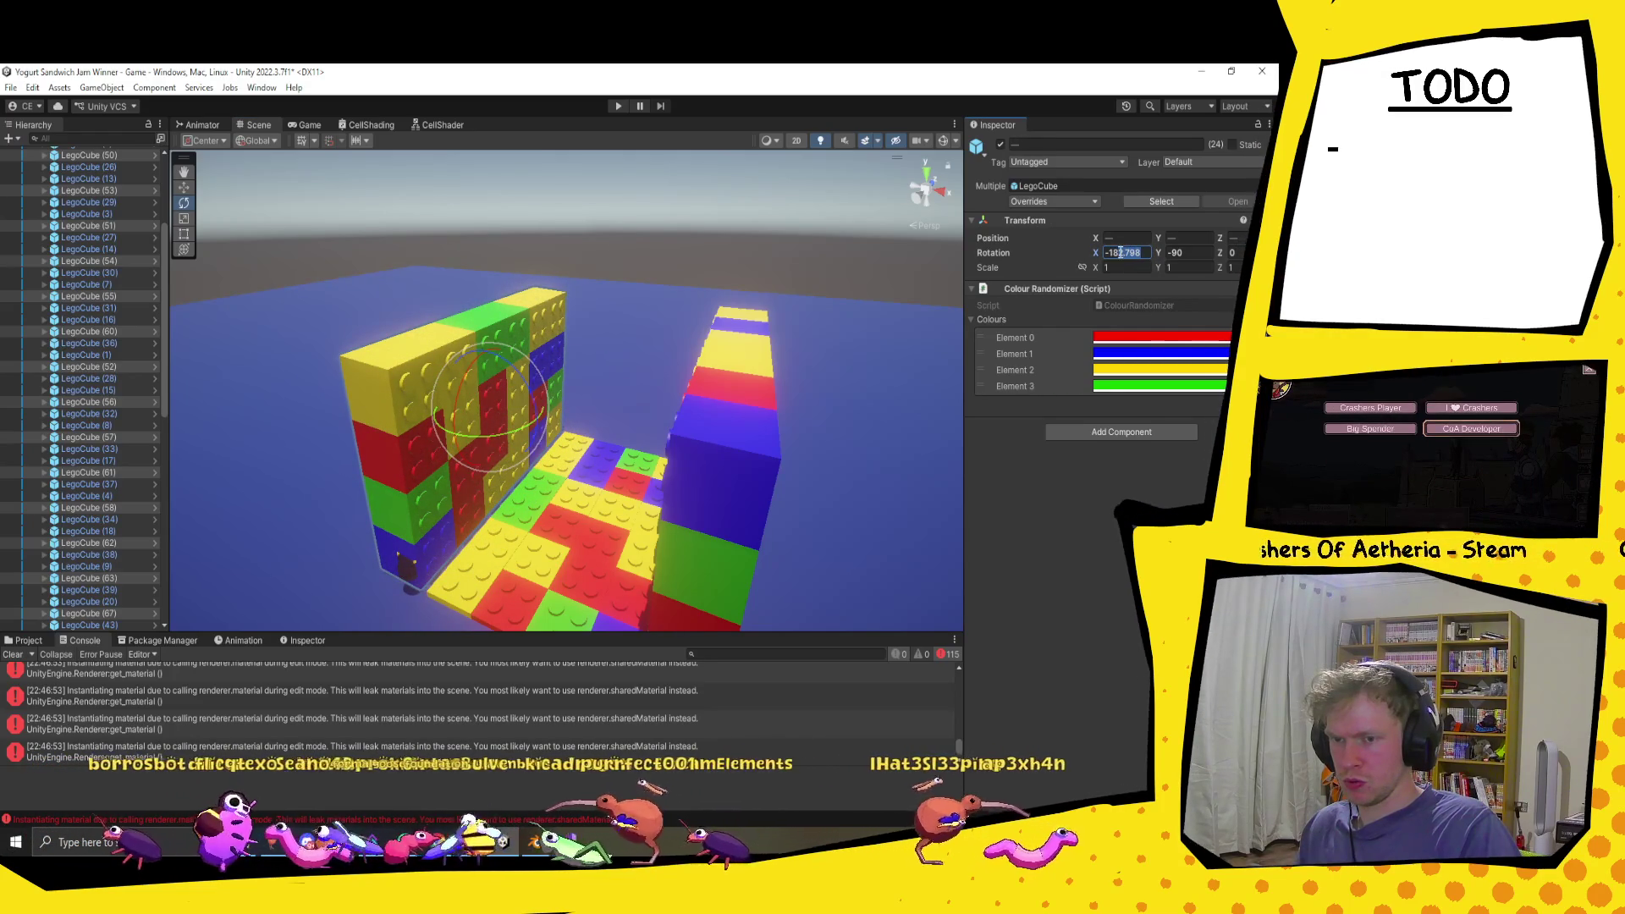
{"action": "type", "text": "-180"}
{"action": "key", "text": "Return"}
Step: Nudge the flipped wall right so it sits snug against the floor
{"action": "mouse_move", "coordinate": [508, 423]}
{"action": "left_mouse_down"}
{"action": "mouse_move", "coordinate": [564, 398]}
{"action": "mouse_move", "coordinate": [778, 386]}
{"action": "left_mouse_up"}
{"action": "scroll", "coordinate": [535, 401], "scroll_direction": "up", "scroll_amount": 5}
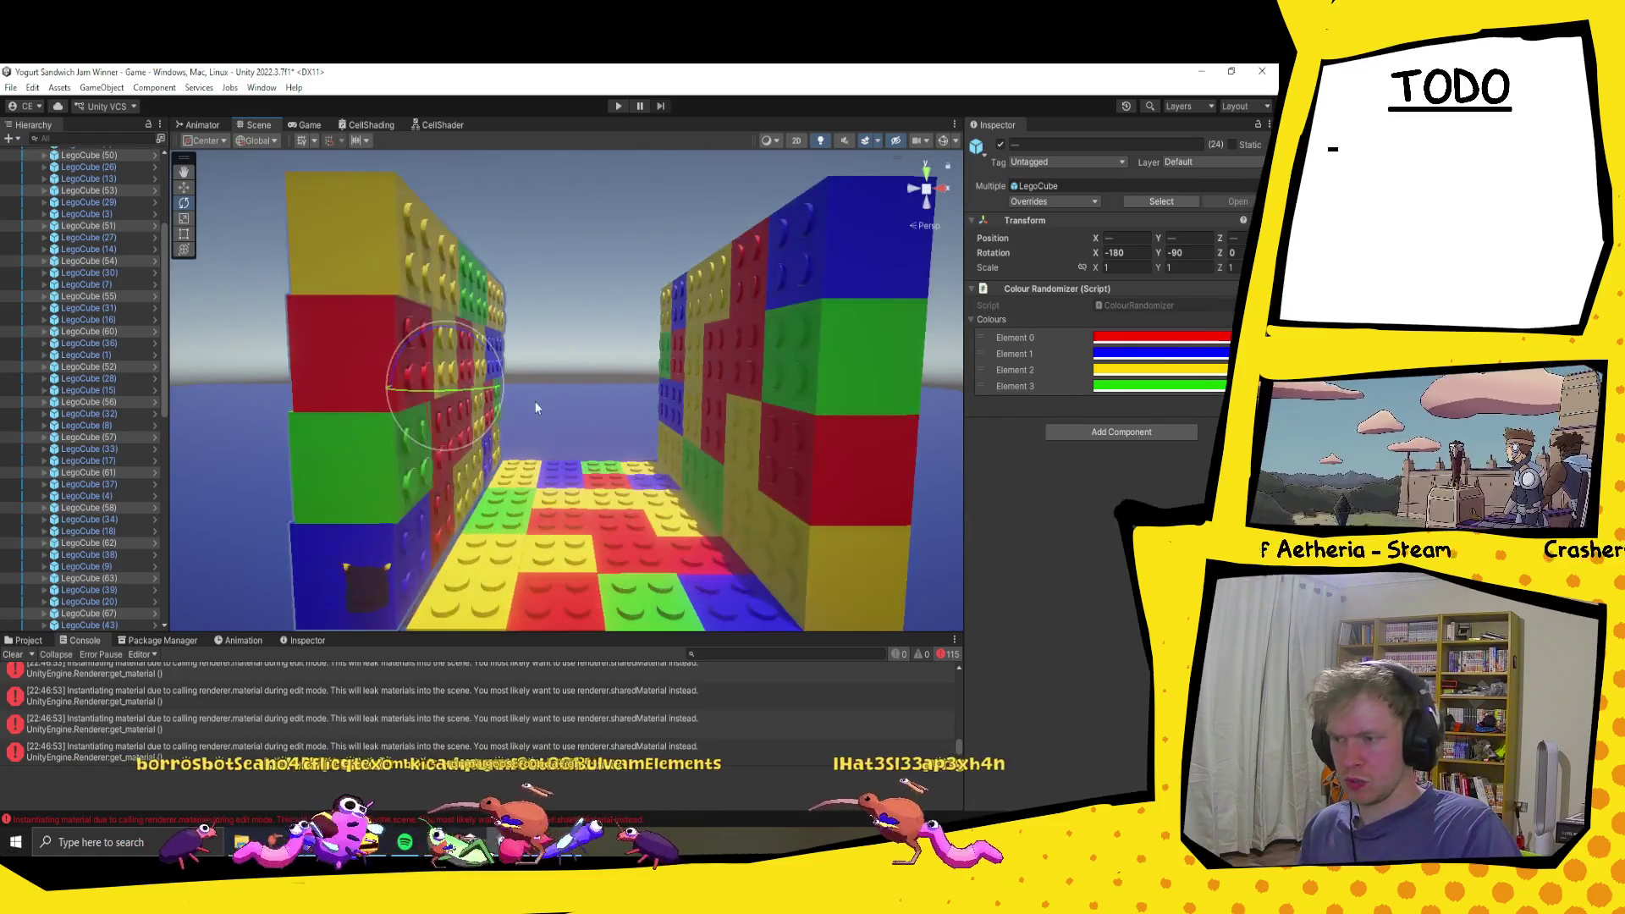
{"action": "left_click_drag", "start_coordinate": [541, 394], "coordinate": [549, 386]}
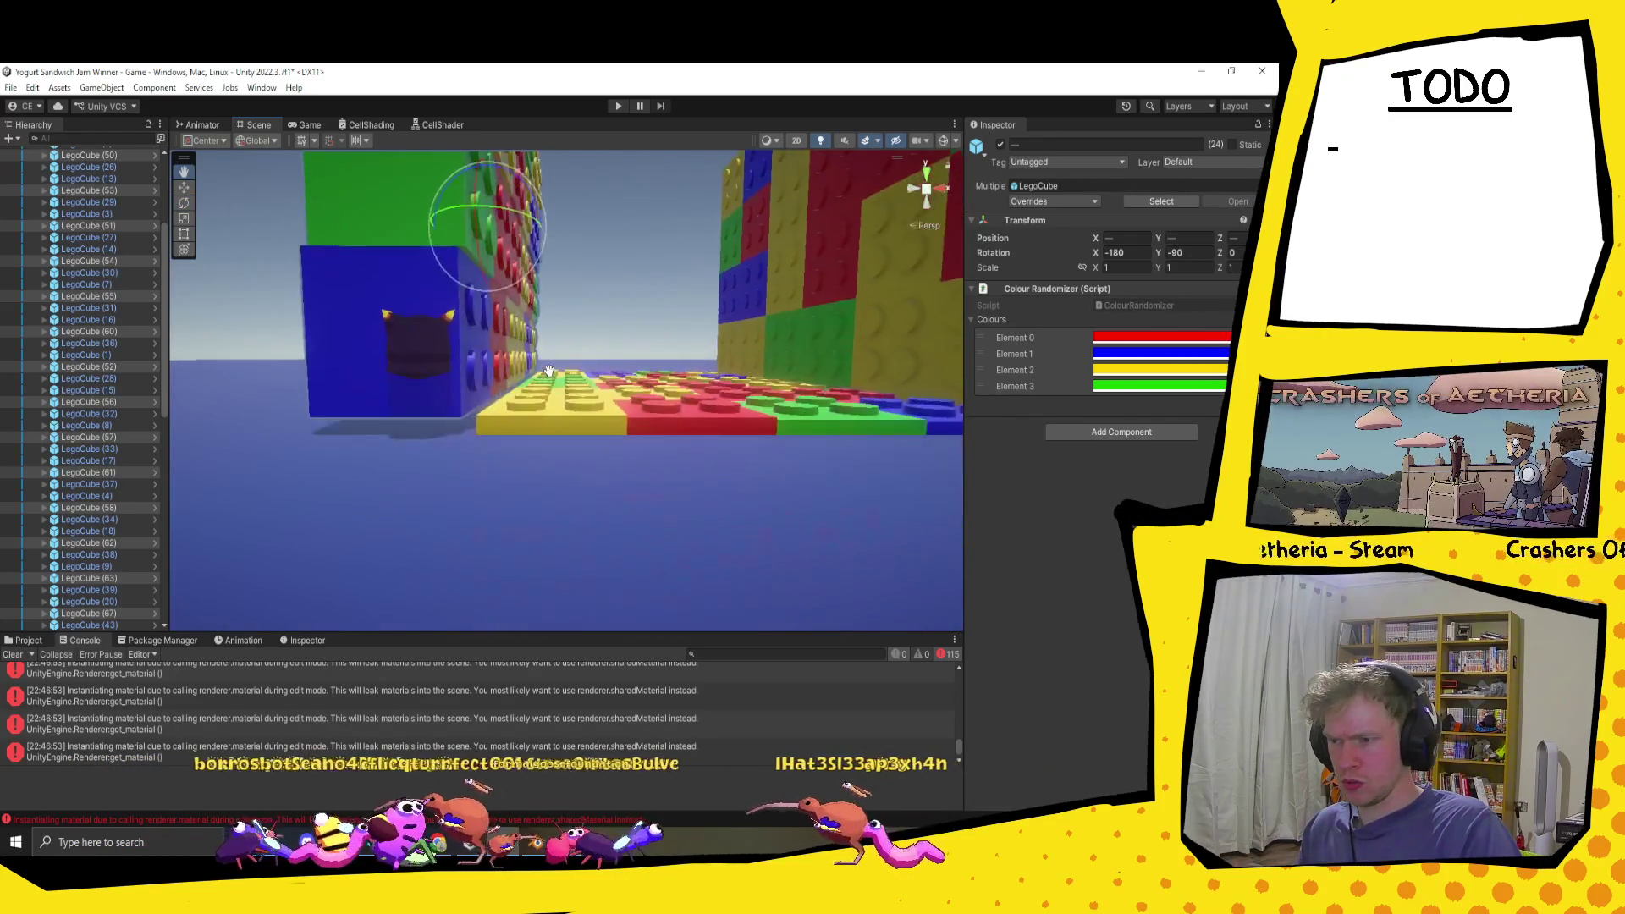
{"action": "scroll", "coordinate": [697, 423], "scroll_direction": "down", "scroll_amount": 10}
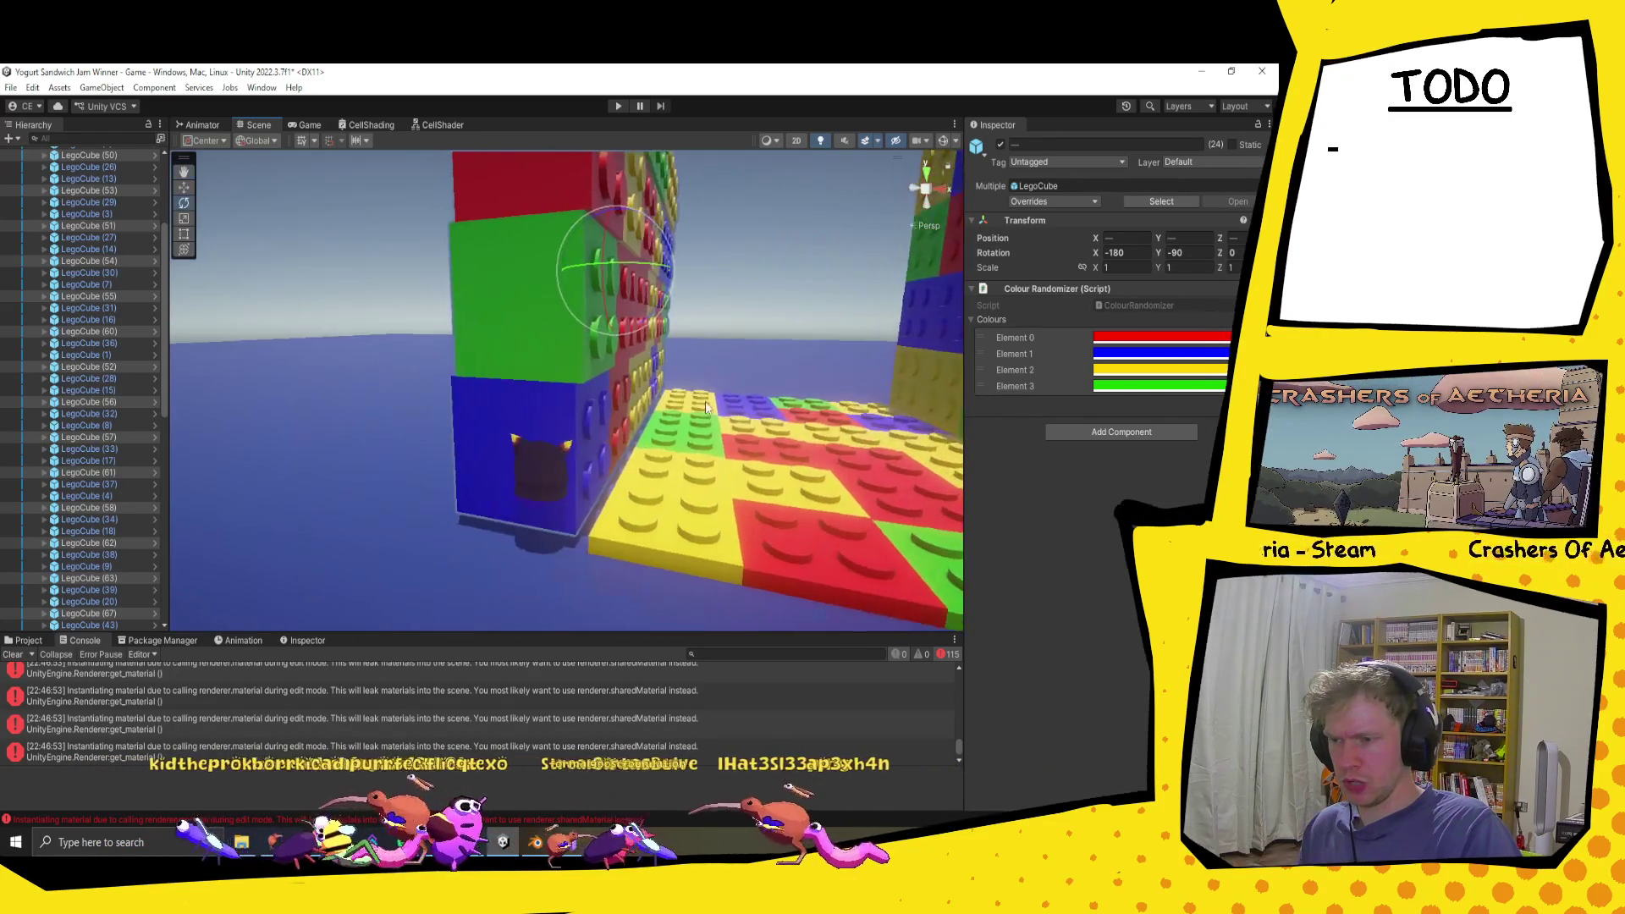
{"action": "scroll", "coordinate": [593, 426], "scroll_direction": "up", "scroll_amount": 10}
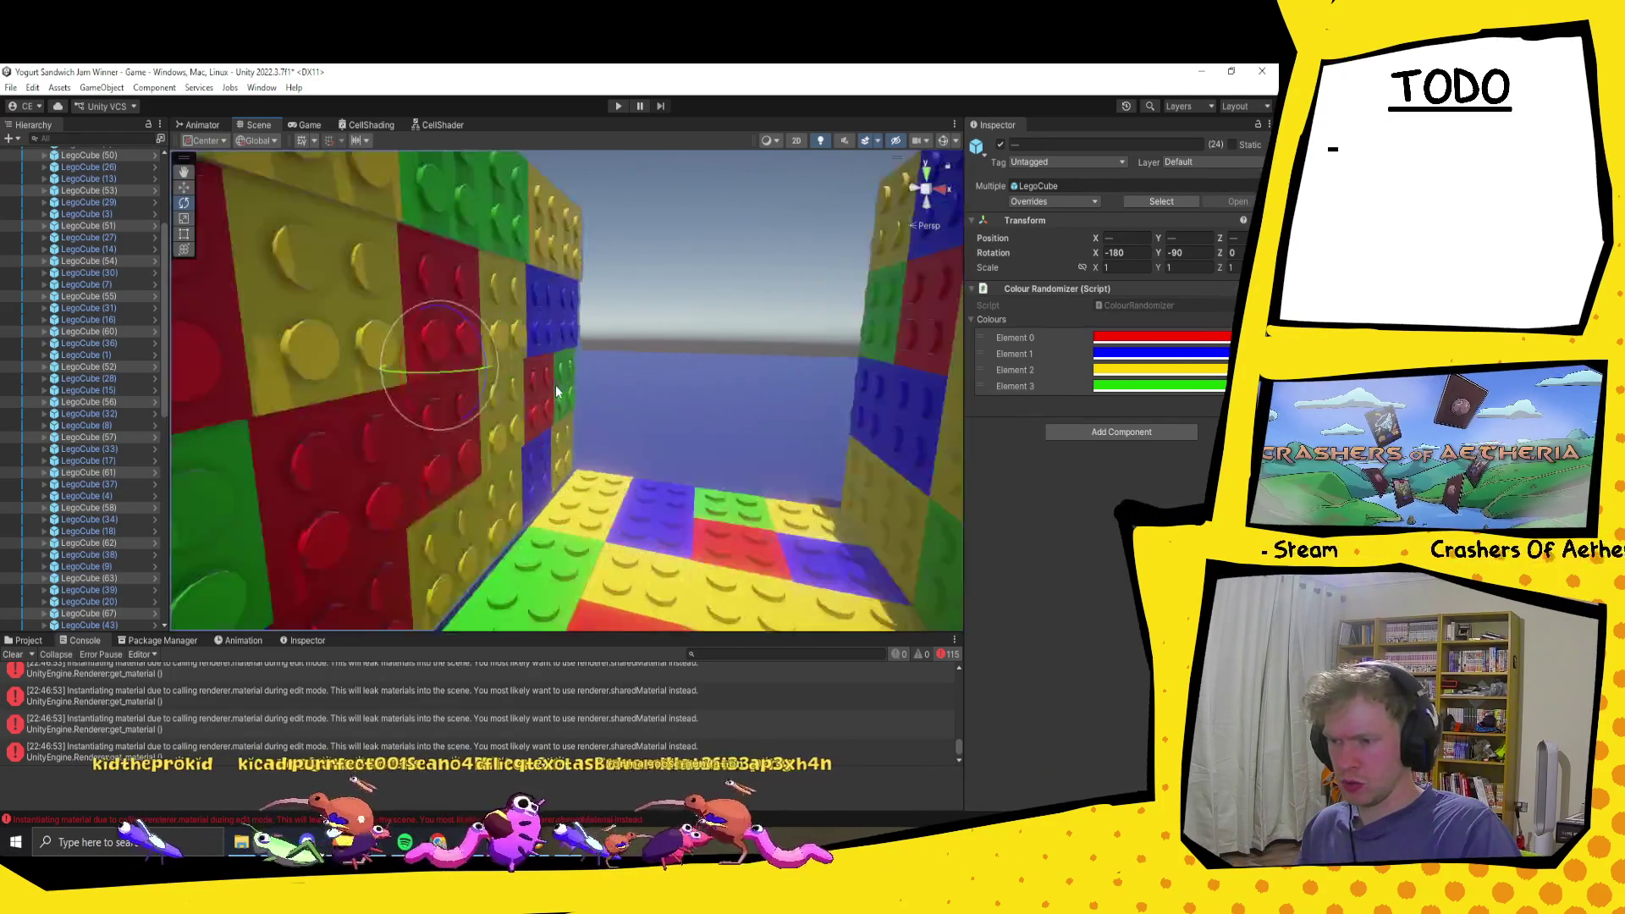
{"action": "left_click_drag", "start_coordinate": [607, 509], "coordinate": [595, 494]}
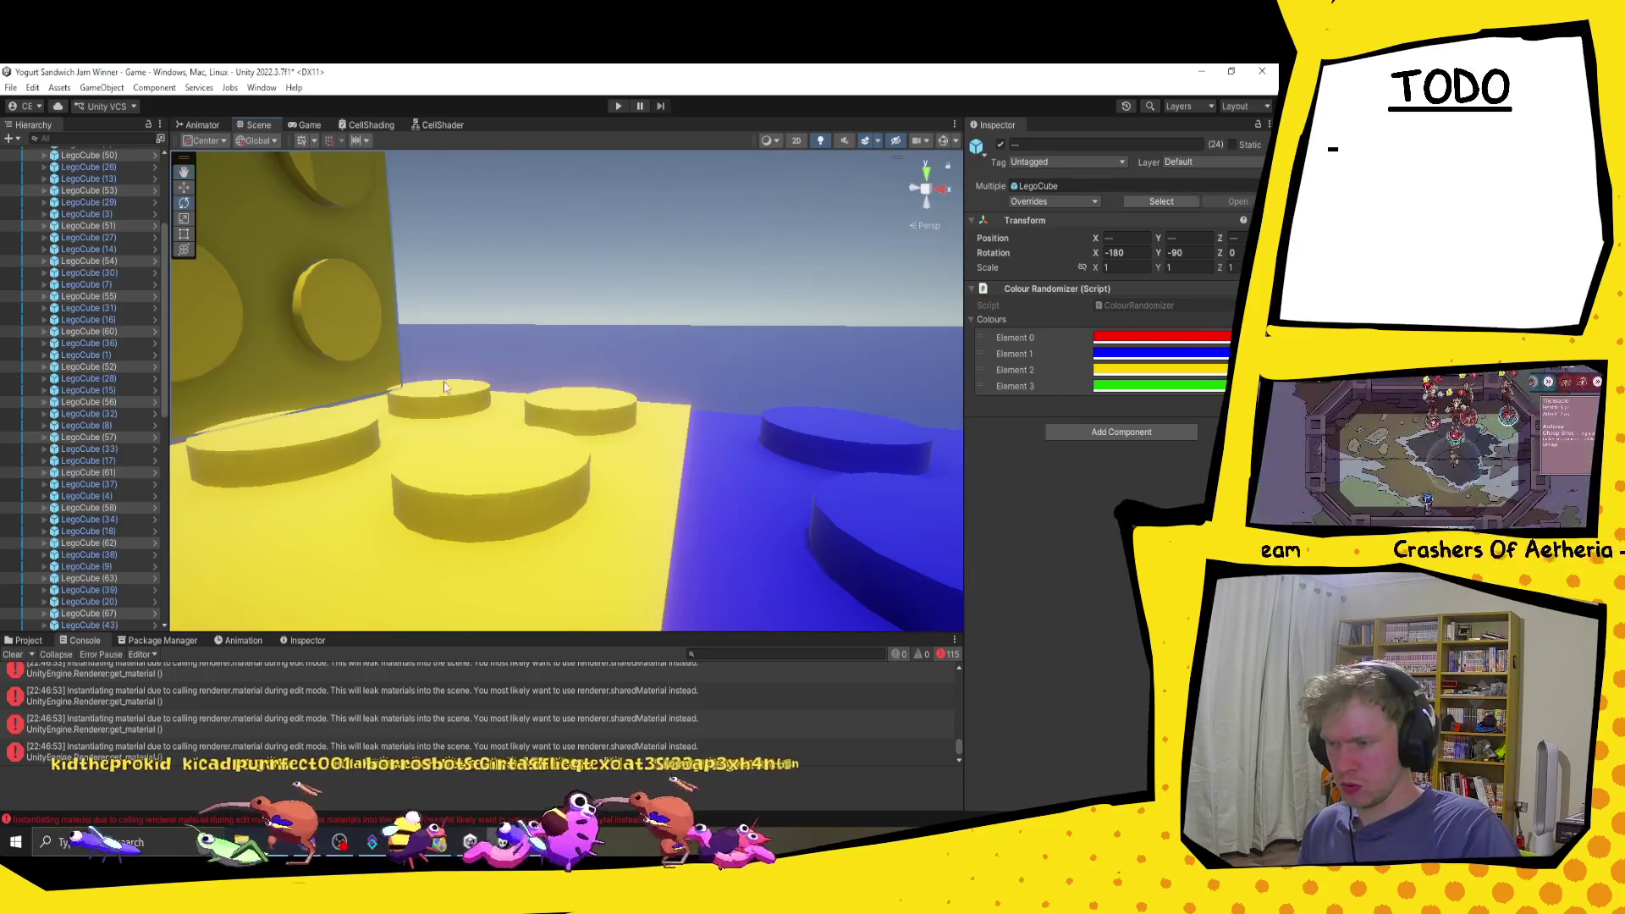
{"action": "mouse_move", "coordinate": [445, 387]}
{"action": "left_mouse_down"}
{"action": "mouse_move", "coordinate": [472, 428]}
{"action": "mouse_move", "coordinate": [442, 443]}
{"action": "mouse_move", "coordinate": [472, 486]}
{"action": "mouse_move", "coordinate": [484, 575]}
{"action": "mouse_move", "coordinate": [489, 552]}
{"action": "left_mouse_up"}
{"action": "key", "text": "w"}
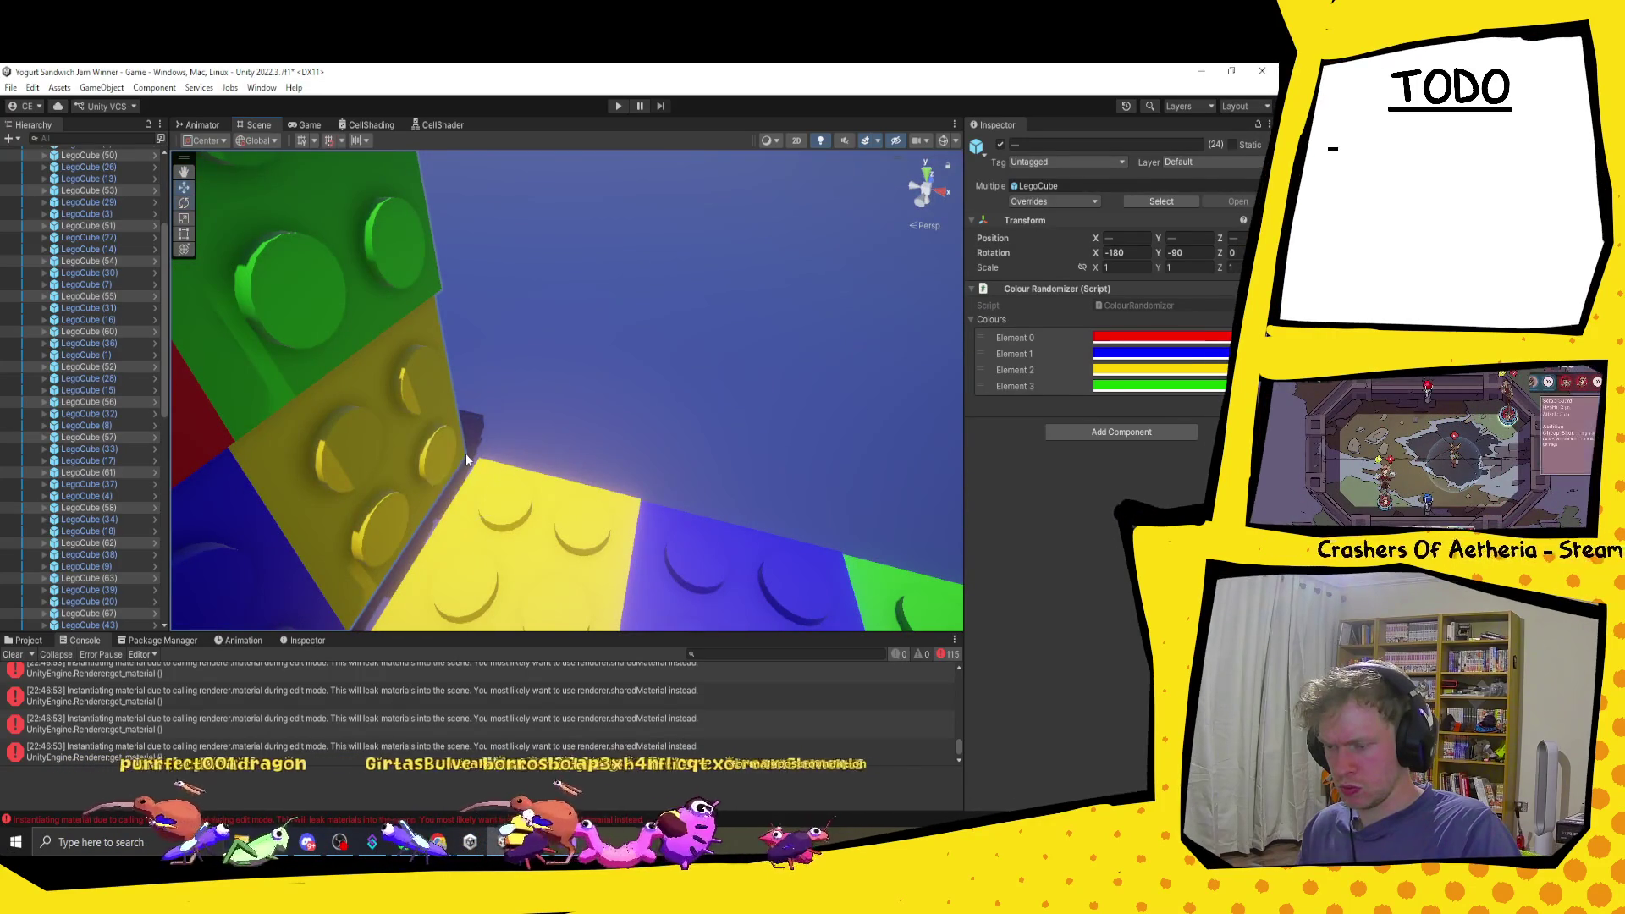
{"action": "left_click_drag", "start_coordinate": [466, 454], "coordinate": [484, 460]}
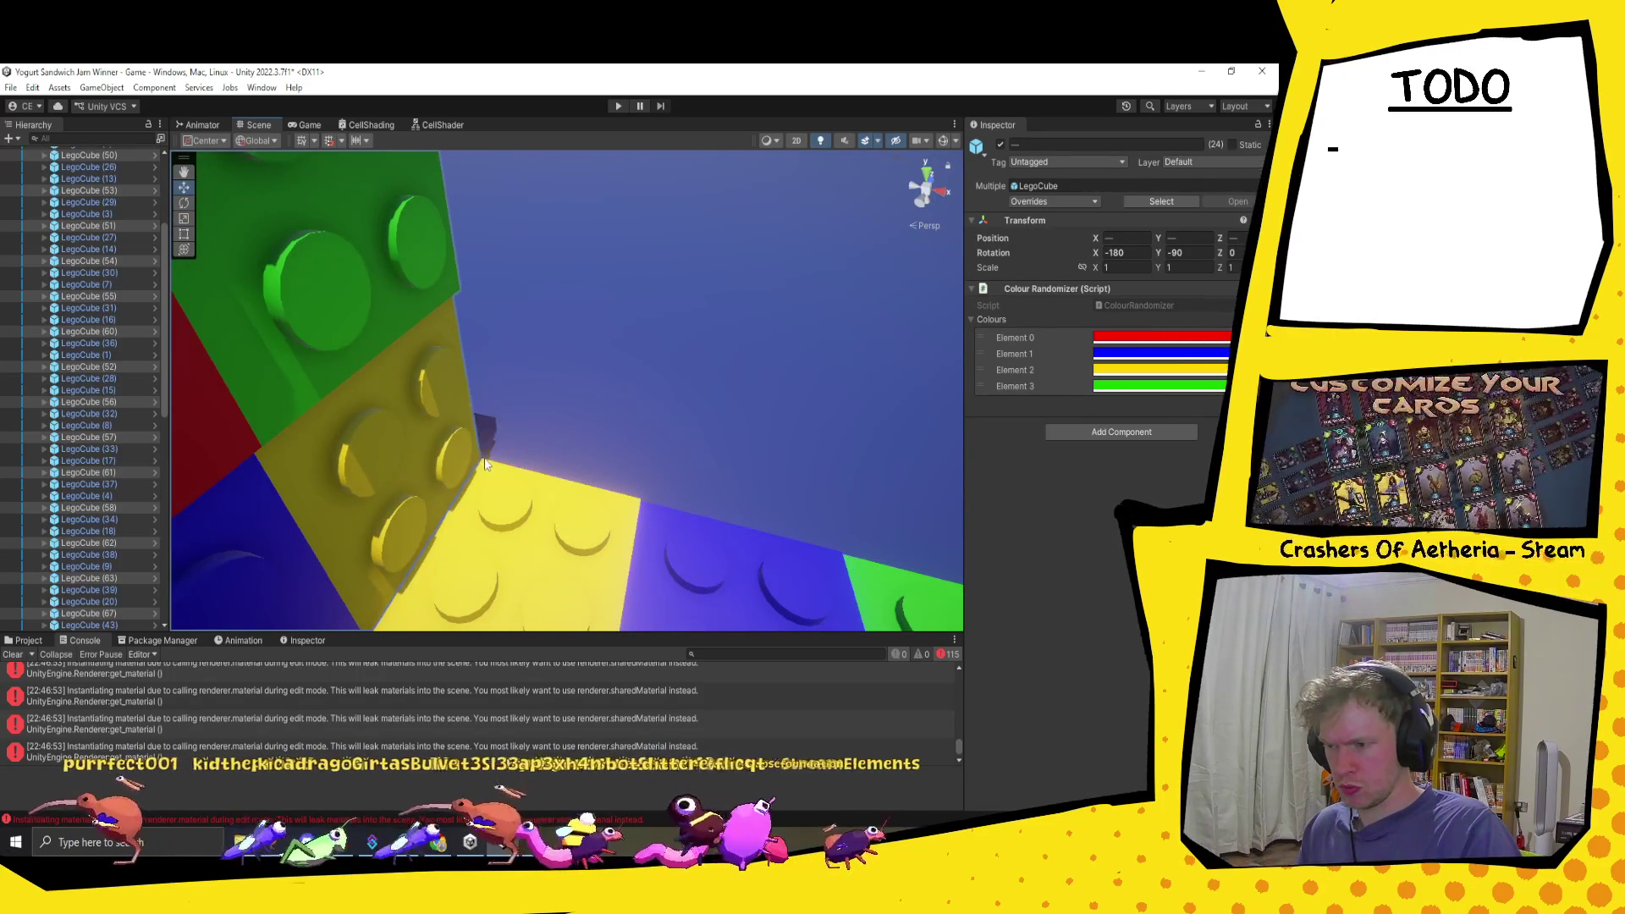
{"action": "scroll", "coordinate": [485, 464], "scroll_direction": "down", "scroll_amount": 5}
{"action": "mouse_move", "coordinate": [637, 486]}
{"action": "left_mouse_down"}
{"action": "mouse_move", "coordinate": [897, 389]}
{"action": "mouse_move", "coordinate": [576, 305]}
{"action": "mouse_move", "coordinate": [924, 515]}
{"action": "mouse_move", "coordinate": [724, 492]}
{"action": "left_mouse_up"}
Step: Box-select the bricks of the flipped multicoloured wall
{"action": "left_click", "coordinate": [898, 389]}
{"action": "mouse_move", "coordinate": [232, 213]}
{"action": "left_mouse_down"}
{"action": "mouse_move", "coordinate": [944, 584]}
{"action": "mouse_move", "coordinate": [938, 544]}
{"action": "mouse_move", "coordinate": [914, 582]}
{"action": "mouse_move", "coordinate": [525, 555]}
{"action": "mouse_move", "coordinate": [901, 556]}
{"action": "left_mouse_up"}
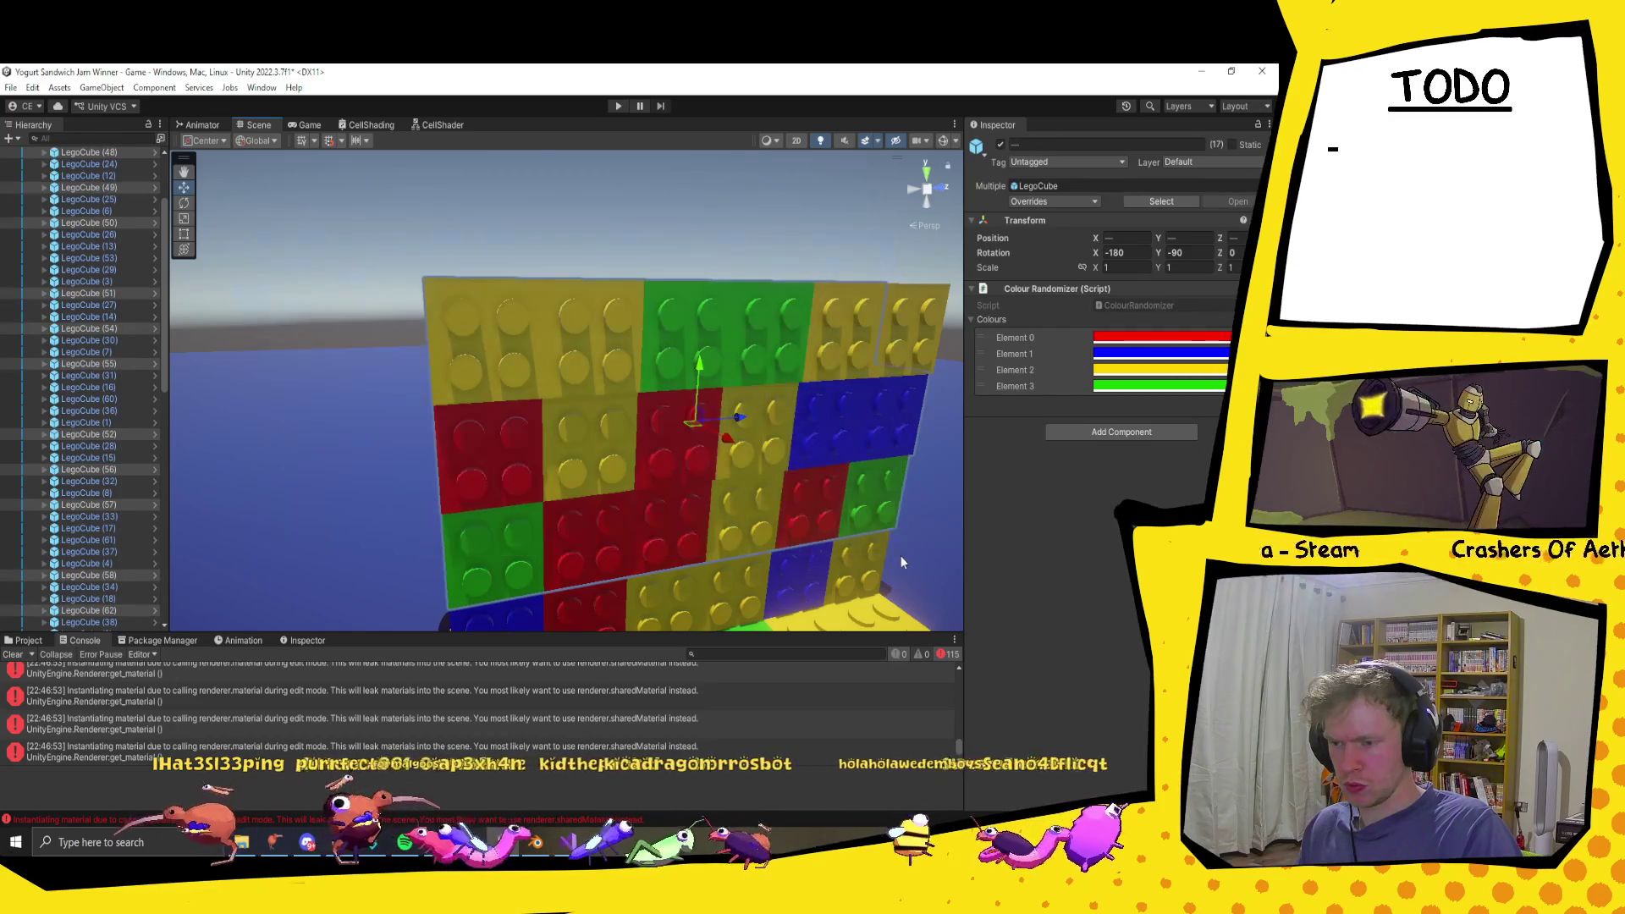
{"action": "scroll", "coordinate": [901, 556], "scroll_direction": "up", "scroll_amount": 8}
{"action": "key", "text": "f"}
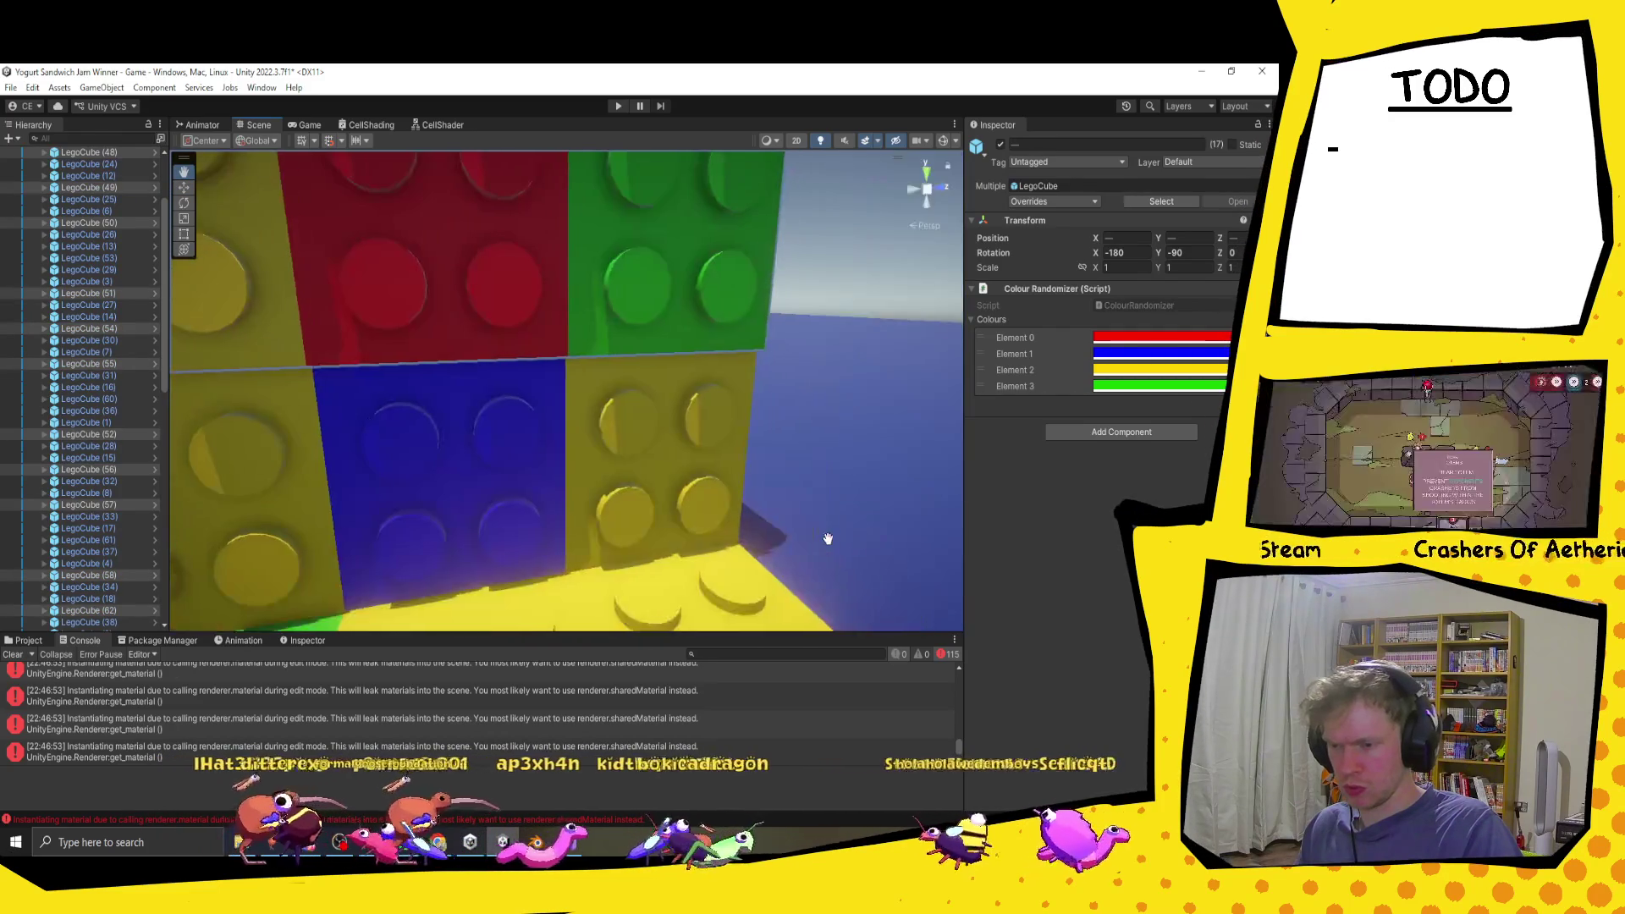
{"action": "mouse_move", "coordinate": [770, 353]}
{"action": "left_mouse_down"}
{"action": "mouse_move", "coordinate": [731, 338]}
{"action": "mouse_move", "coordinate": [279, 424]}
{"action": "mouse_move", "coordinate": [290, 443]}
{"action": "mouse_move", "coordinate": [501, 475]}
{"action": "mouse_move", "coordinate": [605, 557]}
{"action": "mouse_move", "coordinate": [590, 519]}
{"action": "mouse_move", "coordinate": [473, 455]}
{"action": "left_mouse_up"}
{"action": "mouse_move", "coordinate": [304, 354]}
{"action": "left_mouse_down"}
{"action": "mouse_move", "coordinate": [424, 443]}
{"action": "mouse_move", "coordinate": [688, 517]}
{"action": "left_mouse_up"}
{"action": "scroll", "coordinate": [687, 521], "scroll_direction": "up", "scroll_amount": 5}
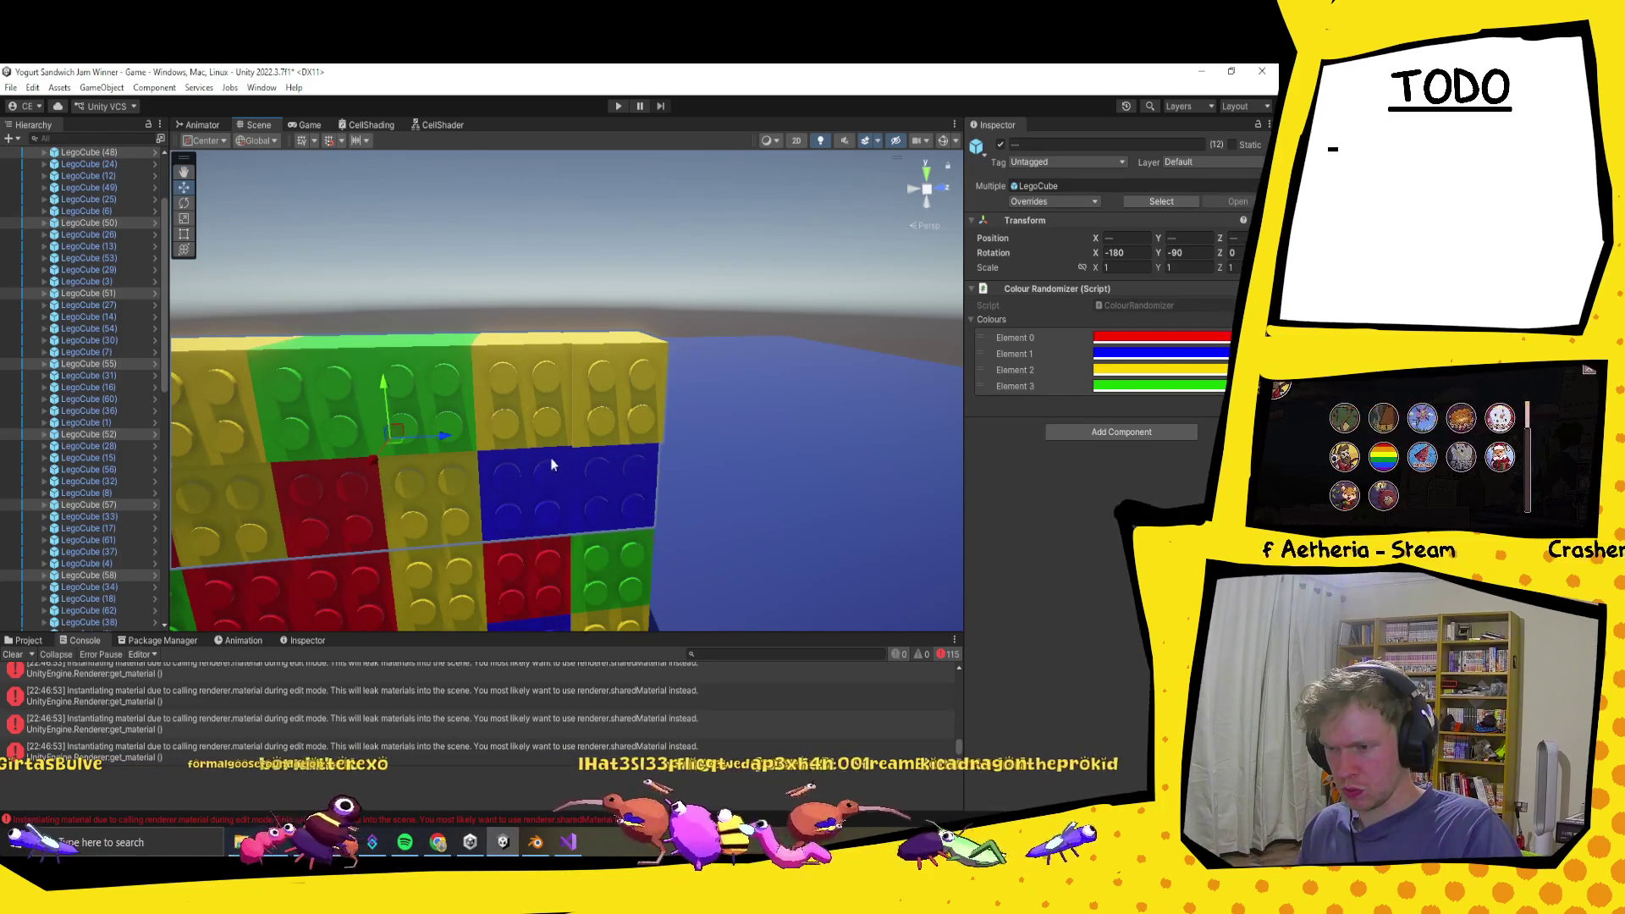
{"action": "scroll", "coordinate": [555, 466], "scroll_direction": "down", "scroll_amount": 5}
{"action": "mouse_move", "coordinate": [262, 315]}
{"action": "left_mouse_down"}
{"action": "mouse_move", "coordinate": [724, 464]}
{"action": "mouse_move", "coordinate": [754, 512]}
{"action": "mouse_move", "coordinate": [774, 496]}
{"action": "left_mouse_up"}
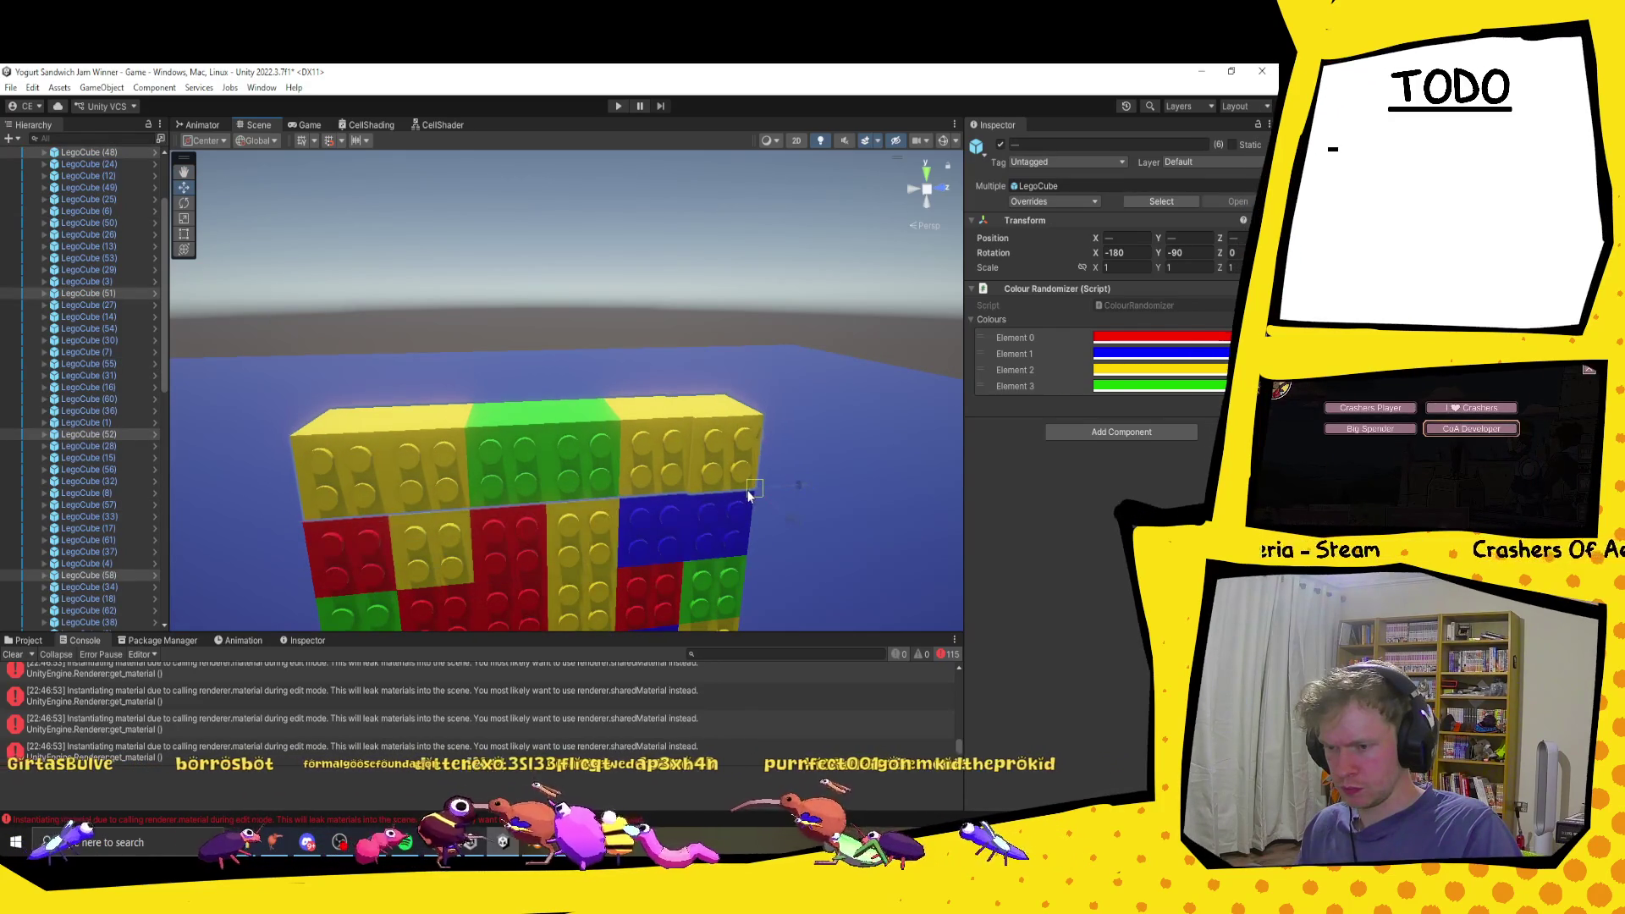
Step: Align green top-row brick LegoCube (51) and duplicate it
{"action": "left_click", "coordinate": [660, 464]}
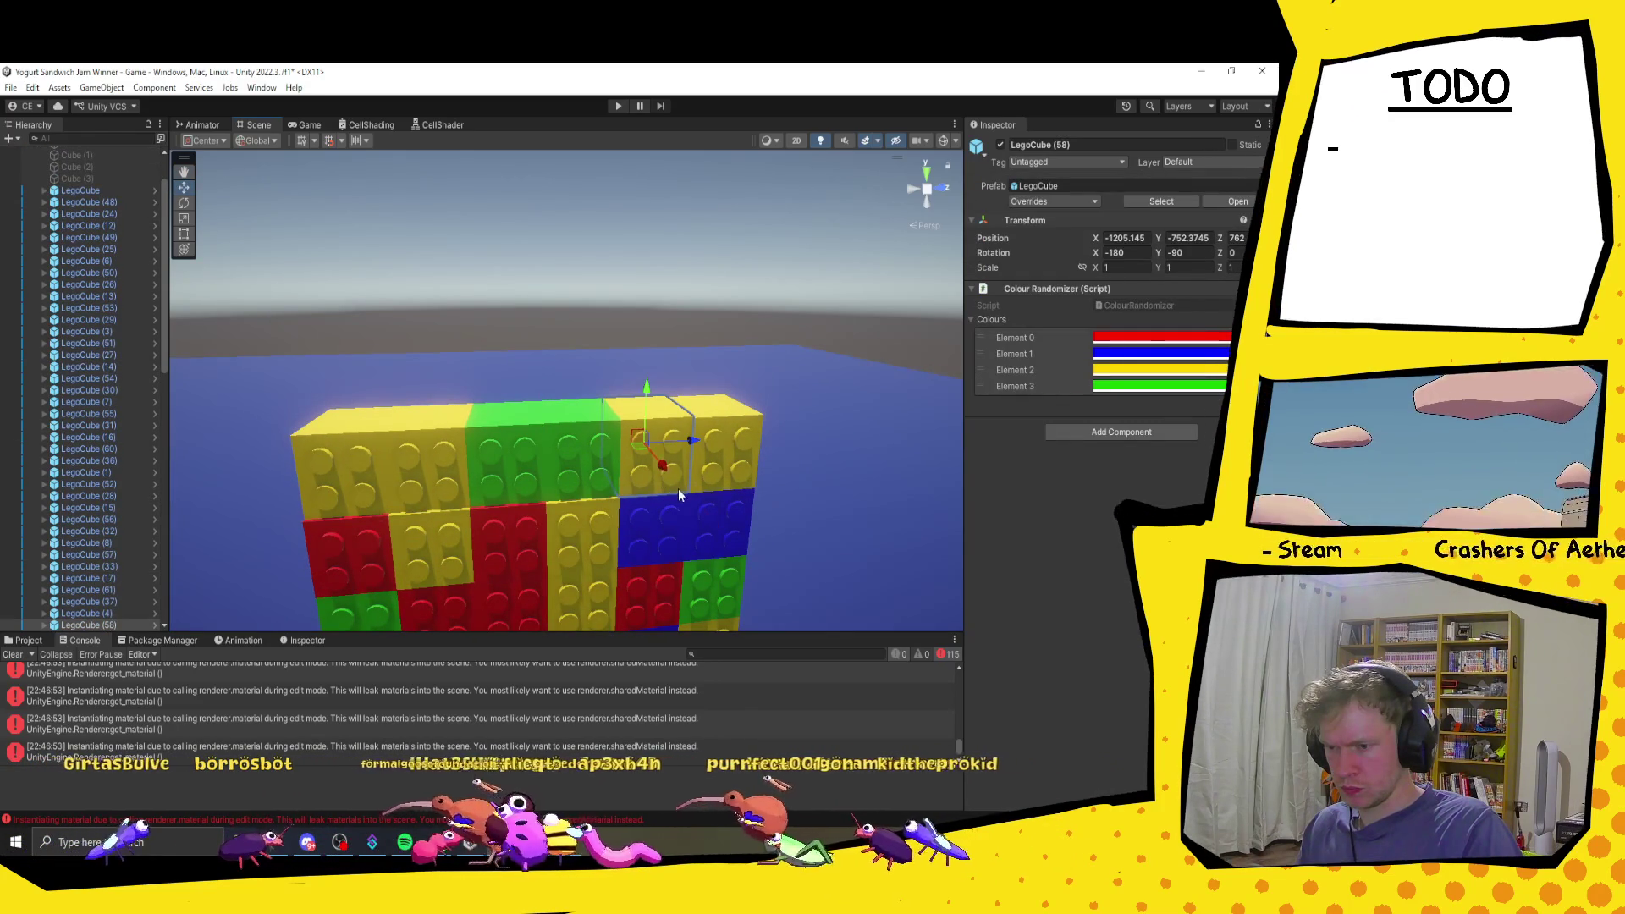
{"action": "left_click", "coordinate": [612, 474]}
{"action": "left_click_drag", "start_coordinate": [620, 499], "coordinate": [548, 512]}
{"action": "key", "text": "ctrl+d"}
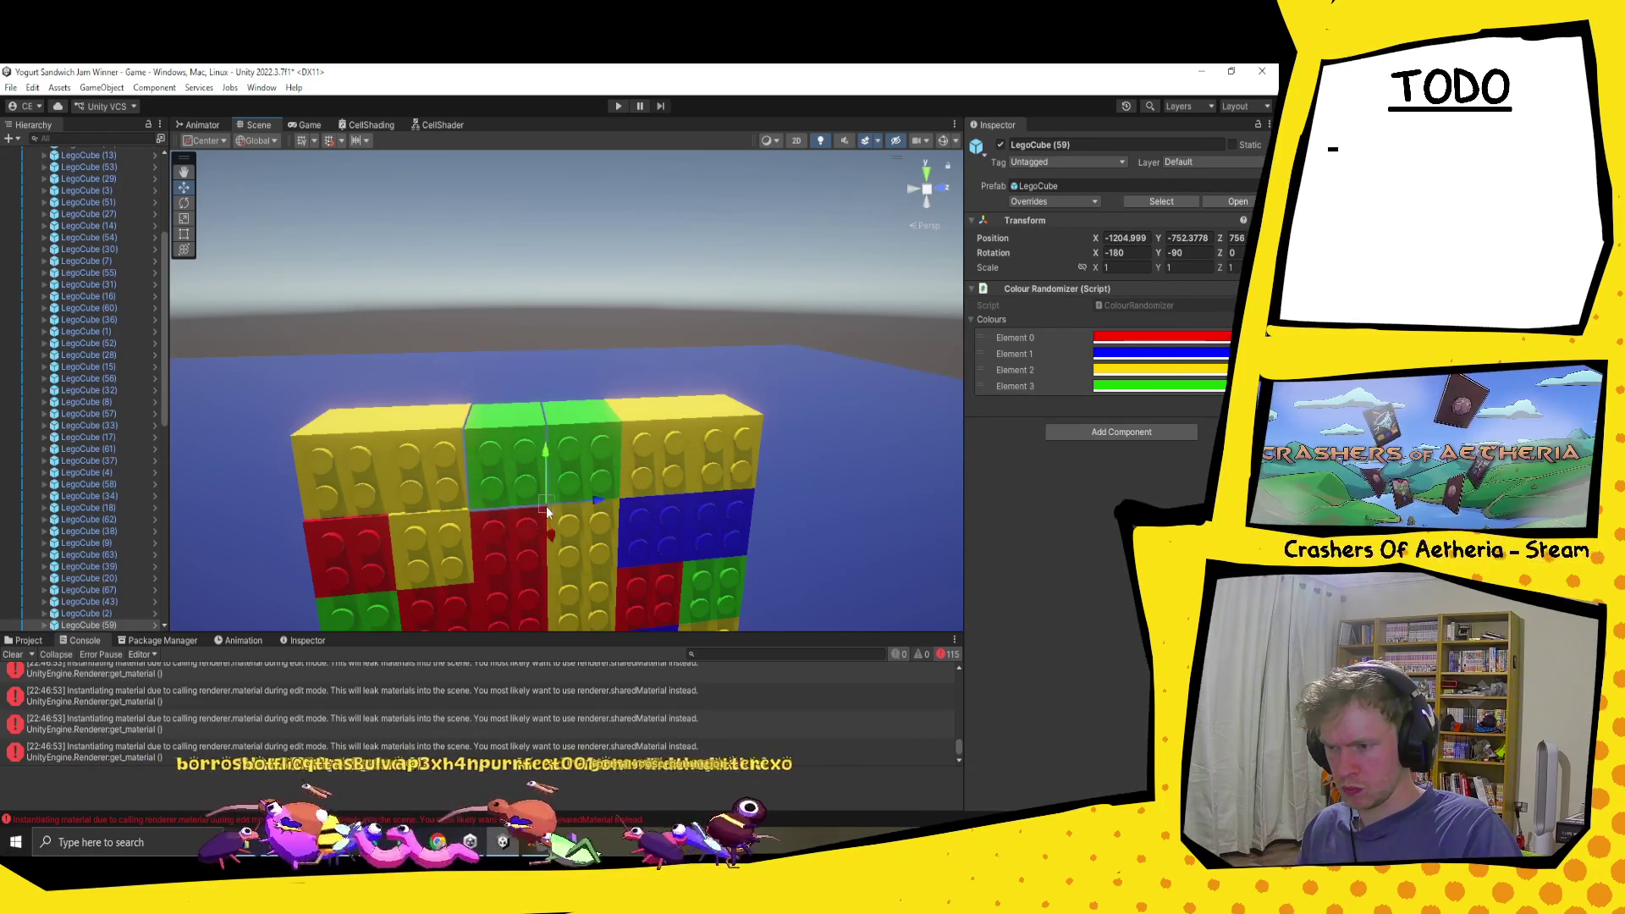
Step: Nudge yellow bricks LegoCube (52) and (48) into line with the top row
{"action": "left_click", "coordinate": [457, 501]}
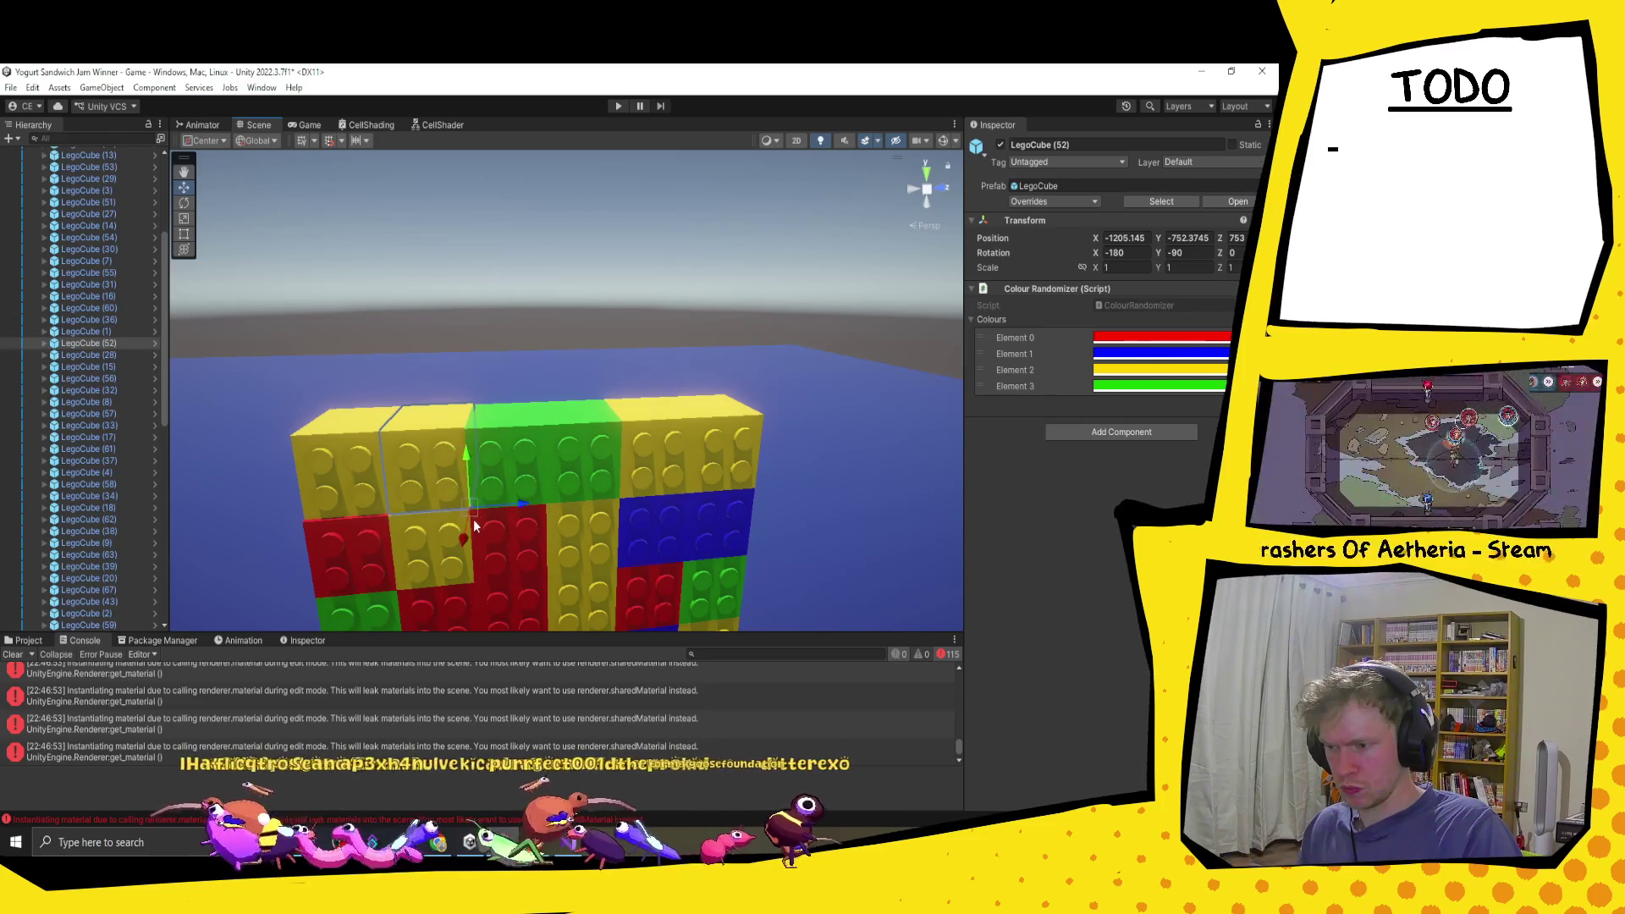
{"action": "left_click_drag", "start_coordinate": [467, 506], "coordinate": [466, 509]}
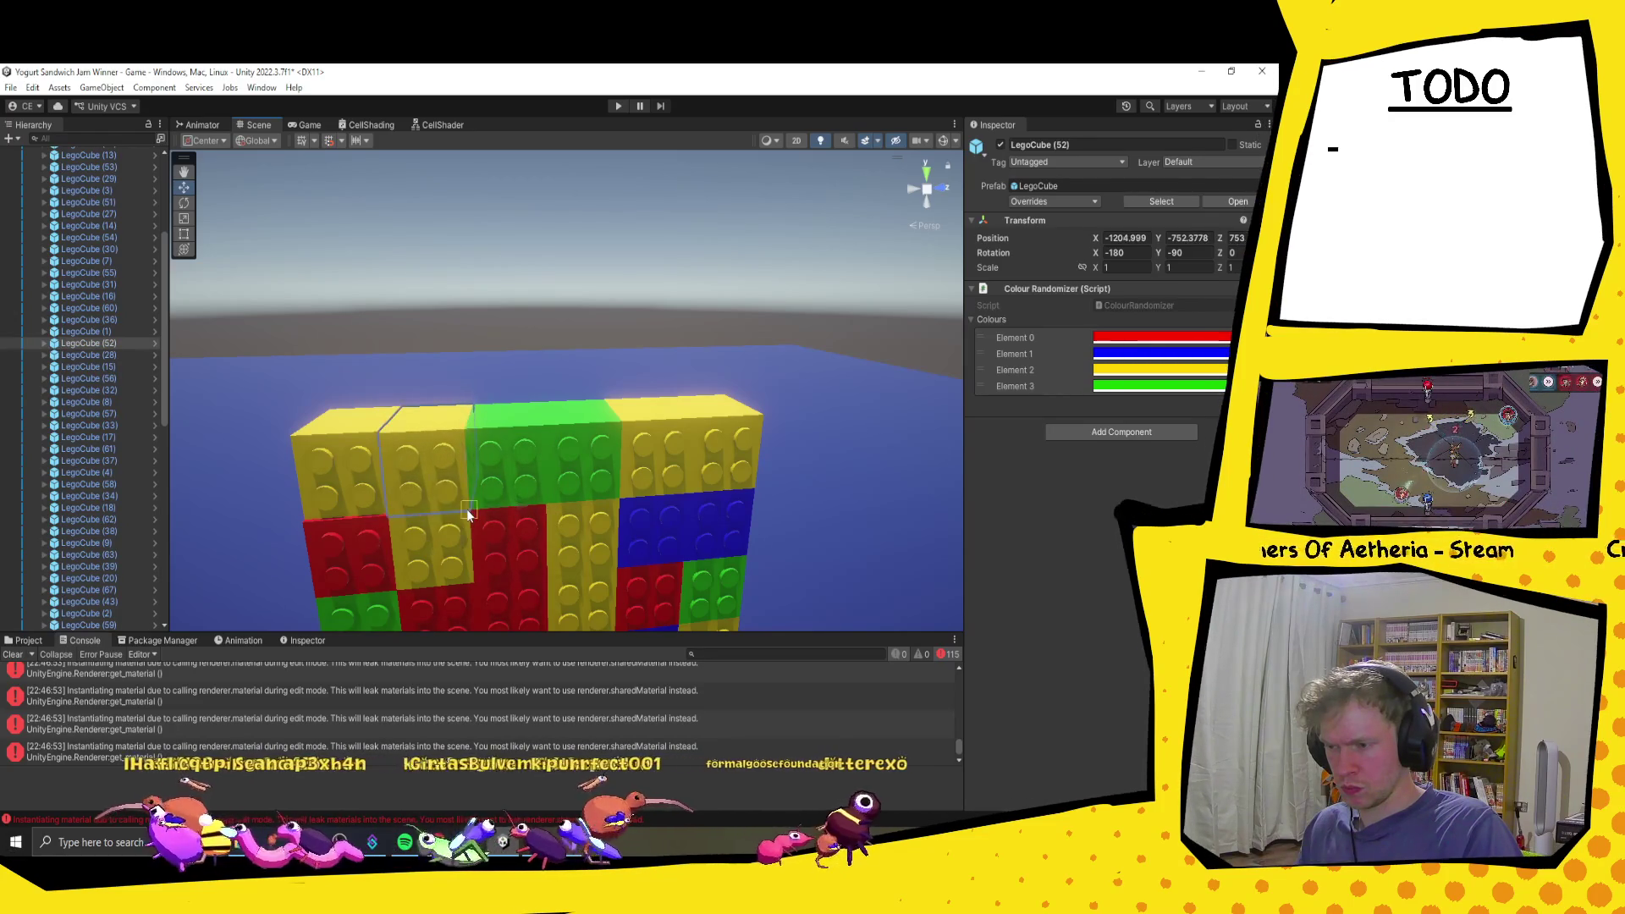
{"action": "left_click", "coordinate": [363, 489]}
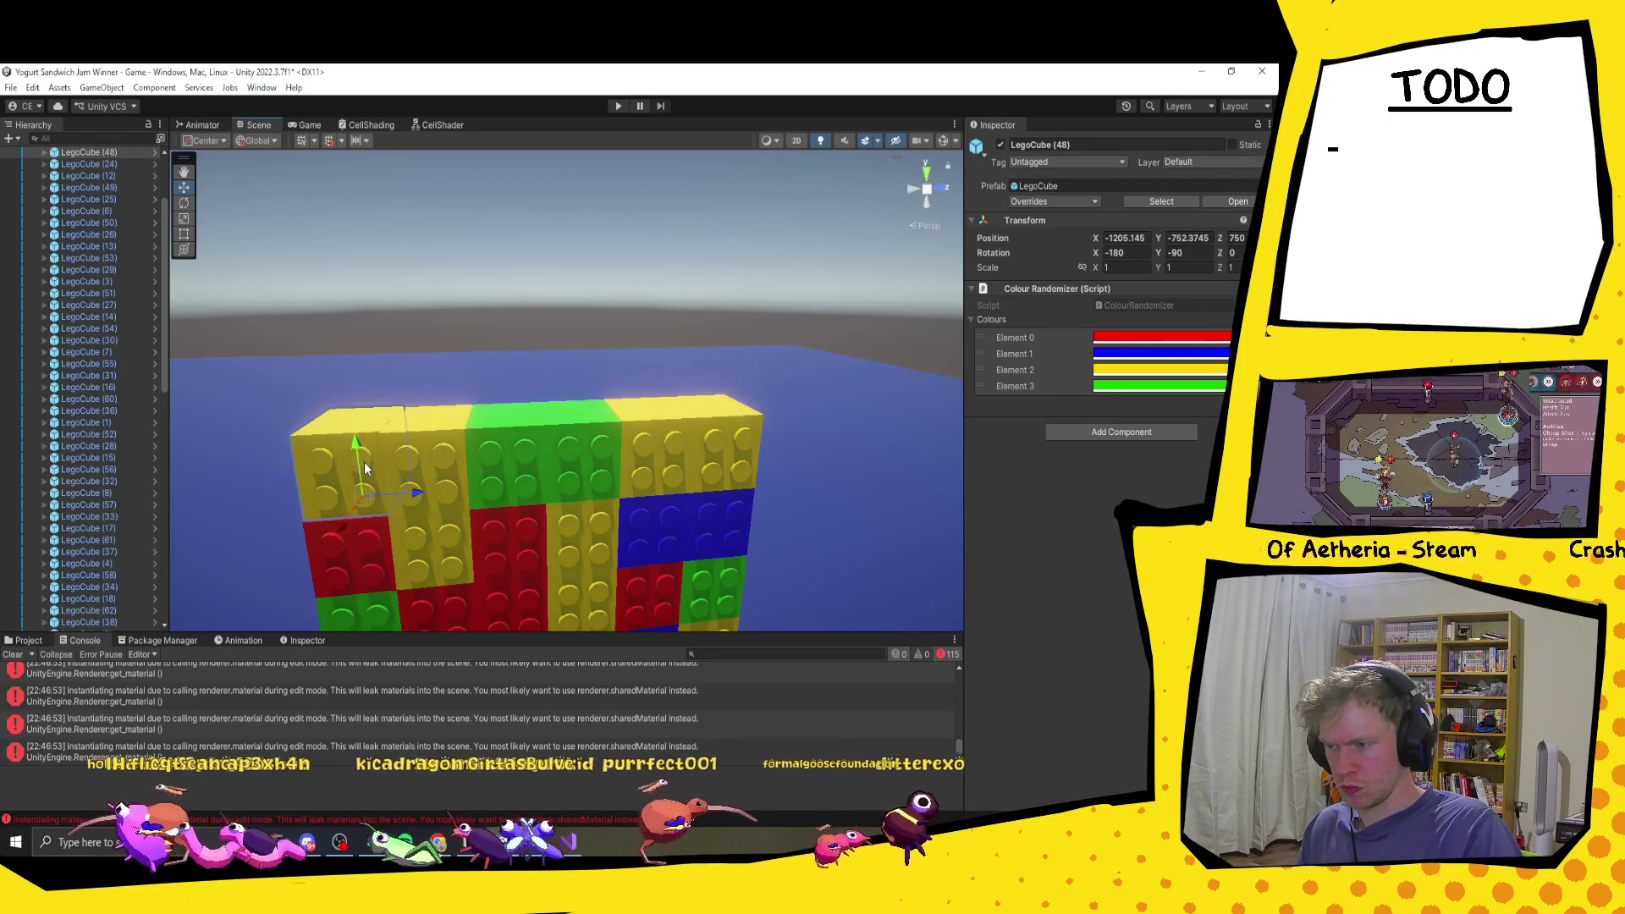
{"action": "left_click_drag", "start_coordinate": [393, 523], "coordinate": [389, 517]}
{"action": "mouse_move", "coordinate": [425, 571]}
{"action": "left_mouse_down"}
{"action": "mouse_move", "coordinate": [759, 560]}
{"action": "mouse_move", "coordinate": [613, 537]}
{"action": "mouse_move", "coordinate": [759, 449]}
{"action": "left_mouse_up"}
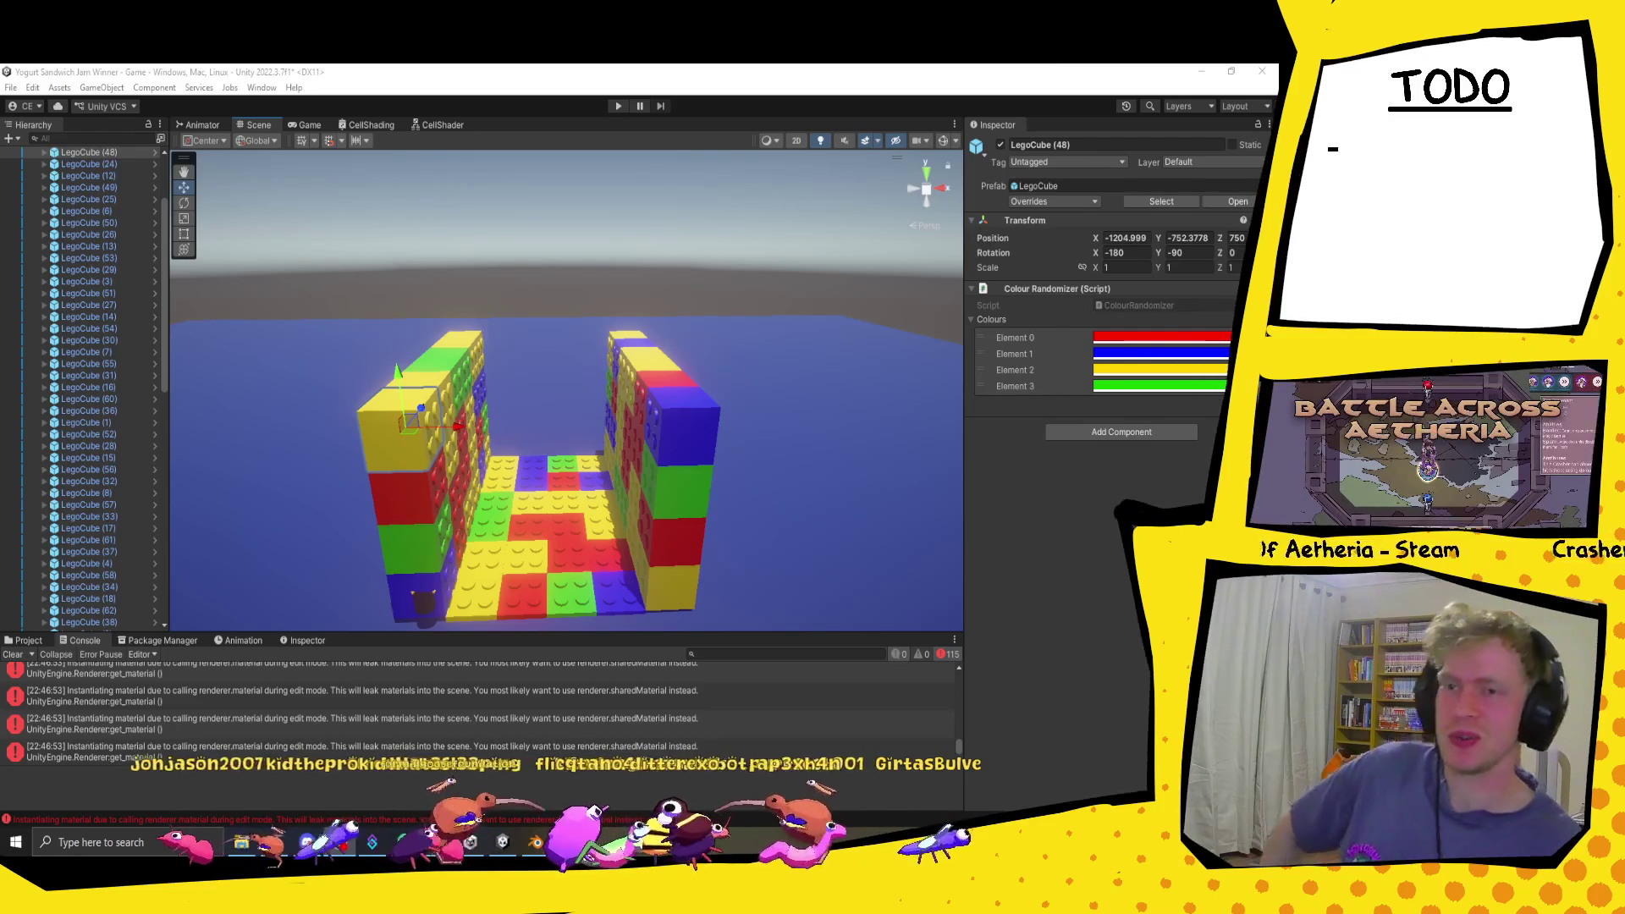
Step: Clear the error messages from the Console
{"action": "scroll", "coordinate": [601, 417], "scroll_direction": "up", "scroll_amount": 3}
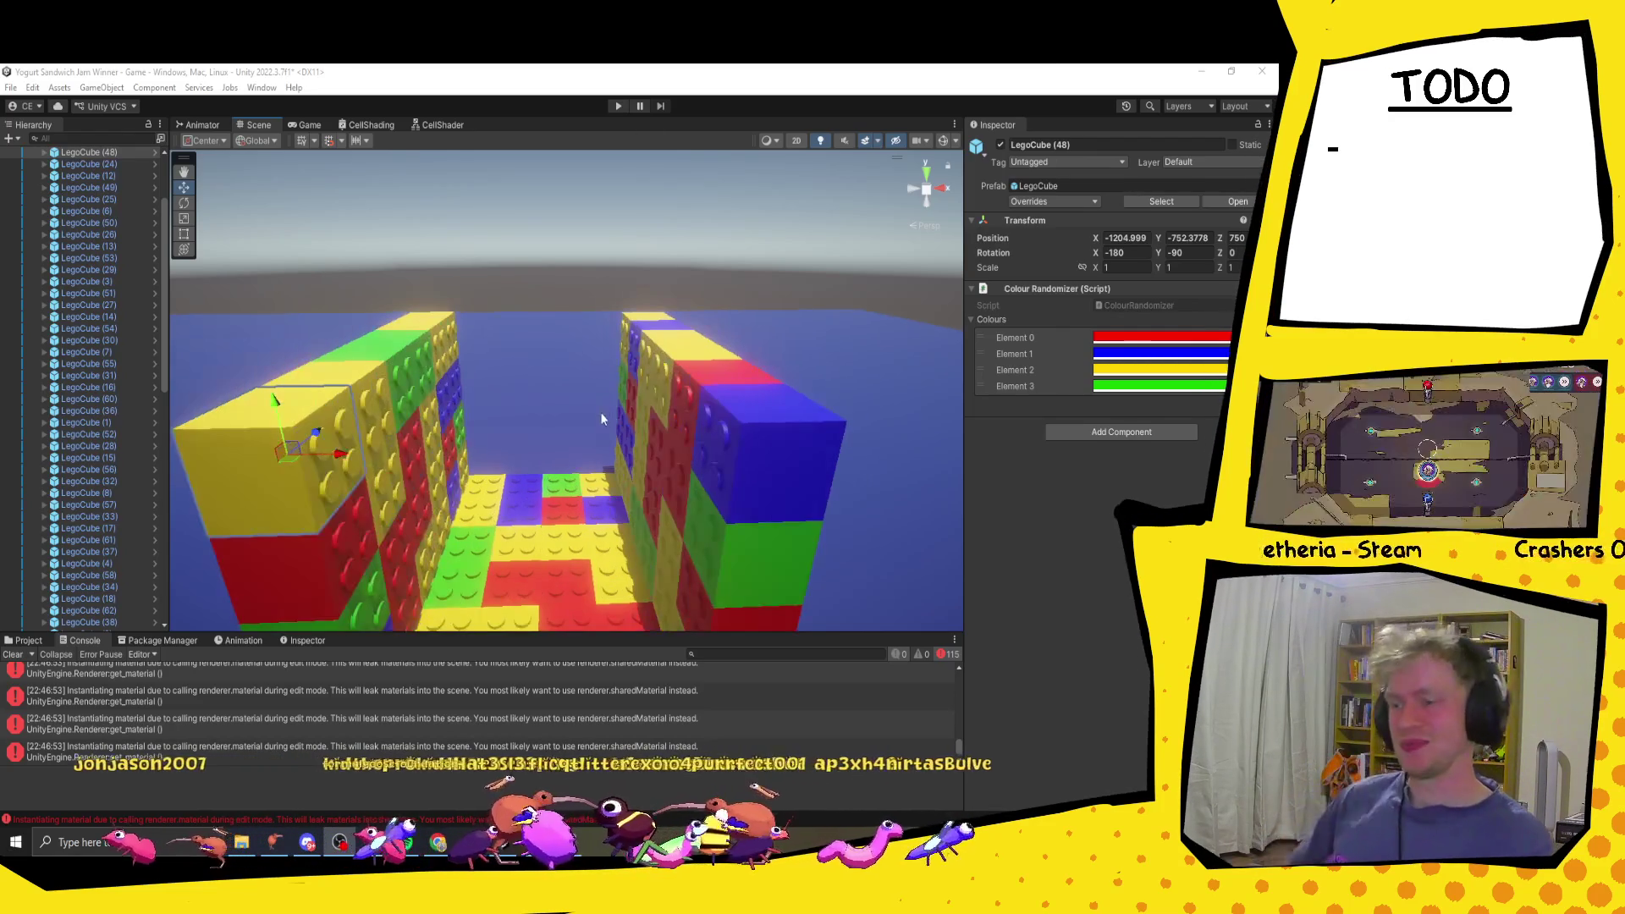
{"action": "left_click", "coordinate": [12, 654]}
{"action": "mouse_move", "coordinate": [530, 403]}
{"action": "left_mouse_down"}
{"action": "mouse_move", "coordinate": [496, 428]}
{"action": "mouse_move", "coordinate": [530, 472]}
{"action": "mouse_move", "coordinate": [511, 514]}
{"action": "mouse_move", "coordinate": [537, 483]}
{"action": "mouse_move", "coordinate": [532, 557]}
{"action": "mouse_move", "coordinate": [446, 581]}
{"action": "mouse_move", "coordinate": [592, 465]}
{"action": "mouse_move", "coordinate": [662, 496]}
{"action": "mouse_move", "coordinate": [805, 454]}
{"action": "mouse_move", "coordinate": [726, 491]}
{"action": "left_mouse_up"}
Step: Box-select a 16-brick wall section and duplicate it for rotating
{"action": "mouse_move", "coordinate": [375, 285]}
{"action": "left_mouse_down"}
{"action": "mouse_move", "coordinate": [476, 535]}
{"action": "mouse_move", "coordinate": [610, 555]}
{"action": "mouse_move", "coordinate": [604, 571]}
{"action": "mouse_move", "coordinate": [651, 514]}
{"action": "left_mouse_up"}
{"action": "scroll", "coordinate": [650, 514], "scroll_direction": "down", "scroll_amount": 5}
{"action": "mouse_move", "coordinate": [691, 442]}
{"action": "left_mouse_down"}
{"action": "mouse_move", "coordinate": [668, 468]}
{"action": "mouse_move", "coordinate": [677, 438]}
{"action": "mouse_move", "coordinate": [733, 439]}
{"action": "mouse_move", "coordinate": [717, 413]}
{"action": "mouse_move", "coordinate": [842, 354]}
{"action": "mouse_move", "coordinate": [542, 331]}
{"action": "left_mouse_up"}
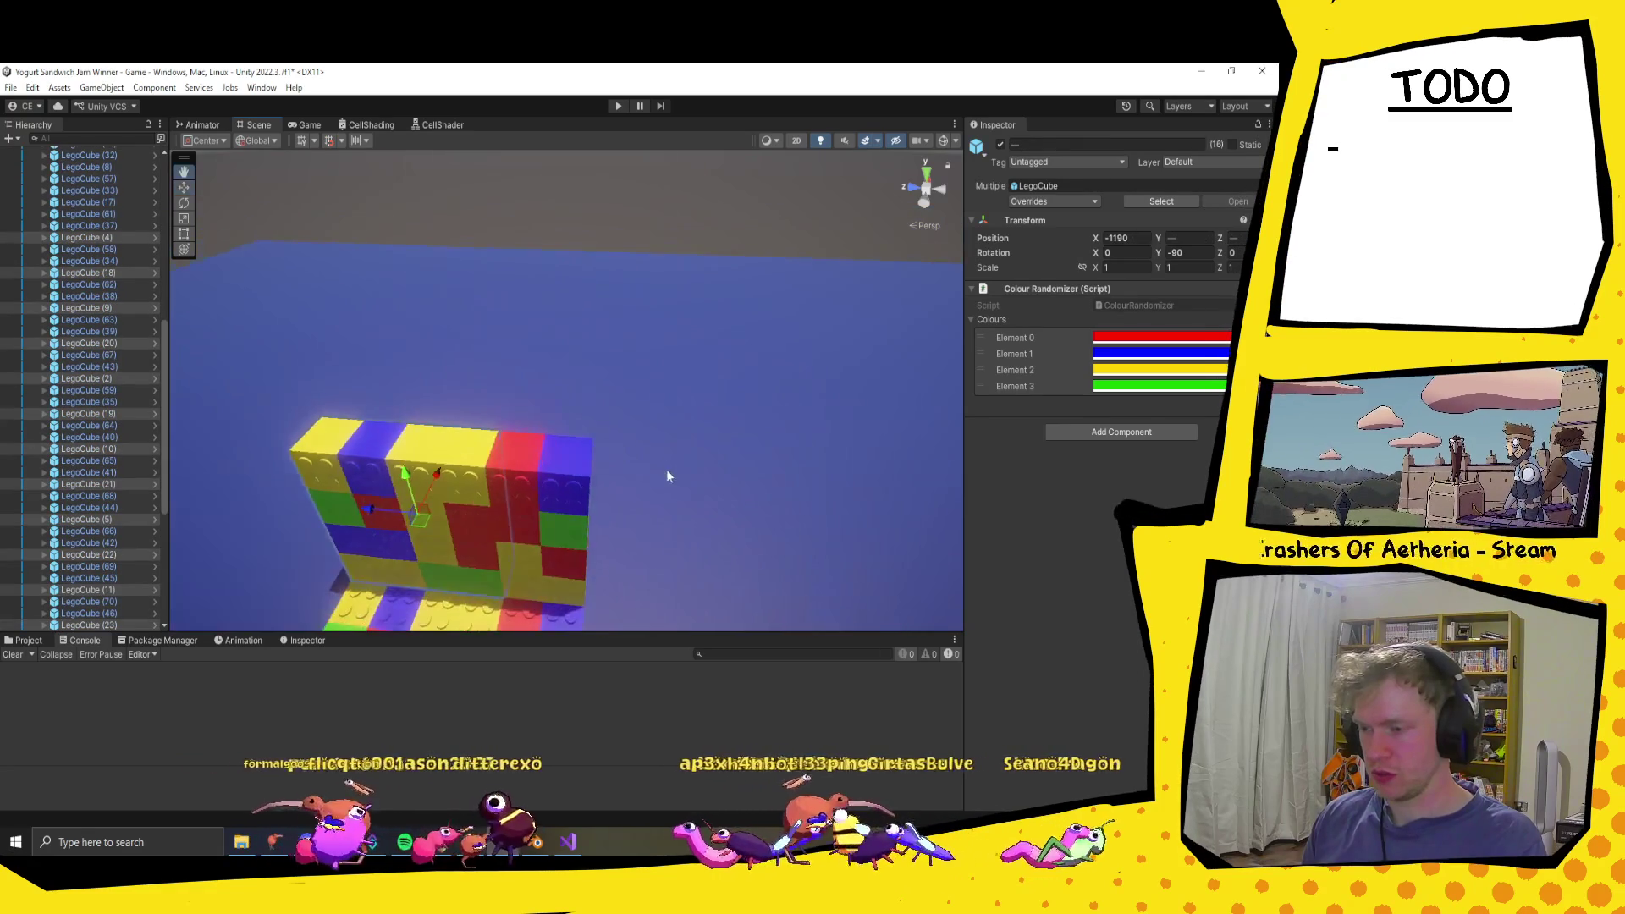
{"action": "key", "text": "ctrl+d"}
{"action": "key", "text": "e"}
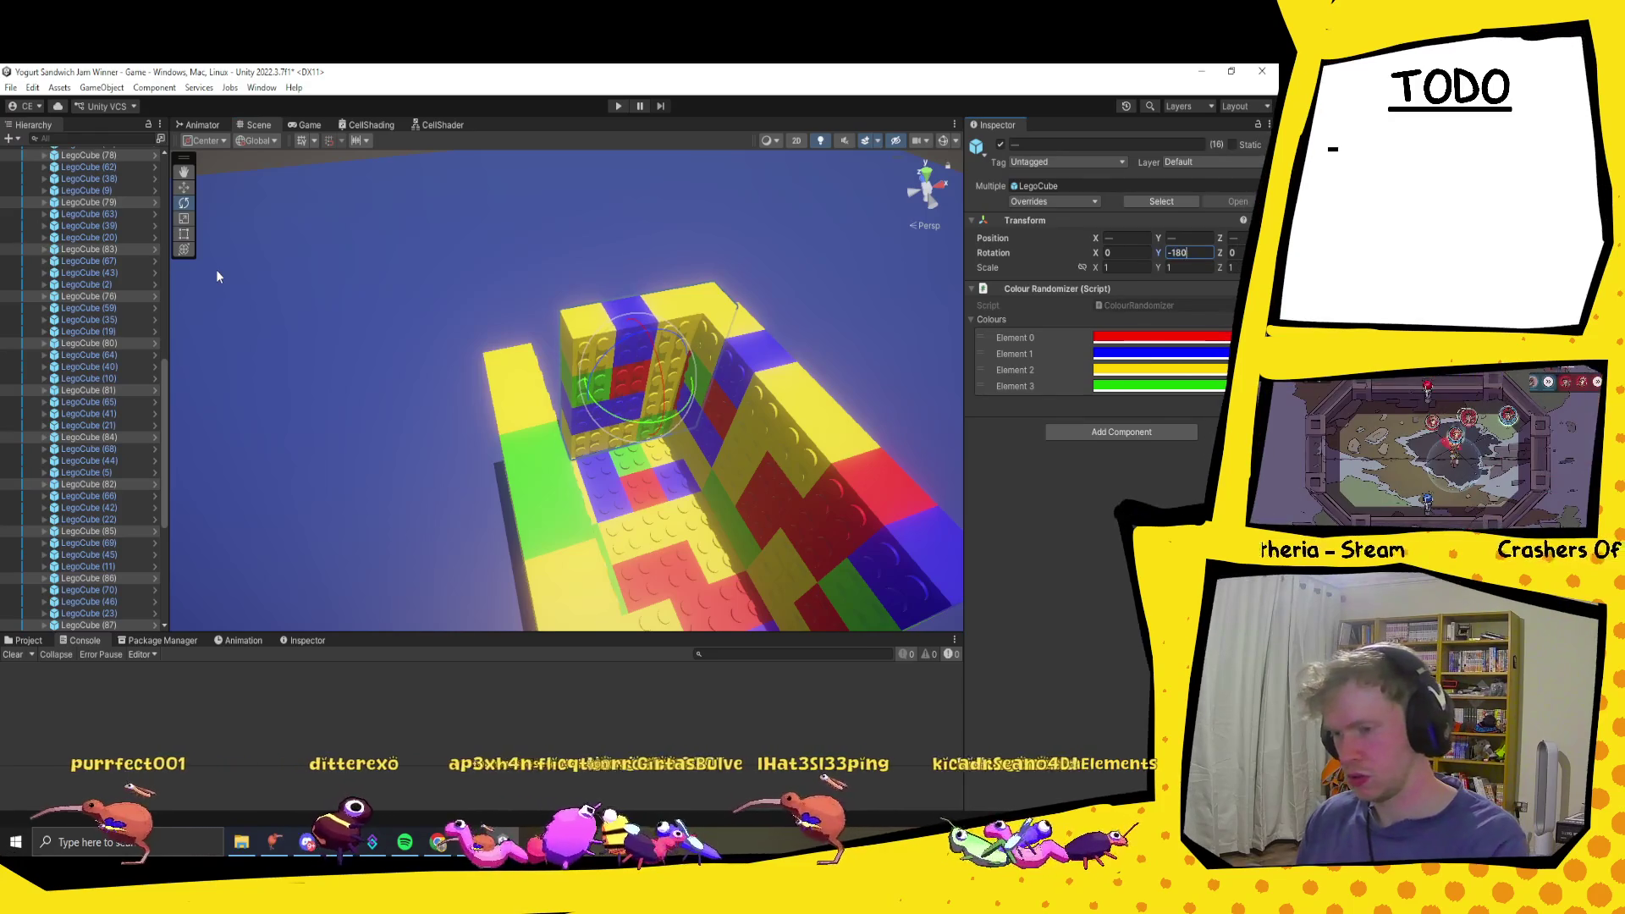
Step: Look down into the box to check where the copied end wall meets the others
{"action": "scroll", "coordinate": [715, 458], "scroll_direction": "up", "scroll_amount": 5}
{"action": "left_click_drag", "start_coordinate": [716, 458], "coordinate": [393, 278]}
{"action": "mouse_move", "coordinate": [449, 339]}
{"action": "left_mouse_down"}
{"action": "mouse_move", "coordinate": [506, 373]}
{"action": "mouse_move", "coordinate": [508, 426]}
{"action": "mouse_move", "coordinate": [436, 432]}
{"action": "left_mouse_up"}
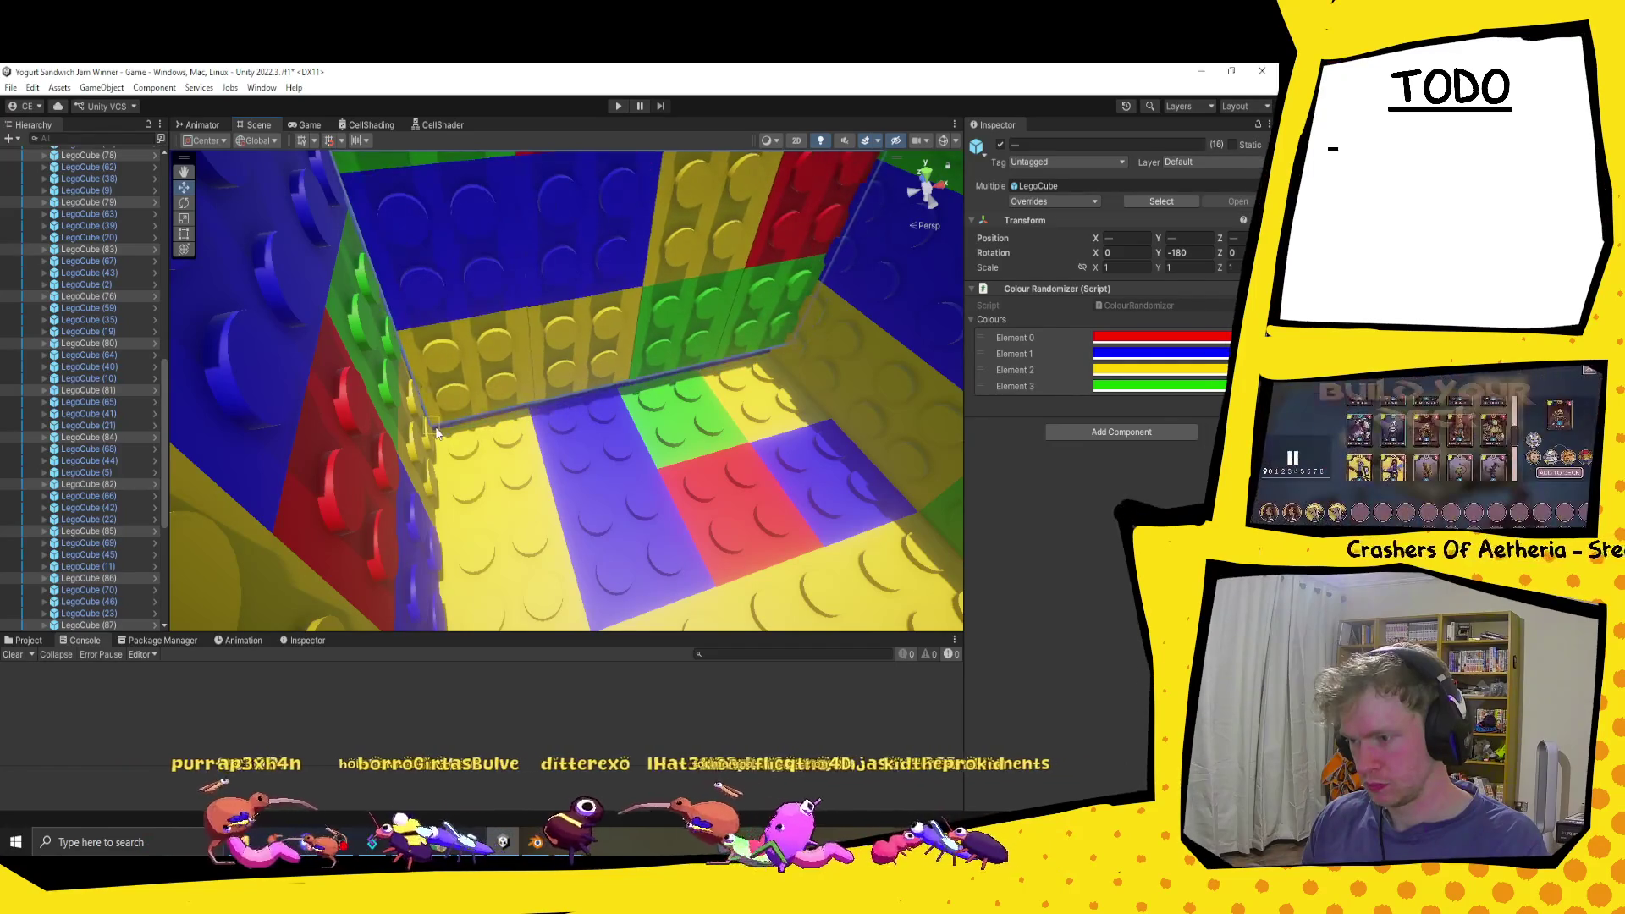
{"action": "mouse_move", "coordinate": [596, 459]}
{"action": "left_mouse_down"}
{"action": "mouse_move", "coordinate": [516, 403]}
{"action": "mouse_move", "coordinate": [624, 430]}
{"action": "mouse_move", "coordinate": [596, 426]}
{"action": "left_mouse_up"}
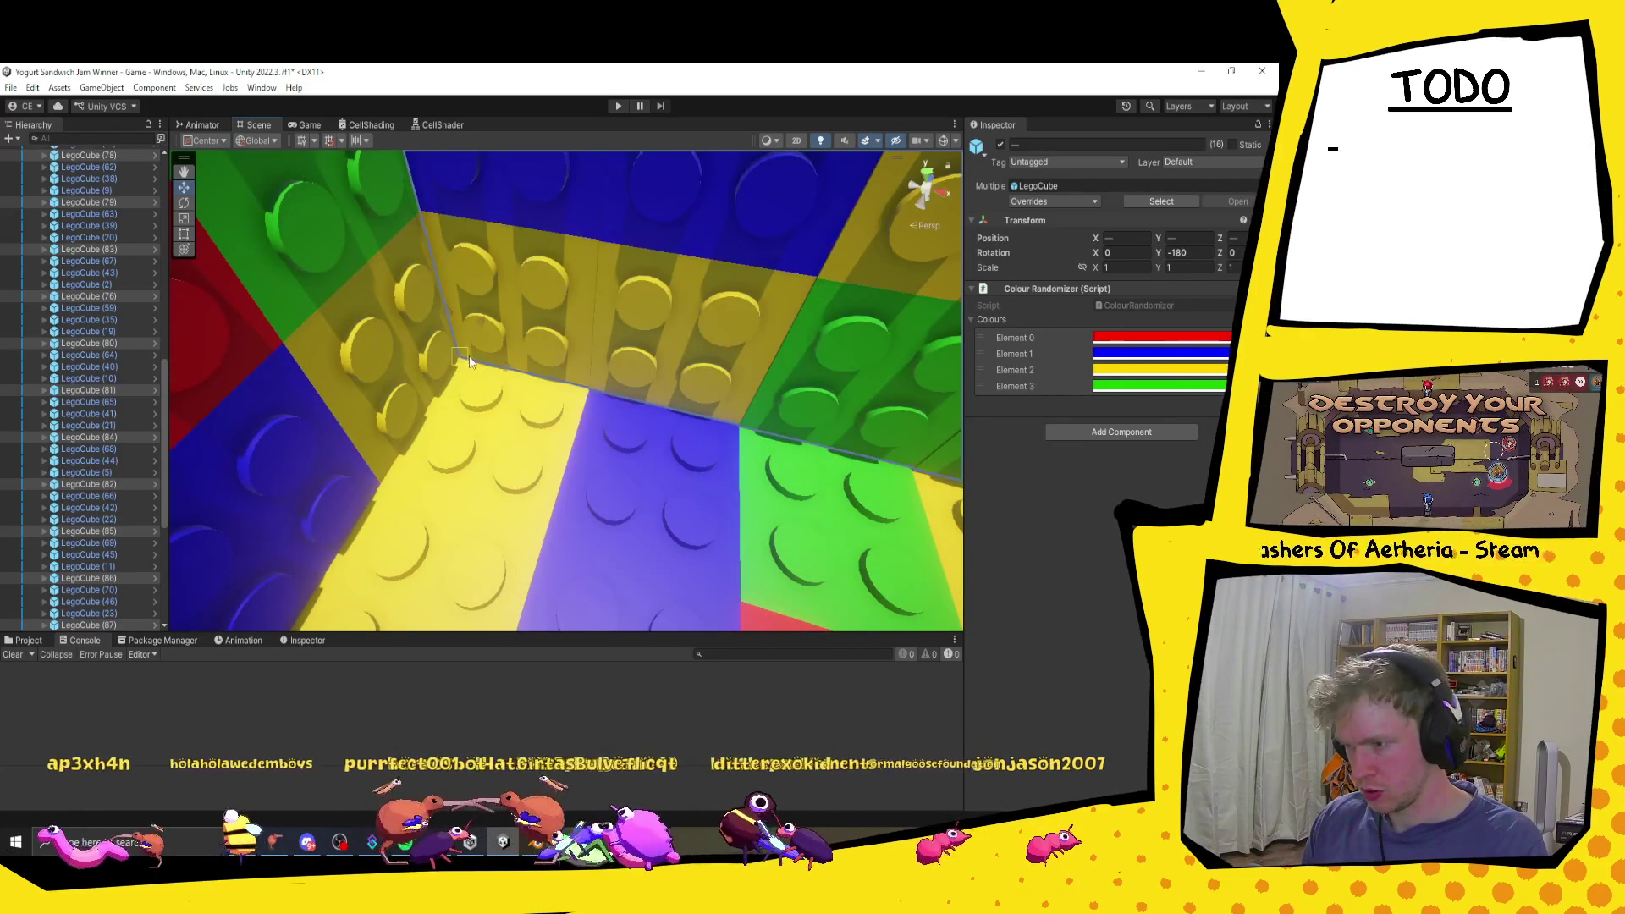
{"action": "scroll", "coordinate": [507, 398], "scroll_direction": "down", "scroll_amount": 5}
{"action": "scroll", "coordinate": [527, 420], "scroll_direction": "down", "scroll_amount": 5}
{"action": "scroll", "coordinate": [56, 351], "scroll_direction": "up", "scroll_amount": 3}
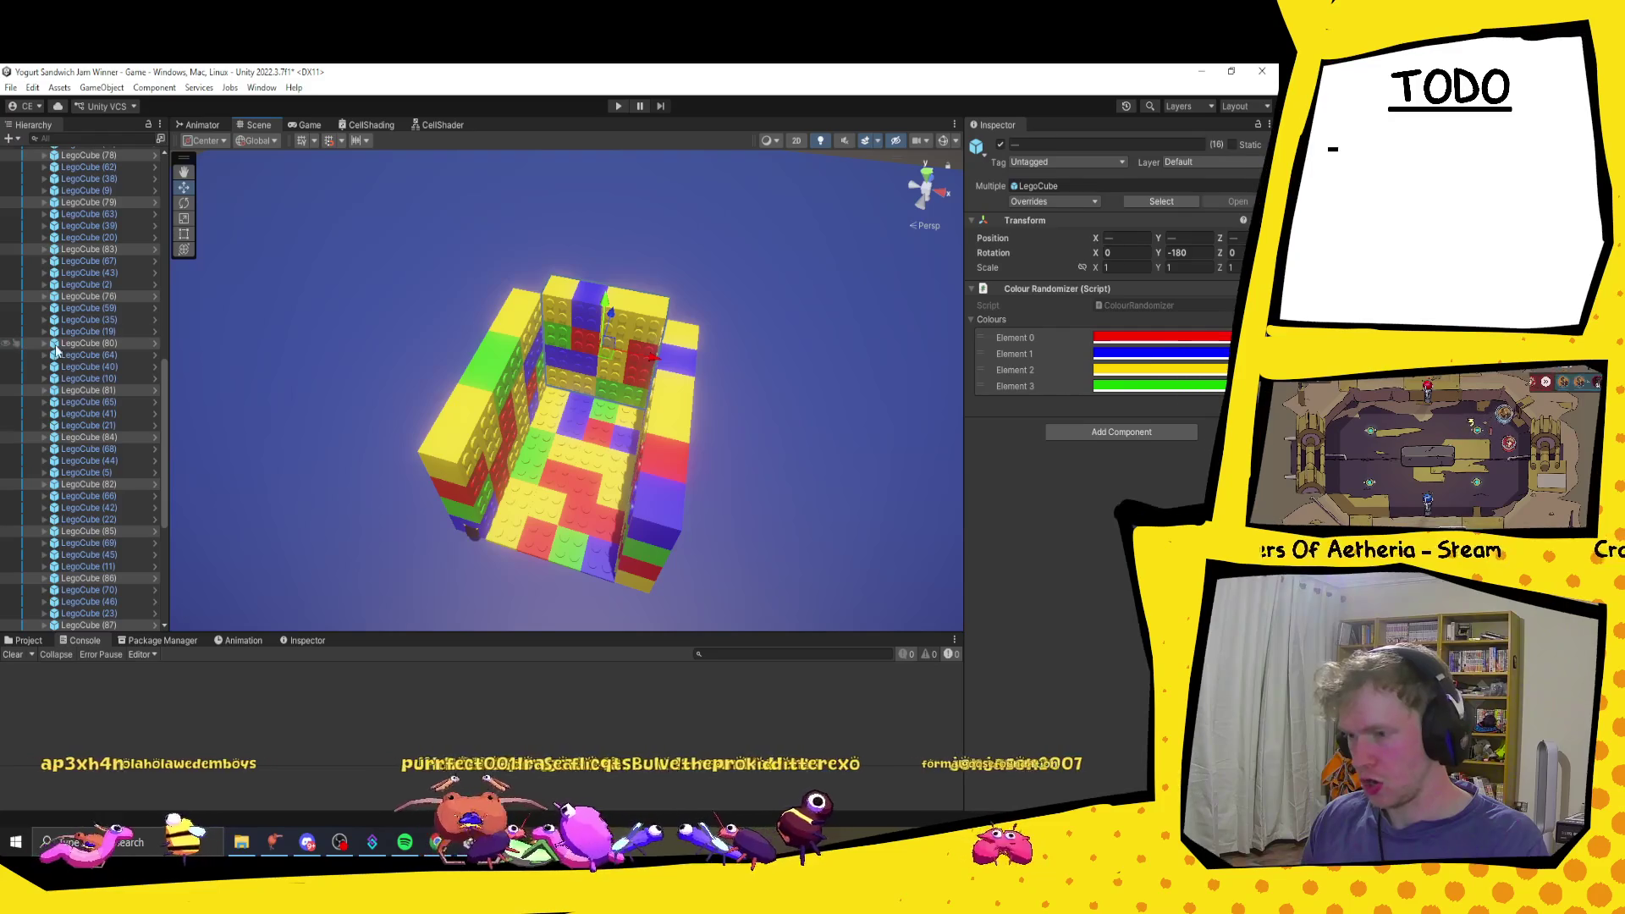
{"action": "scroll", "coordinate": [56, 351], "scroll_direction": "down", "scroll_amount": 3}
Step: Select all 88 Lego bricks and bring up their Colour Randomizer options
{"action": "left_click", "coordinate": [98, 205]}
{"action": "scroll", "coordinate": [109, 310], "scroll_direction": "down", "scroll_amount": 2}
{"action": "scroll", "coordinate": [109, 314], "scroll_direction": "down", "scroll_amount": 5}
{"action": "left_click", "coordinate": [96, 367], "text": "shift"}
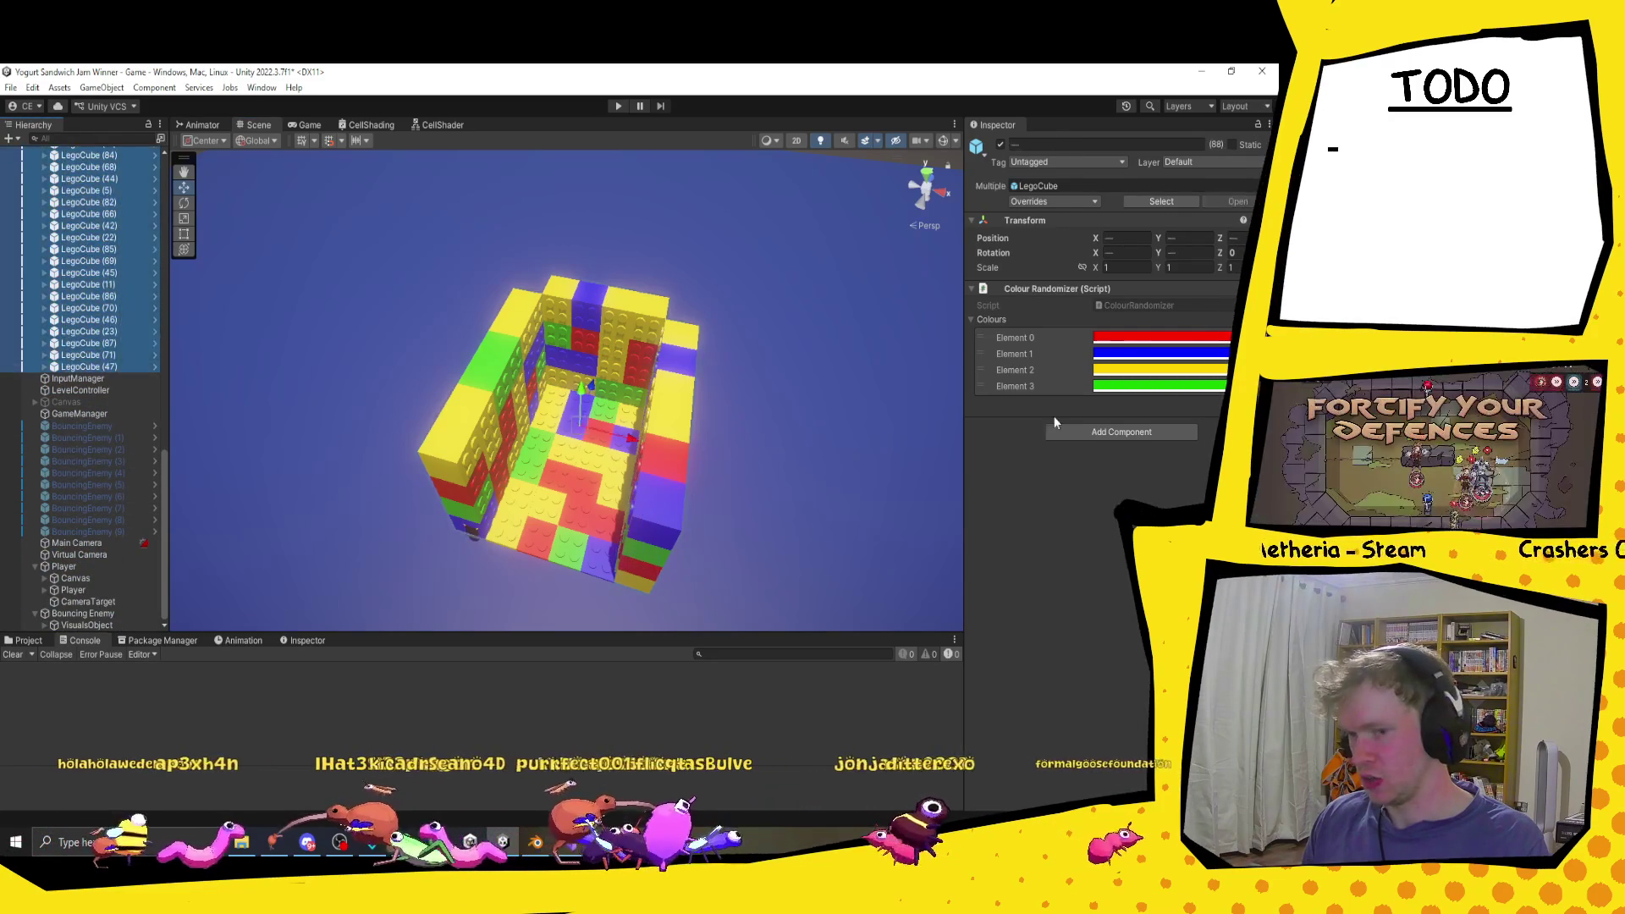
{"action": "right_click", "coordinate": [1127, 291]}
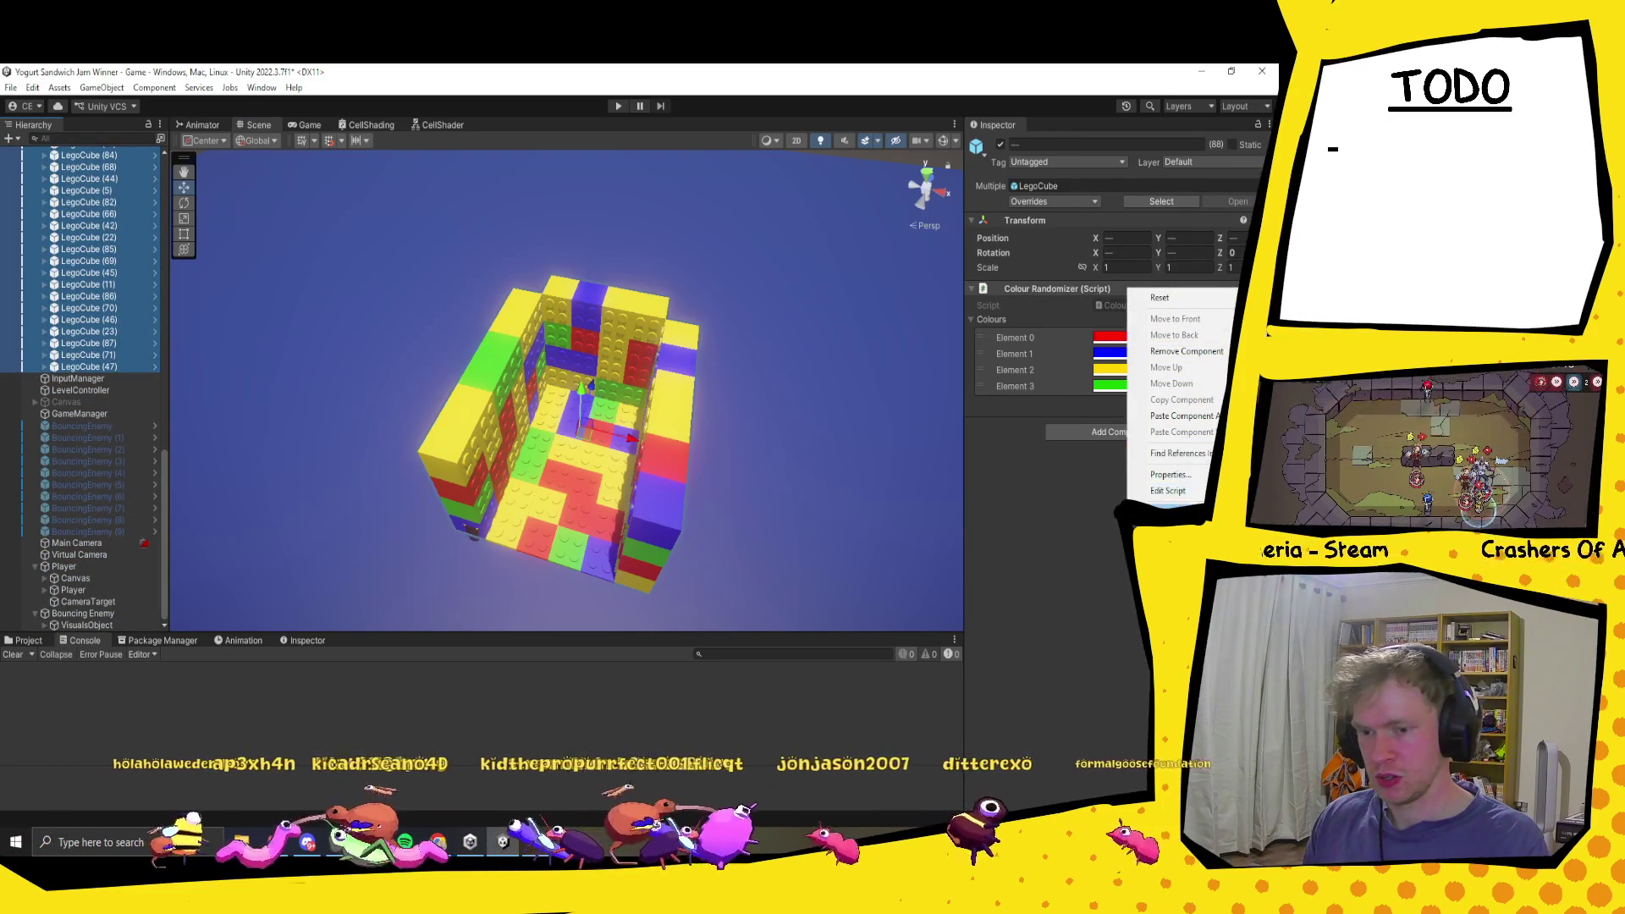
Step: Re-randomise the brick colours and move the dark bouncing enemy to the back of the Lego box
{"action": "left_click", "coordinate": [1147, 478]}
{"action": "left_click_drag", "start_coordinate": [581, 530], "coordinate": [515, 475]}
{"action": "left_click", "coordinate": [434, 372]}
{"action": "left_click_drag", "start_coordinate": [446, 382], "coordinate": [515, 317]}
{"action": "left_click", "coordinate": [480, 483]}
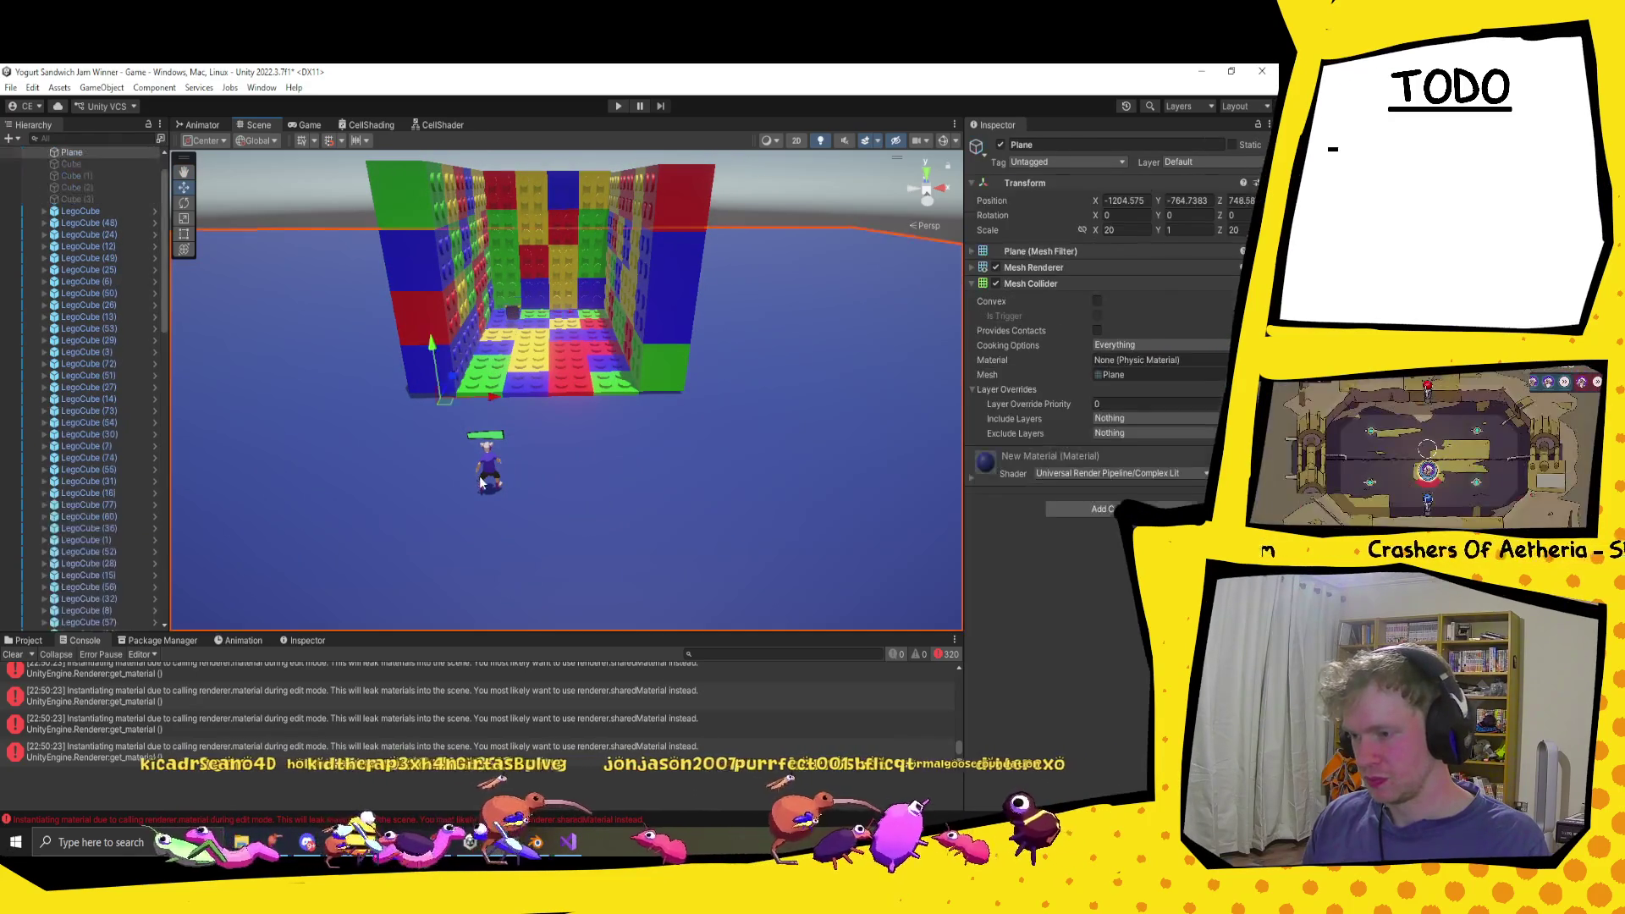
Step: Move the Player into the Lego box at 6.85, 1.233, 1.6 and collapse its children
{"action": "left_click", "coordinate": [489, 481]}
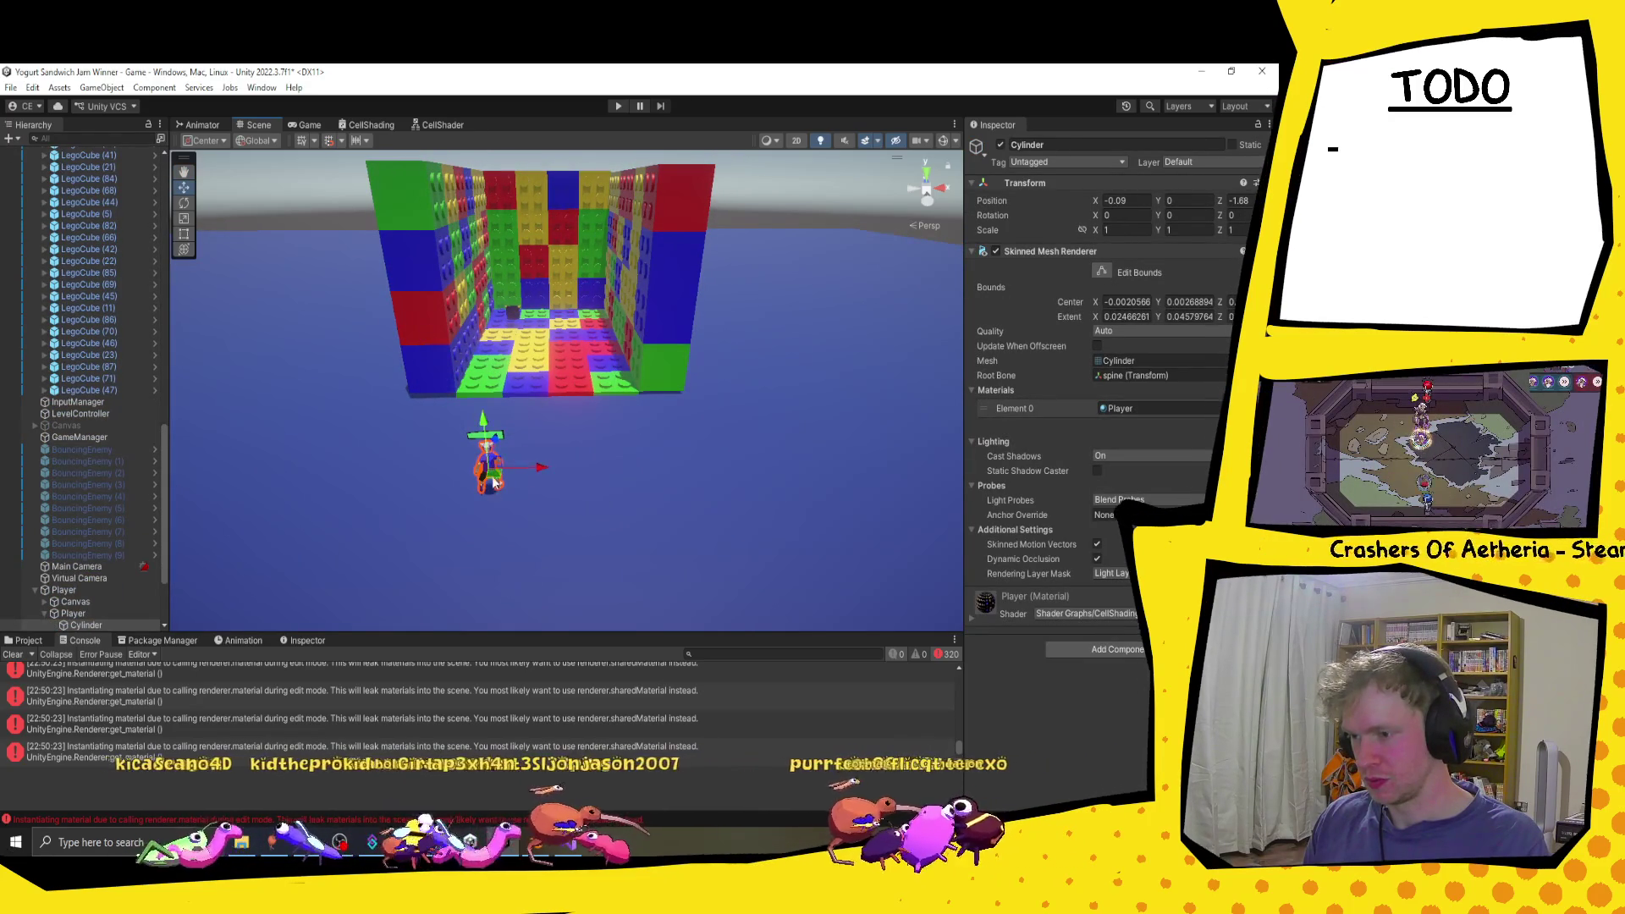
{"action": "left_click", "coordinate": [77, 590]}
{"action": "mouse_move", "coordinate": [495, 471]}
{"action": "left_mouse_down"}
{"action": "mouse_move", "coordinate": [563, 389]}
{"action": "mouse_move", "coordinate": [572, 360]}
{"action": "mouse_move", "coordinate": [550, 347]}
{"action": "left_mouse_up"}
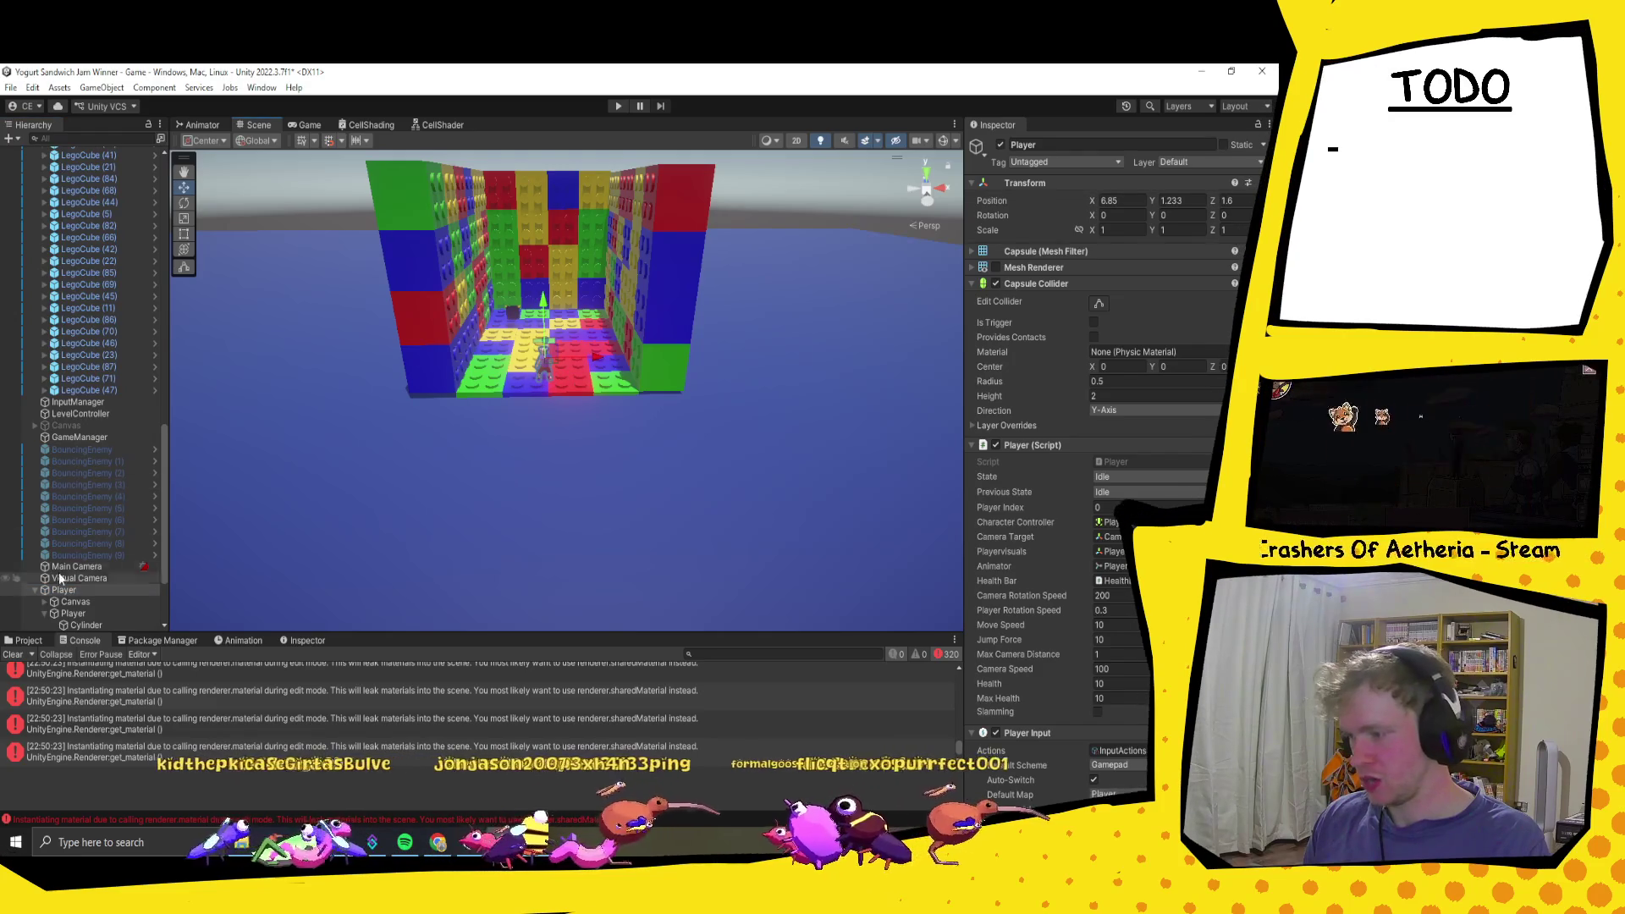
{"action": "scroll", "coordinate": [71, 516], "scroll_direction": "down", "scroll_amount": 3}
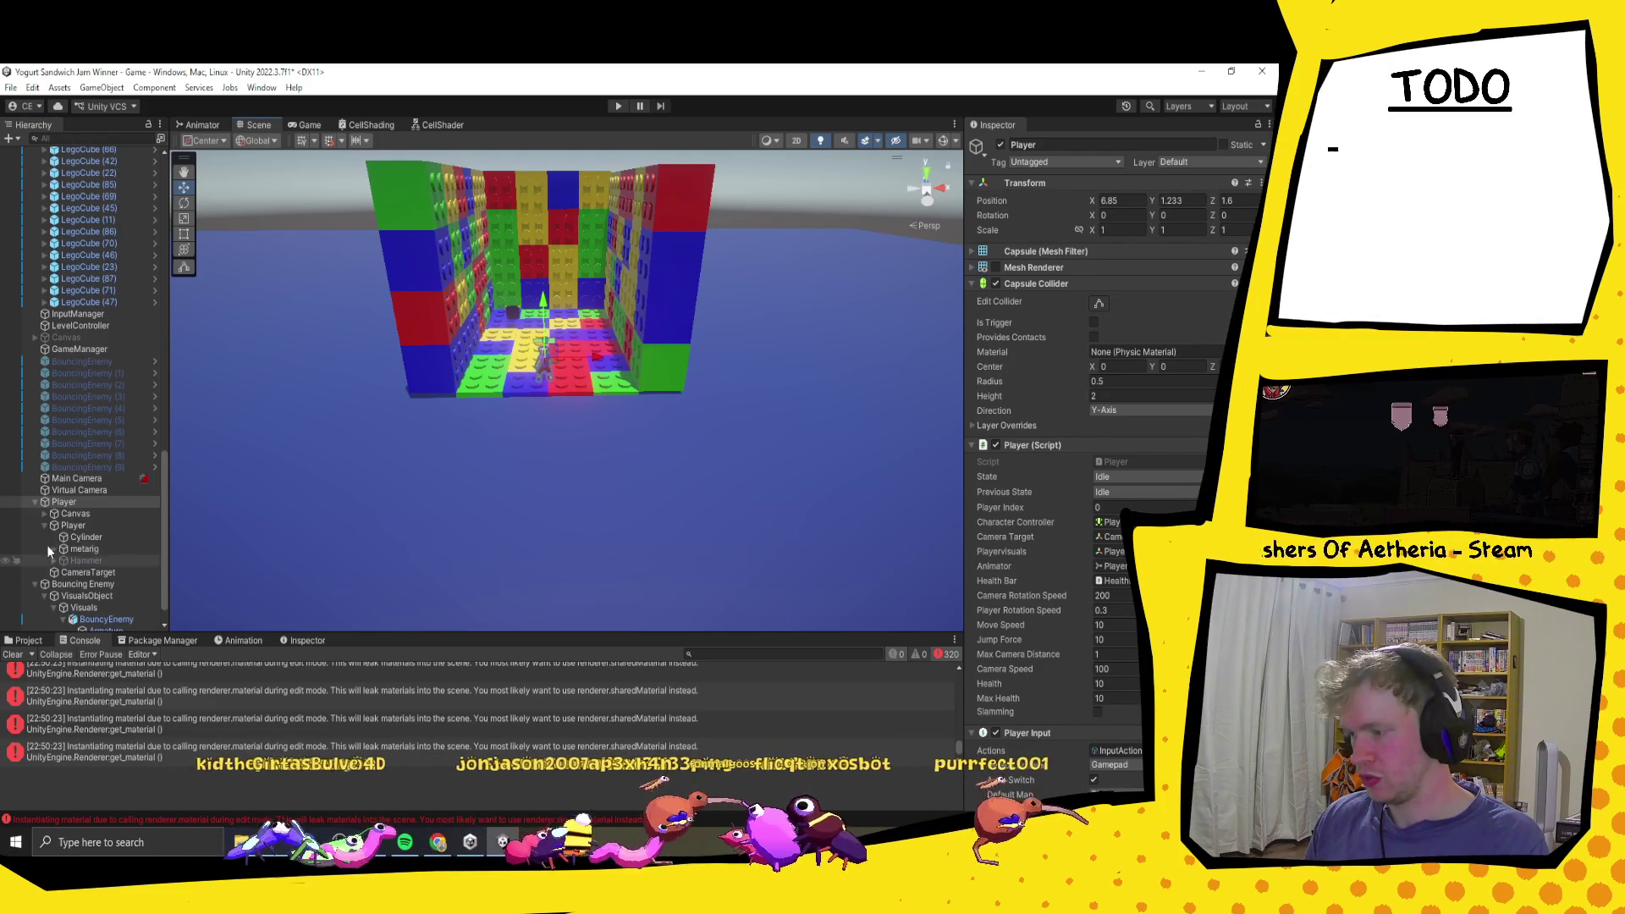
{"action": "left_click", "coordinate": [39, 502]}
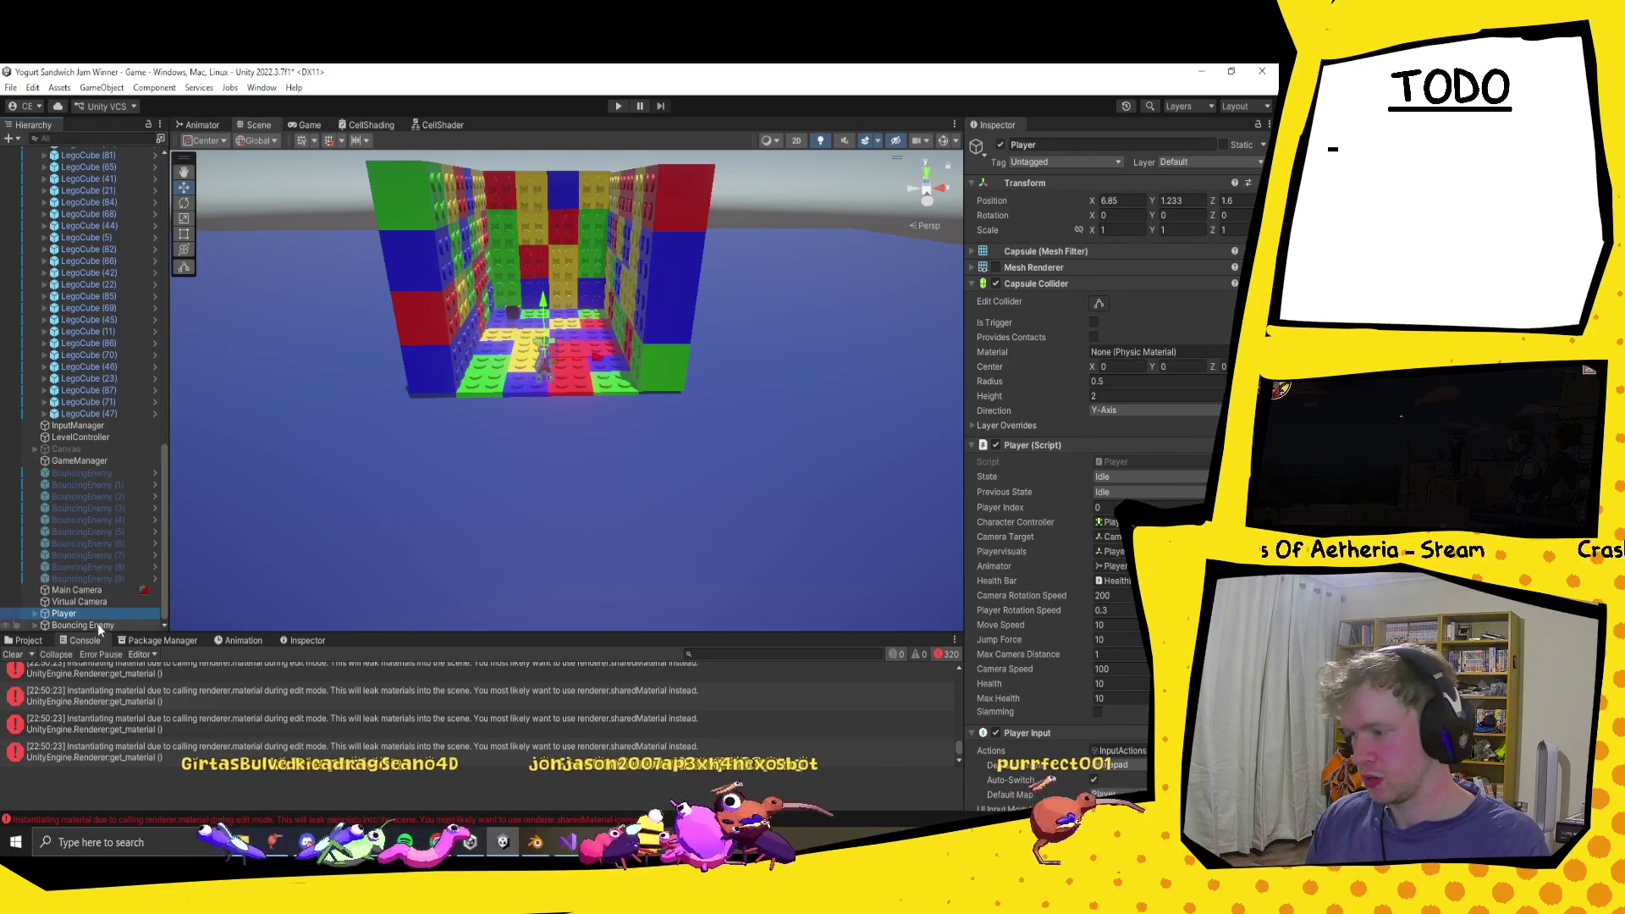
Step: Undo an accidental Player duplicate and select the Bouncing Enemy
{"action": "key", "text": "ctrl+d"}
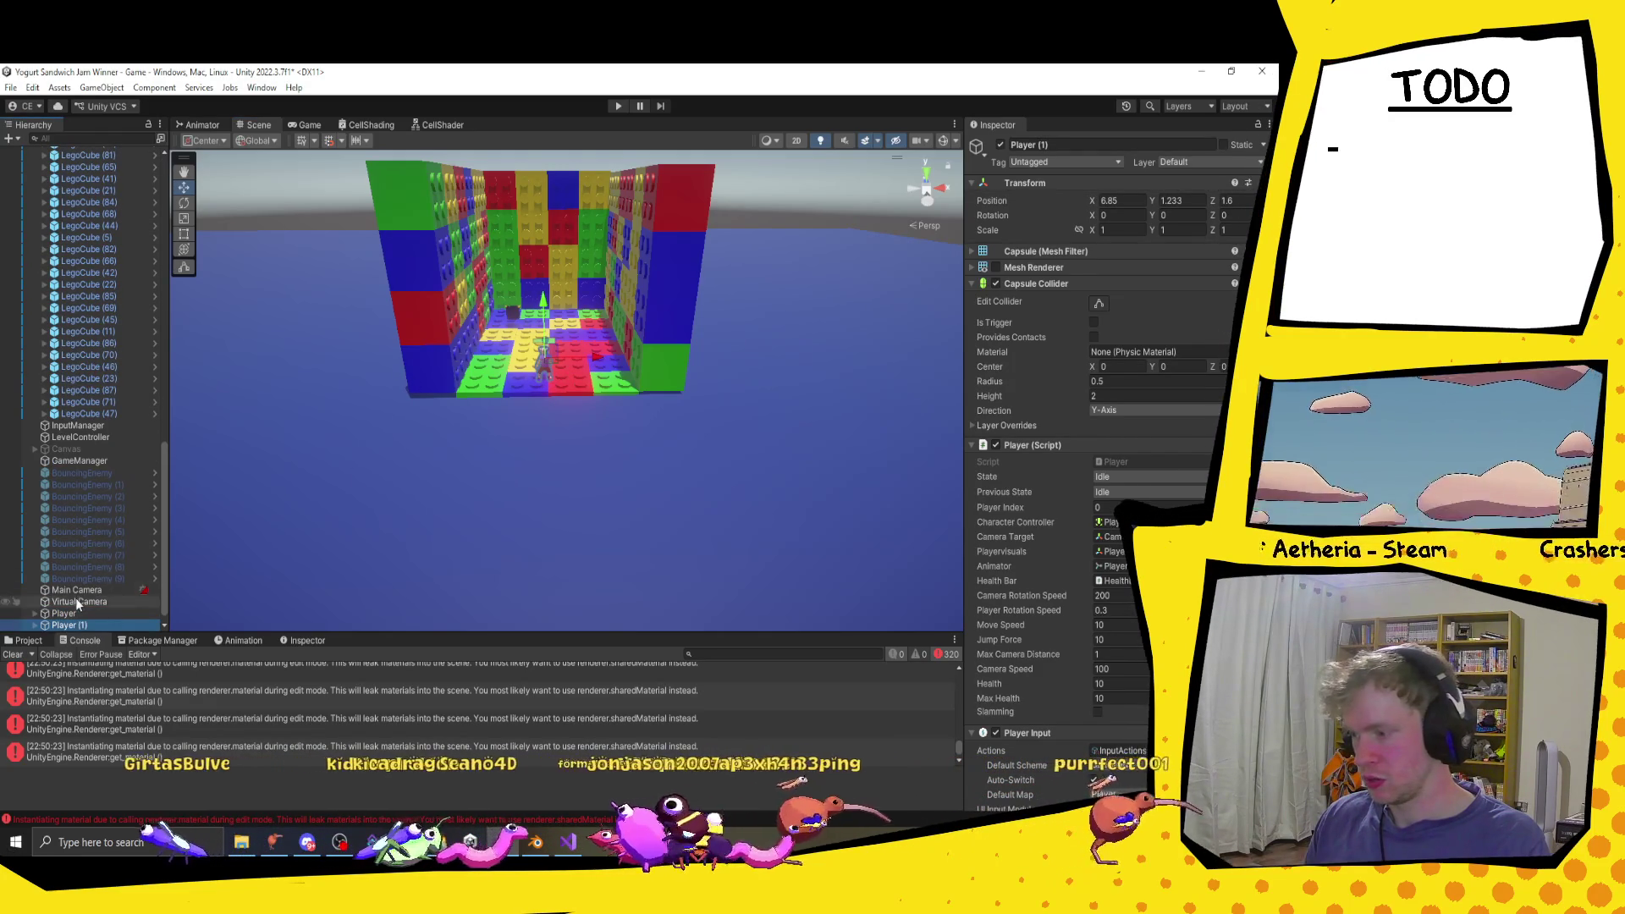
{"action": "key", "text": "ctrl+z"}
{"action": "left_click", "coordinate": [83, 624]}
Step: Frame a bouncing enemy and duplicate it twice onto the room floor, e.g. BouncyEnemy (3) at X 12.73
{"action": "key", "text": "f"}
{"action": "scroll", "coordinate": [552, 271], "scroll_direction": "down", "scroll_amount": 5}
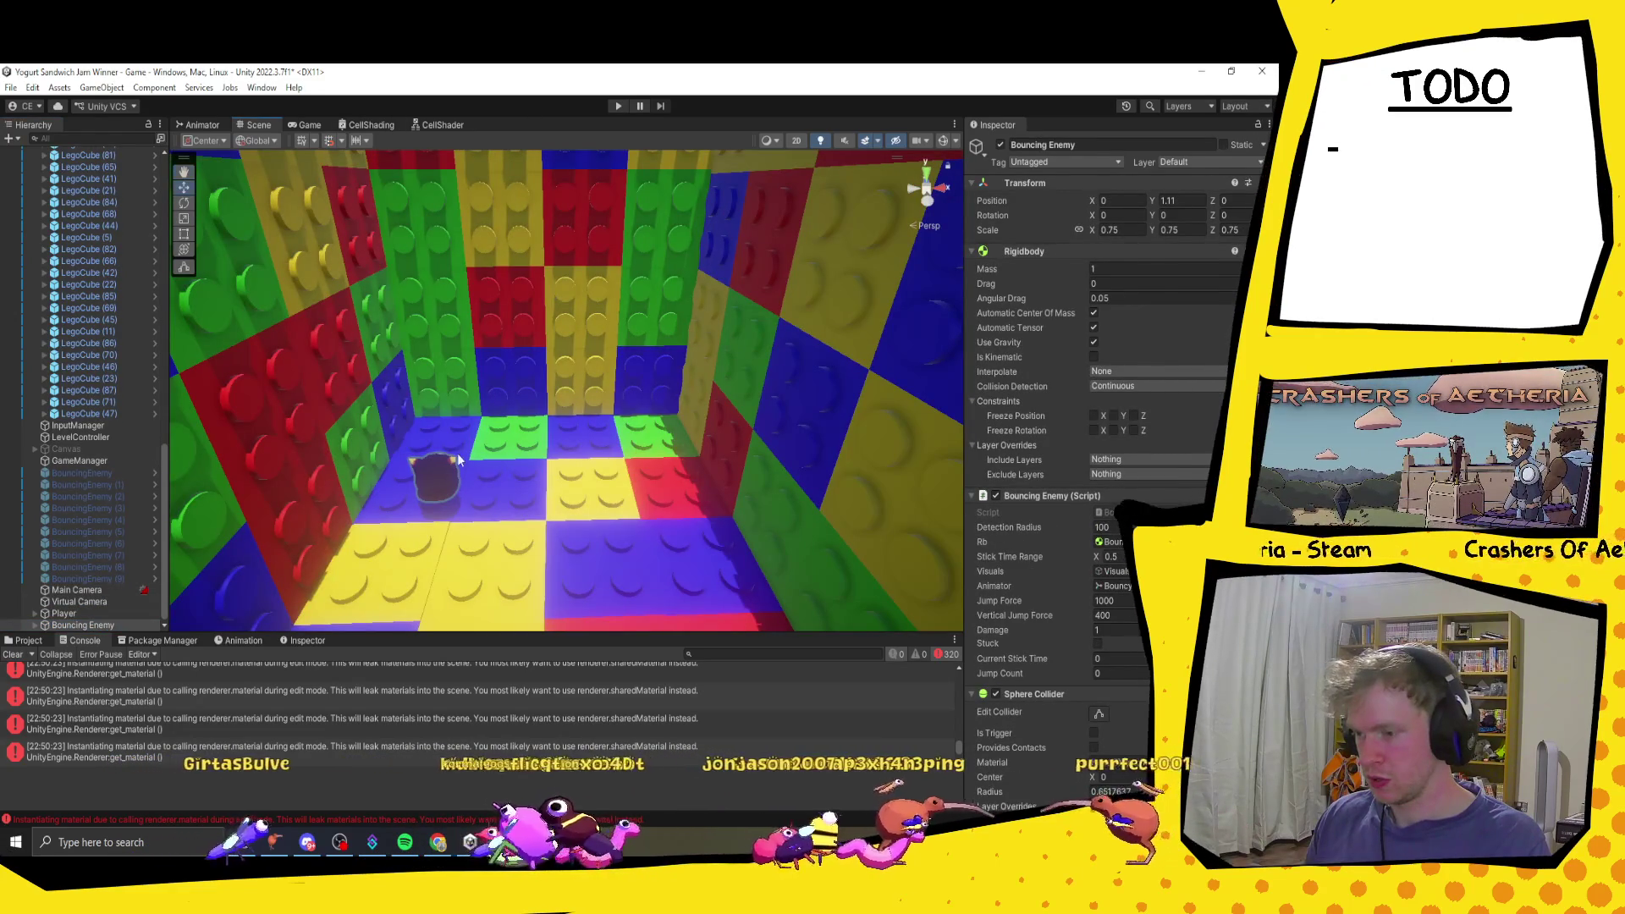
{"action": "left_click", "coordinate": [438, 476]}
{"action": "key", "text": "ctrl+d"}
{"action": "mouse_move", "coordinate": [441, 481]}
{"action": "left_mouse_down"}
{"action": "mouse_move", "coordinate": [653, 465]}
{"action": "mouse_move", "coordinate": [689, 508]}
{"action": "mouse_move", "coordinate": [682, 542]}
{"action": "mouse_move", "coordinate": [522, 571]}
{"action": "left_mouse_up"}
{"action": "key", "text": "ctrl+d"}
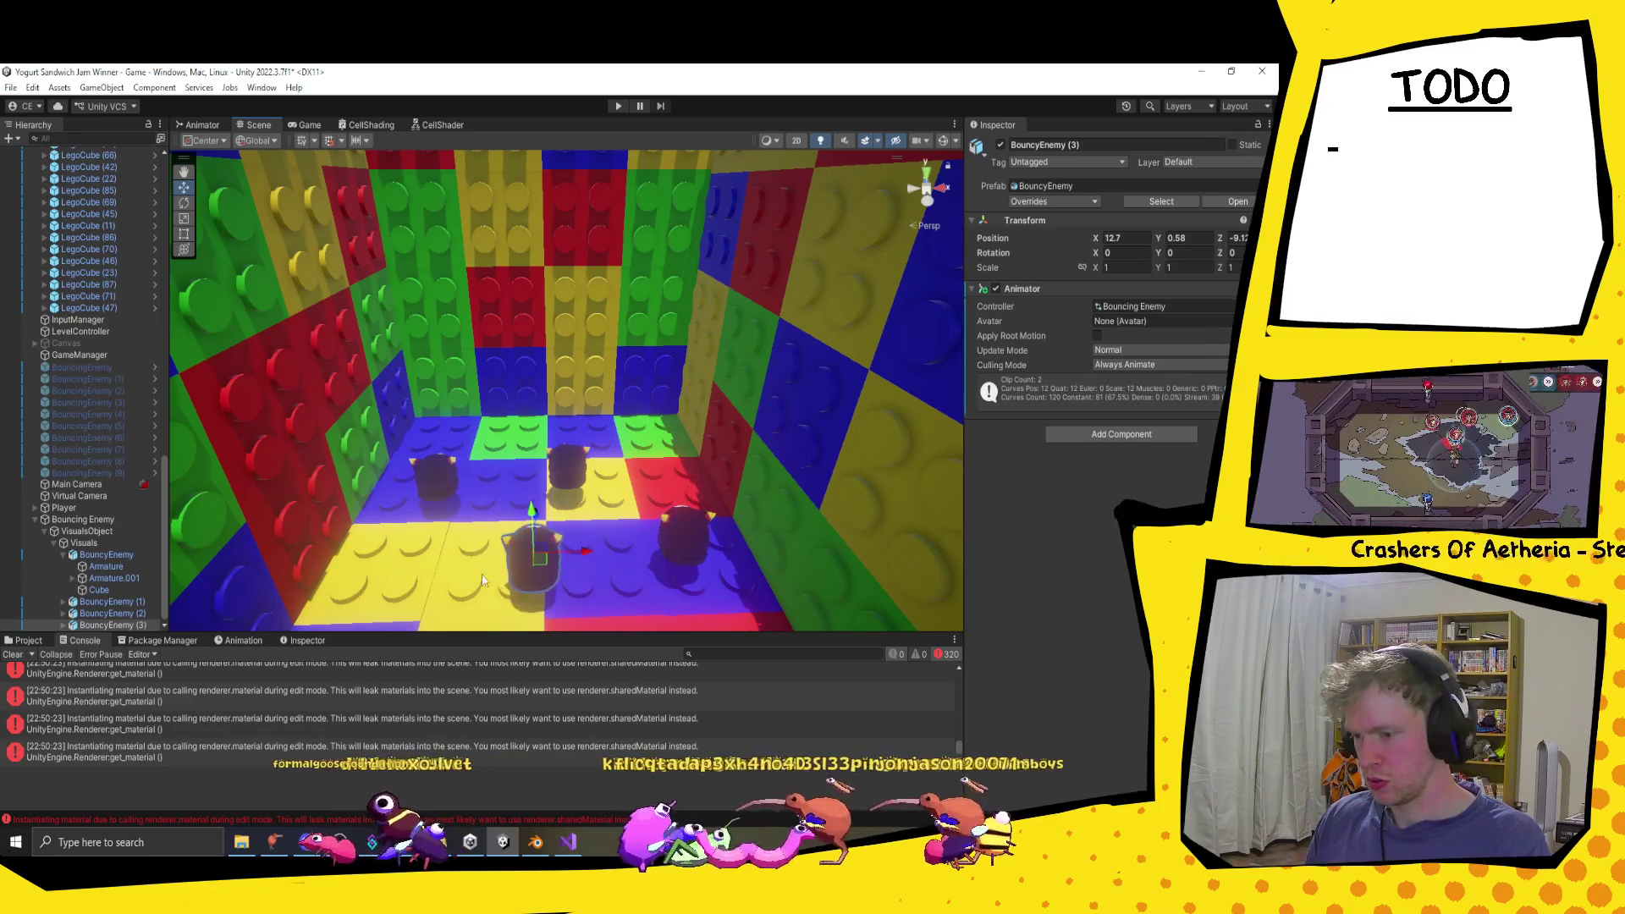
Step: Clear the error messages from the Console
{"action": "left_click", "coordinate": [15, 656]}
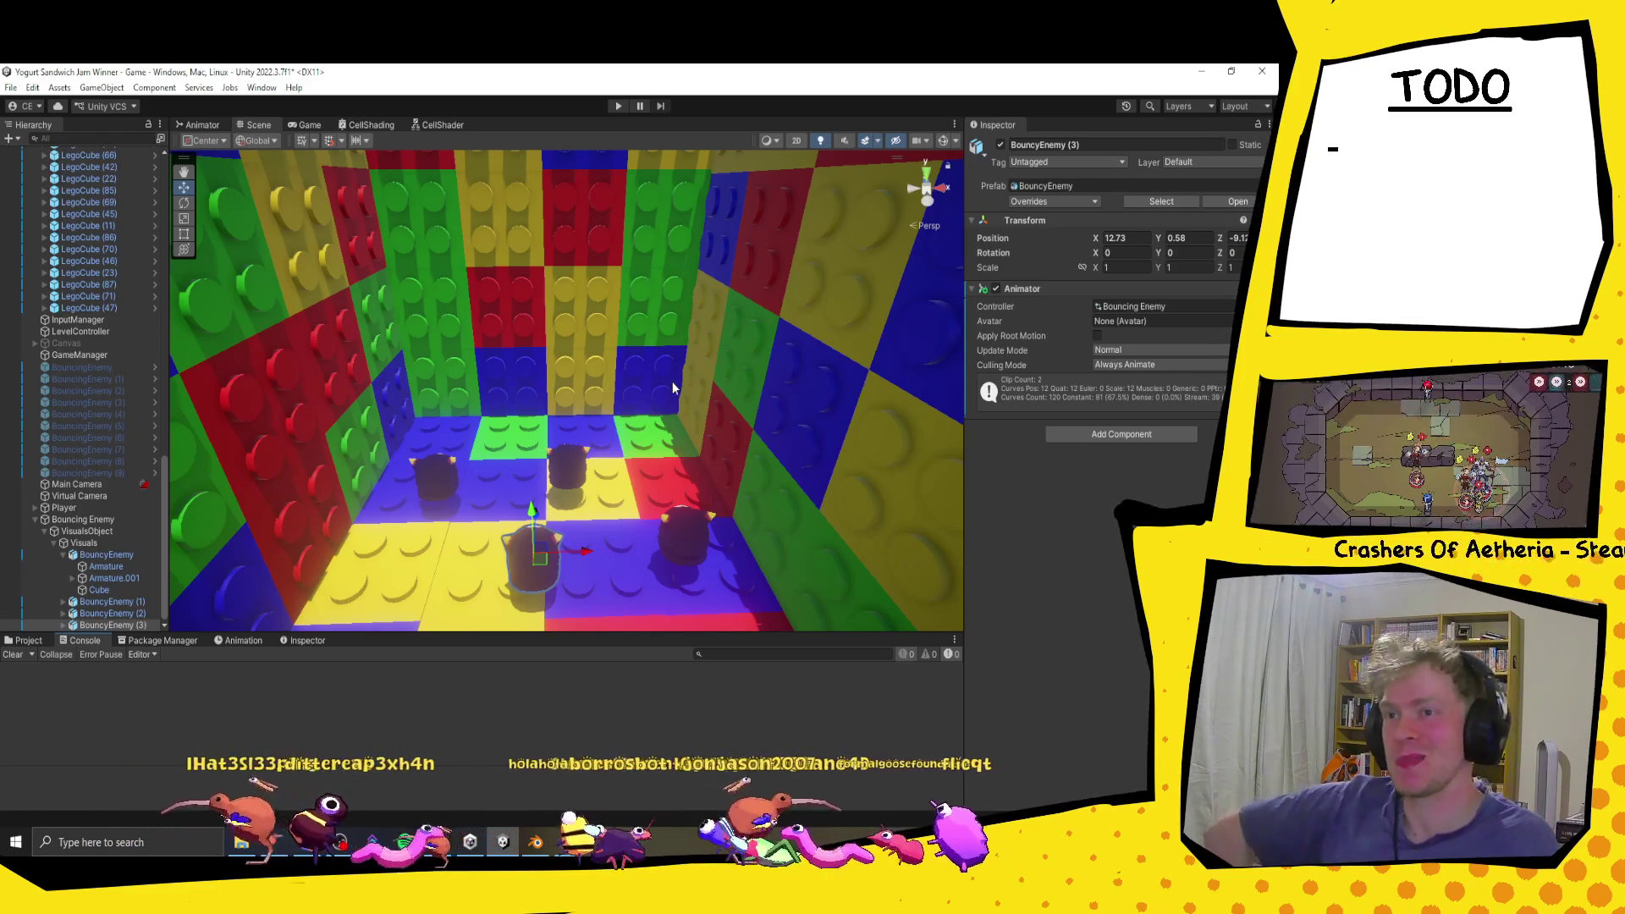
{"action": "scroll", "coordinate": [673, 387], "scroll_direction": "down", "scroll_amount": 5}
{"action": "scroll", "coordinate": [673, 388], "scroll_direction": "up", "scroll_amount": 2}
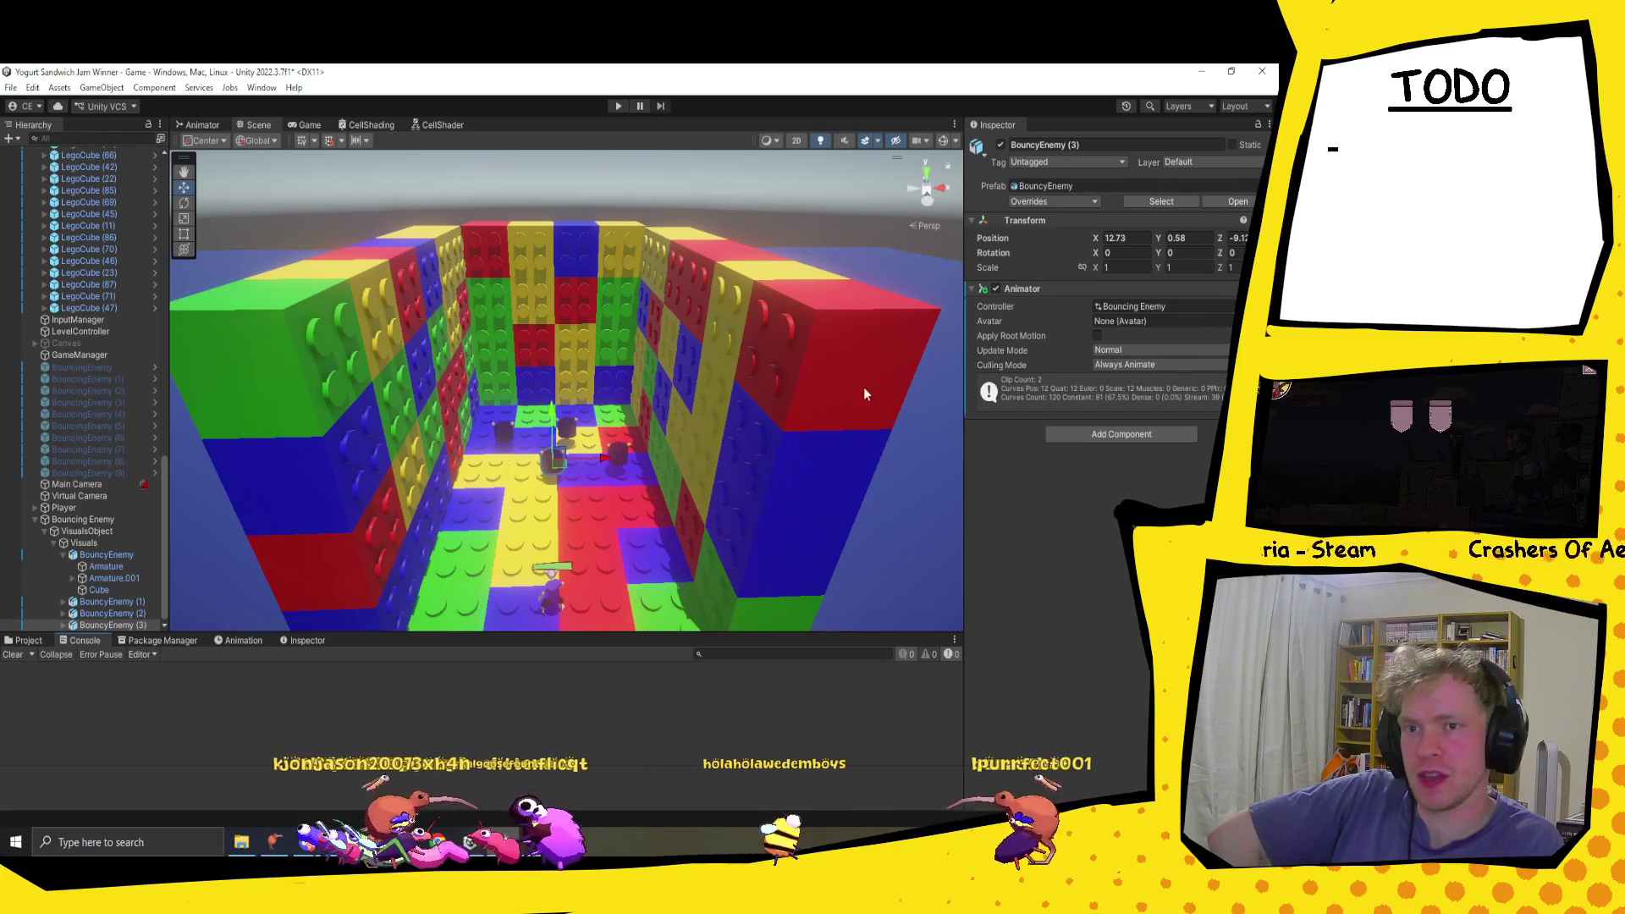
Step: Orbit around the enemy-filled Lego room, then enter Play mode
{"action": "scroll", "coordinate": [818, 379], "scroll_direction": "up", "scroll_amount": 3}
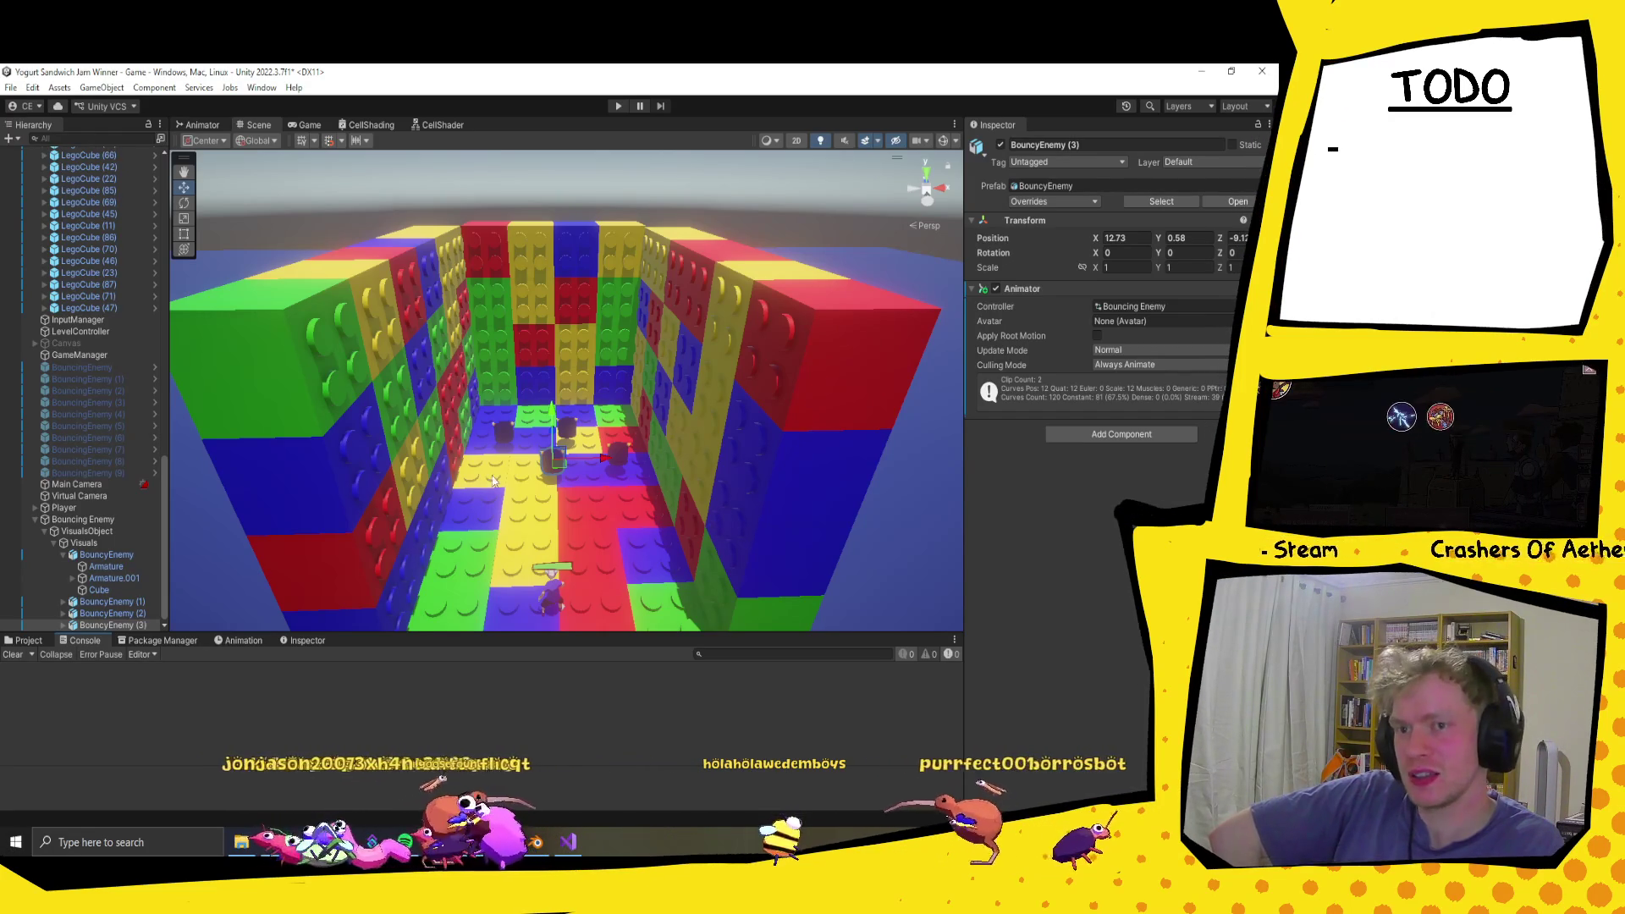
{"action": "mouse_move", "coordinate": [533, 489]}
{"action": "left_mouse_down"}
{"action": "mouse_move", "coordinate": [657, 491]}
{"action": "mouse_move", "coordinate": [635, 465]}
{"action": "mouse_move", "coordinate": [632, 508]}
{"action": "mouse_move", "coordinate": [685, 520]}
{"action": "left_mouse_up"}
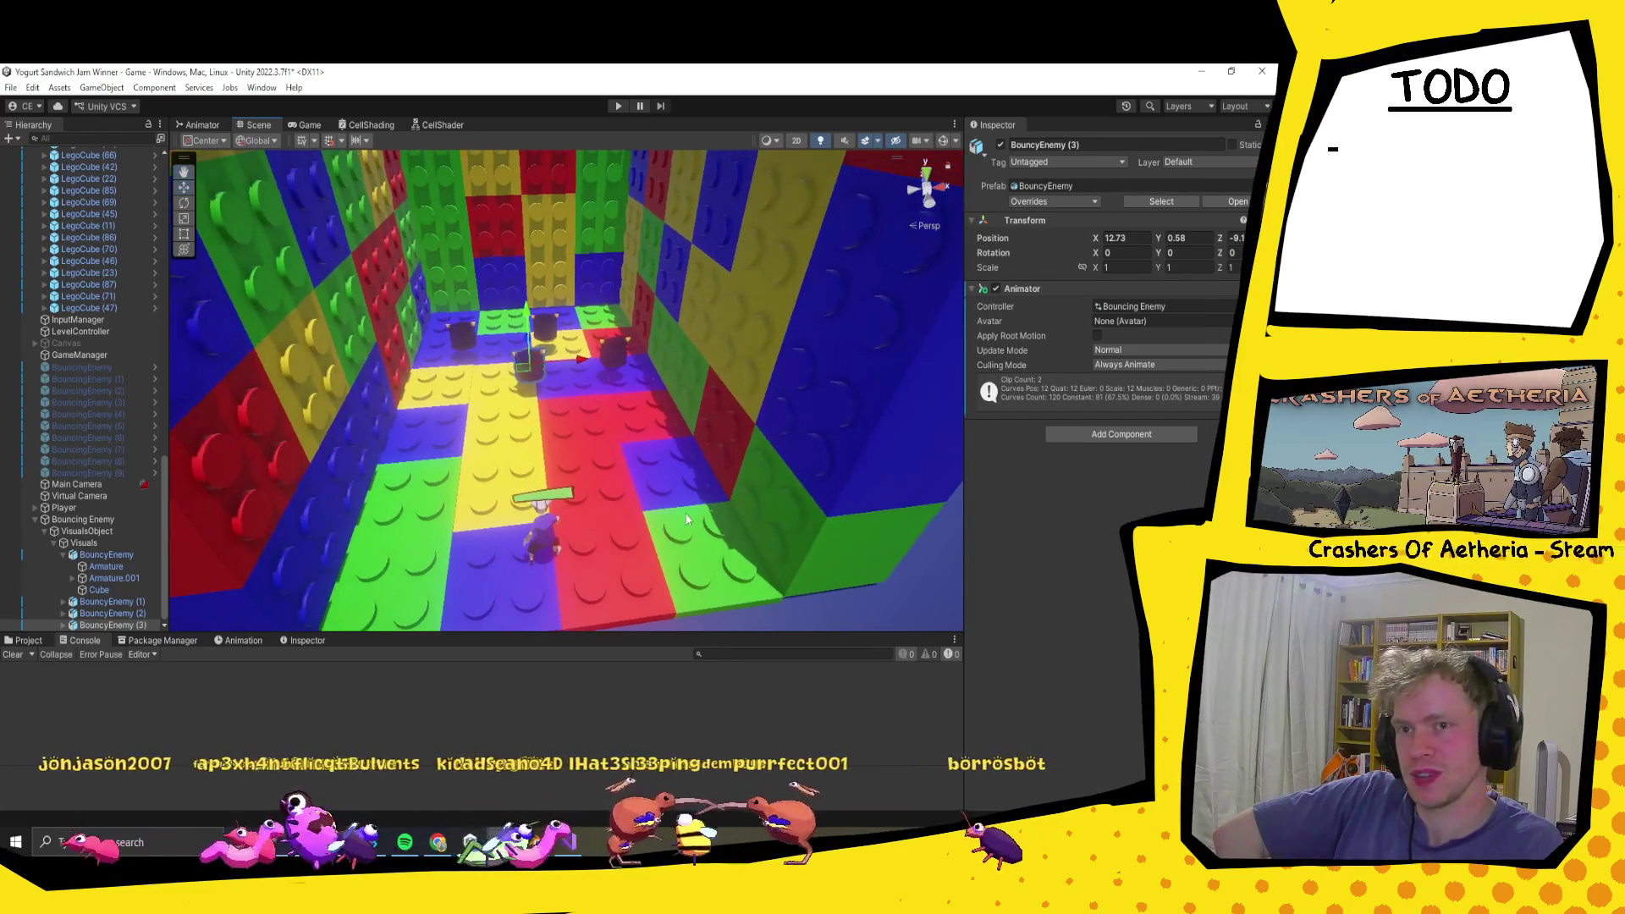
{"action": "left_click", "coordinate": [618, 107]}
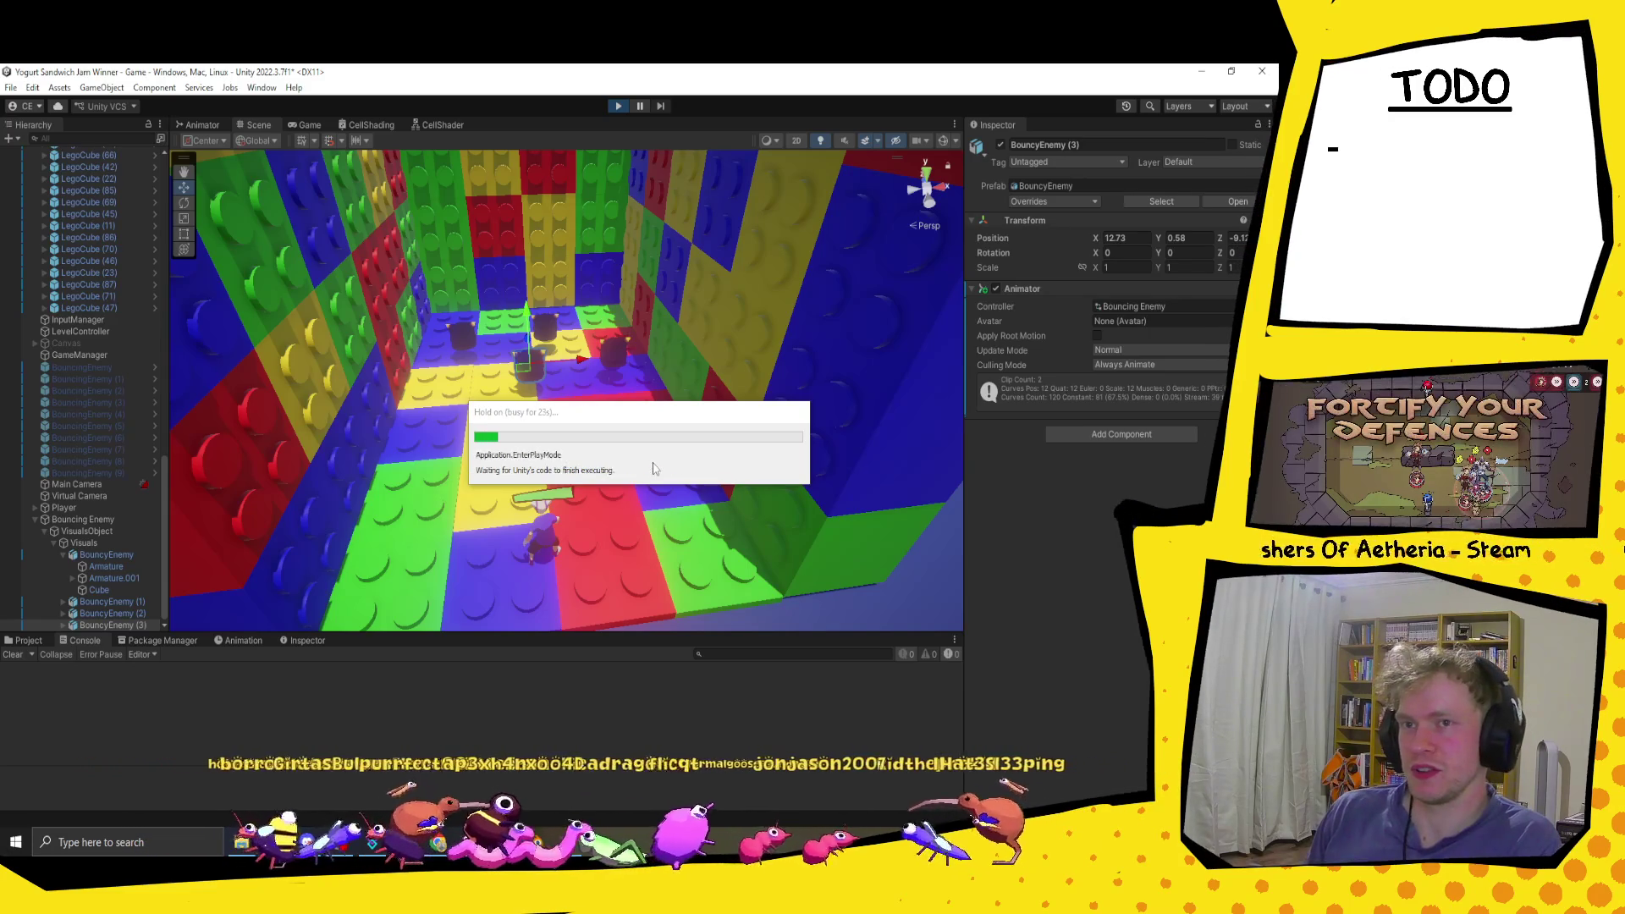
Step: Walk the player around the arena with W, A and S, then exit Play mode
{"action": "key", "text": "s"}
{"action": "key", "text": "s"}
{"action": "key", "text": "w"}
{"action": "key", "text": "s"}
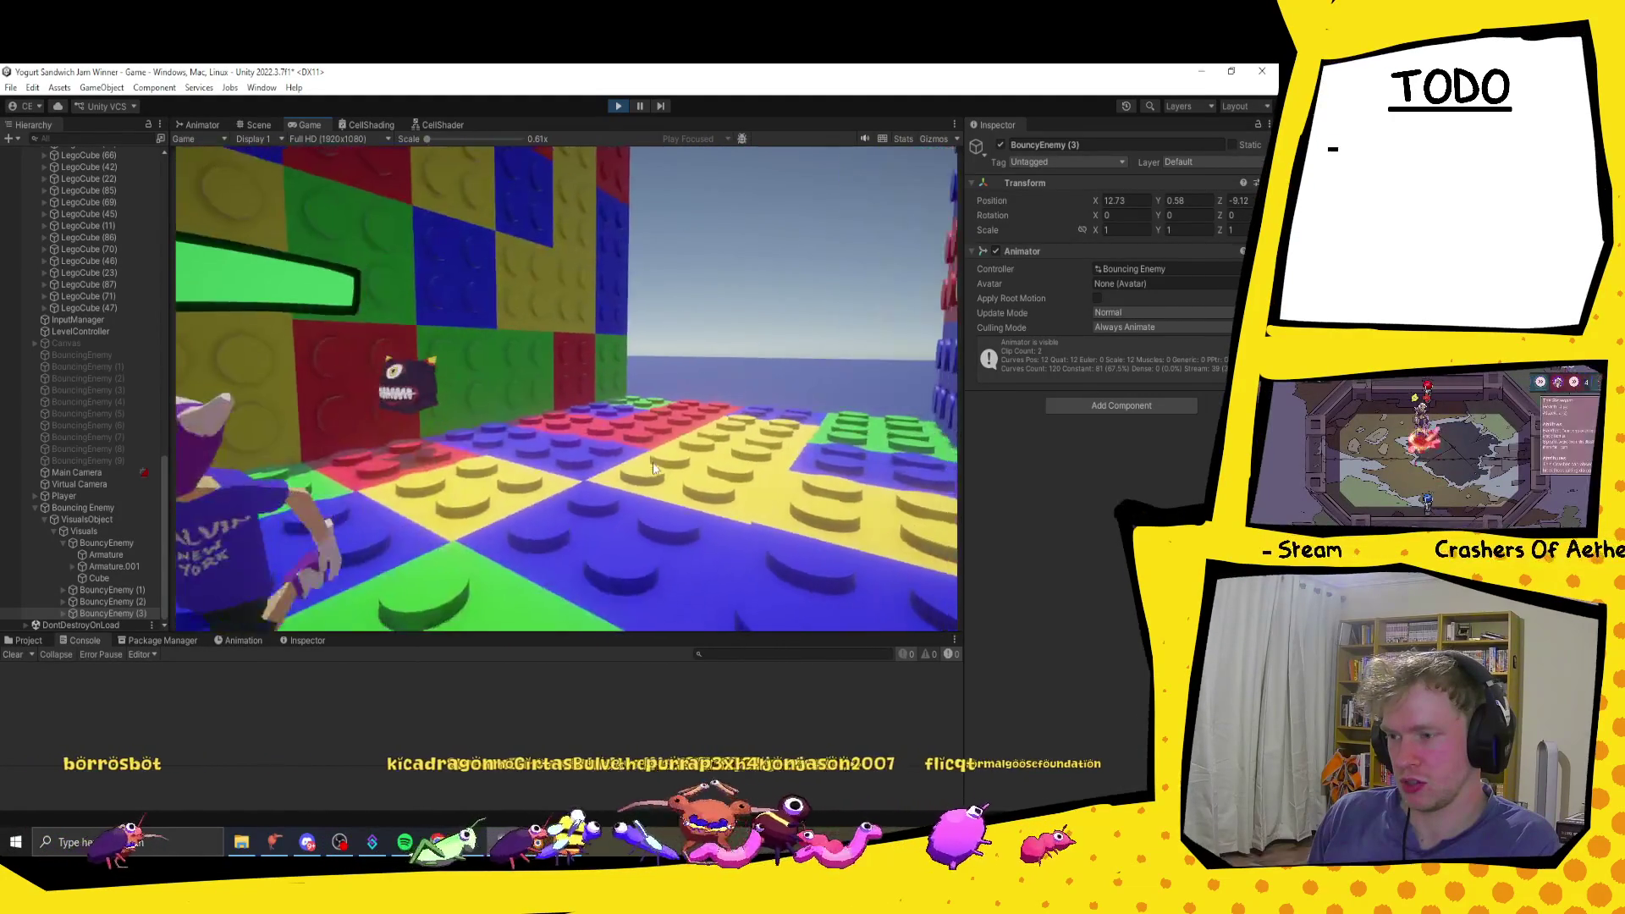
{"action": "key", "text": "s"}
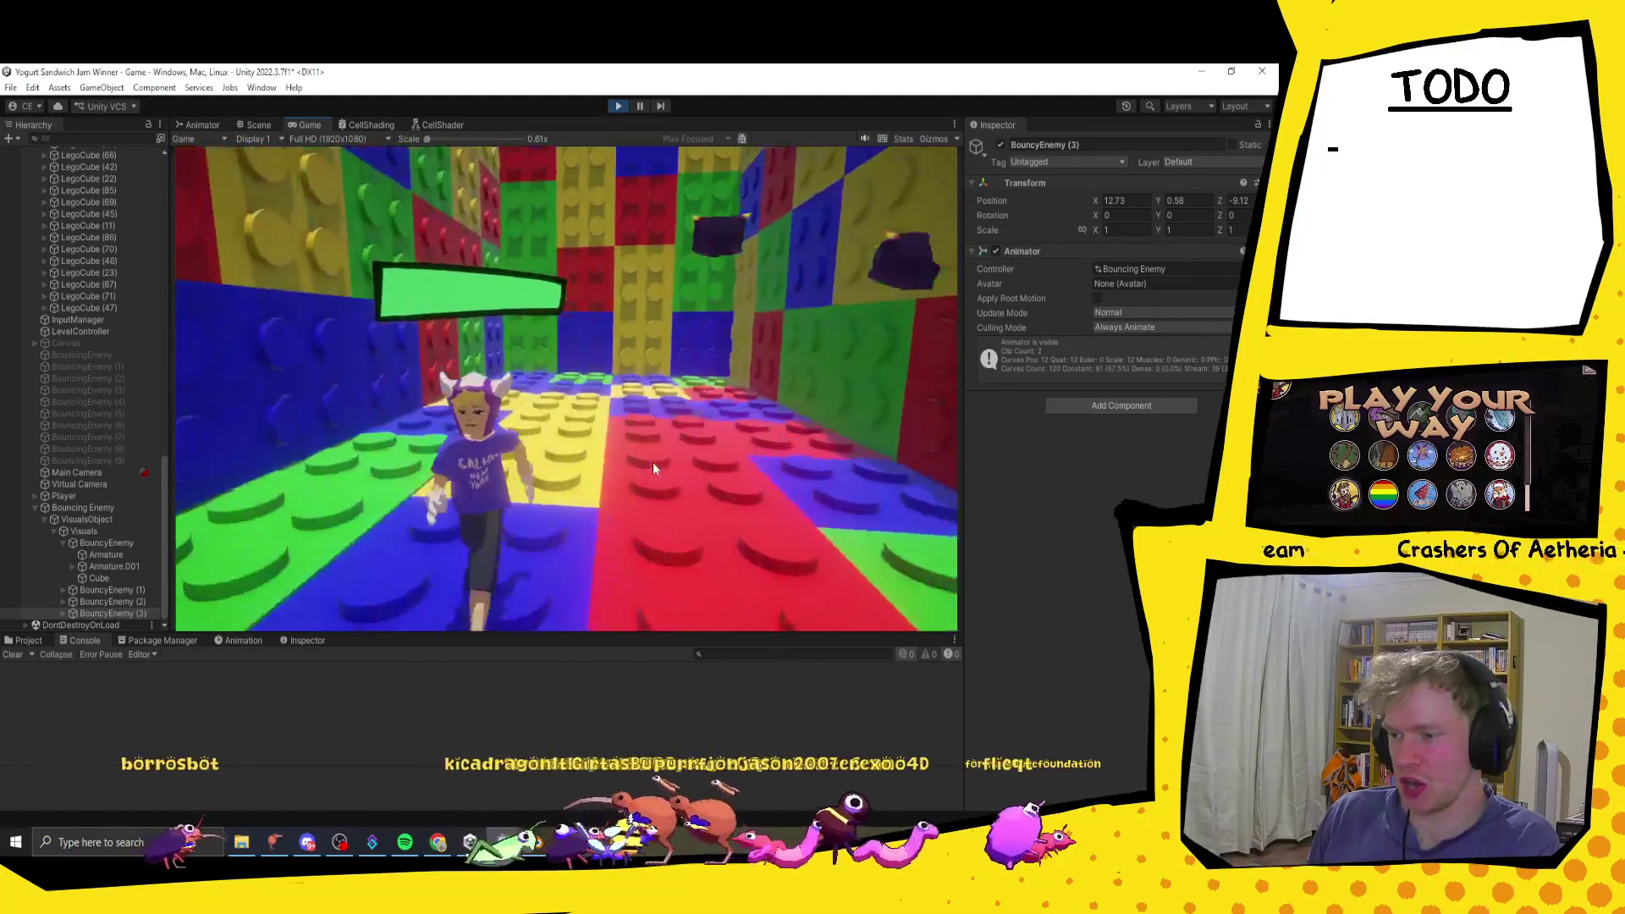
{"action": "key", "text": "s"}
{"action": "key", "text": "s"}
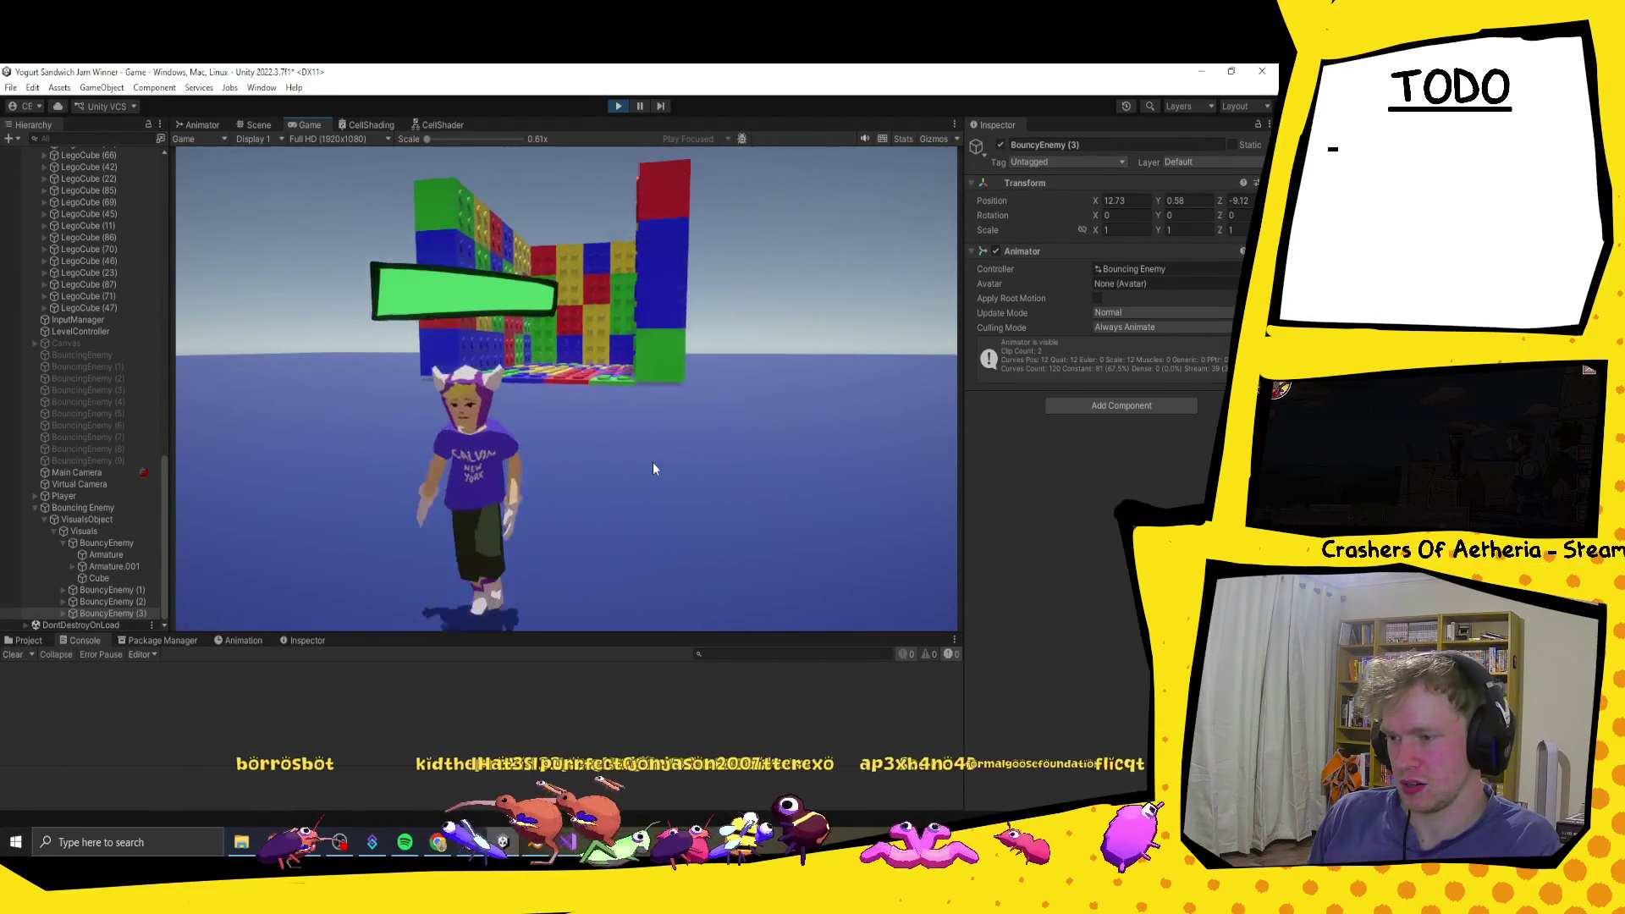
{"action": "key", "text": "w"}
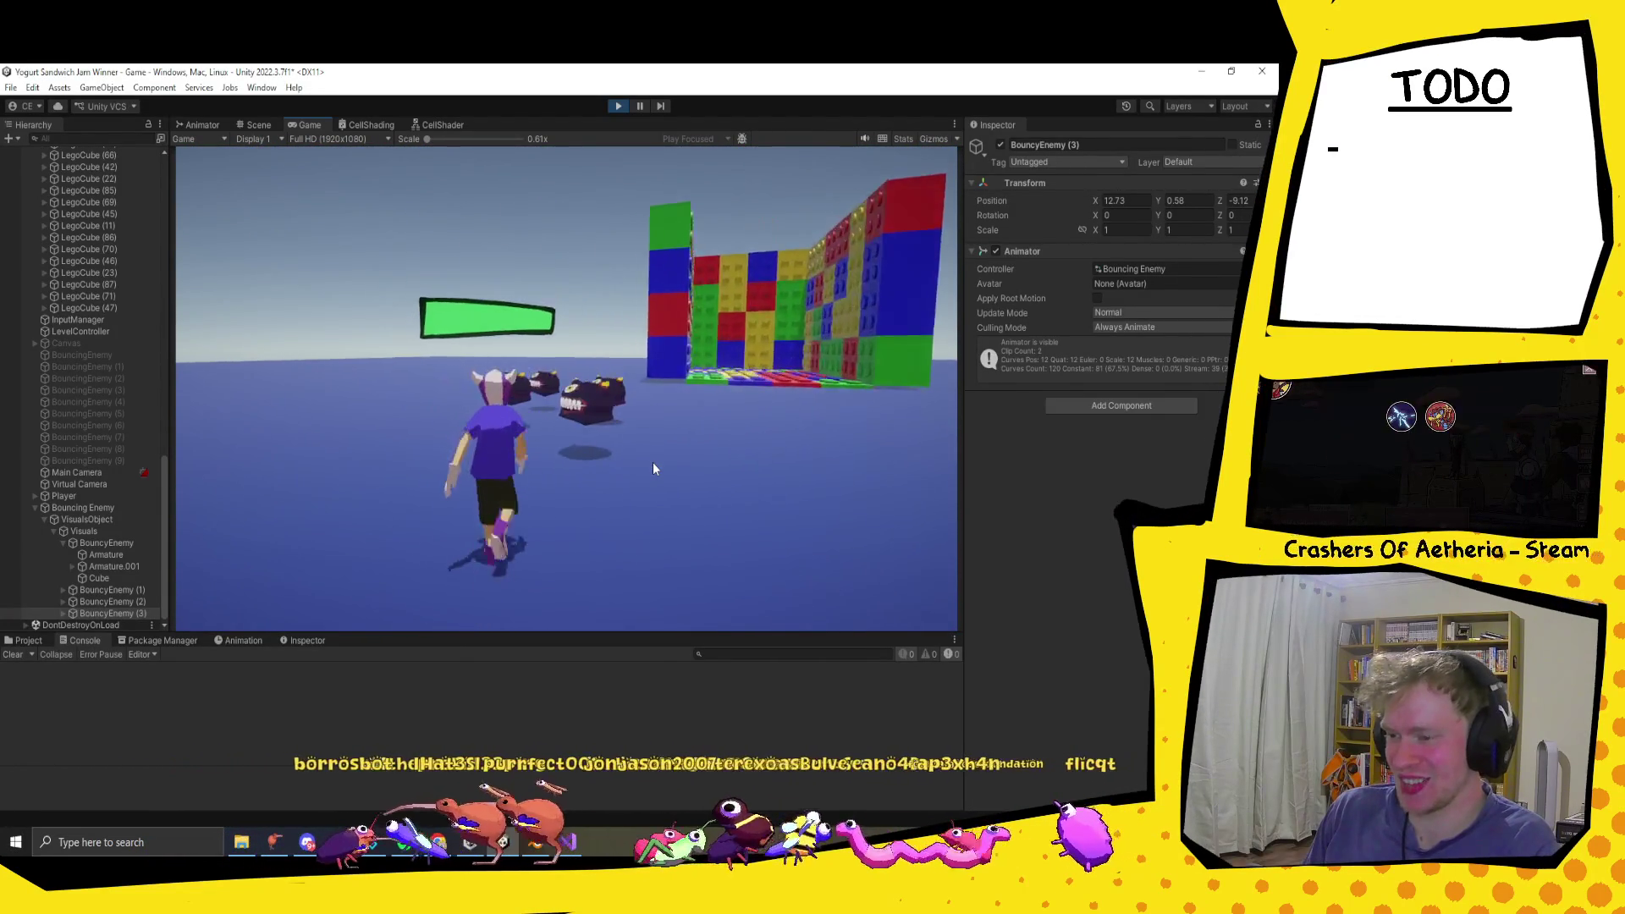
{"action": "key", "text": "a"}
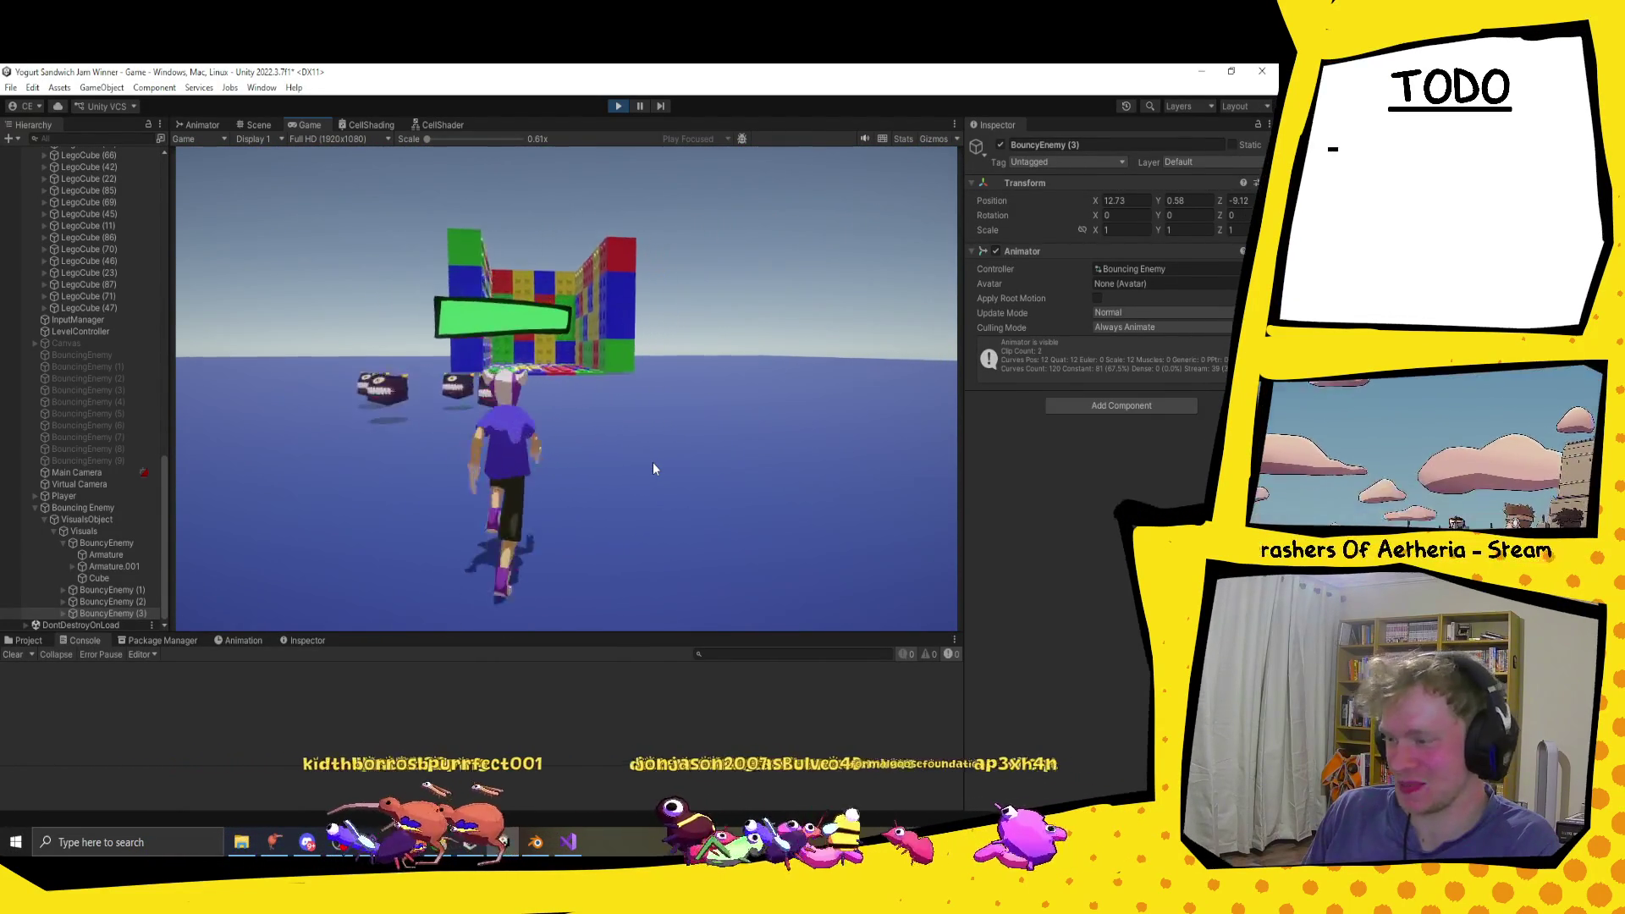
{"action": "key", "text": "w"}
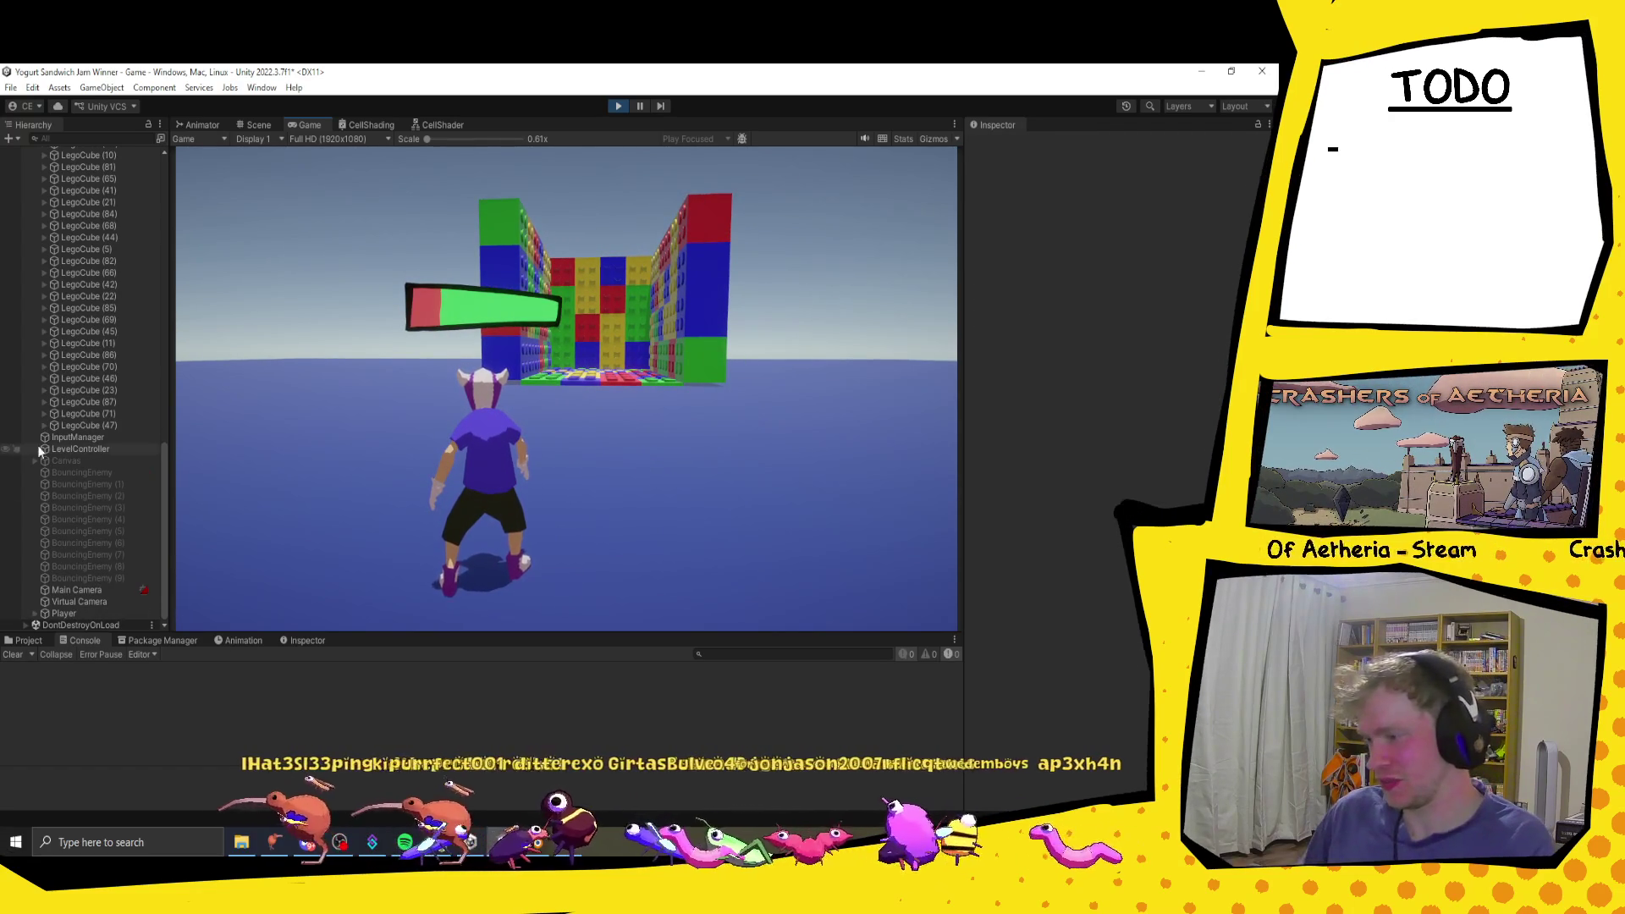
{"action": "left_click", "coordinate": [619, 106]}
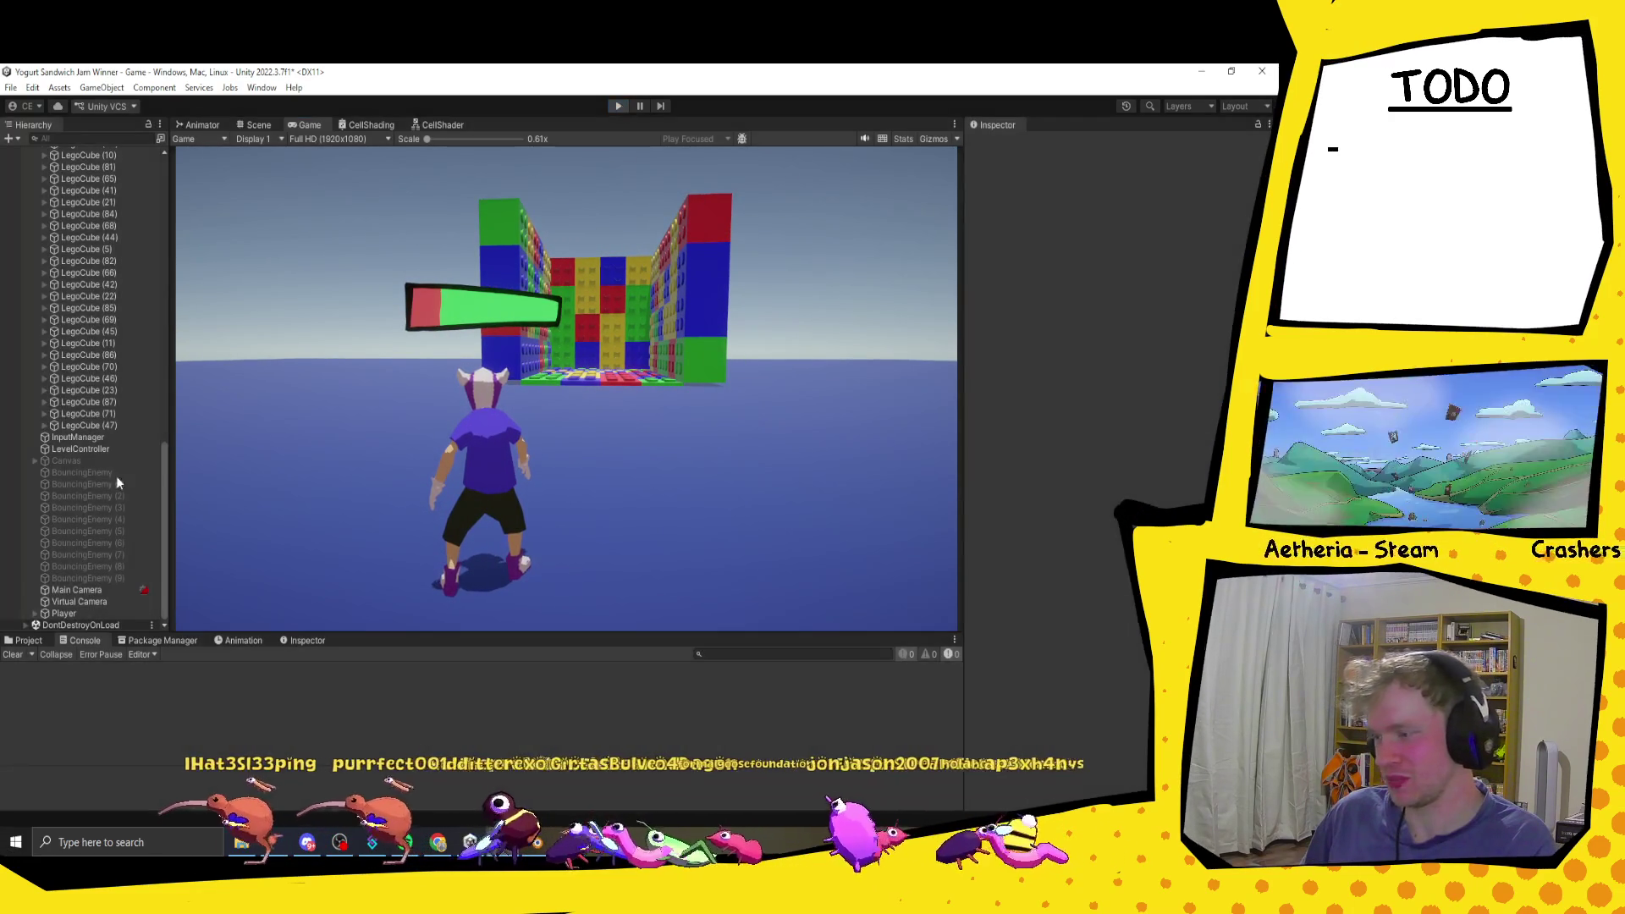
{"action": "scroll", "coordinate": [85, 506], "scroll_direction": "down", "scroll_amount": 3}
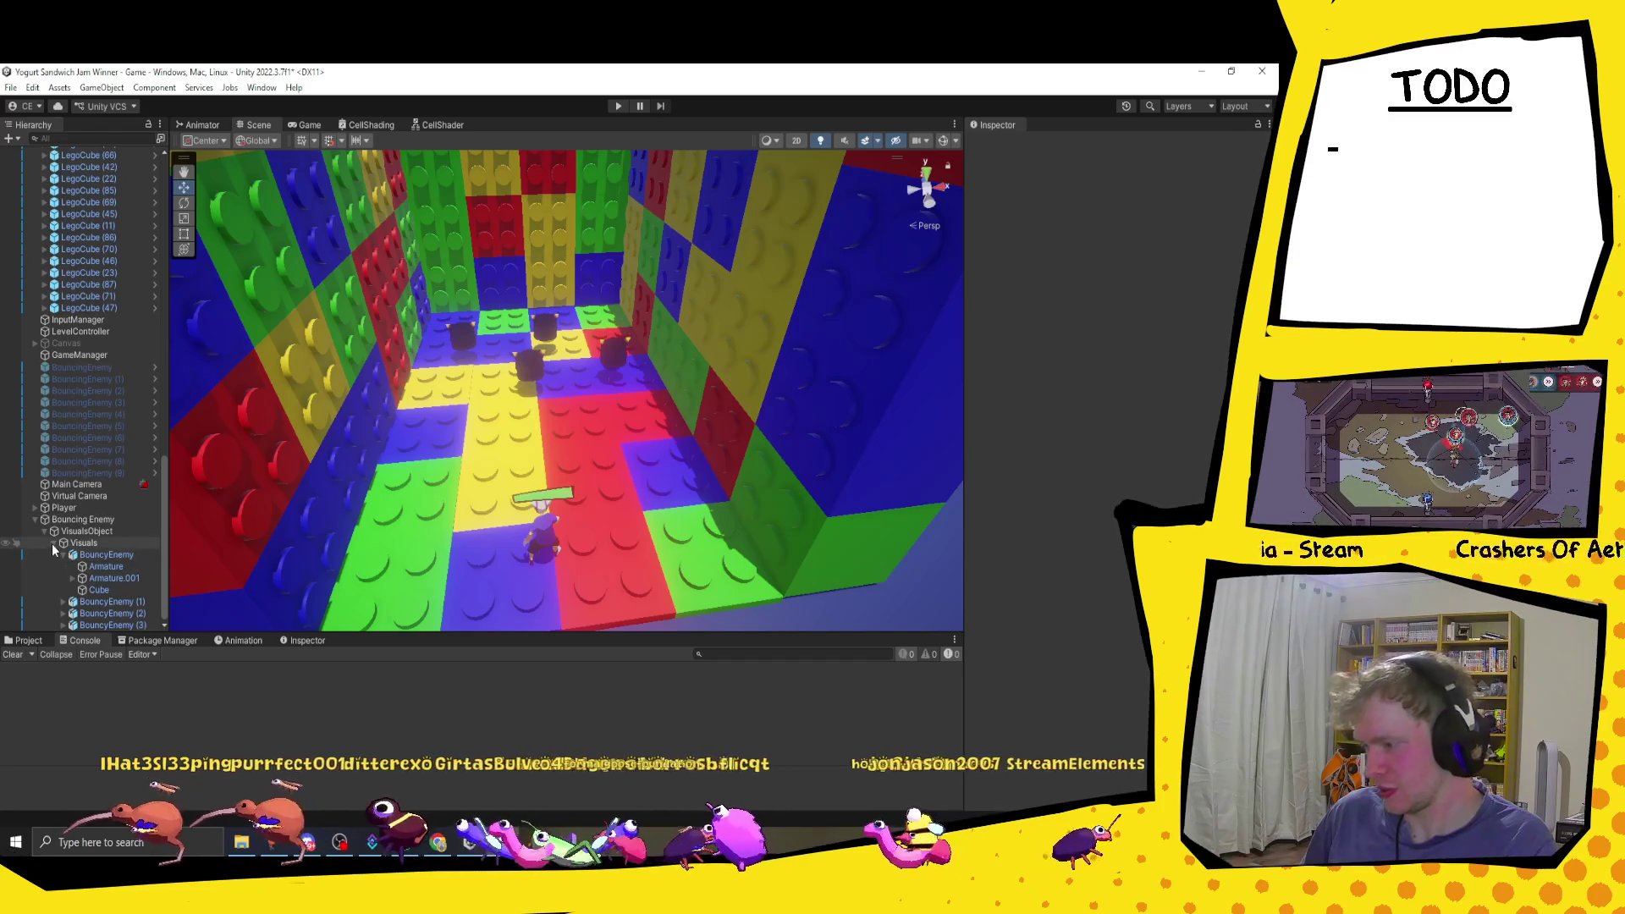
{"action": "scroll", "coordinate": [64, 567], "scroll_direction": "up", "scroll_amount": 2}
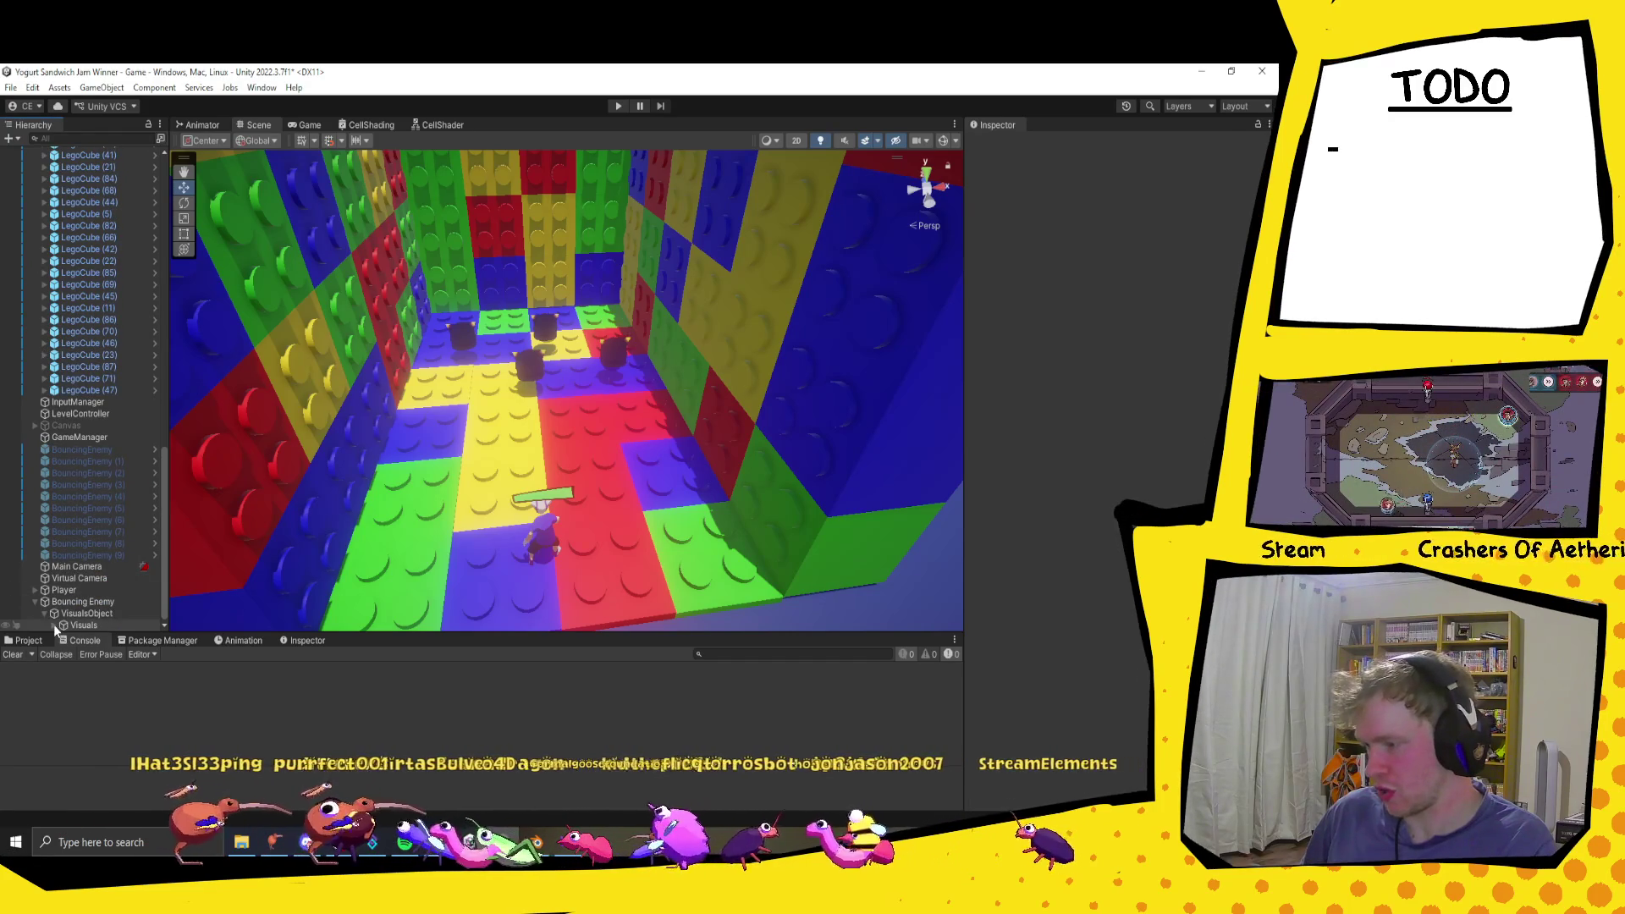
{"action": "scroll", "coordinate": [97, 554], "scroll_direction": "down", "scroll_amount": 2}
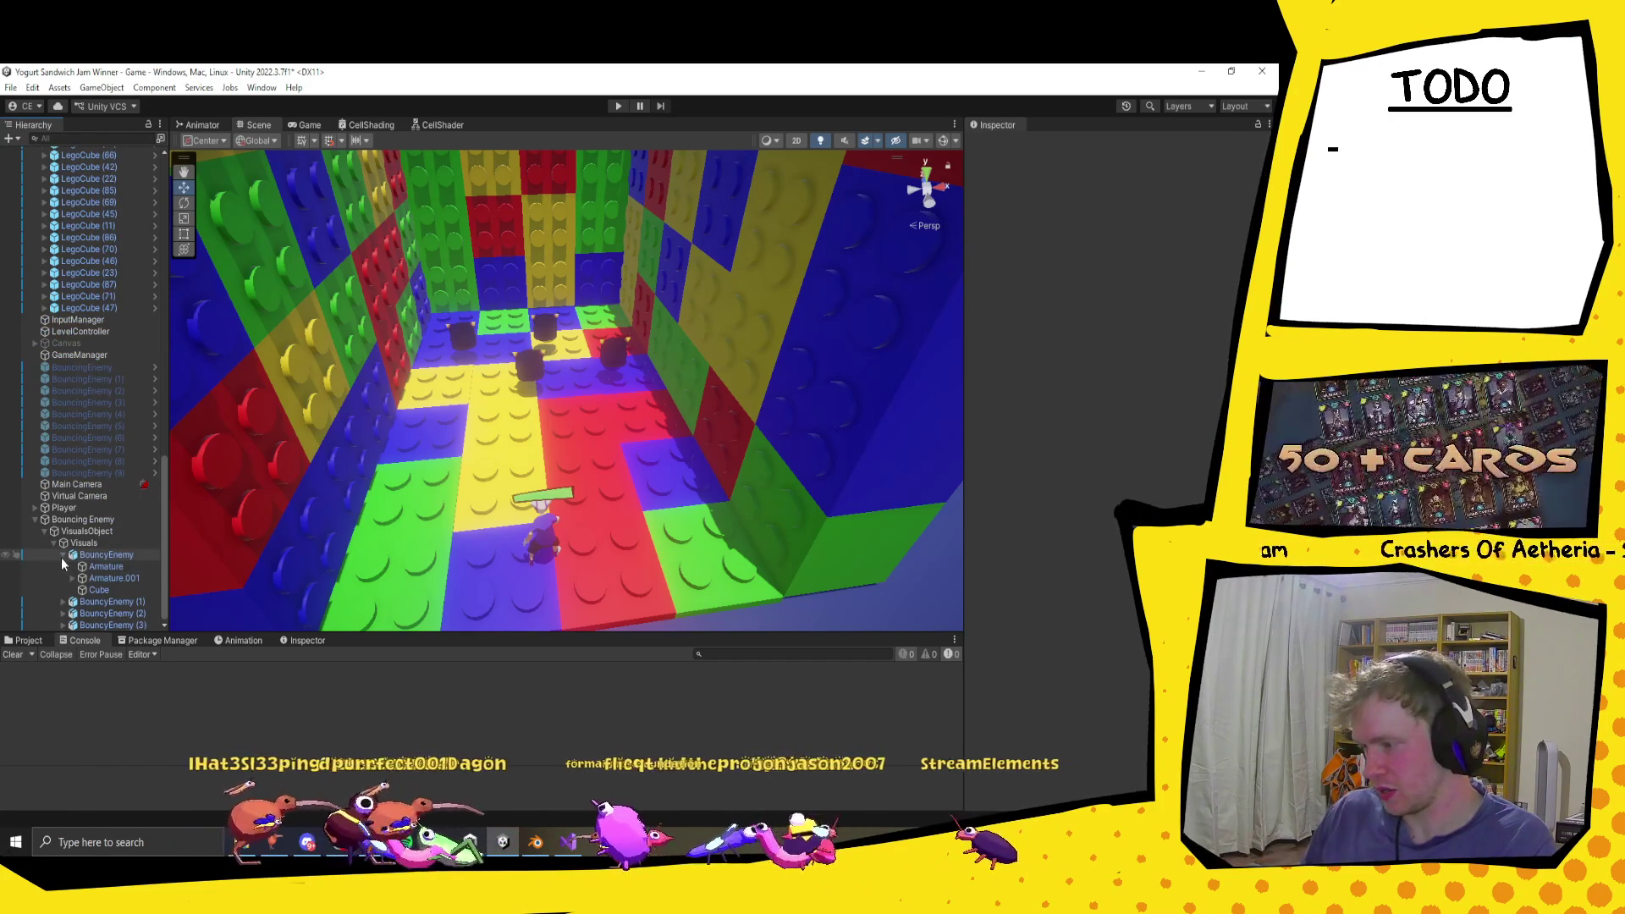
{"action": "scroll", "coordinate": [102, 584], "scroll_direction": "up", "scroll_amount": 1}
{"action": "left_click", "coordinate": [103, 602]}
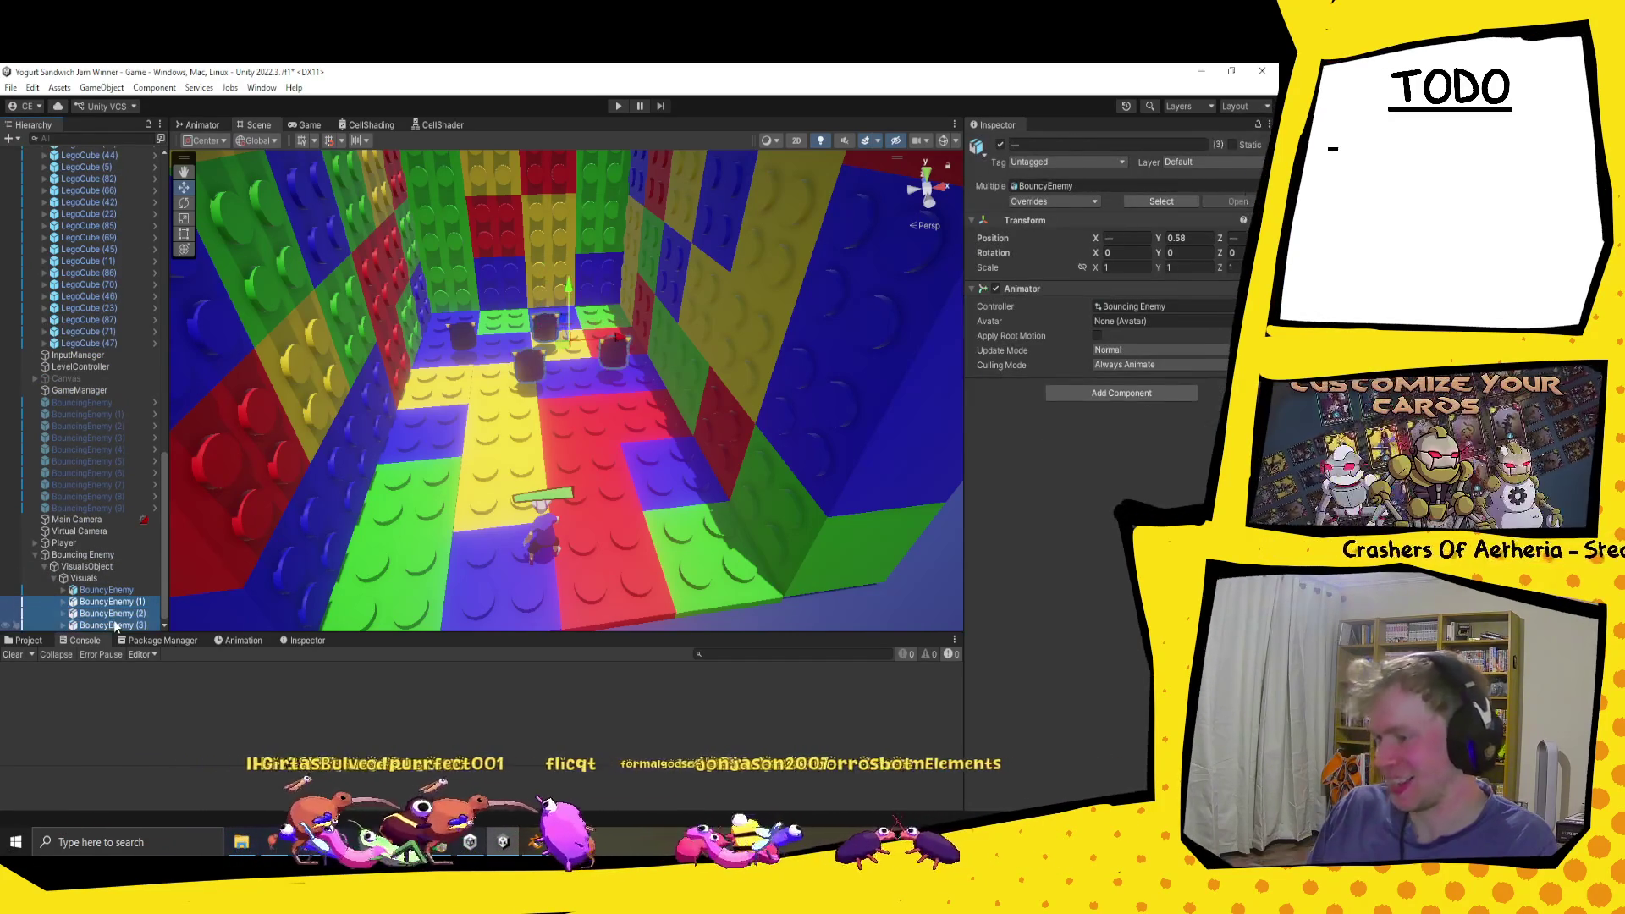
{"action": "scroll", "coordinate": [61, 600], "scroll_direction": "up", "scroll_amount": 1}
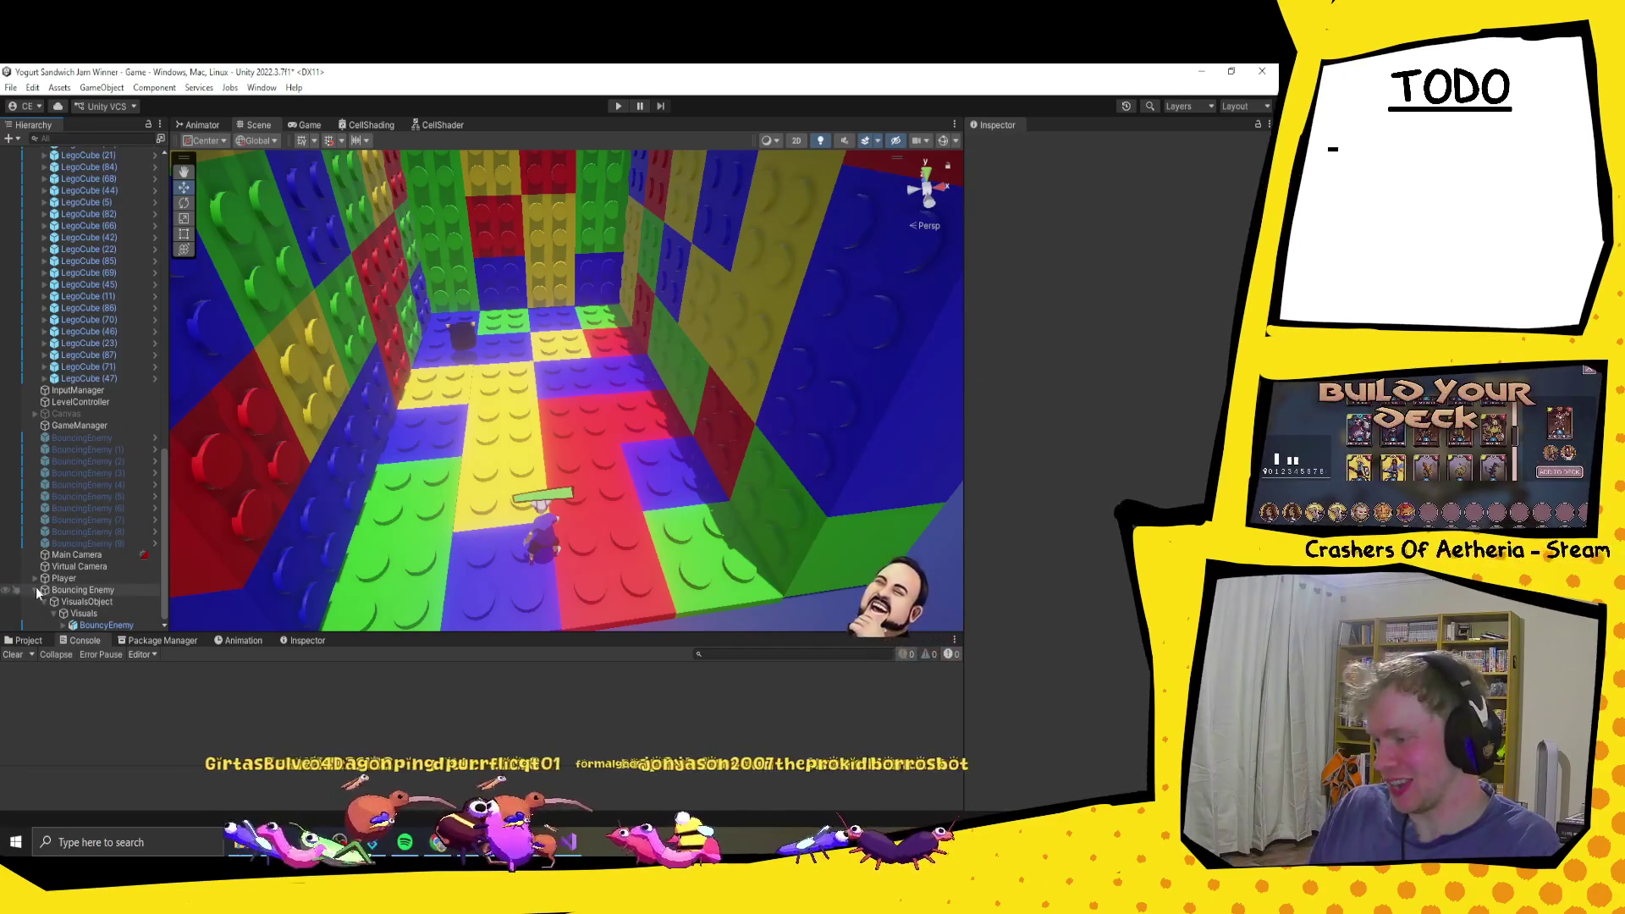
{"action": "left_click", "coordinate": [35, 589]}
{"action": "left_click", "coordinate": [80, 625]}
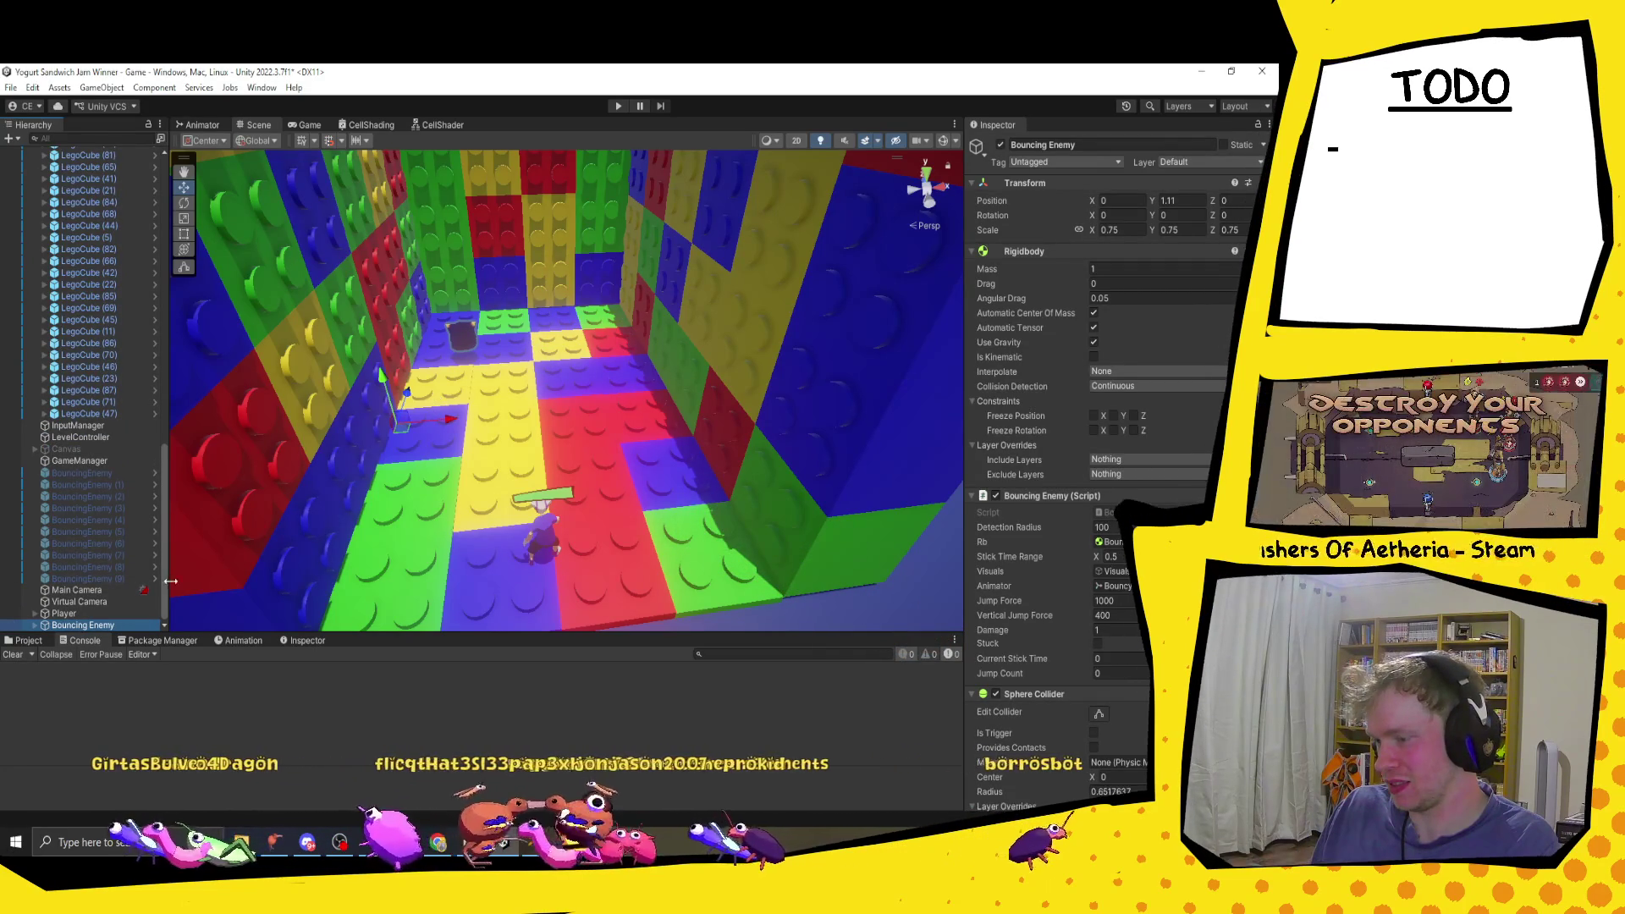
{"action": "left_click", "coordinate": [33, 623]}
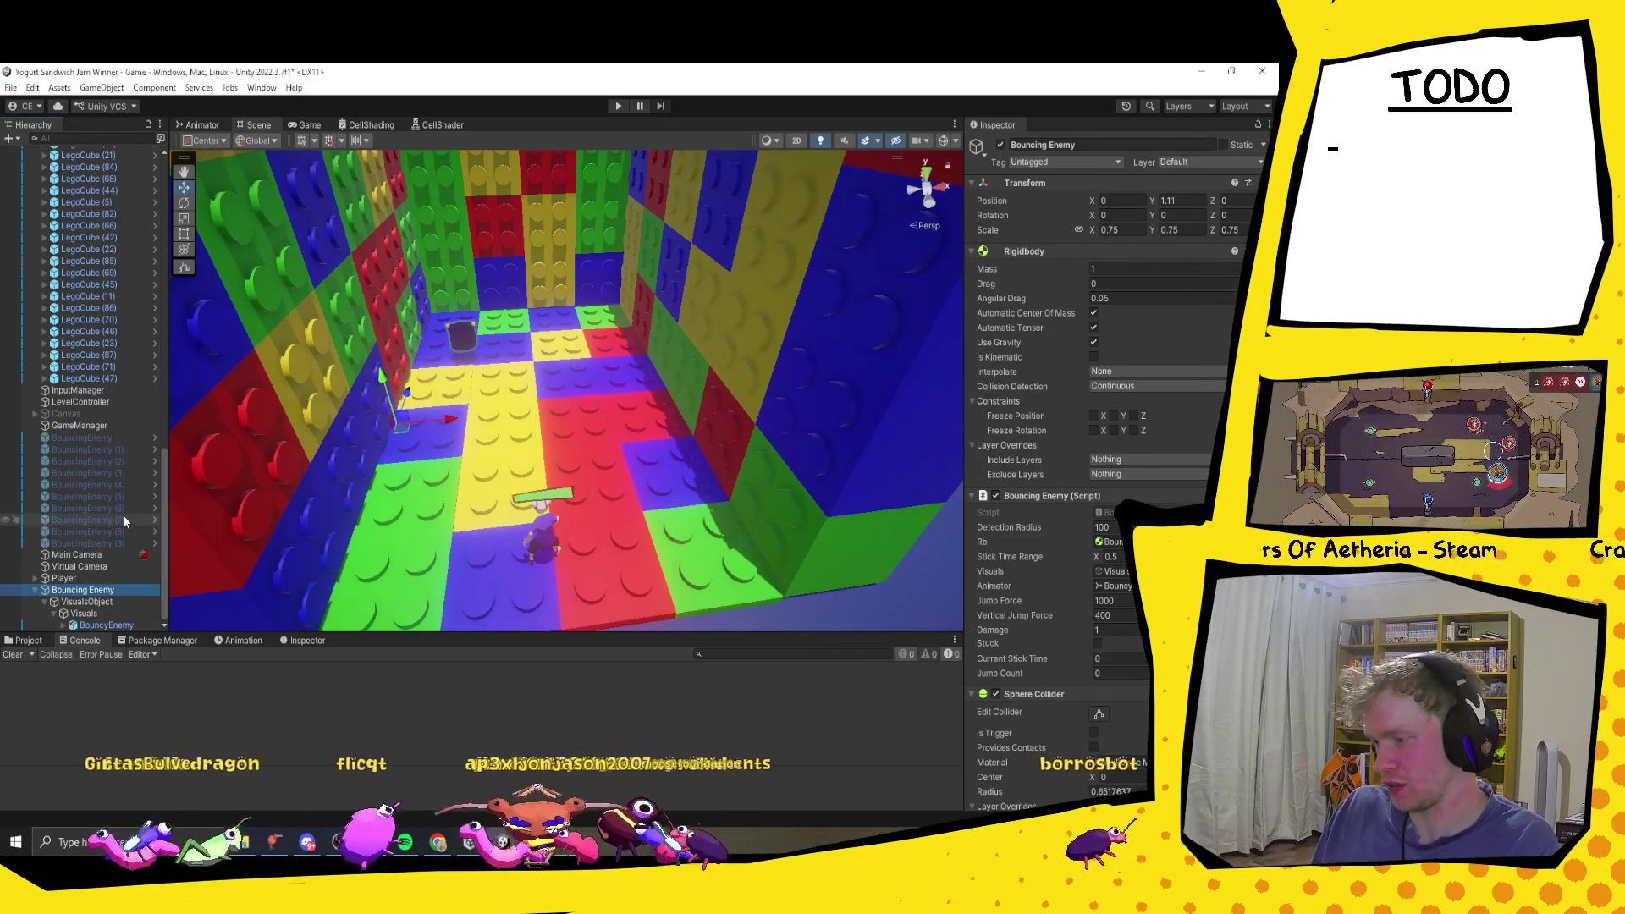
{"action": "key", "text": "Up"}
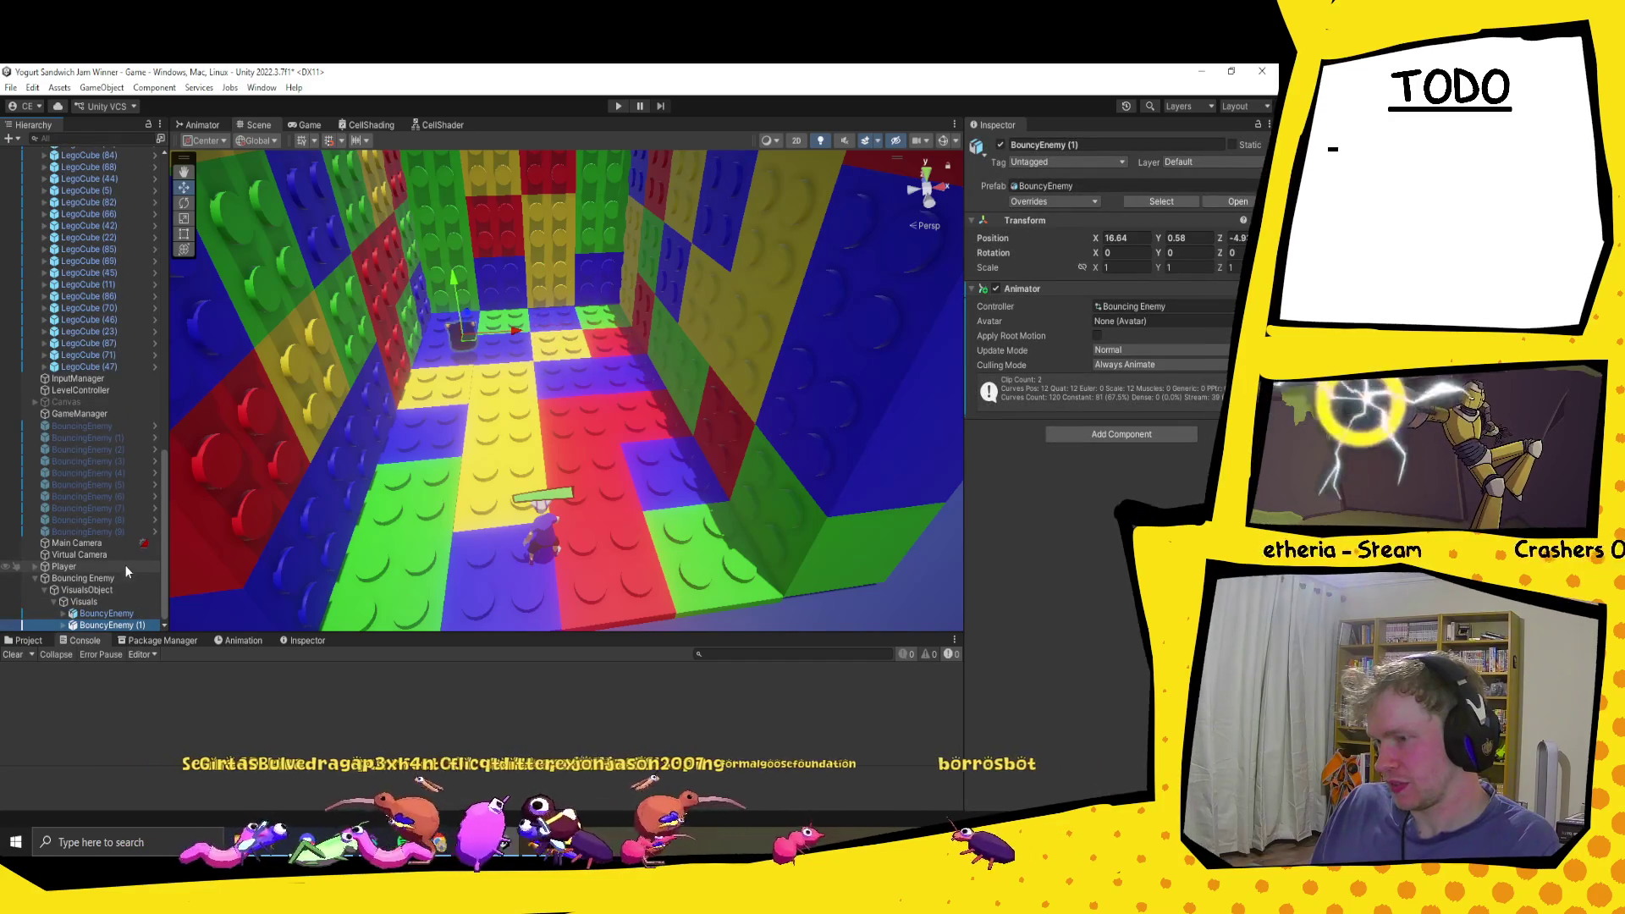
{"action": "key", "text": "Up"}
{"action": "key", "text": "Up"}
{"action": "key", "text": "Up"}
{"action": "key", "text": "Up"}
{"action": "key", "text": "Right"}
{"action": "key", "text": "Right"}
{"action": "key", "text": "Down"}
{"action": "key", "text": "Right"}
{"action": "key", "text": "Right"}
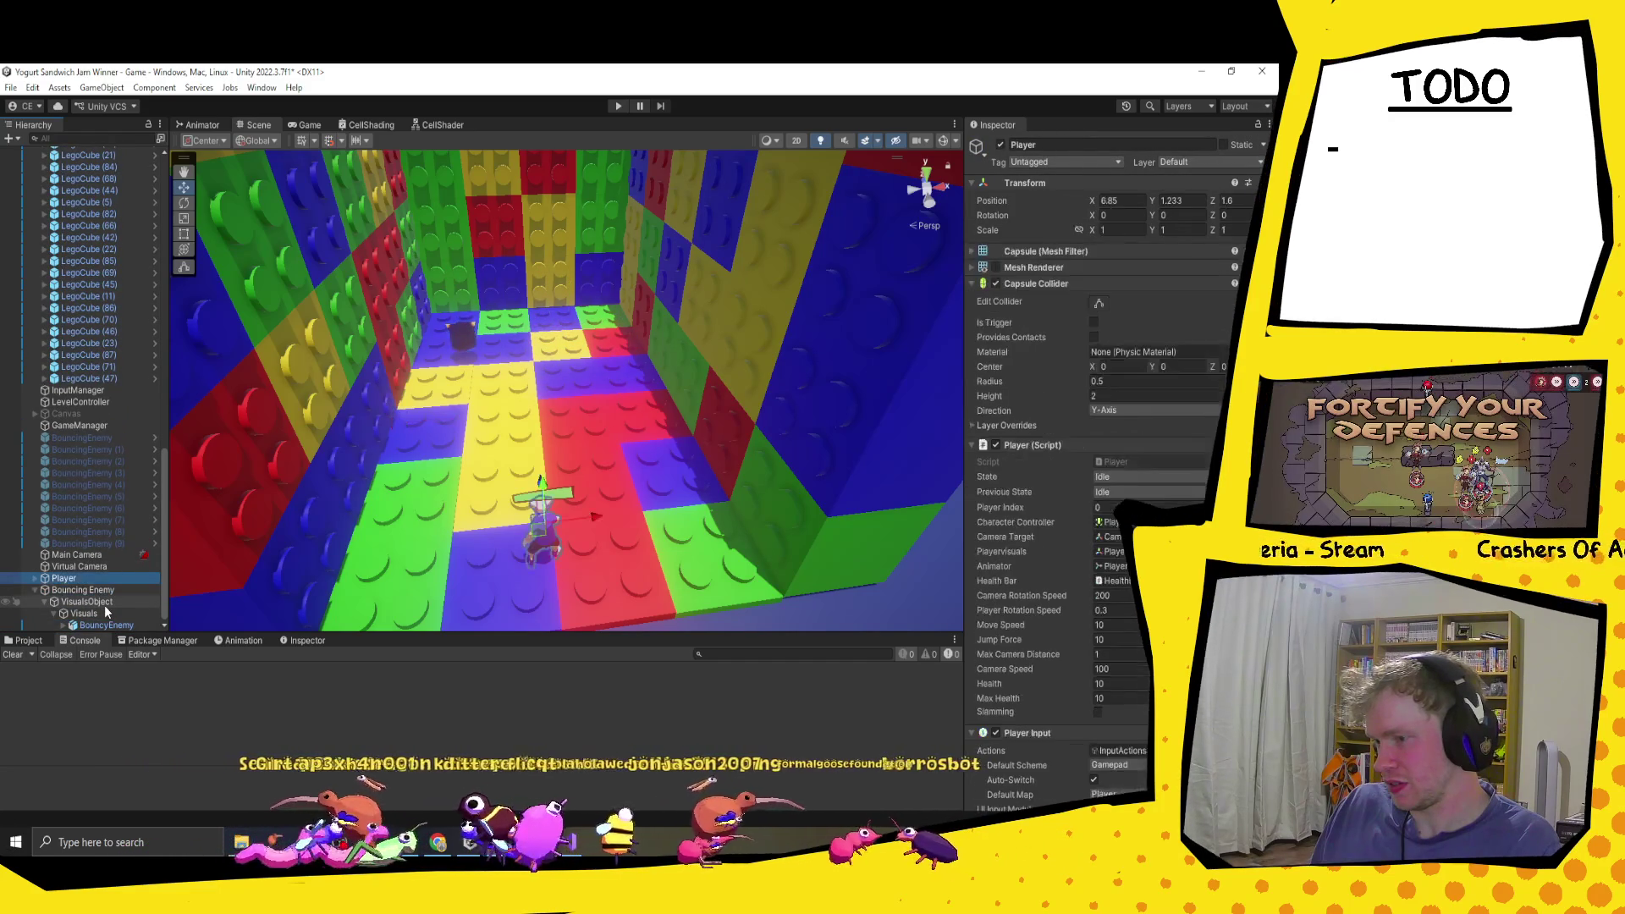
{"action": "key", "text": "Down"}
{"action": "key", "text": "Down"}
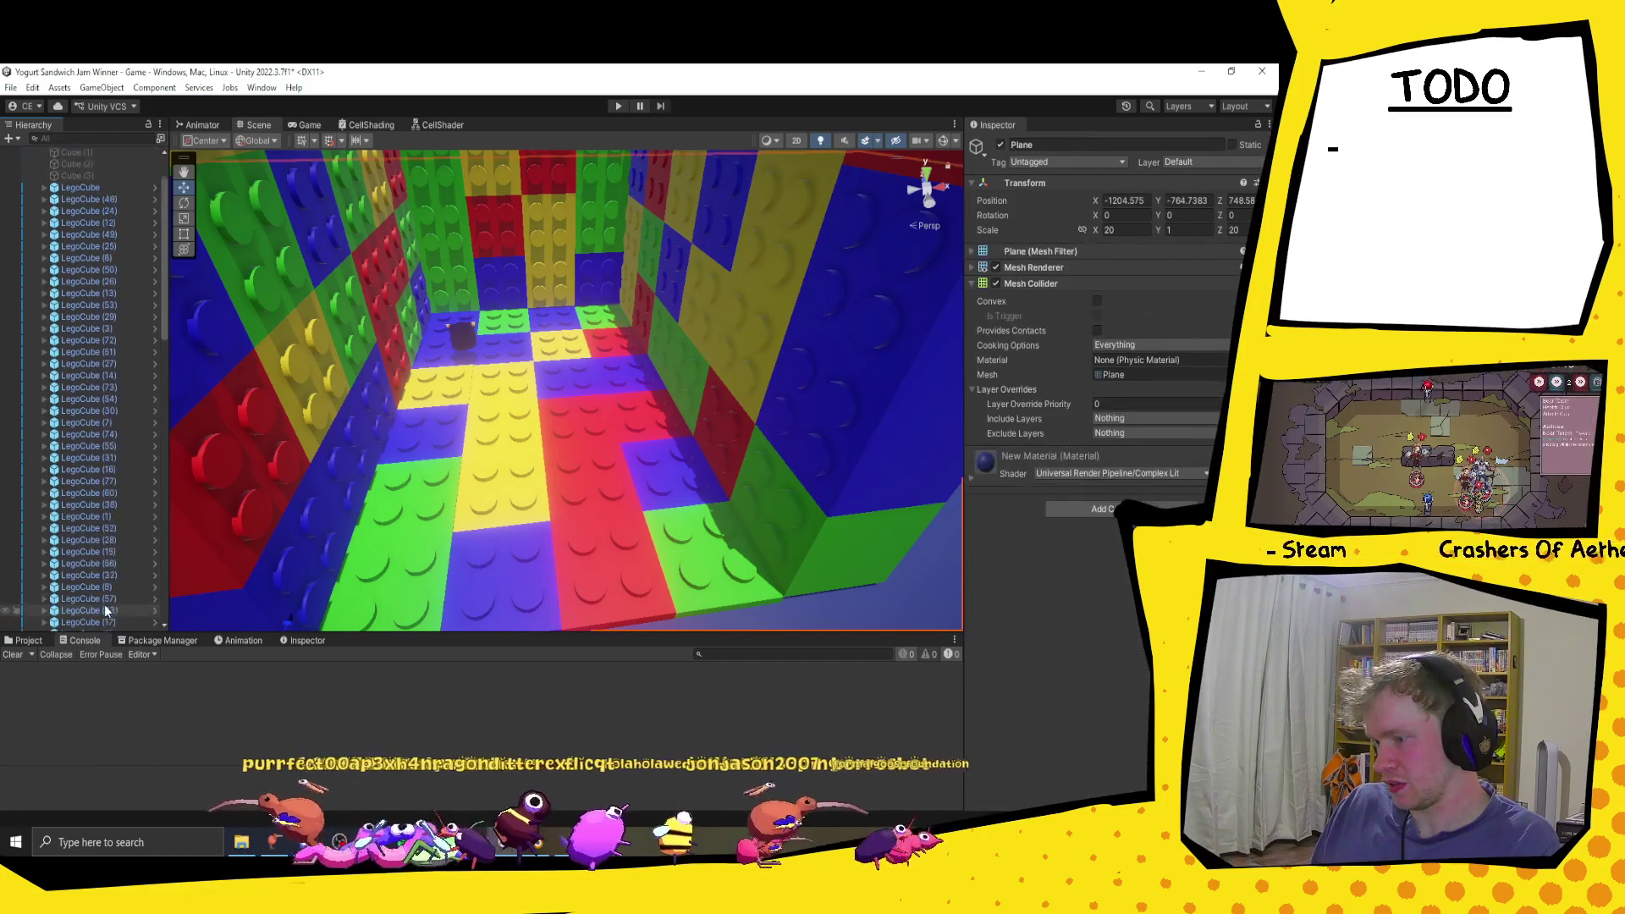
{"action": "scroll", "coordinate": [99, 494], "scroll_direction": "up", "scroll_amount": 5}
{"action": "scroll", "coordinate": [98, 499], "scroll_direction": "down", "scroll_amount": 4}
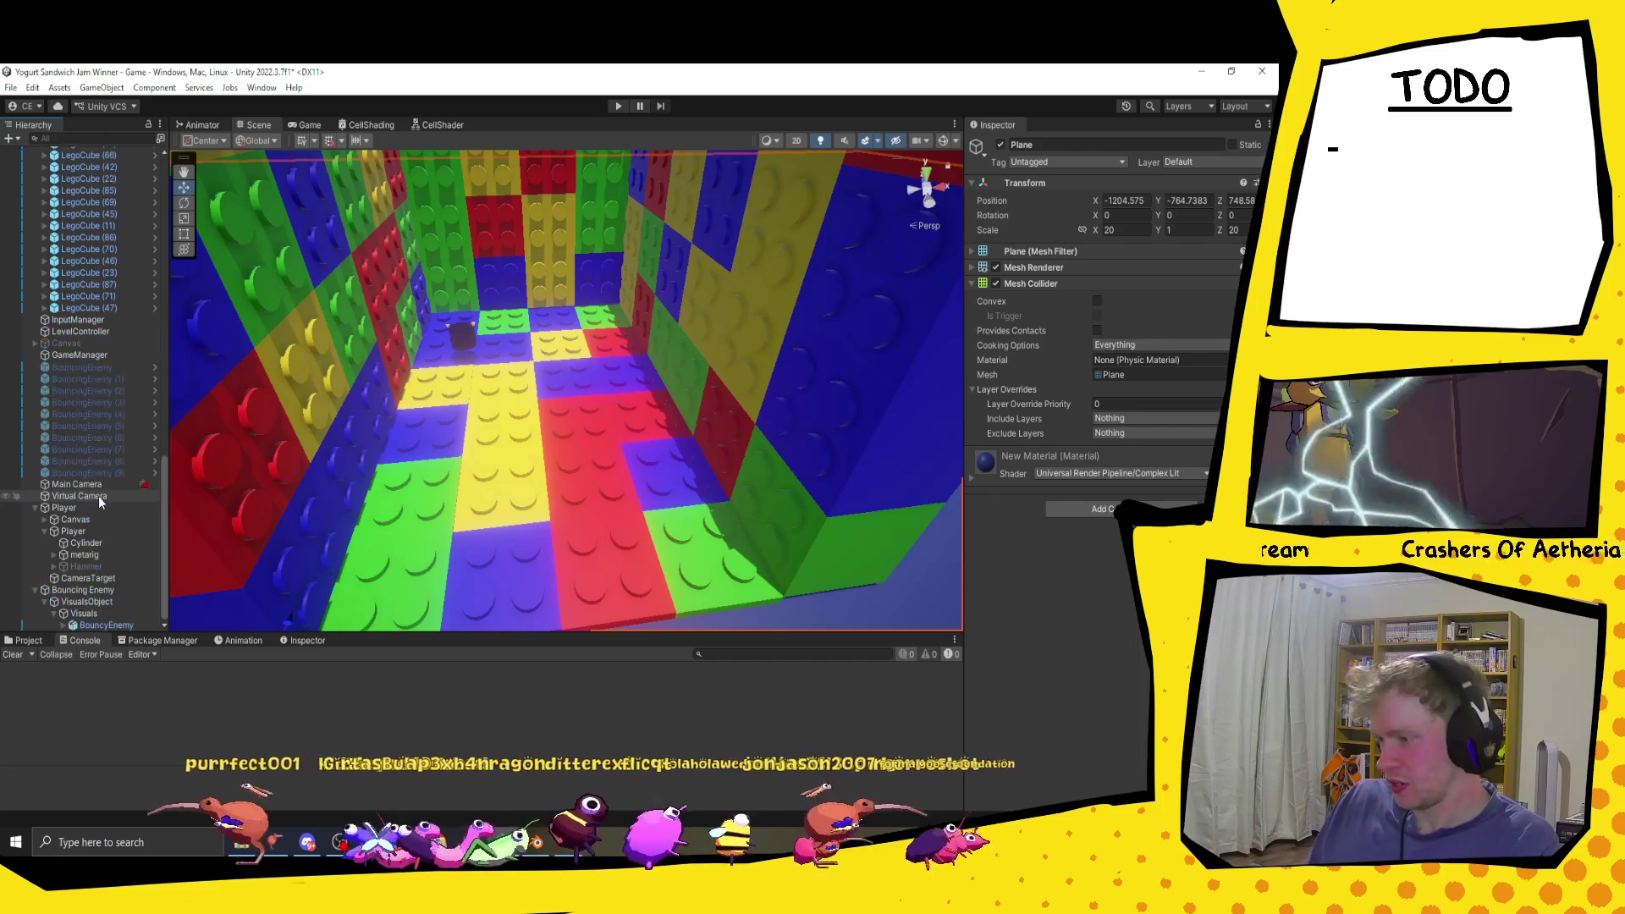
{"action": "key", "text": "Up"}
Step: Move the Bouncing Enemy onto the Lego box's back floor and frame it
{"action": "scroll", "coordinate": [288, 482], "scroll_direction": "down", "scroll_amount": 10}
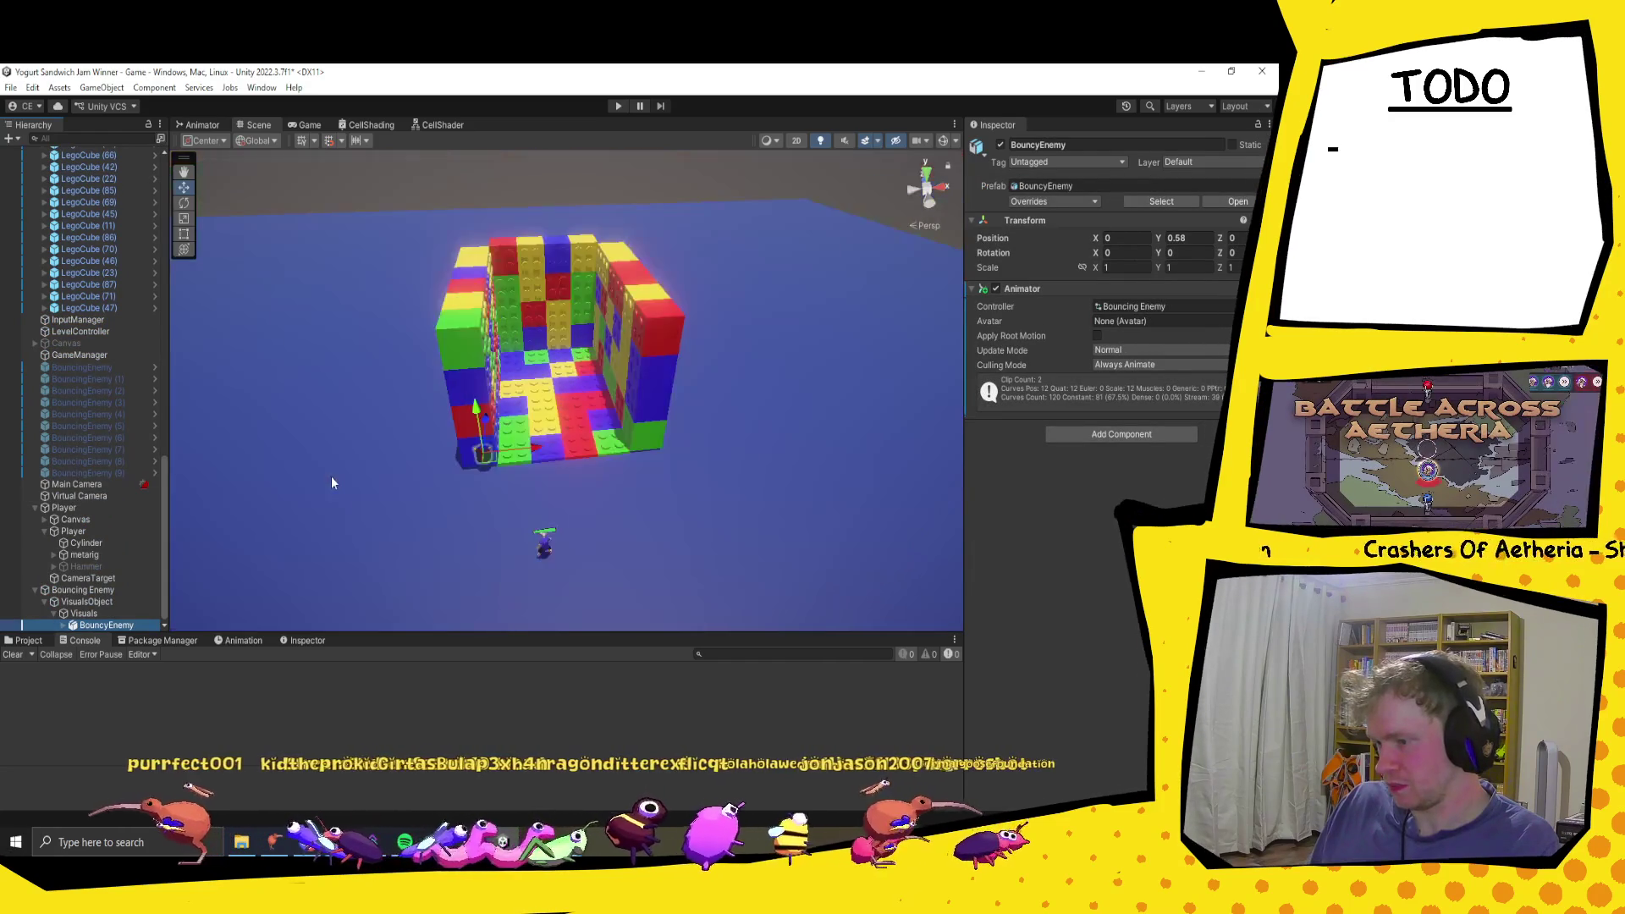
{"action": "scroll", "coordinate": [380, 503], "scroll_direction": "up", "scroll_amount": 4}
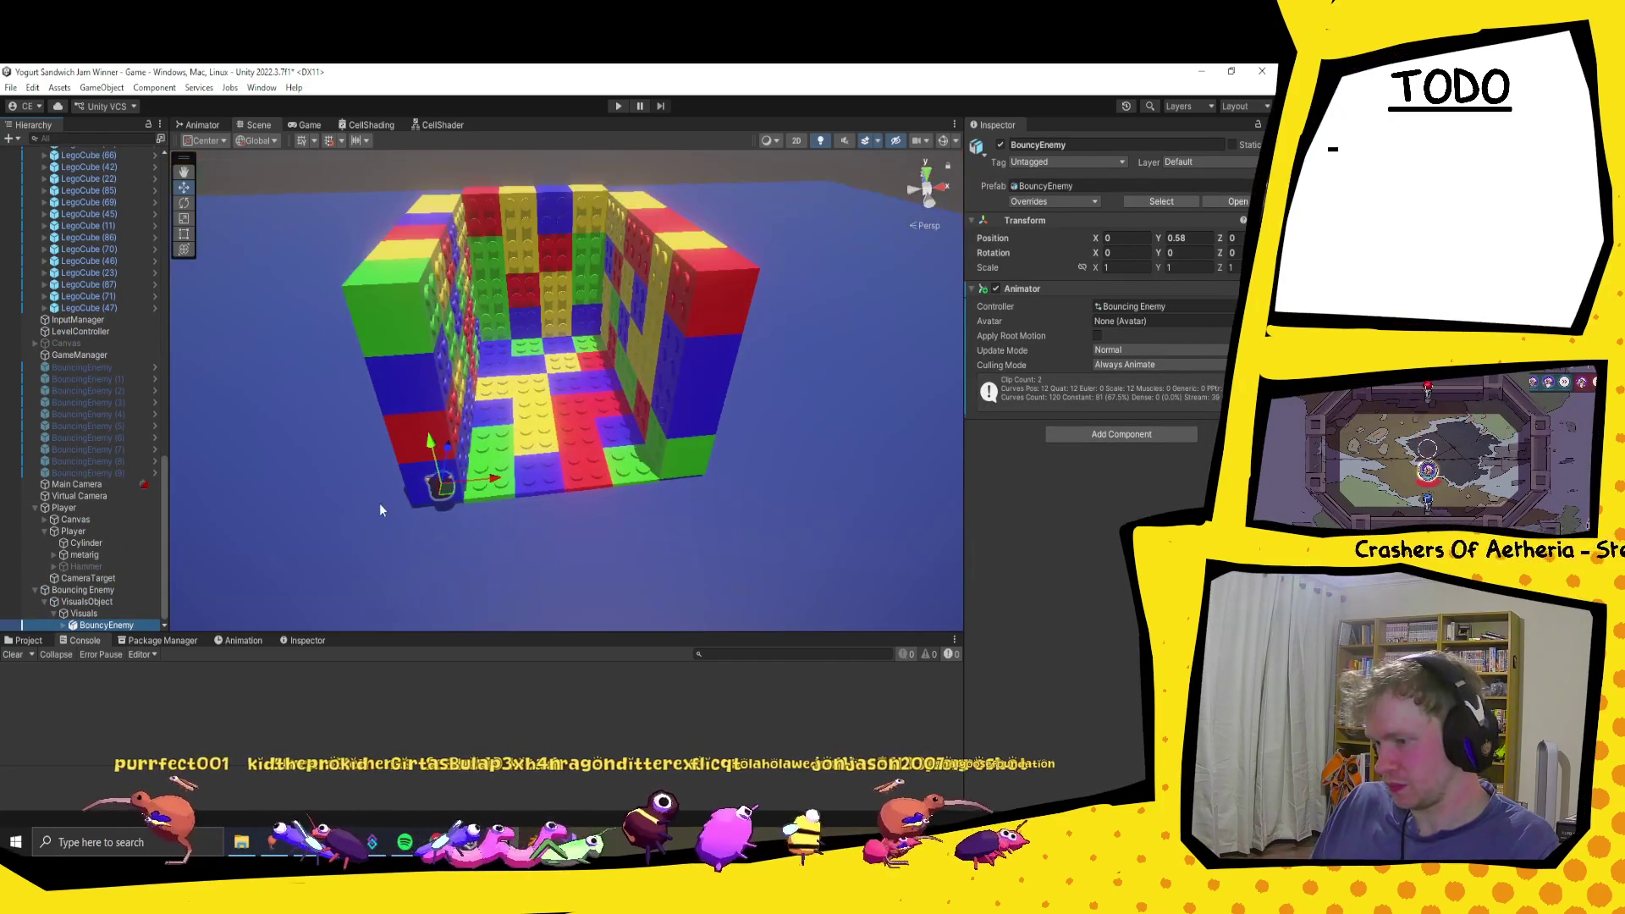
{"action": "left_click", "coordinate": [83, 590]}
{"action": "left_click_drag", "start_coordinate": [438, 502], "coordinate": [503, 373]}
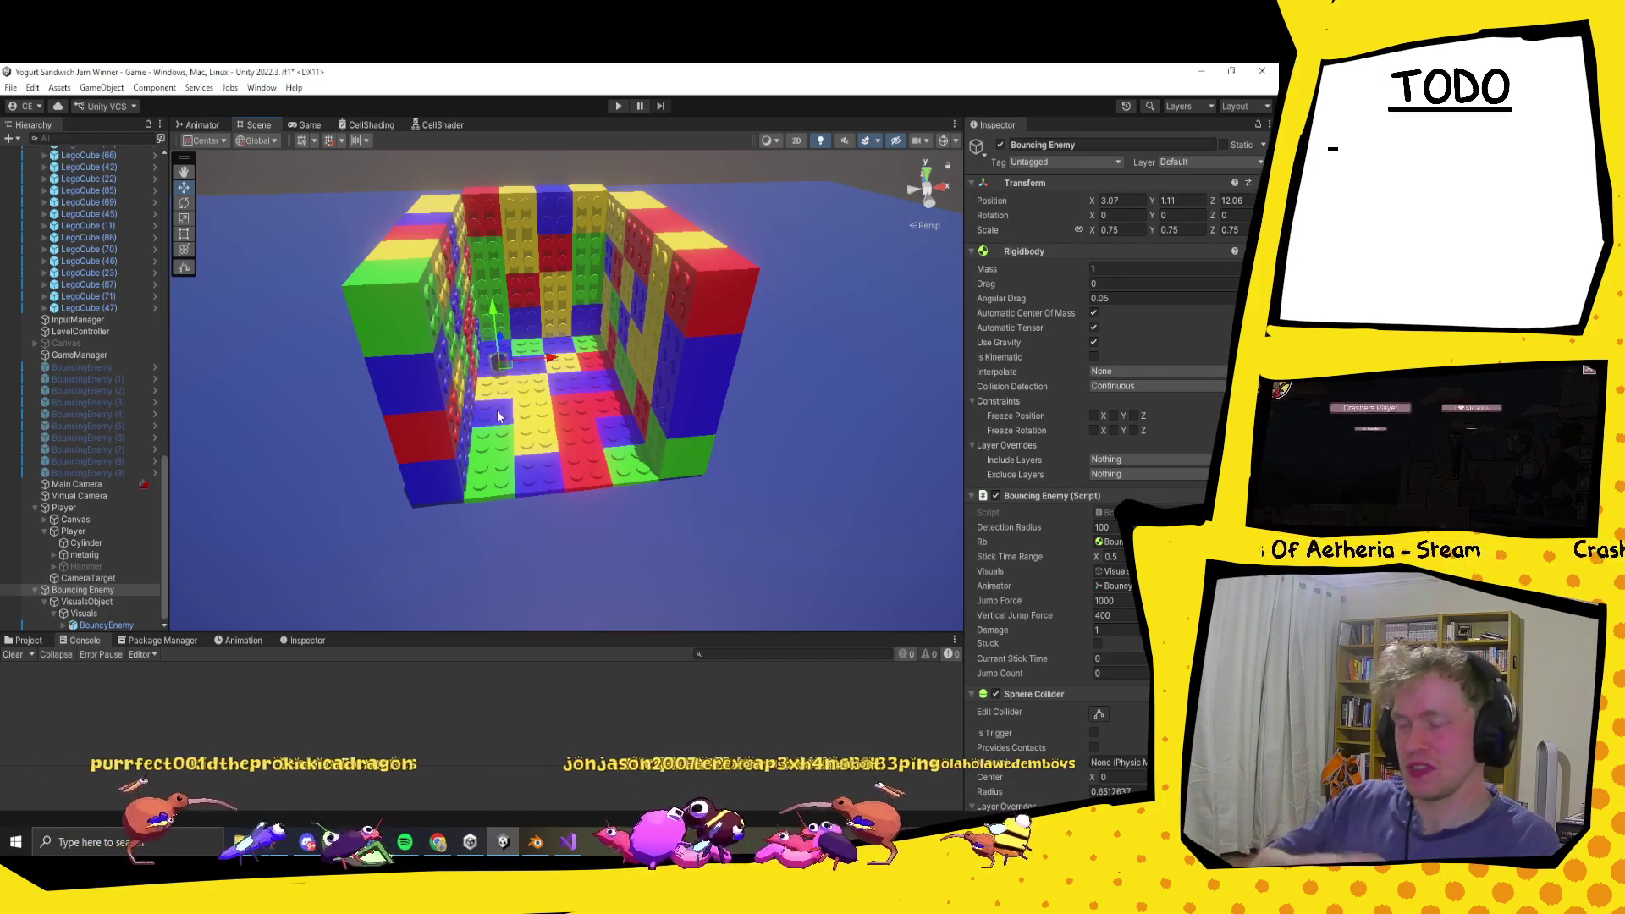
{"action": "key", "text": "f"}
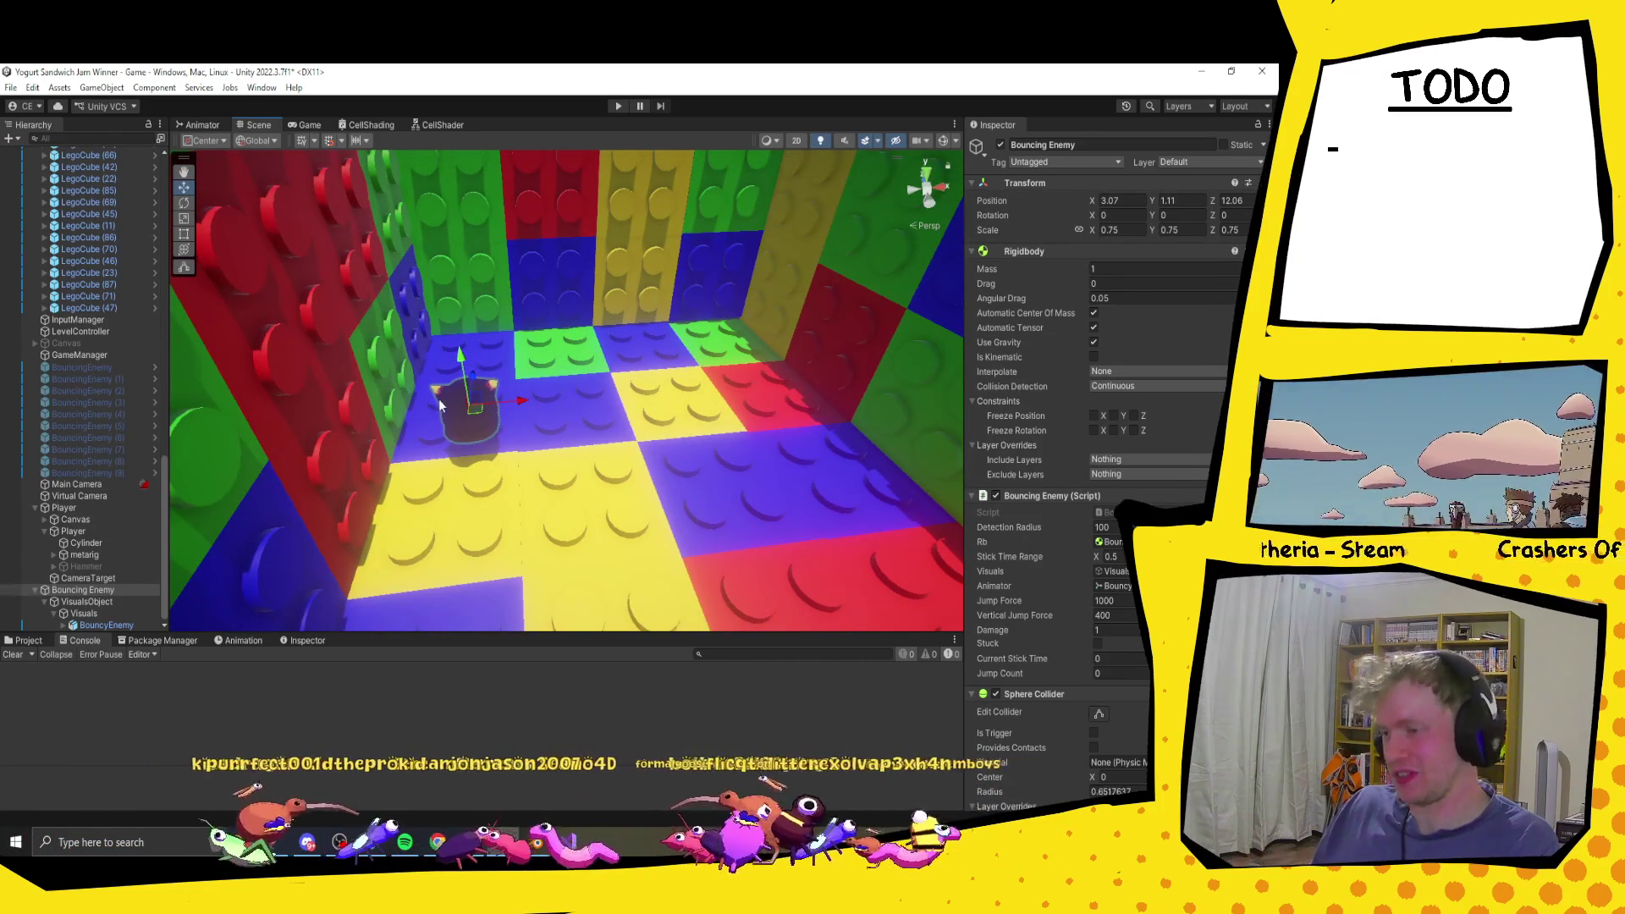
Step: Duplicate the Bouncing Enemy, place the copy just right of it, and duplicate again
{"action": "key", "text": "ctrl+d"}
{"action": "mouse_move", "coordinate": [487, 415]}
{"action": "left_mouse_down"}
{"action": "mouse_move", "coordinate": [567, 410]}
{"action": "mouse_move", "coordinate": [710, 352]}
{"action": "mouse_move", "coordinate": [603, 473]}
{"action": "mouse_move", "coordinate": [616, 465]}
{"action": "left_mouse_up"}
{"action": "key", "text": "ctrl+d"}
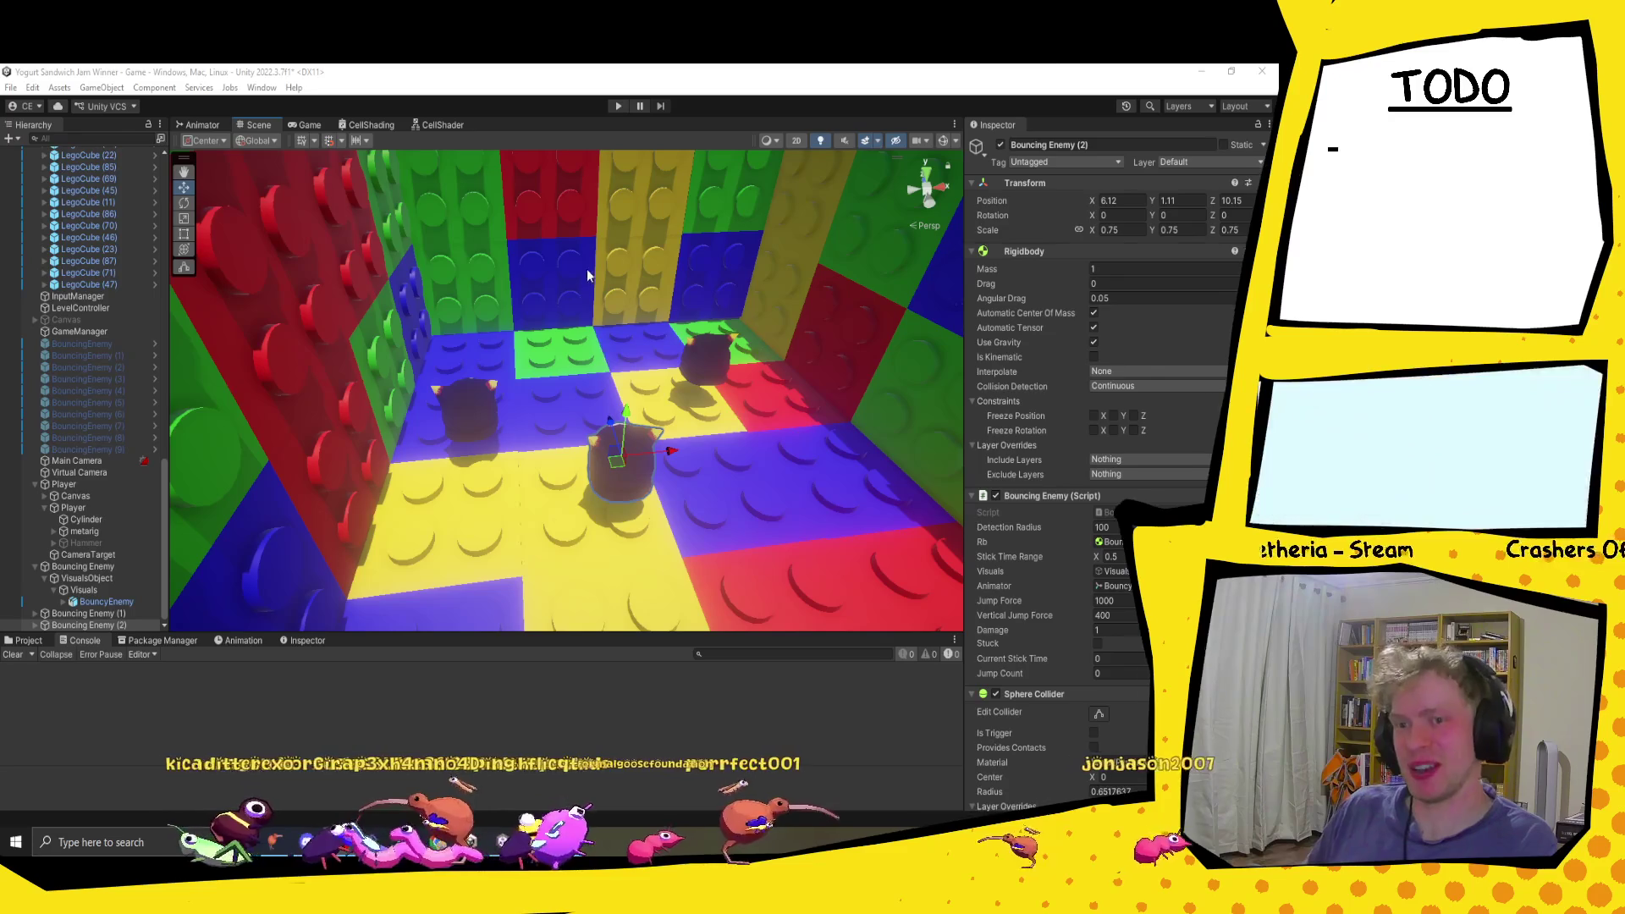
Step: Enter Play mode to playtest the arena with the added bouncing enemies
{"action": "left_click", "coordinate": [620, 107]}
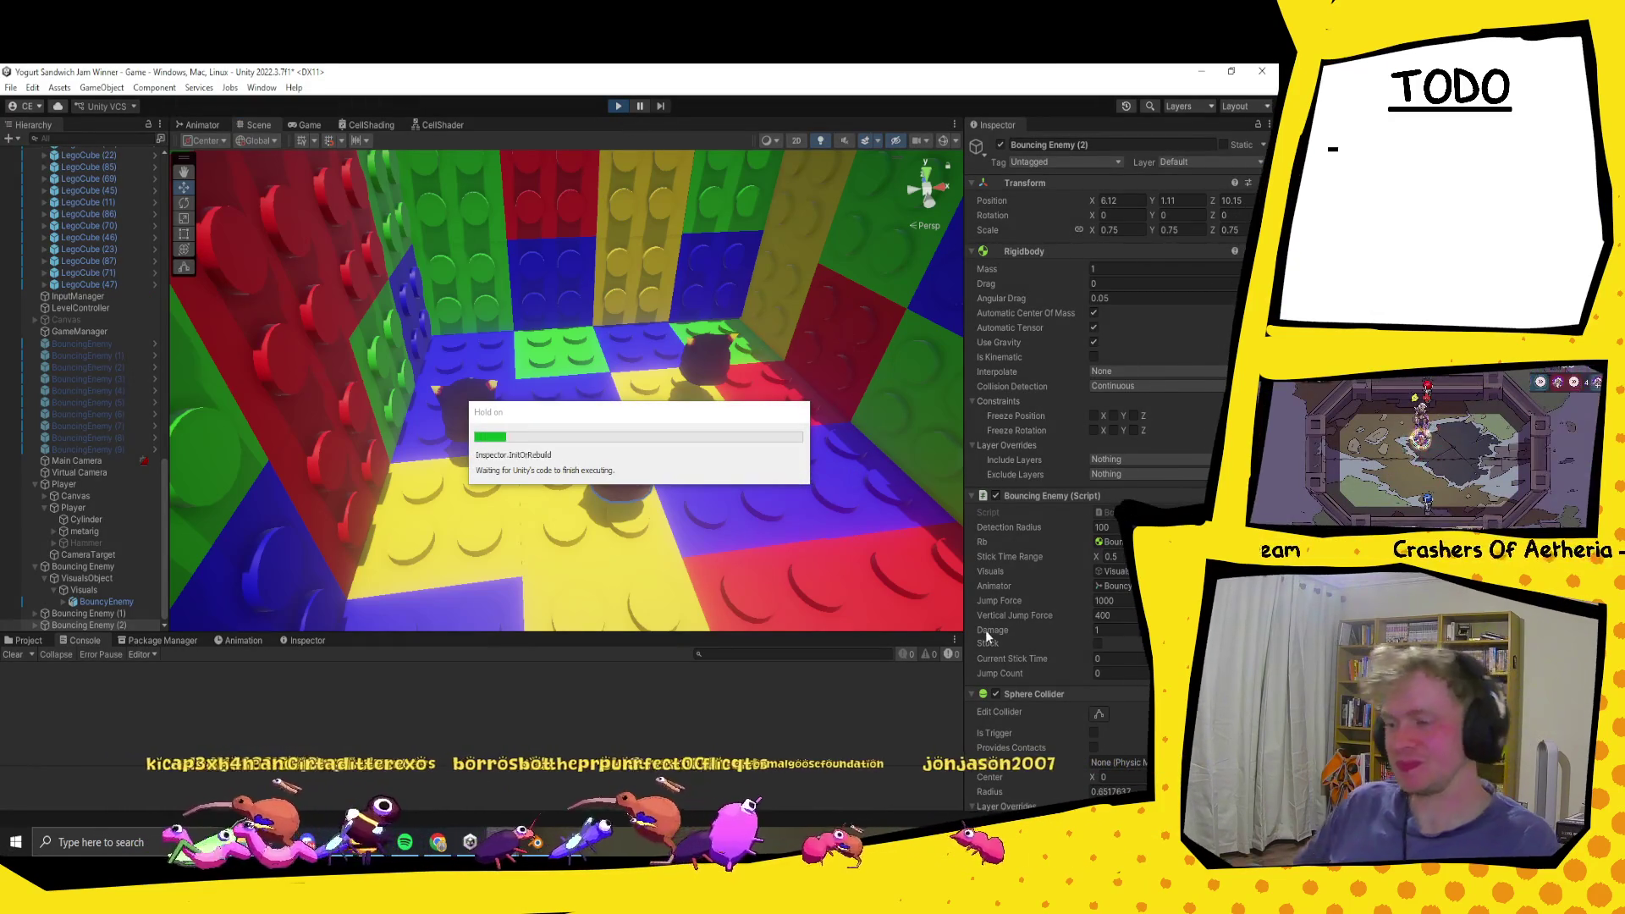
Step: Walk the player in and out of the Lego room and toward its walls
{"action": "key", "text": "w"}
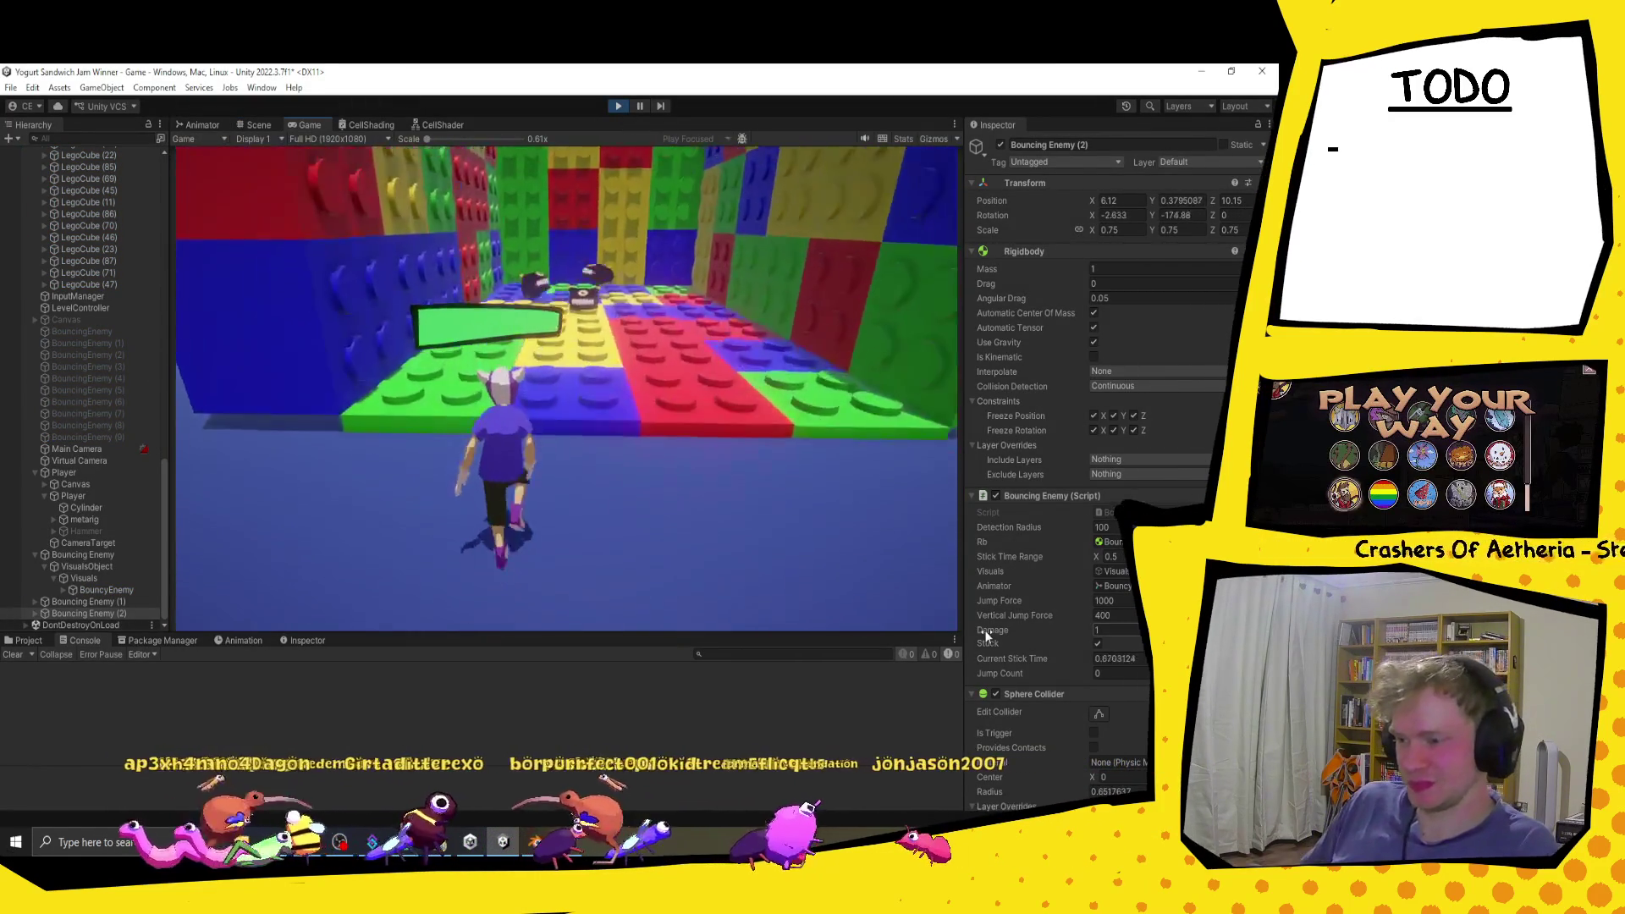
{"action": "key", "text": "w"}
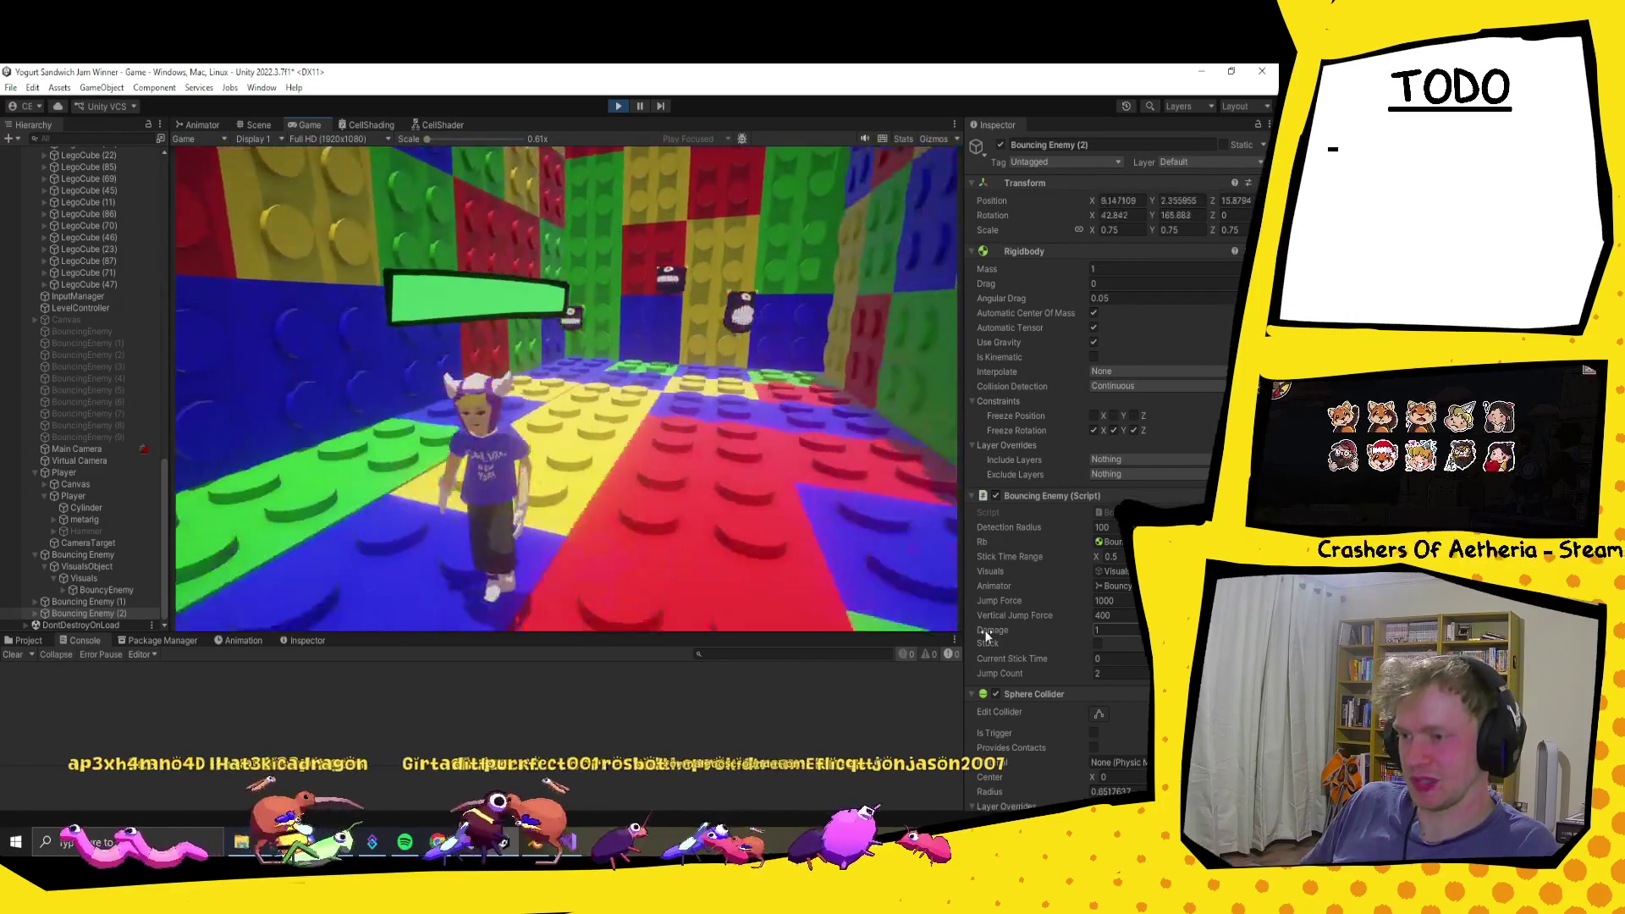
{"action": "key", "text": "w"}
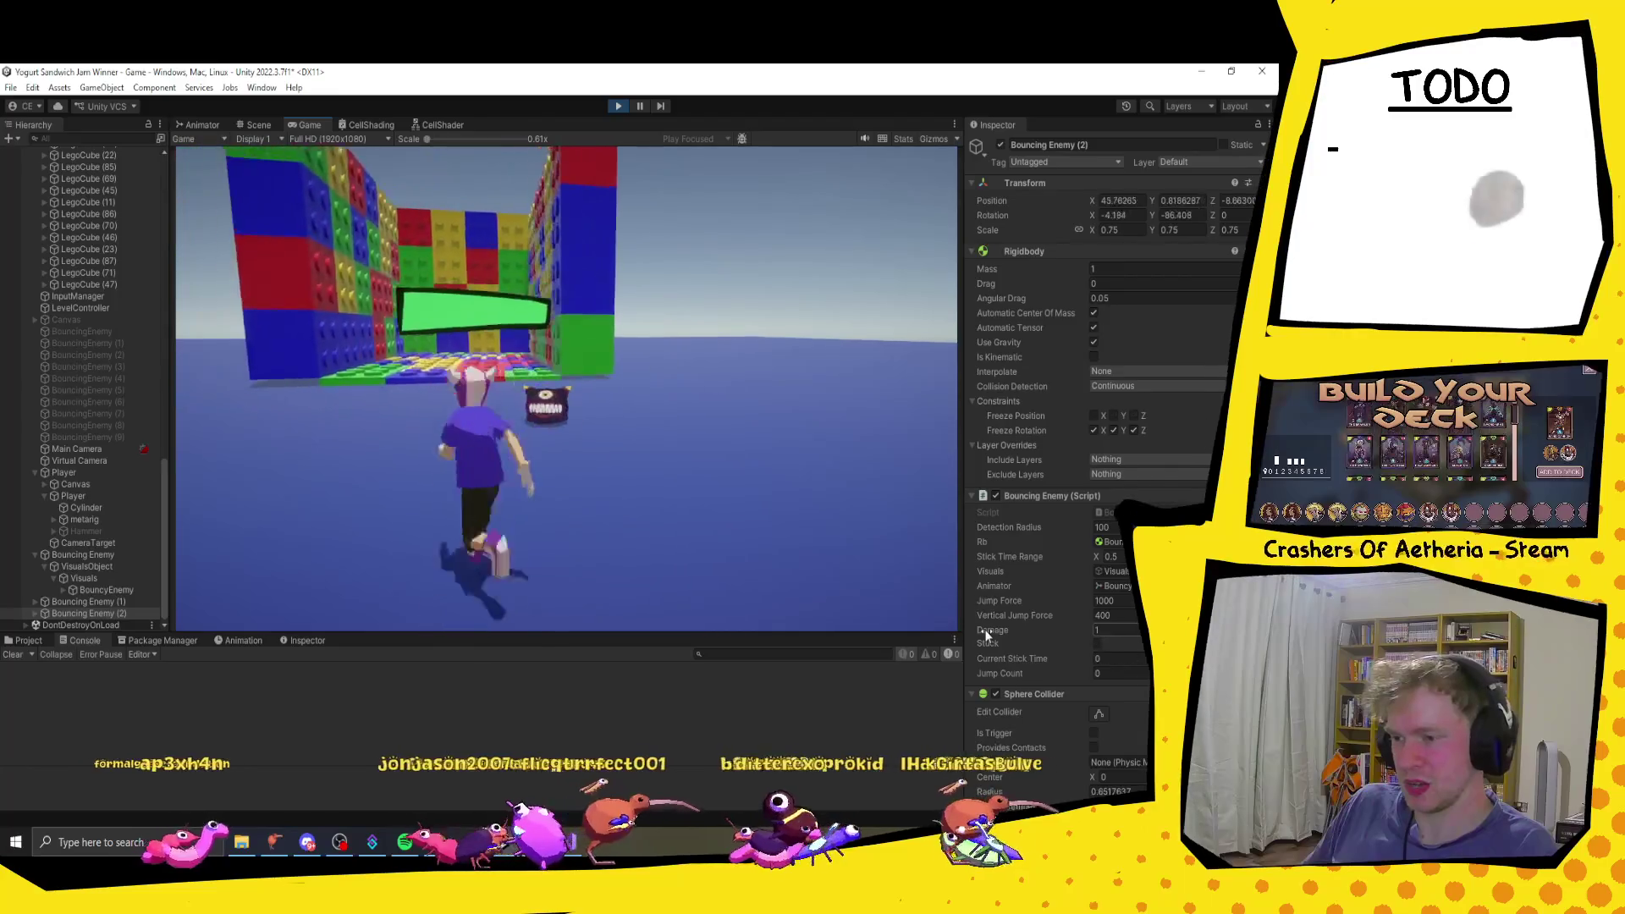
{"action": "key", "text": "w"}
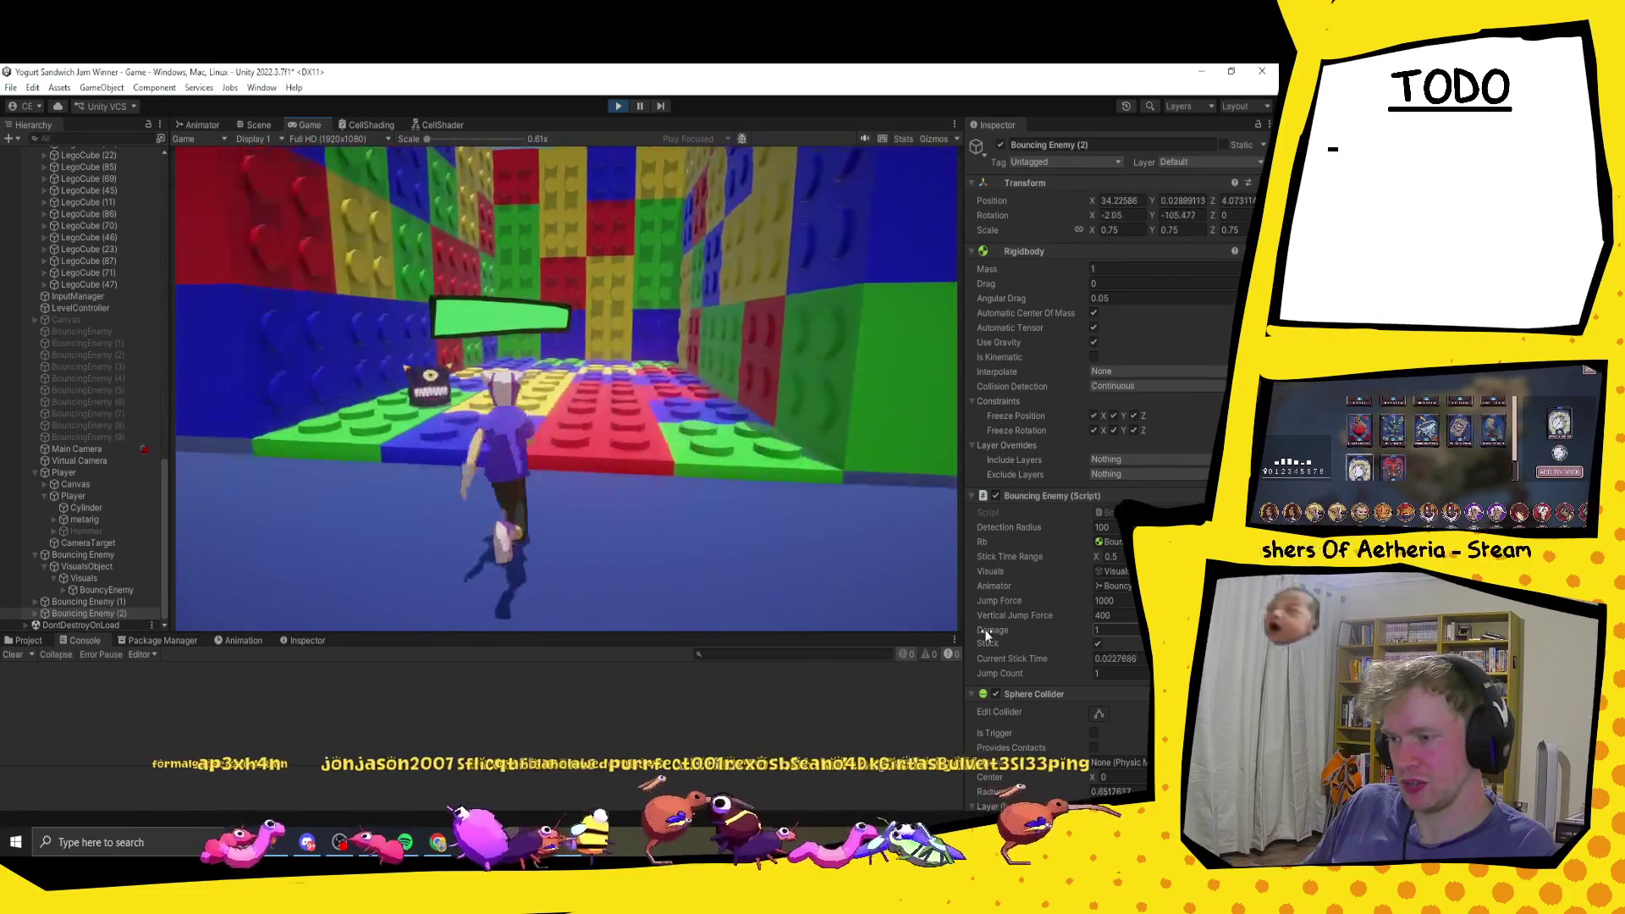
{"action": "key", "text": "w"}
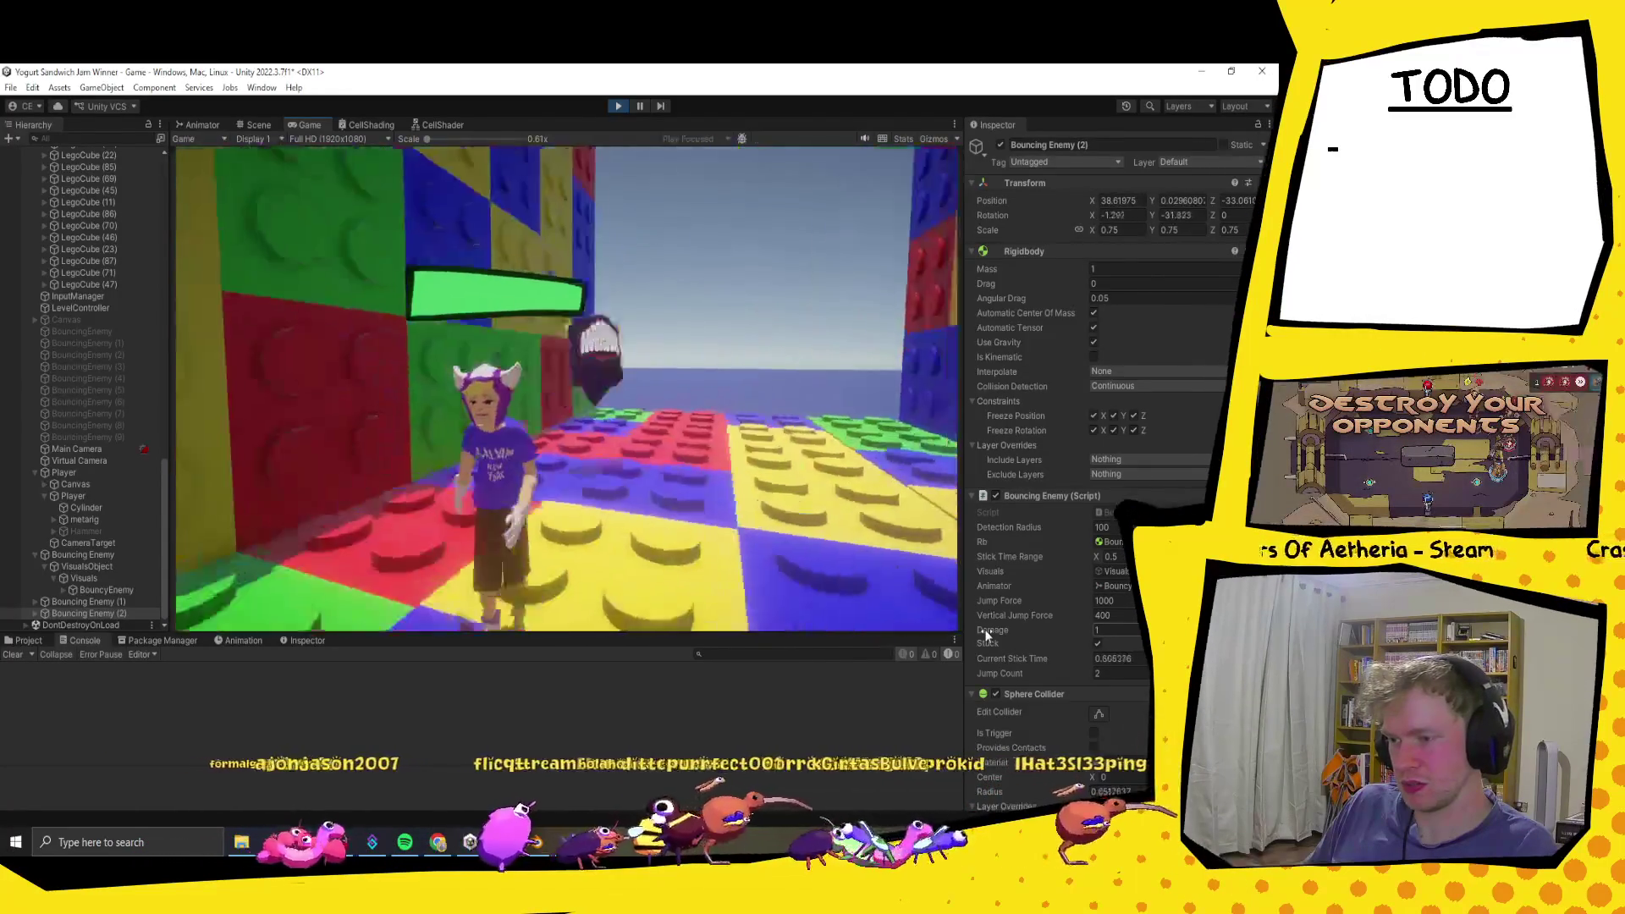
{"action": "key", "text": "w"}
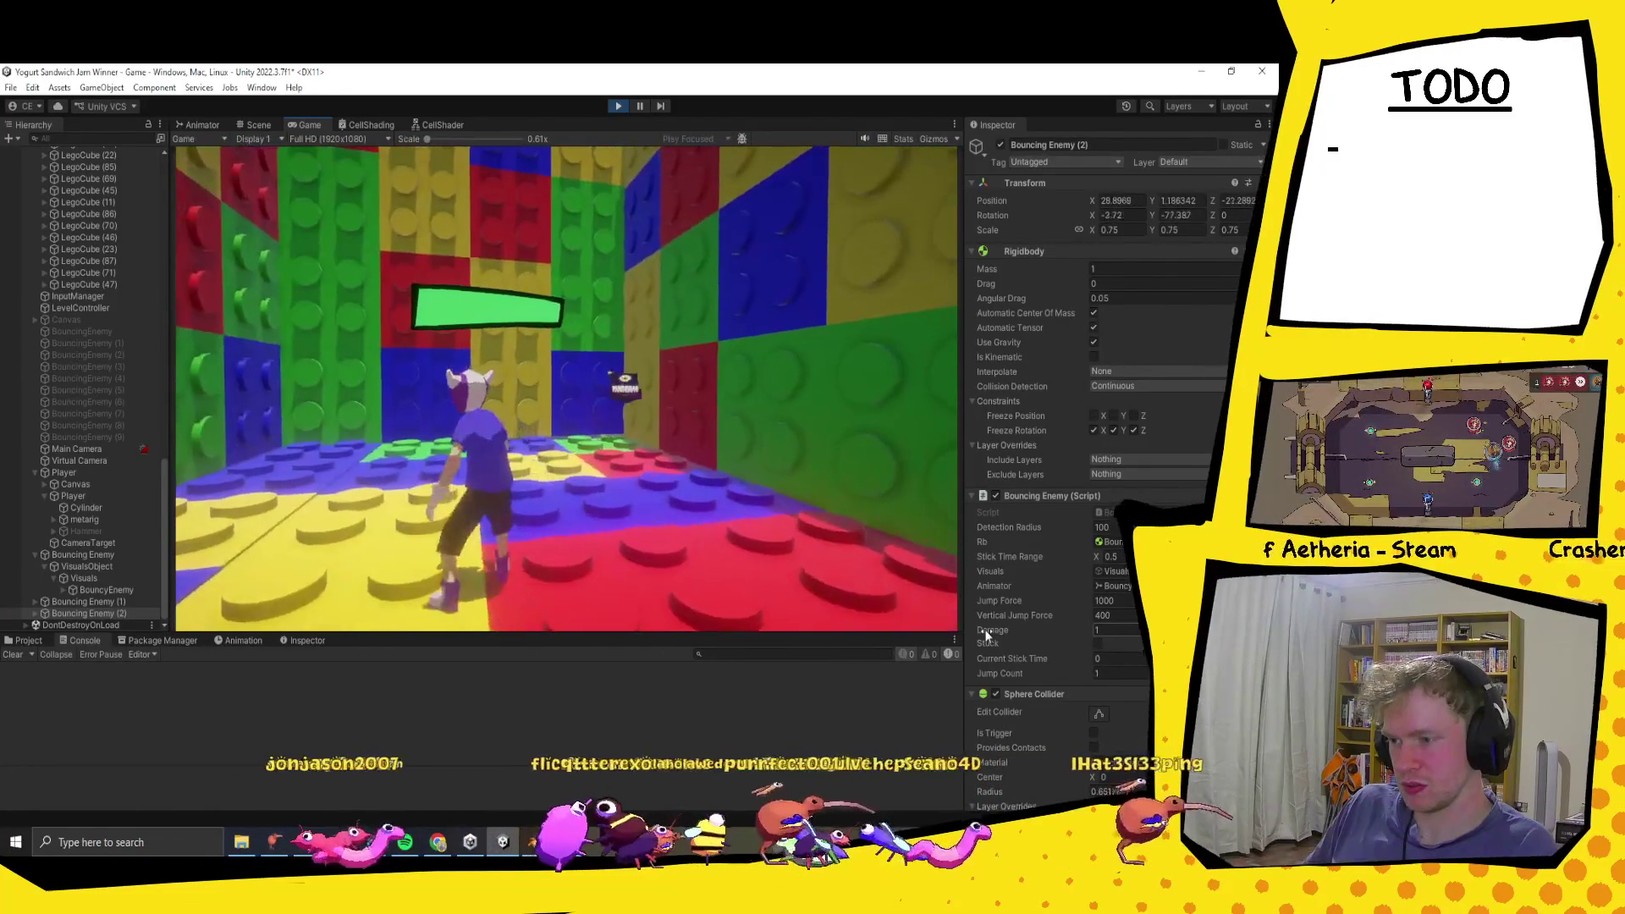
{"action": "key", "text": "w"}
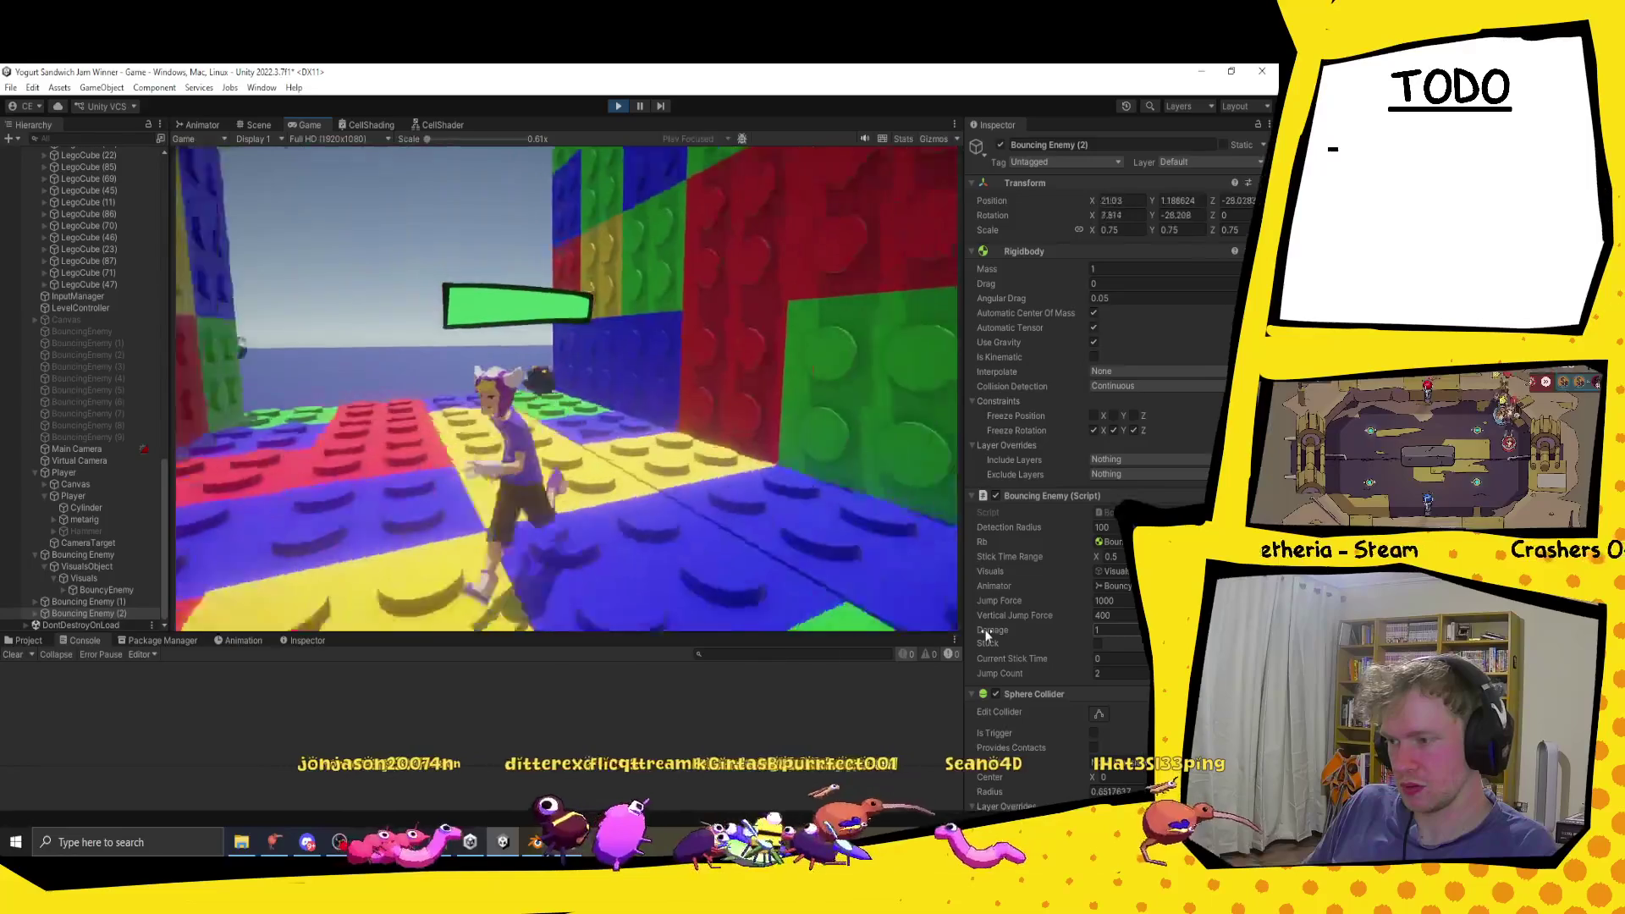
{"action": "key", "text": "w"}
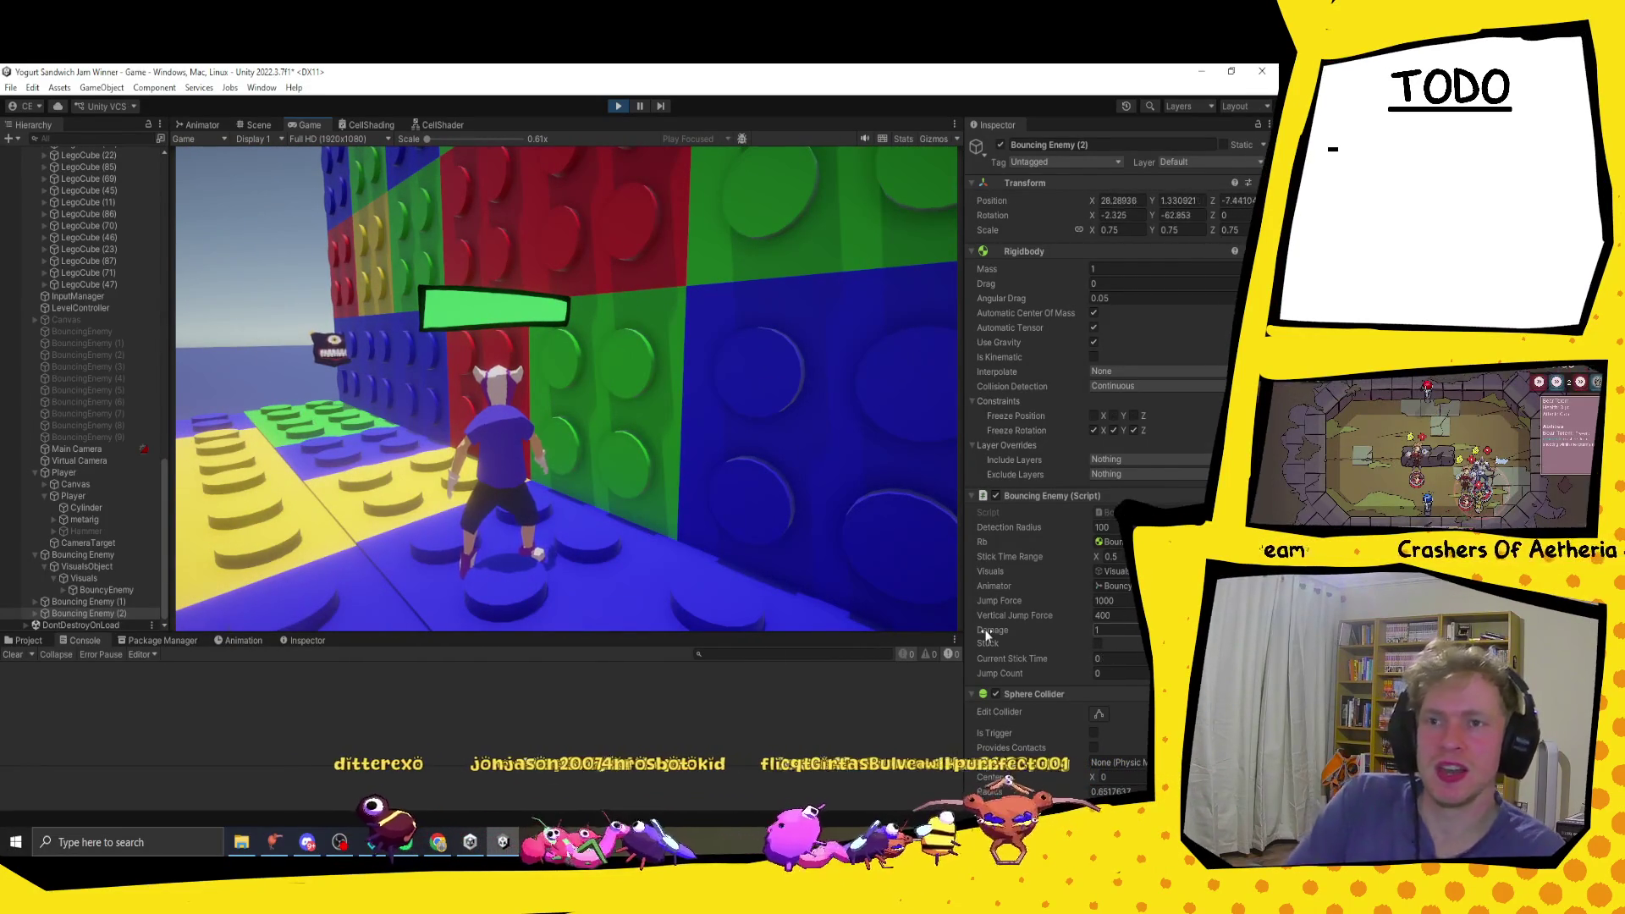
{"action": "key", "text": "w"}
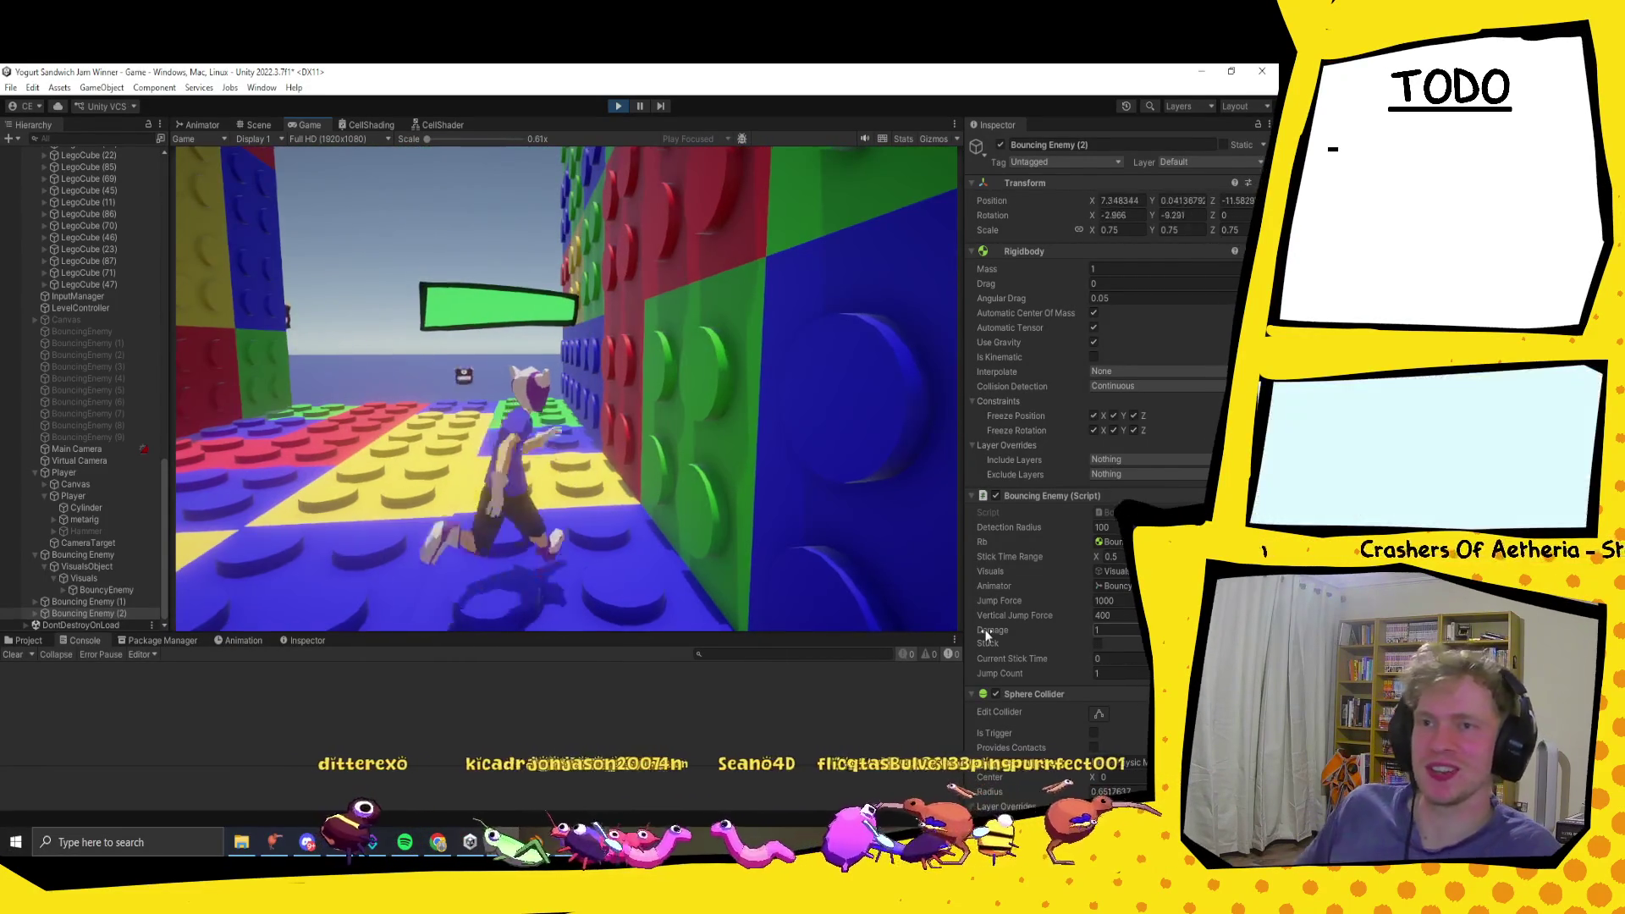
Step: Run the player back and forth across the room, jumping with Space
{"action": "key", "text": "s"}
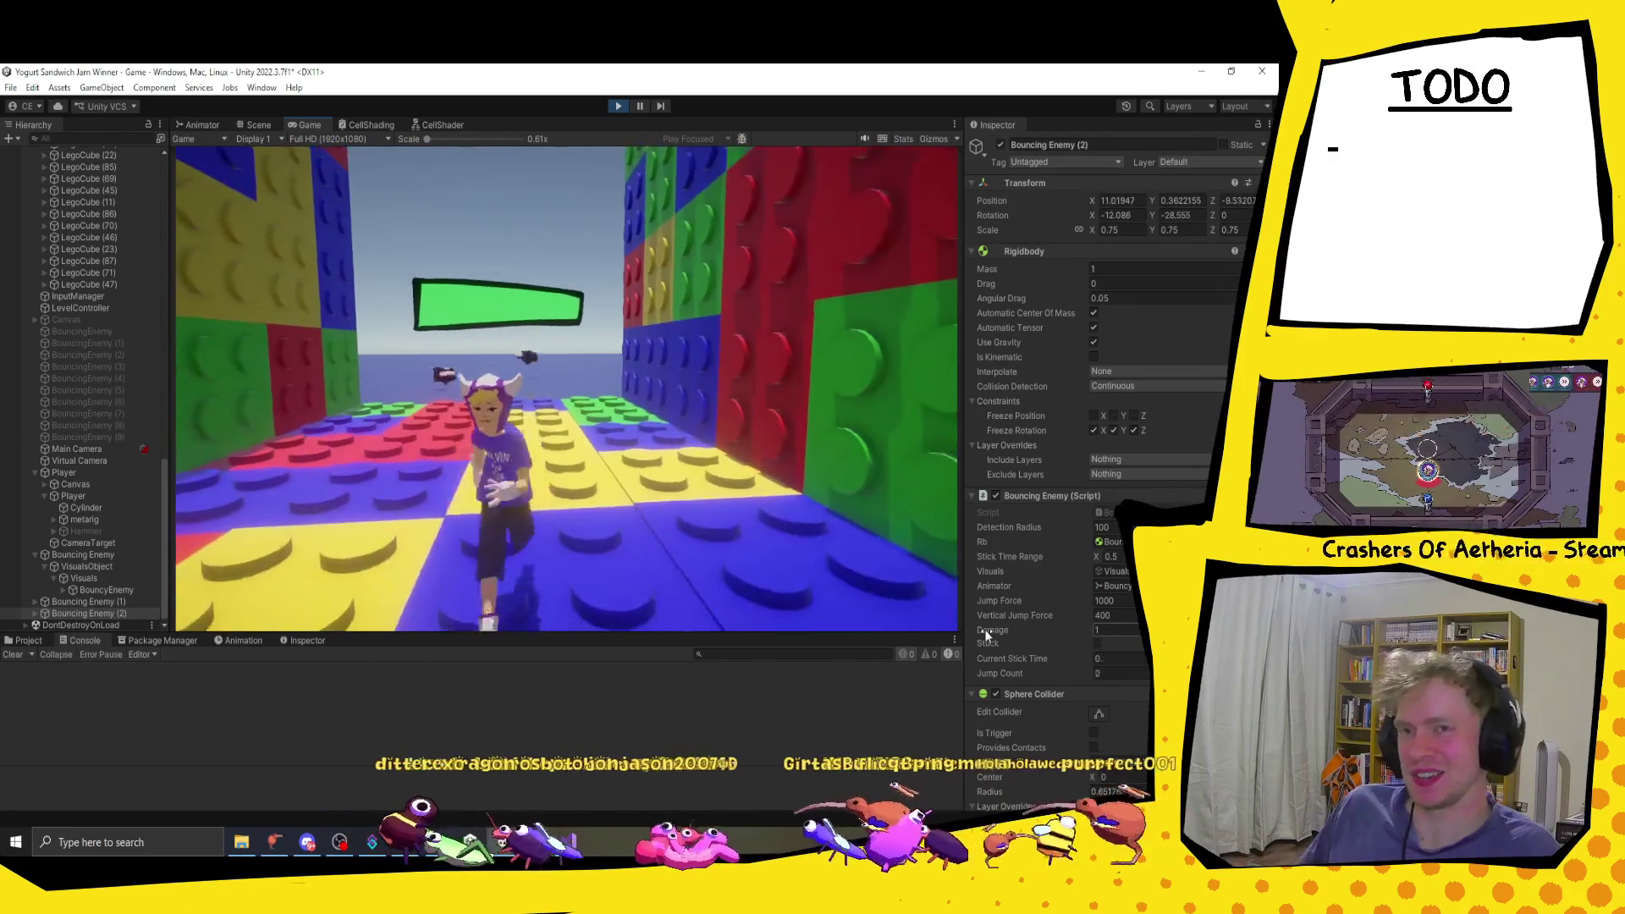
{"action": "key", "text": "s"}
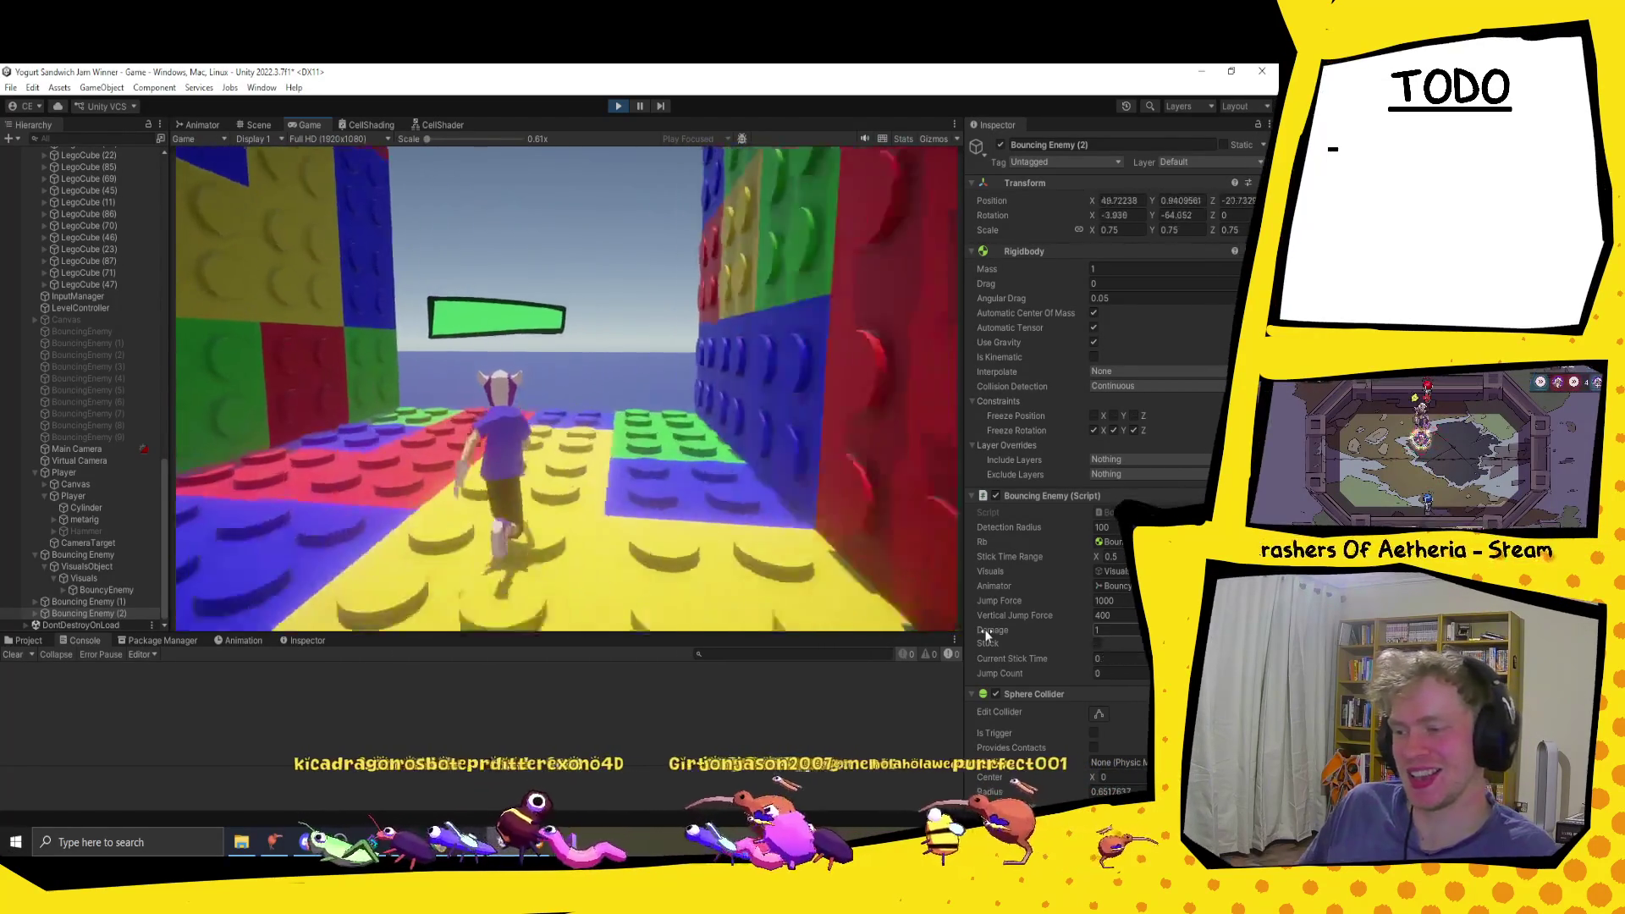
{"action": "key", "text": "w"}
{"action": "key", "text": "d"}
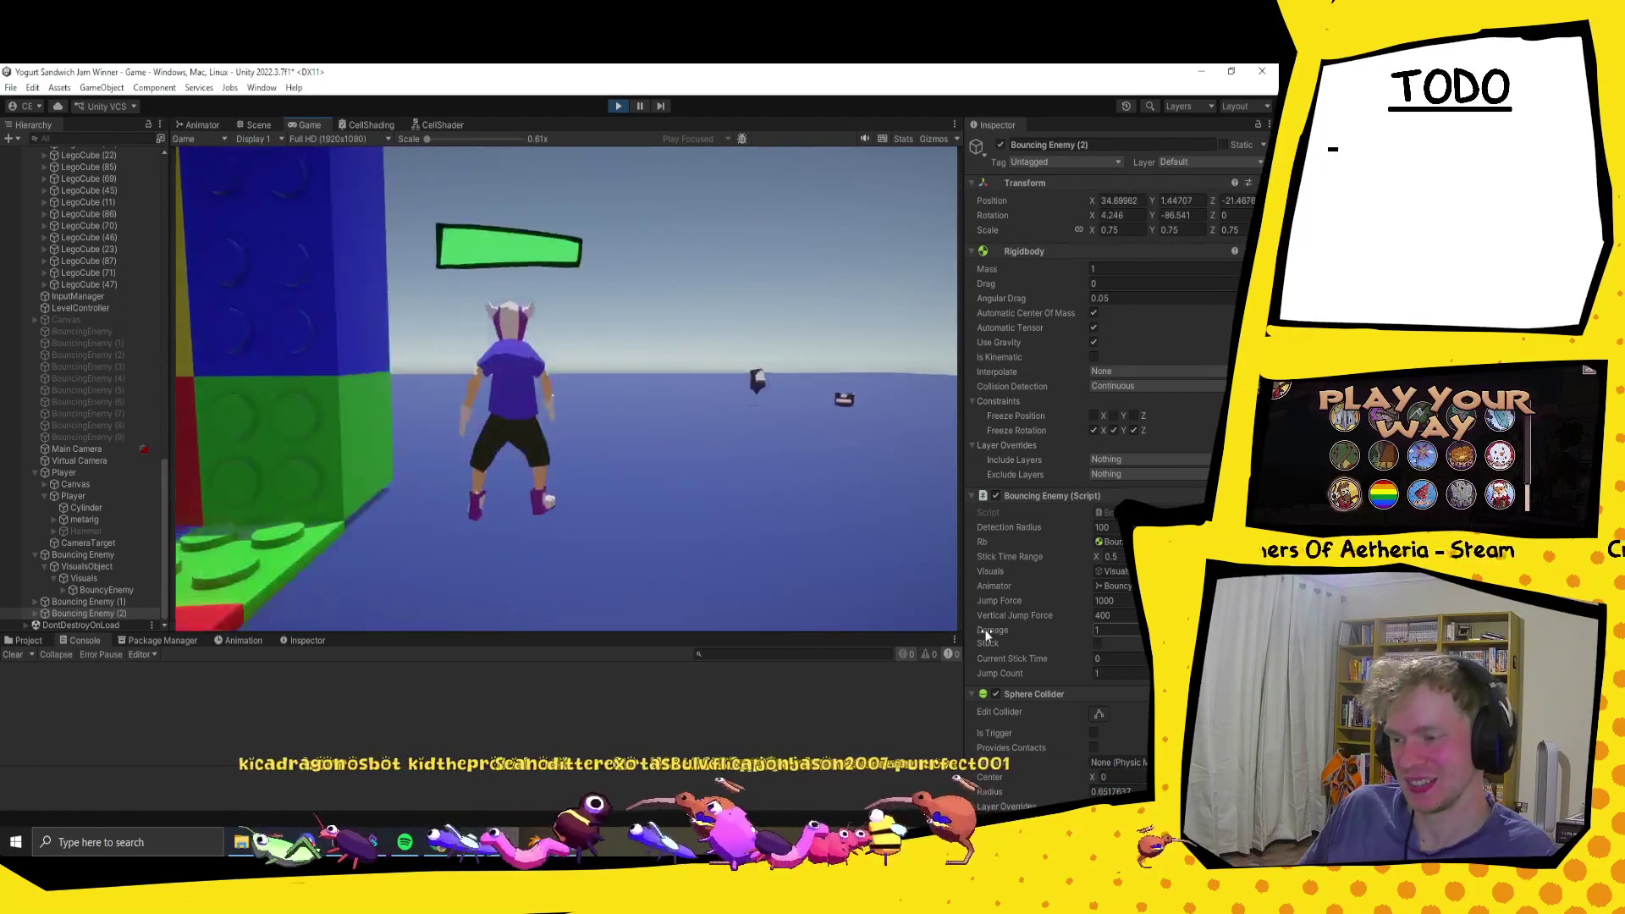
{"action": "key", "text": "w"}
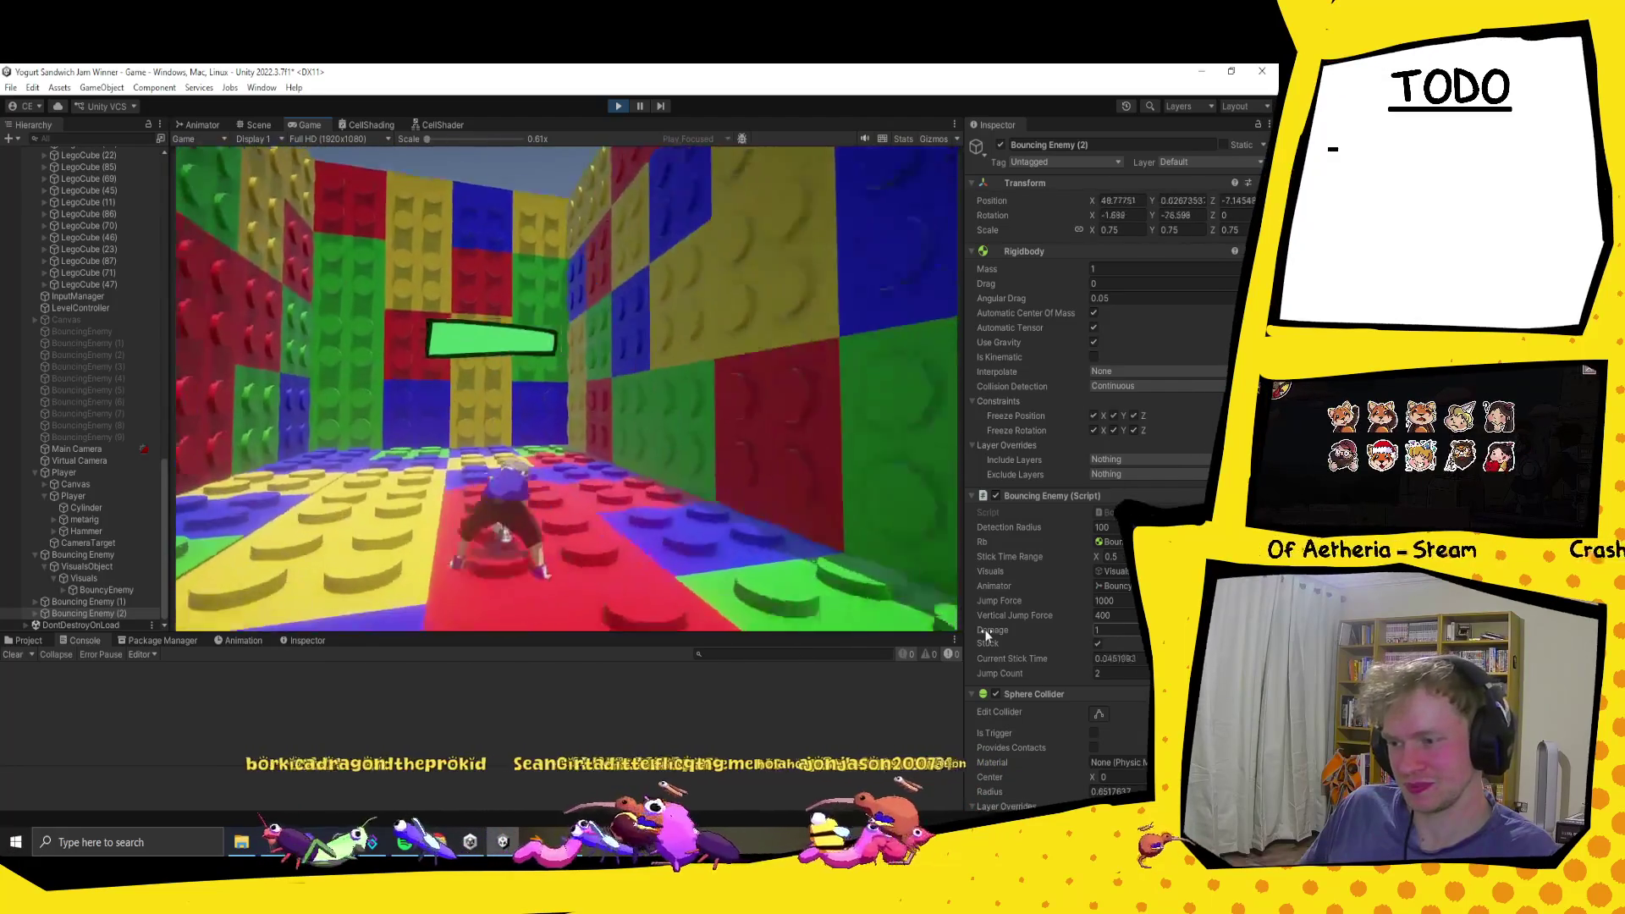
{"action": "key", "text": "s"}
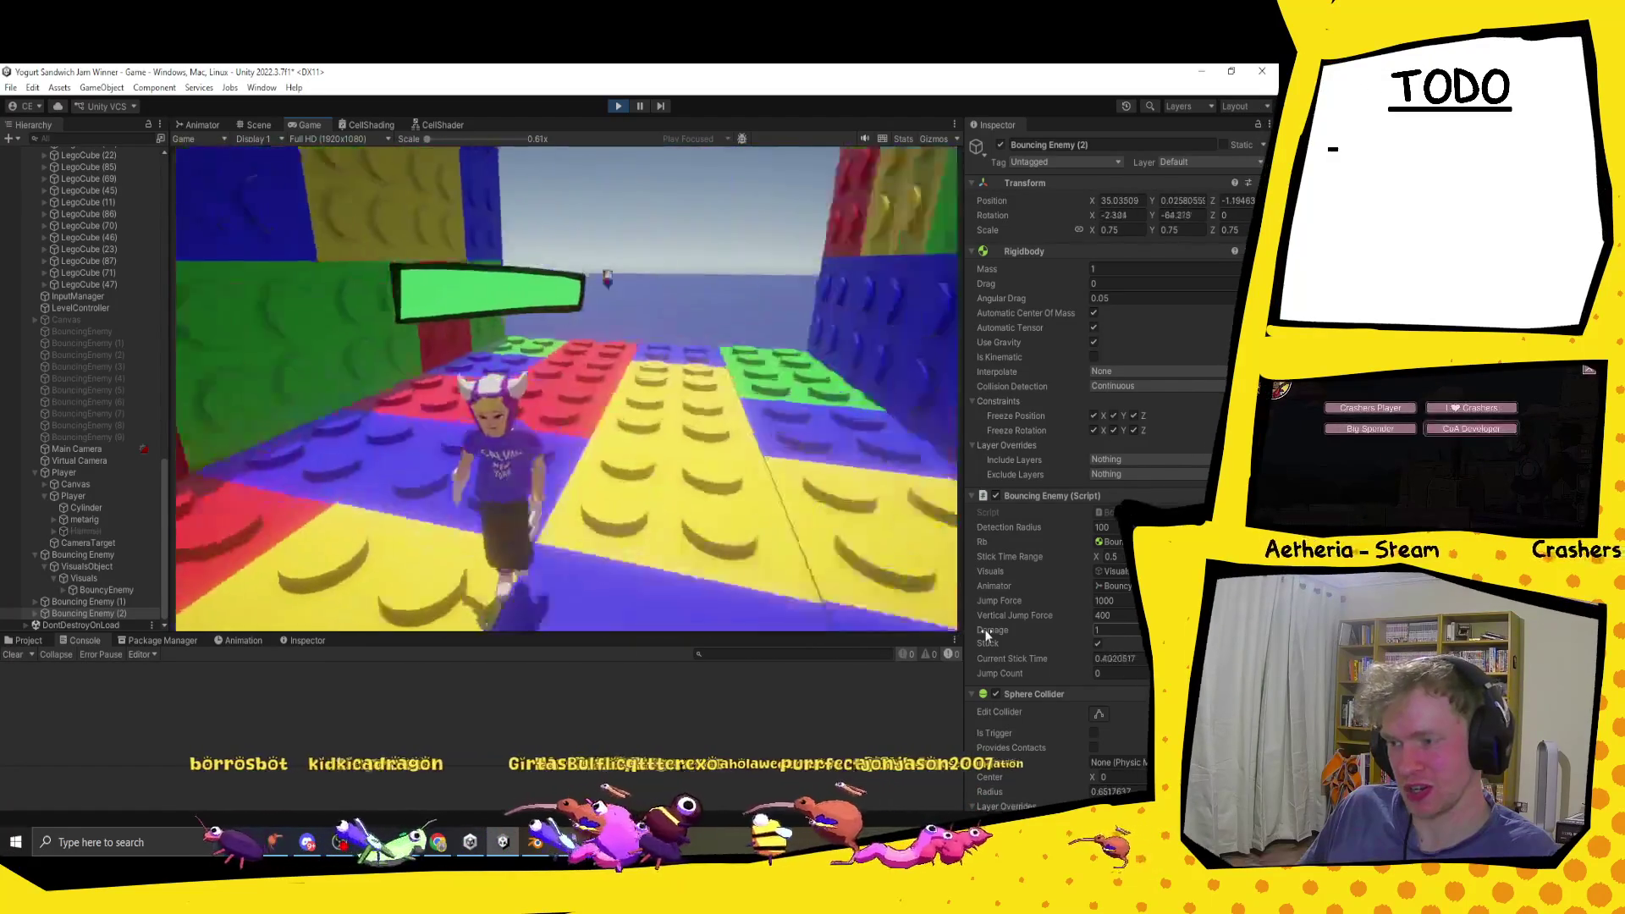
{"action": "key", "text": "space"}
{"action": "key", "text": "w"}
{"action": "key", "text": "s"}
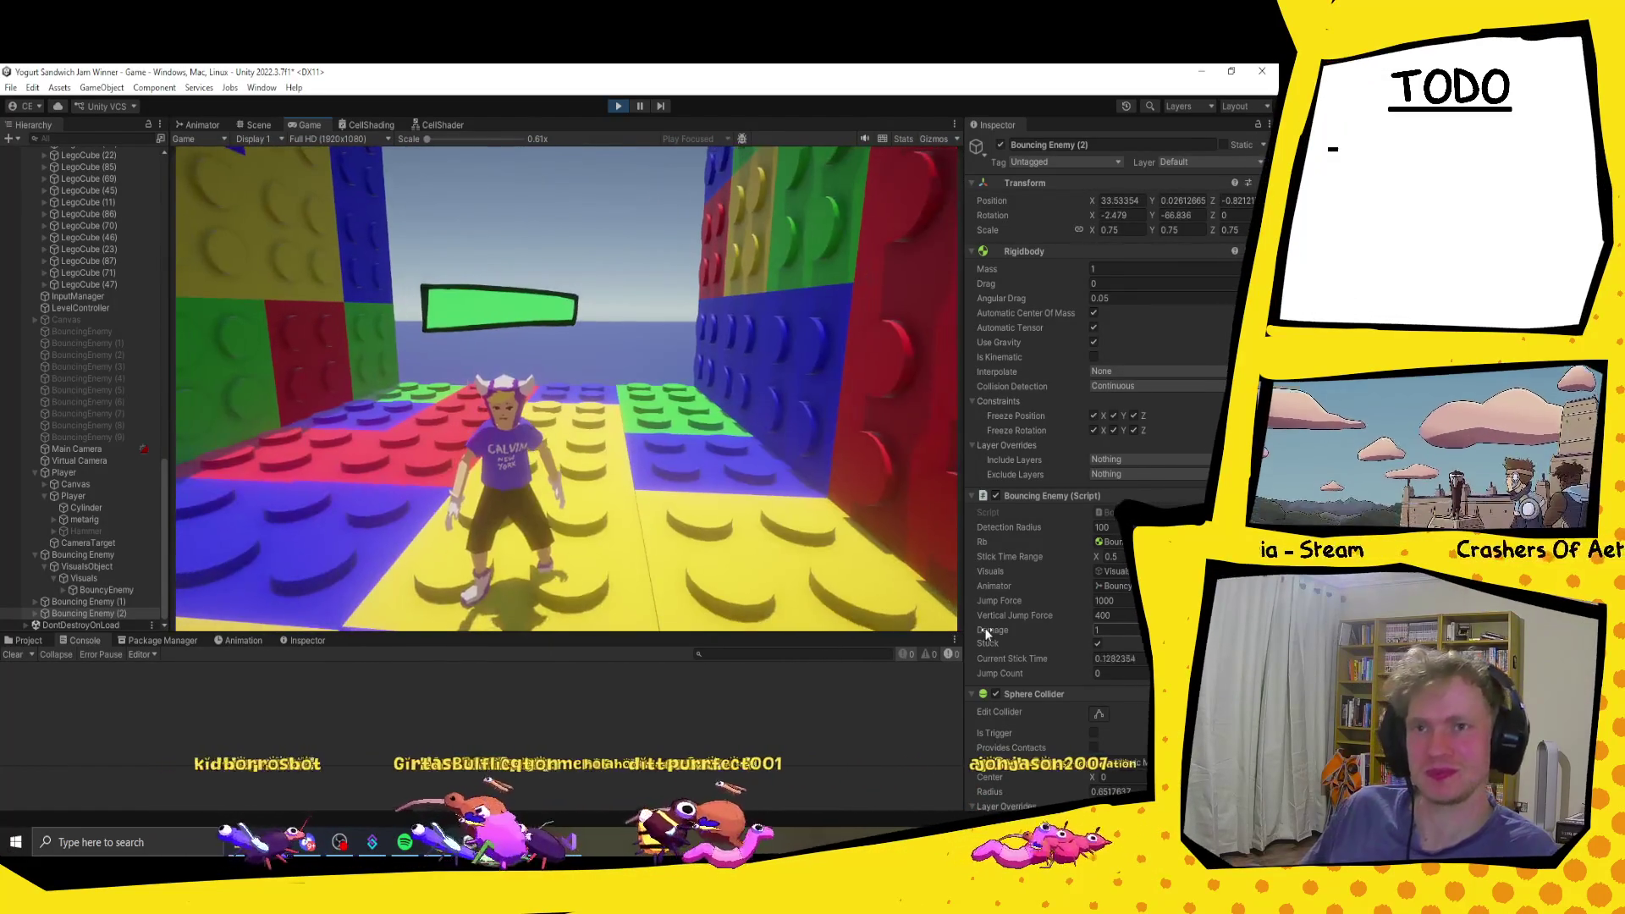
{"action": "key", "text": "w"}
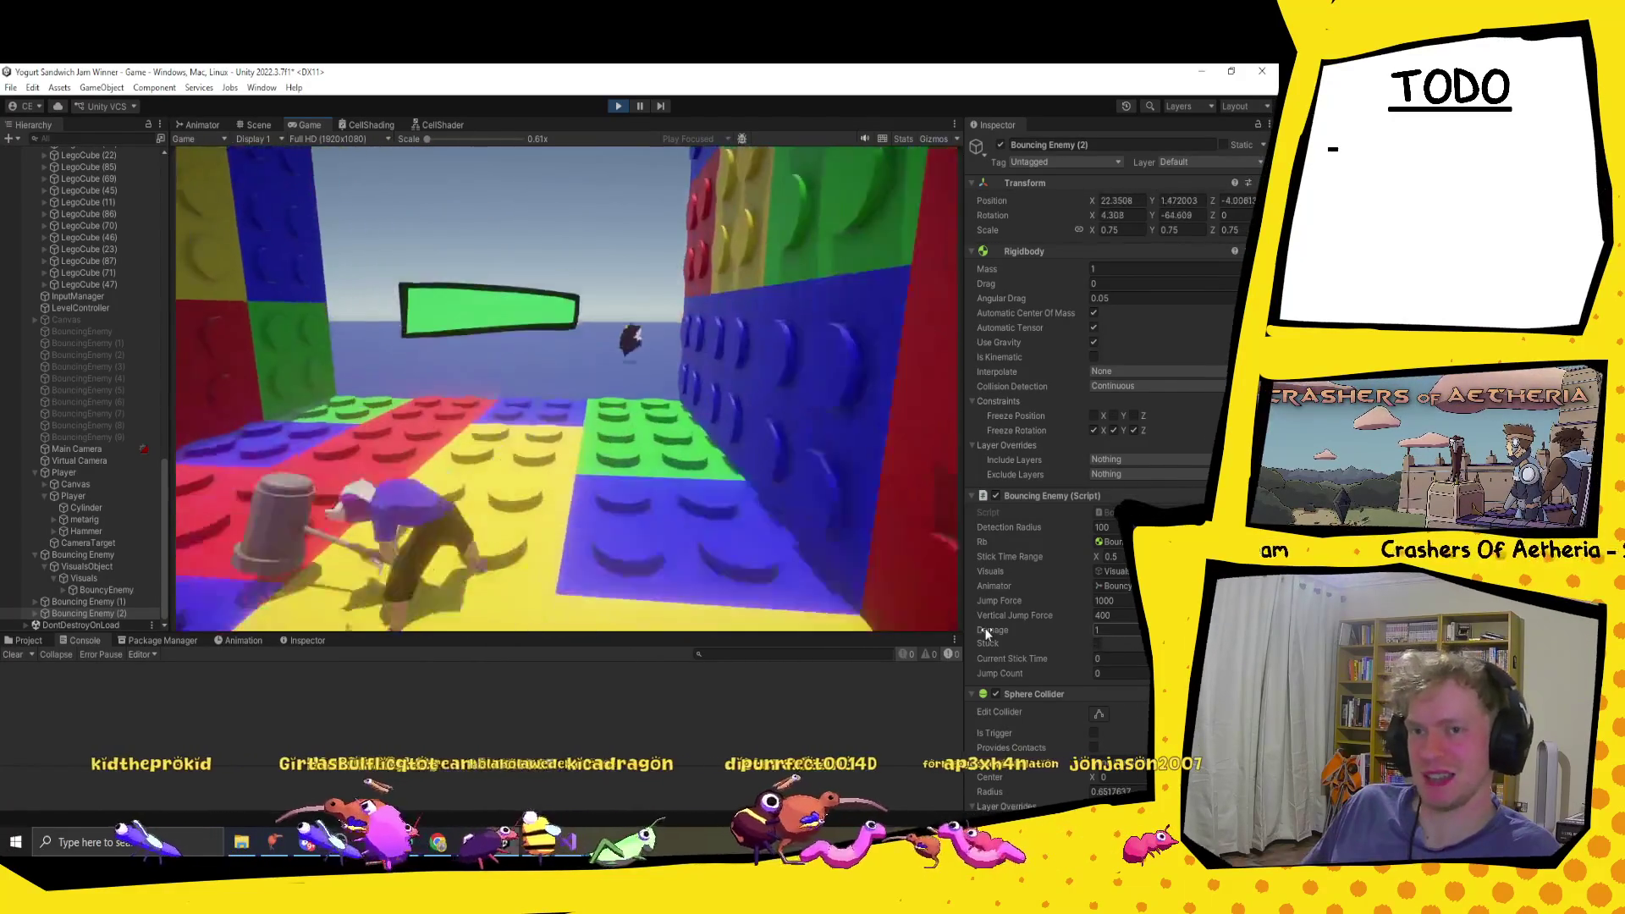
{"action": "key", "text": "w"}
{"action": "key", "text": "s"}
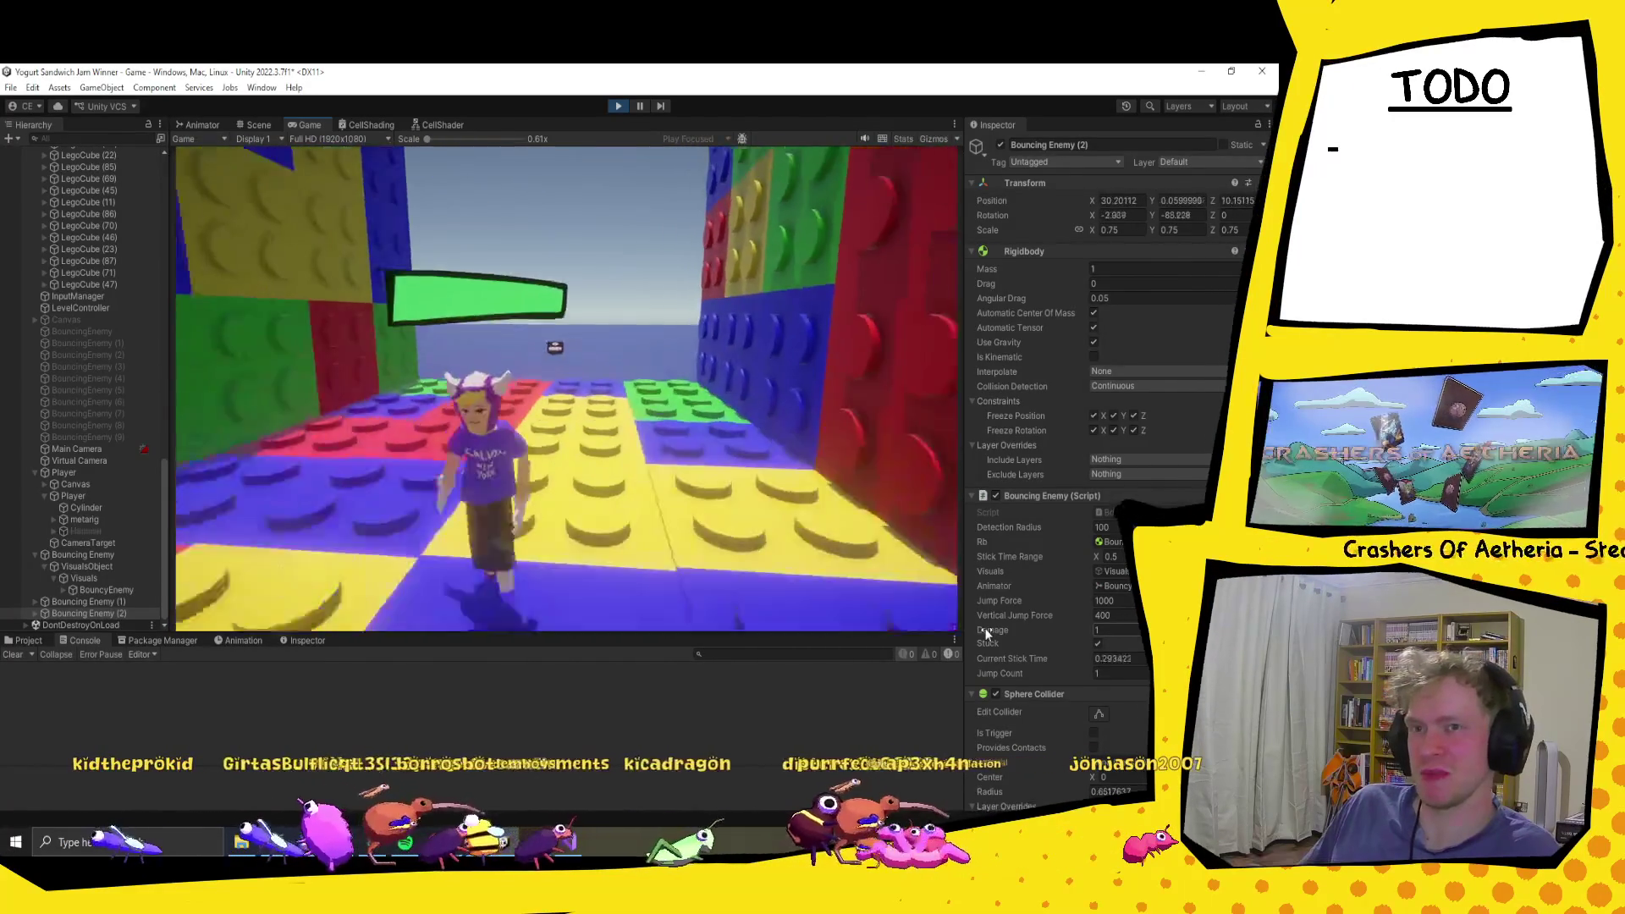
{"action": "key", "text": "w"}
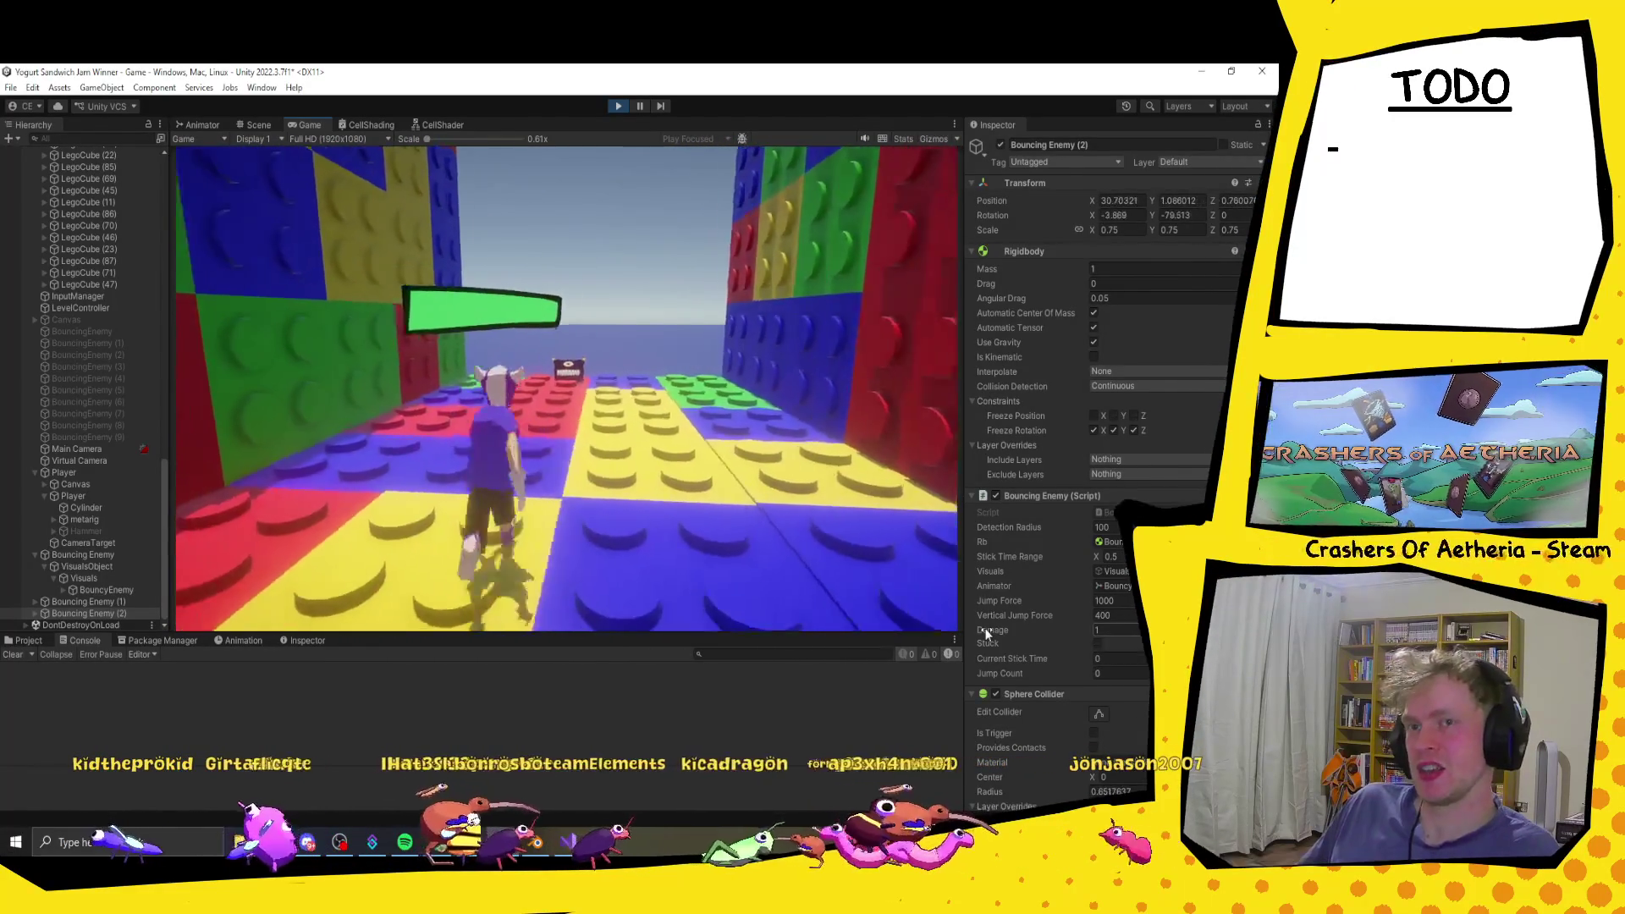
{"action": "key", "text": "s"}
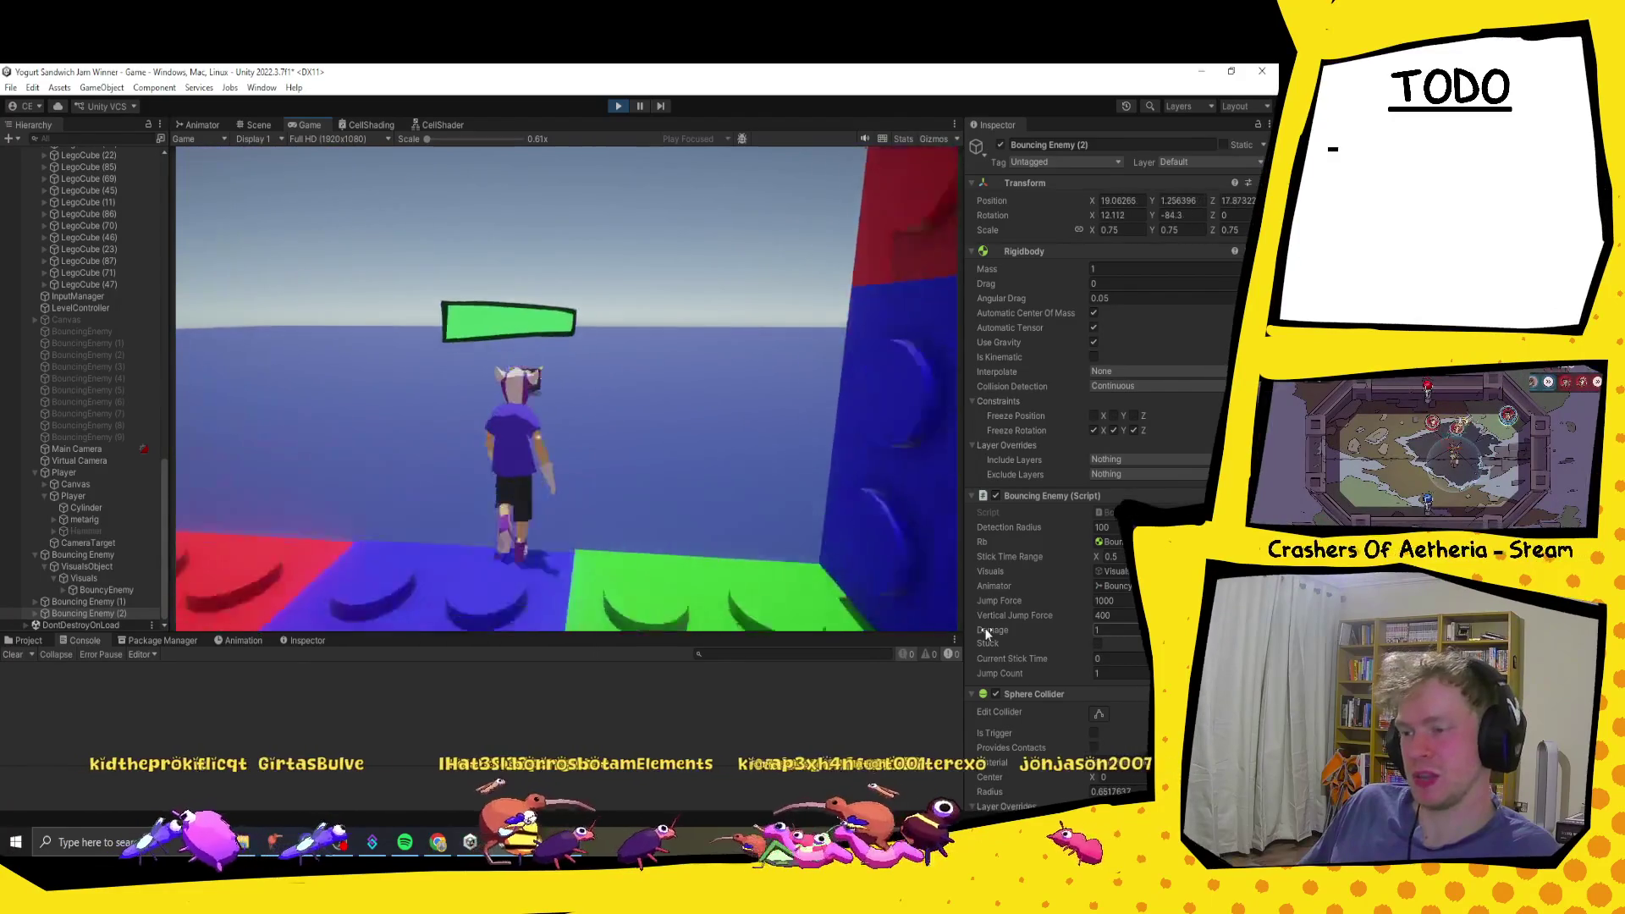
{"action": "key", "text": "w"}
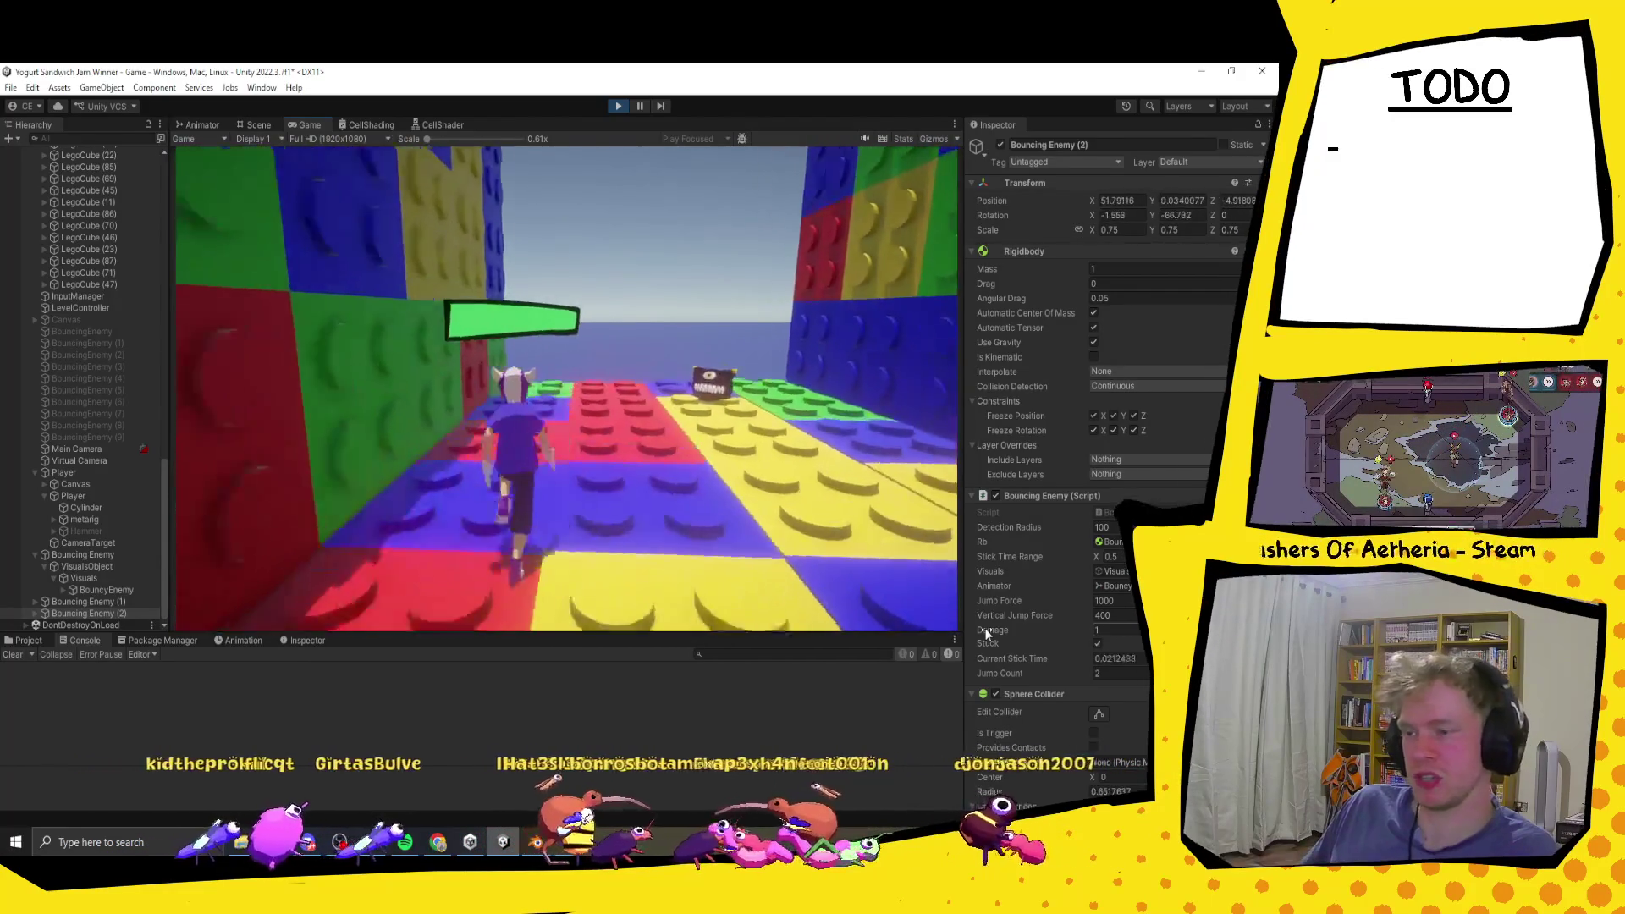
{"action": "key", "text": "w"}
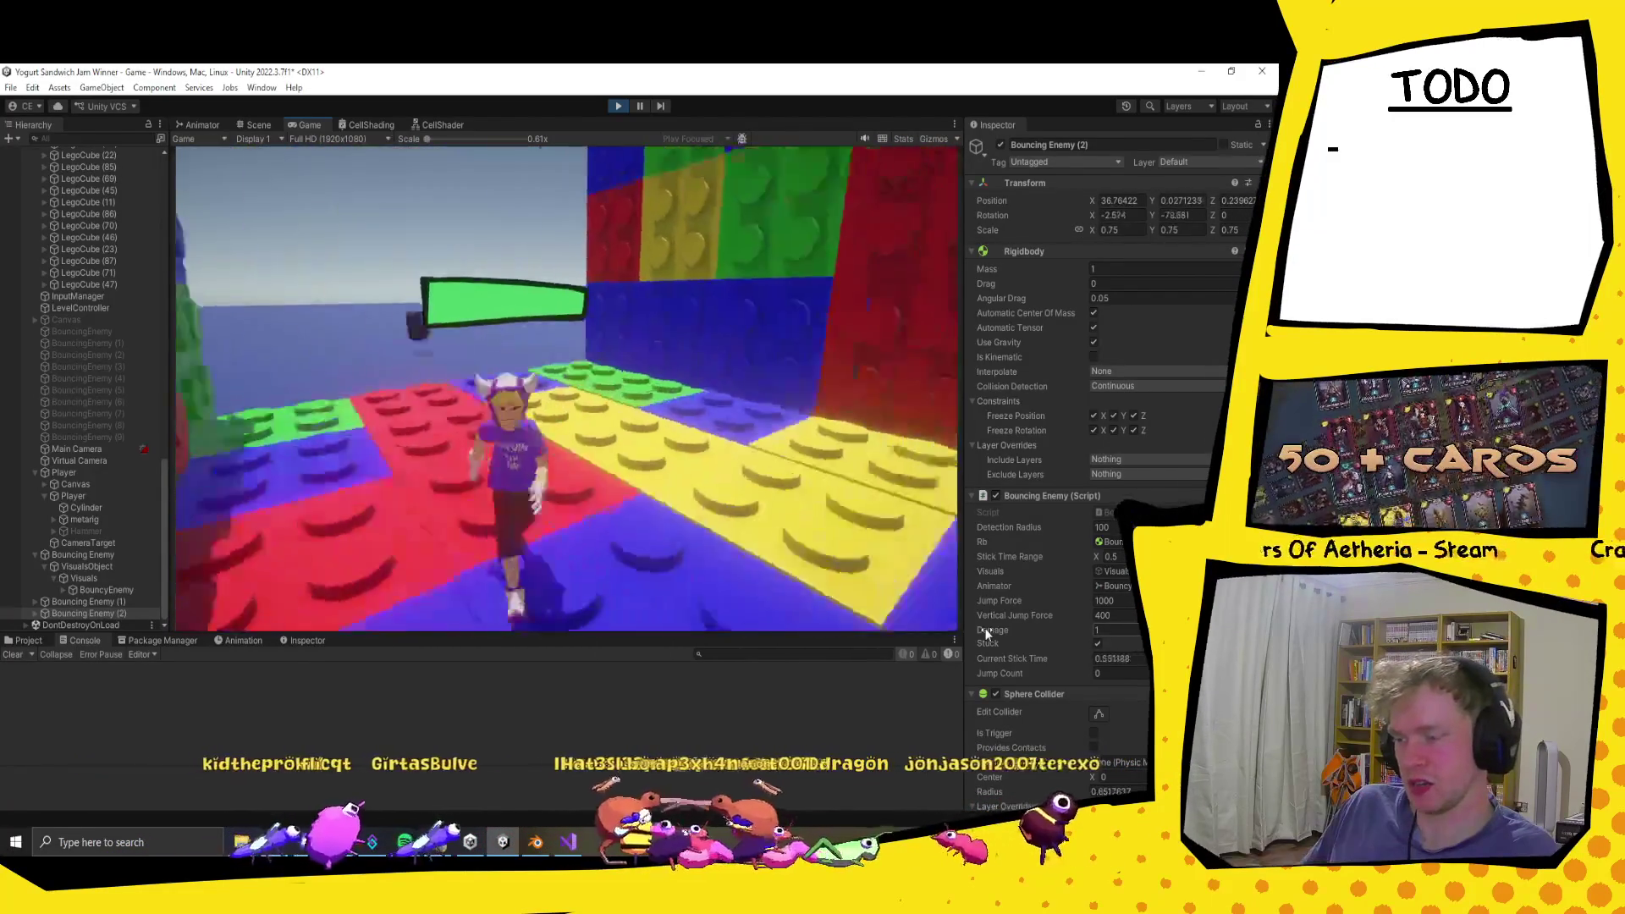
Step: Swing the hammer at an enemy, run down the corridor and back, then stop the game
{"action": "key", "text": "w"}
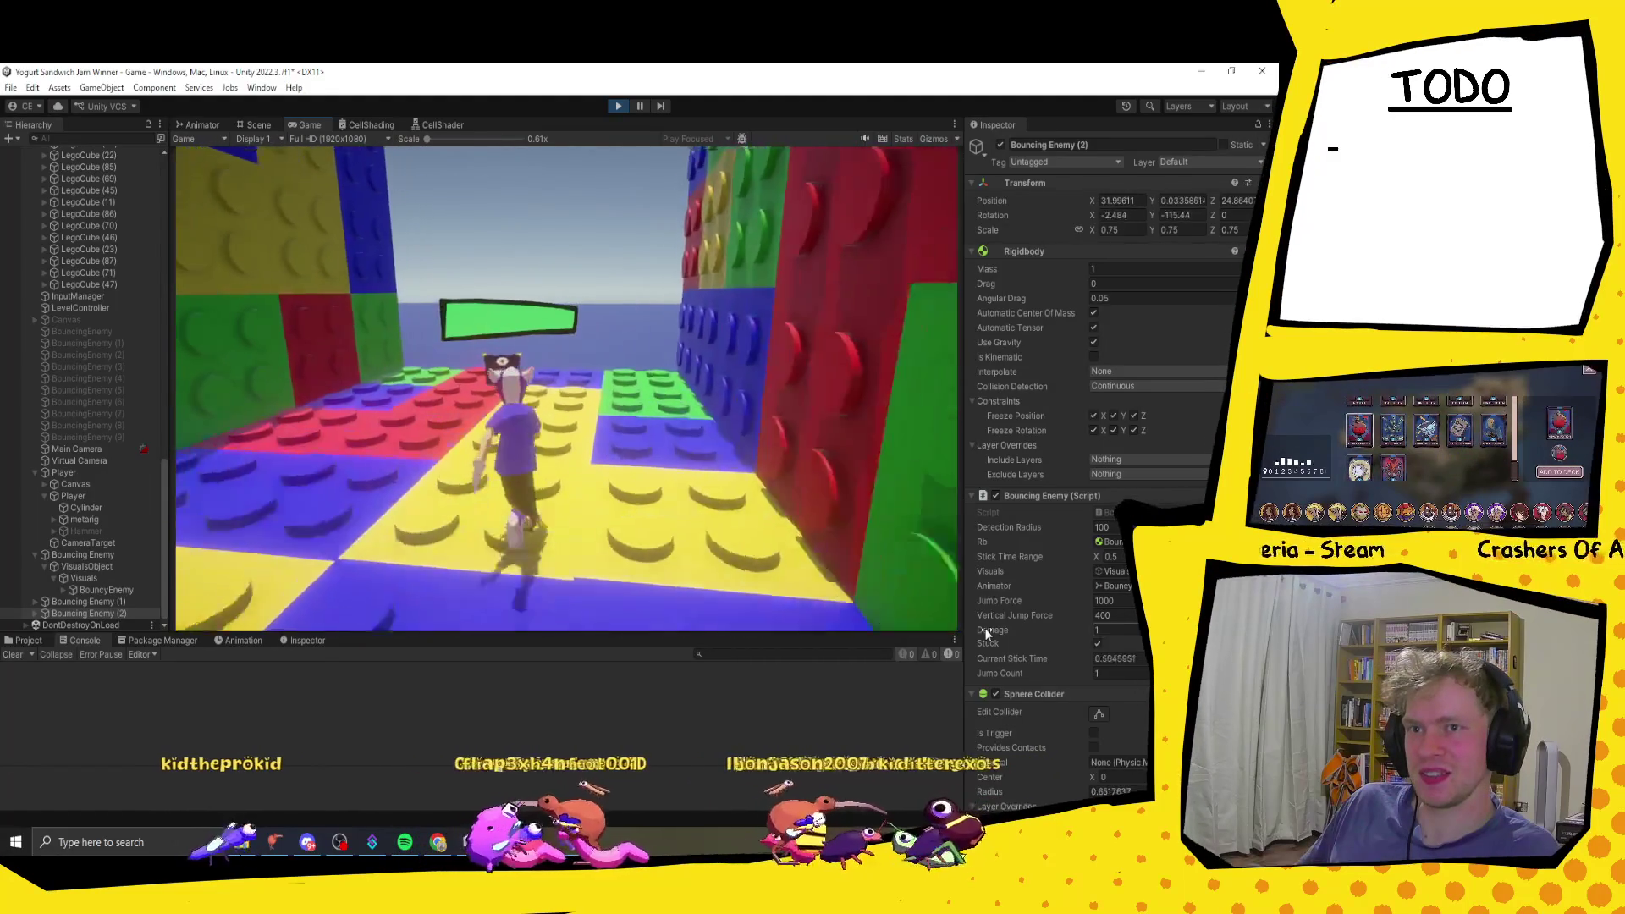
{"action": "key", "text": "w"}
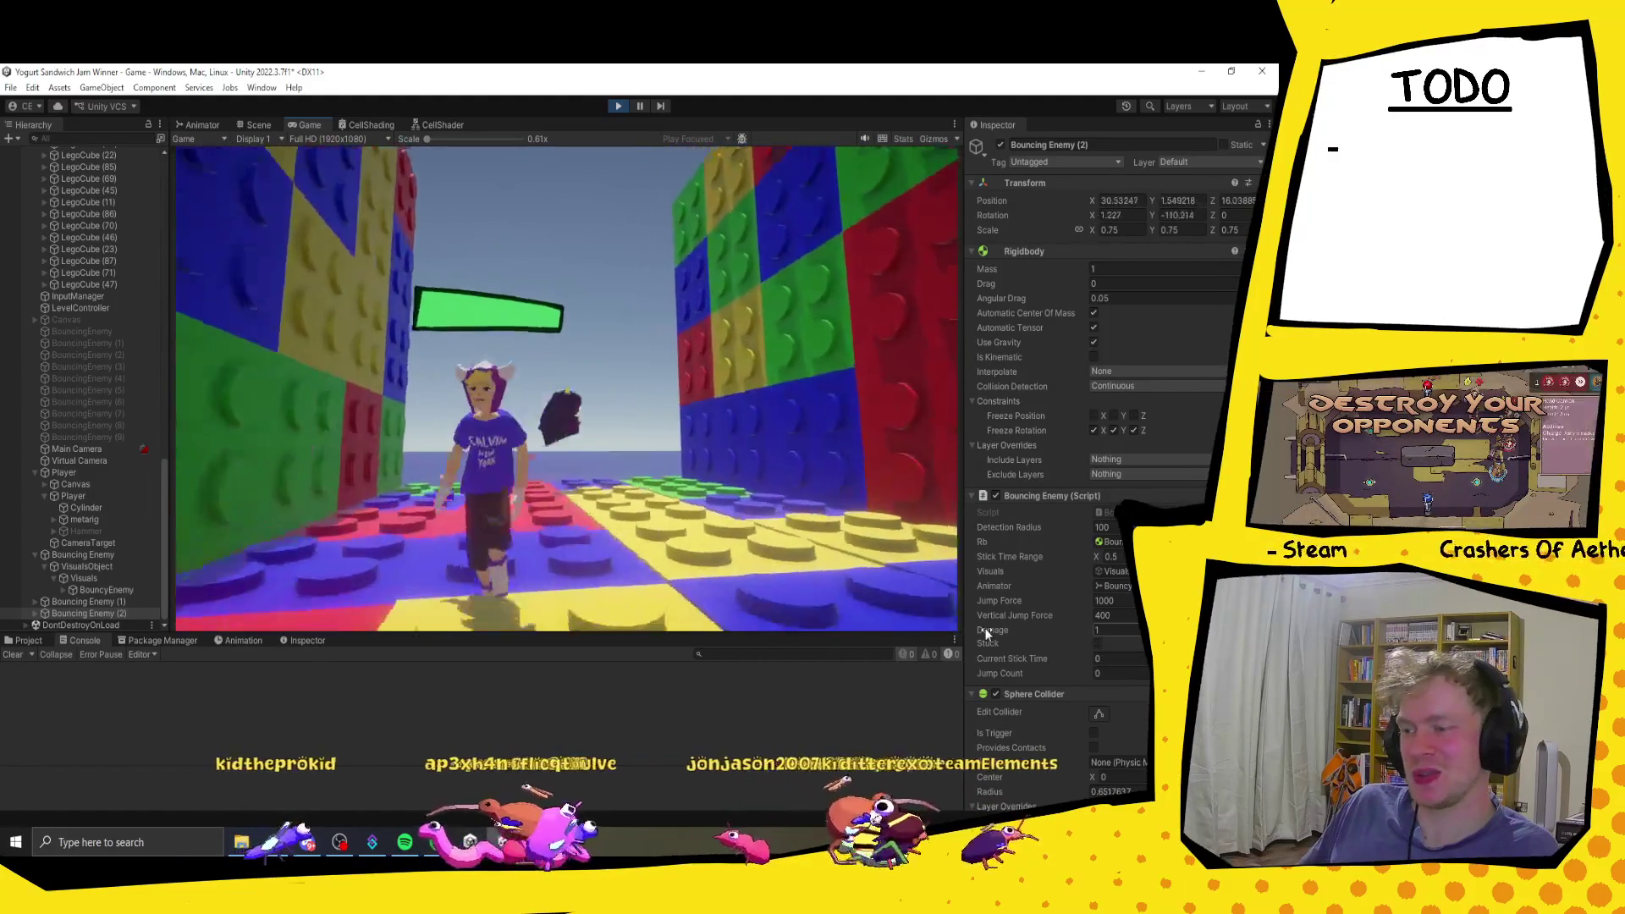
{"action": "key", "text": "w"}
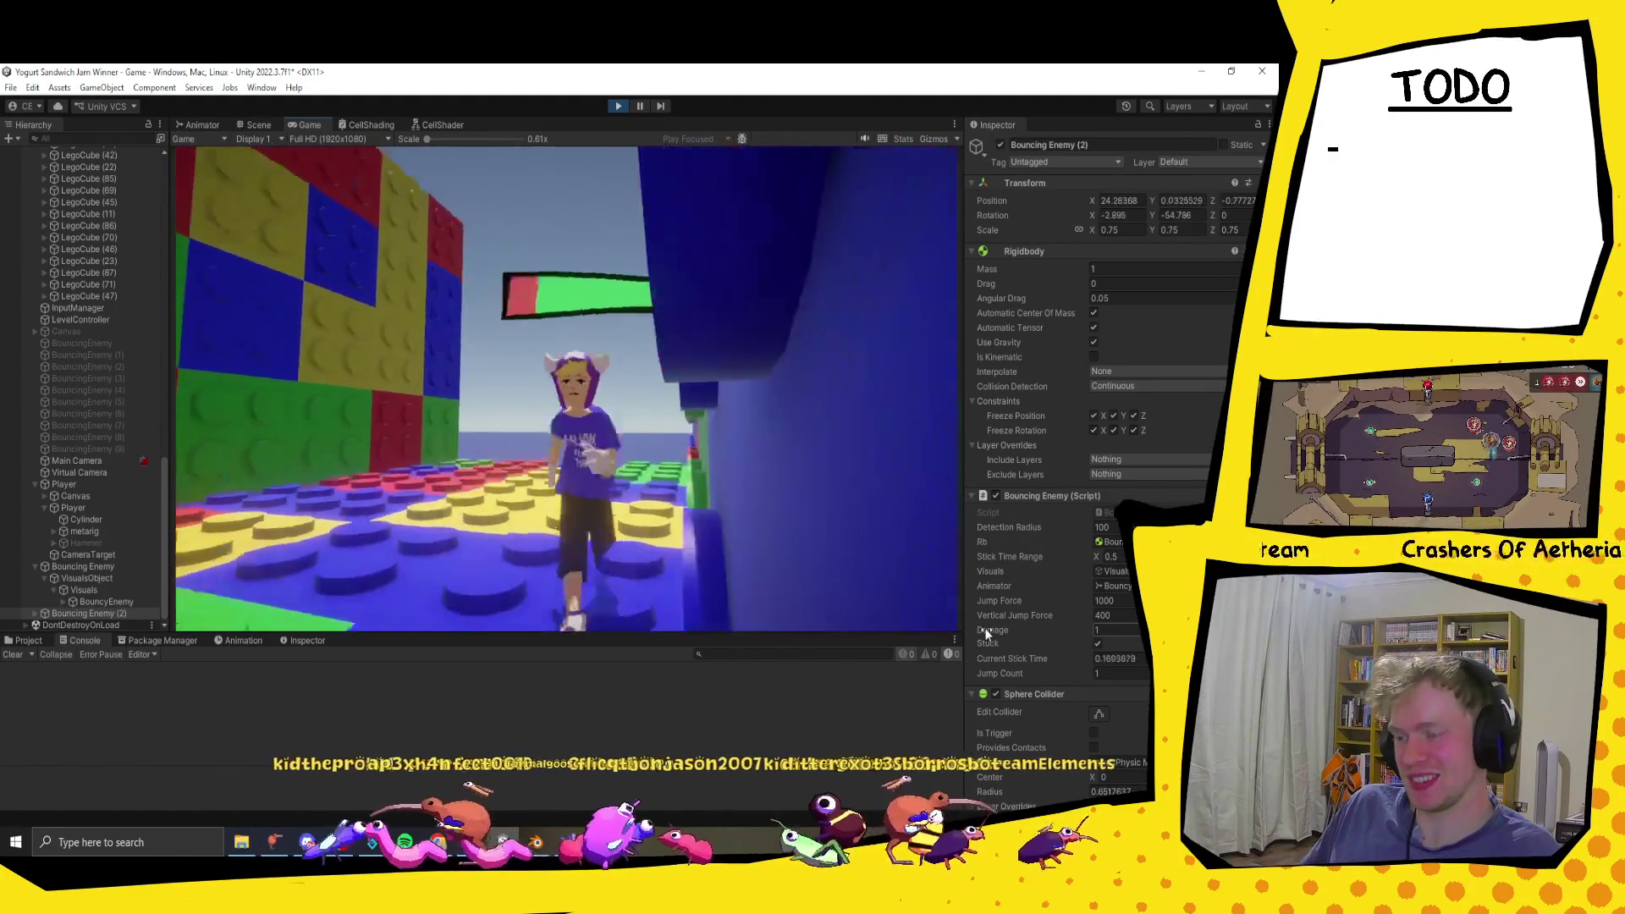
{"action": "key", "text": "s"}
{"action": "key", "text": "s"}
{"action": "key", "text": "s"}
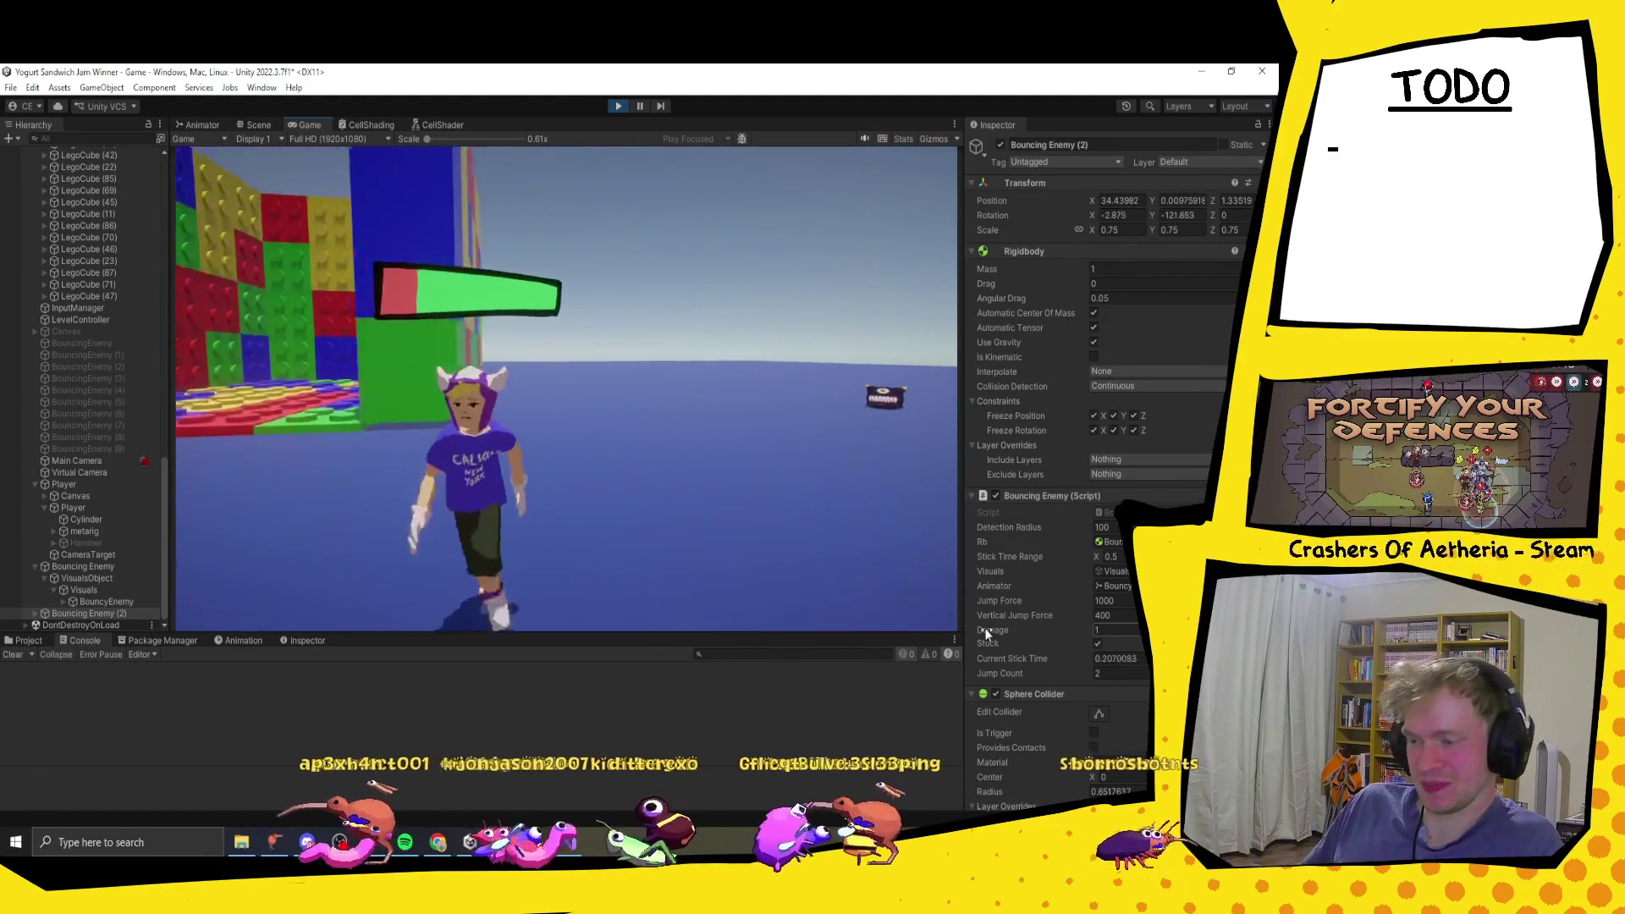
{"action": "key", "text": "w"}
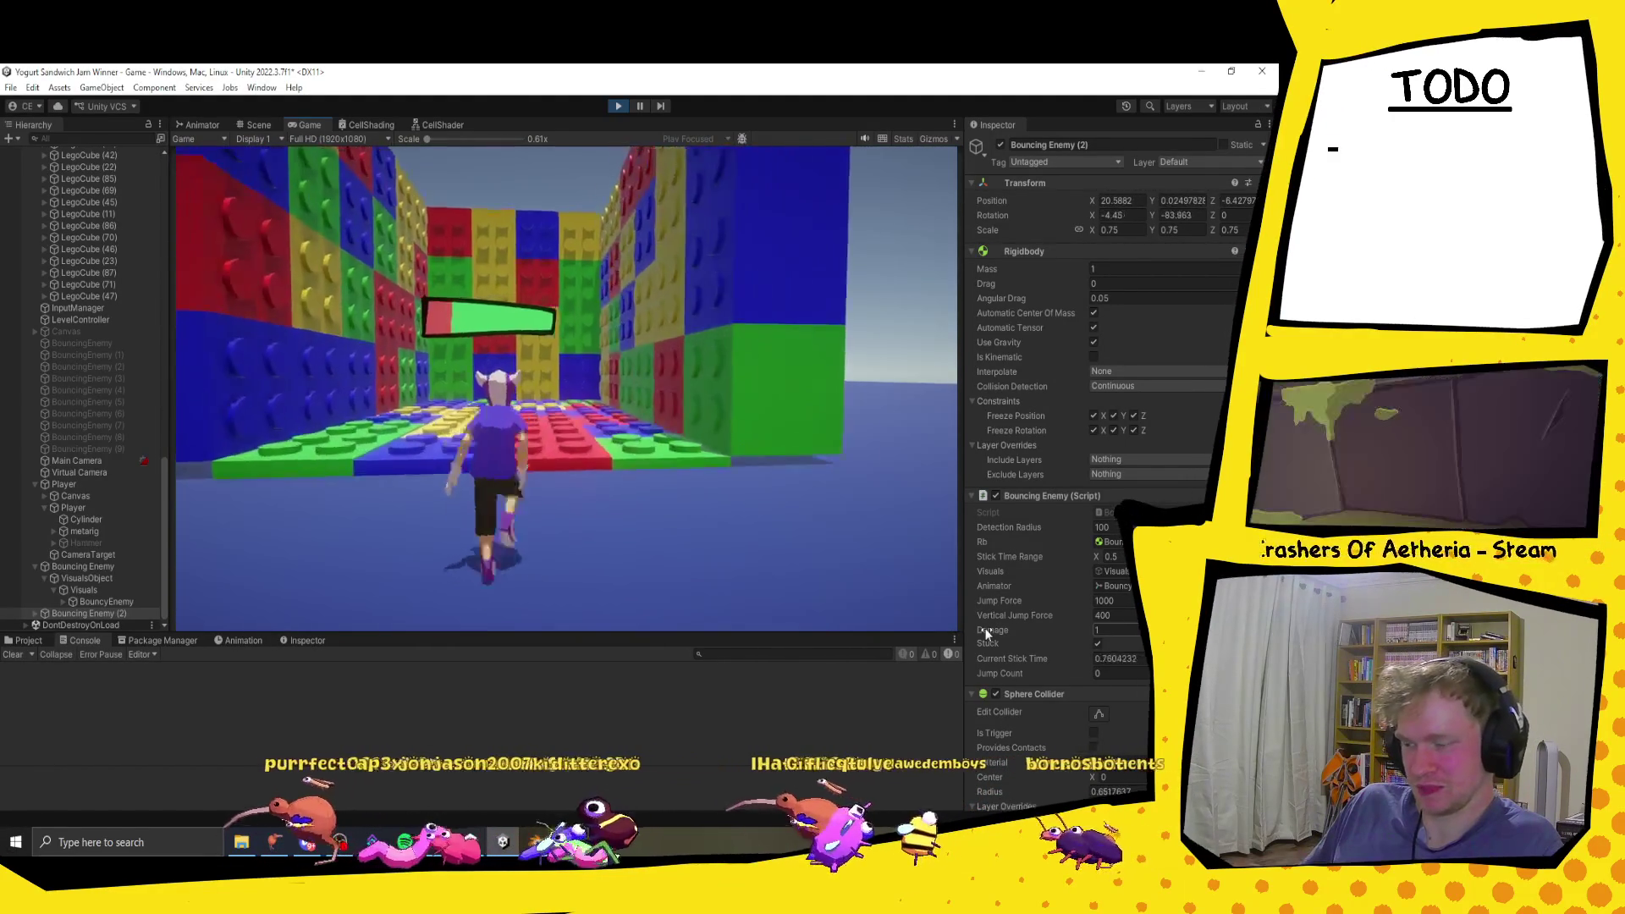
{"action": "key", "text": "w"}
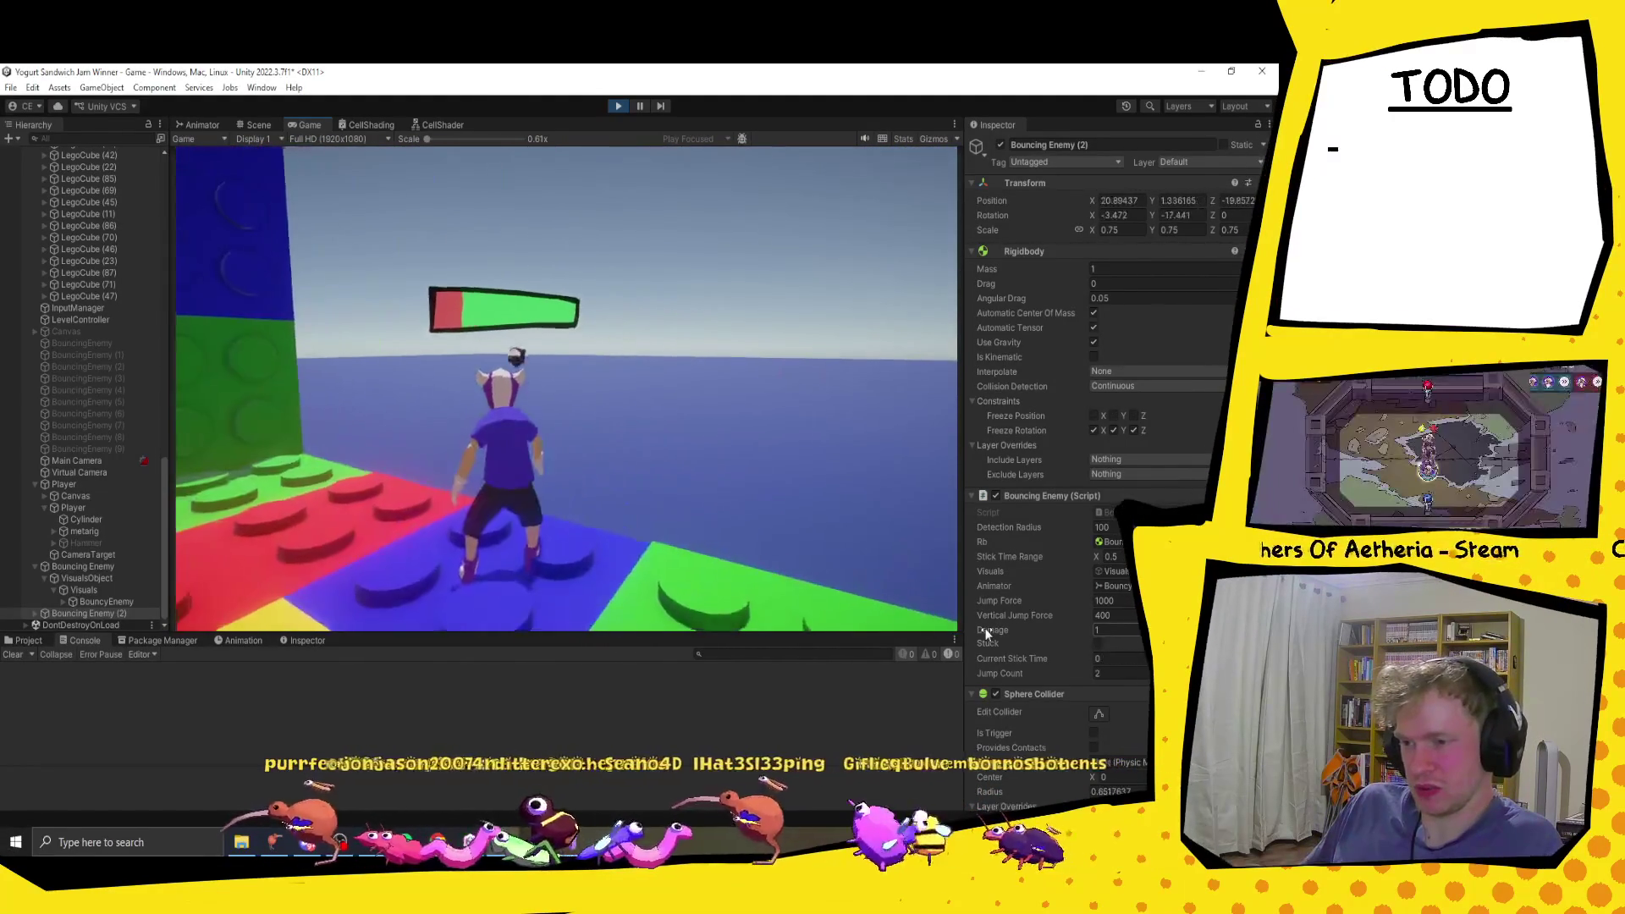
{"action": "key", "text": "s"}
{"action": "key", "text": "s"}
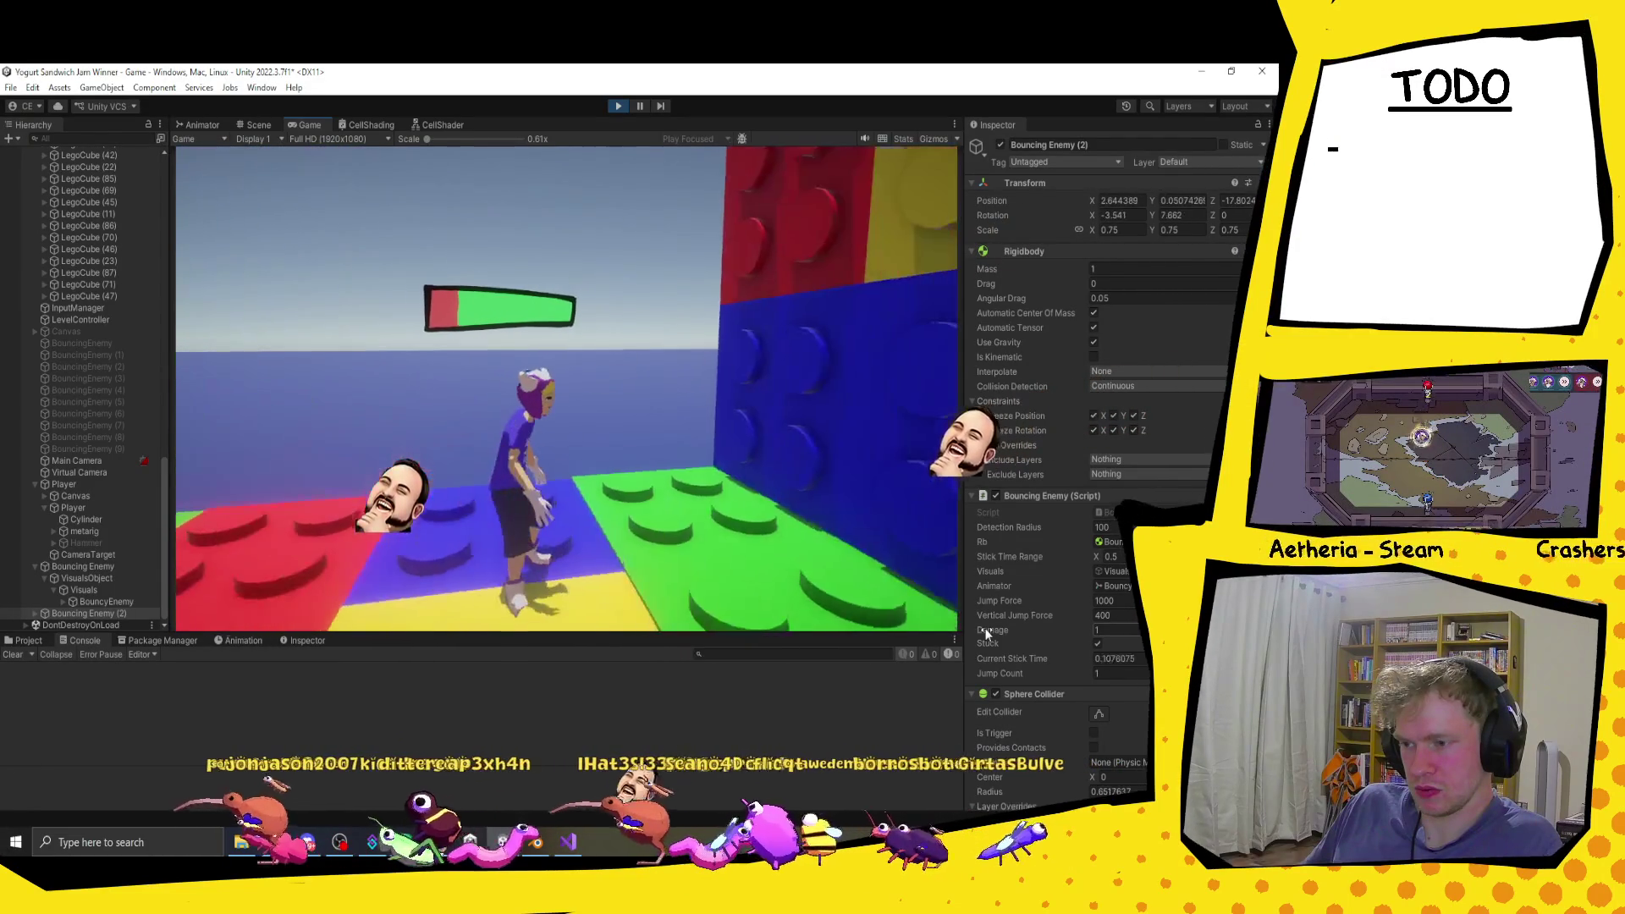
{"action": "key", "text": "s"}
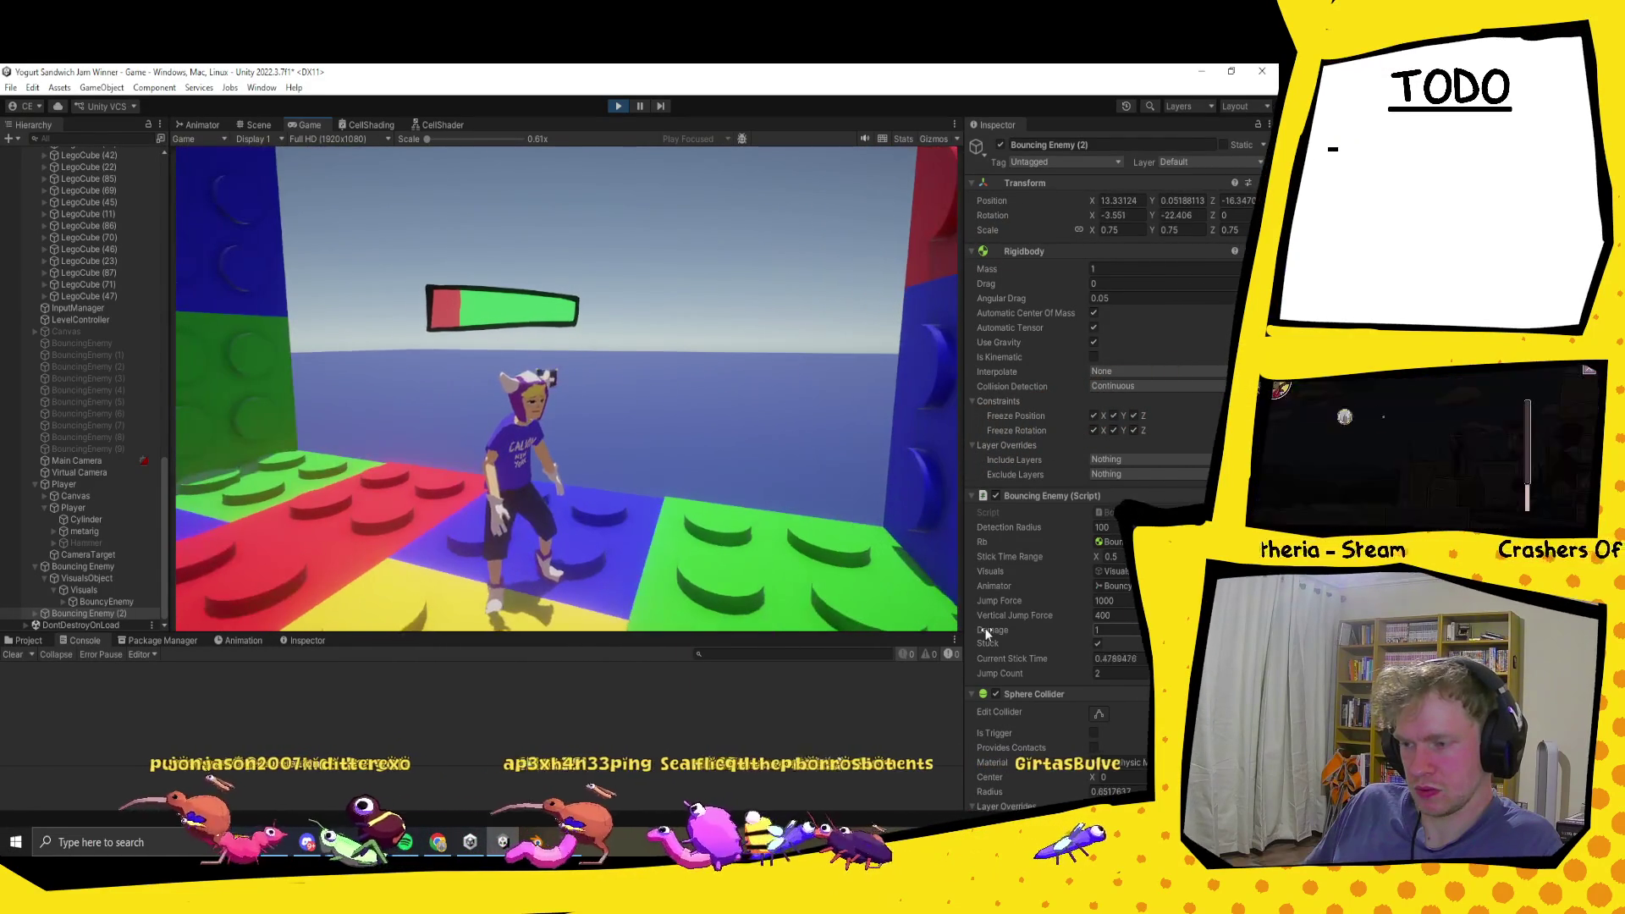
{"action": "key", "text": "s"}
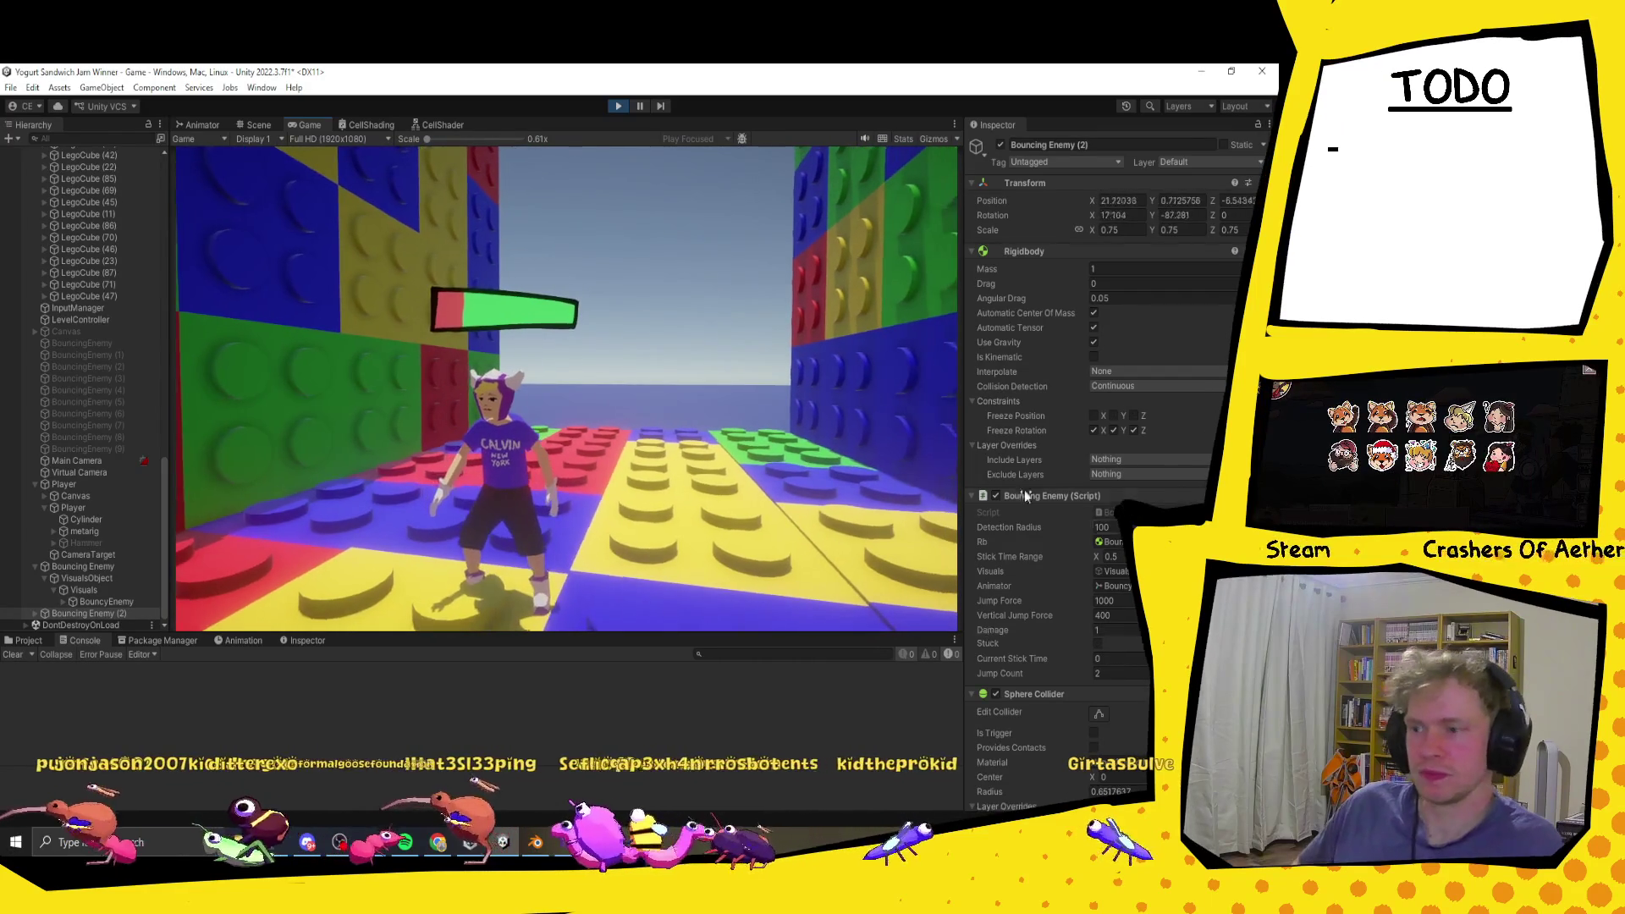
{"action": "left_click", "coordinate": [618, 105]}
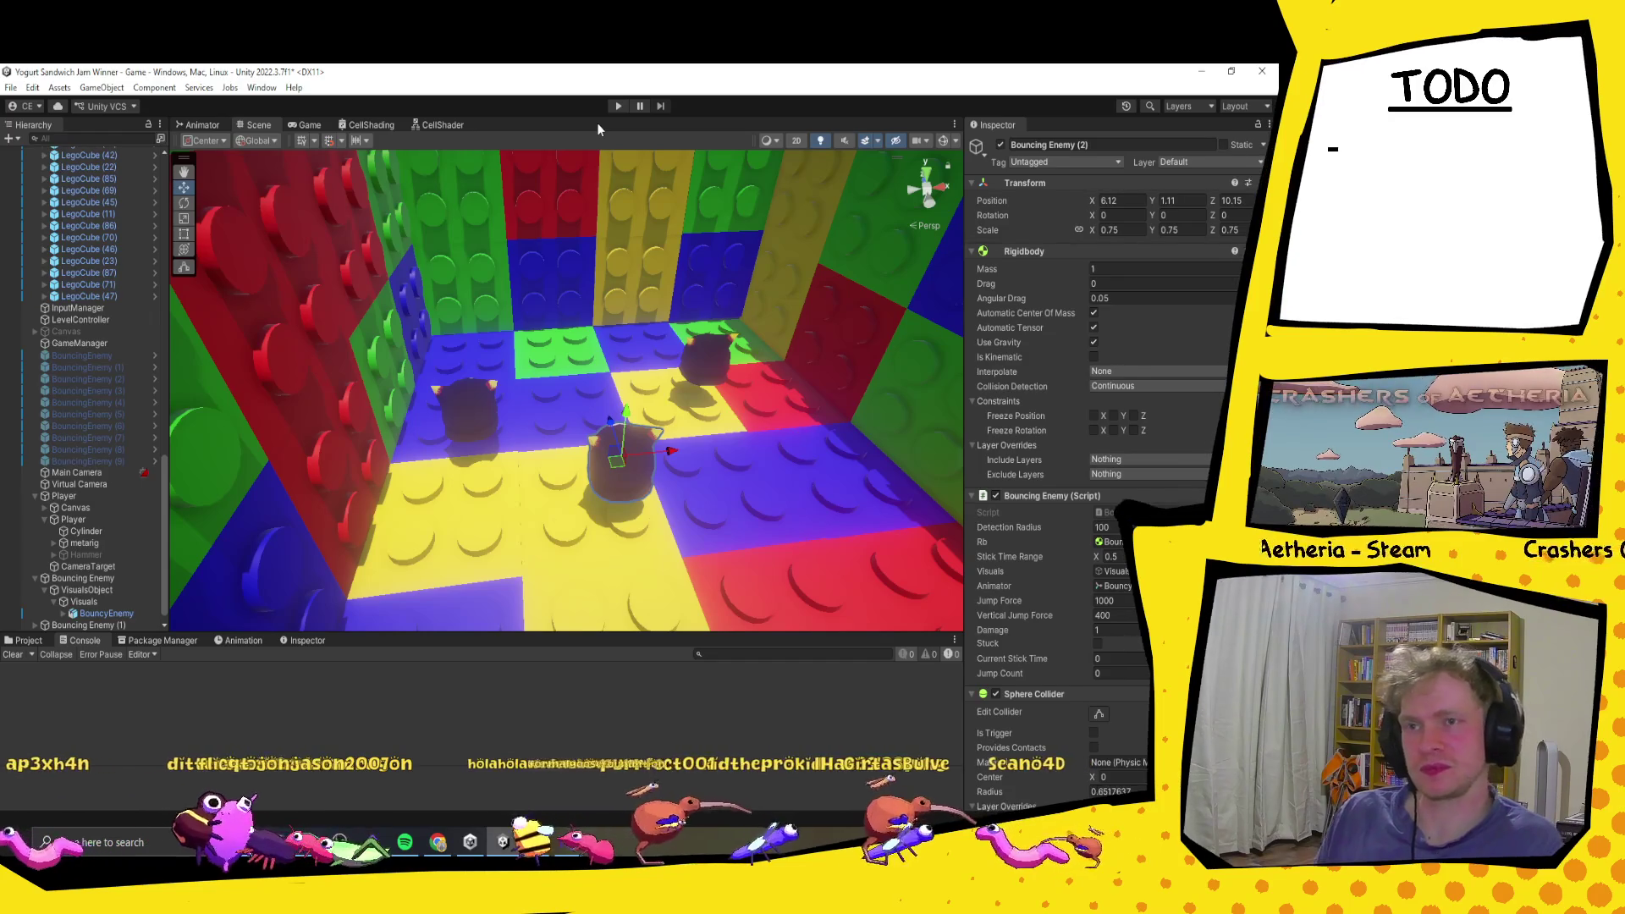
Step: Zoom the Scene view to see the whole Lego box from outside
{"action": "scroll", "coordinate": [645, 471], "scroll_direction": "down", "scroll_amount": 10}
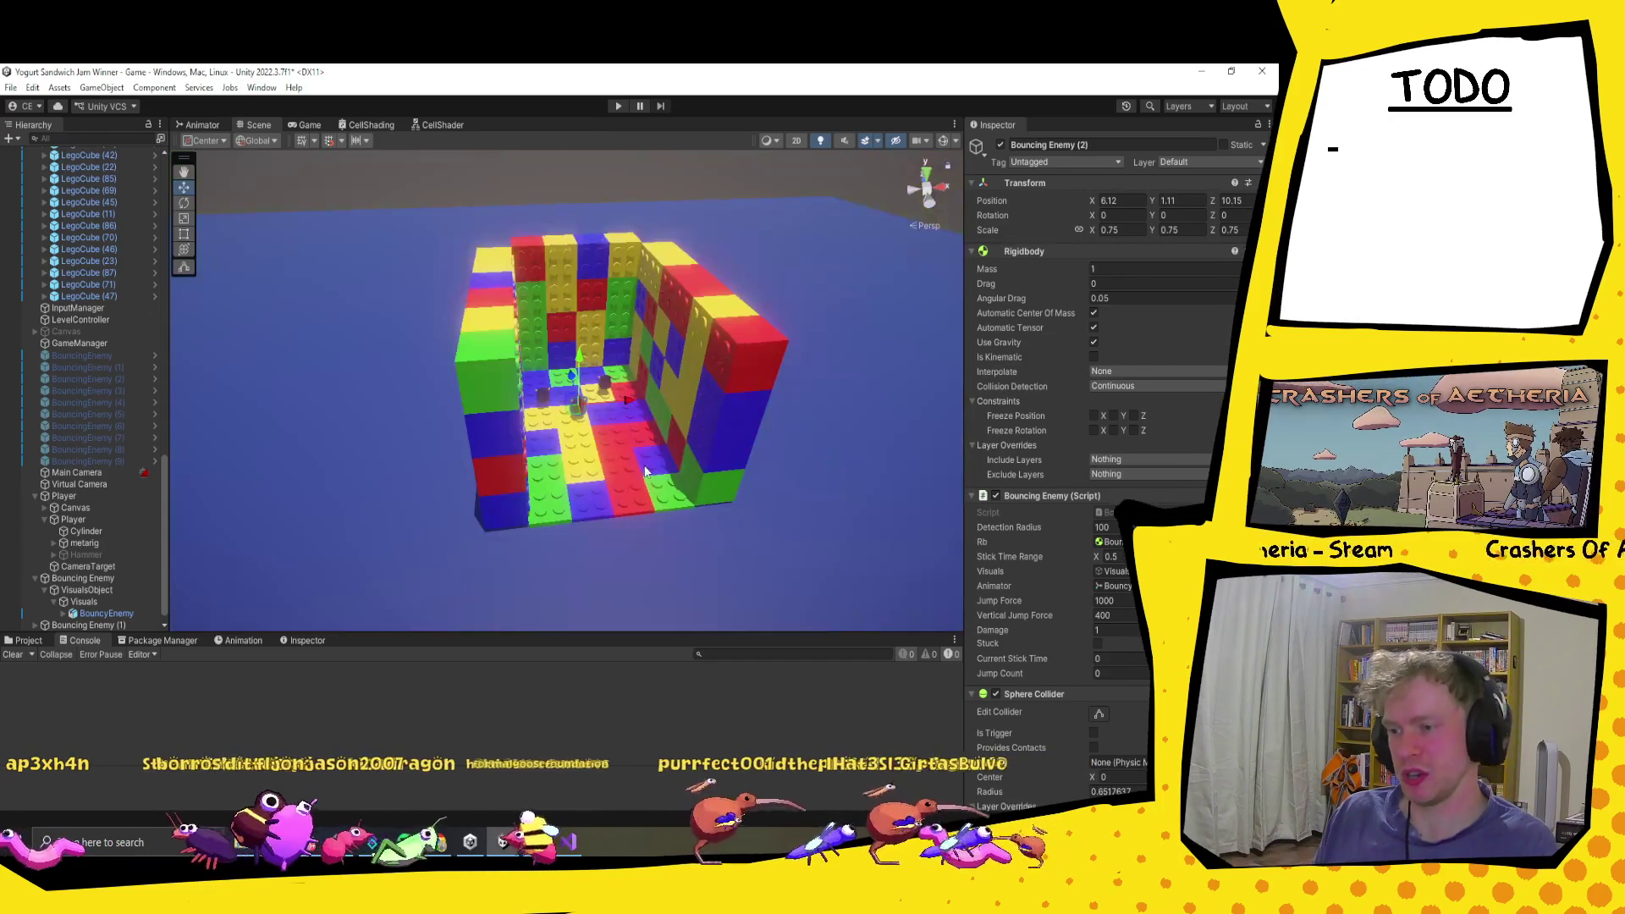
{"action": "scroll", "coordinate": [85, 398], "scroll_direction": "up", "scroll_amount": 5}
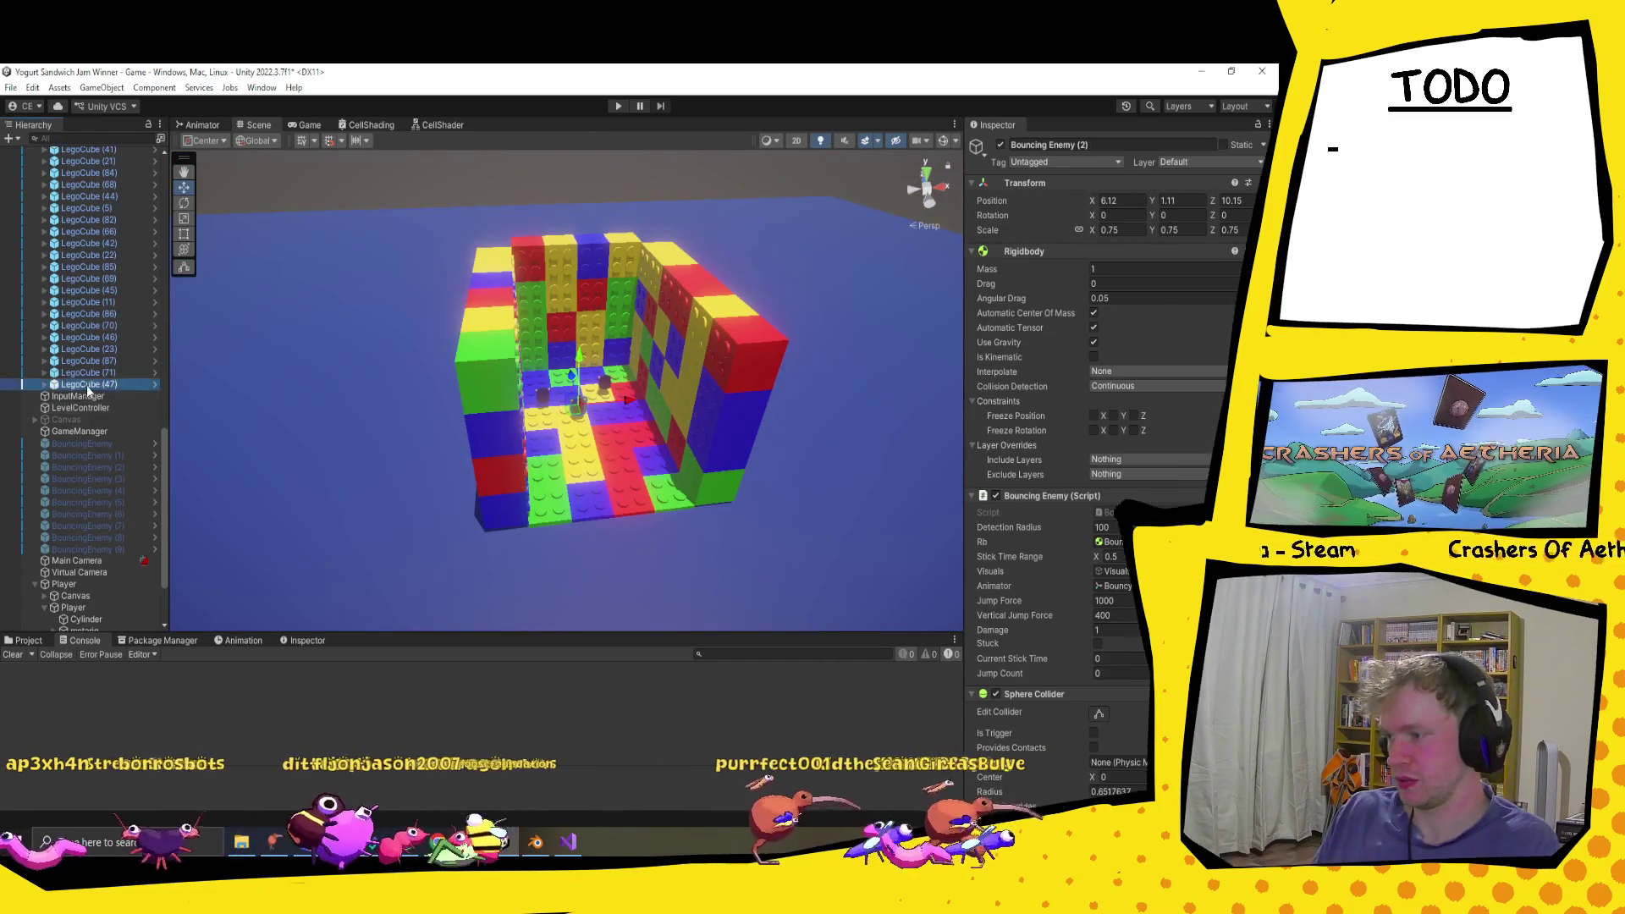
Step: Select the range of 88 Lego cubes and rotate them around
{"action": "left_click", "coordinate": [87, 385]}
{"action": "scroll", "coordinate": [86, 386], "scroll_direction": "up", "scroll_amount": 3}
{"action": "scroll", "coordinate": [85, 383], "scroll_direction": "up", "scroll_amount": 5}
{"action": "left_click", "coordinate": [80, 246], "text": "shift"}
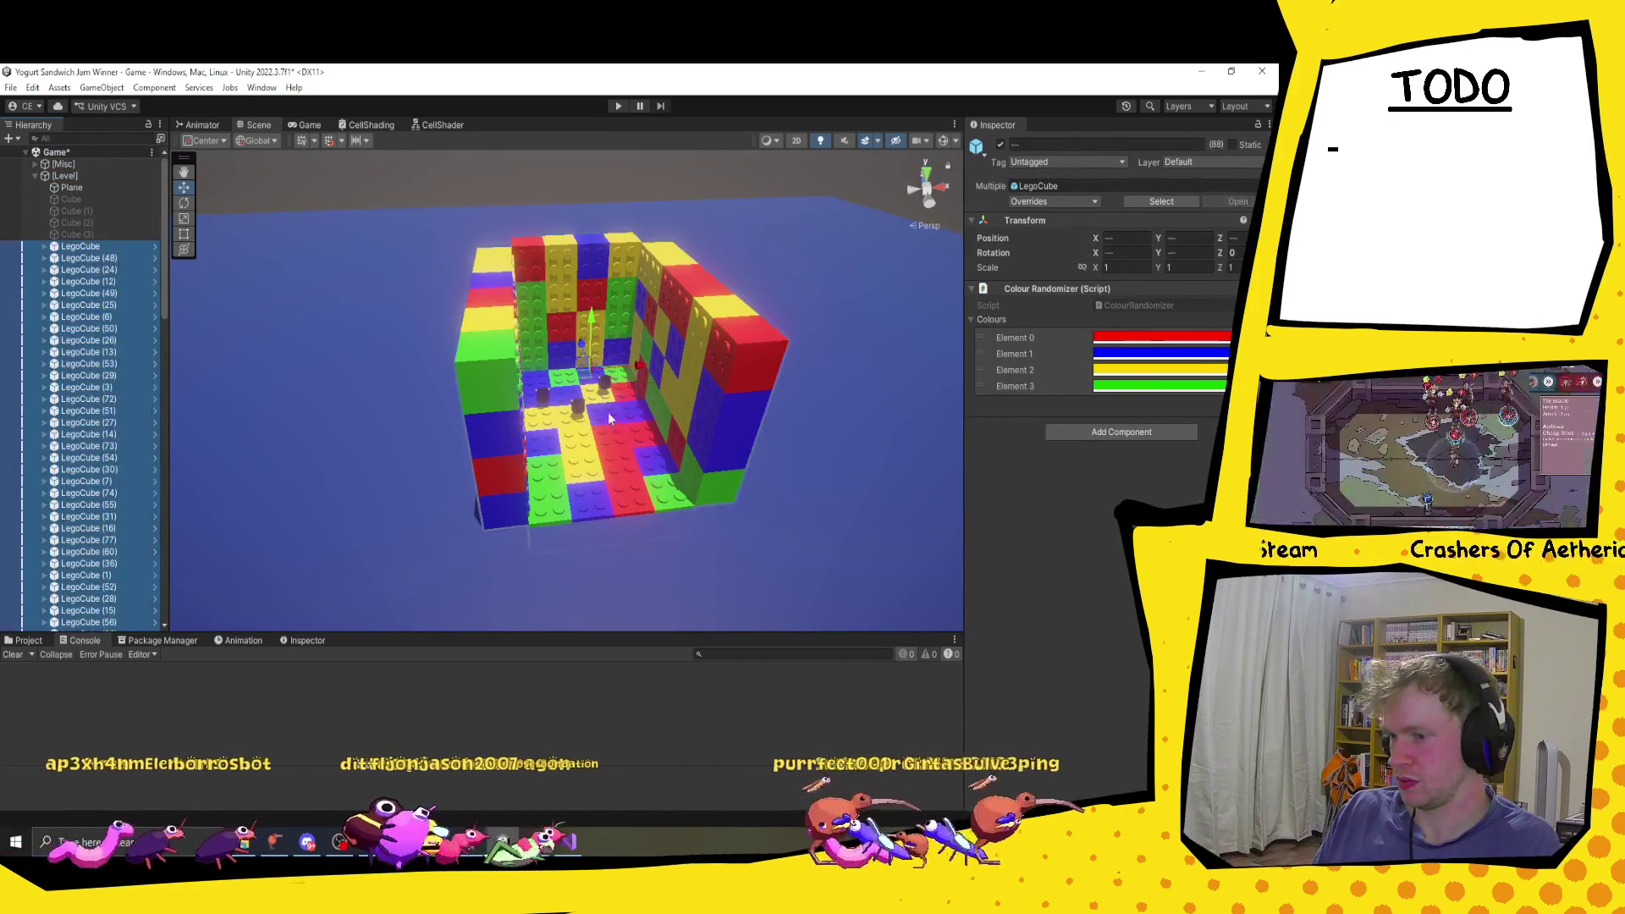
{"action": "scroll", "coordinate": [616, 424], "scroll_direction": "down", "scroll_amount": 3}
{"action": "key", "text": "e"}
{"action": "mouse_move", "coordinate": [618, 410]}
{"action": "left_mouse_down"}
{"action": "mouse_move", "coordinate": [479, 425]}
{"action": "mouse_move", "coordinate": [291, 308]}
{"action": "mouse_move", "coordinate": [211, 186]}
{"action": "mouse_move", "coordinate": [235, 281]}
{"action": "mouse_move", "coordinate": [337, 349]}
{"action": "mouse_move", "coordinate": [259, 302]}
{"action": "left_mouse_up"}
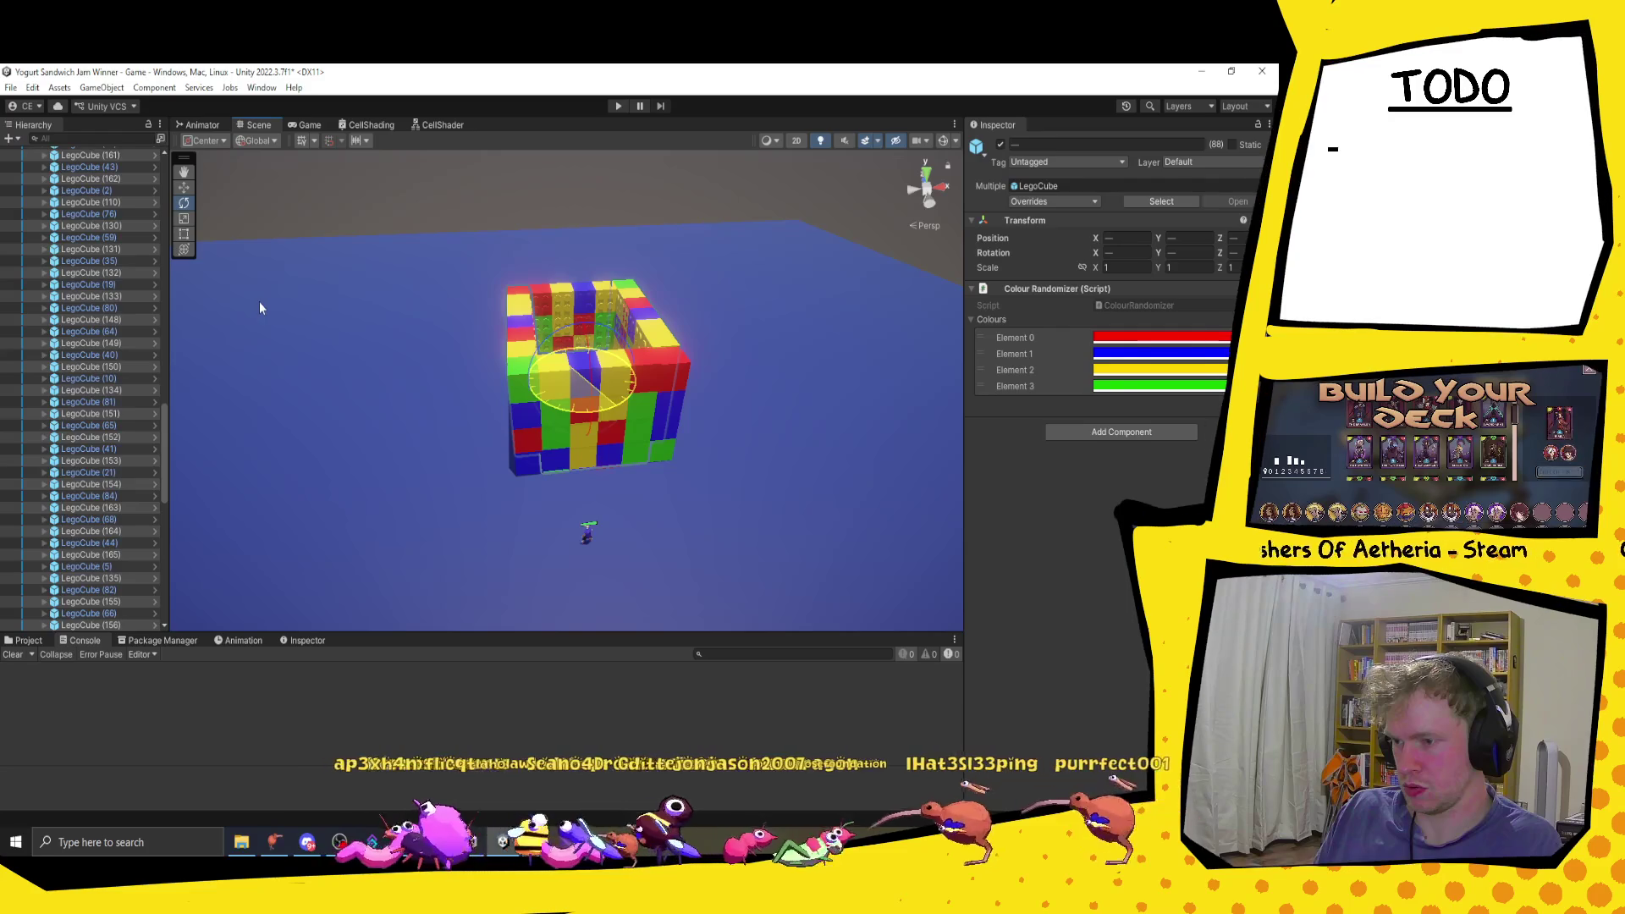
Step: Move the rotated cubes beside the room to form a longer corridor, then start the game
{"action": "mouse_move", "coordinate": [460, 474]}
{"action": "left_mouse_down"}
{"action": "mouse_move", "coordinate": [474, 440]}
{"action": "mouse_move", "coordinate": [643, 508]}
{"action": "mouse_move", "coordinate": [597, 543]}
{"action": "left_mouse_up"}
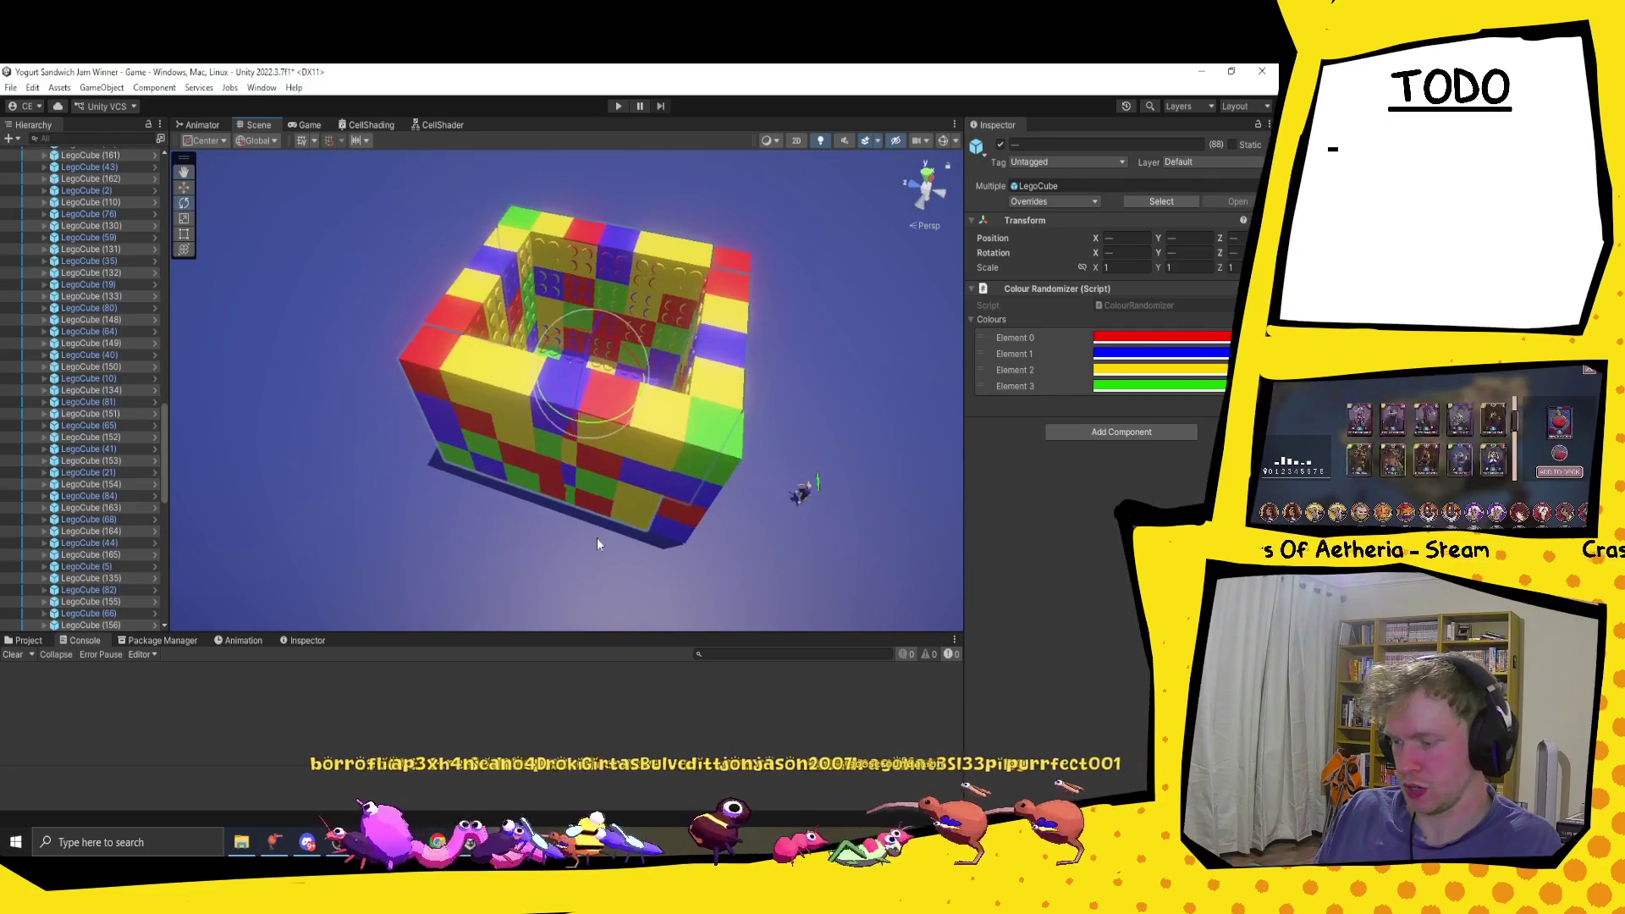
{"action": "key", "text": "w"}
{"action": "left_click_drag", "start_coordinate": [559, 369], "coordinate": [796, 535]}
{"action": "scroll", "coordinate": [768, 582], "scroll_direction": "up", "scroll_amount": 10}
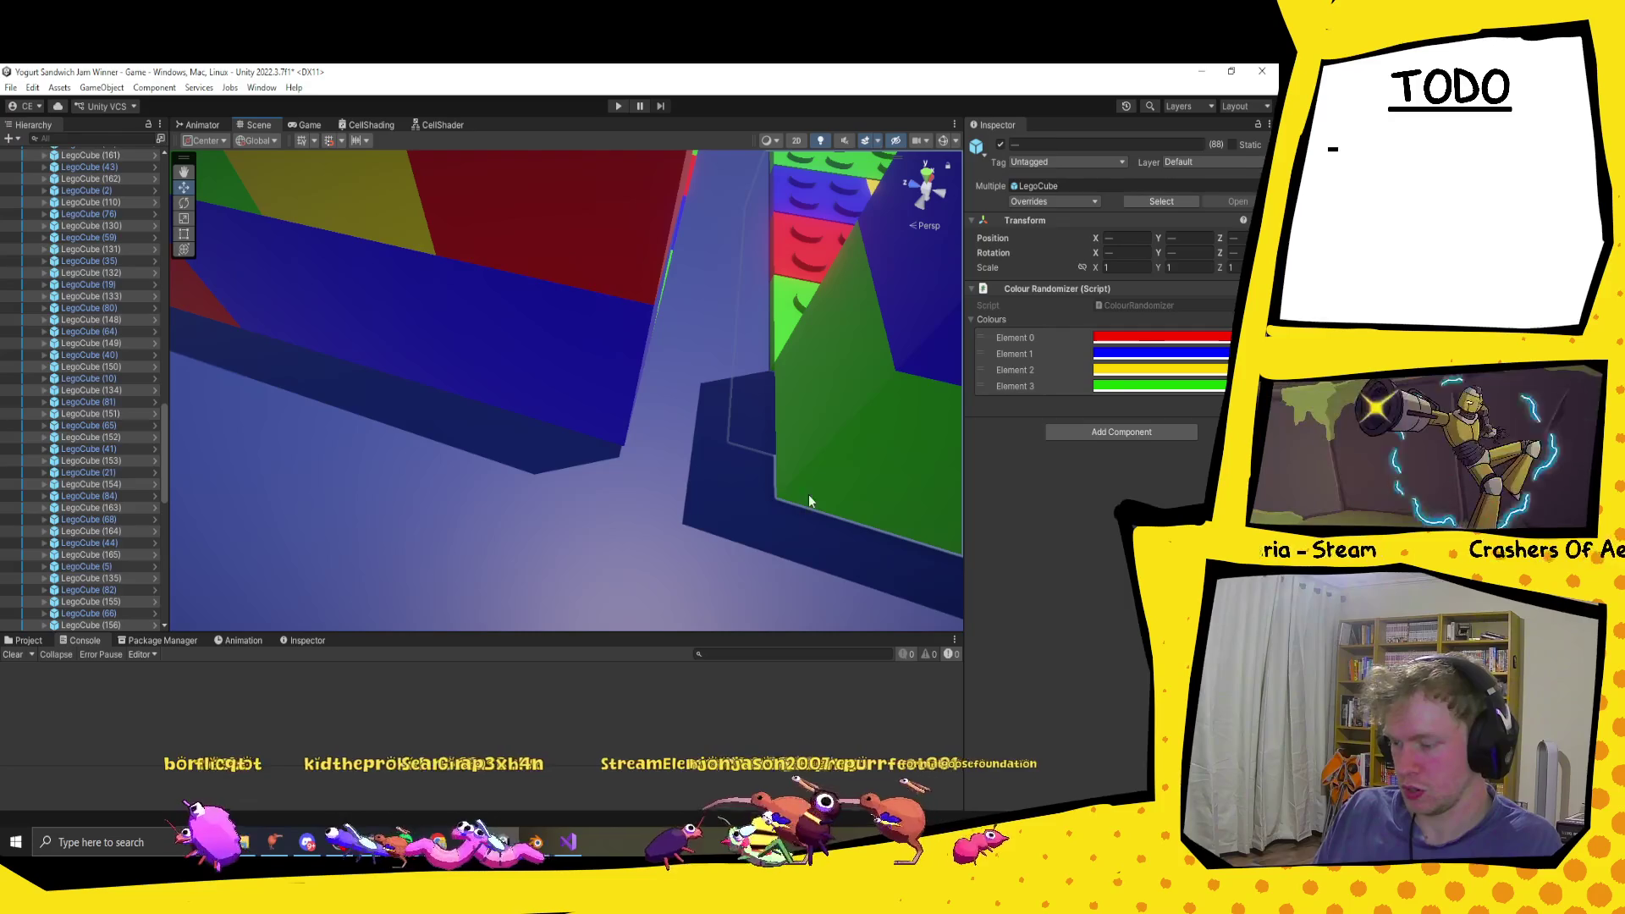
{"action": "scroll", "coordinate": [647, 461], "scroll_direction": "down", "scroll_amount": 3}
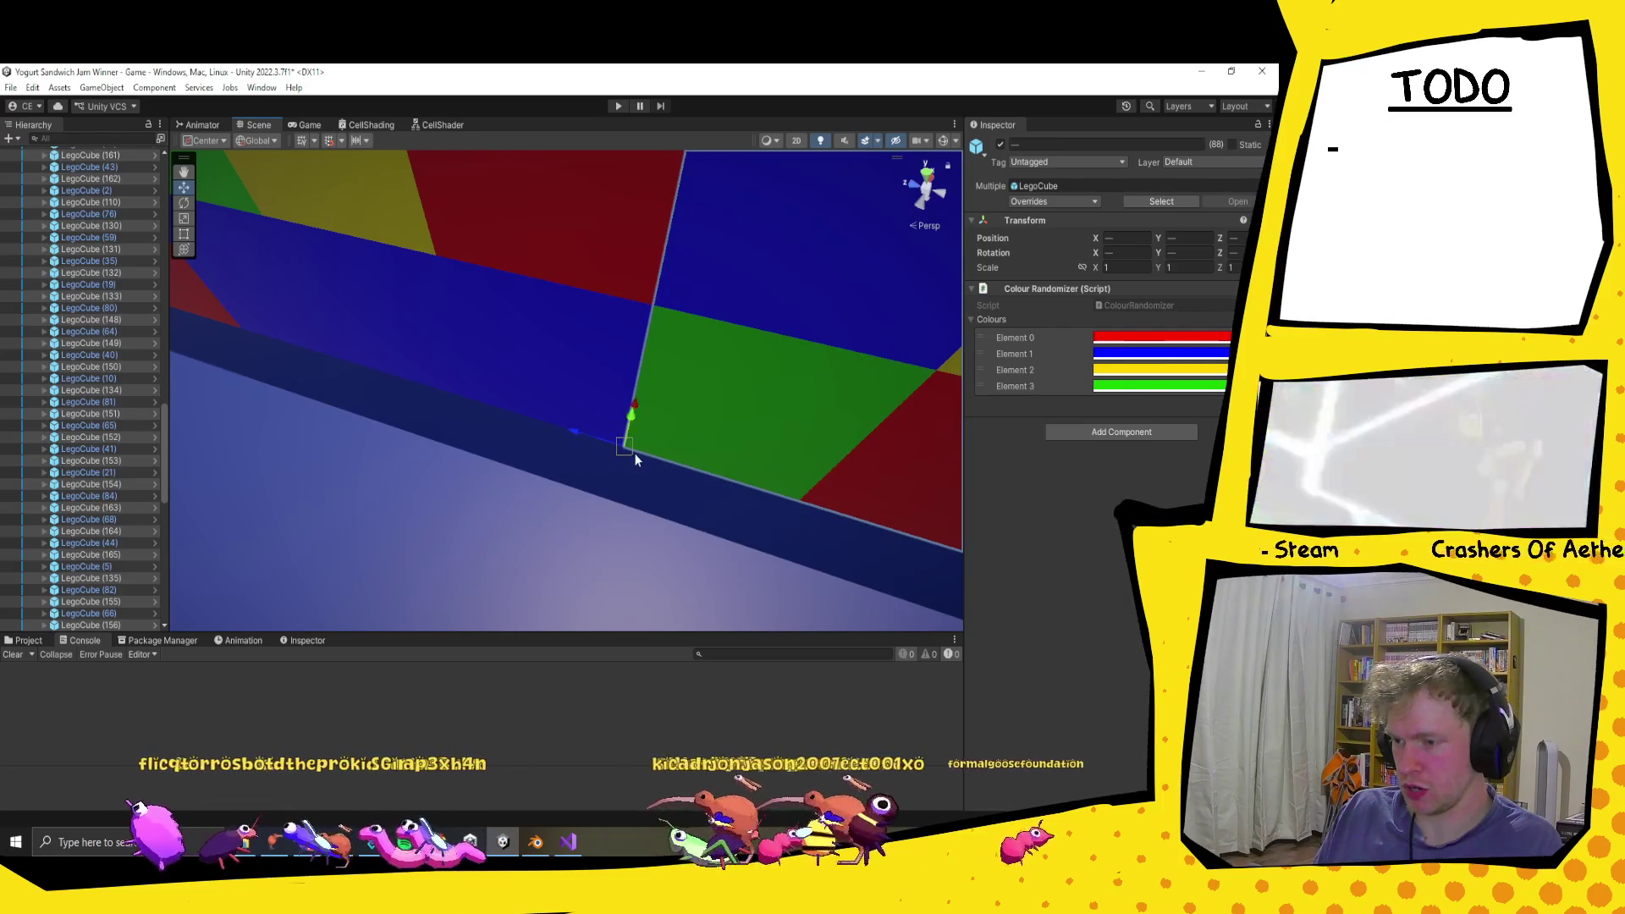
{"action": "scroll", "coordinate": [634, 454], "scroll_direction": "down", "scroll_amount": 8}
{"action": "mouse_move", "coordinate": [642, 464]}
{"action": "left_mouse_down"}
{"action": "mouse_move", "coordinate": [662, 459]}
{"action": "mouse_move", "coordinate": [472, 453]}
{"action": "mouse_move", "coordinate": [654, 491]}
{"action": "mouse_move", "coordinate": [635, 472]}
{"action": "mouse_move", "coordinate": [654, 276]}
{"action": "left_mouse_up"}
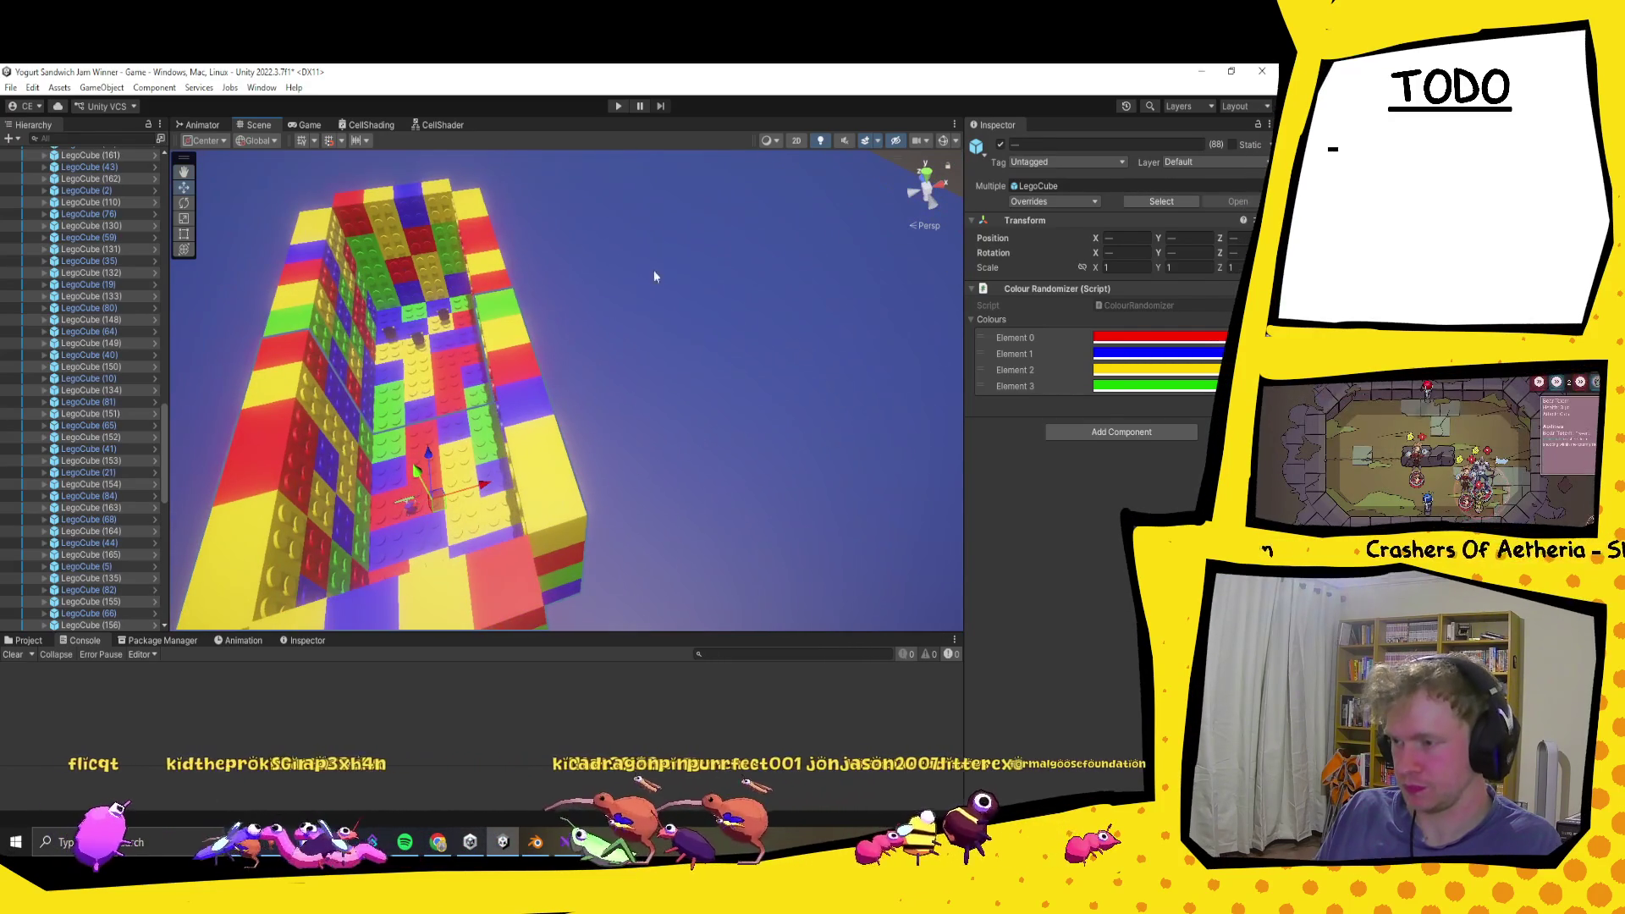
{"action": "left_click", "coordinate": [618, 106]}
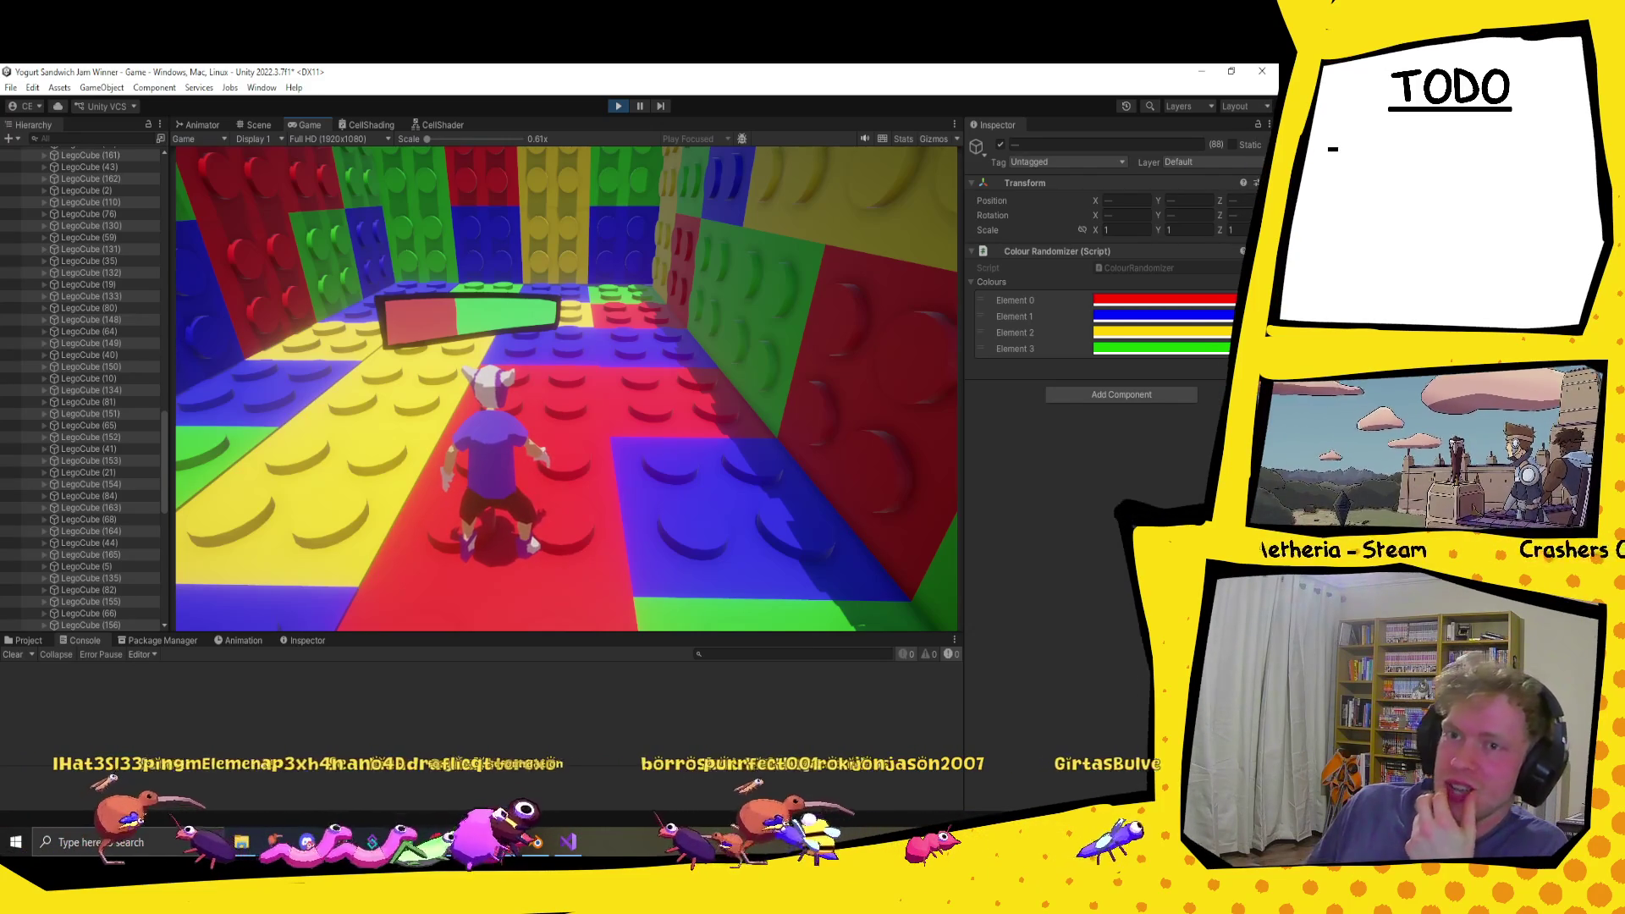
Step: Run the player down the corridor to its end wall and back, then stop the playtest
{"action": "key", "text": "w"}
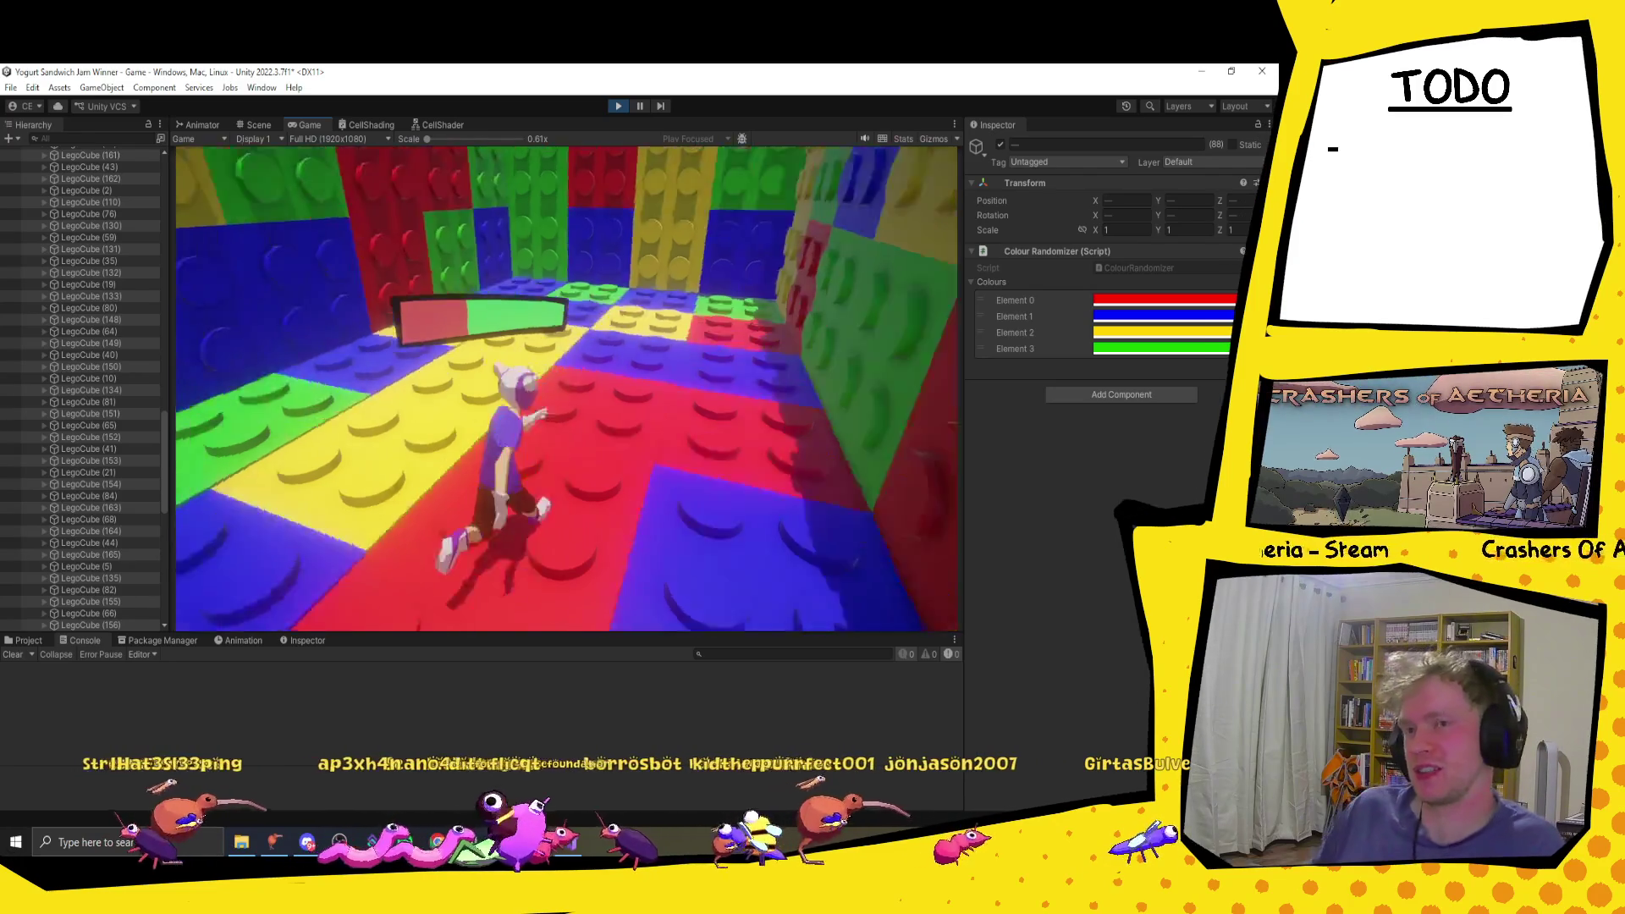
{"action": "key", "text": "w"}
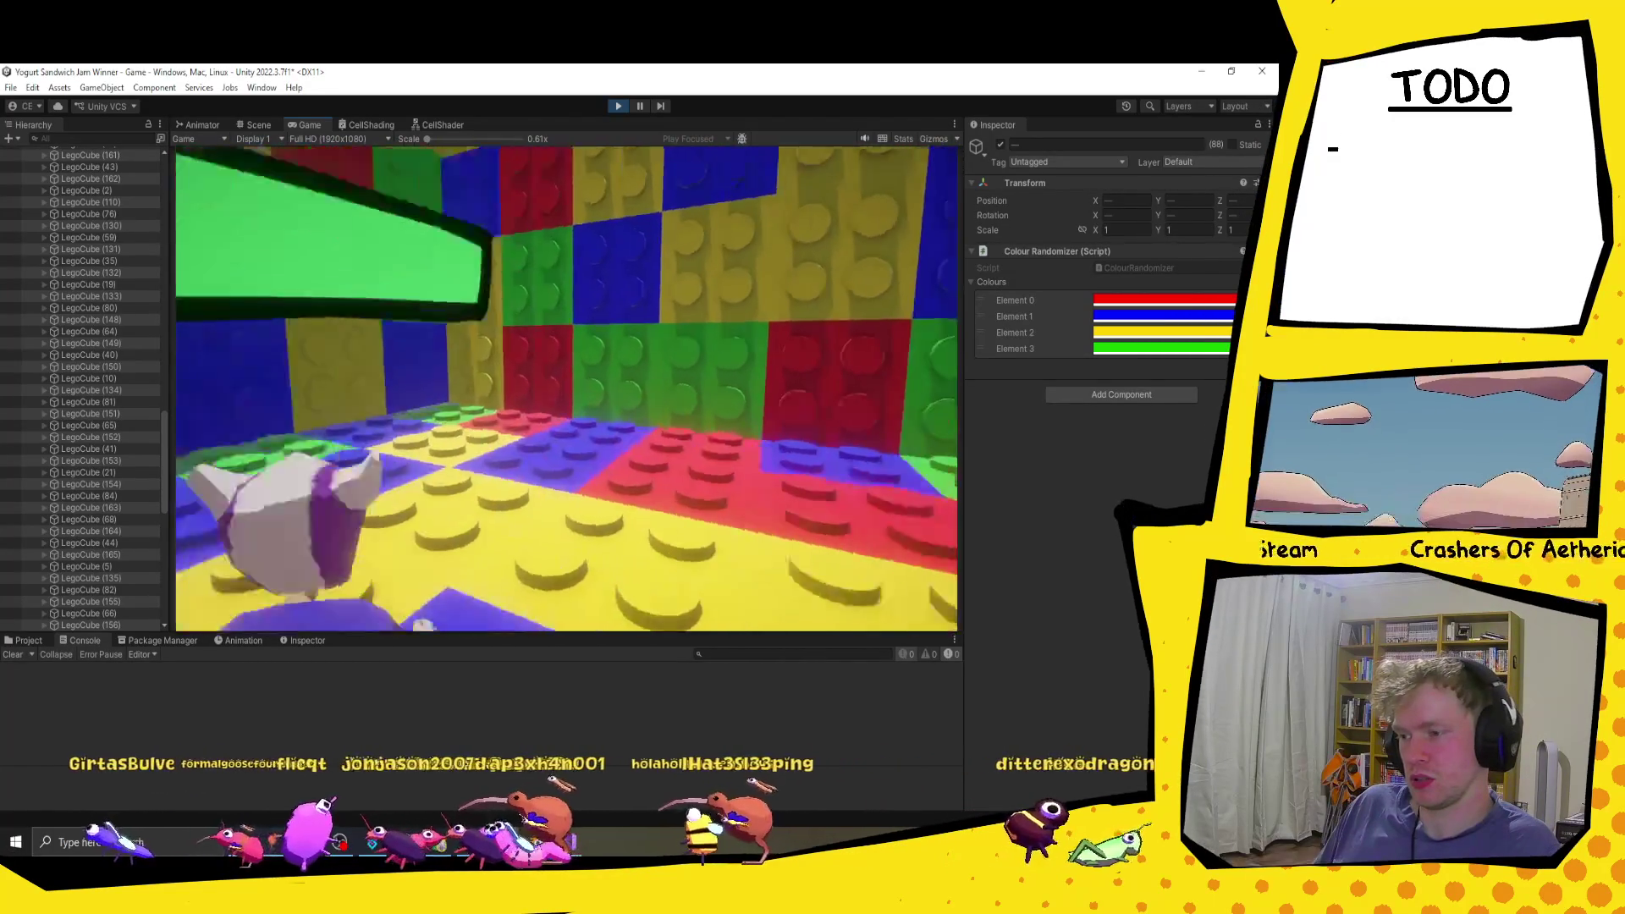
{"action": "key", "text": "w"}
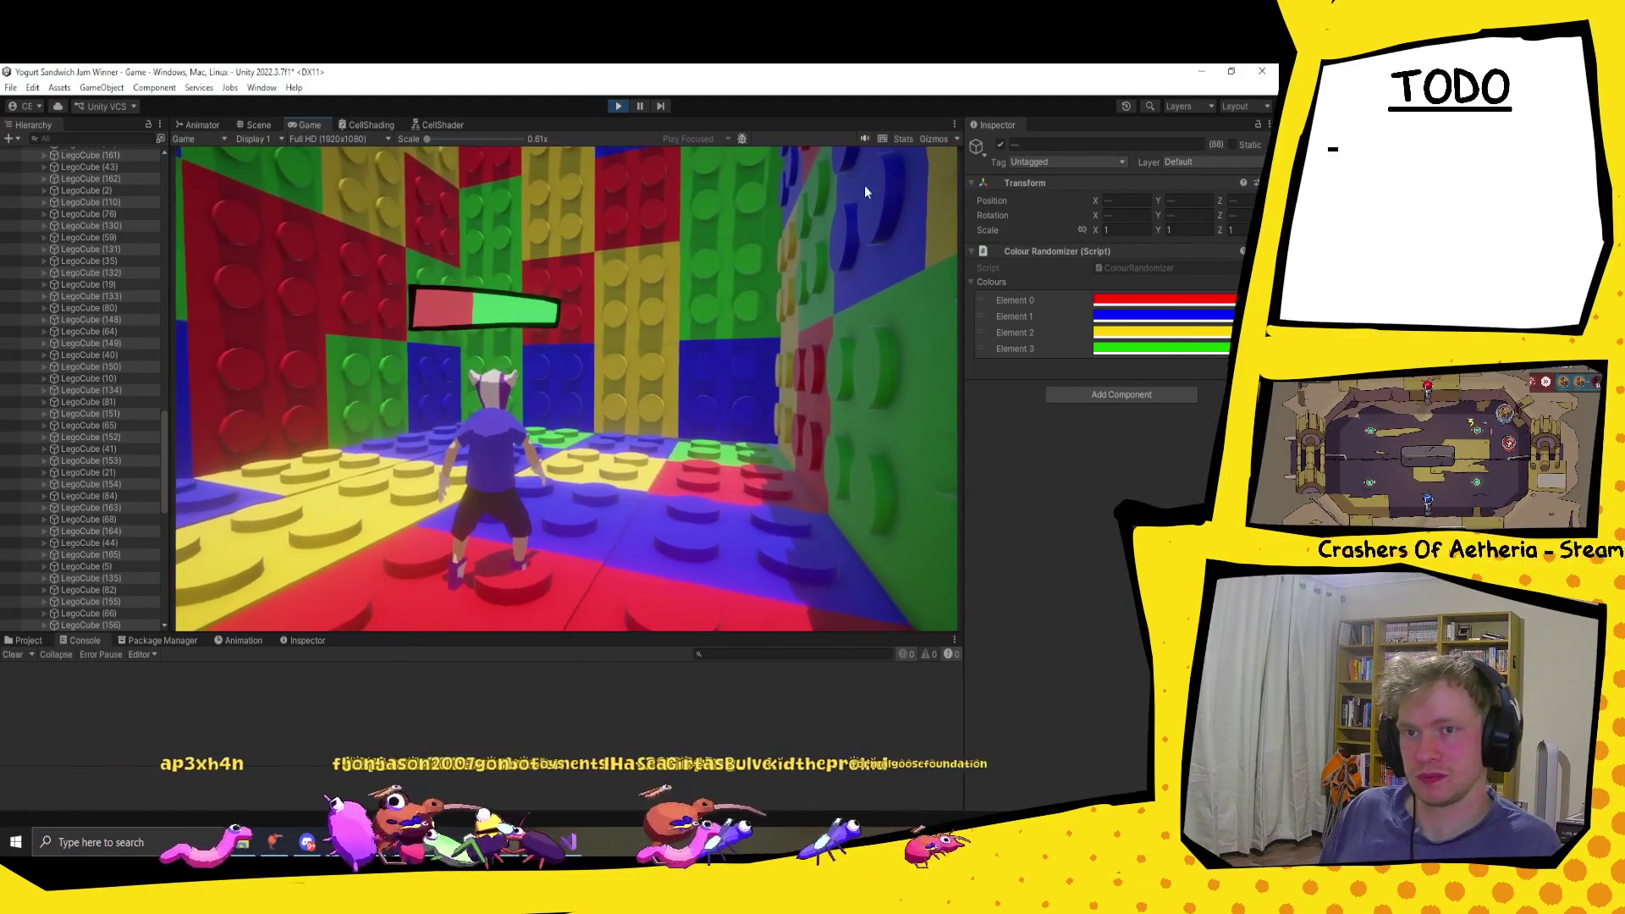
{"action": "left_click", "coordinate": [618, 106]}
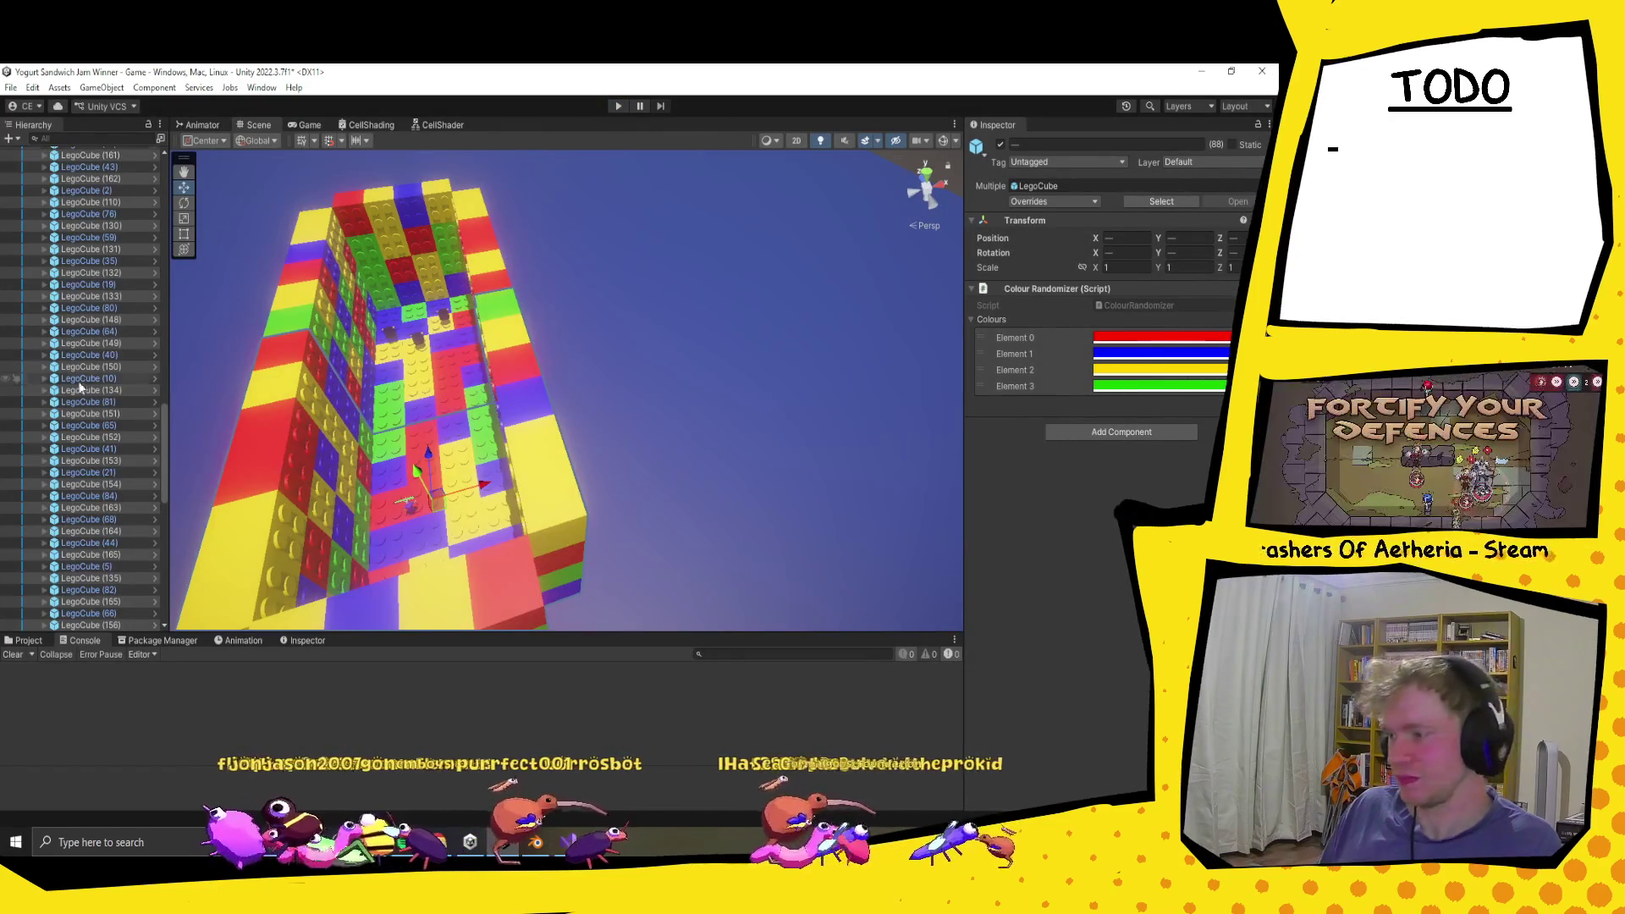
Step: Collapse the [Level] and Bouncing Enemy groups in the Hierarchy and show the Project assets instead of the console
{"action": "scroll", "coordinate": [76, 373], "scroll_direction": "up", "scroll_amount": 15}
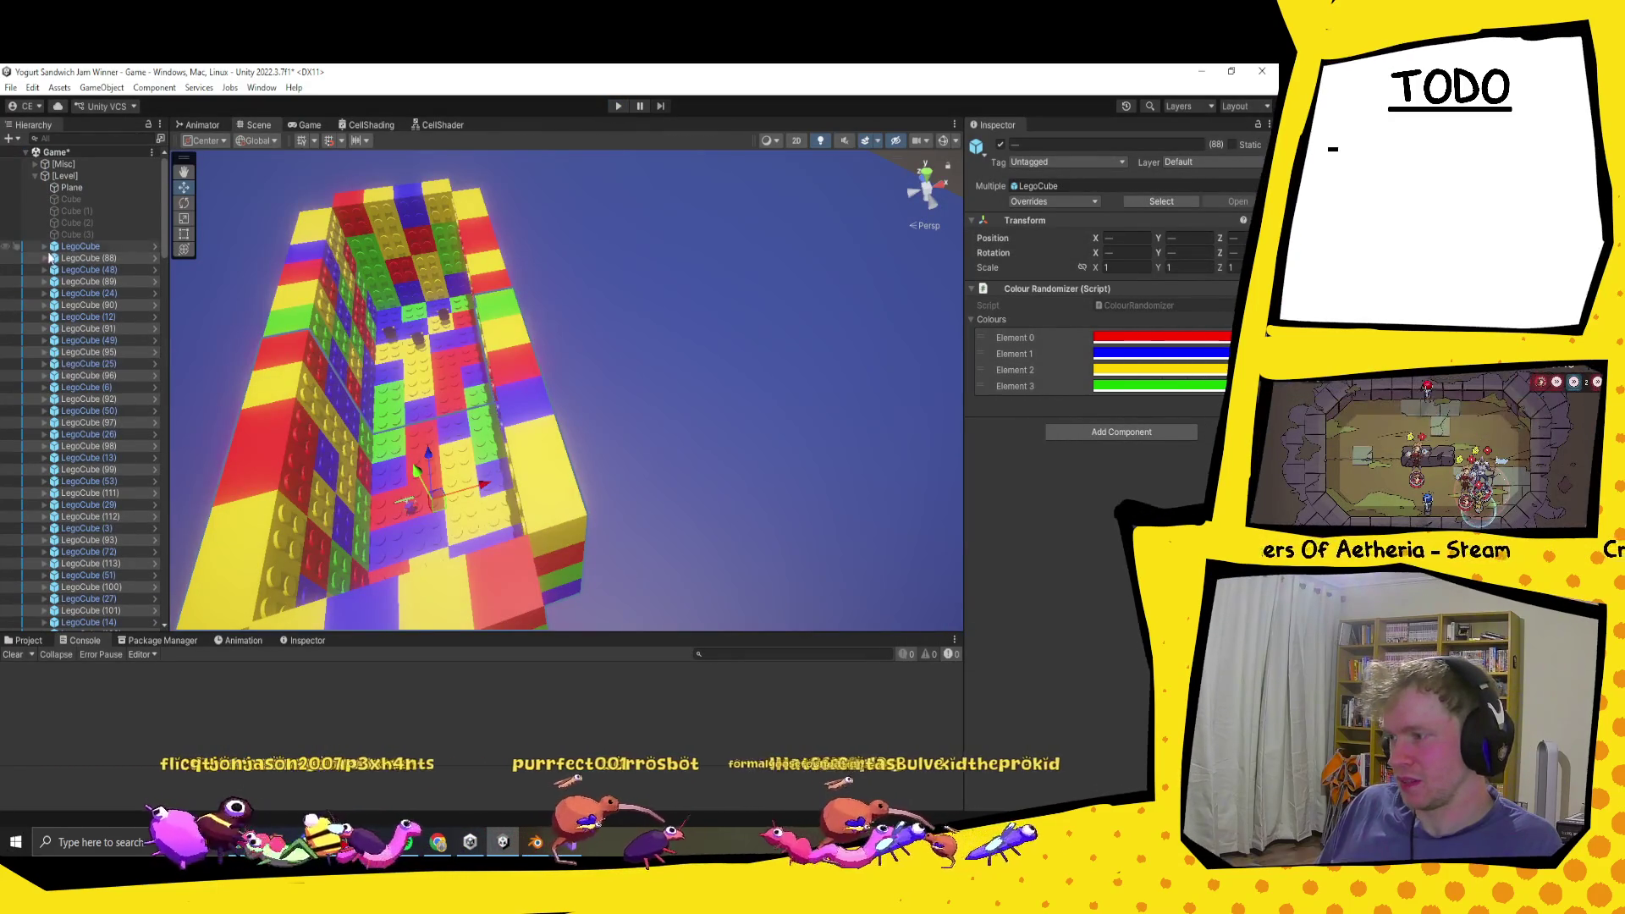
{"action": "left_click", "coordinate": [34, 176]}
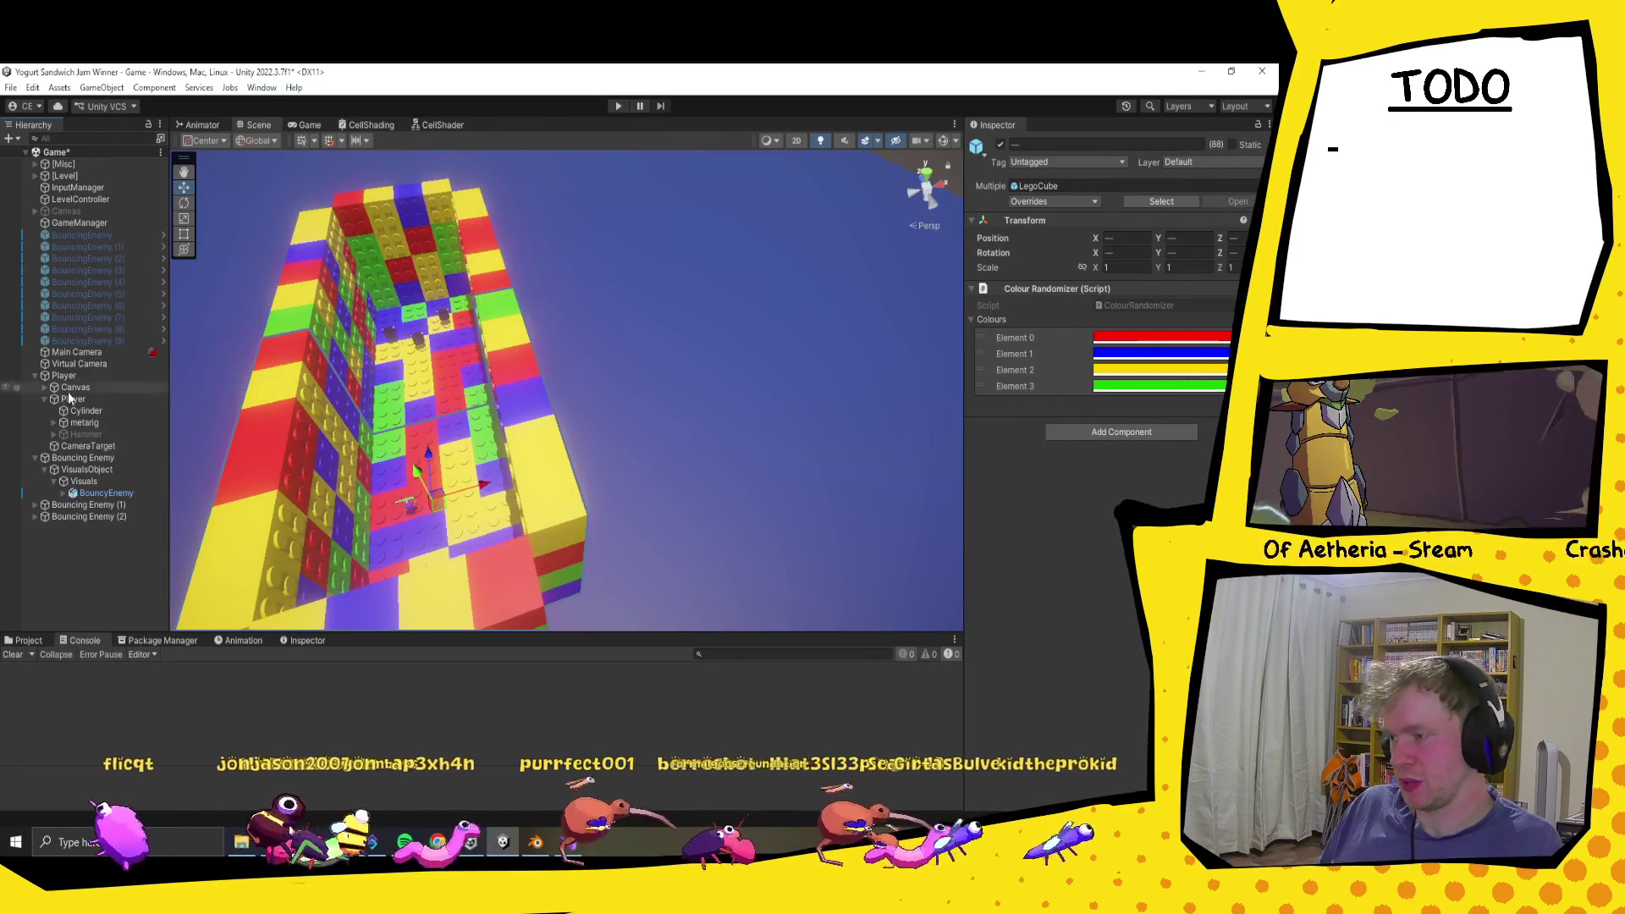
{"action": "left_click_drag", "start_coordinate": [440, 373], "coordinate": [379, 364]}
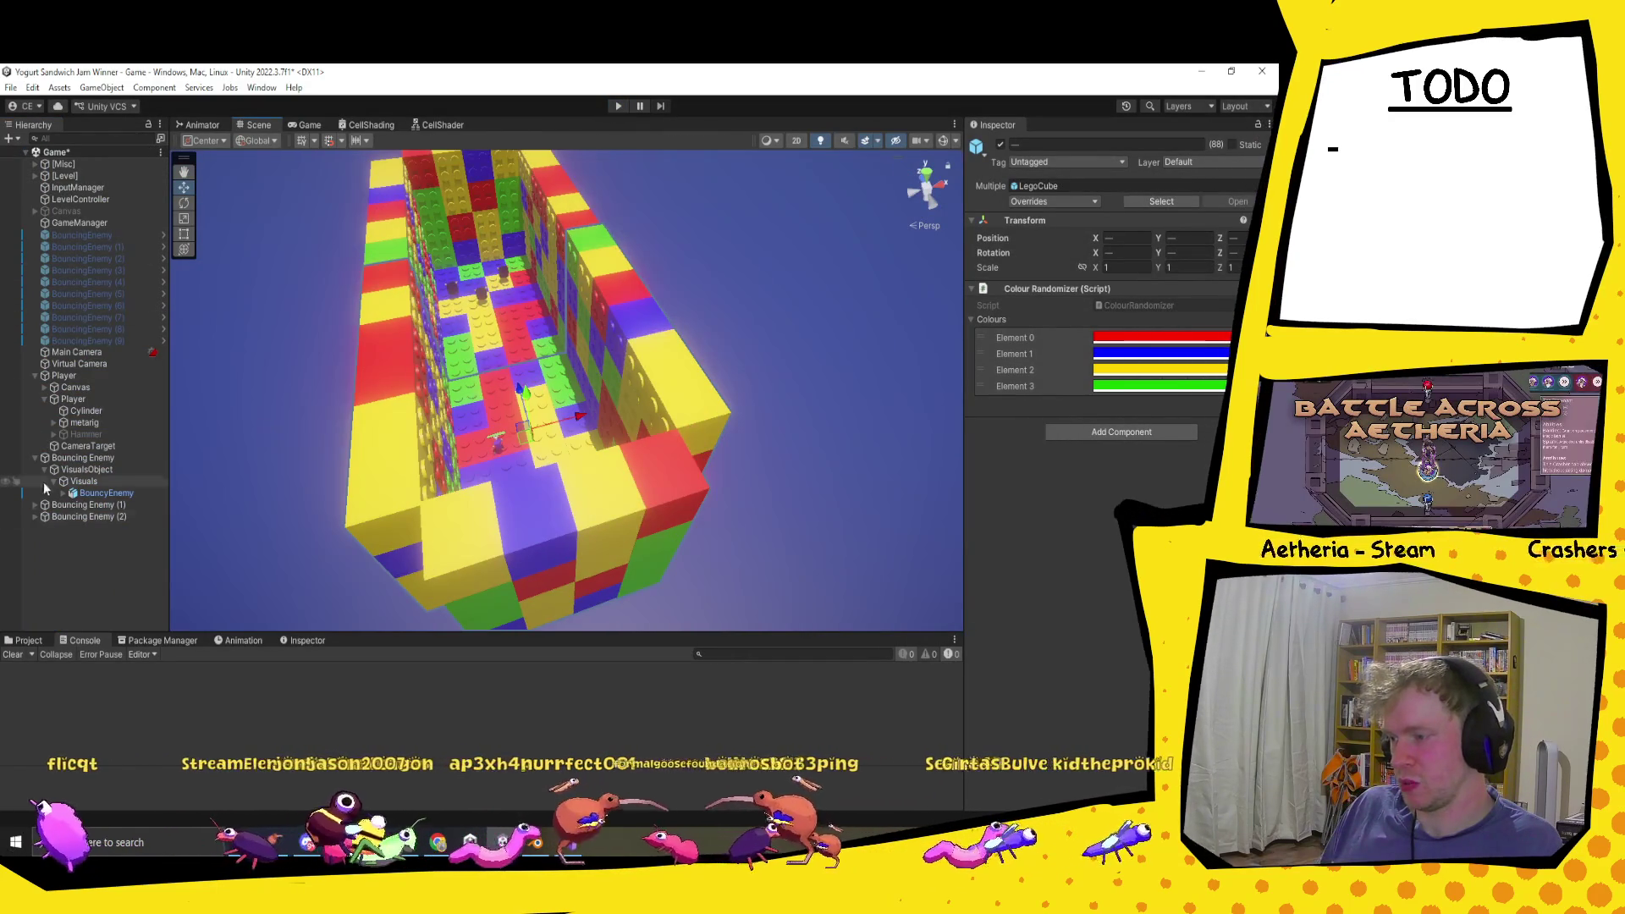
{"action": "left_click", "coordinate": [34, 458]}
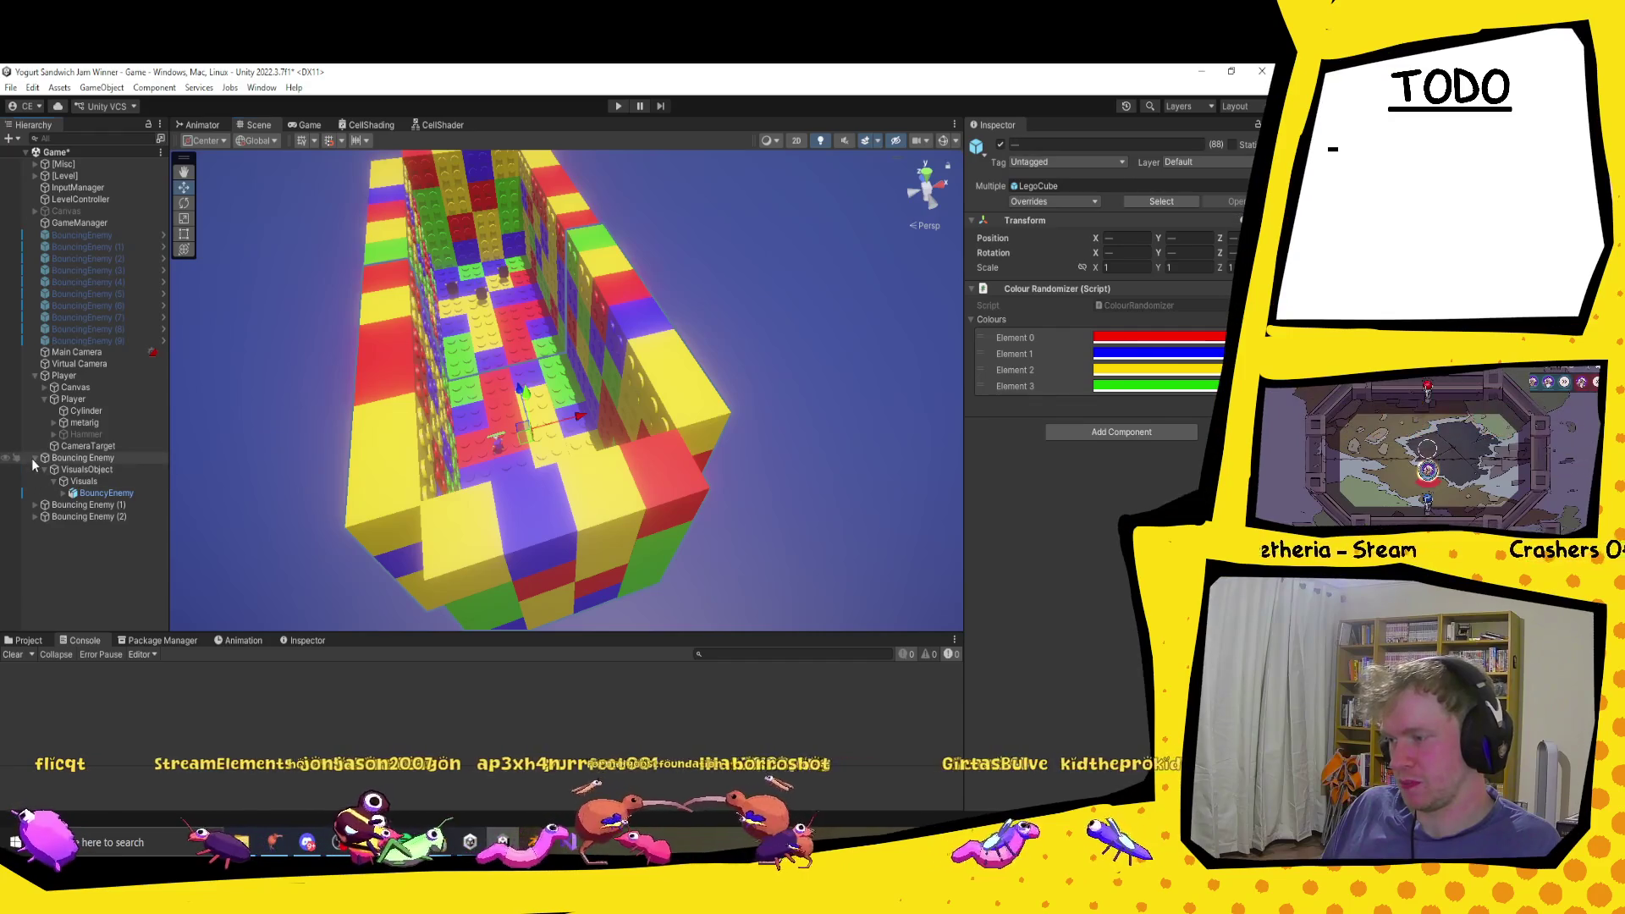
{"action": "left_click", "coordinate": [25, 640]}
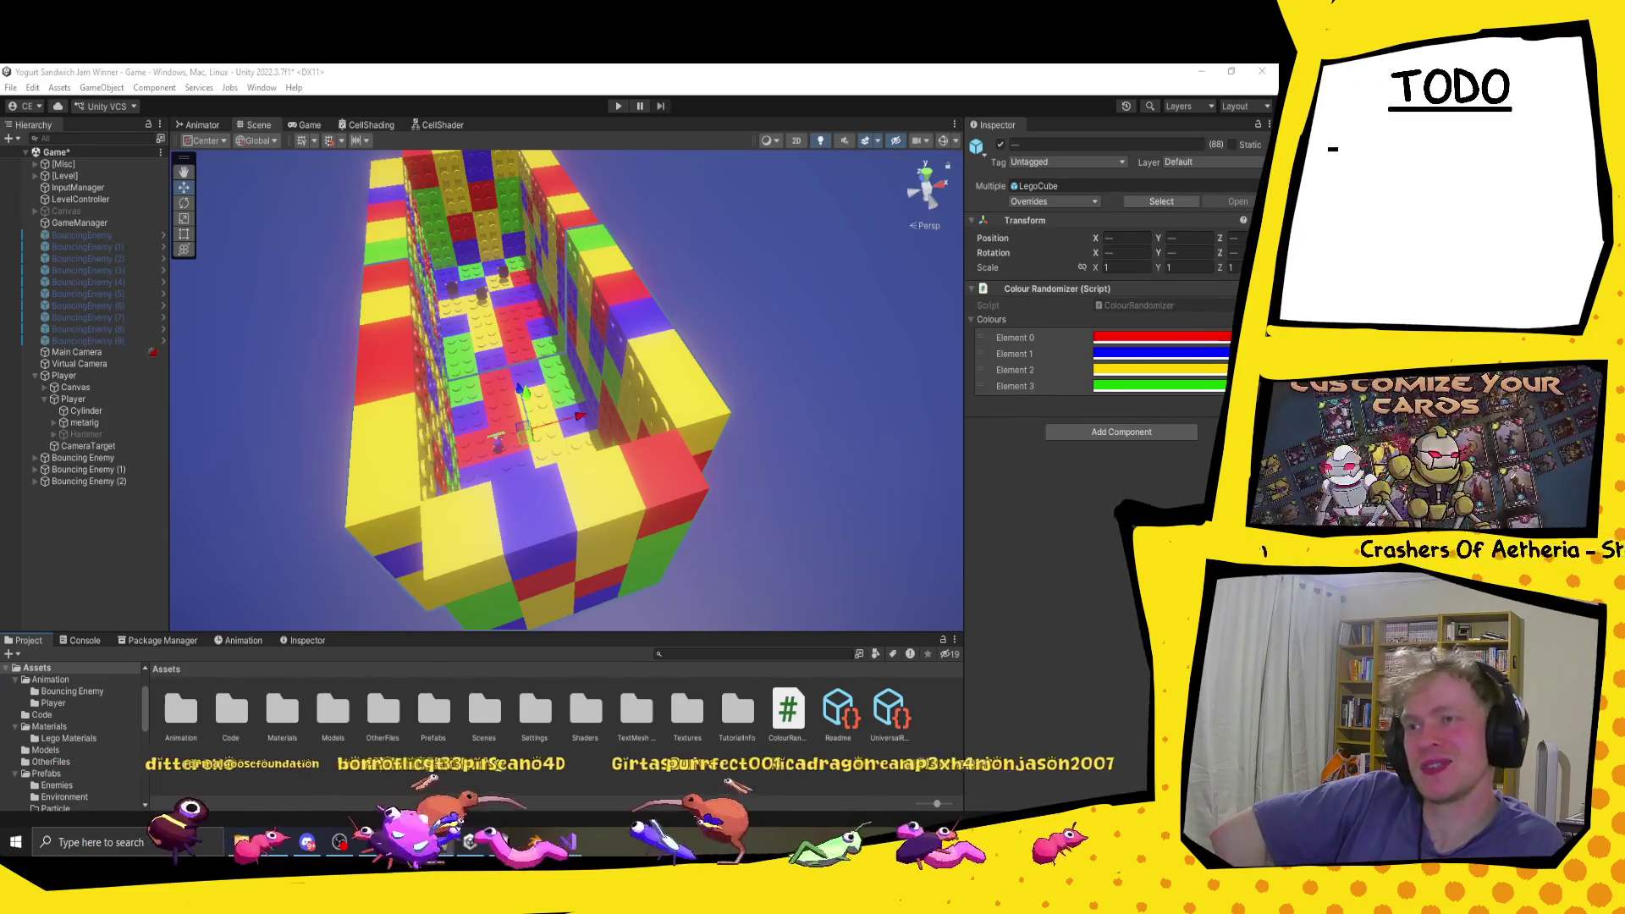
Step: Orbit the Scene view higher, then flatter to show the horizon, frame the cubes, and expand [Misc]
{"action": "key", "text": "alt+Tab"}
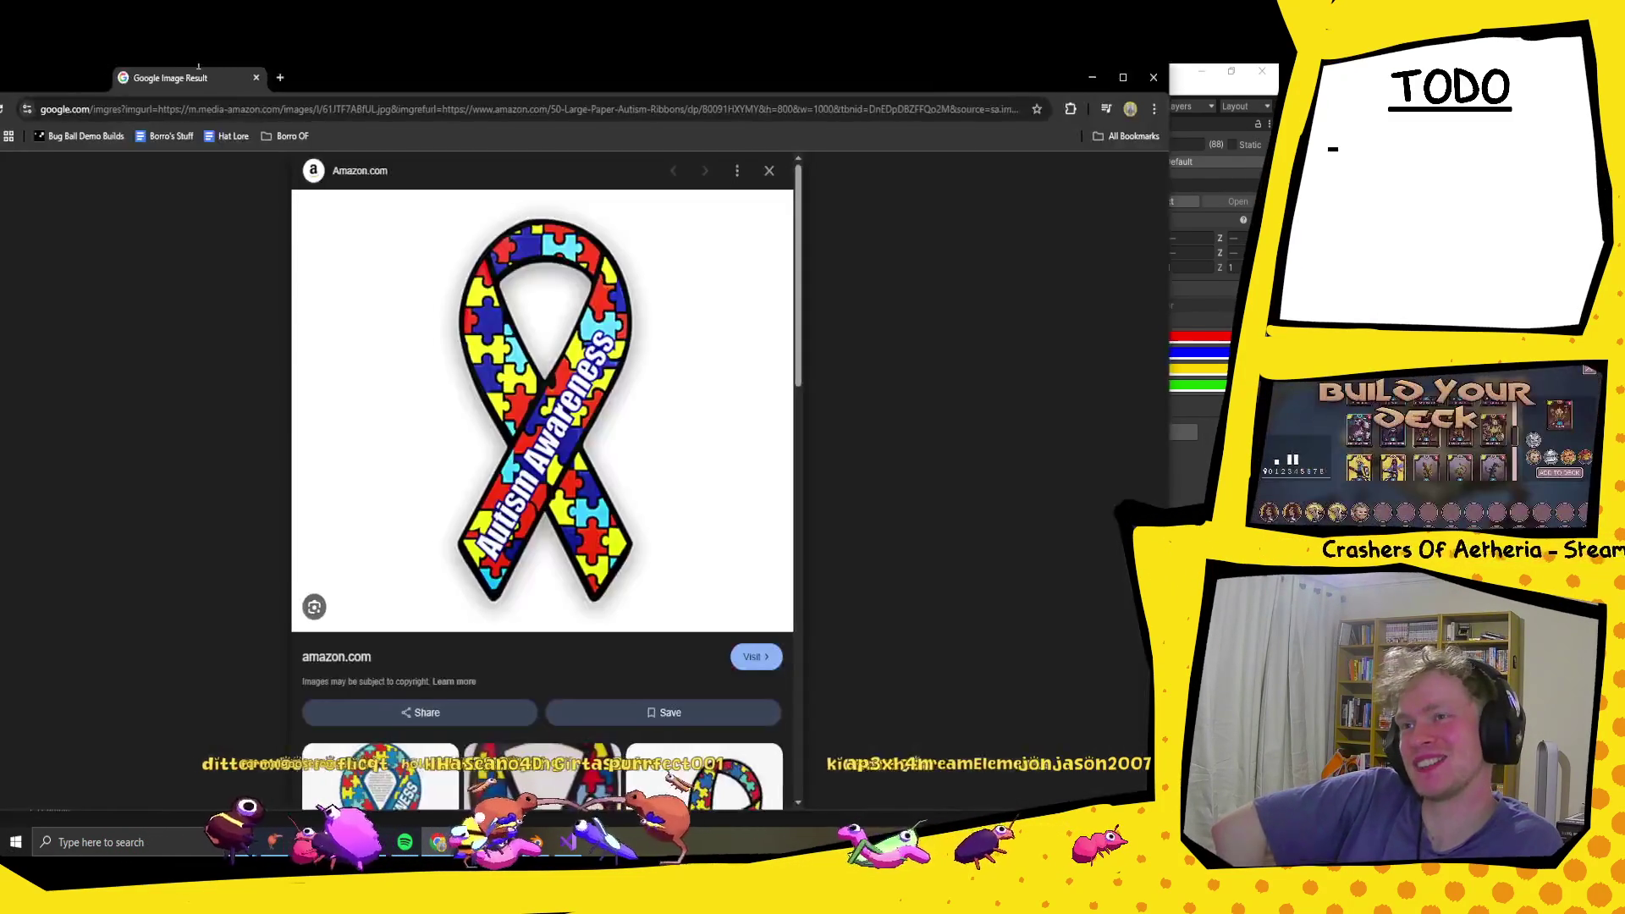
{"action": "key", "text": "alt+Tab"}
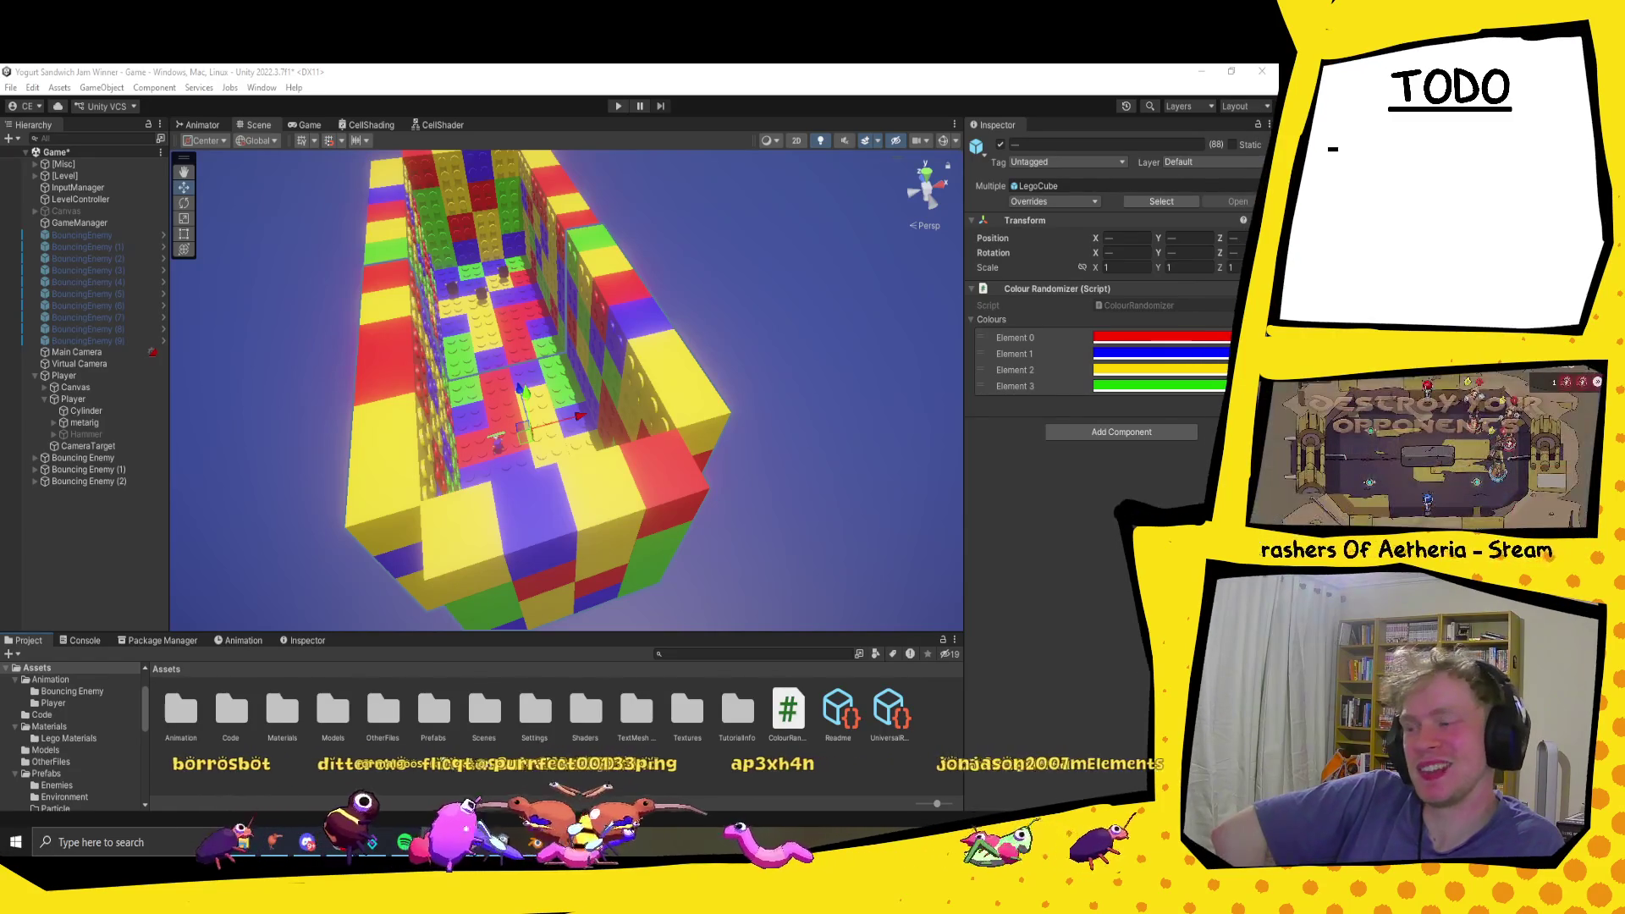
{"action": "scroll", "coordinate": [523, 271], "scroll_direction": "down", "scroll_amount": 5}
{"action": "scroll", "coordinate": [522, 271], "scroll_direction": "up", "scroll_amount": 5}
{"action": "scroll", "coordinate": [522, 271], "scroll_direction": "down", "scroll_amount": 4}
{"action": "mouse_move", "coordinate": [522, 271]}
{"action": "left_mouse_down"}
{"action": "mouse_move", "coordinate": [513, 508]}
{"action": "mouse_move", "coordinate": [624, 457]}
{"action": "mouse_move", "coordinate": [601, 585]}
{"action": "left_mouse_up"}
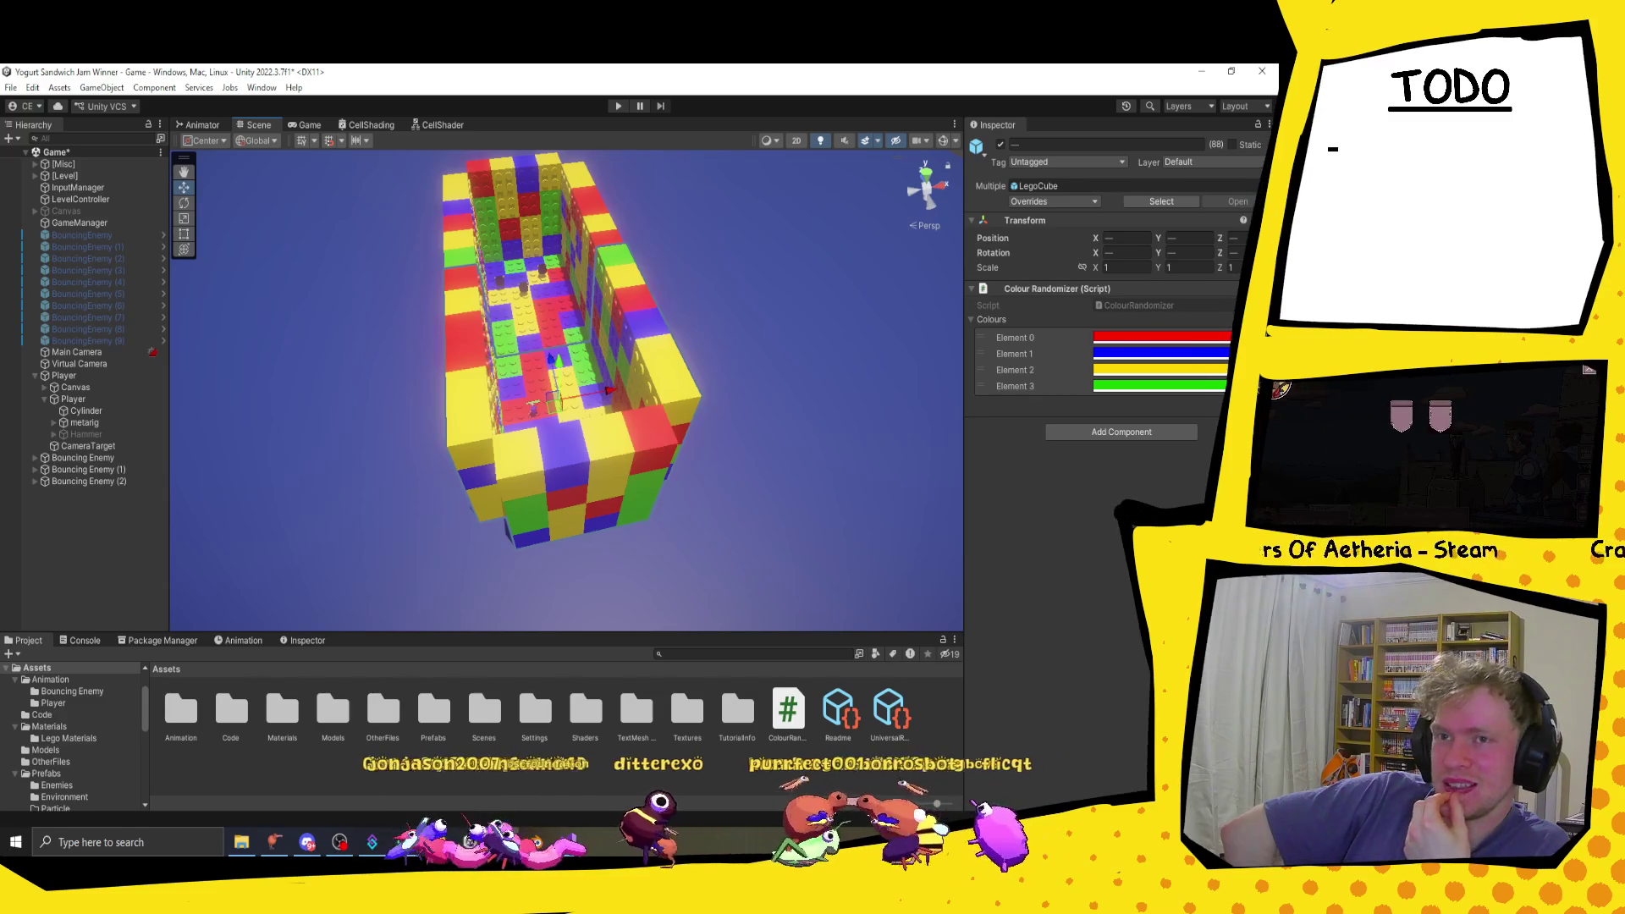
{"action": "mouse_move", "coordinate": [625, 553]}
{"action": "left_mouse_down"}
{"action": "mouse_move", "coordinate": [708, 373]}
{"action": "mouse_move", "coordinate": [682, 368]}
{"action": "mouse_move", "coordinate": [647, 397]}
{"action": "left_mouse_up"}
{"action": "key", "text": "f"}
{"action": "scroll", "coordinate": [660, 381], "scroll_direction": "down", "scroll_amount": 5}
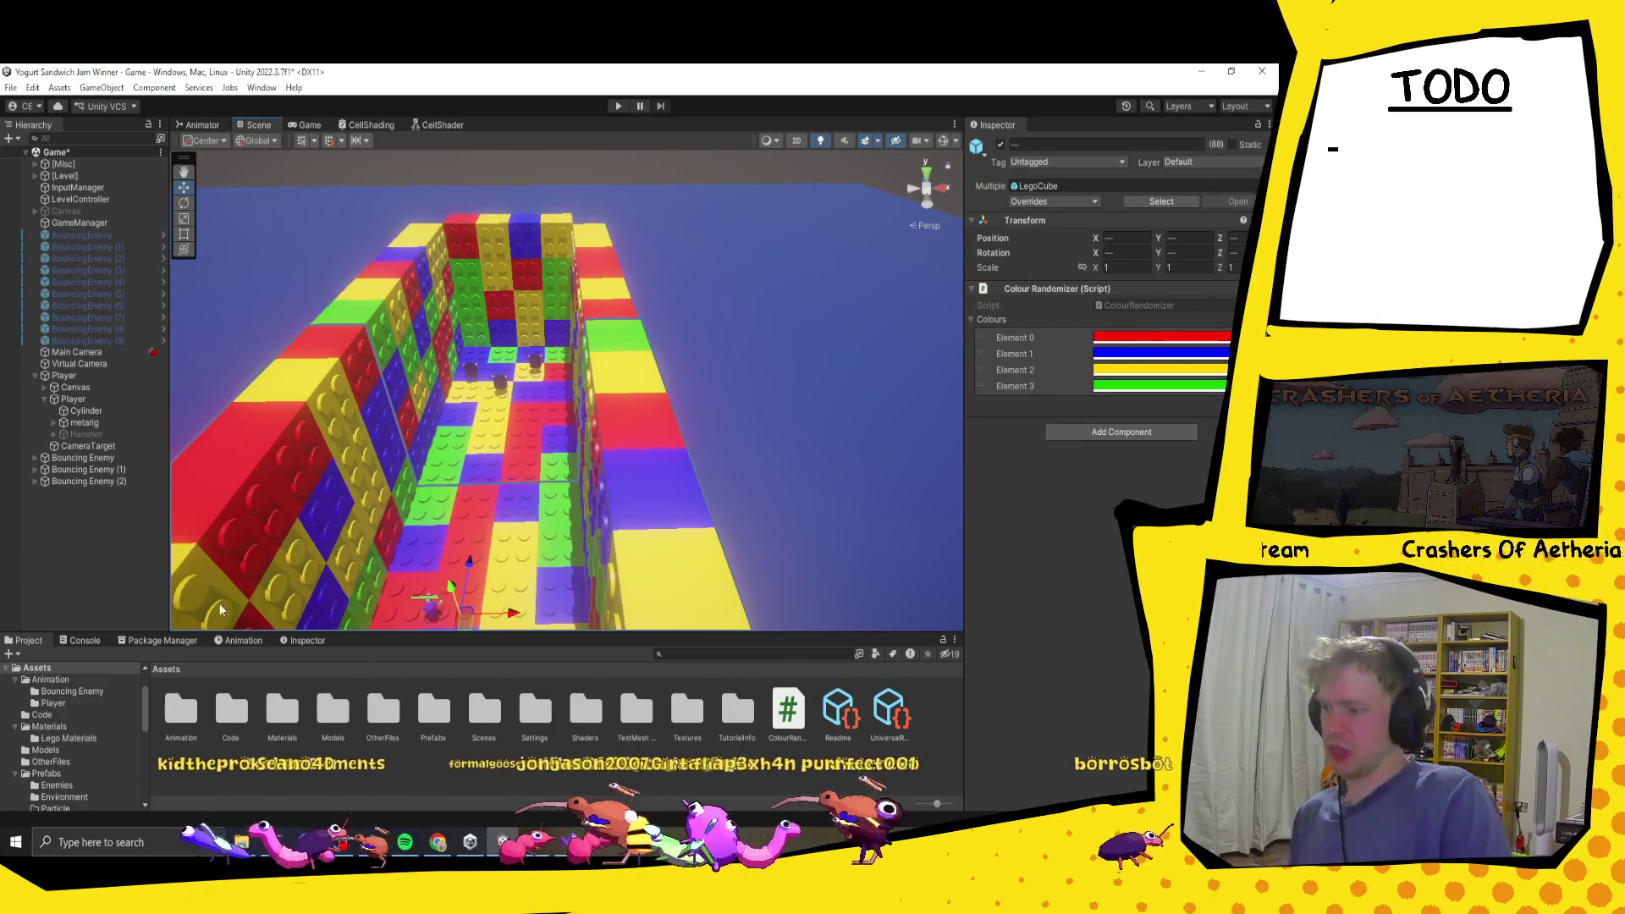
{"action": "left_click", "coordinate": [35, 164]}
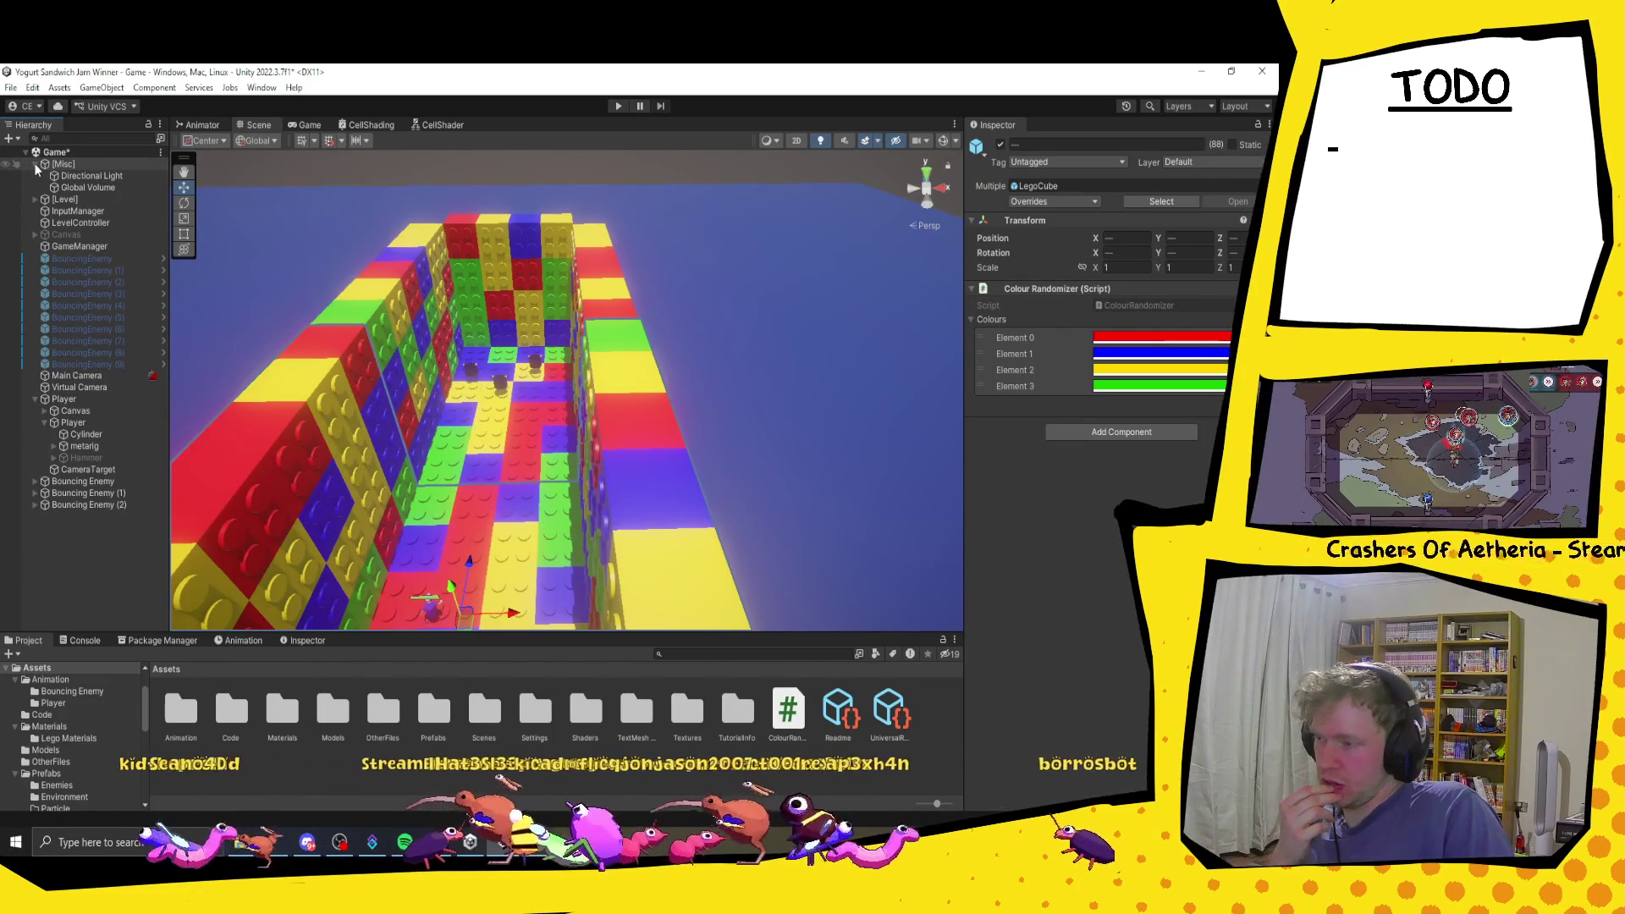
Step: Set the Directional Light's intensity to 0.5 and its Shadow Type to Hard Shadows
{"action": "left_click", "coordinate": [83, 175]}
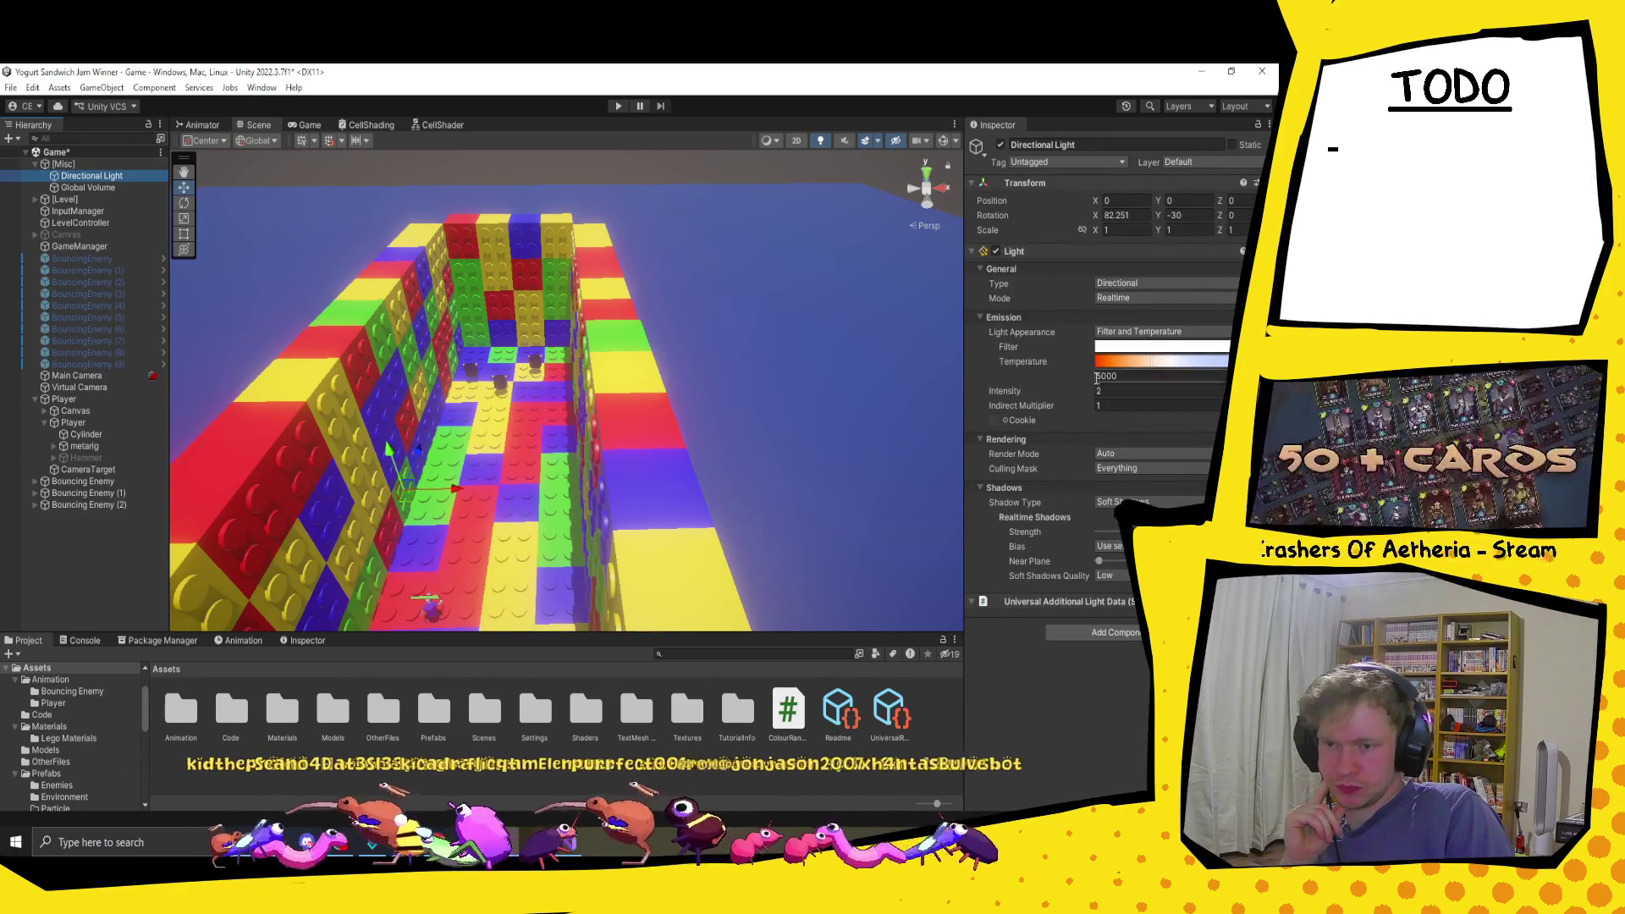
{"action": "left_click_drag", "start_coordinate": [1082, 391], "coordinate": [1049, 393]}
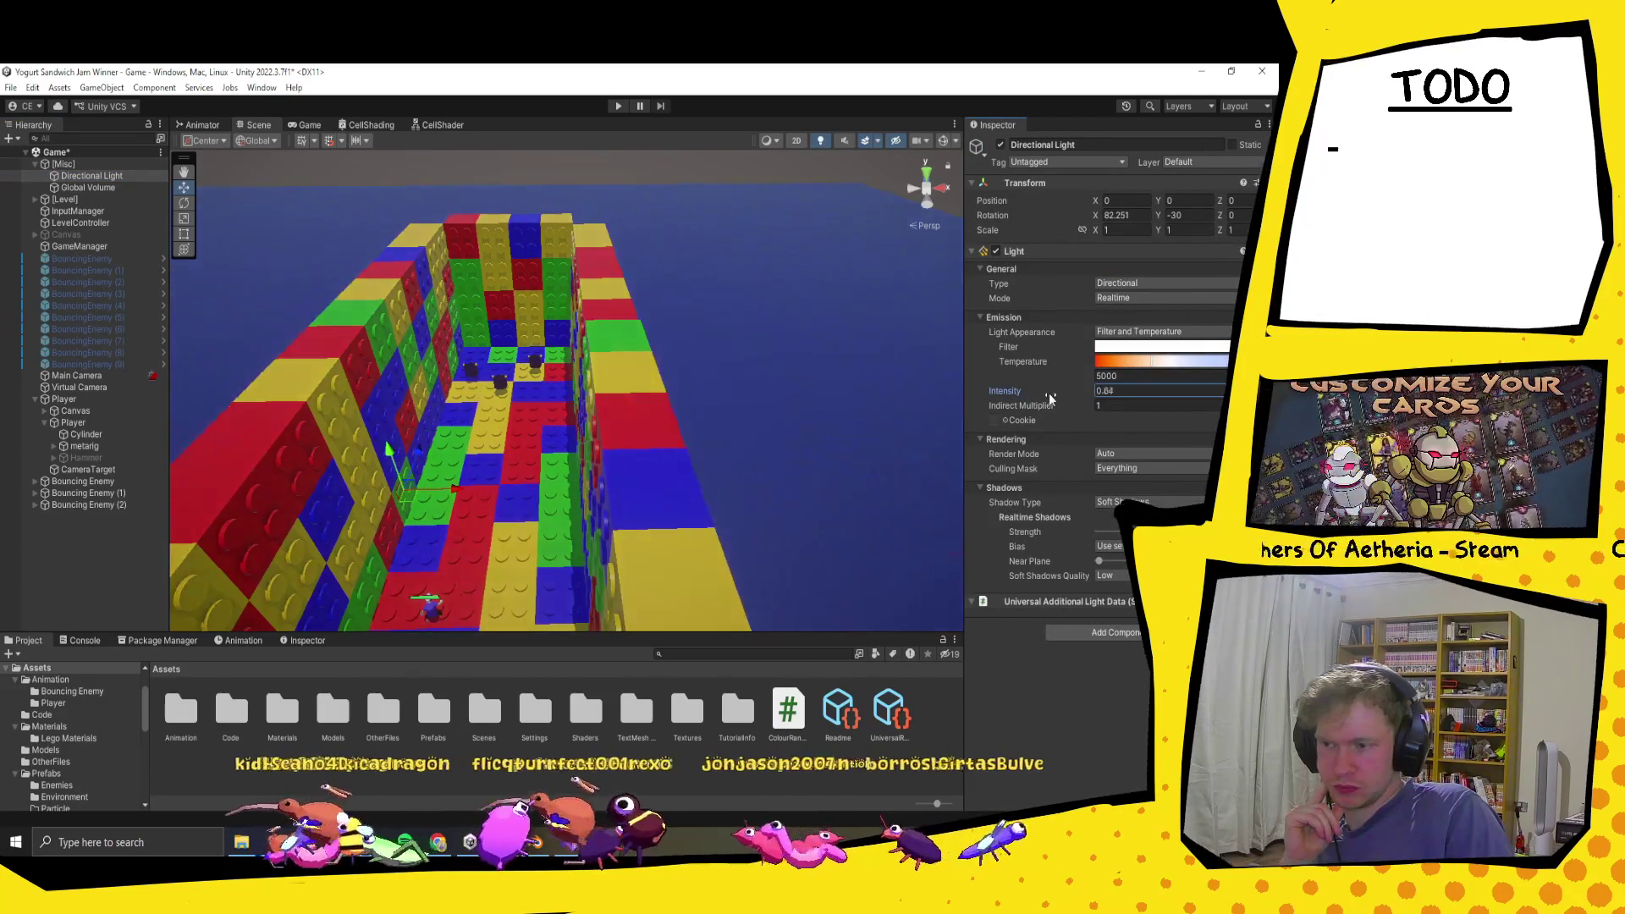
{"action": "type", "text": ".5"}
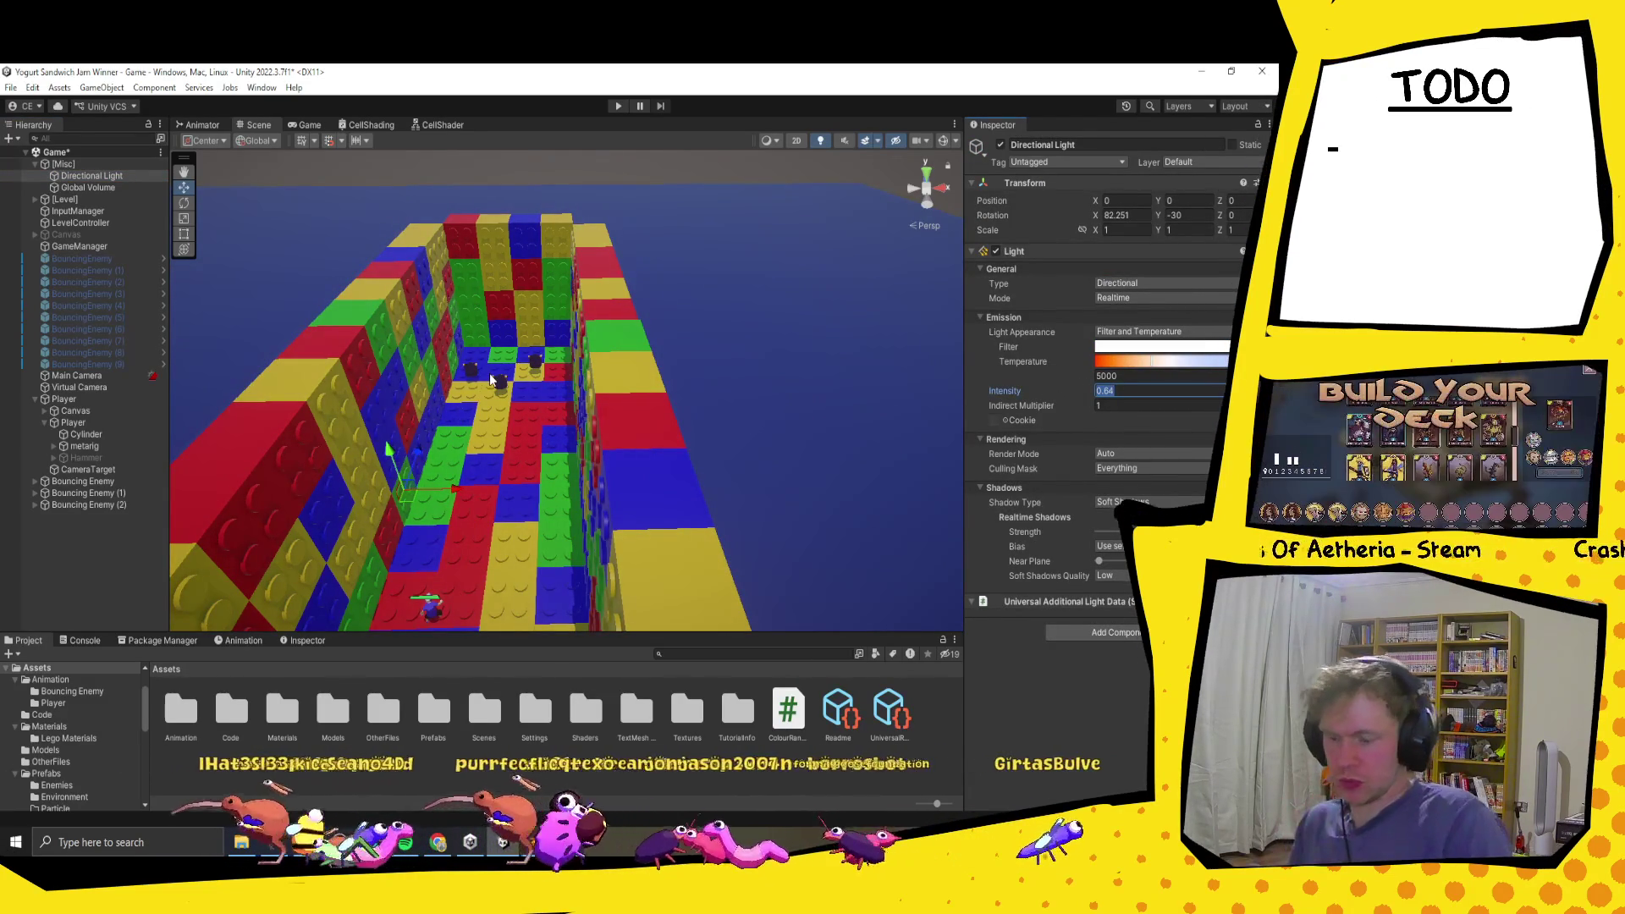
{"action": "key", "text": "Return"}
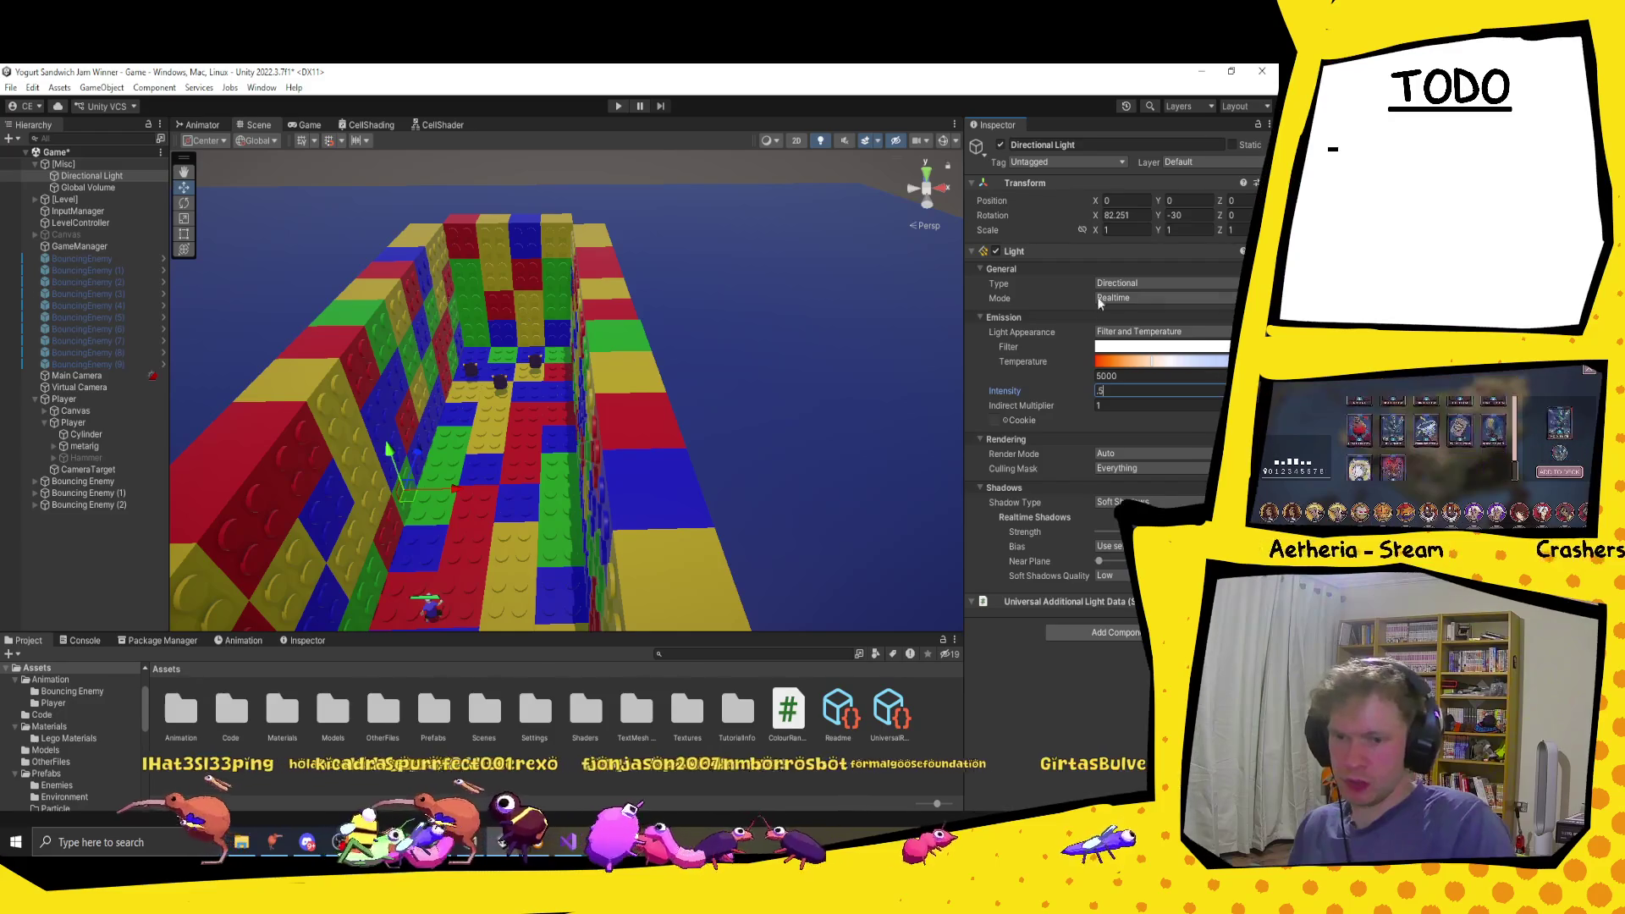
{"action": "left_click_drag", "start_coordinate": [1073, 392], "coordinate": [1072, 408]}
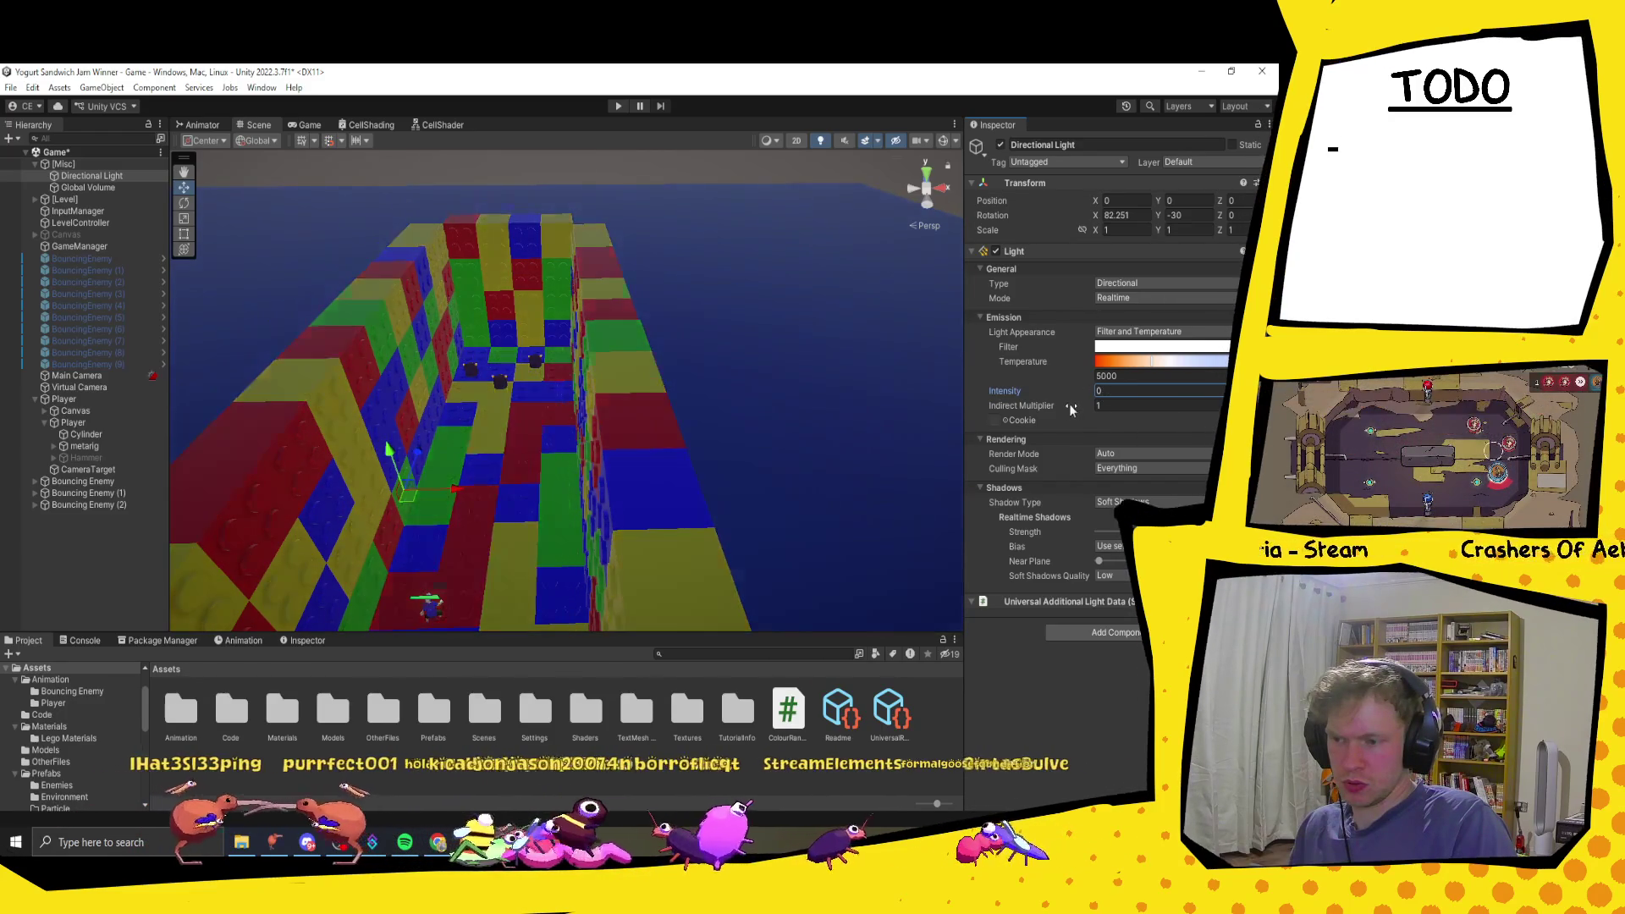
{"action": "key", "text": "ctrl+z"}
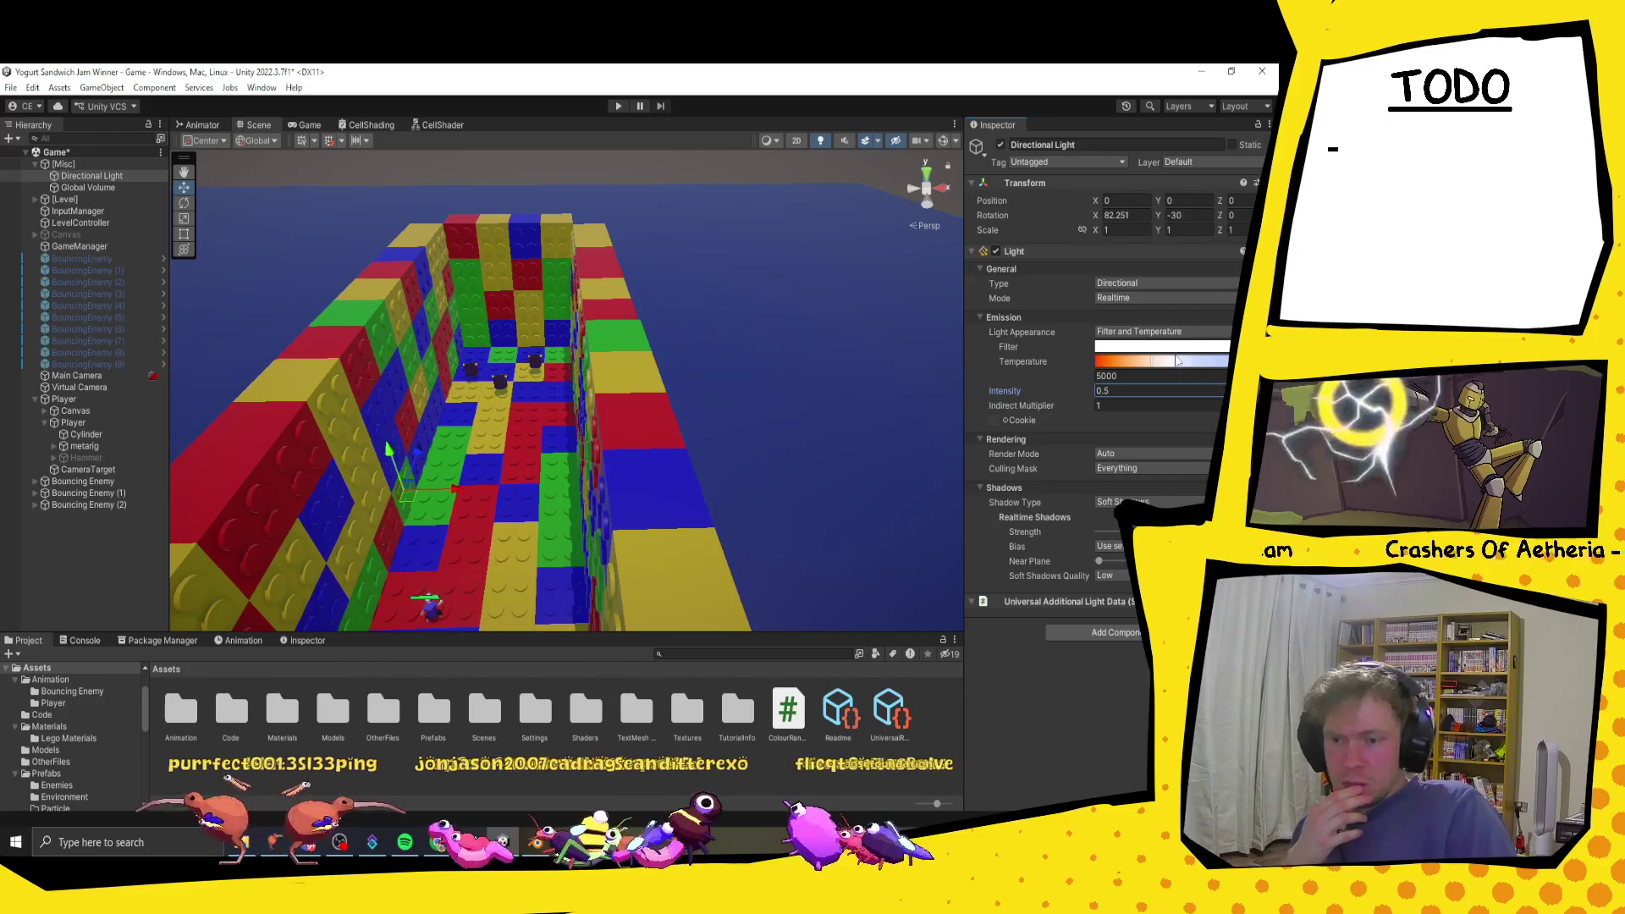
{"action": "left_click", "coordinate": [1157, 502]}
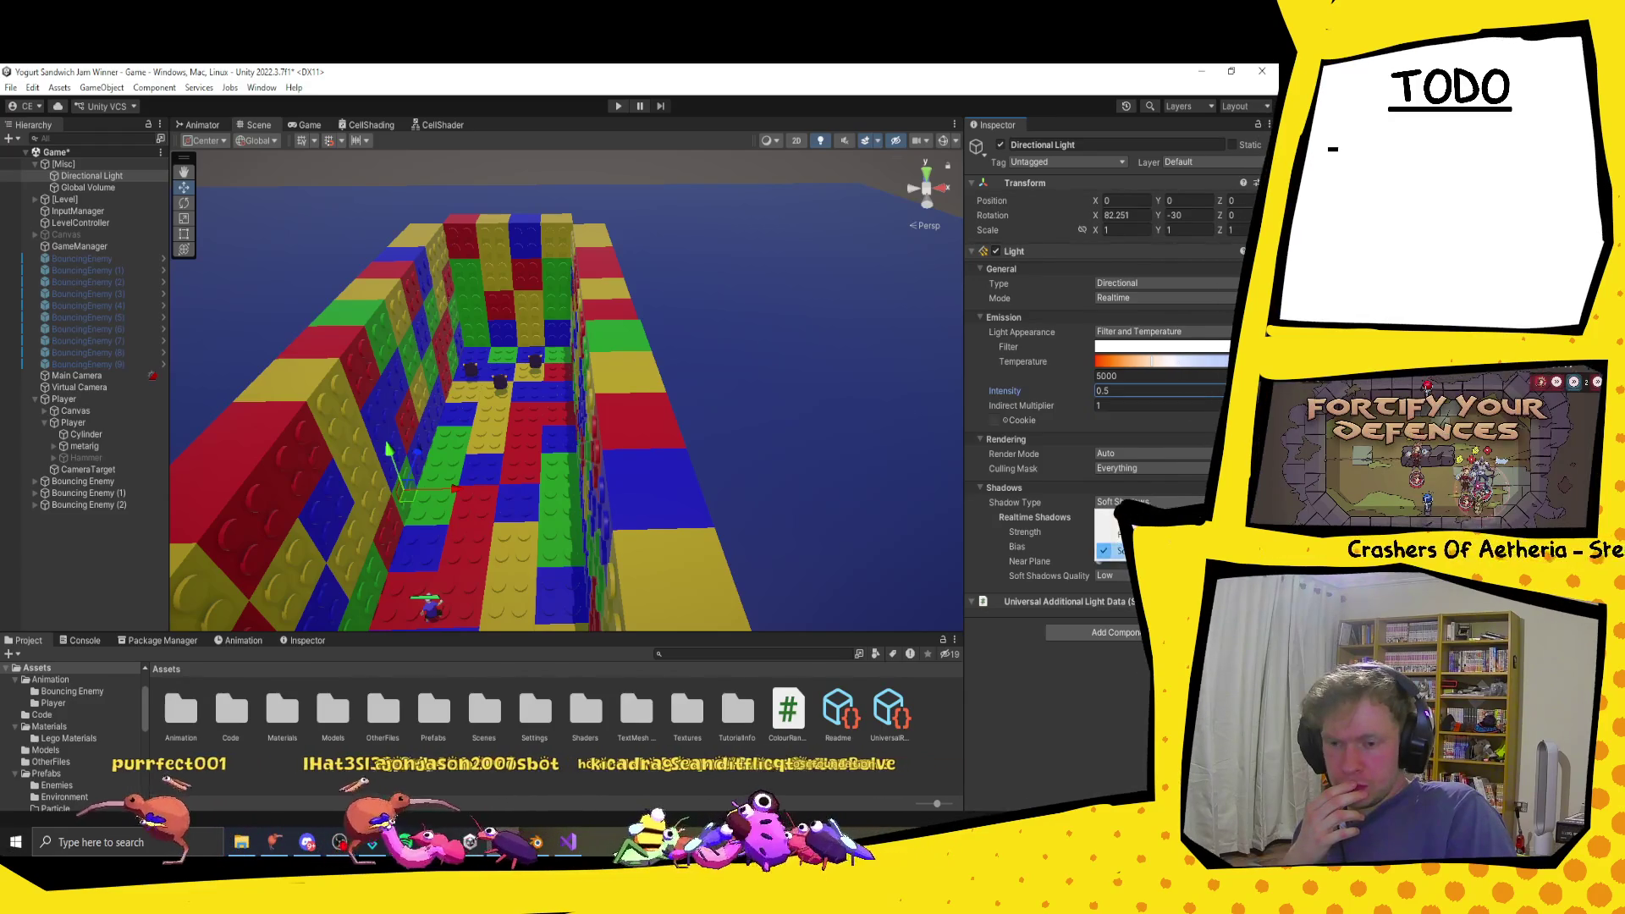
{"action": "left_click", "coordinate": [1151, 487]}
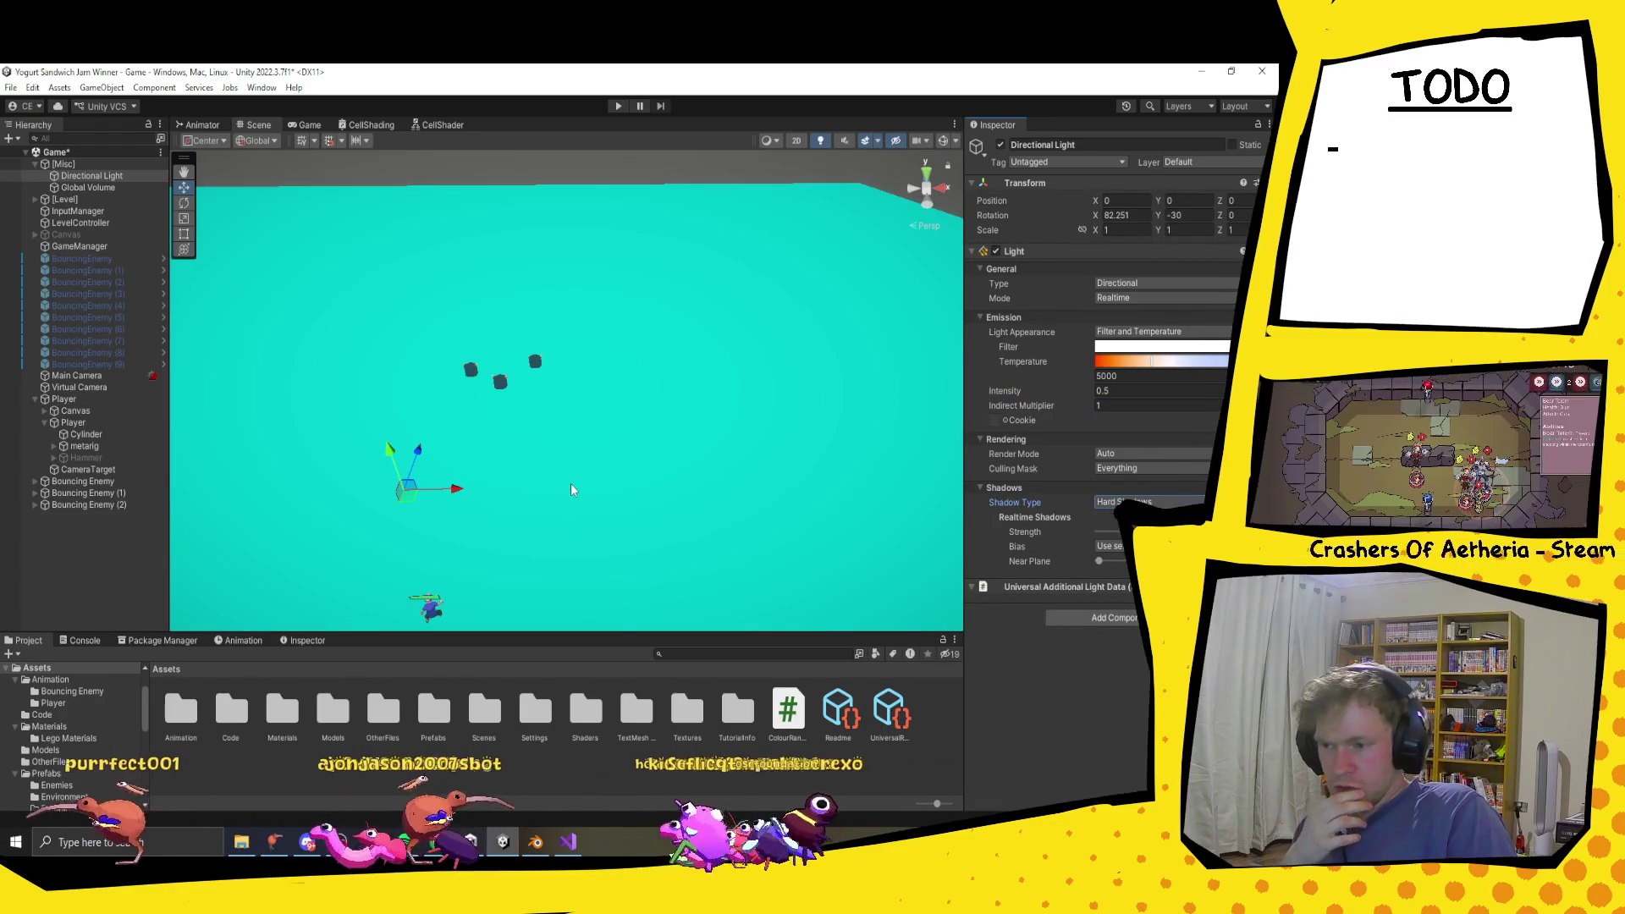
Step: Pan and zoom the Scene view down to floor level inside the Lego corridor
{"action": "mouse_move", "coordinate": [583, 480]}
{"action": "left_mouse_down"}
{"action": "mouse_move", "coordinate": [646, 454]}
{"action": "mouse_move", "coordinate": [668, 482]}
{"action": "mouse_move", "coordinate": [700, 419]}
{"action": "left_mouse_up"}
{"action": "scroll", "coordinate": [586, 476], "scroll_direction": "up", "scroll_amount": 5}
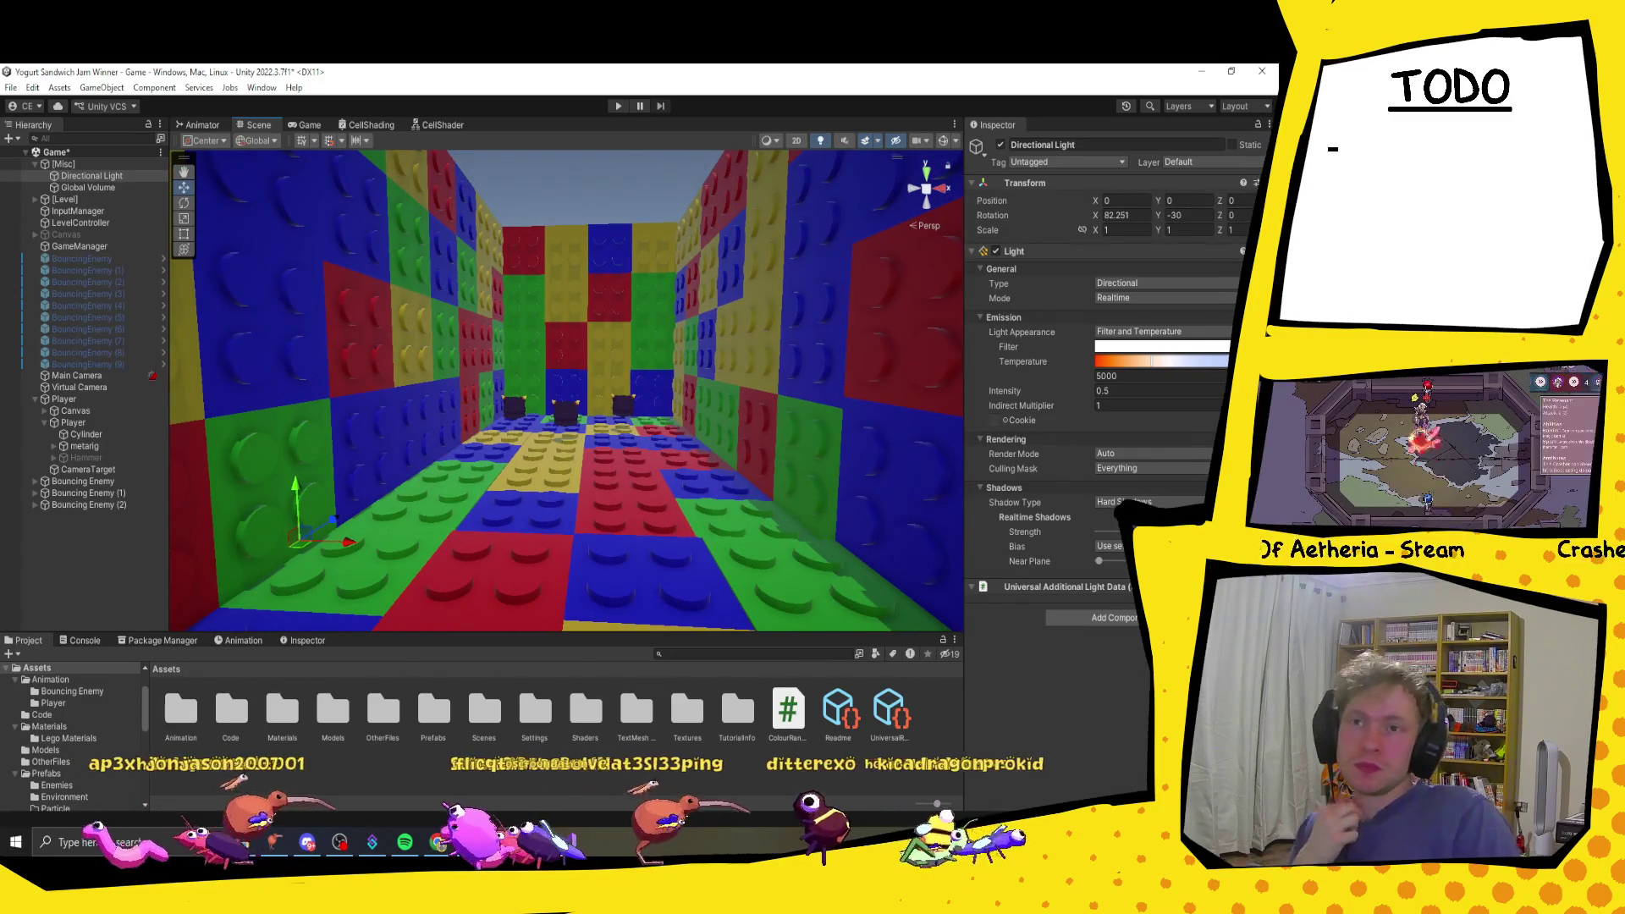
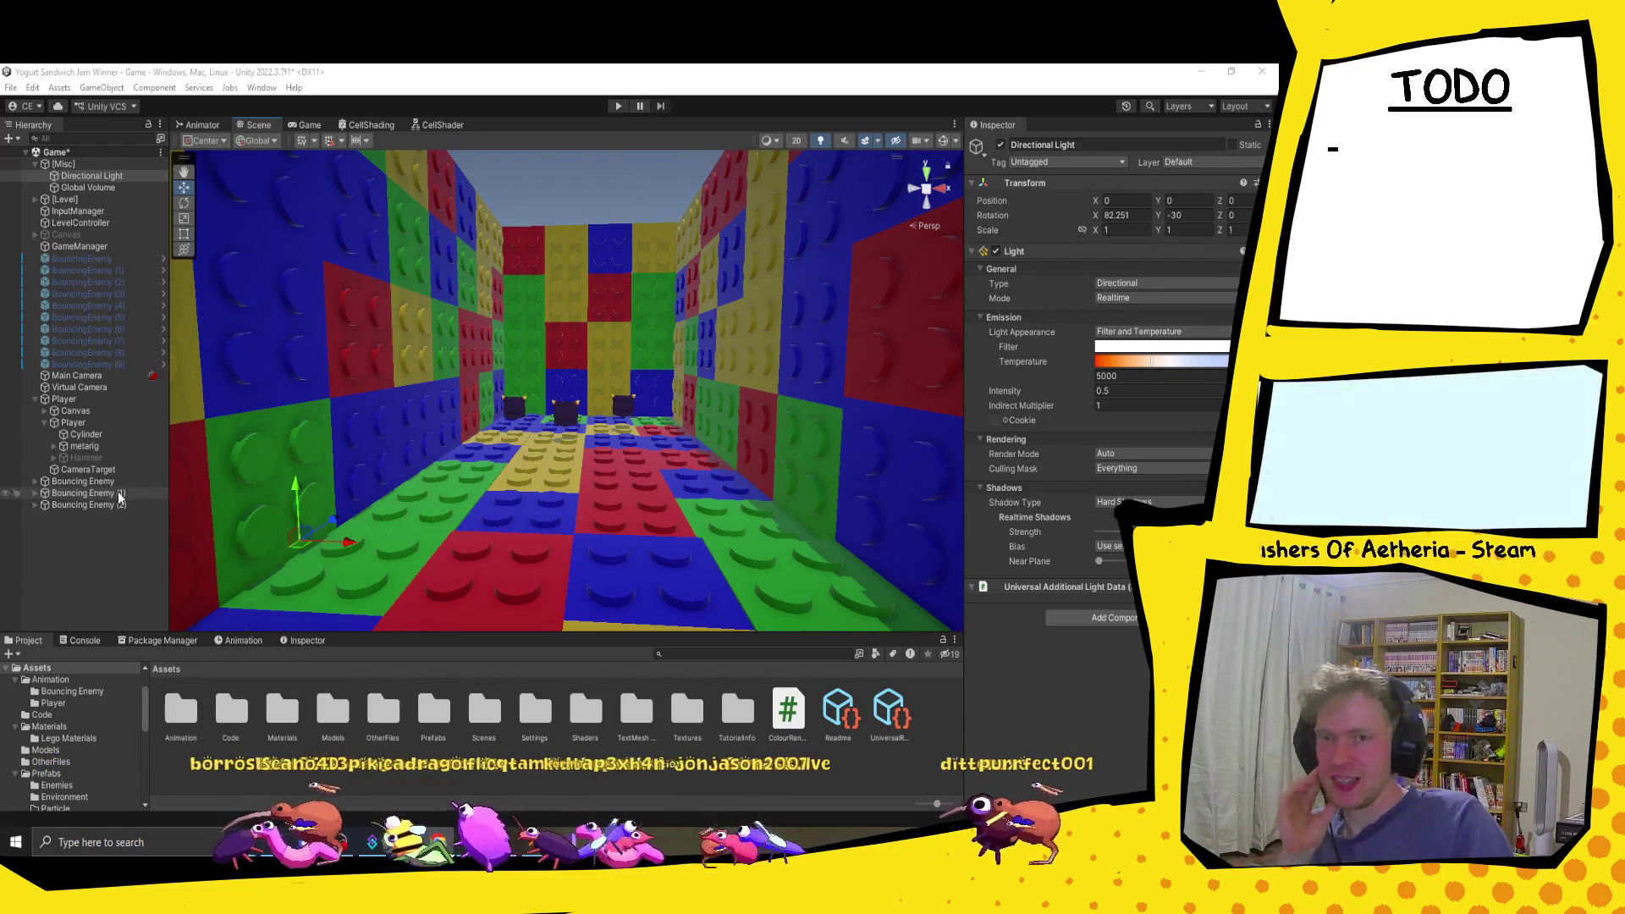
Step: Open the Prefabs folder and its empty Particle subfolder in the Project window
{"action": "left_click", "coordinate": [103, 483]}
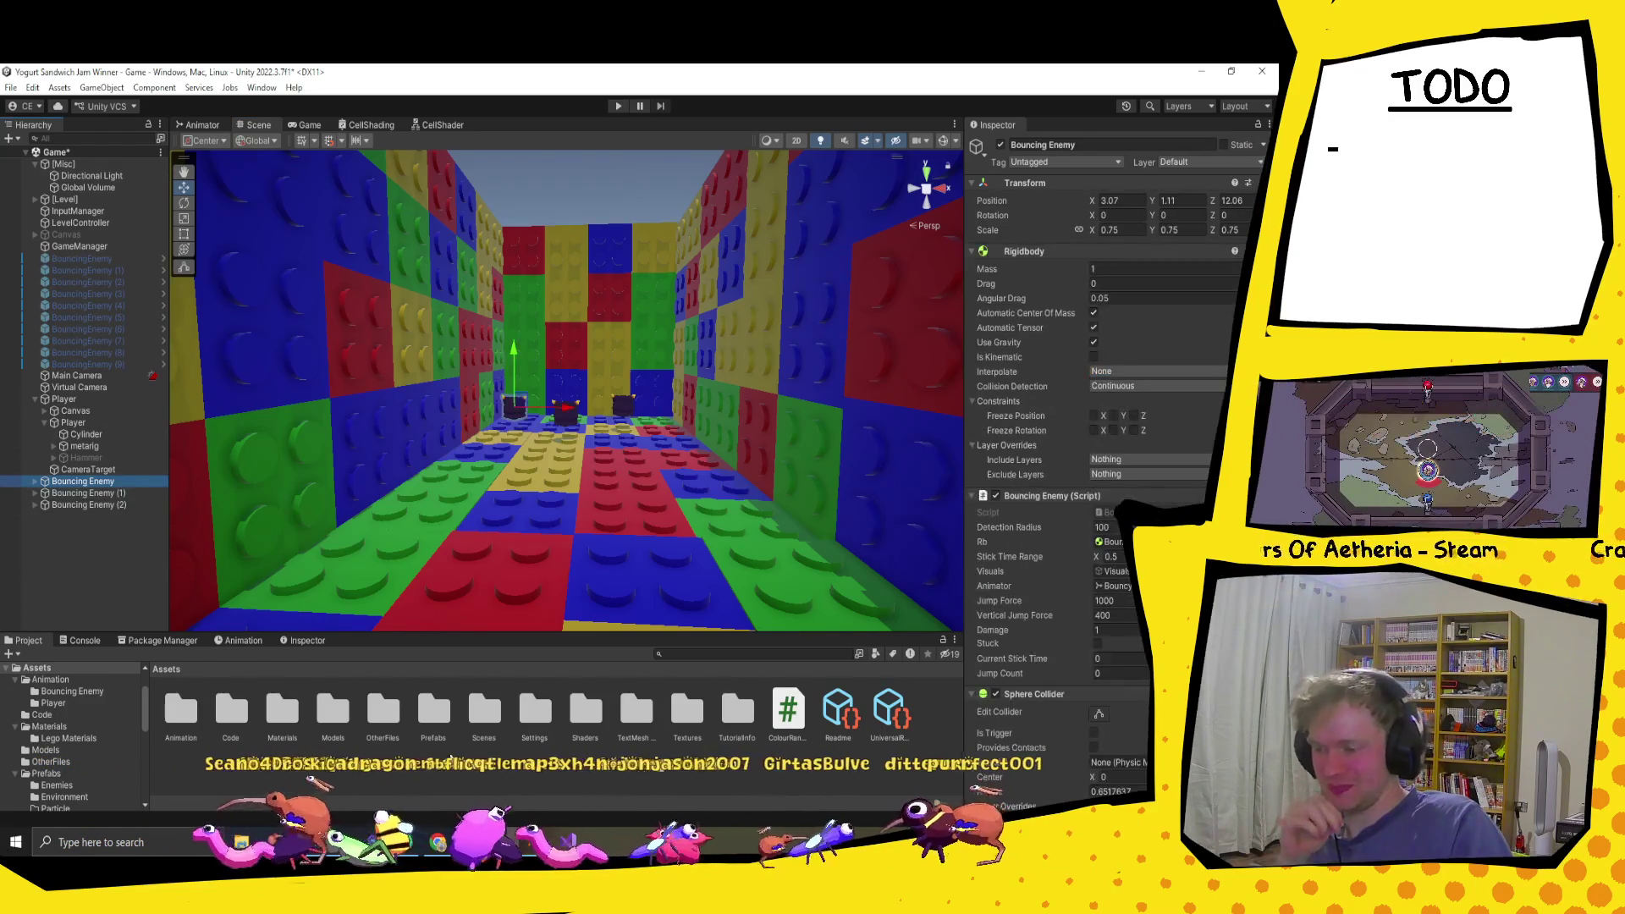
{"action": "left_click", "coordinate": [444, 715]}
{"action": "double_click", "coordinate": [446, 716]}
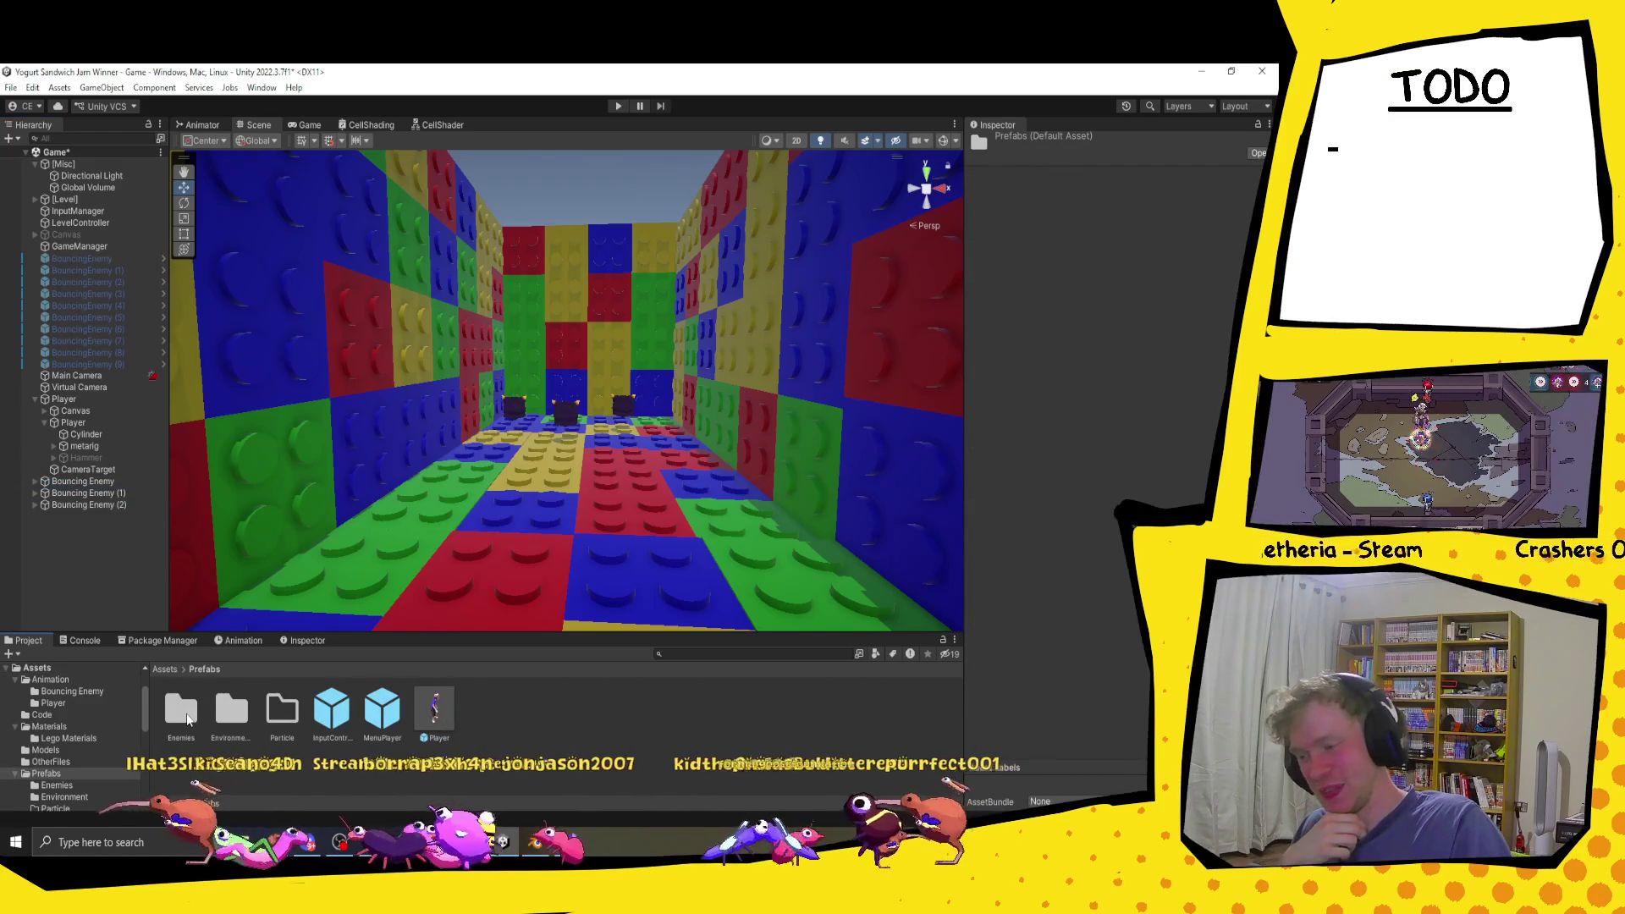
{"action": "double_click", "coordinate": [282, 711]}
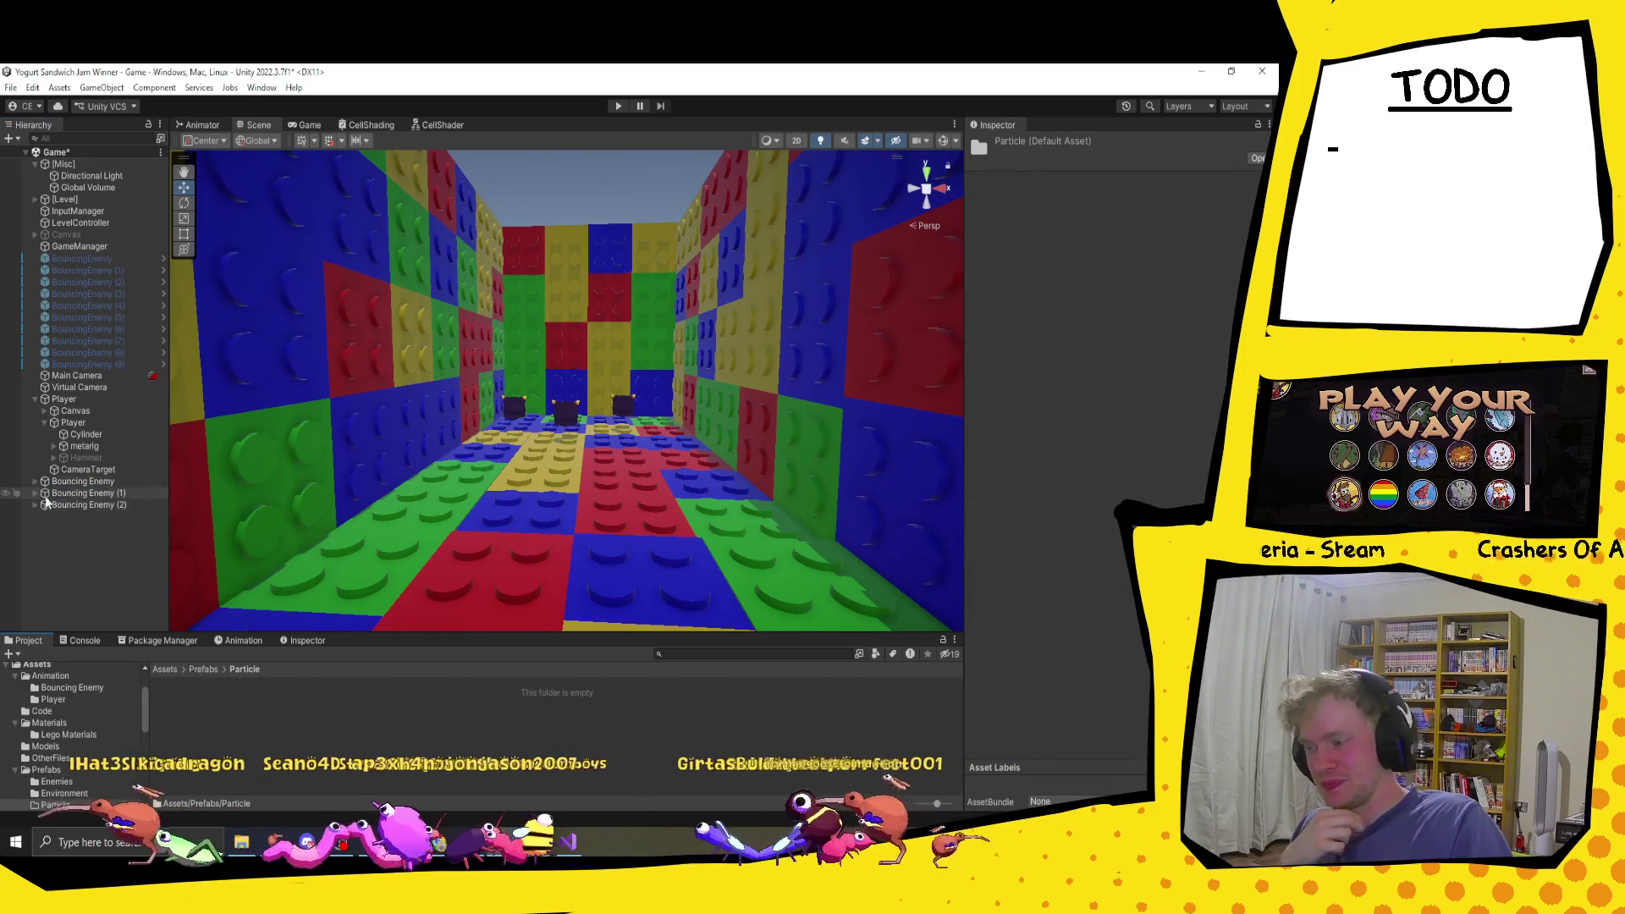
Step: Create an empty child named Particle under Bouncing Enemy and frame it in the Scene view
{"action": "left_click", "coordinate": [35, 480]}
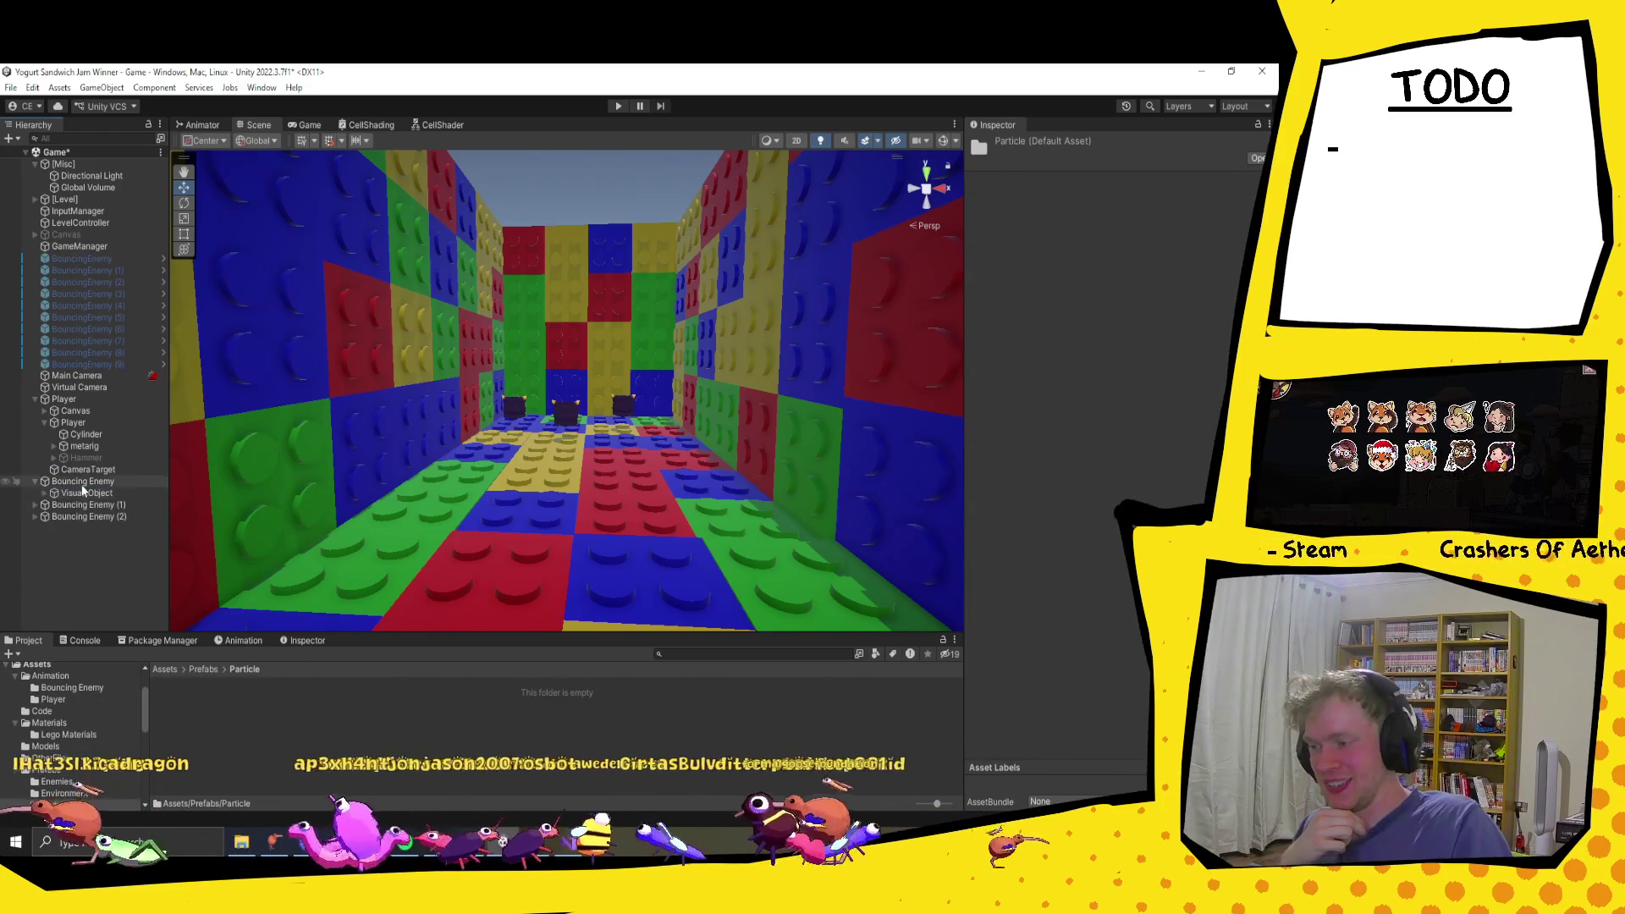
{"action": "right_click", "coordinate": [82, 481]}
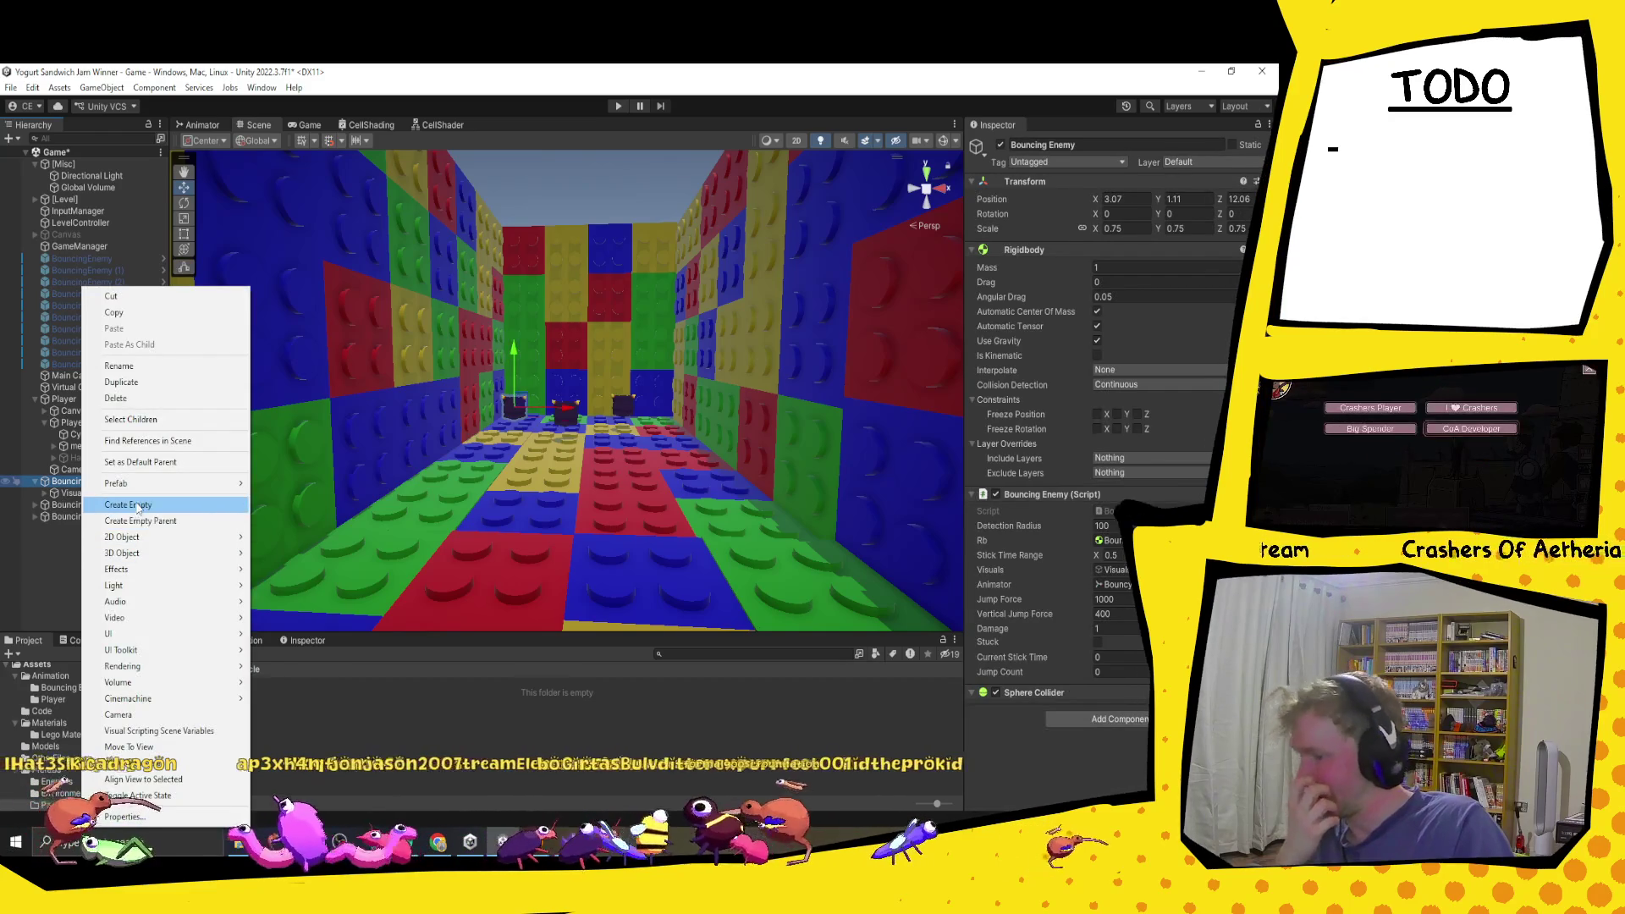
{"action": "left_click", "coordinate": [128, 505]}
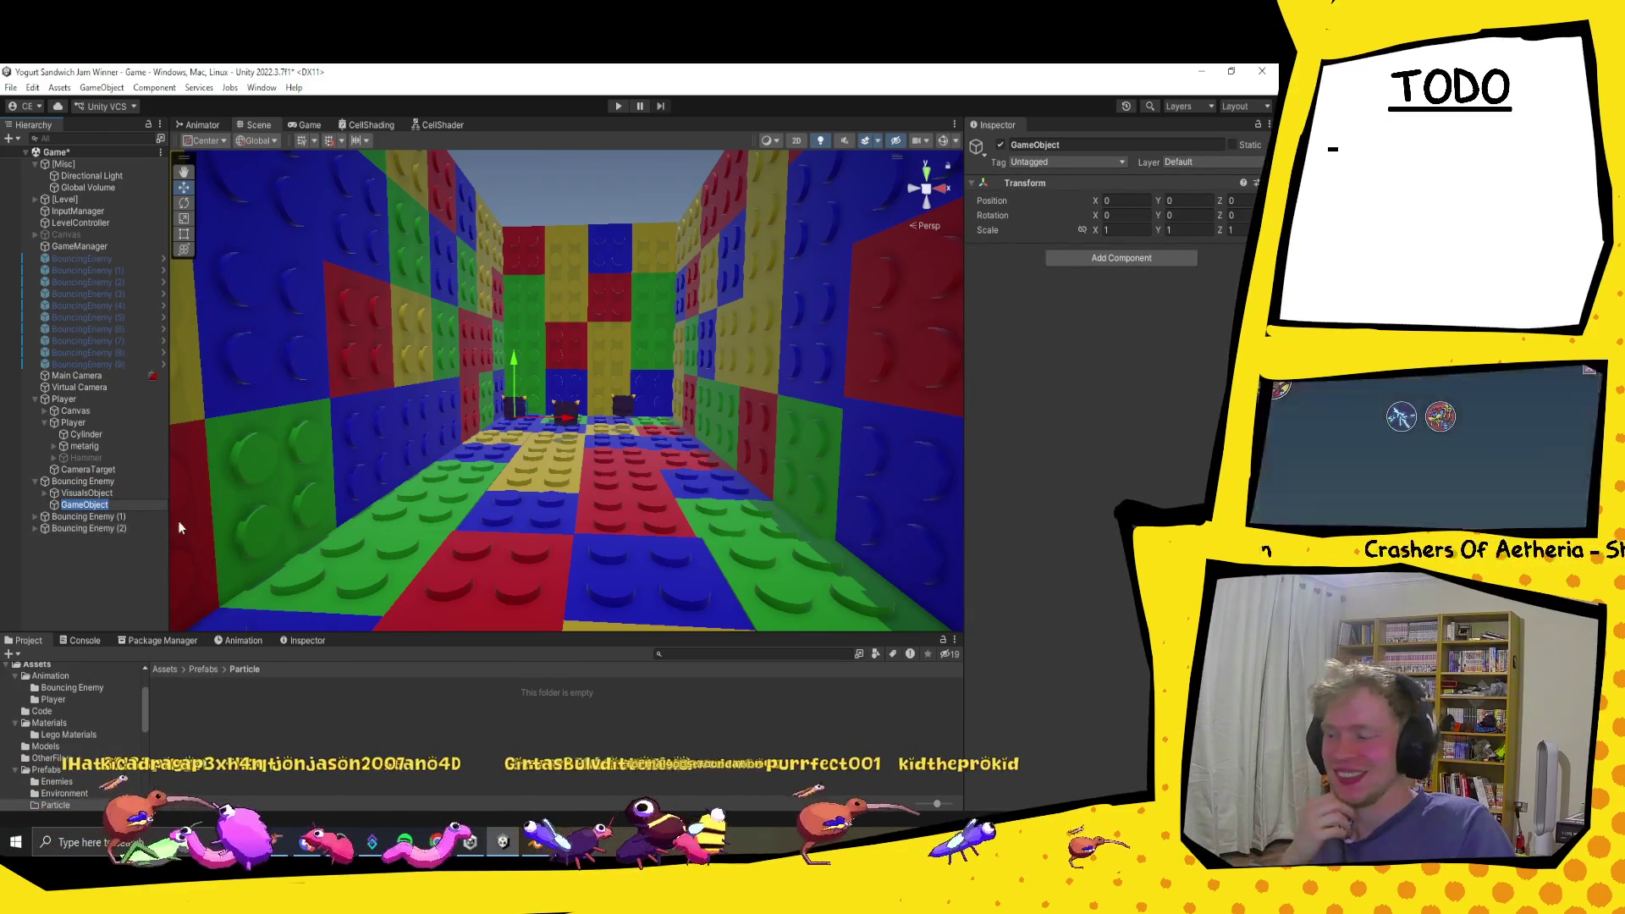
{"action": "type", "text": "Particle"}
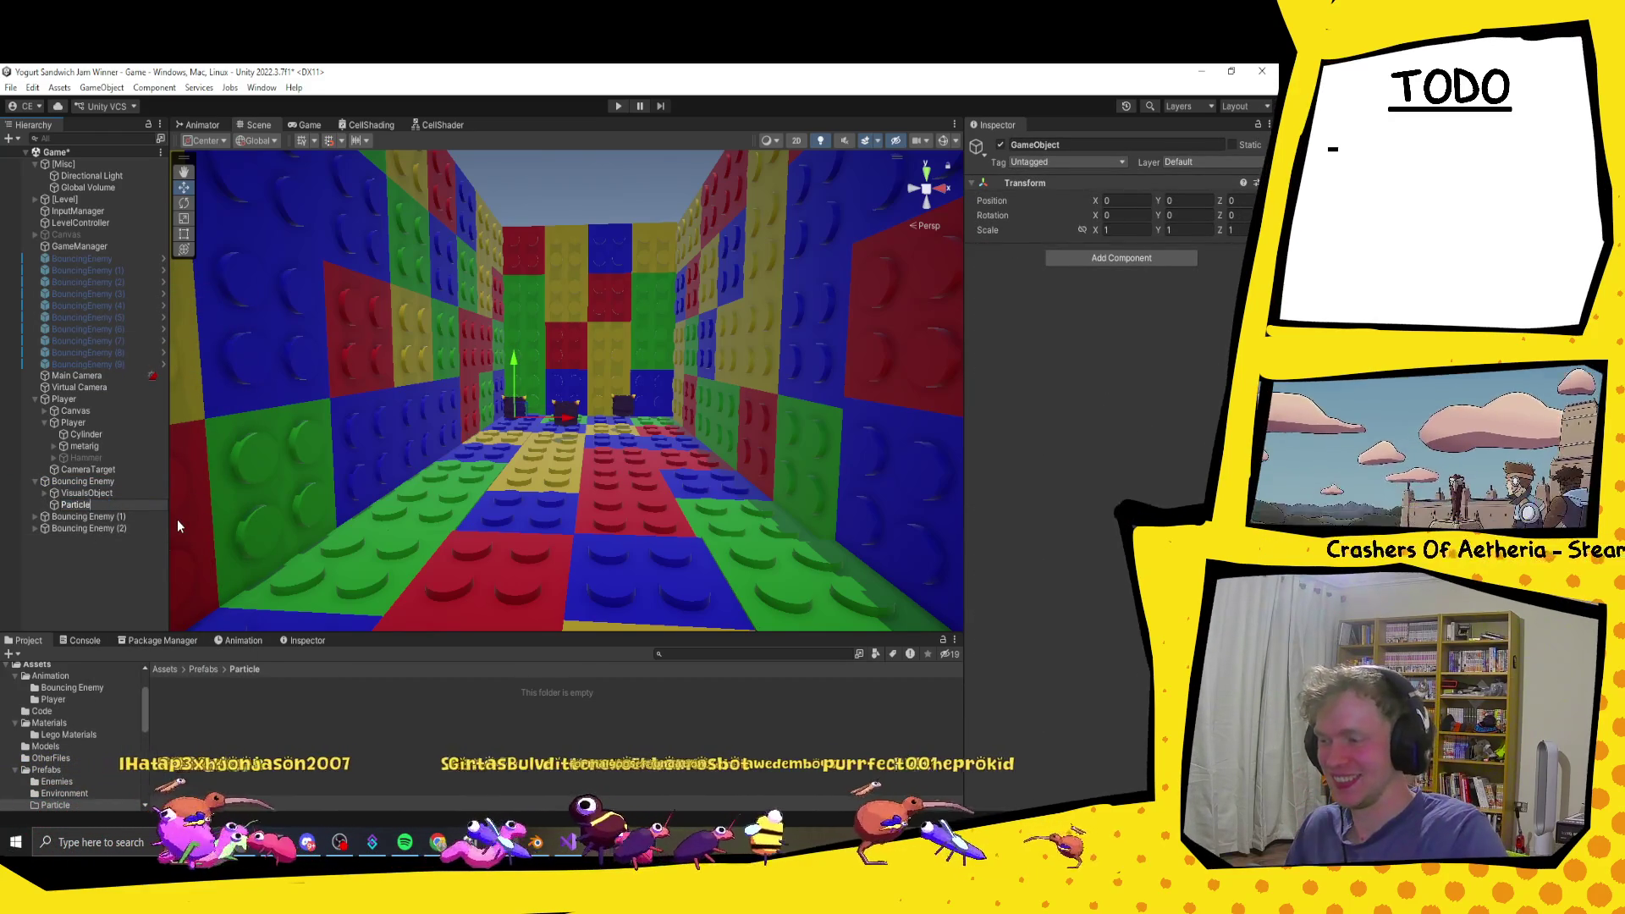
{"action": "key", "text": "Return"}
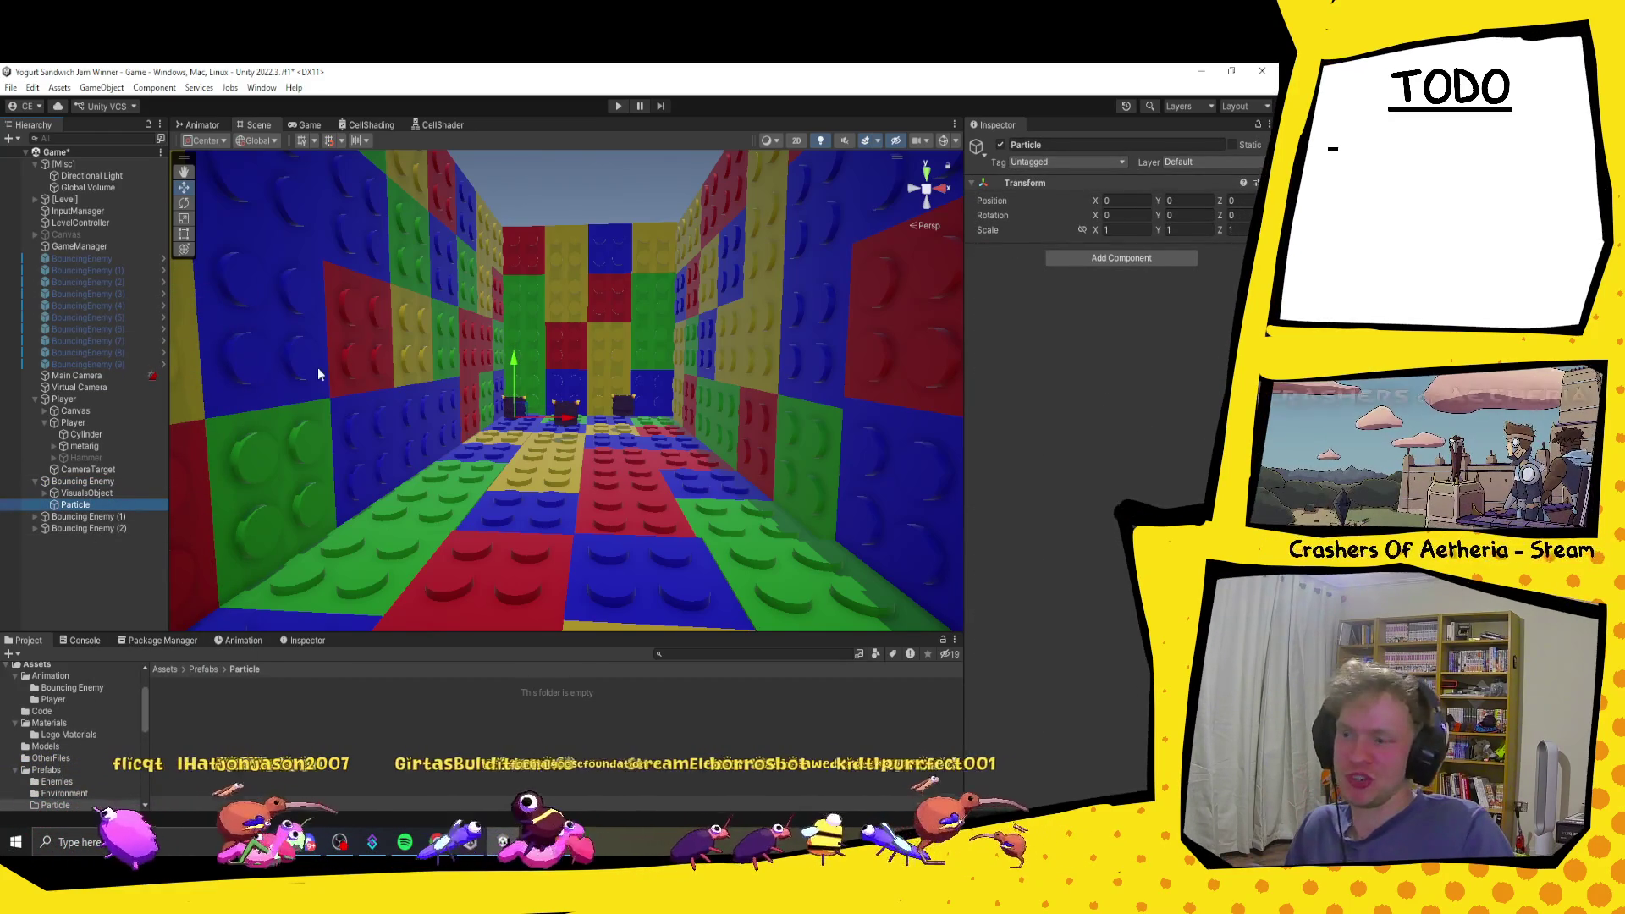
{"action": "key", "text": "f"}
{"action": "scroll", "coordinate": [537, 345], "scroll_direction": "down", "scroll_amount": 3}
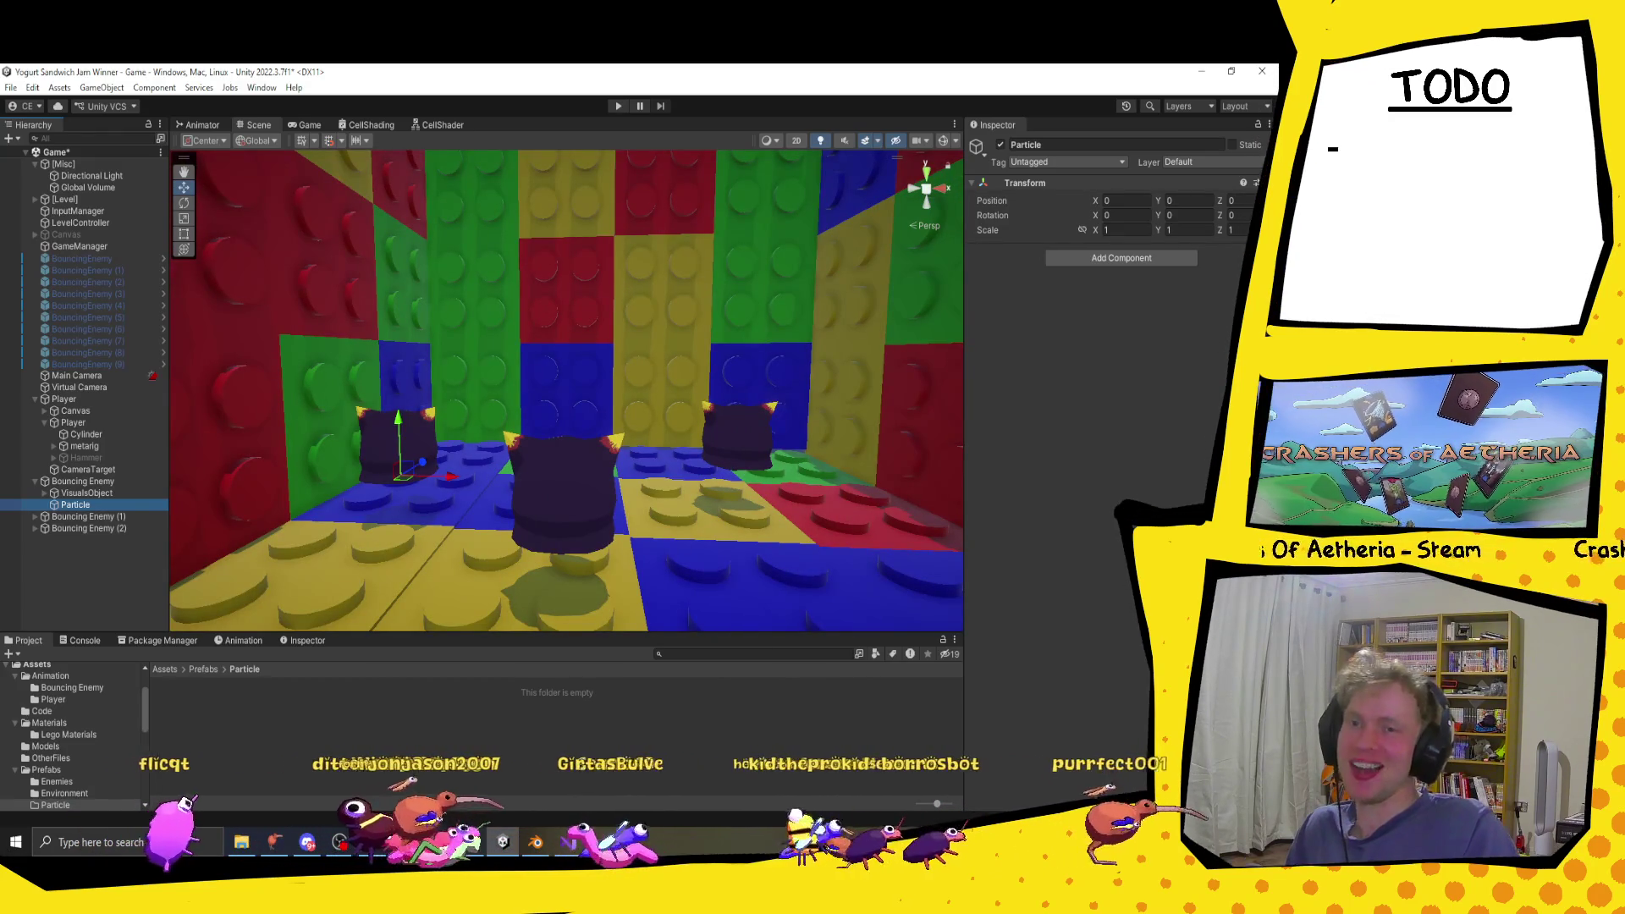
Step: Search the Particle object's Add Component list for 'parti'
{"action": "left_click", "coordinate": [1094, 258]}
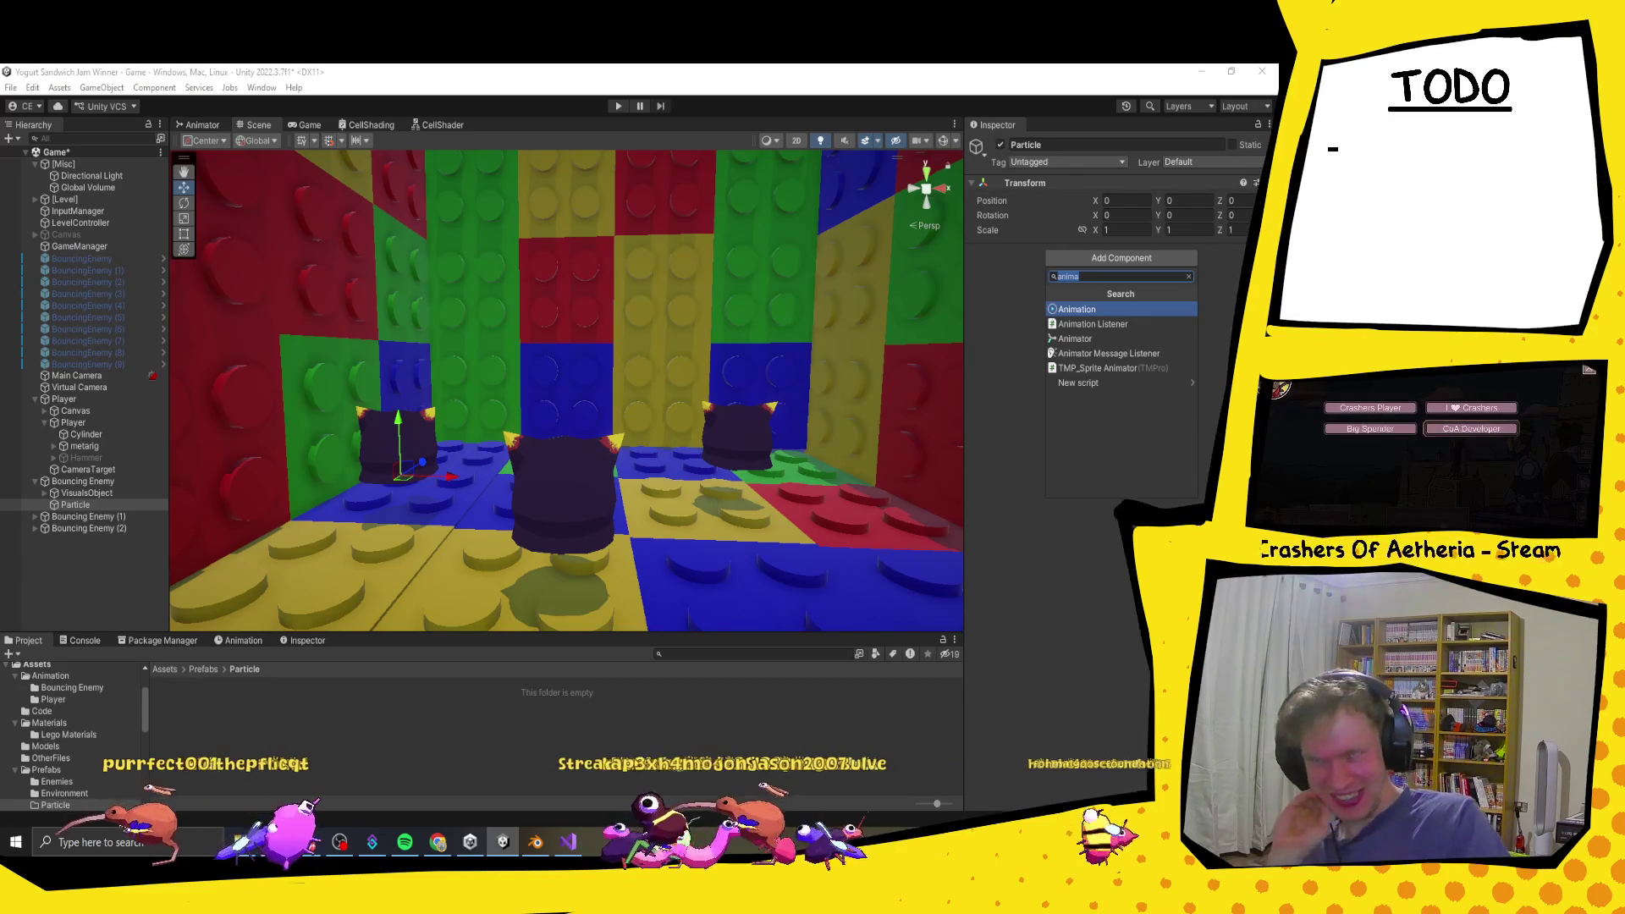
{"action": "type", "text": "parti"}
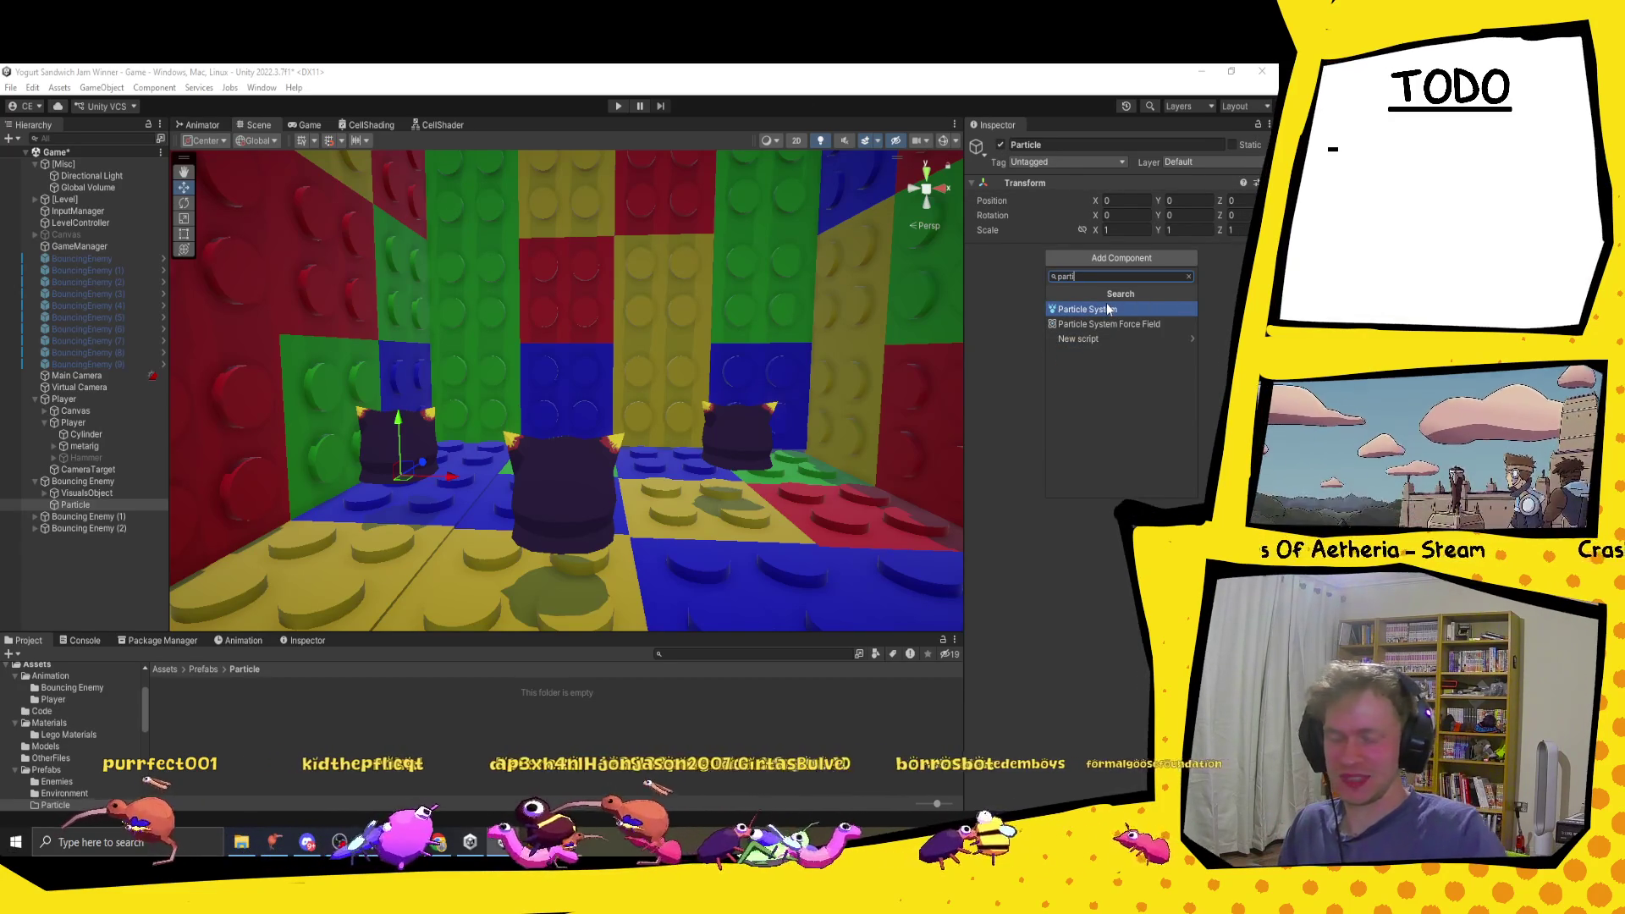
Step: Add a Particle System to Particle and change its Shape module from Cone to Hemisphere
{"action": "left_click", "coordinate": [1106, 309]}
{"action": "mouse_move", "coordinate": [492, 500]}
{"action": "left_mouse_down"}
{"action": "mouse_move", "coordinate": [866, 413]}
{"action": "mouse_move", "coordinate": [871, 432]}
{"action": "mouse_move", "coordinate": [845, 418]}
{"action": "mouse_move", "coordinate": [806, 431]}
{"action": "left_mouse_up"}
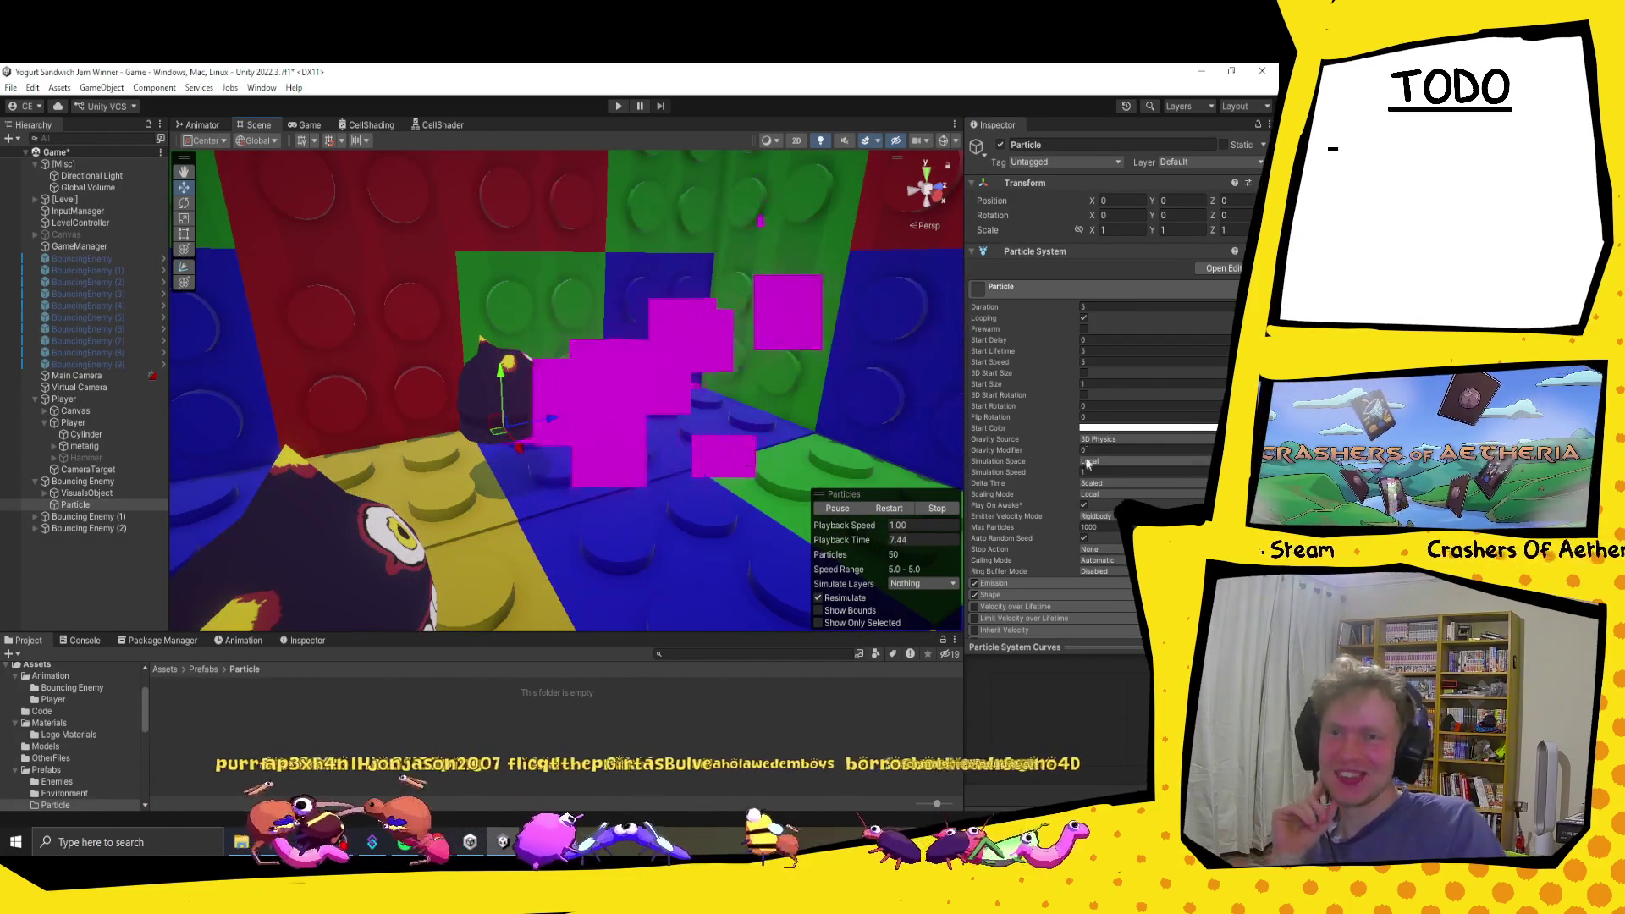
{"action": "scroll", "coordinate": [1085, 449], "scroll_direction": "down", "scroll_amount": 3}
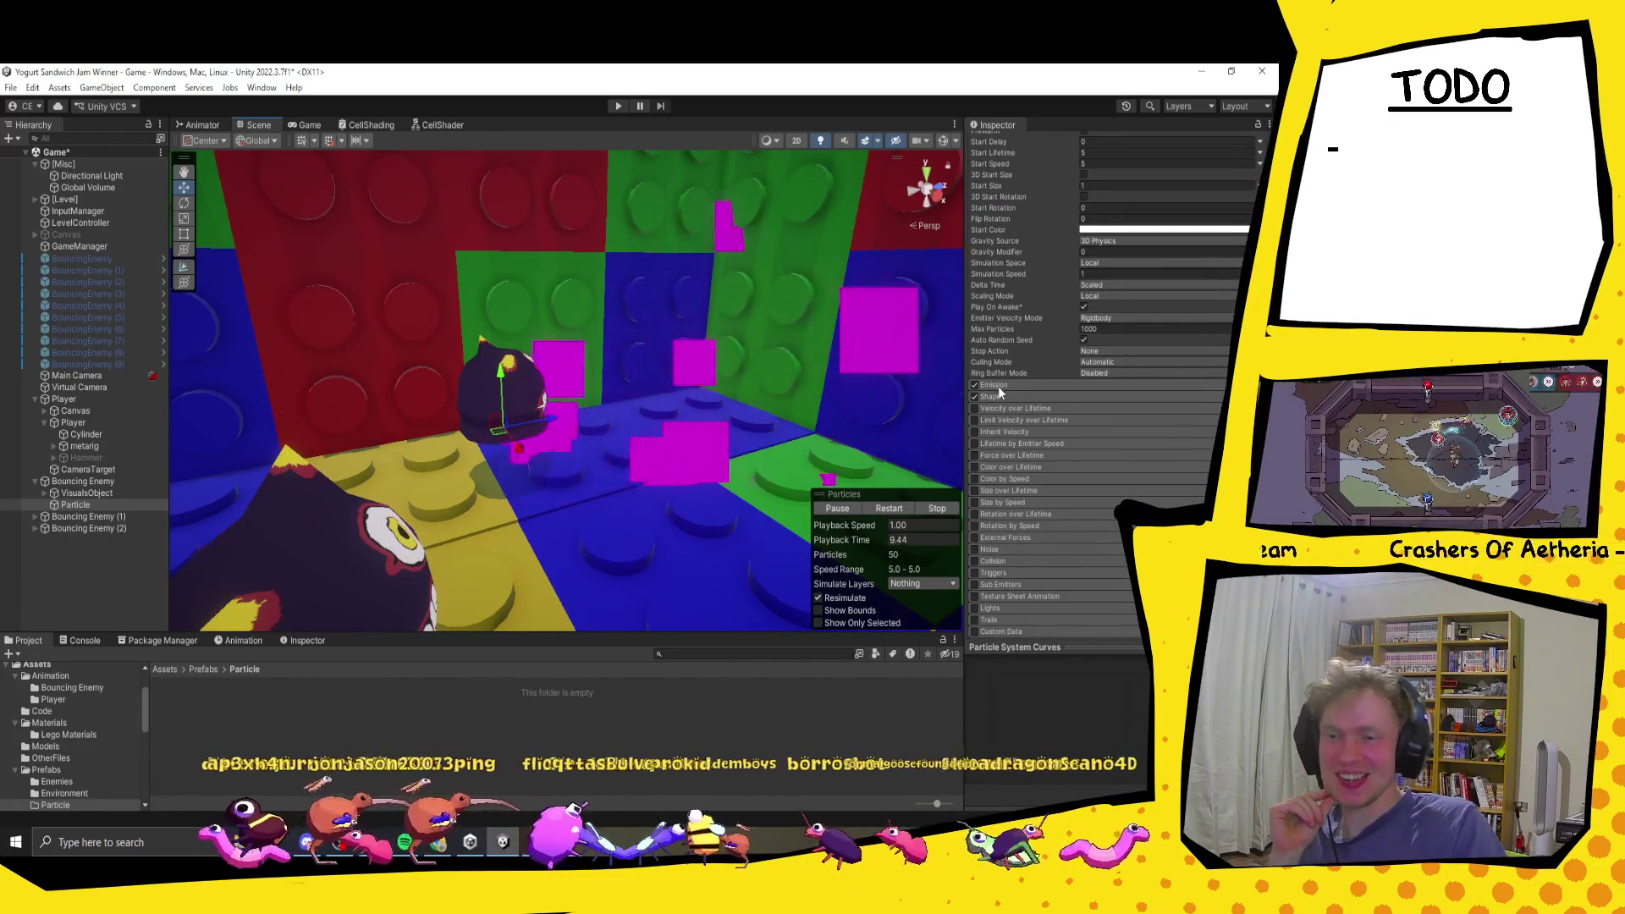
{"action": "left_click", "coordinate": [1003, 394]}
{"action": "left_click", "coordinate": [1092, 414]}
{"action": "left_click", "coordinate": [1093, 414]}
{"action": "left_click", "coordinate": [1092, 414]}
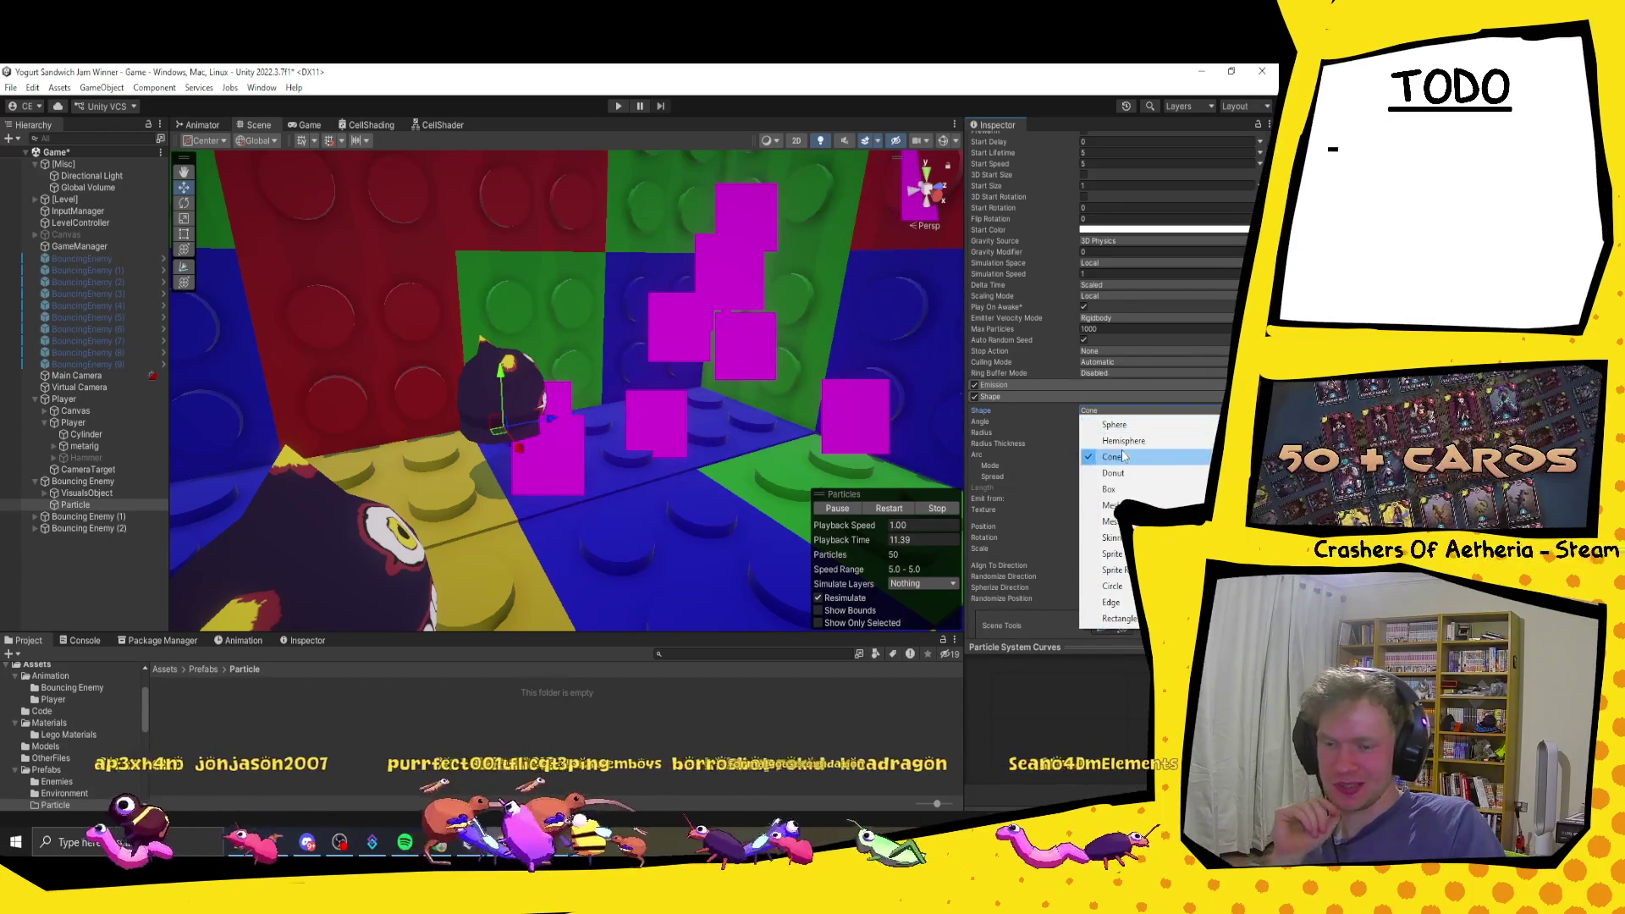
{"action": "left_click", "coordinate": [1121, 441]}
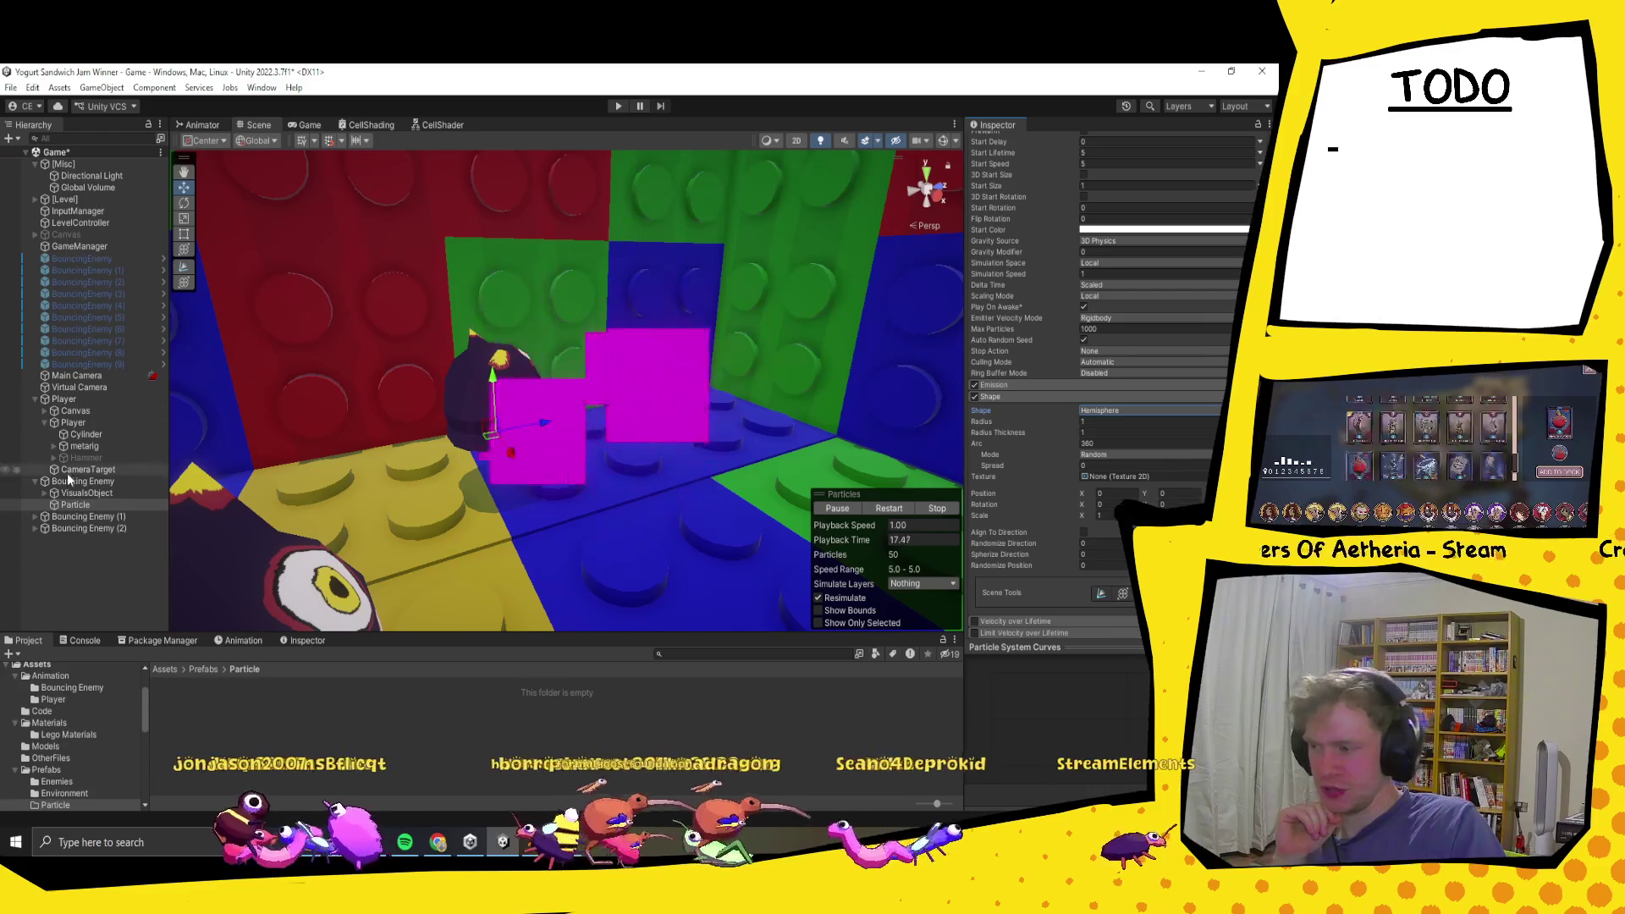
{"action": "left_click", "coordinate": [76, 480]}
{"action": "left_click_drag", "start_coordinate": [287, 467], "coordinate": [669, 542]}
{"action": "left_click_drag", "start_coordinate": [475, 462], "coordinate": [475, 471]}
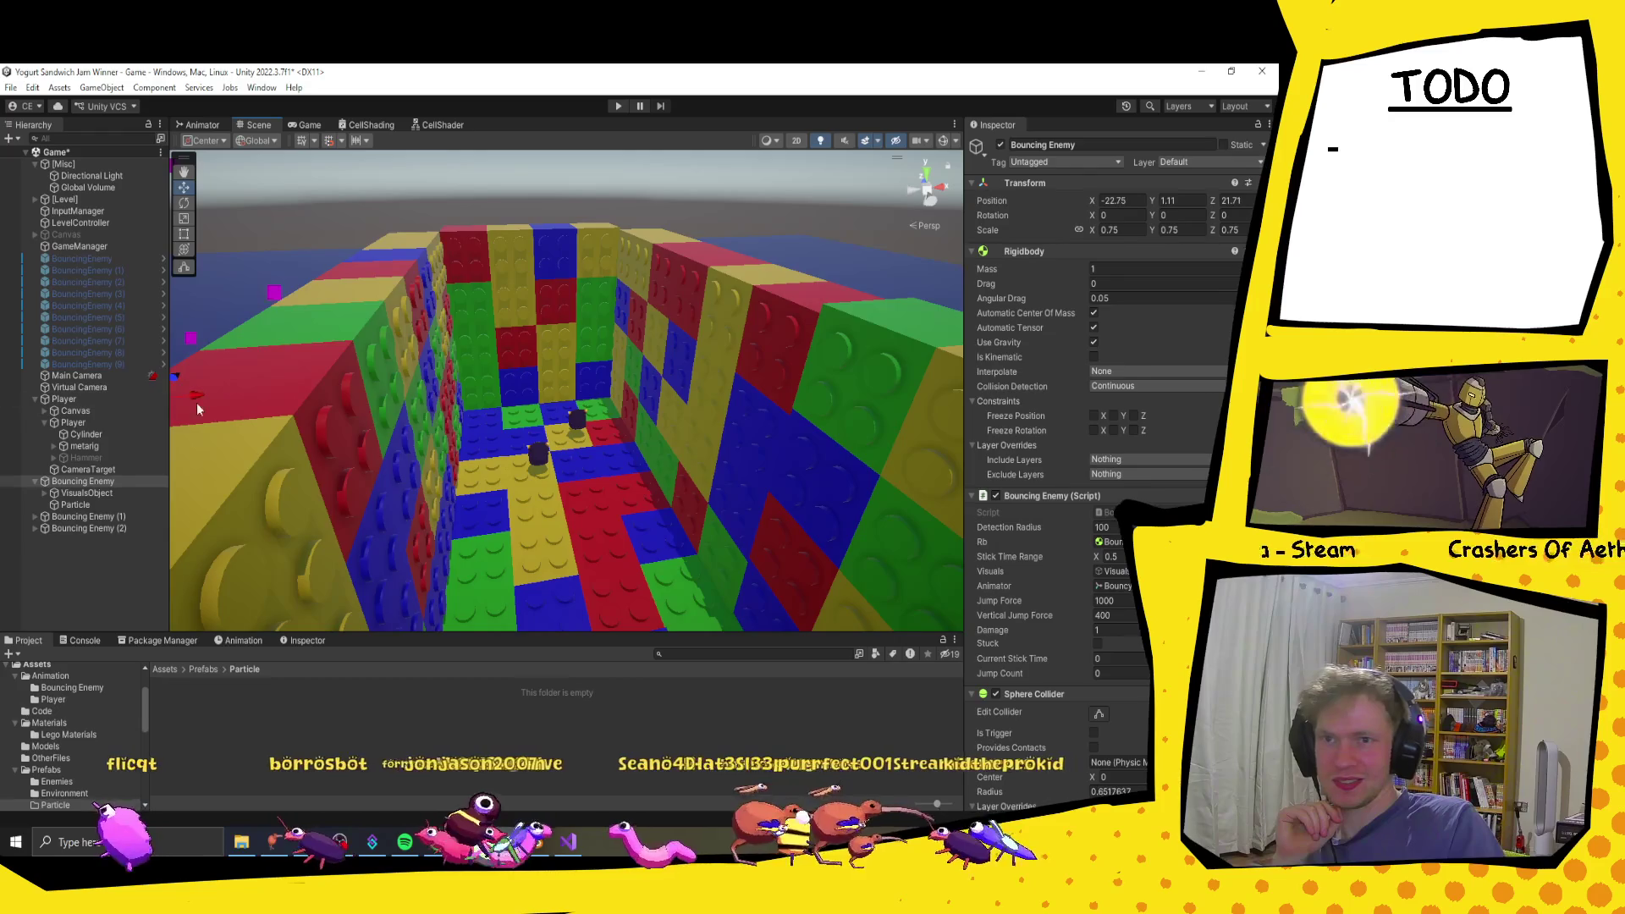
{"action": "key", "text": "f"}
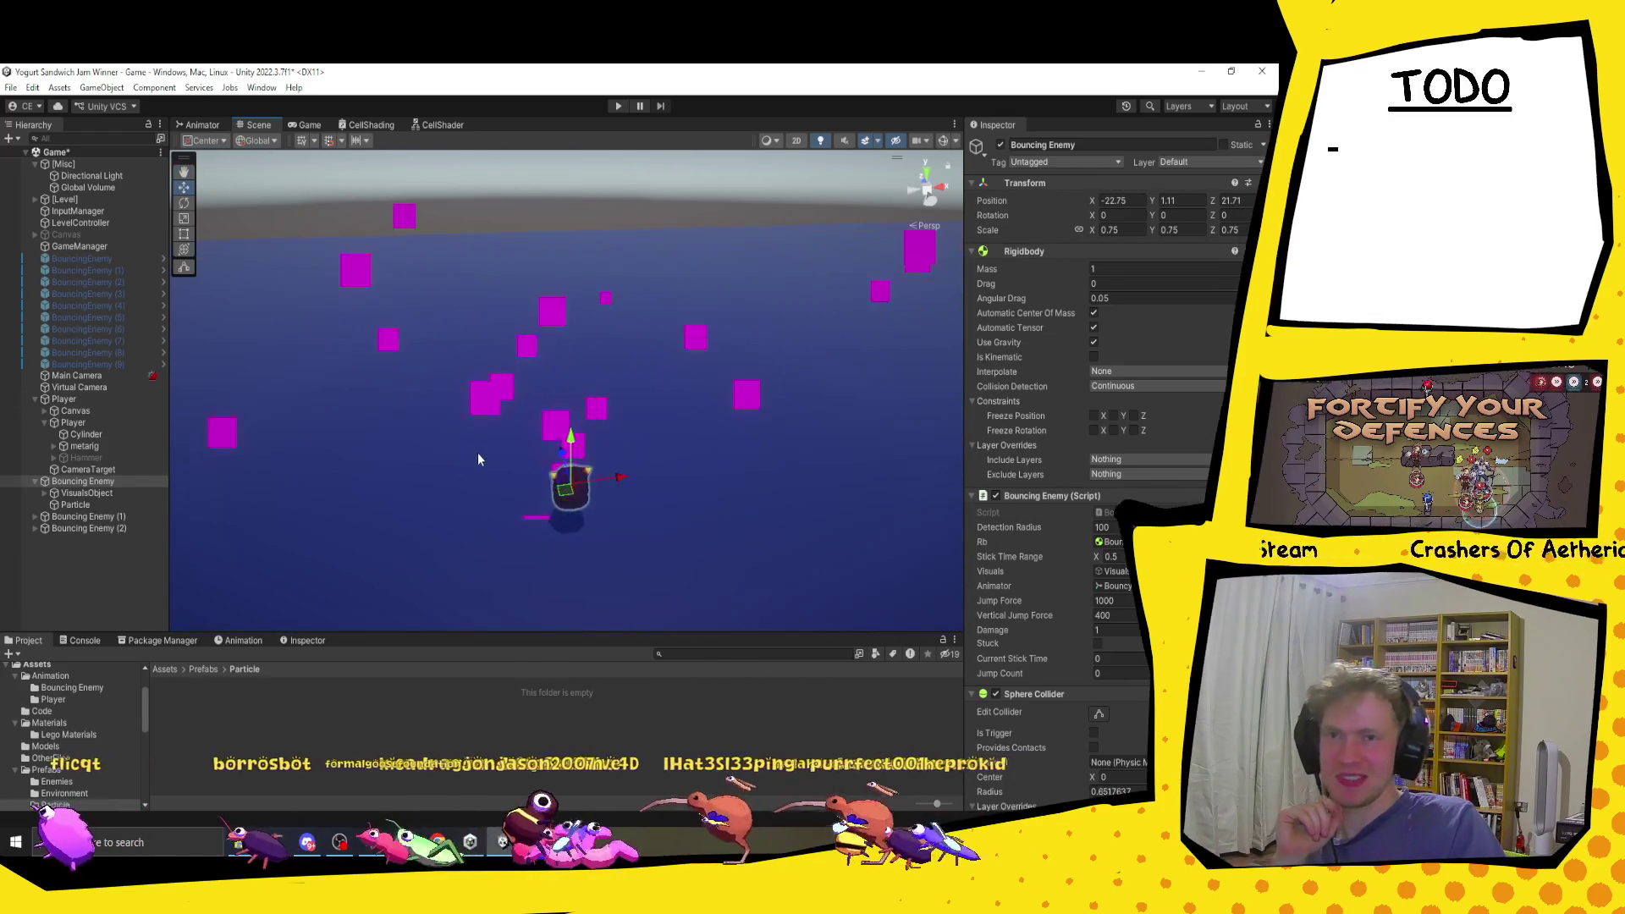
{"action": "mouse_move", "coordinate": [392, 501]}
{"action": "left_mouse_down"}
{"action": "mouse_move", "coordinate": [548, 494]}
{"action": "mouse_move", "coordinate": [544, 465]}
{"action": "mouse_move", "coordinate": [562, 457]}
{"action": "left_mouse_up"}
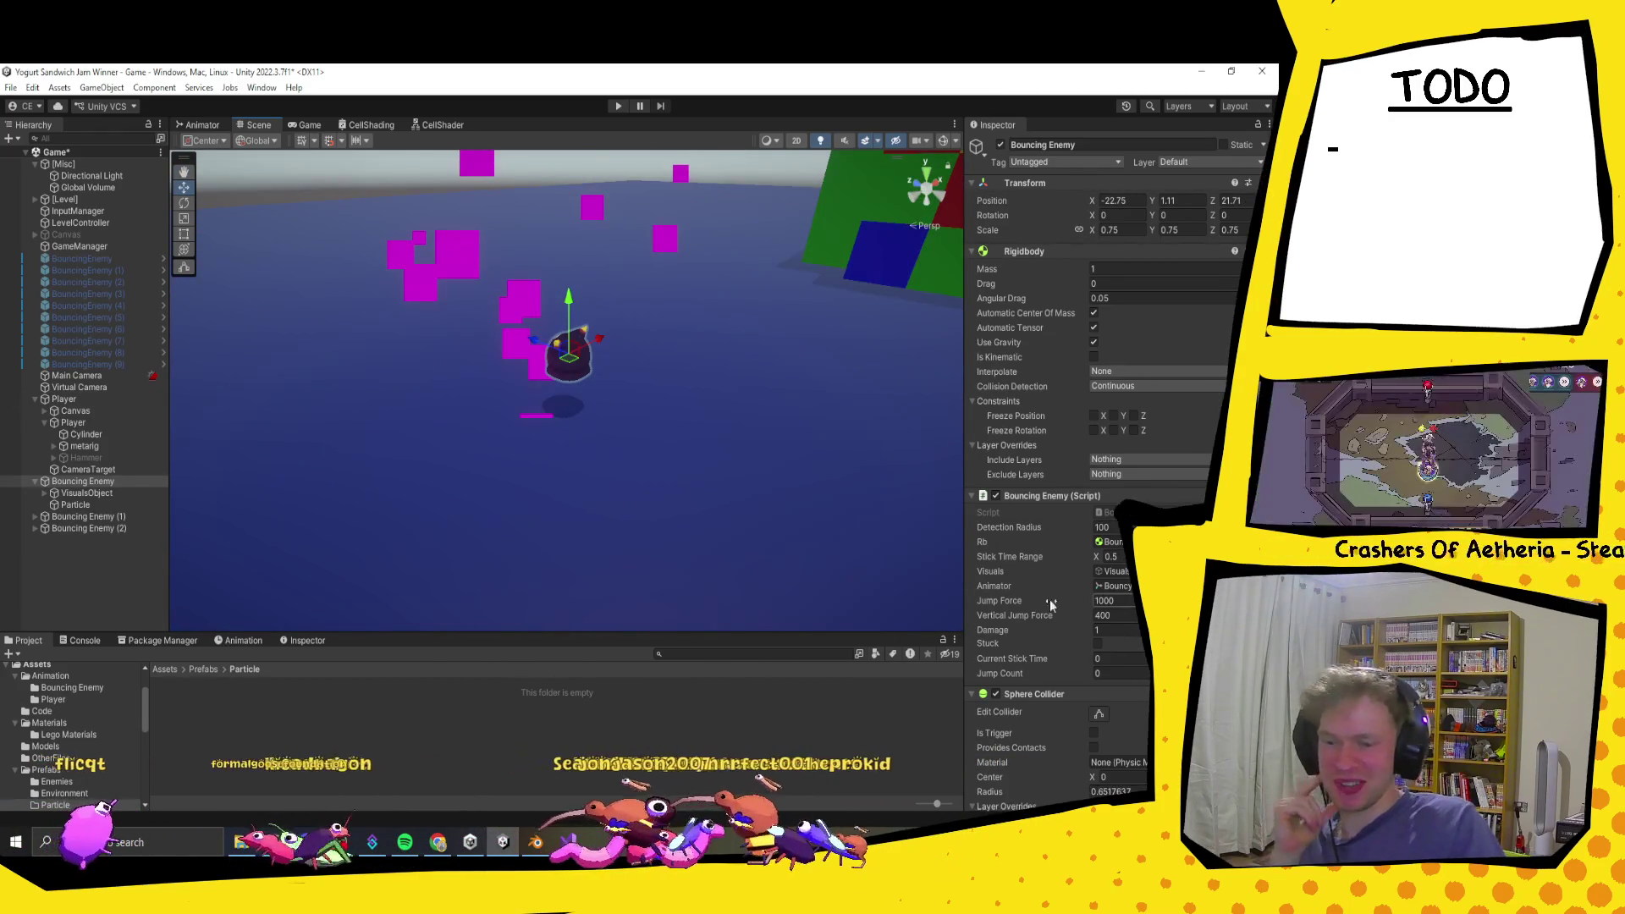
{"action": "left_click", "coordinate": [73, 505]}
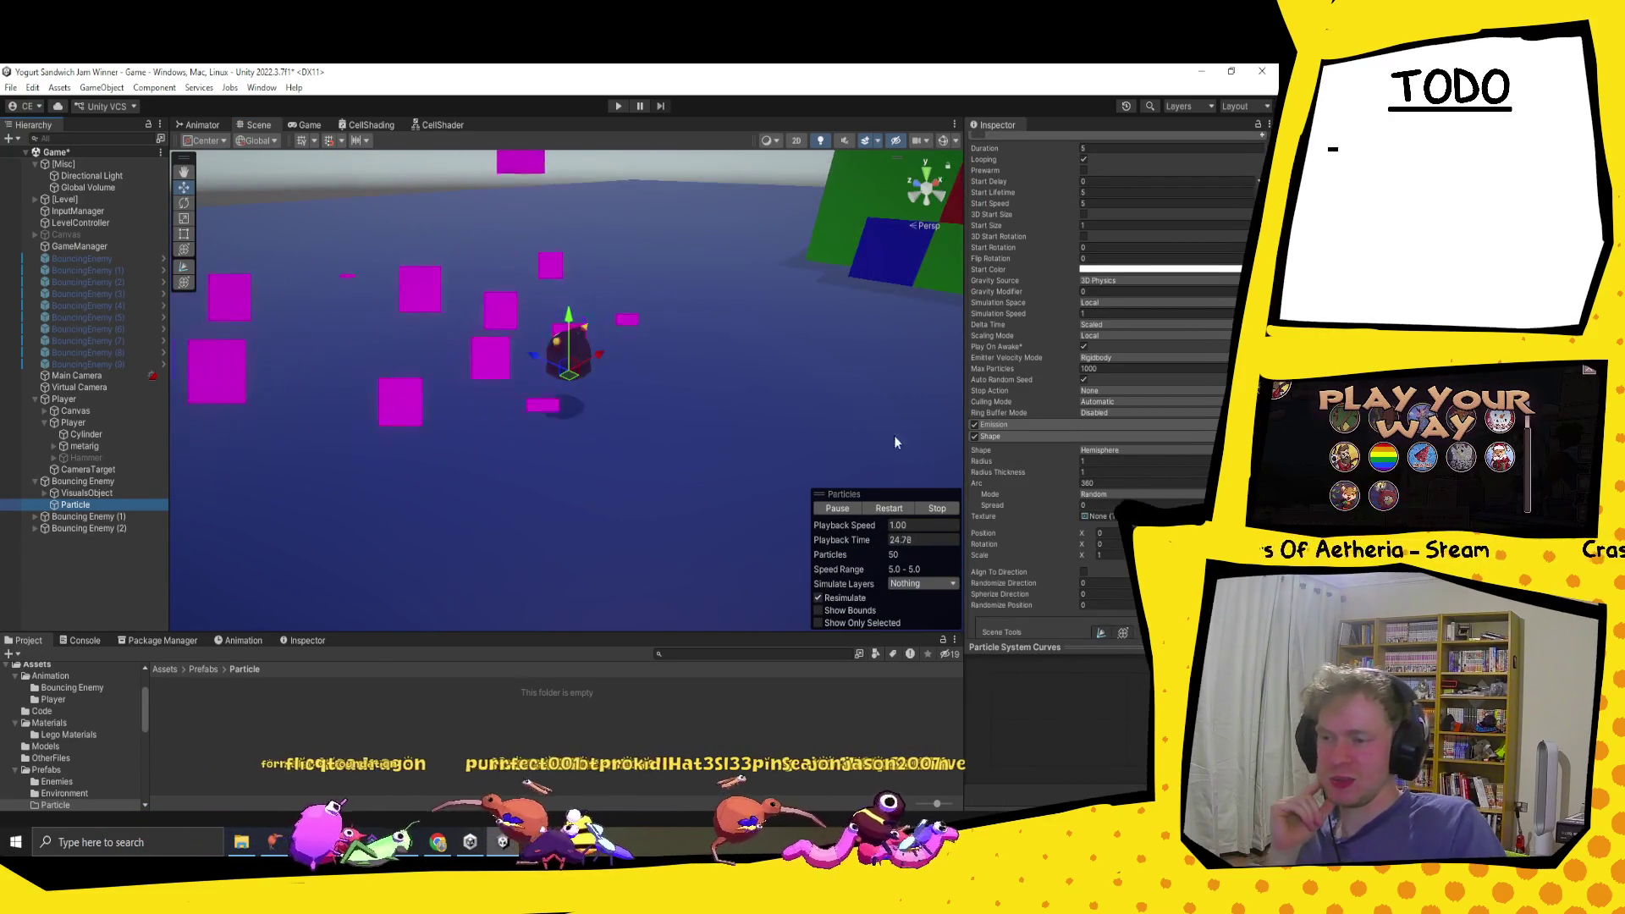
Step: Restart the particle preview and set the Shape module's Rotation X to -90
{"action": "left_click", "coordinate": [1083, 555]}
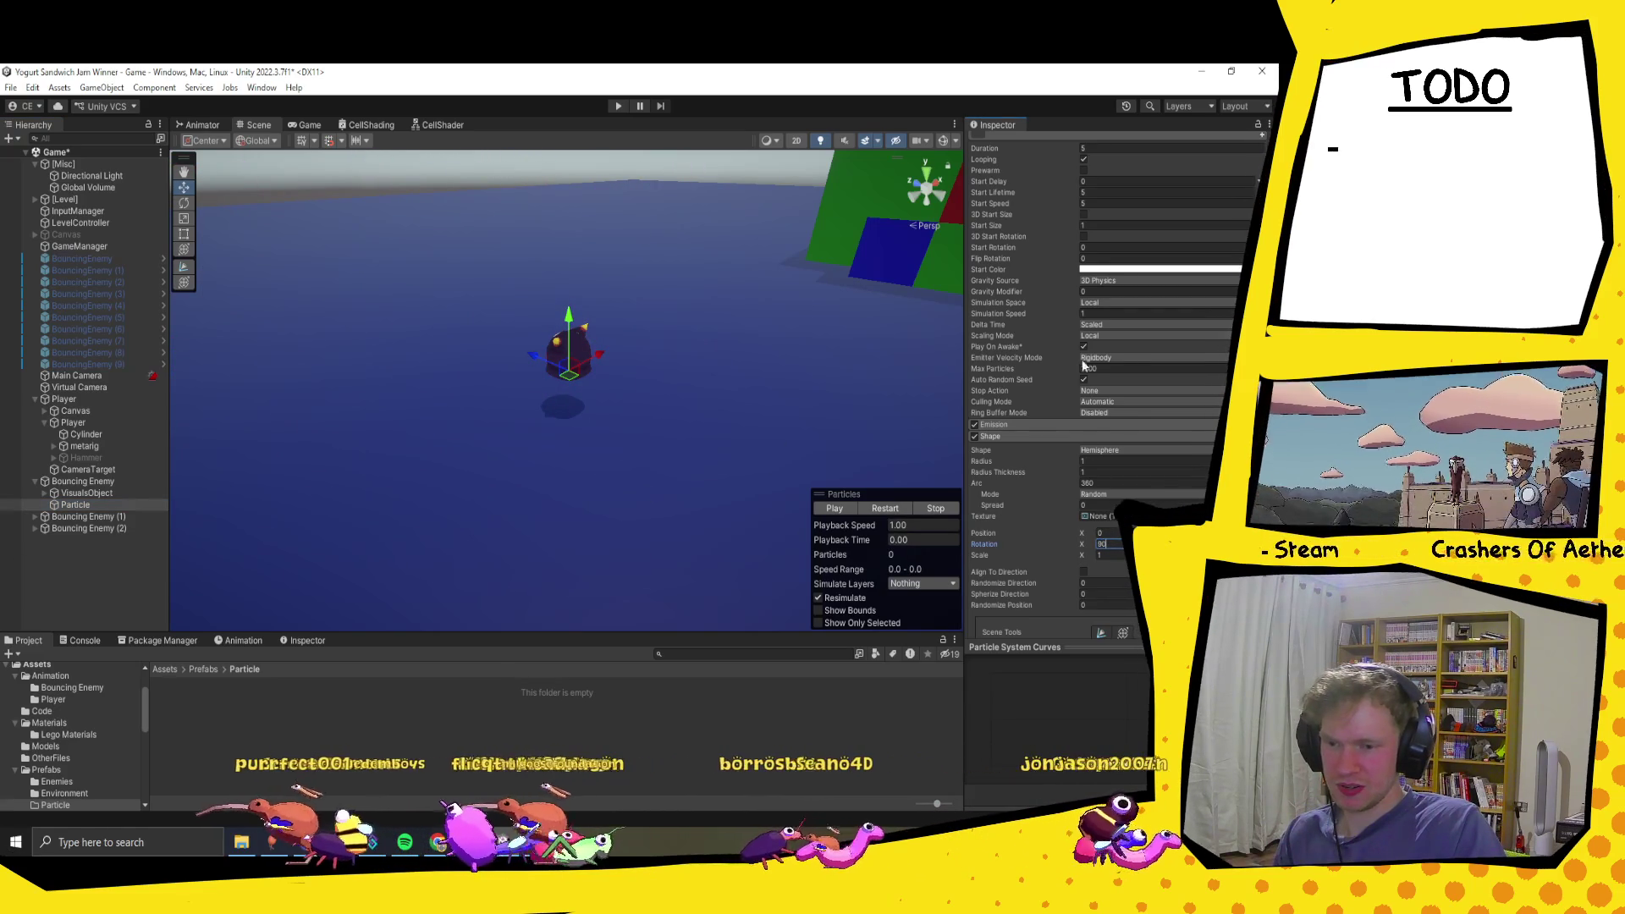
{"action": "scroll", "coordinate": [1032, 373], "scroll_direction": "up", "scroll_amount": 3}
{"action": "left_click", "coordinate": [831, 509]}
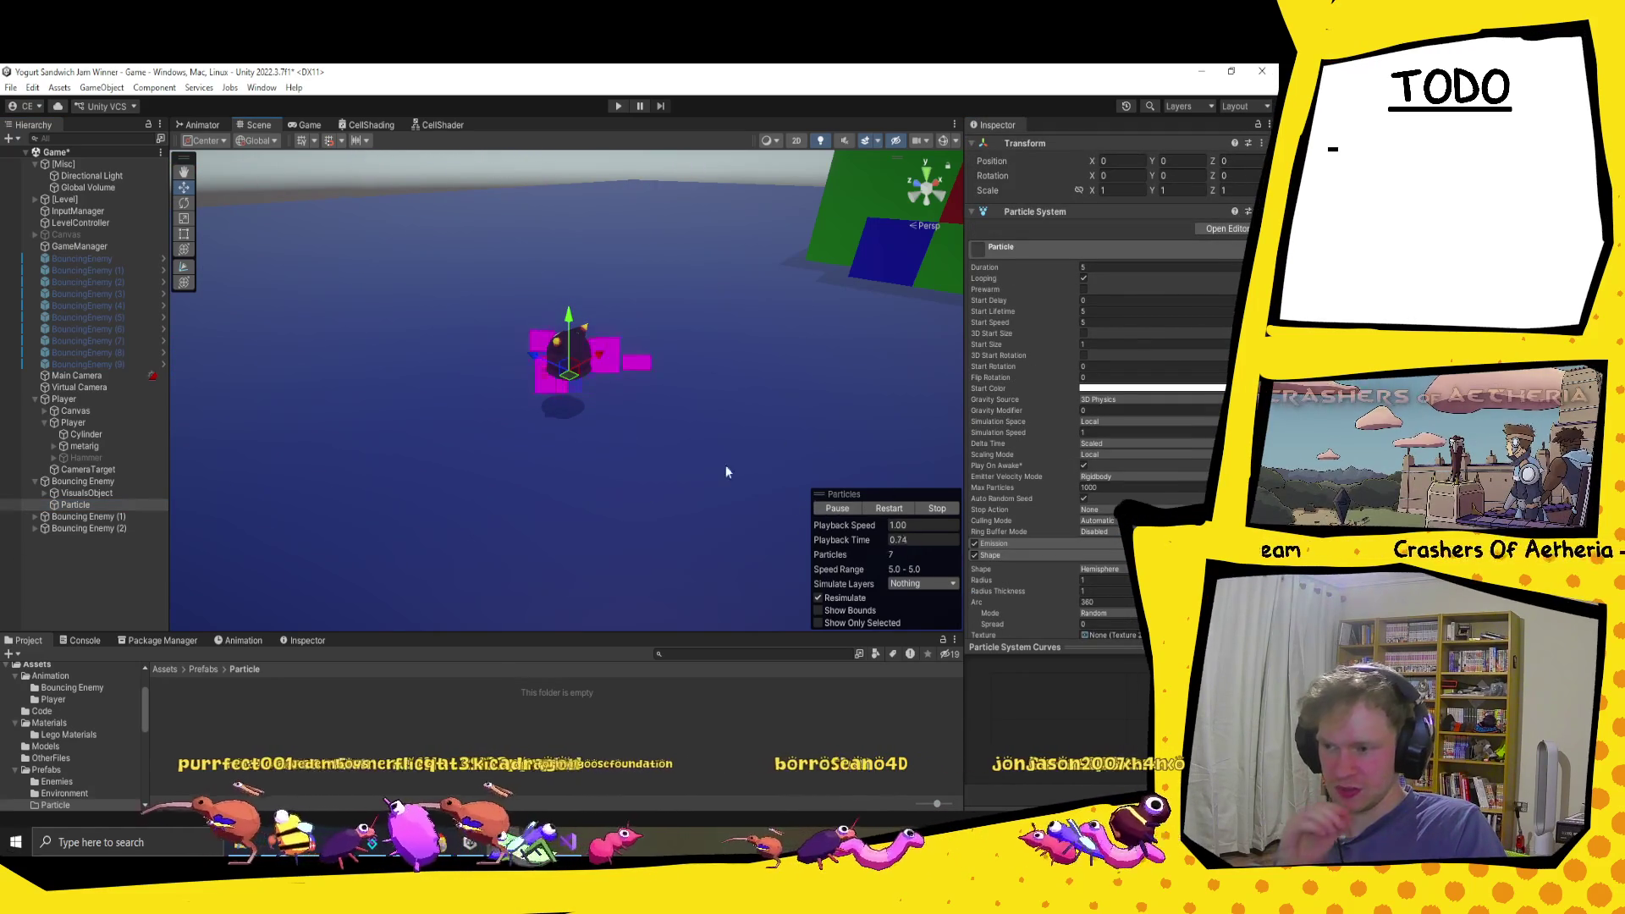
{"action": "left_click_drag", "start_coordinate": [754, 480], "coordinate": [553, 415]}
{"action": "scroll", "coordinate": [1126, 588], "scroll_direction": "down", "scroll_amount": 2}
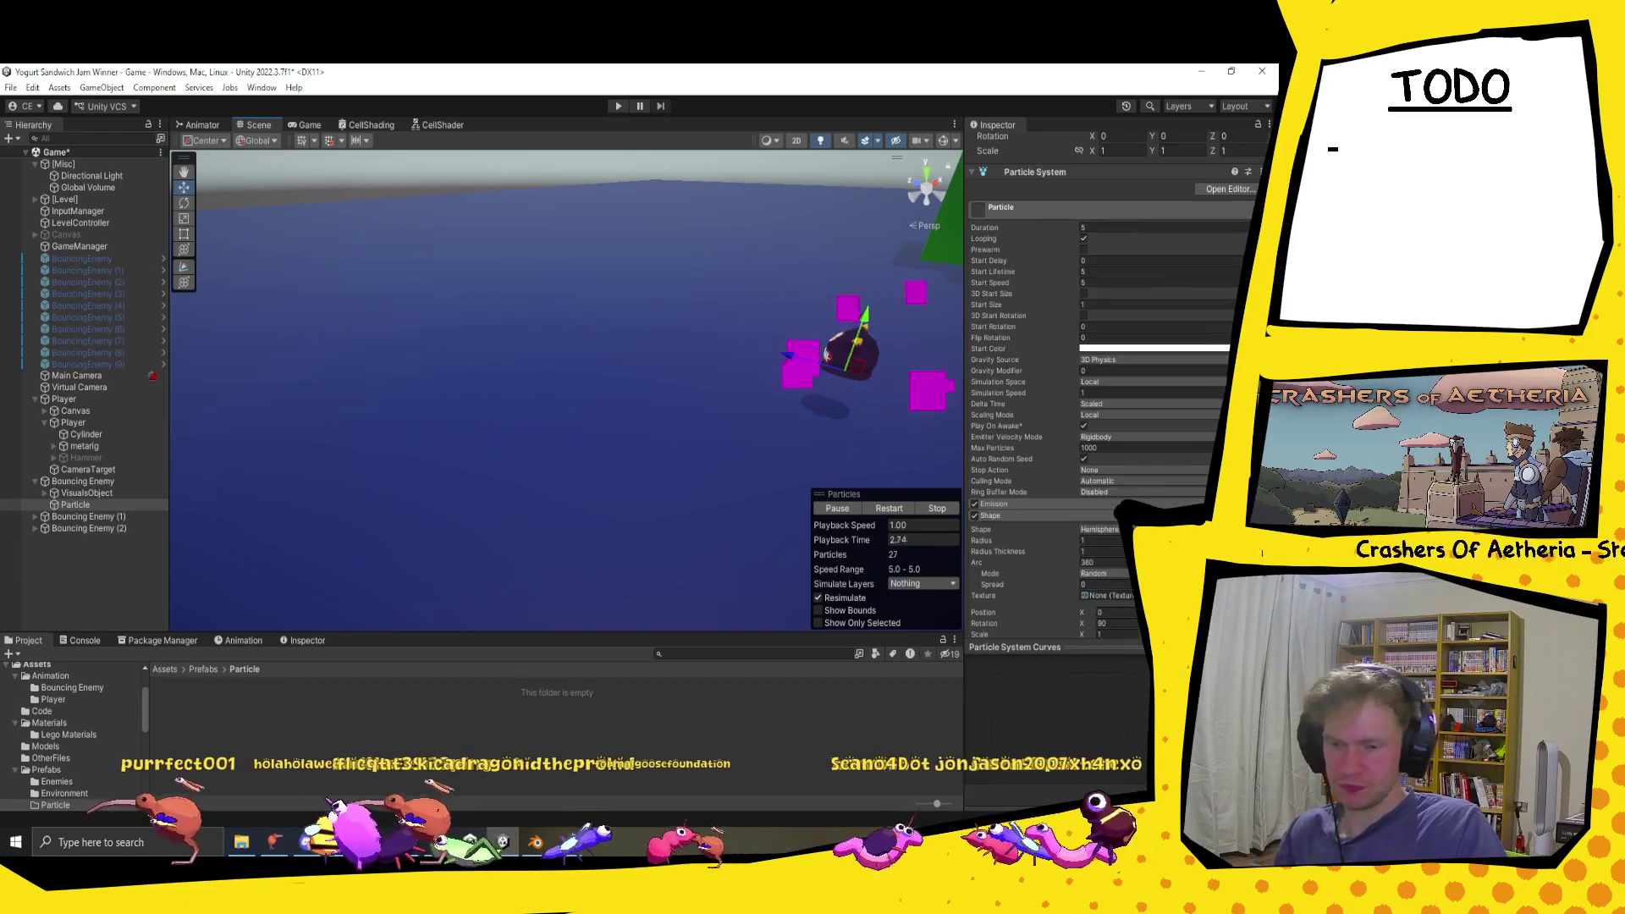
{"action": "type", "text": "-90"}
{"action": "key", "text": "Return"}
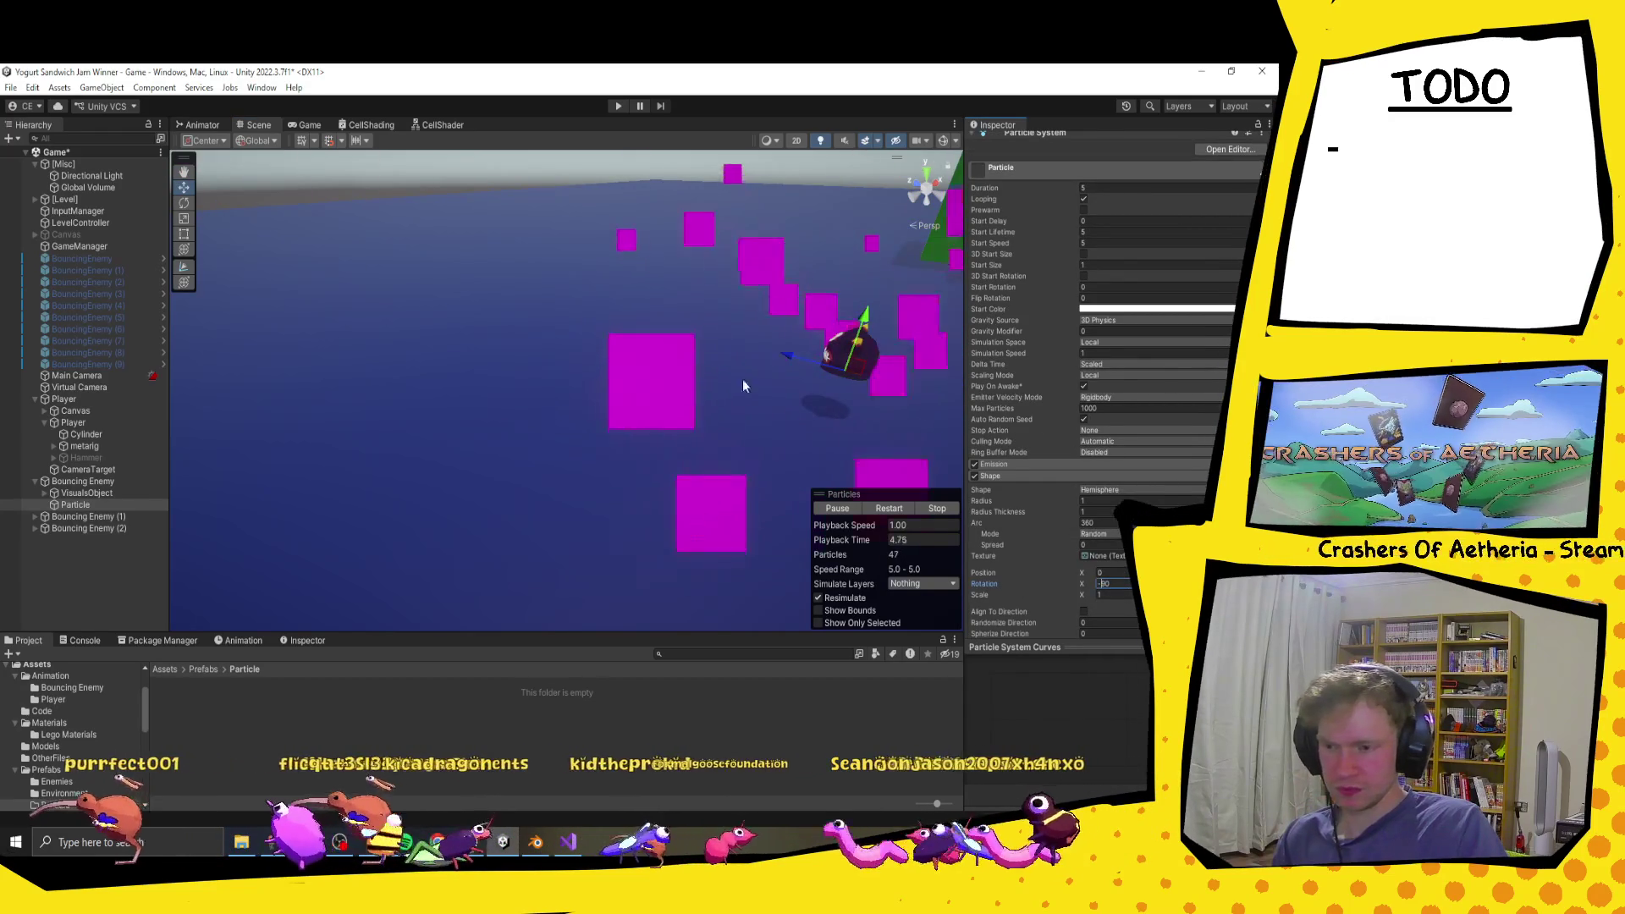
{"action": "key", "text": "f"}
Step: Scroll down the particle modules and expand the Renderer module settings
{"action": "scroll", "coordinate": [1096, 462], "scroll_direction": "down", "scroll_amount": 3}
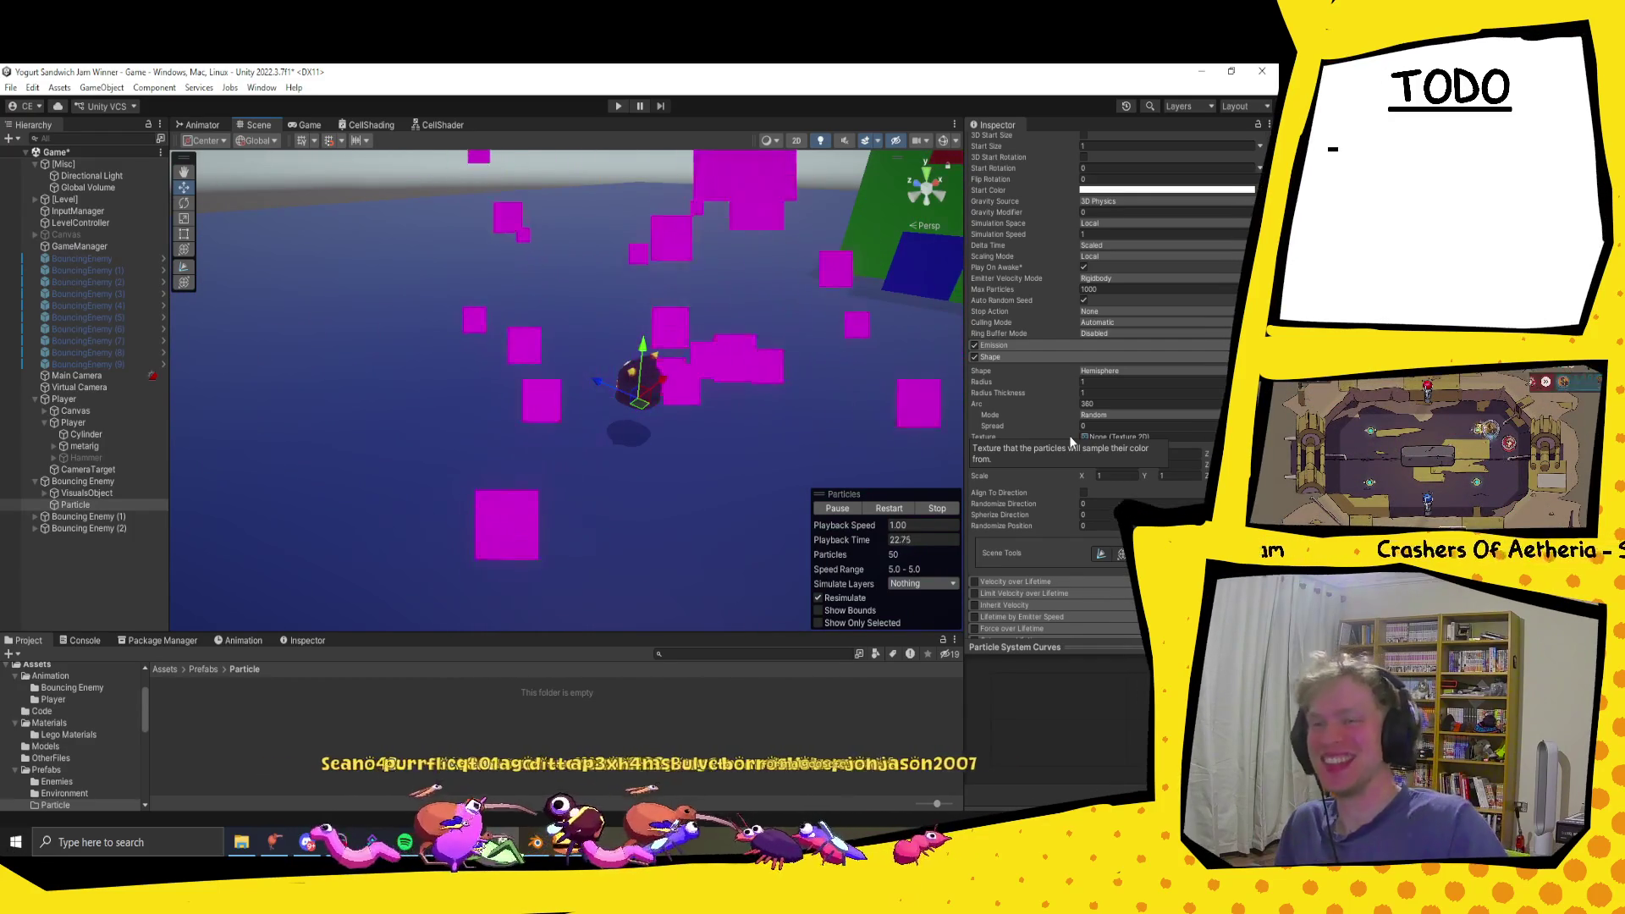
{"action": "scroll", "coordinate": [1103, 516], "scroll_direction": "down", "scroll_amount": 5}
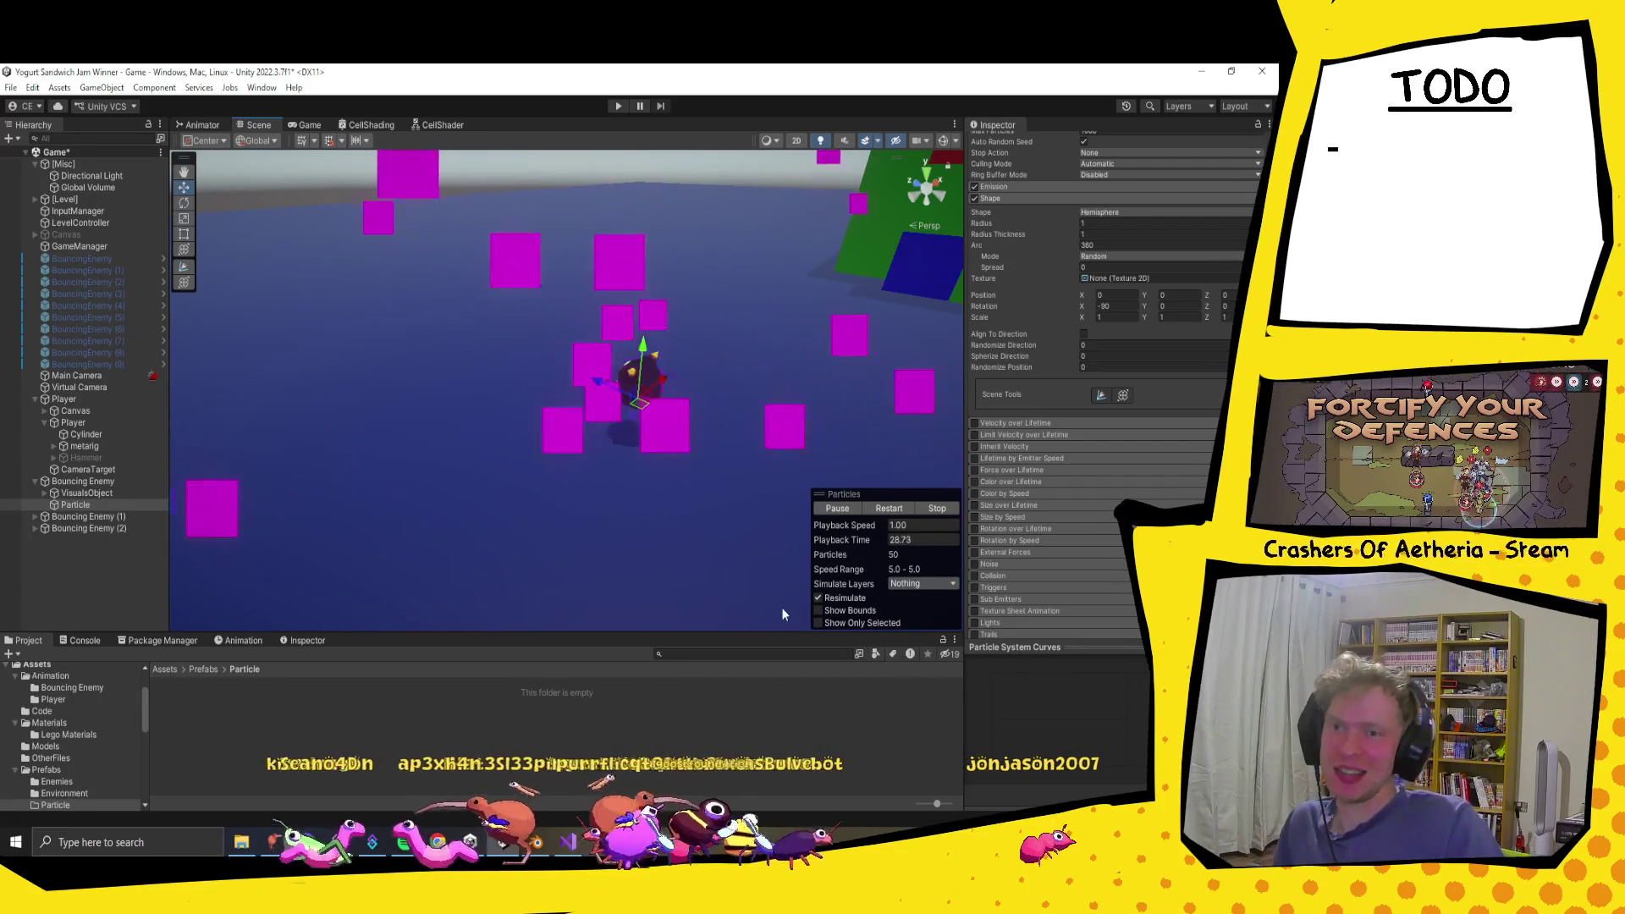
{"action": "scroll", "coordinate": [1149, 427], "scroll_direction": "down", "scroll_amount": 2}
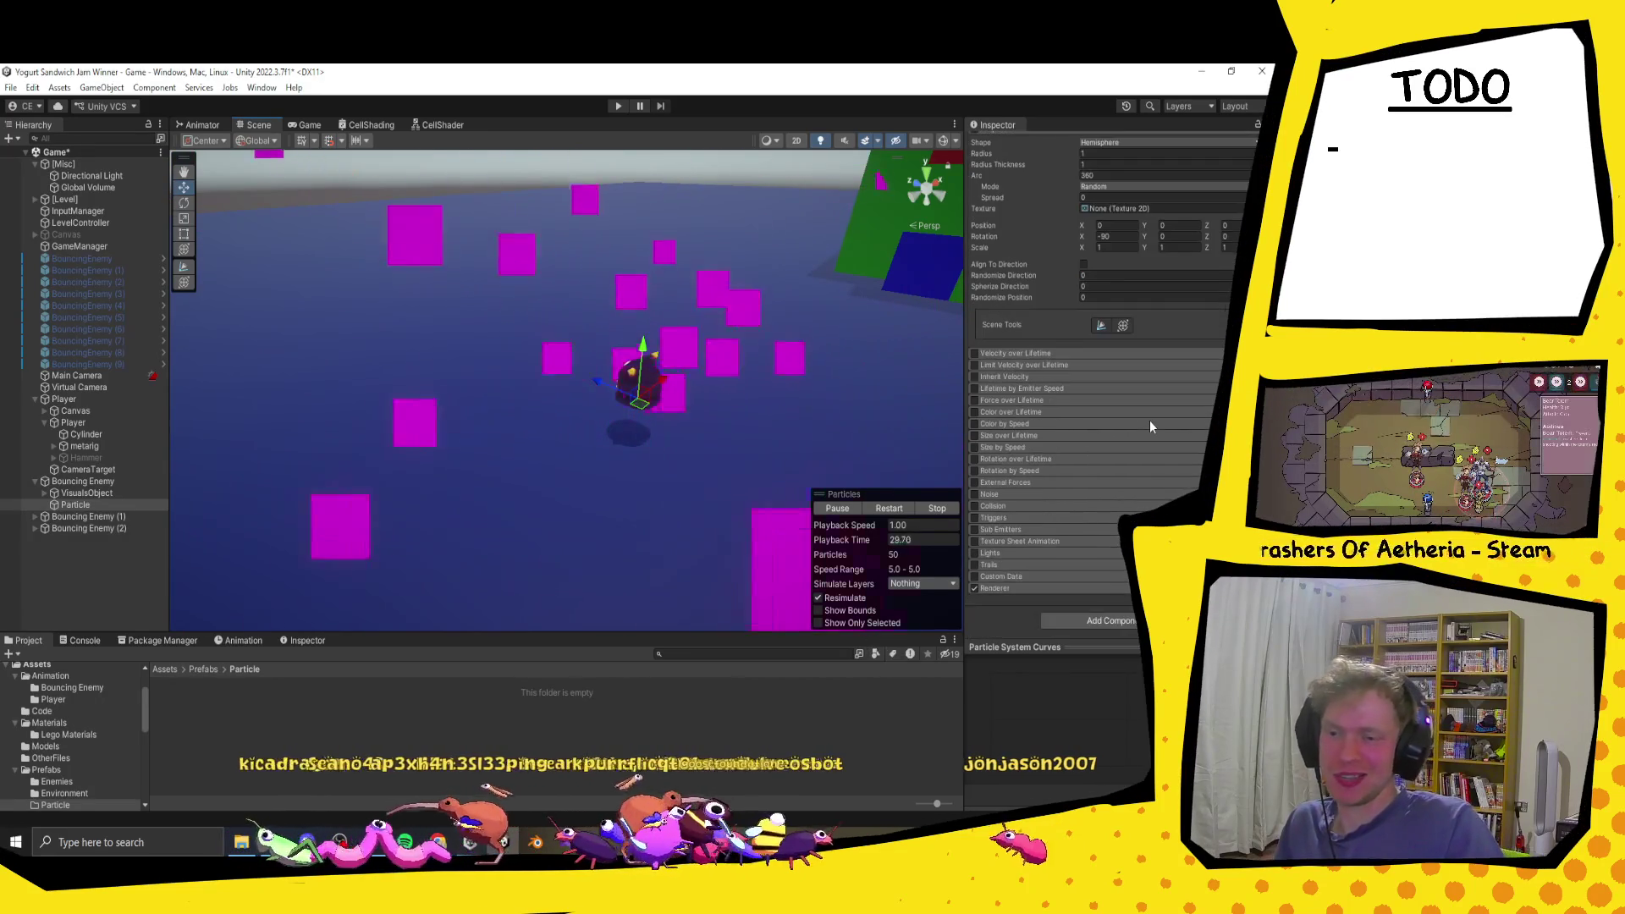
{"action": "left_click", "coordinate": [995, 588]}
{"action": "scroll", "coordinate": [1081, 523], "scroll_direction": "down", "scroll_amount": 6}
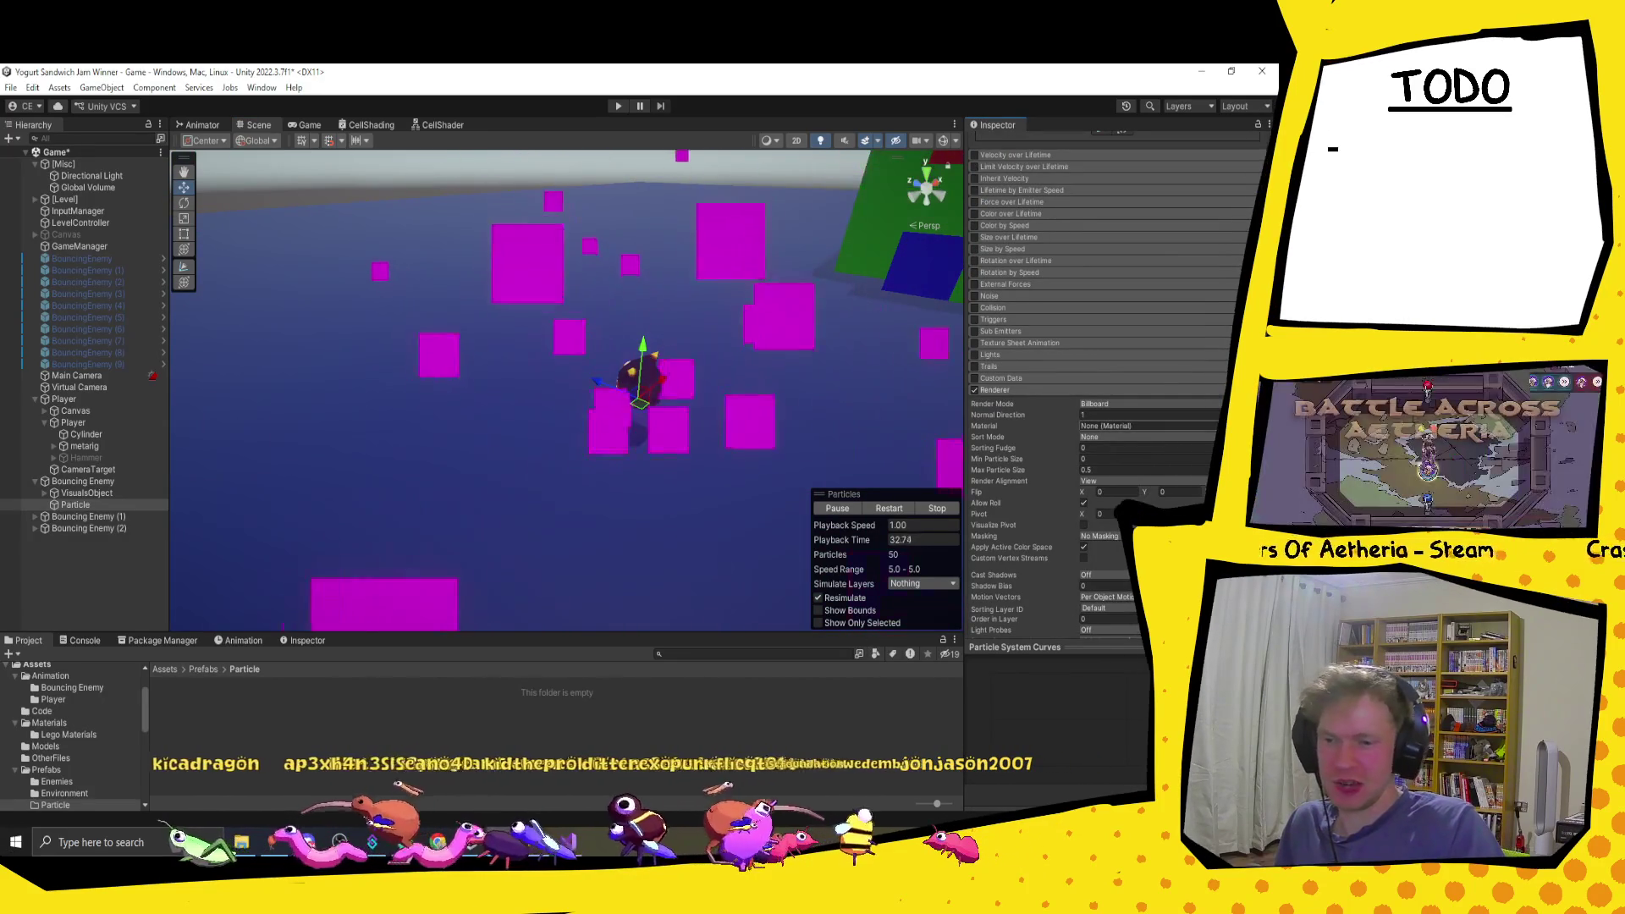
Step: Assign the CellShading material to the particle system's Renderer
{"action": "left_click", "coordinate": [1247, 426]}
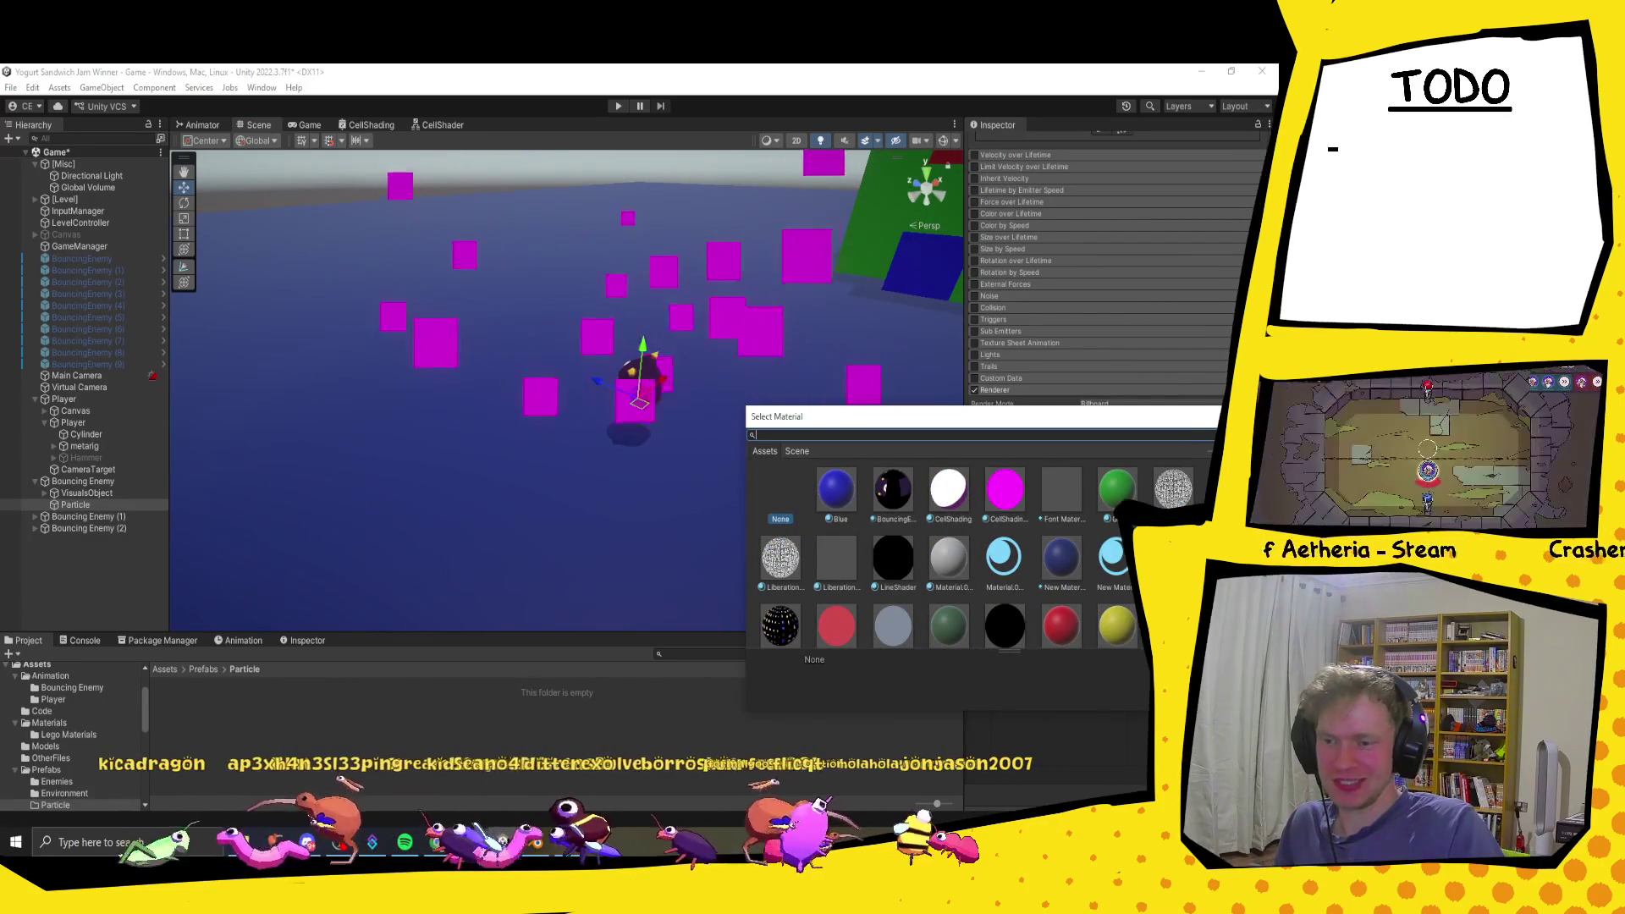
{"action": "scroll", "coordinate": [763, 531], "scroll_direction": "up", "scroll_amount": 1}
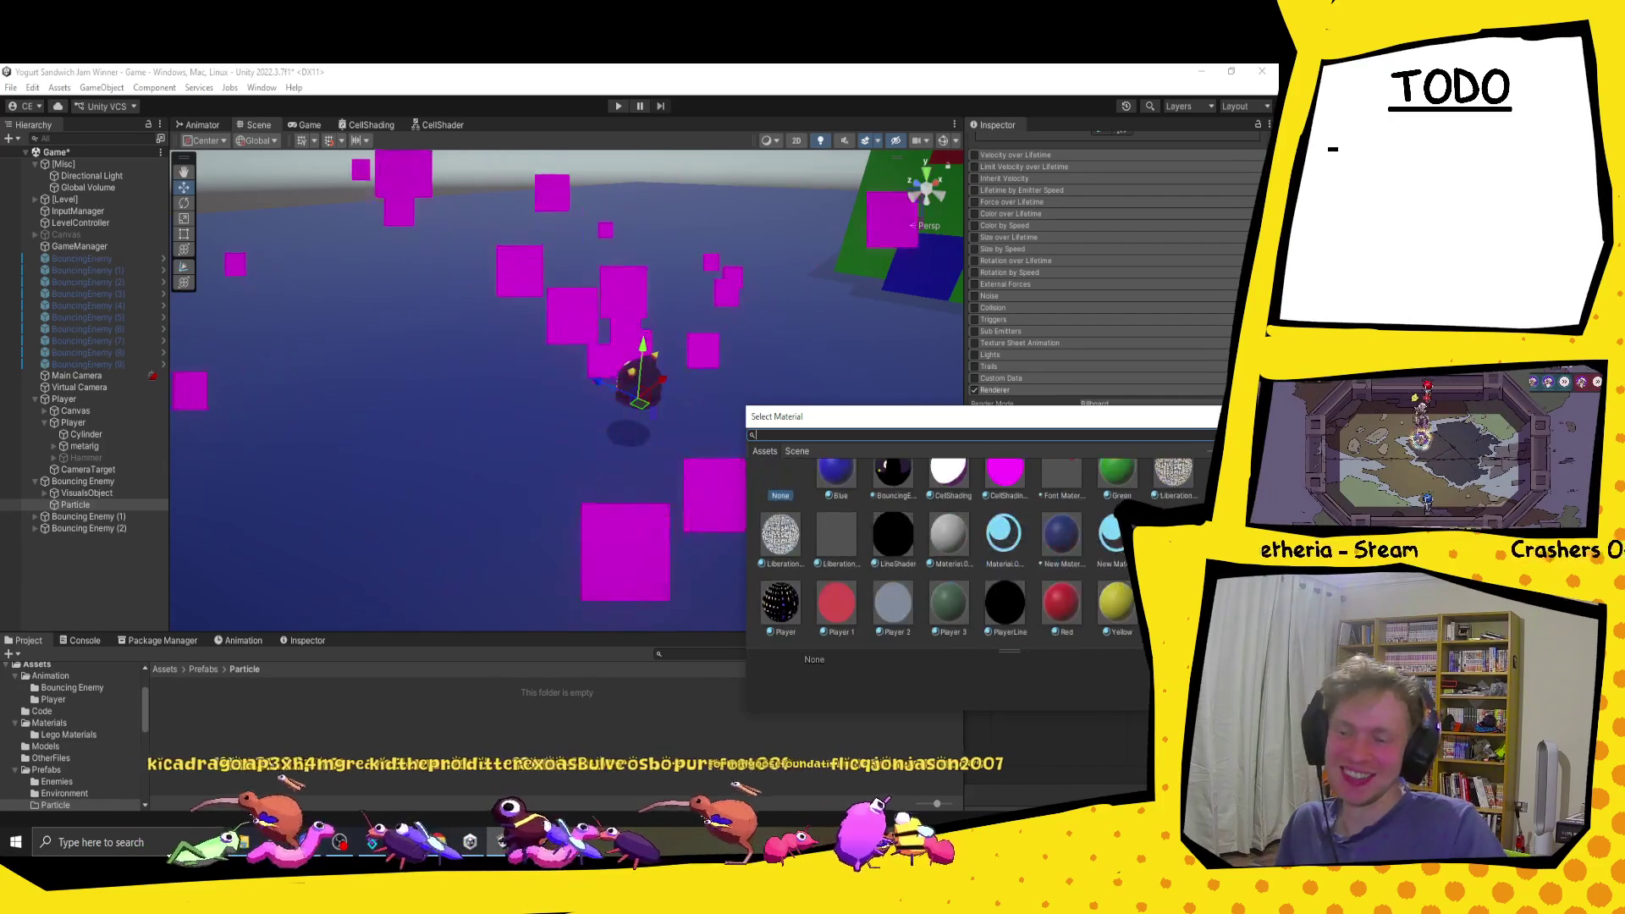
{"action": "left_click", "coordinate": [954, 507]}
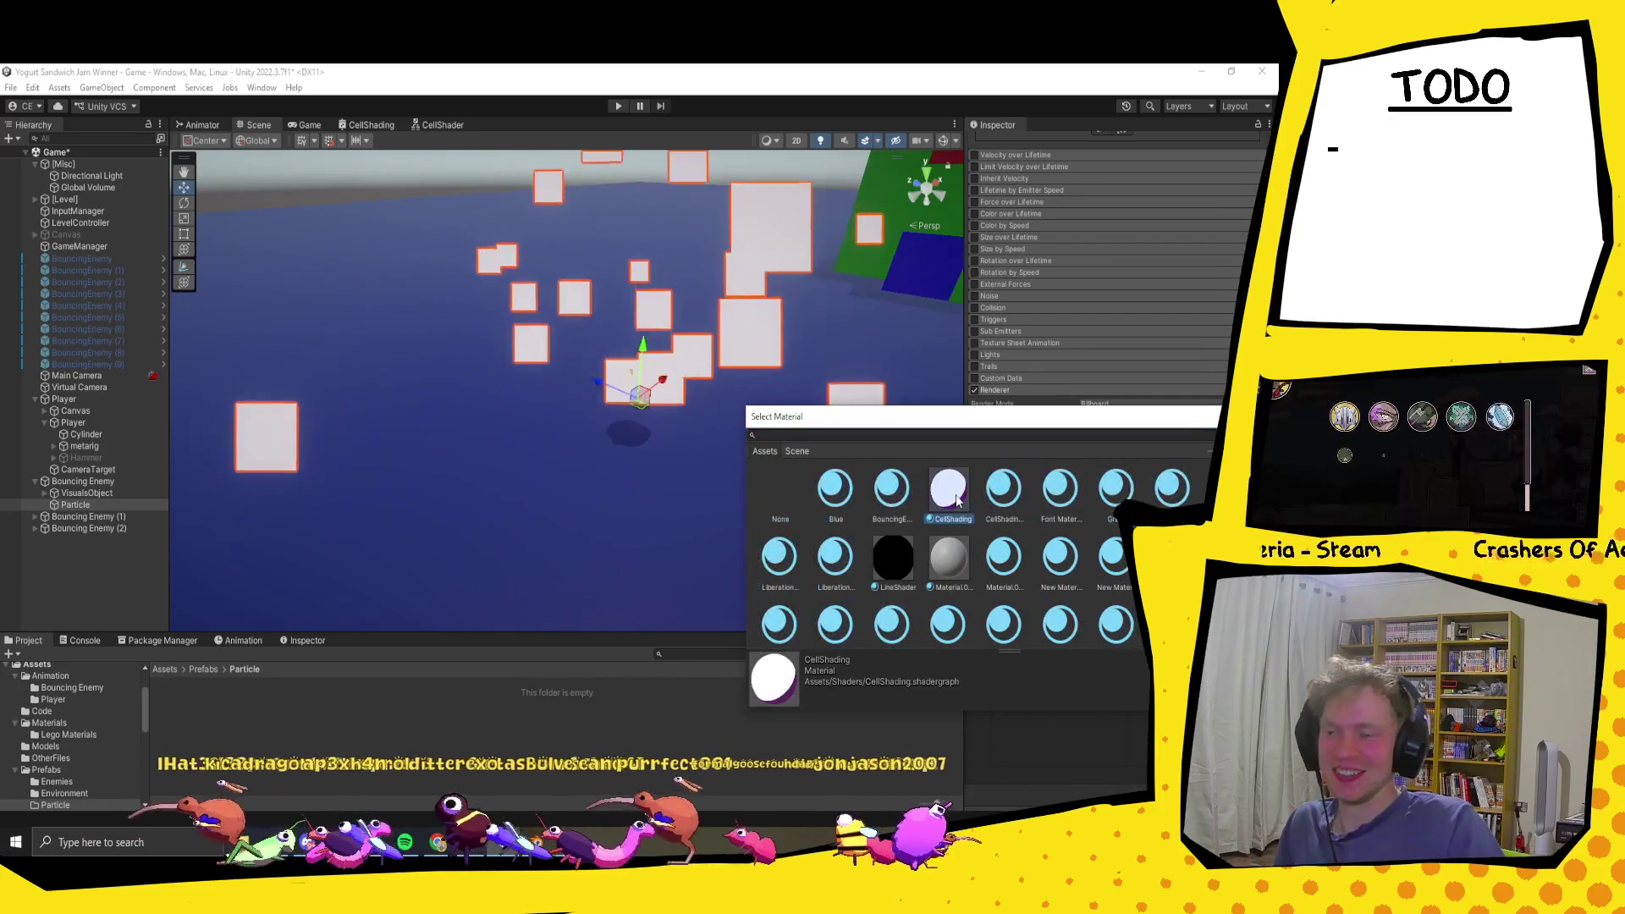
{"action": "left_click", "coordinate": [1205, 416]}
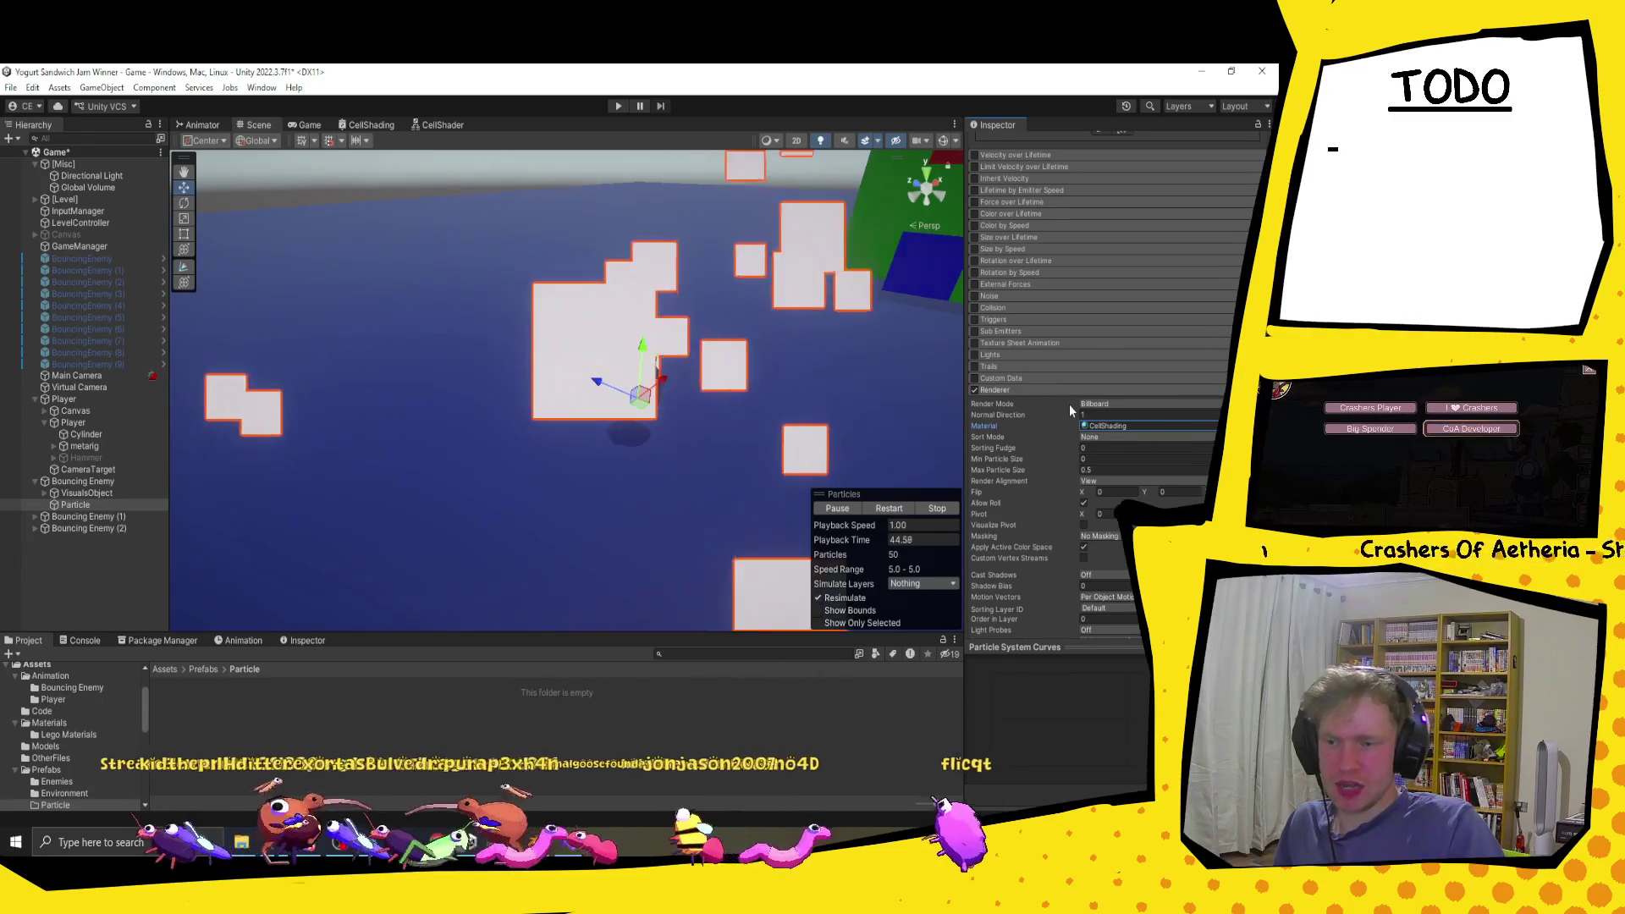
{"action": "scroll", "coordinate": [1105, 415], "scroll_direction": "down", "scroll_amount": 2}
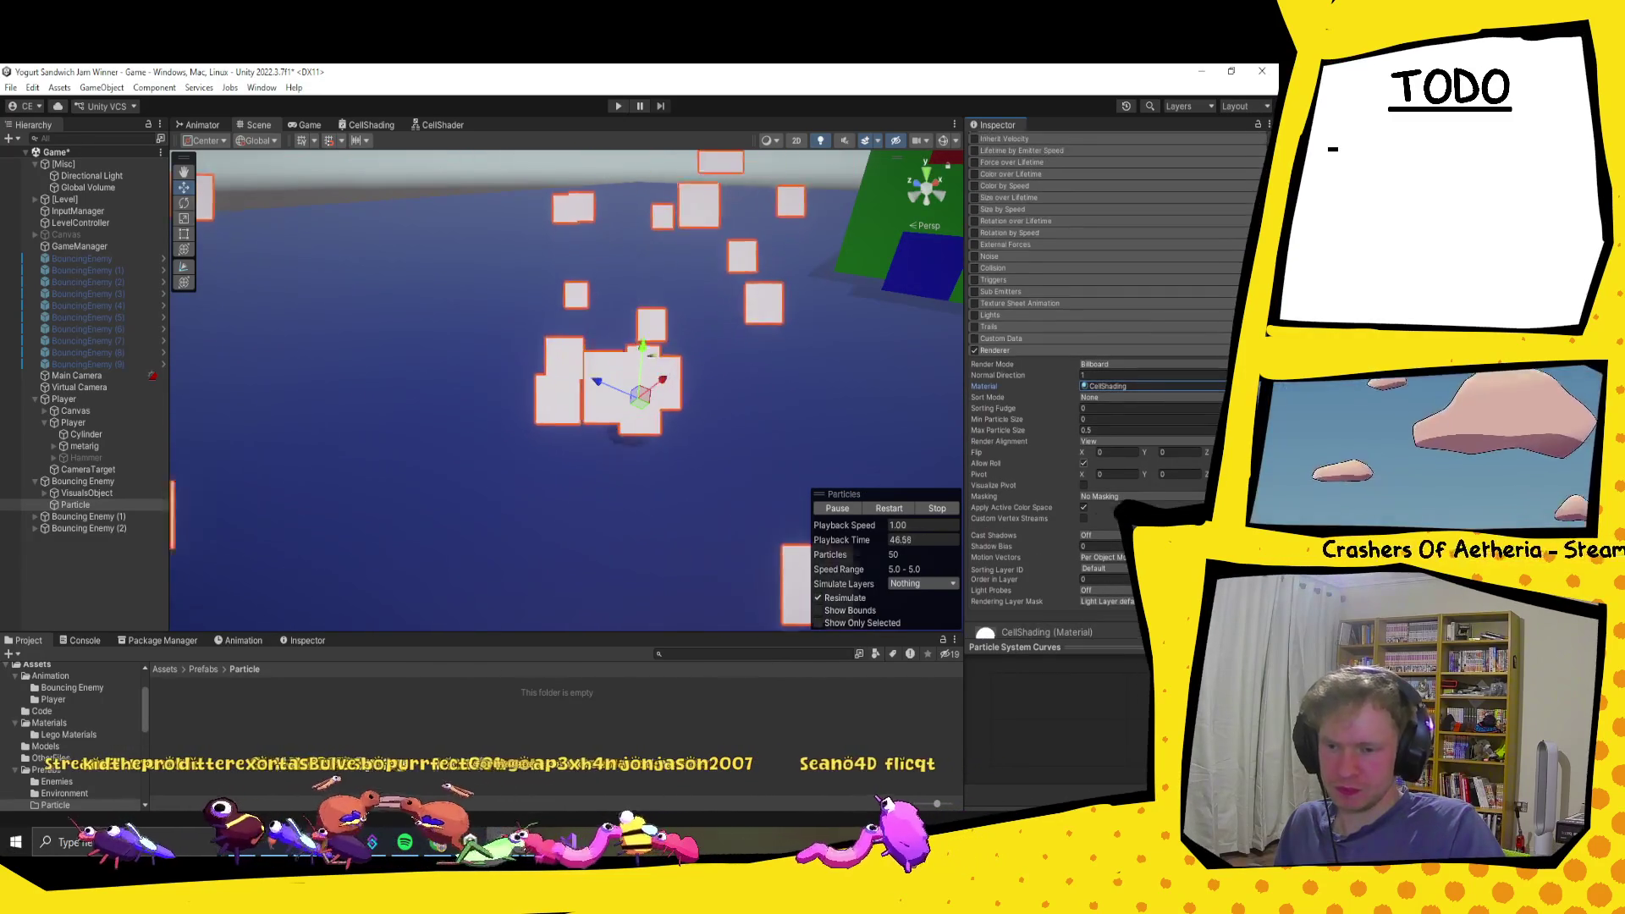
{"action": "left_click", "coordinate": [1100, 365]}
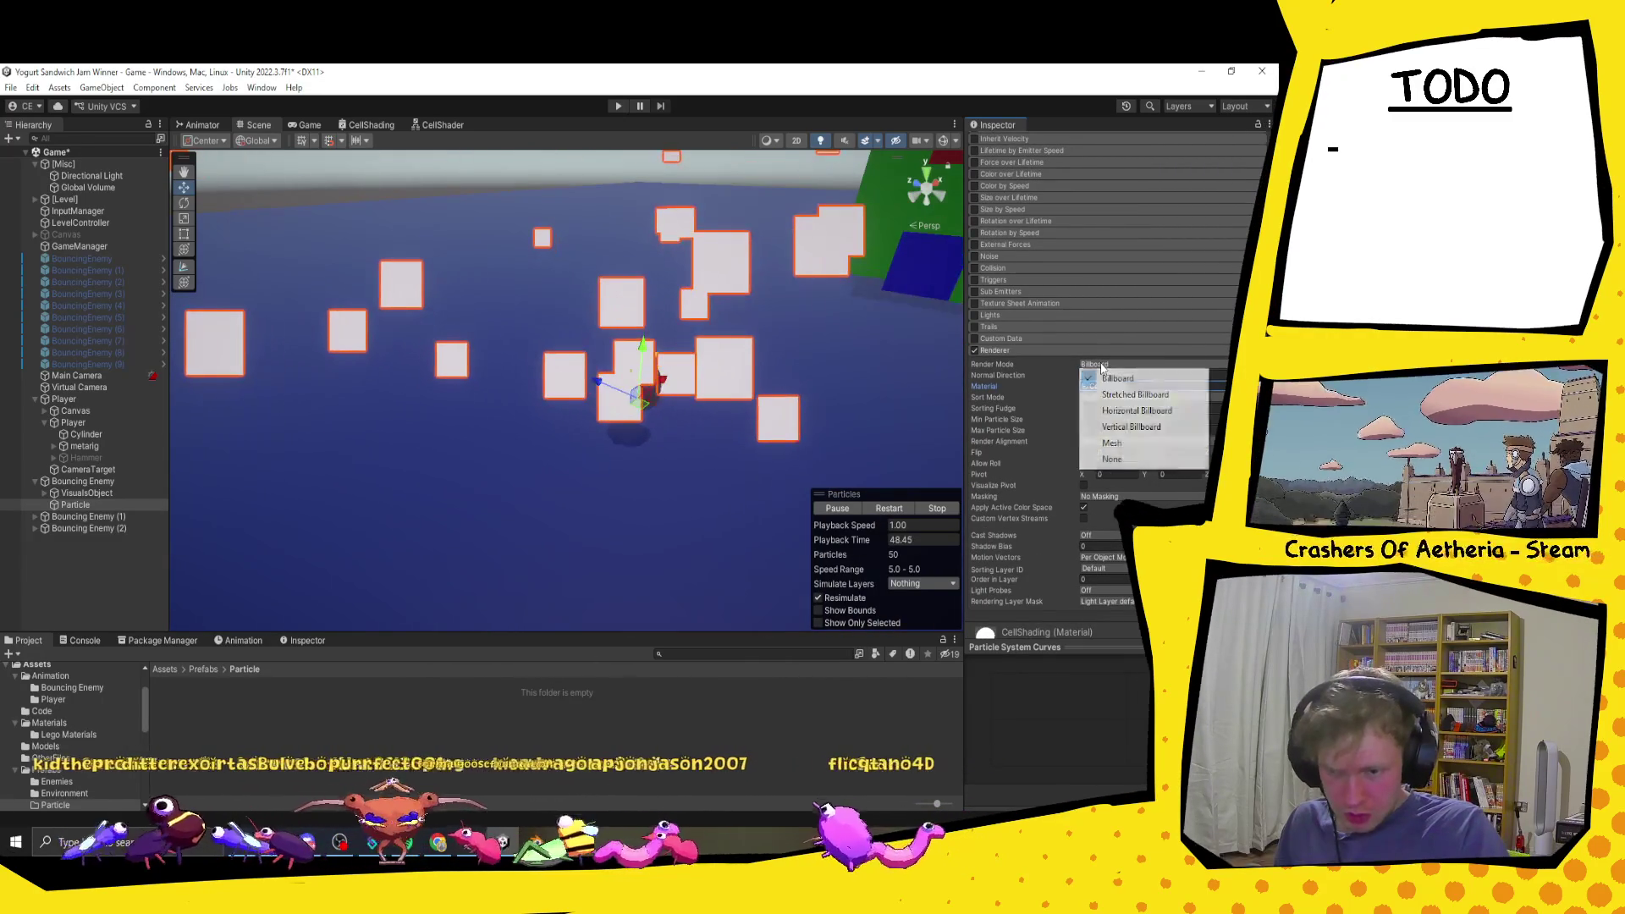
Step: Set Render Mode to Mesh using the Sphere mesh, then collapse the Renderer module
{"action": "left_click", "coordinate": [1112, 443]}
{"action": "mouse_move", "coordinate": [948, 424]}
{"action": "left_mouse_down"}
{"action": "mouse_move", "coordinate": [472, 465]}
{"action": "mouse_move", "coordinate": [744, 453]}
{"action": "mouse_move", "coordinate": [638, 333]}
{"action": "mouse_move", "coordinate": [663, 457]}
{"action": "left_mouse_up"}
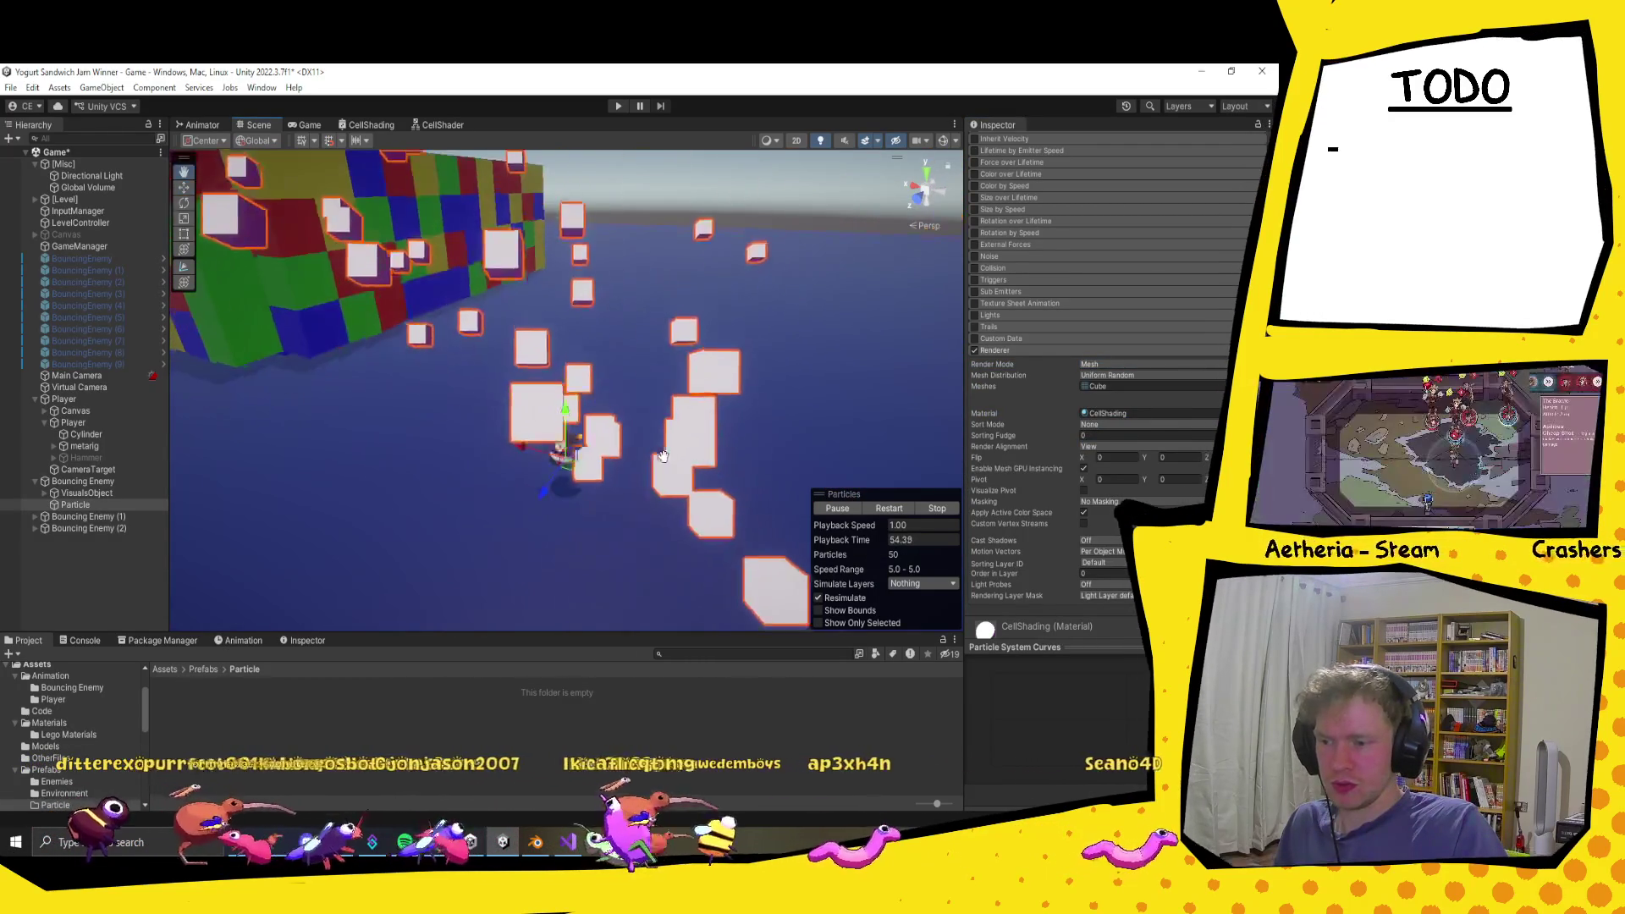
{"action": "left_click", "coordinate": [1223, 386]}
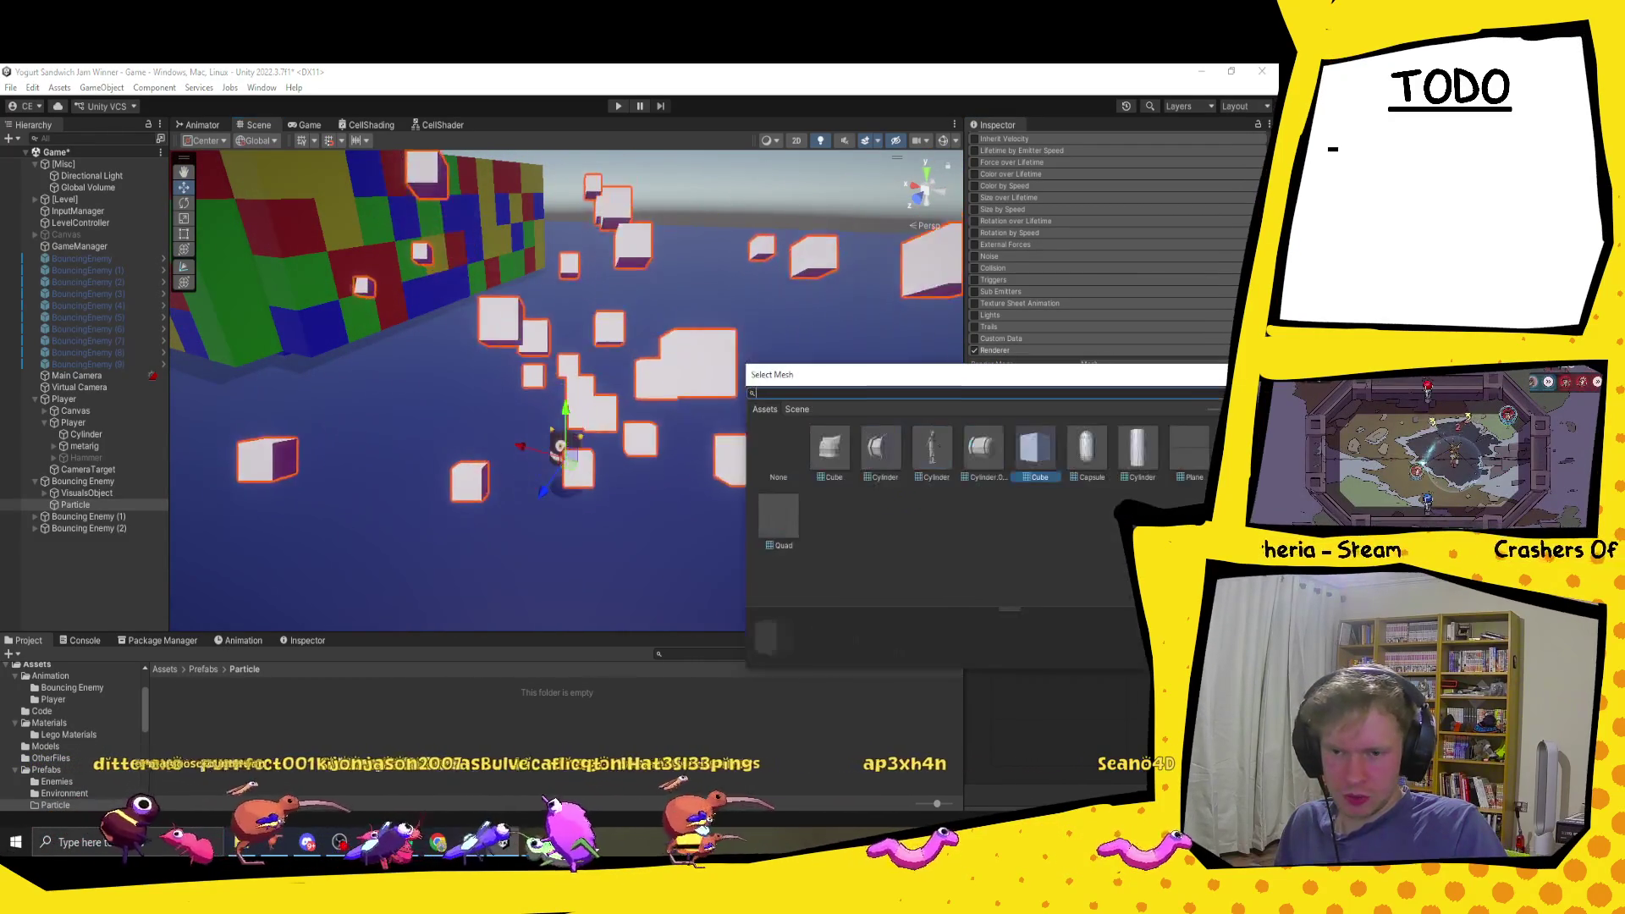
{"action": "double_click", "coordinate": [834, 545]}
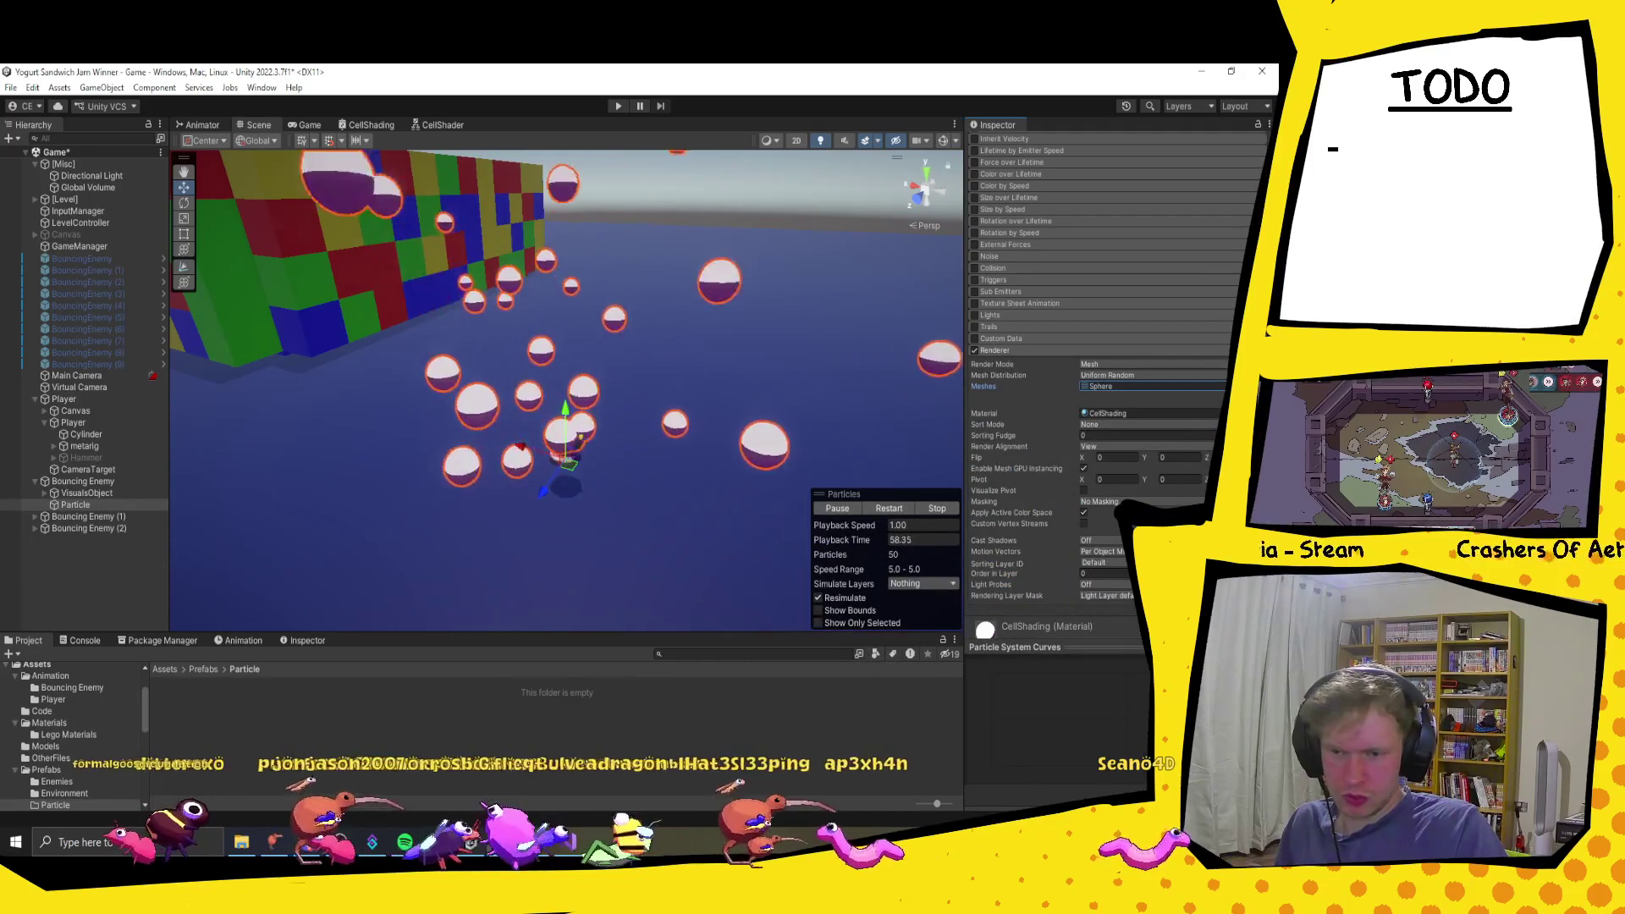
{"action": "left_click", "coordinate": [1223, 386]}
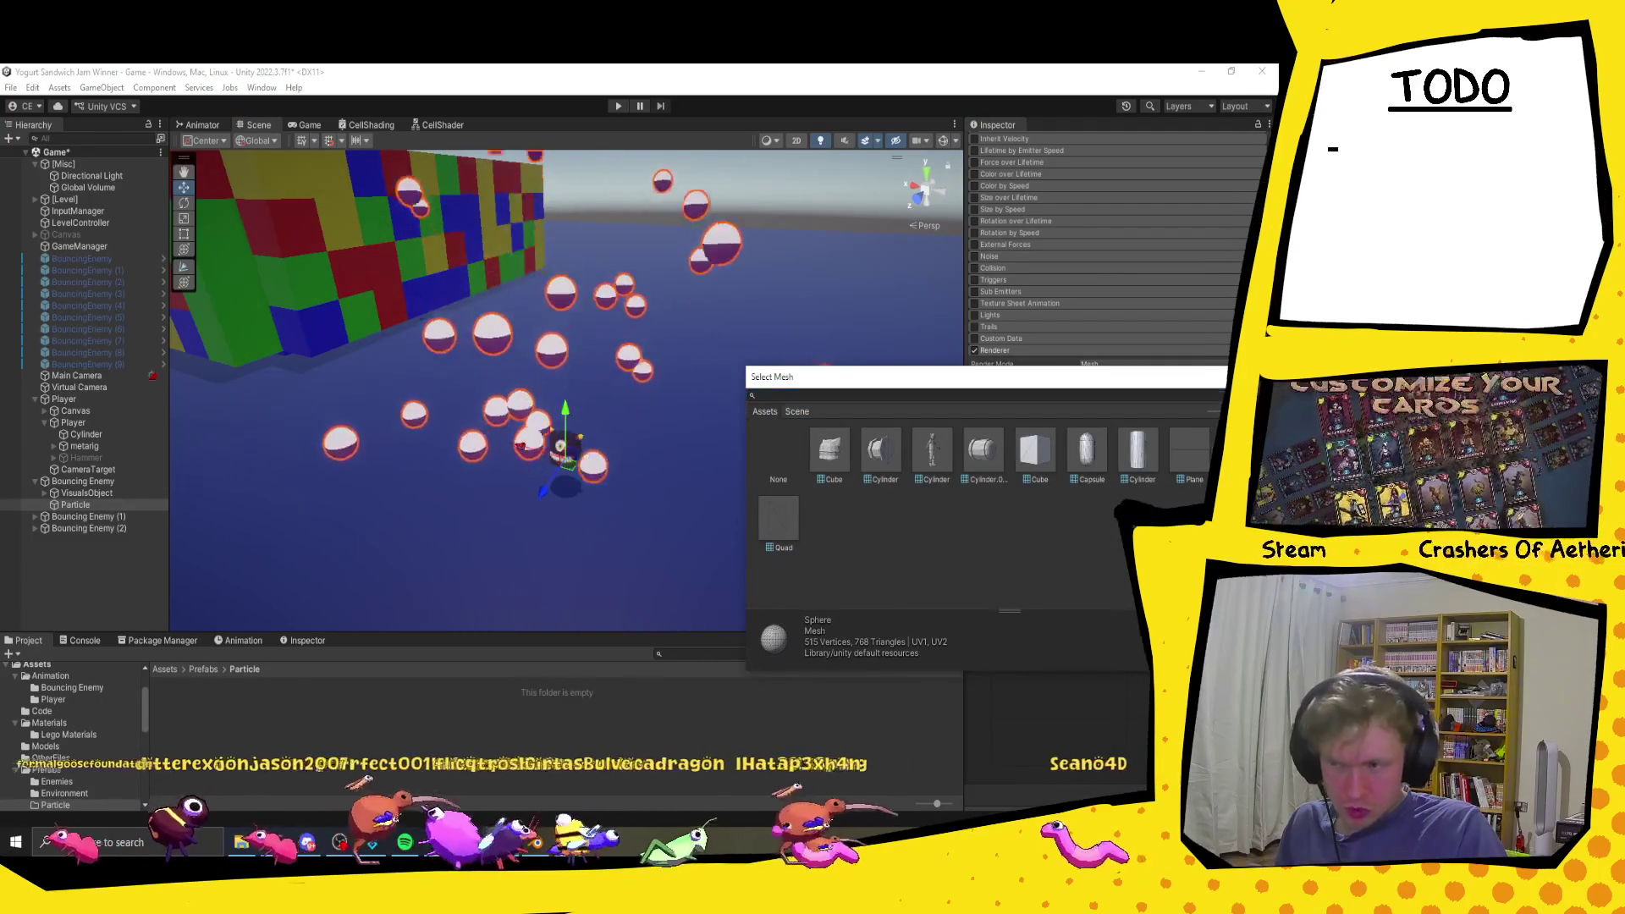
{"action": "left_click", "coordinate": [775, 462]}
{"action": "scroll", "coordinate": [638, 459], "scroll_direction": "up", "scroll_amount": 5}
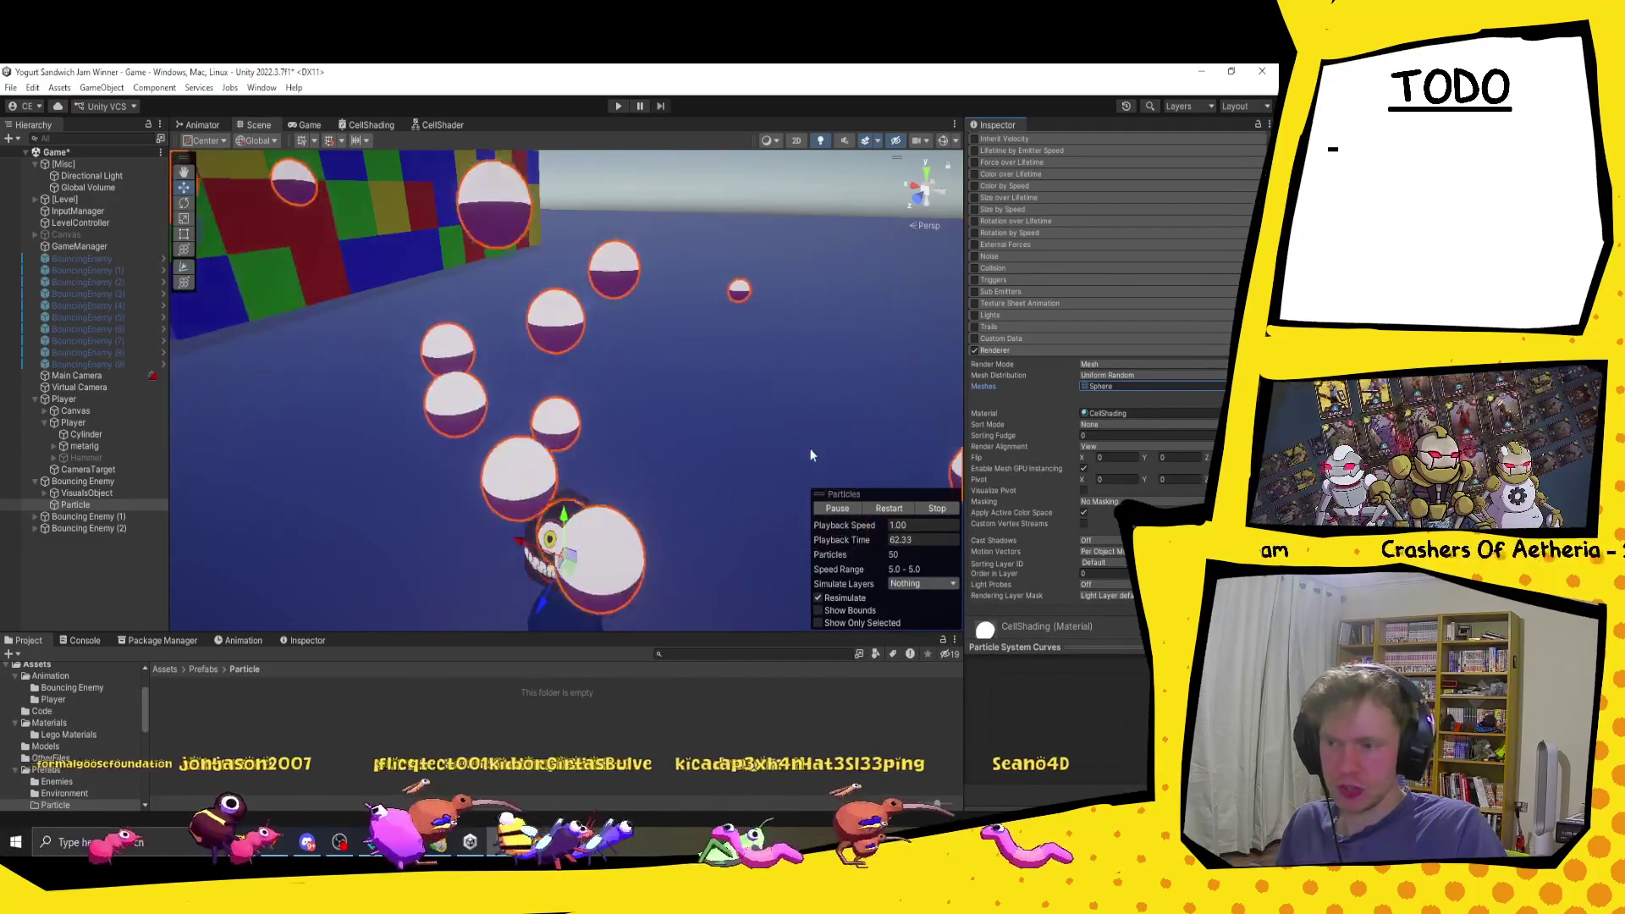
{"action": "scroll", "coordinate": [811, 456], "scroll_direction": "down", "scroll_amount": 3}
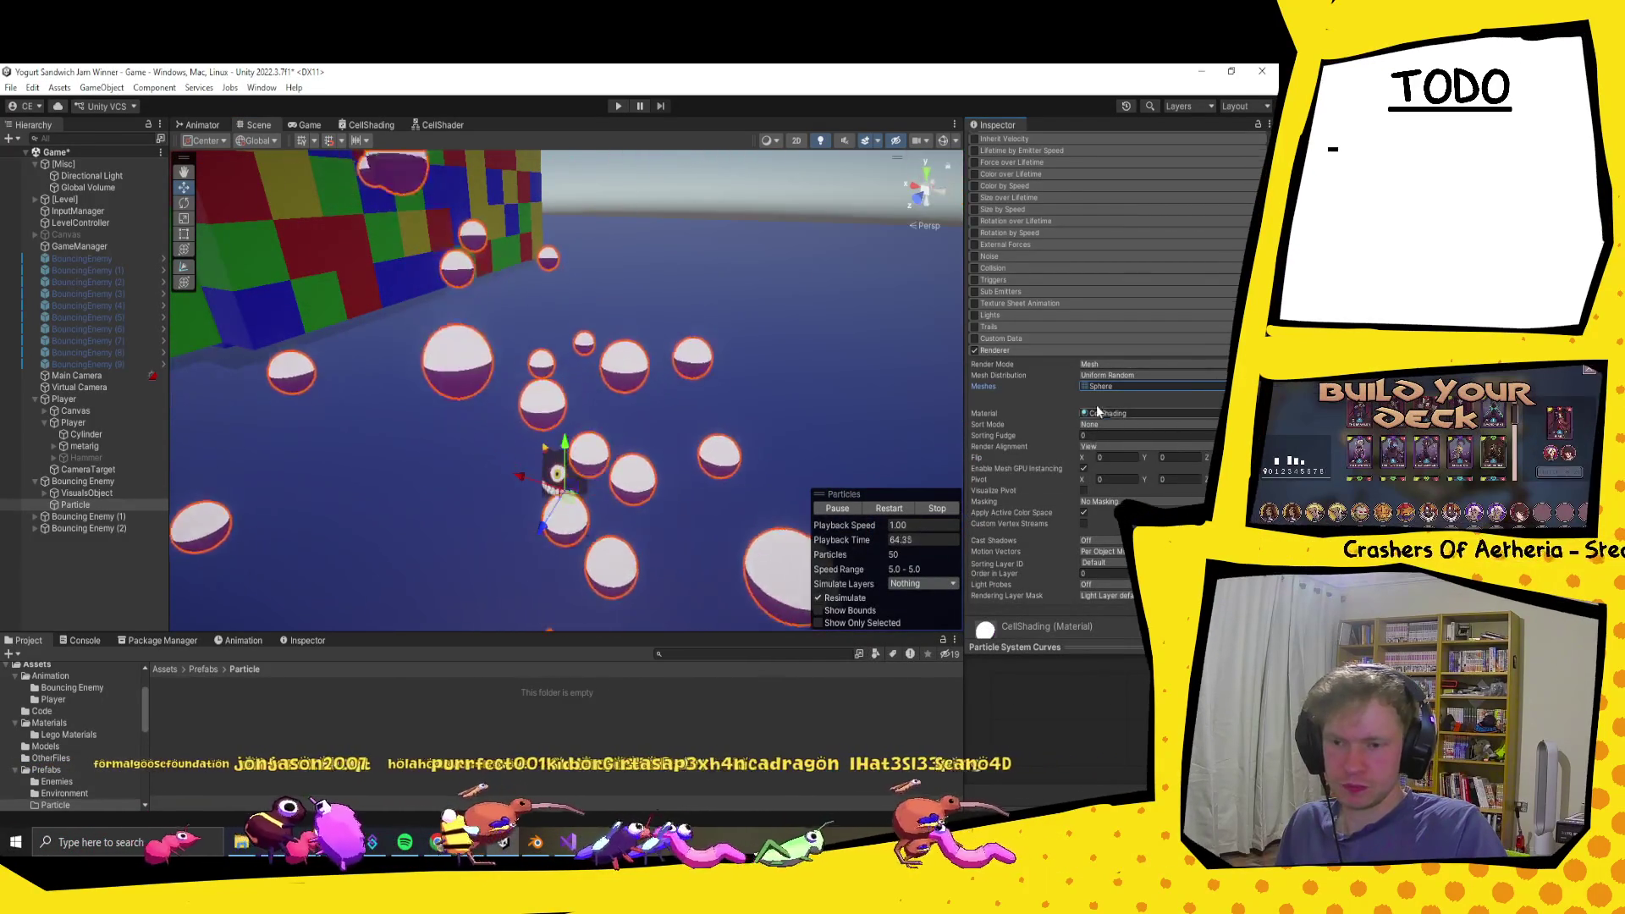
{"action": "left_click", "coordinate": [1008, 349]}
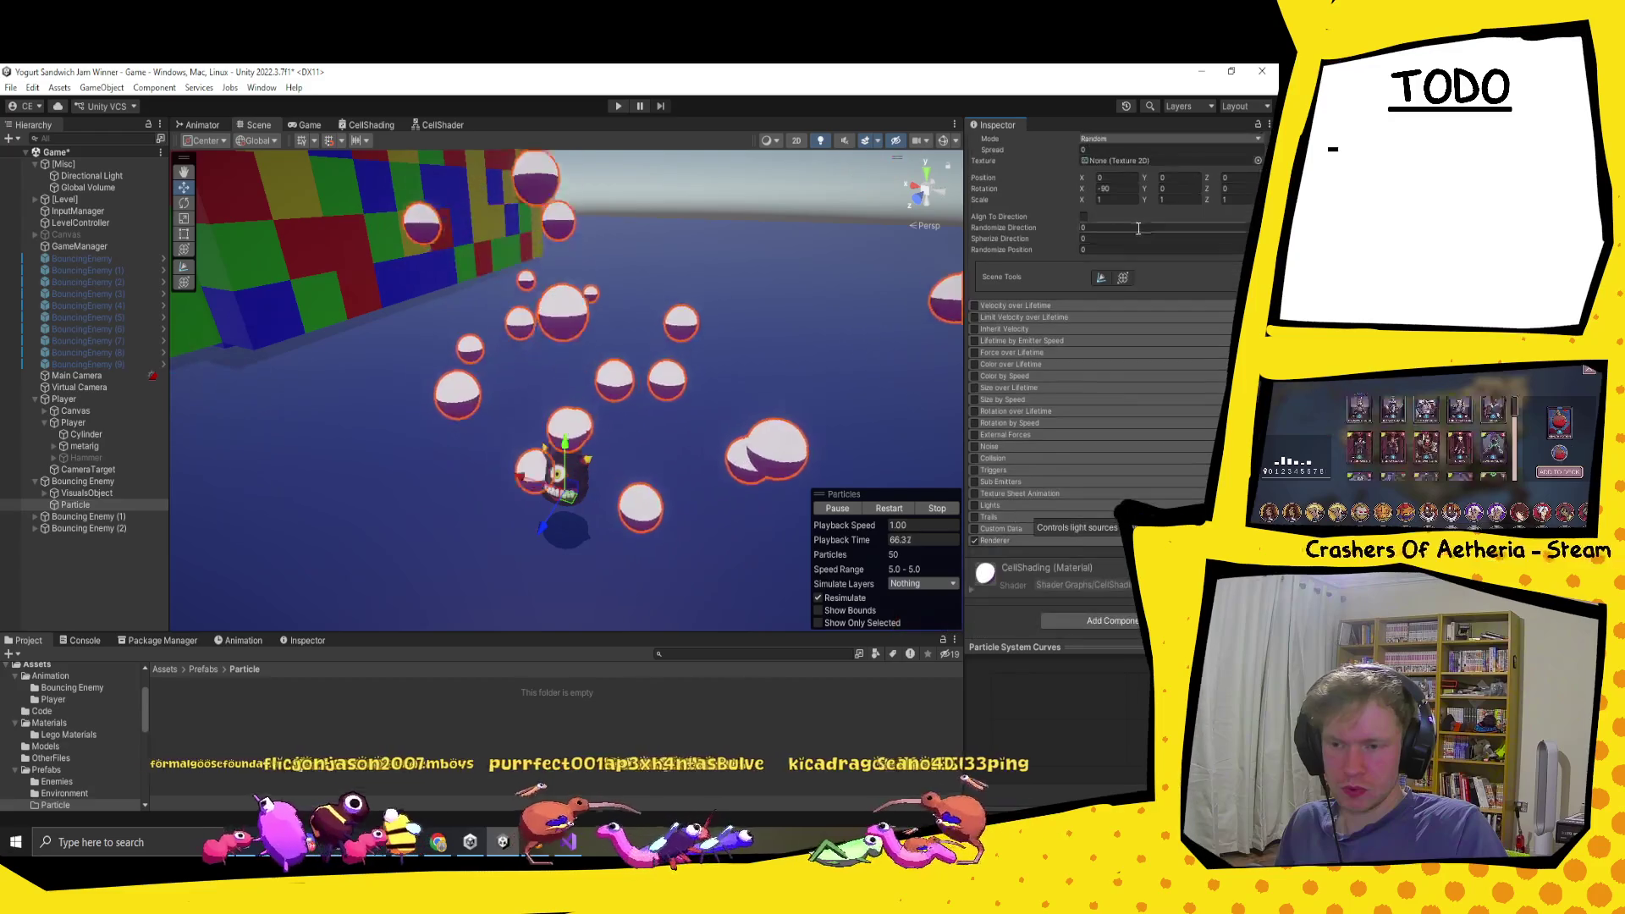
{"action": "scroll", "coordinate": [1136, 280], "scroll_direction": "up", "scroll_amount": 8}
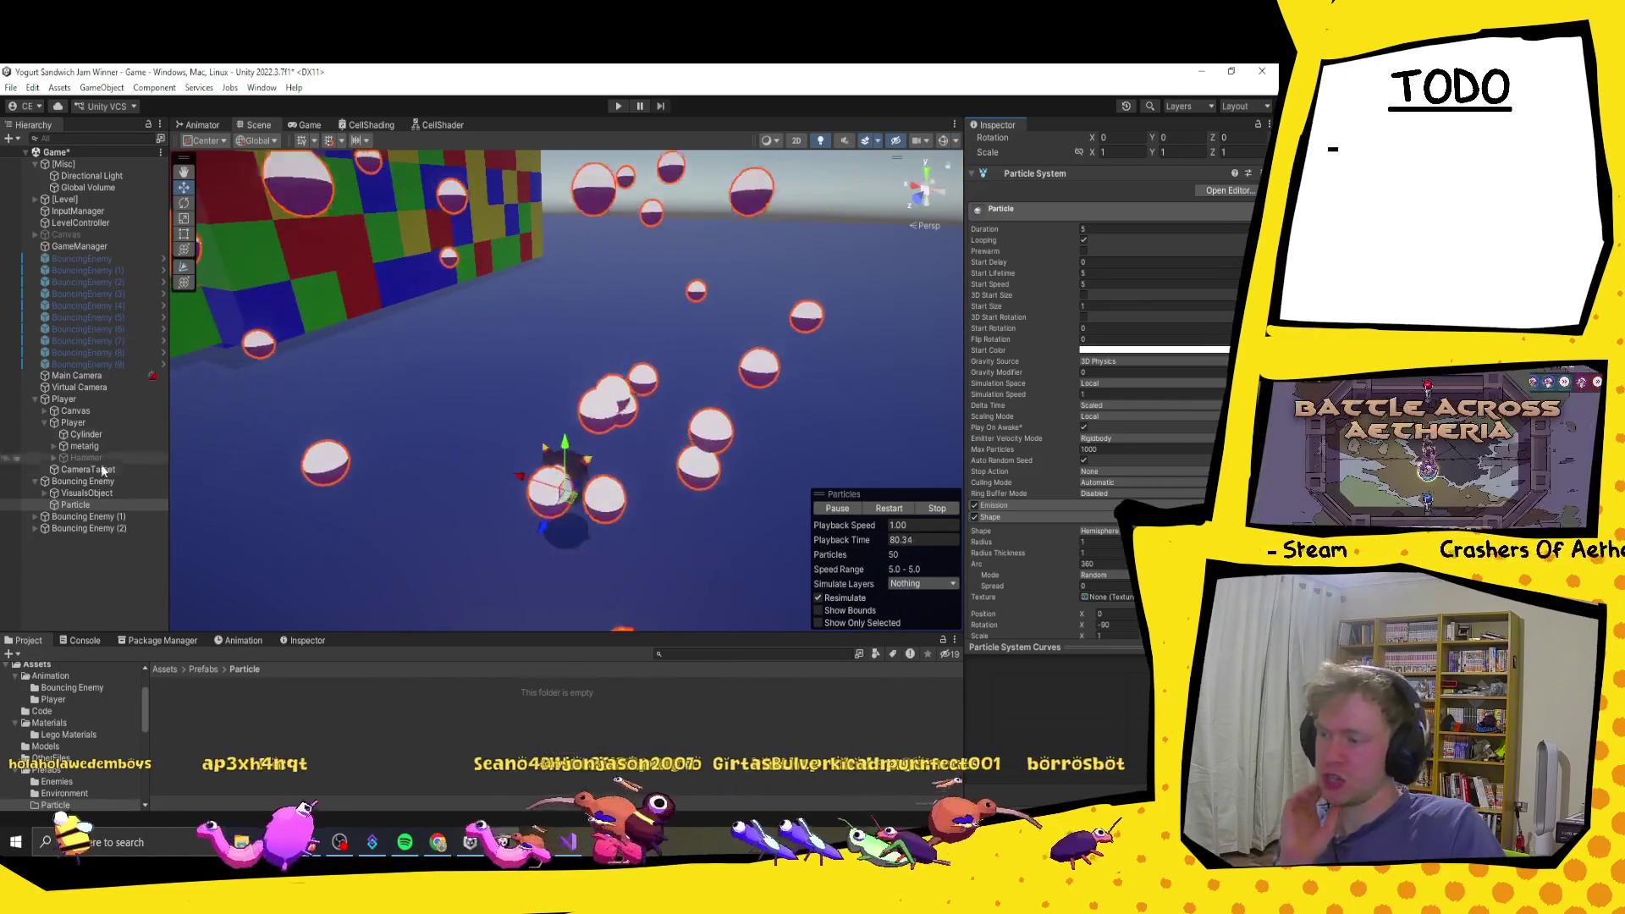
Step: Clear the Hierarchy selection and switch to BouncingEnemy.cs in Visual Studio
{"action": "left_click", "coordinate": [42, 403]}
{"action": "left_click", "coordinate": [33, 398]}
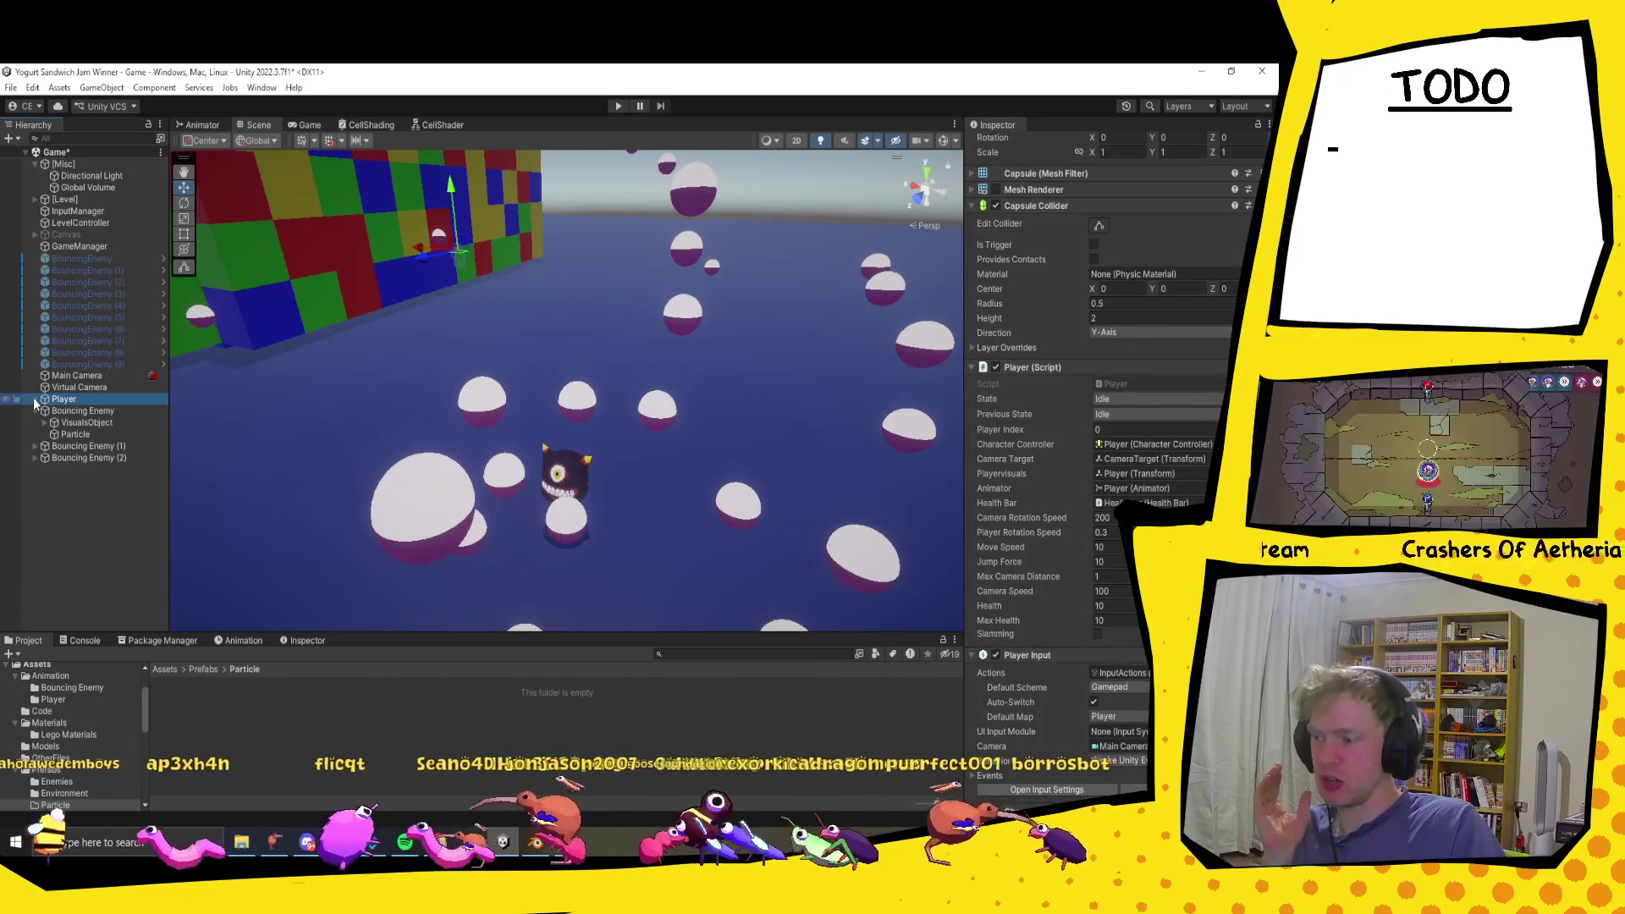
{"action": "left_click", "coordinate": [49, 483]}
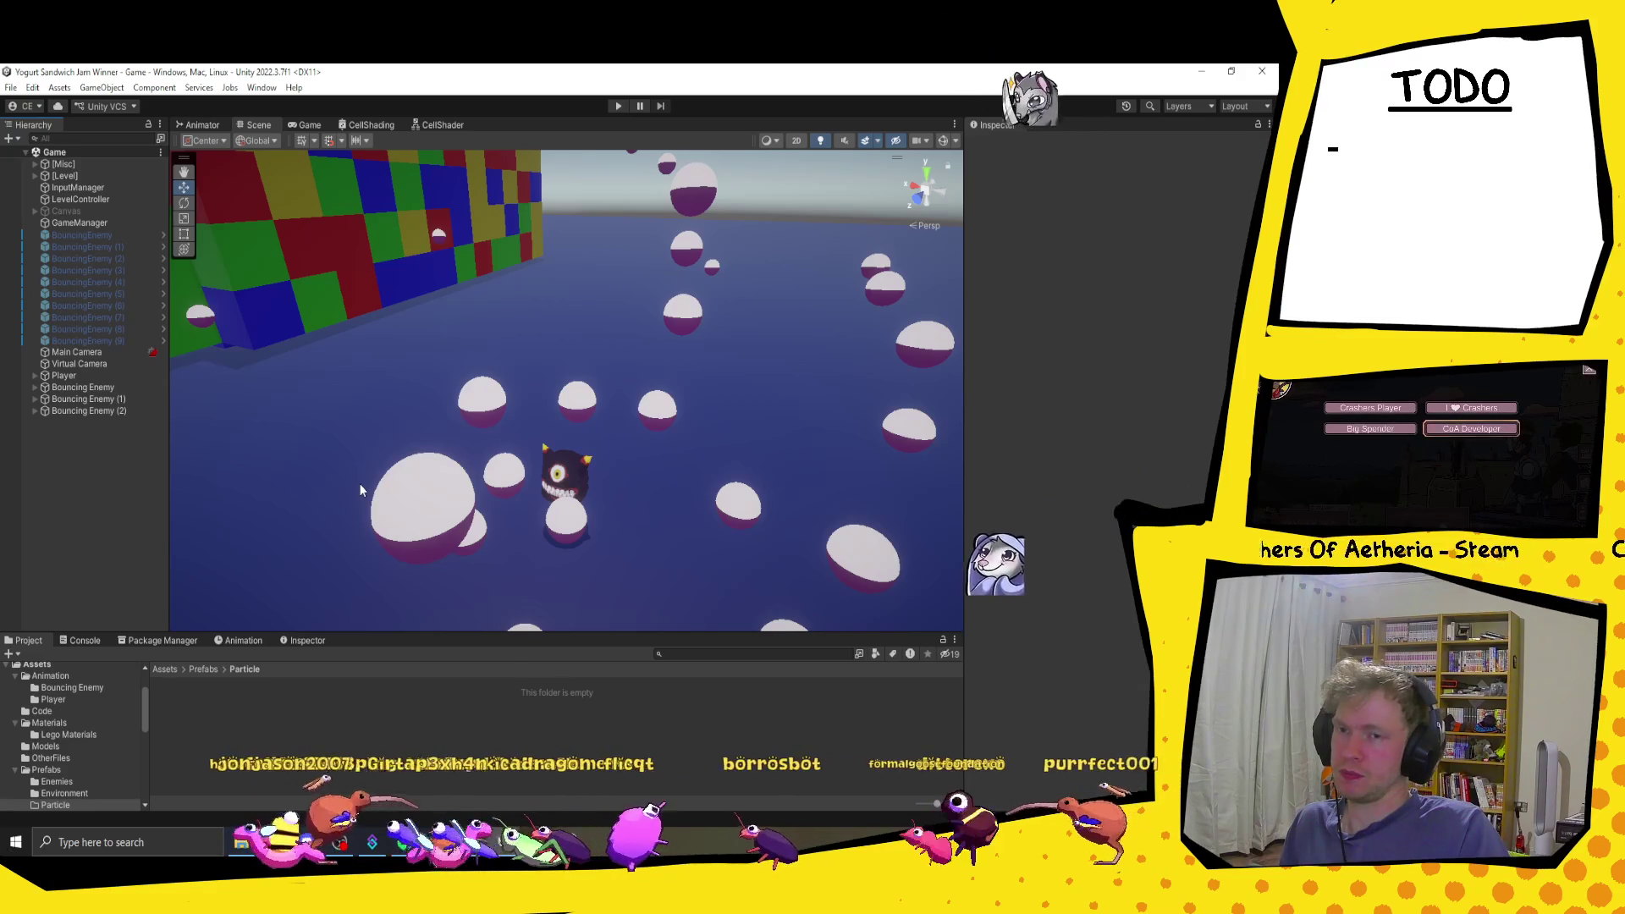
{"action": "mouse_move", "coordinate": [567, 841]}
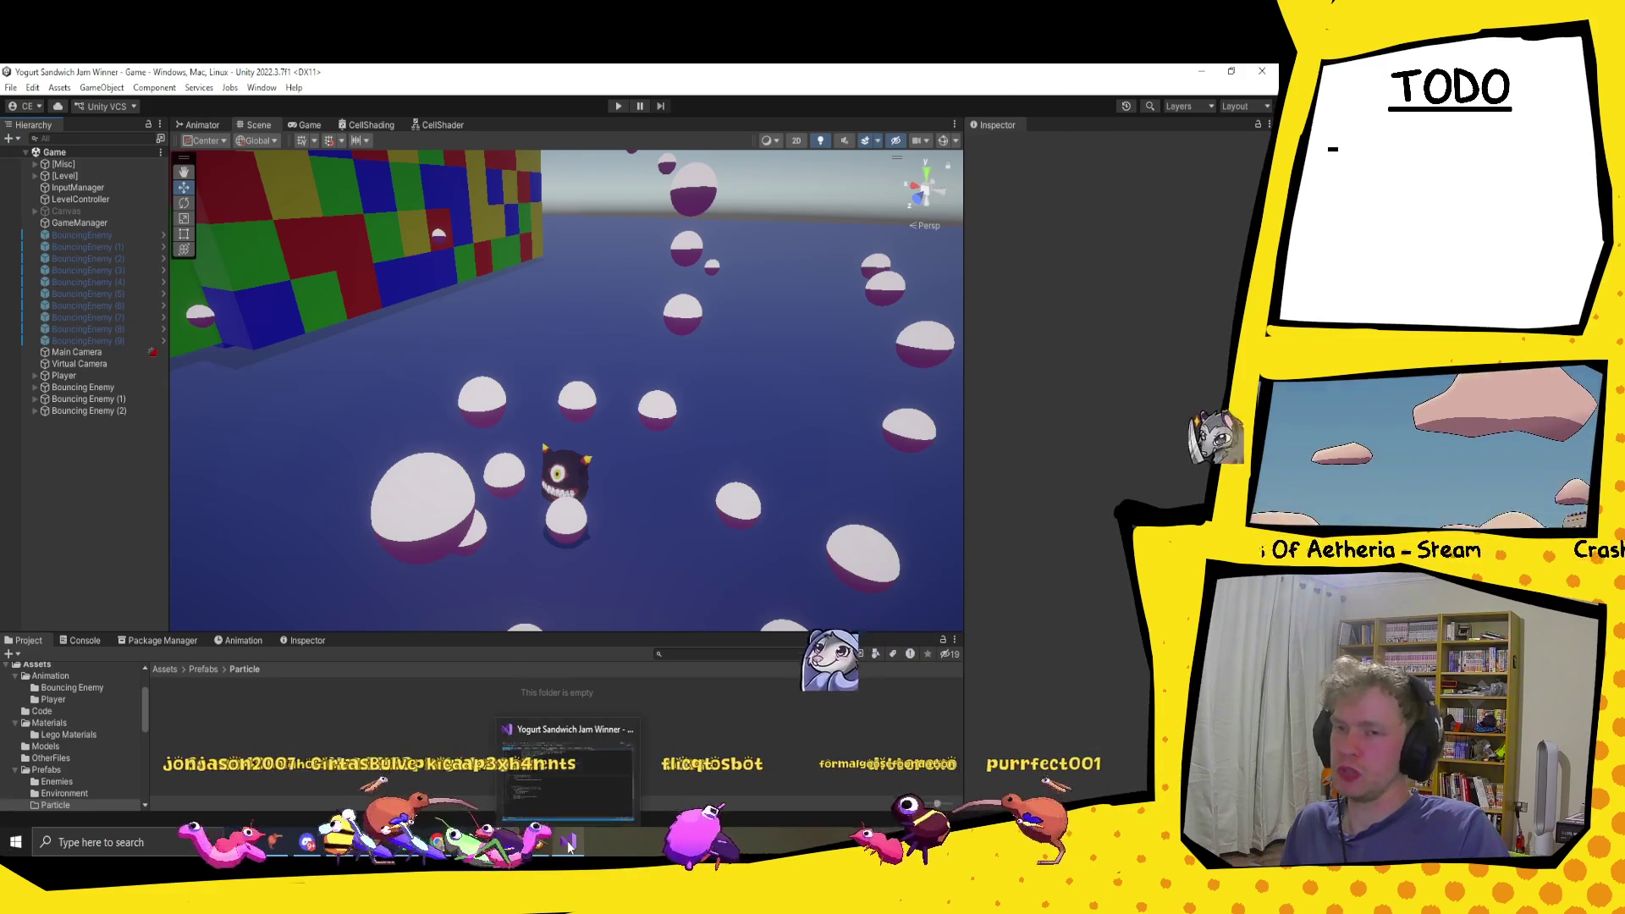
{"action": "left_click", "coordinate": [610, 745]}
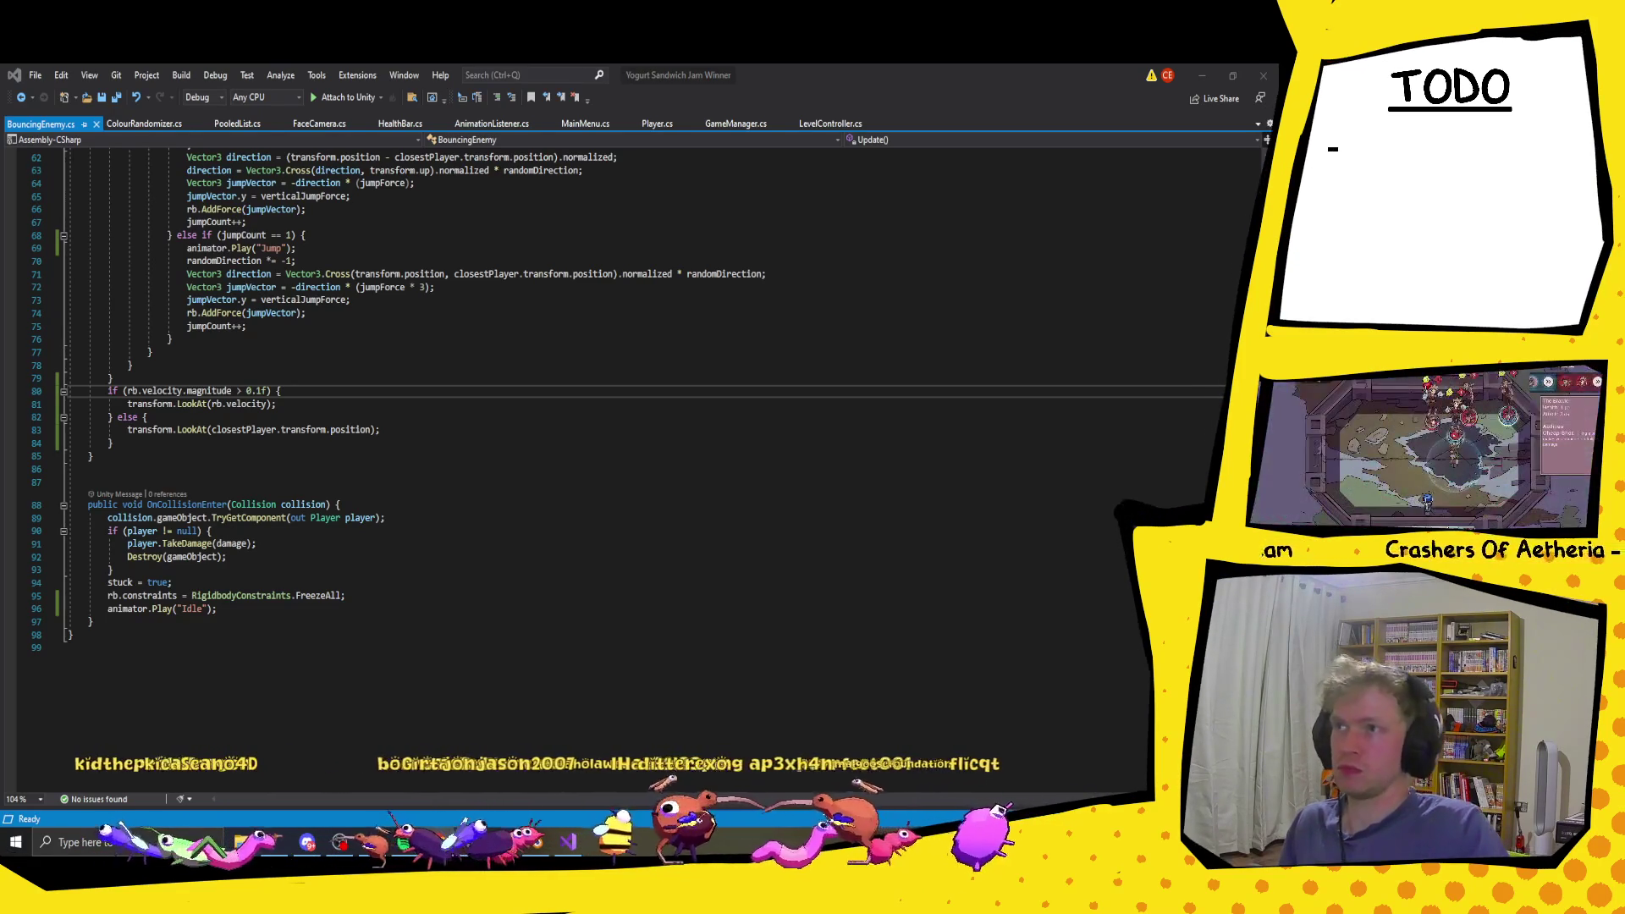
Step: Restore the stopwatch page and shrink the Unity window so both sit side by side
{"action": "left_click", "coordinate": [438, 842]}
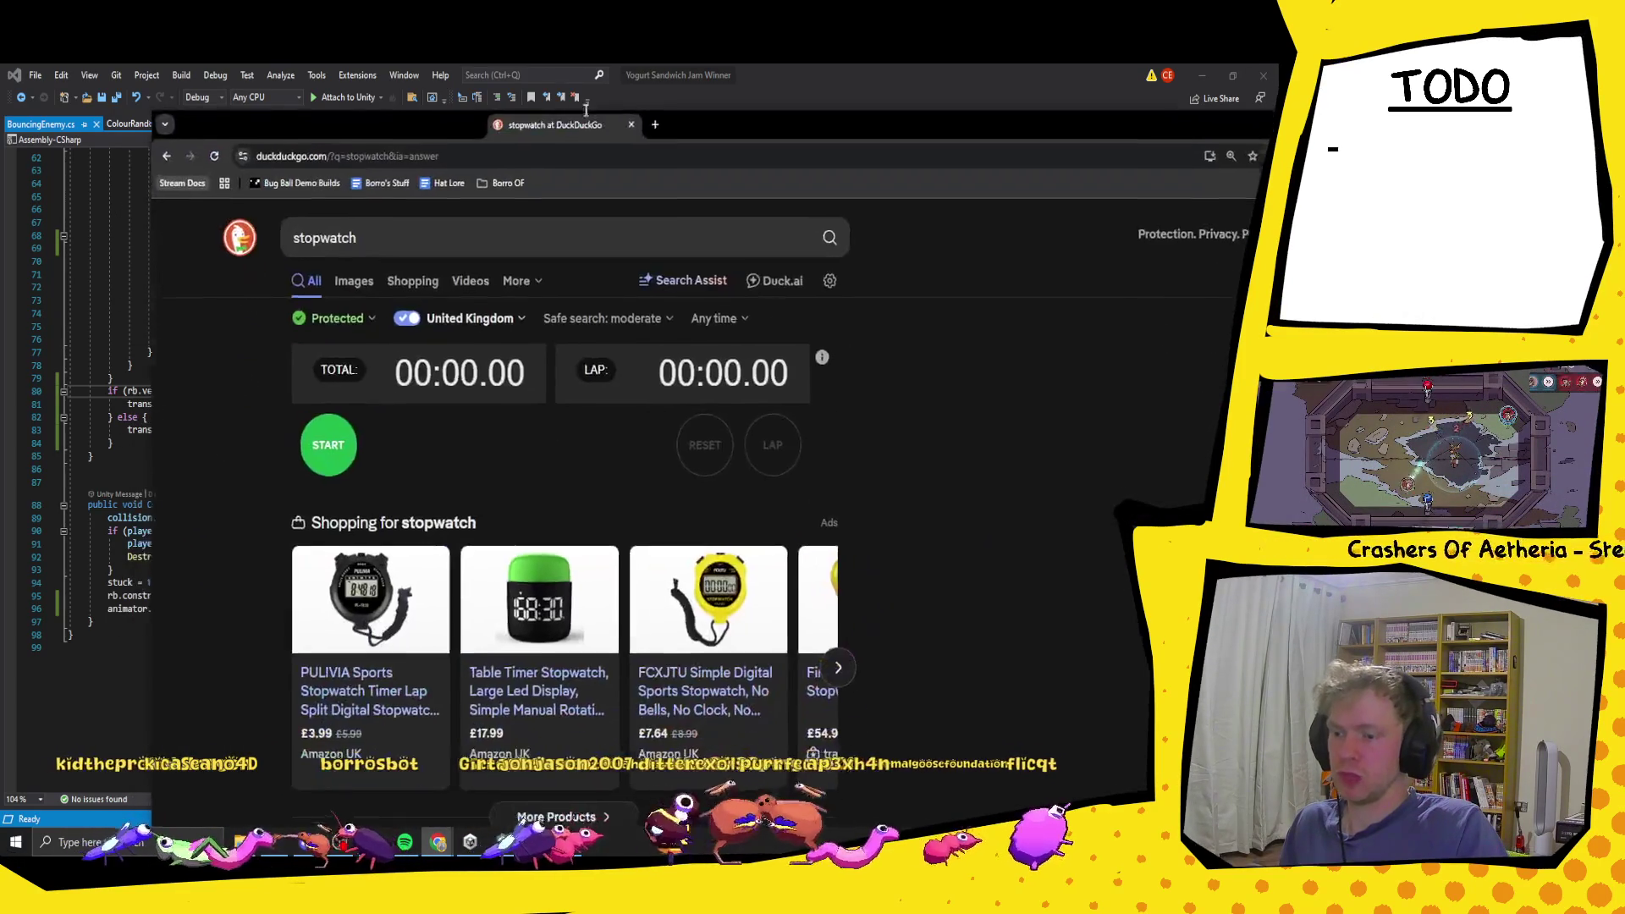
{"action": "left_click_drag", "start_coordinate": [352, 117], "coordinate": [983, 118]}
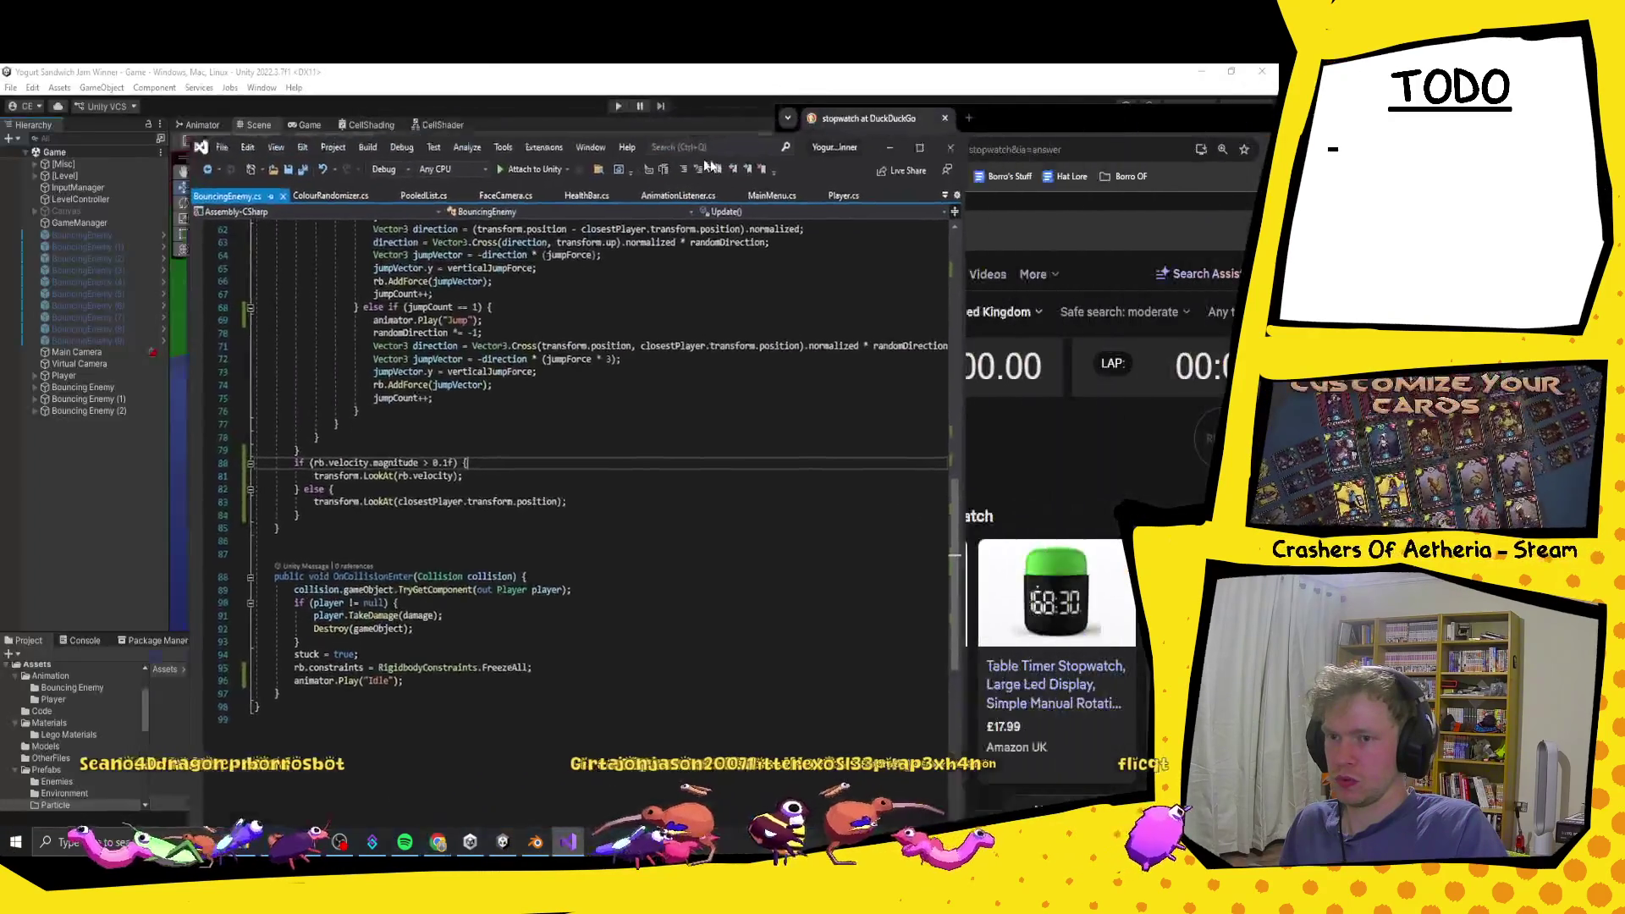
{"action": "key", "text": "alt+Tab"}
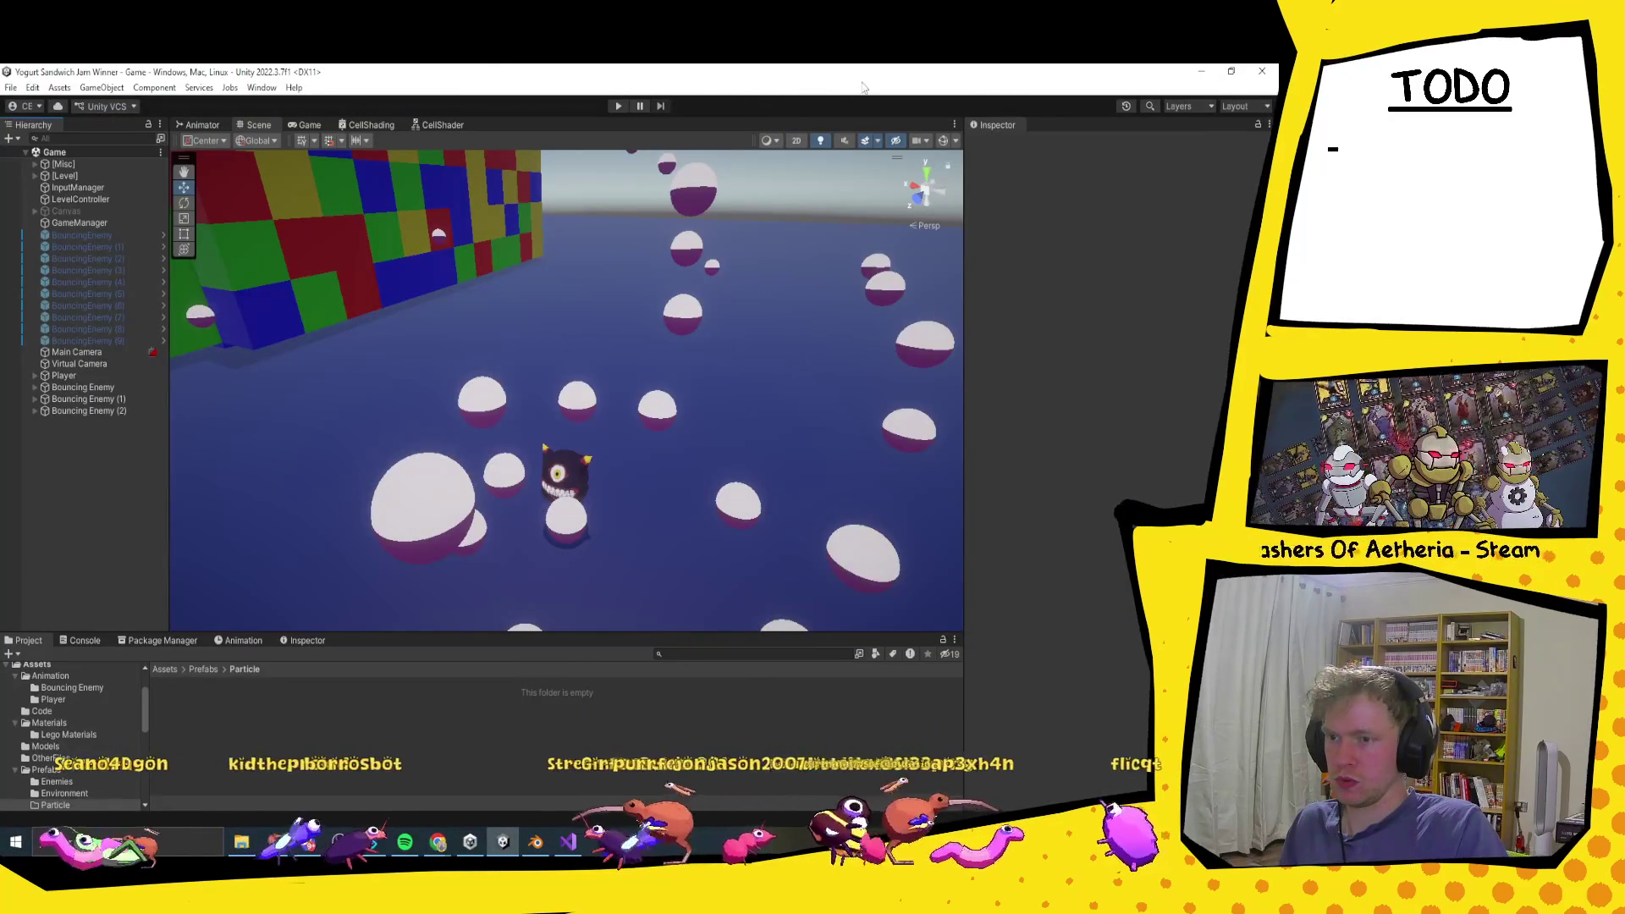
{"action": "mouse_move", "coordinate": [745, 74]}
{"action": "left_mouse_down"}
{"action": "mouse_move", "coordinate": [592, 93]}
{"action": "mouse_move", "coordinate": [819, 111]}
{"action": "mouse_move", "coordinate": [796, 108]}
{"action": "left_mouse_up"}
{"action": "left_click_drag", "start_coordinate": [1233, 245], "coordinate": [762, 229]}
{"action": "mouse_move", "coordinate": [532, 99]}
{"action": "left_mouse_down"}
{"action": "mouse_move", "coordinate": [597, 83]}
{"action": "mouse_move", "coordinate": [571, 79]}
{"action": "left_mouse_up"}
{"action": "left_click_drag", "start_coordinate": [601, 386], "coordinate": [651, 386]}
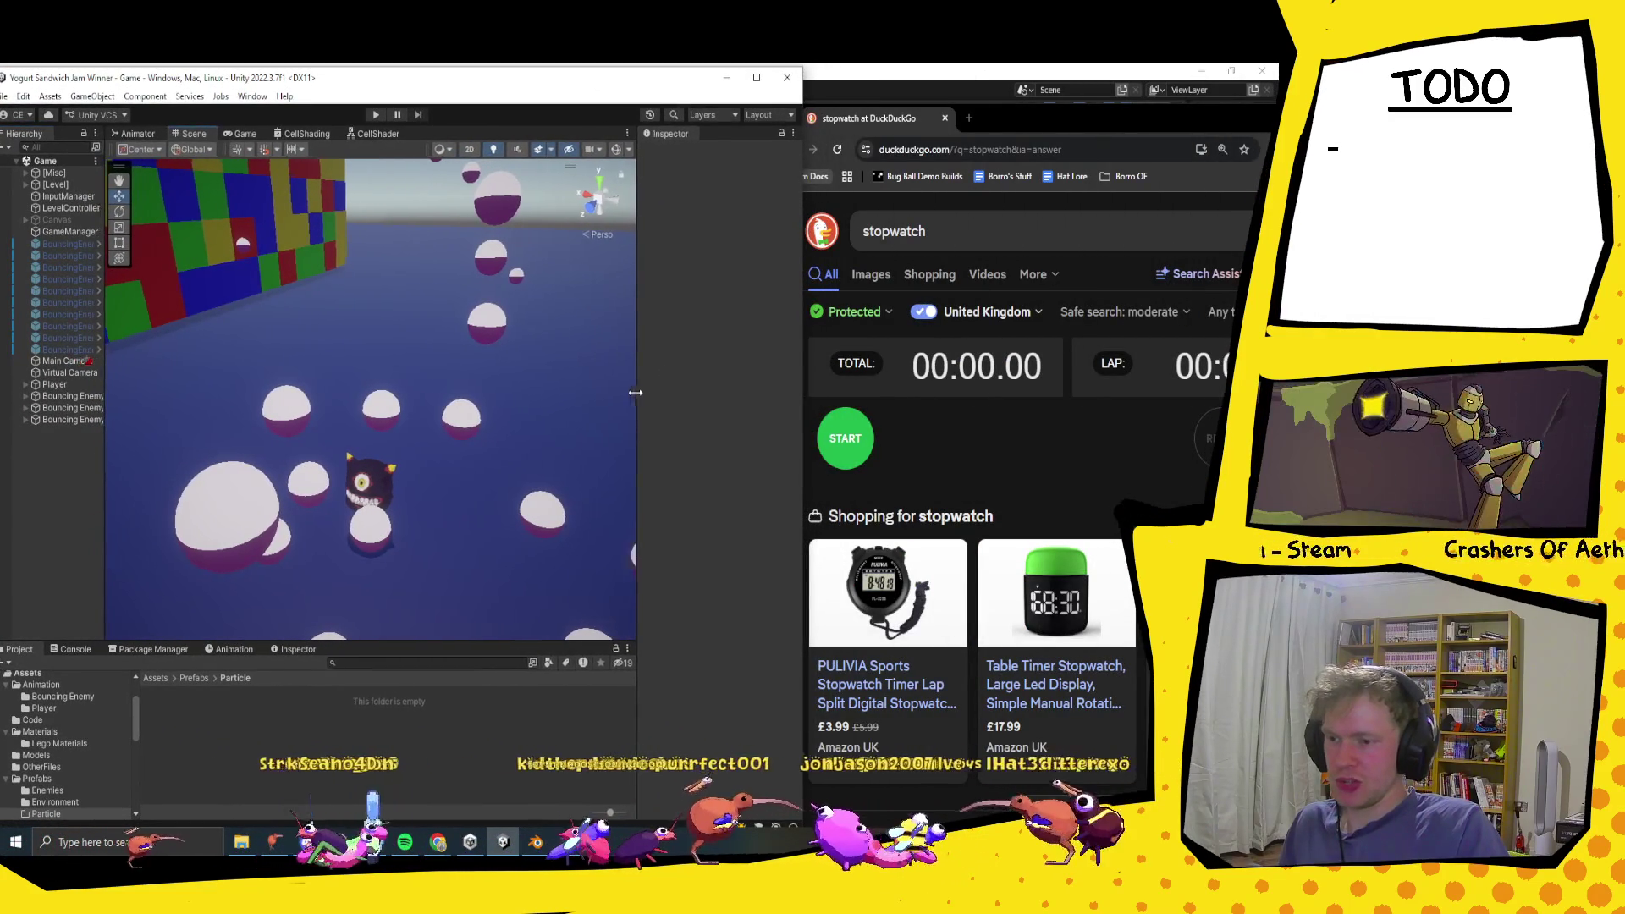
Step: Bring the stopwatch browser forward, hide Blender, and return to the BouncingEnemy.cs editor
{"action": "left_click_drag", "start_coordinate": [1013, 122], "coordinate": [1016, 109]}
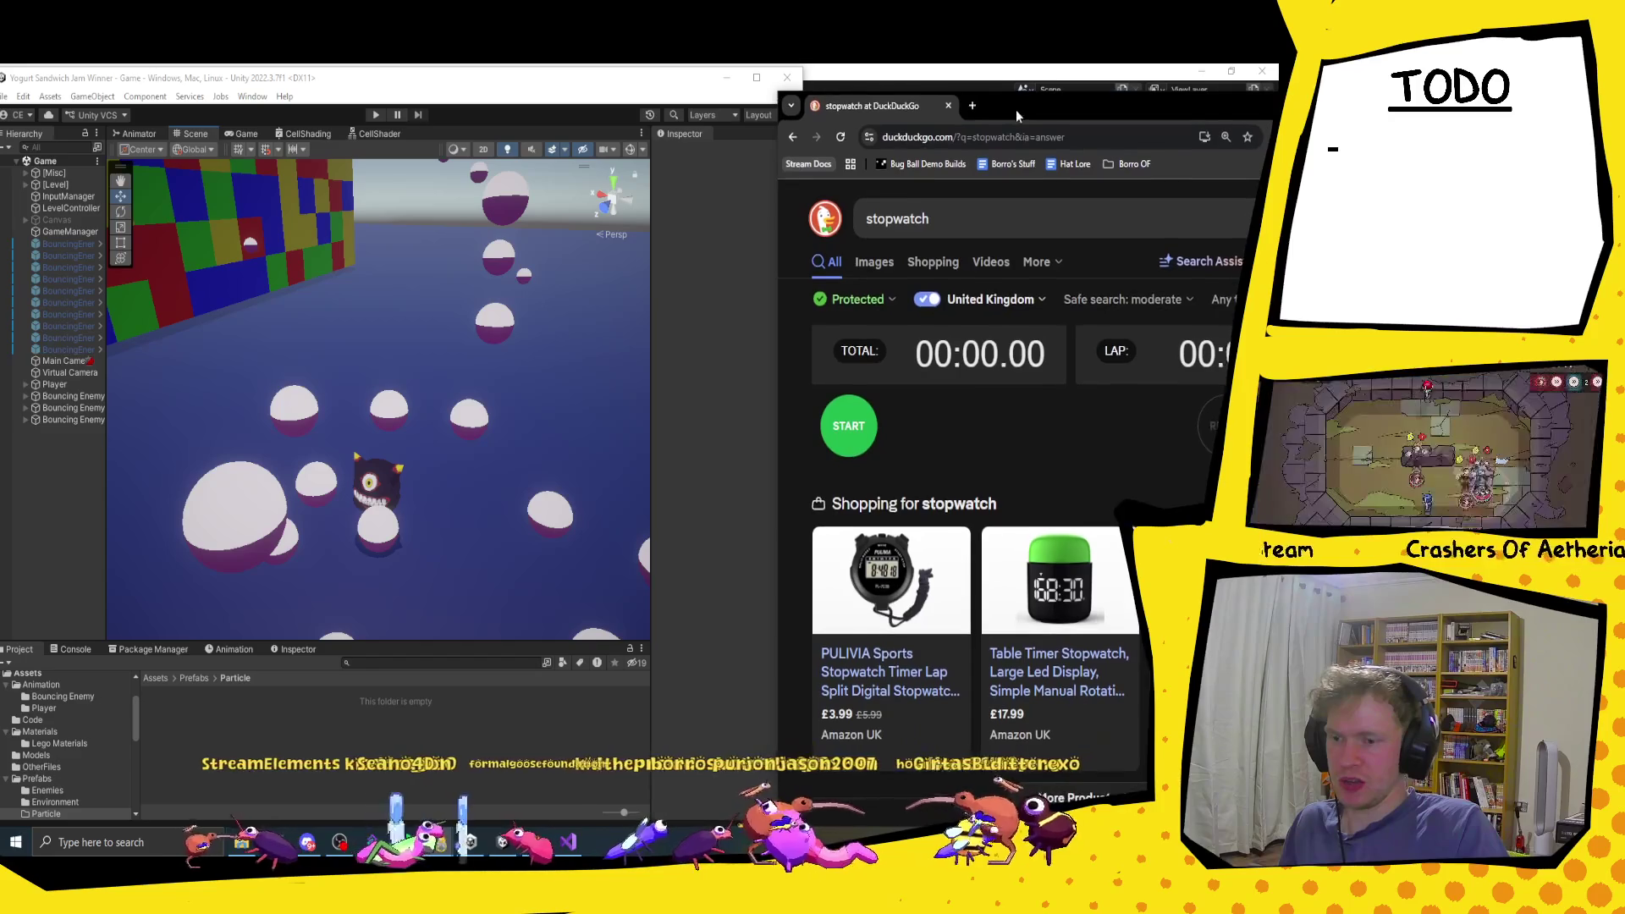
{"action": "left_click", "coordinate": [888, 81]}
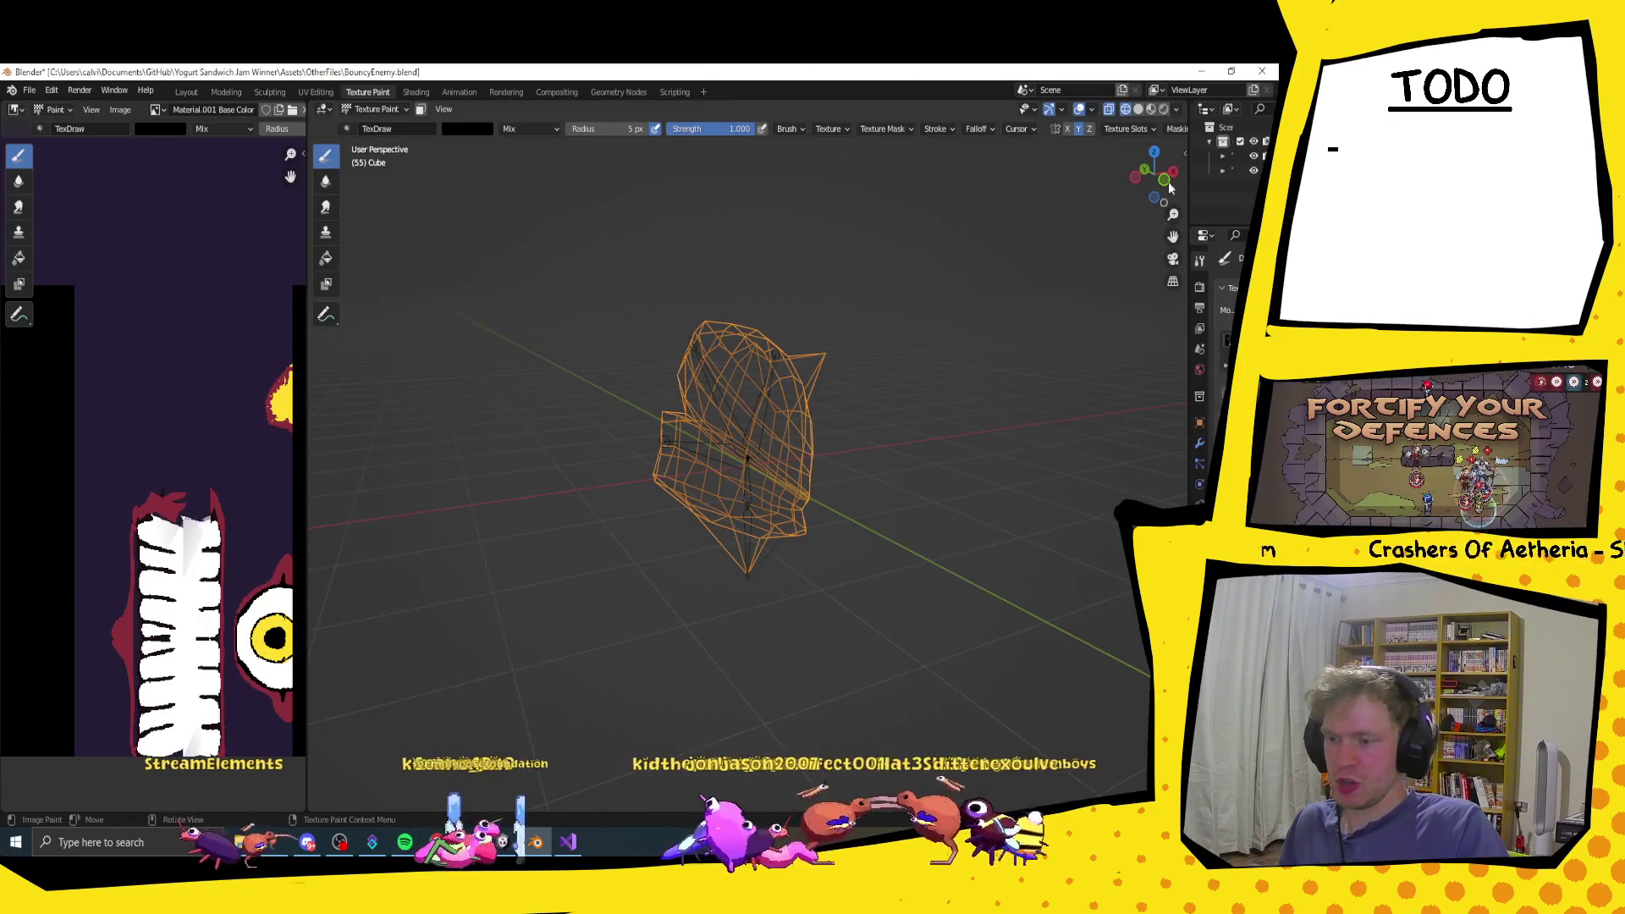
{"action": "left_click", "coordinate": [1197, 75]}
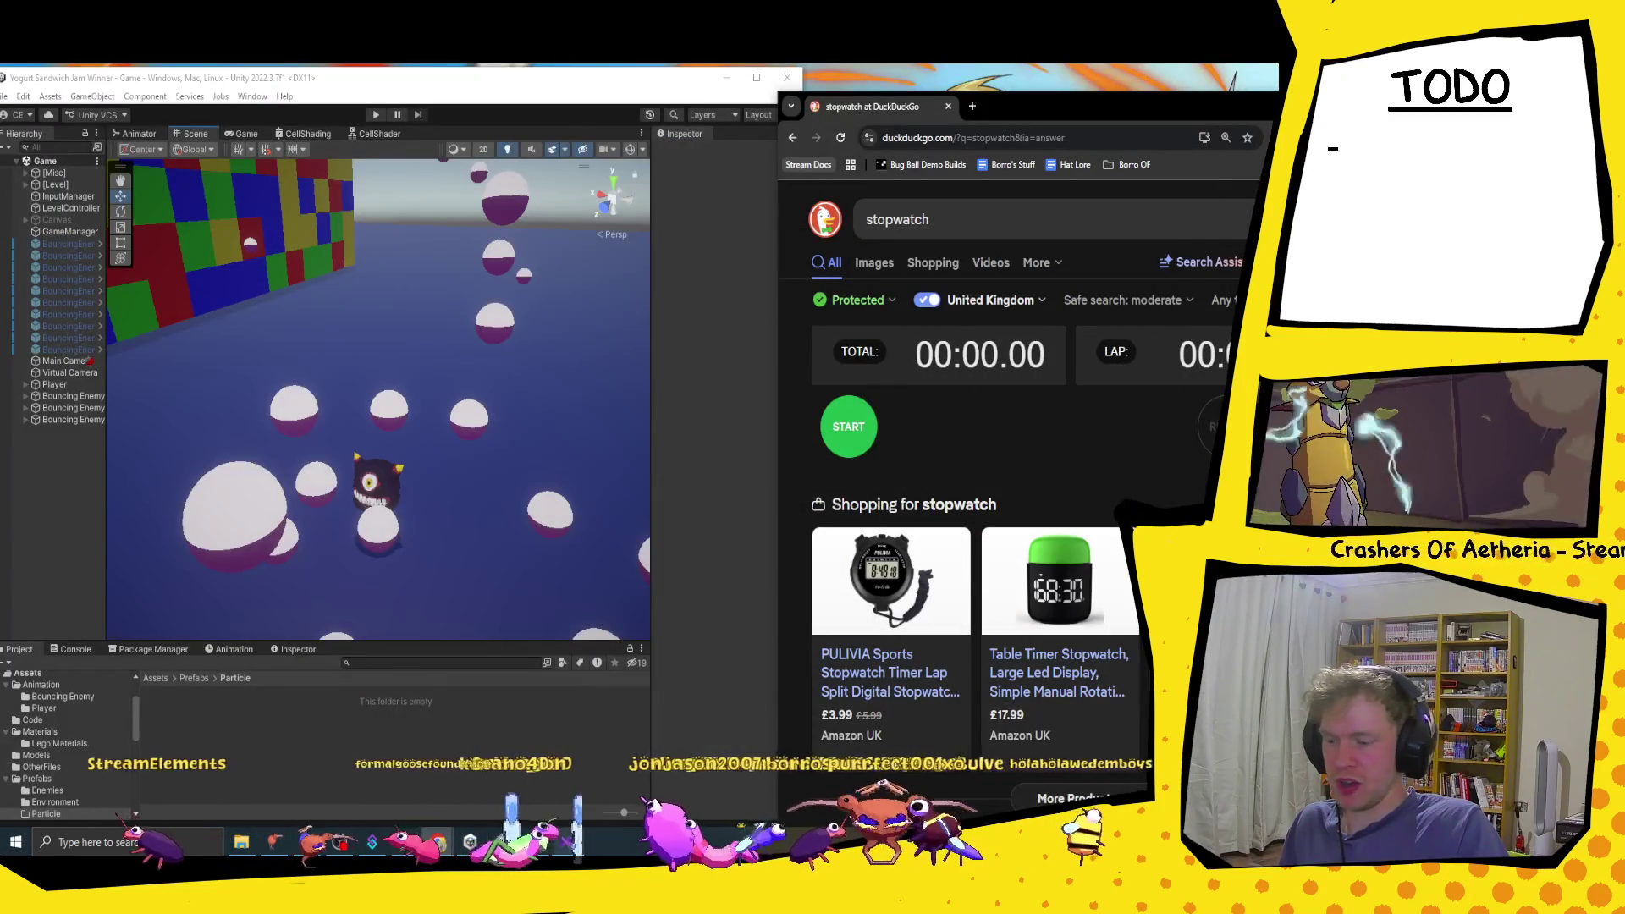
{"action": "left_click", "coordinate": [574, 845]}
Step: Add an 'int index;' field, save the script, and start the stopwatch as Unity recompiles
{"action": "scroll", "coordinate": [289, 482], "scroll_direction": "up", "scroll_amount": 20}
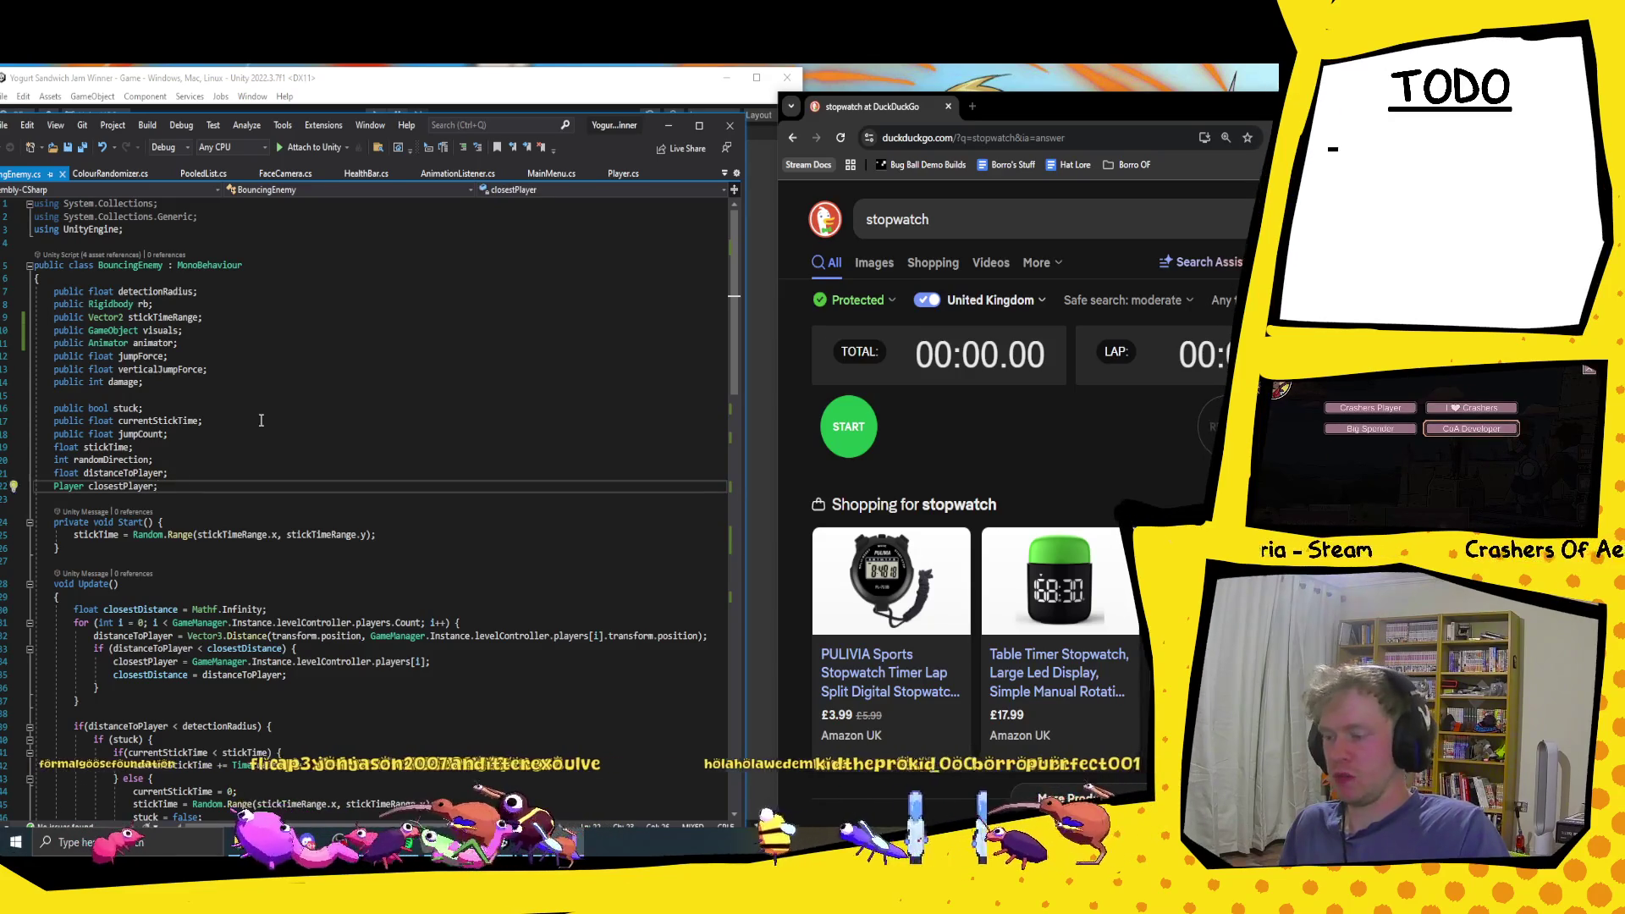
{"action": "key", "text": "Return"}
{"action": "type", "text": "int"}
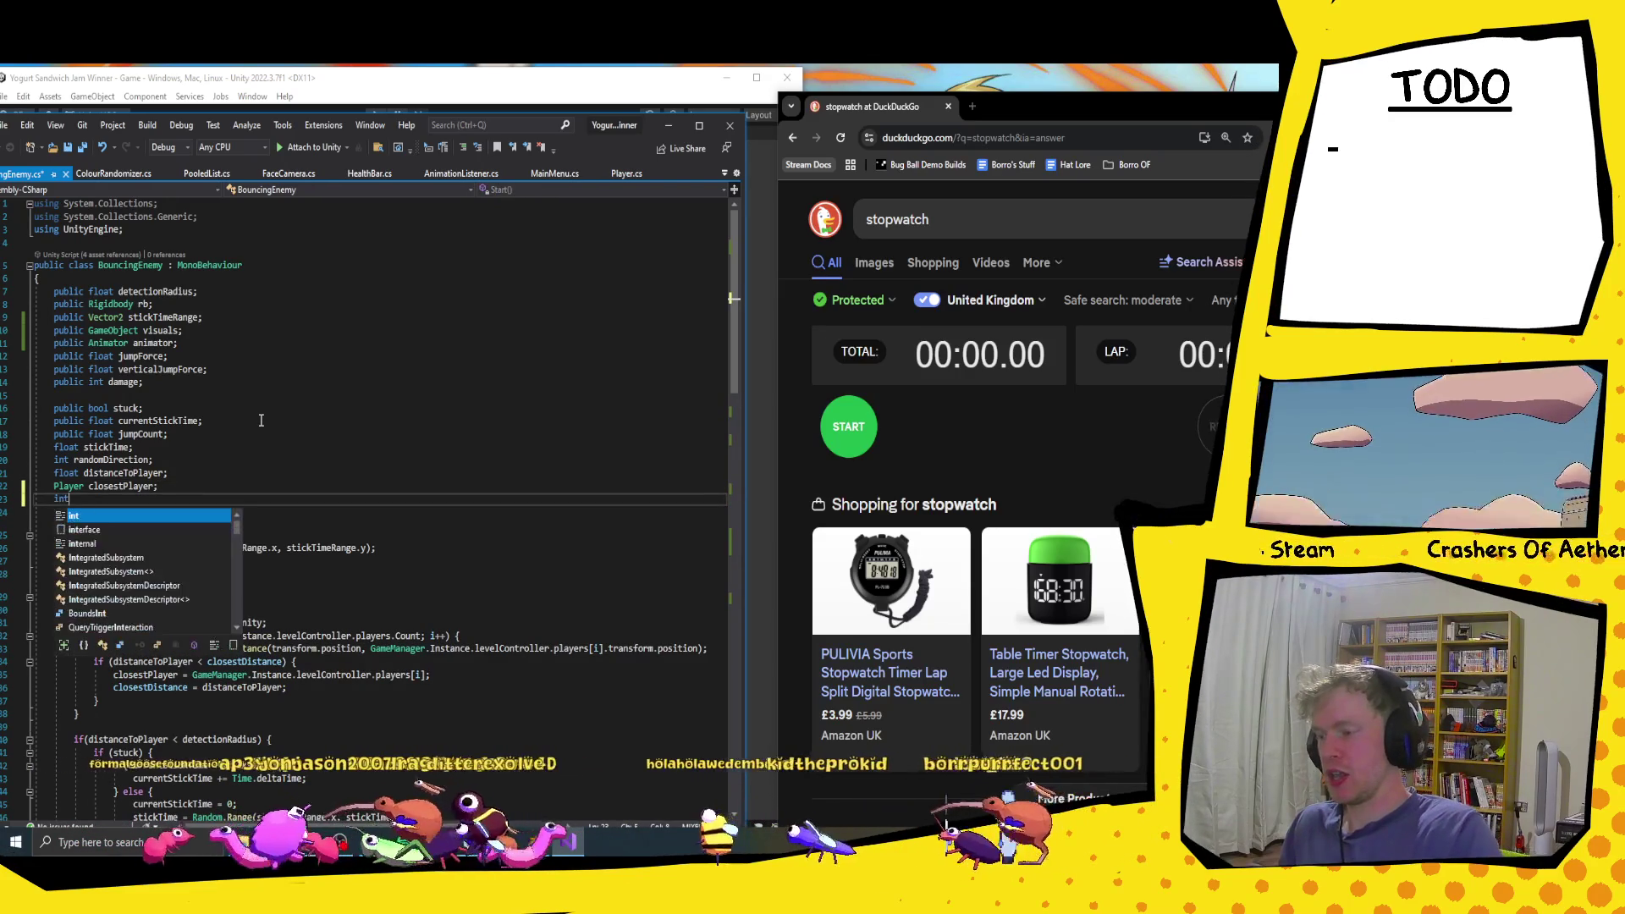
{"action": "type", "text": " index"}
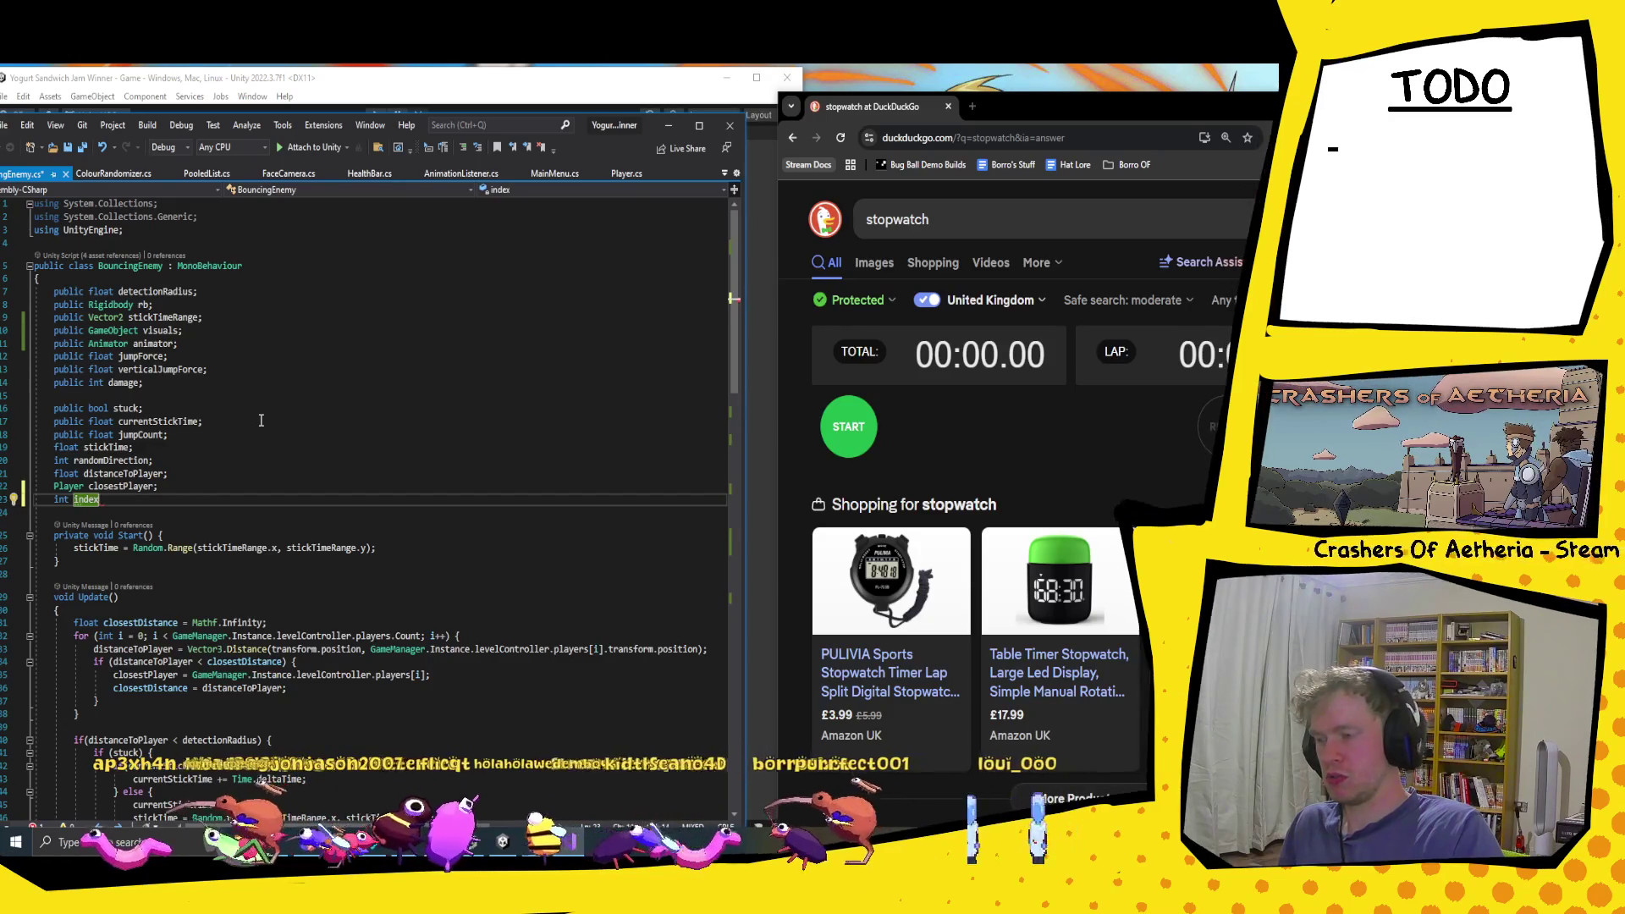
{"action": "type", "text": ";"}
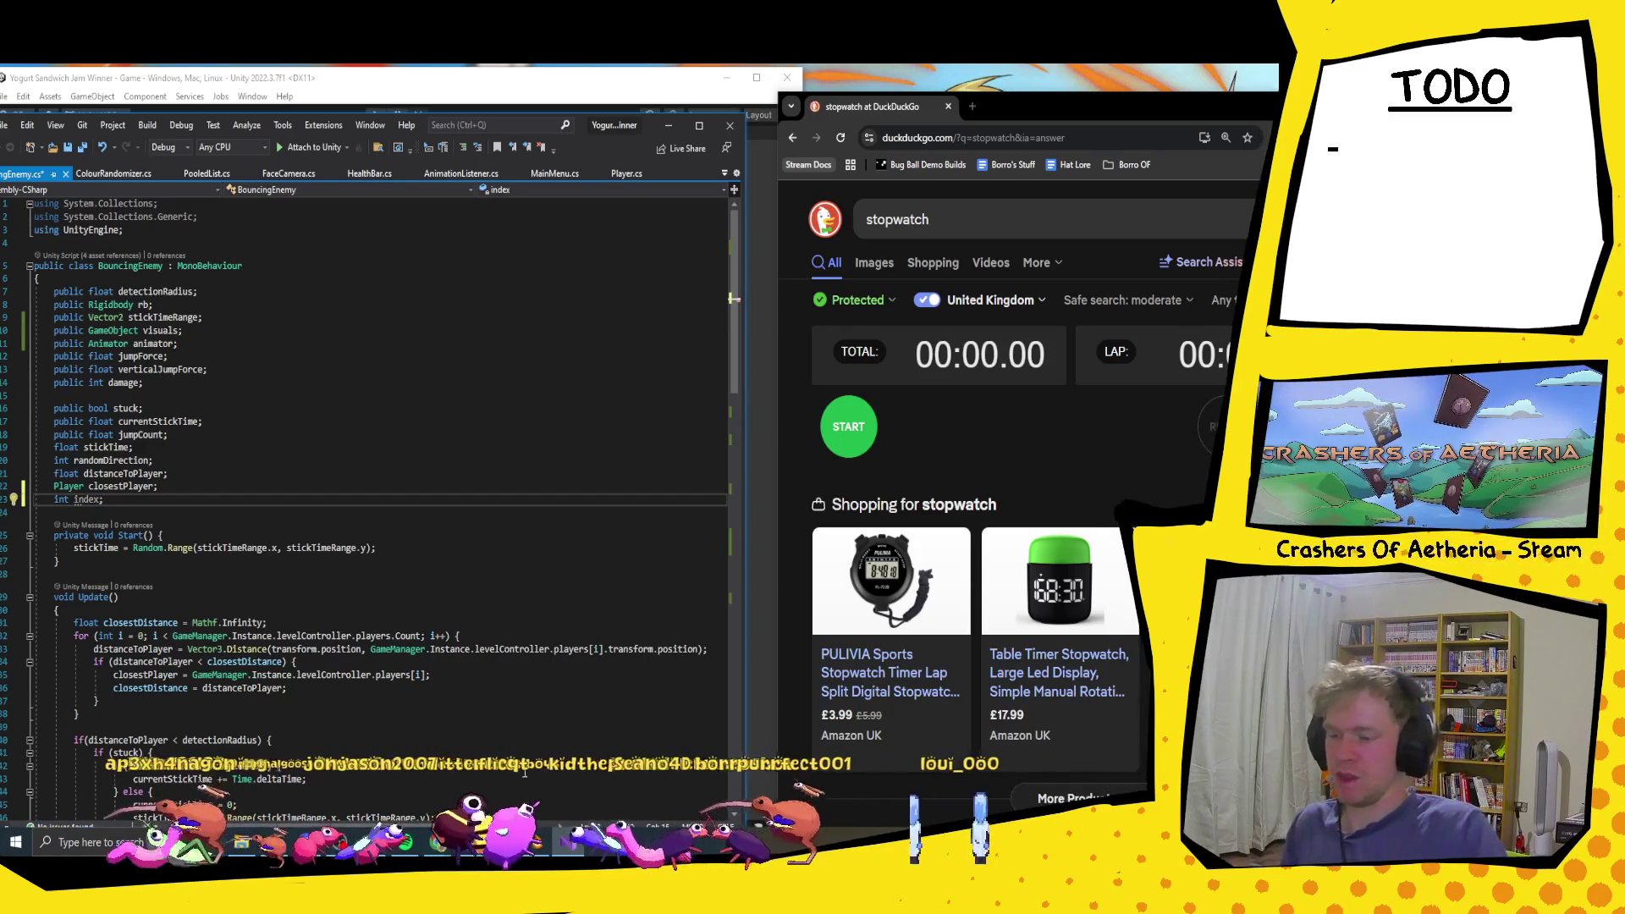
{"action": "key", "text": "ctrl+s"}
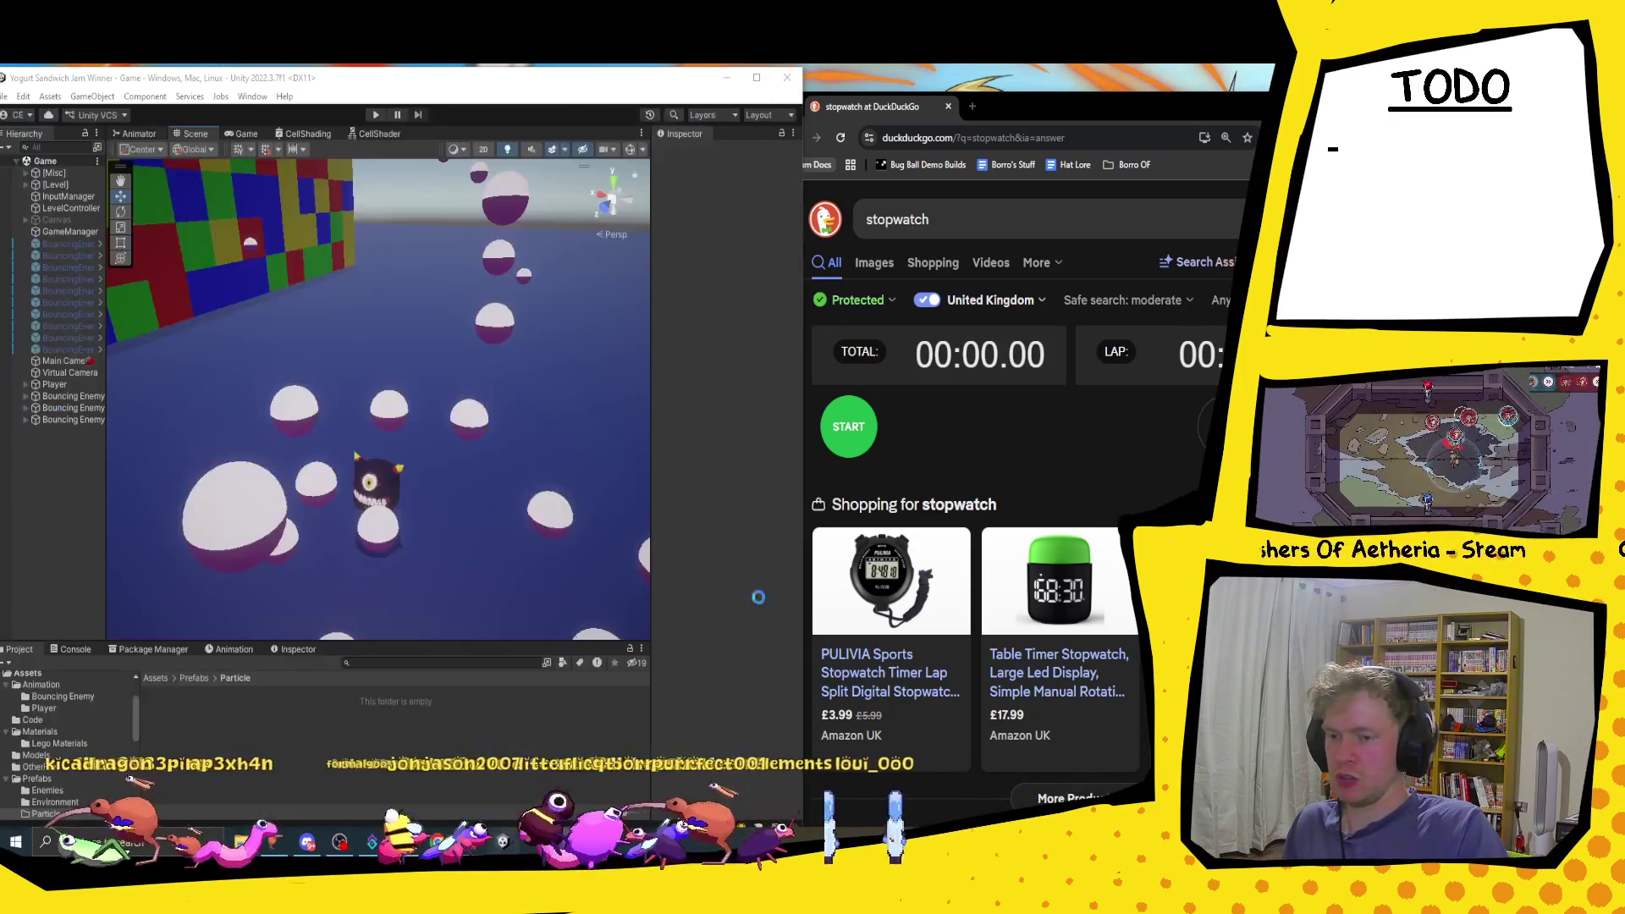
{"action": "key", "text": "alt+Tab"}
{"action": "left_click", "coordinate": [849, 426]}
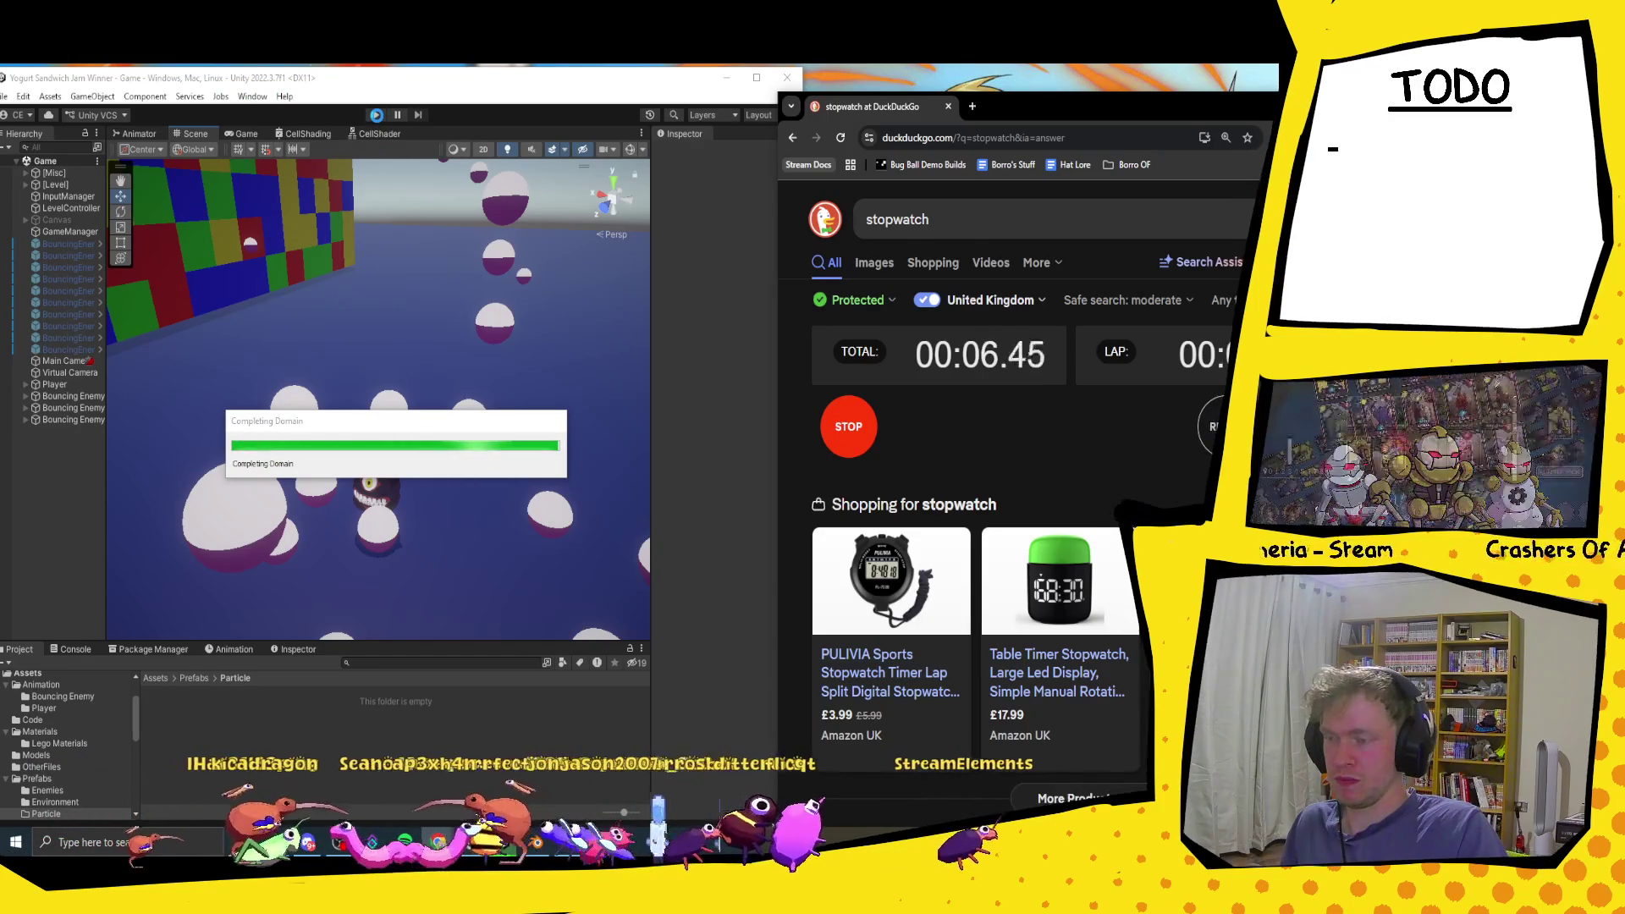
Step: Enter Play mode, stop the stopwatch at 00:14.72, and move the browser left
{"action": "left_click", "coordinate": [377, 116]}
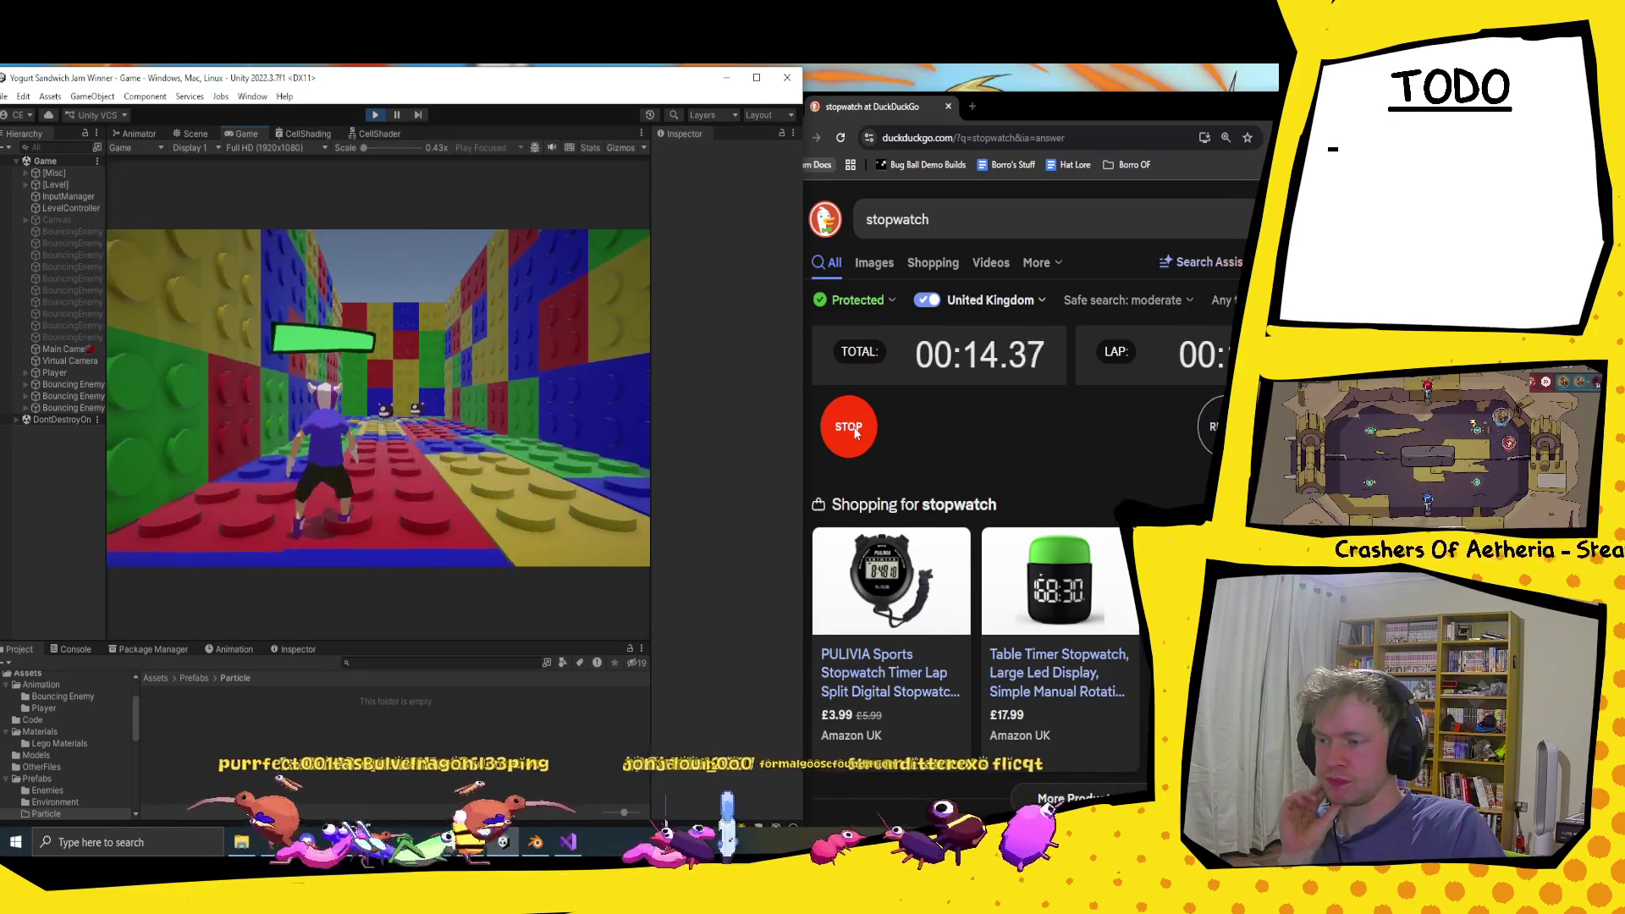
{"action": "left_click", "coordinate": [856, 433]}
{"action": "mouse_move", "coordinate": [1058, 107]}
{"action": "left_mouse_down"}
{"action": "mouse_move", "coordinate": [593, 240]}
{"action": "mouse_move", "coordinate": [342, 144]}
{"action": "left_mouse_up"}
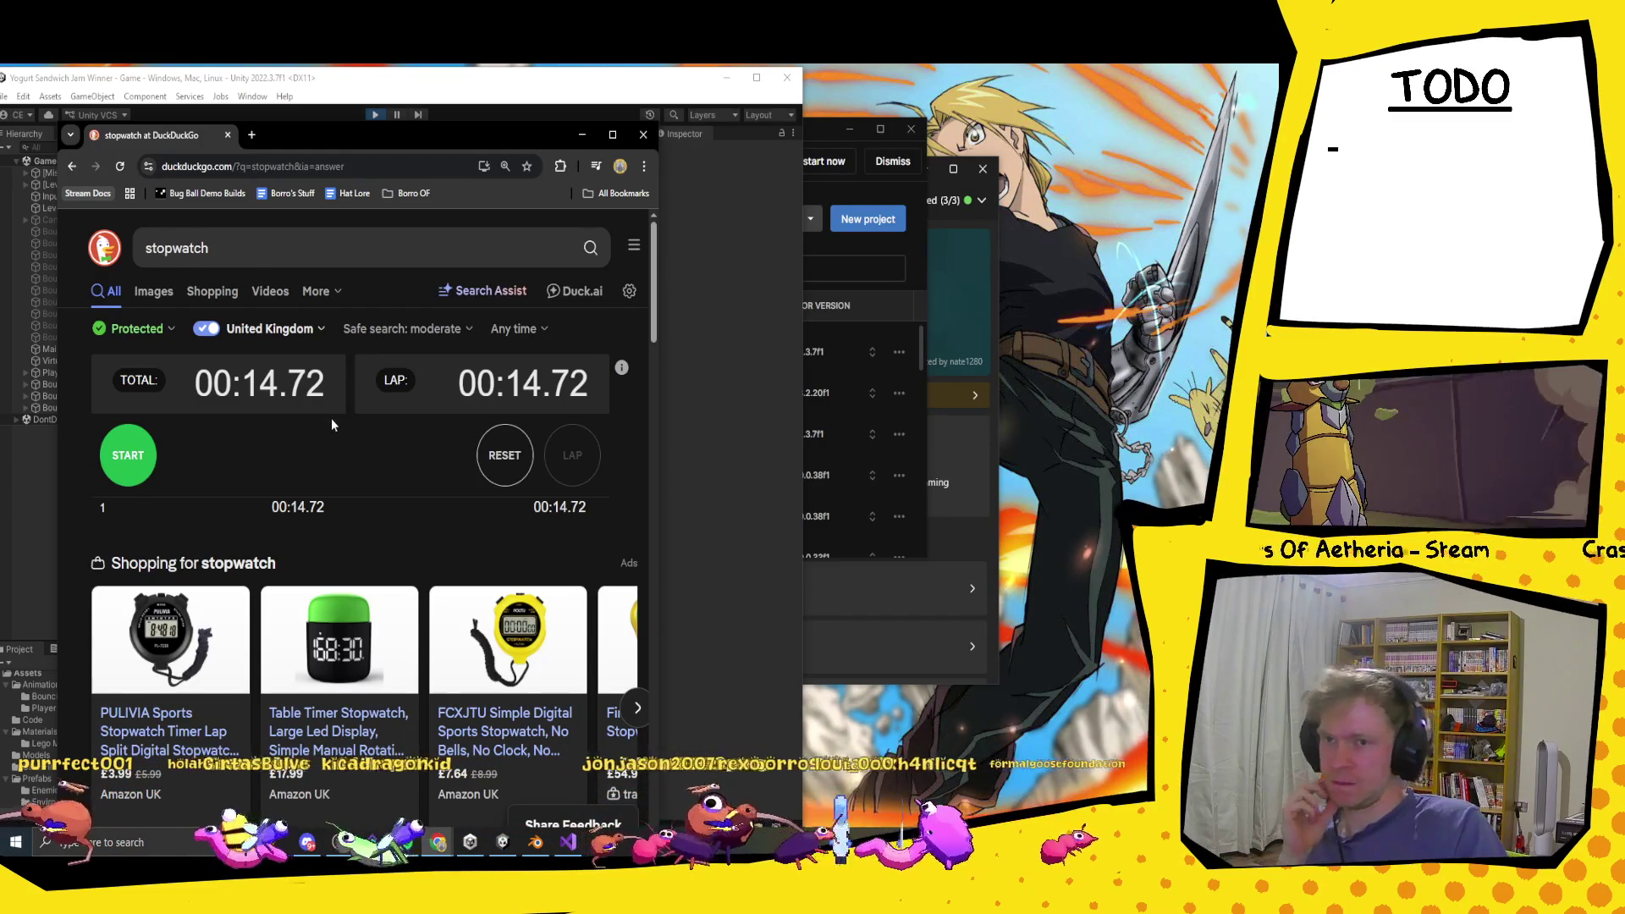
Step: Run the game with the stopwatch window placed right of the Game view, then stop playing
{"action": "left_click", "coordinate": [374, 113]}
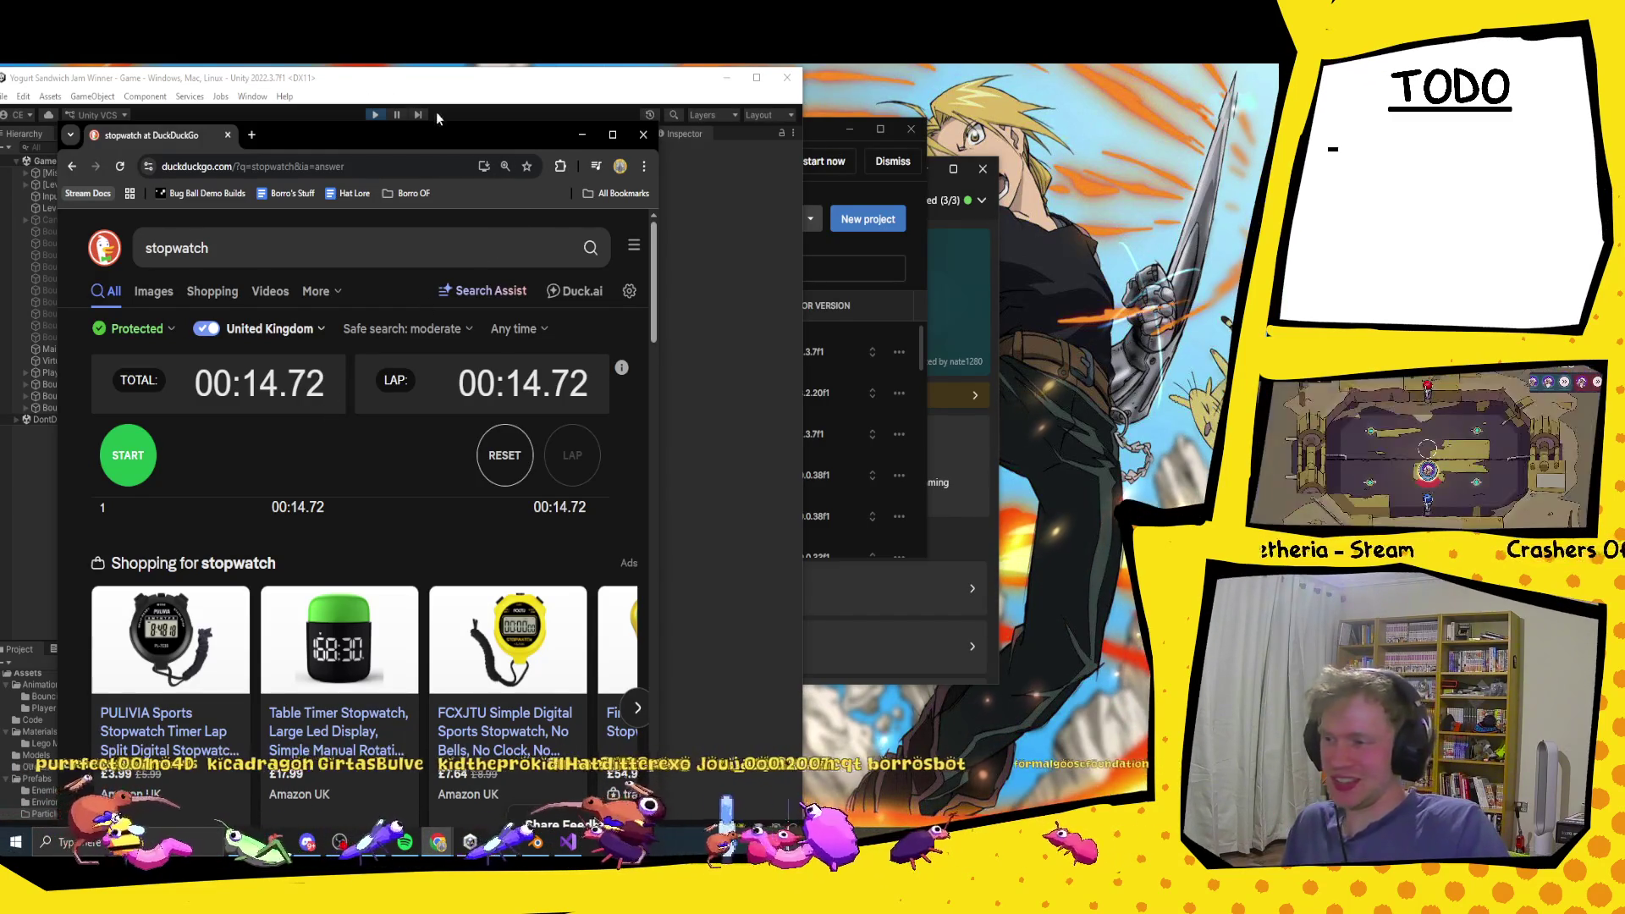
{"action": "mouse_move", "coordinate": [507, 144]}
{"action": "left_mouse_down"}
{"action": "mouse_move", "coordinate": [748, 144]}
{"action": "mouse_move", "coordinate": [1093, 96]}
{"action": "mouse_move", "coordinate": [1065, 114]}
{"action": "left_mouse_up"}
{"action": "left_click_drag", "start_coordinate": [907, 109], "coordinate": [600, 138]}
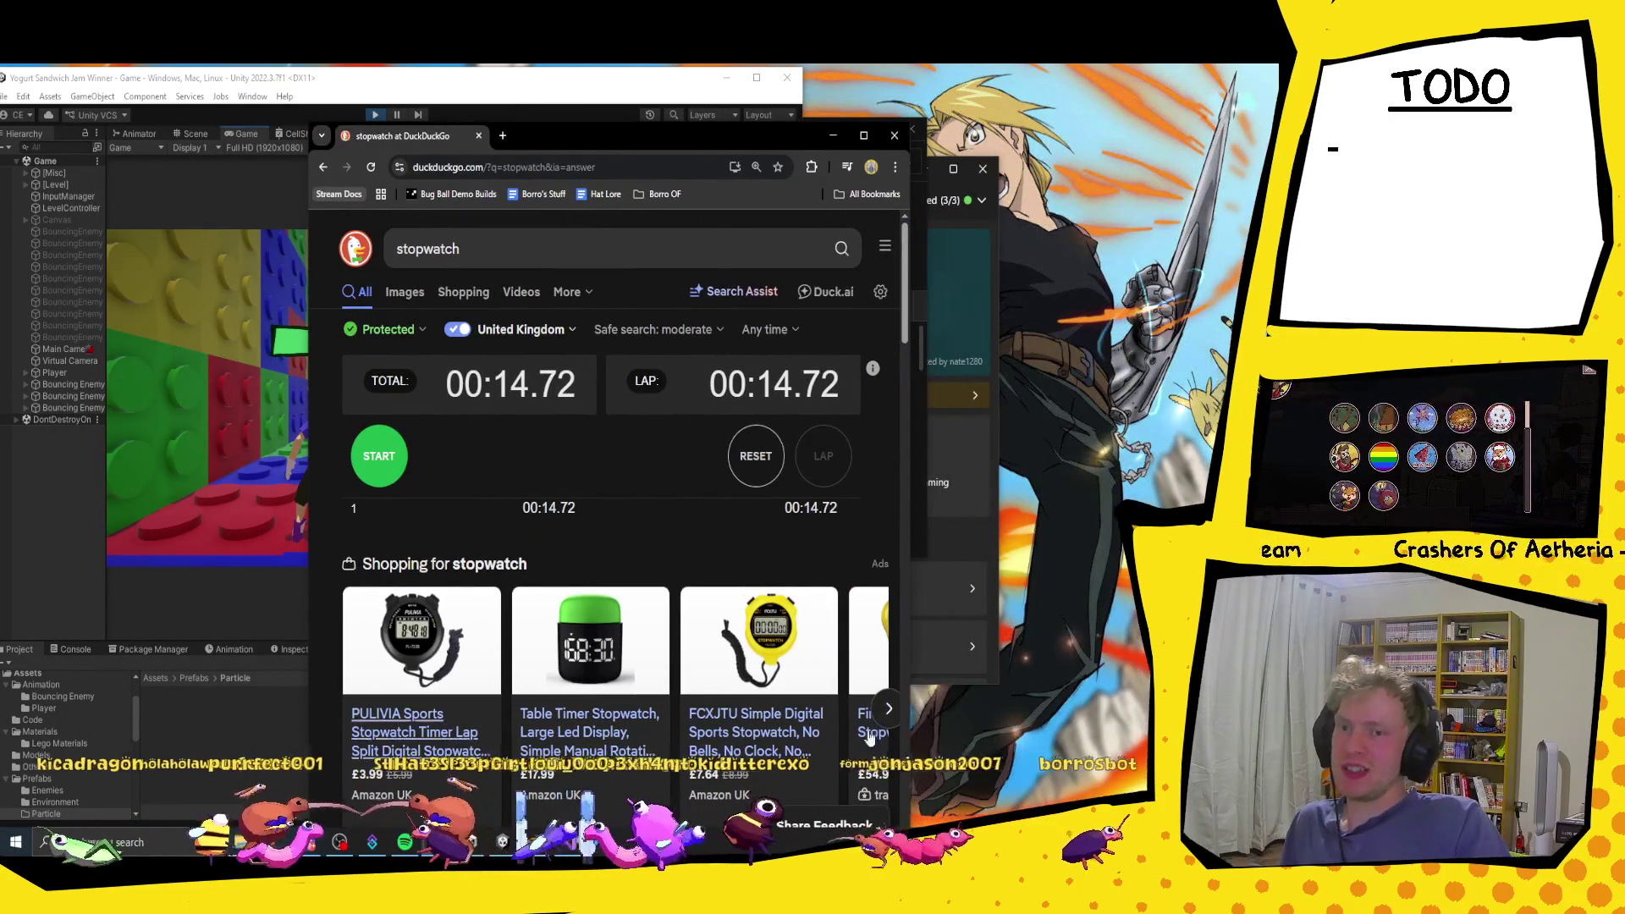
{"action": "left_click_drag", "start_coordinate": [643, 136], "coordinate": [1013, 107]}
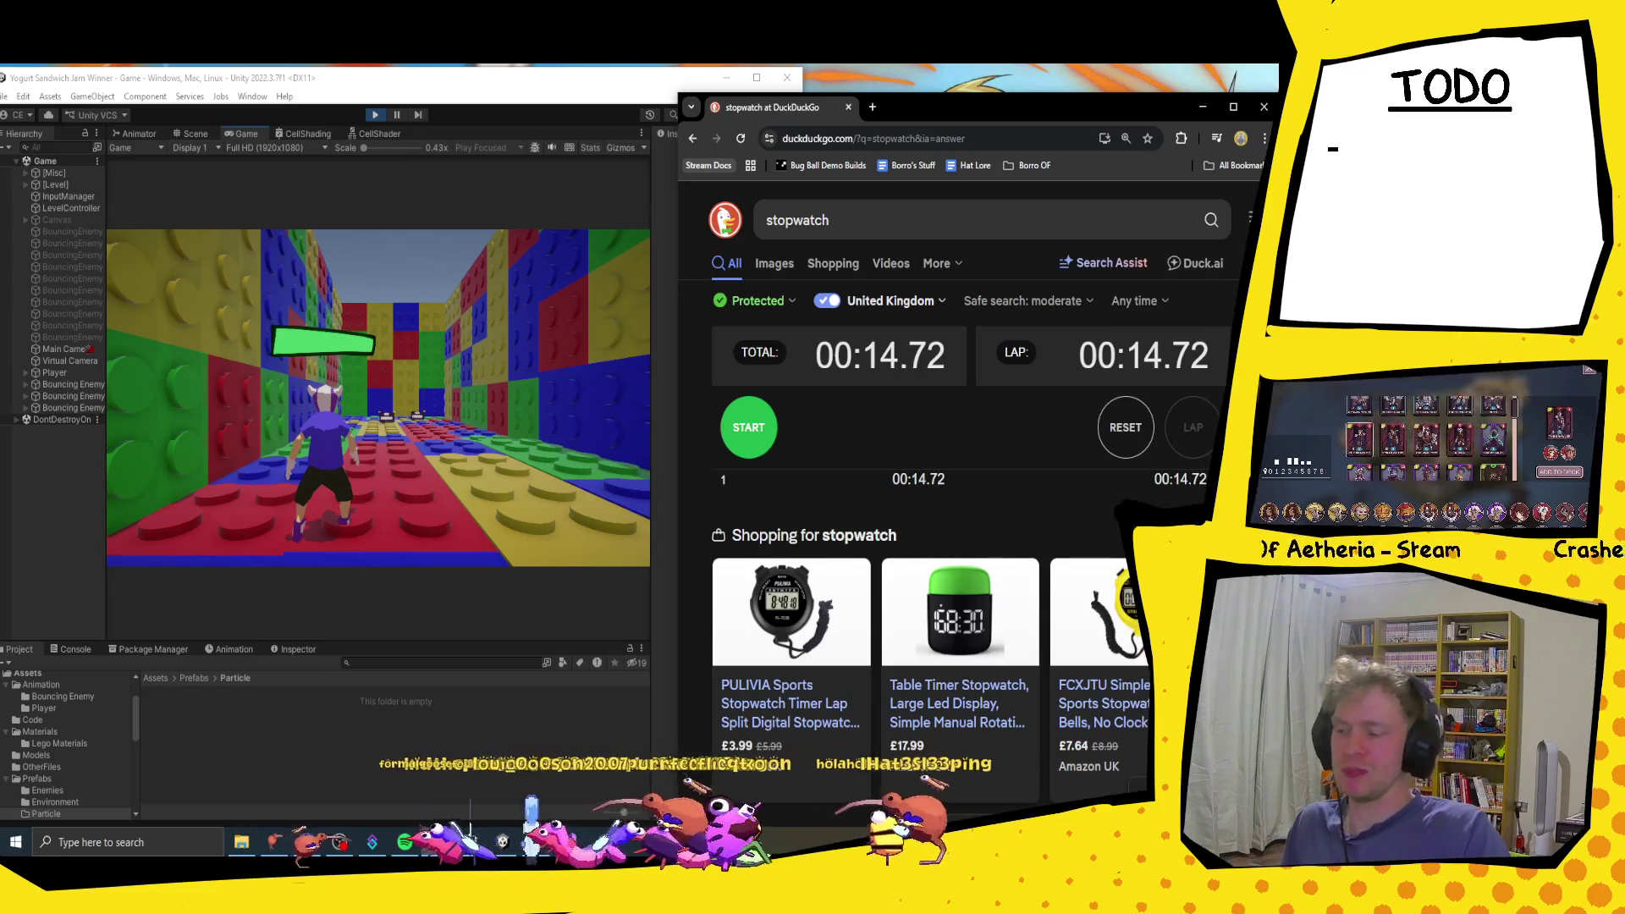
{"action": "left_click", "coordinate": [381, 116]}
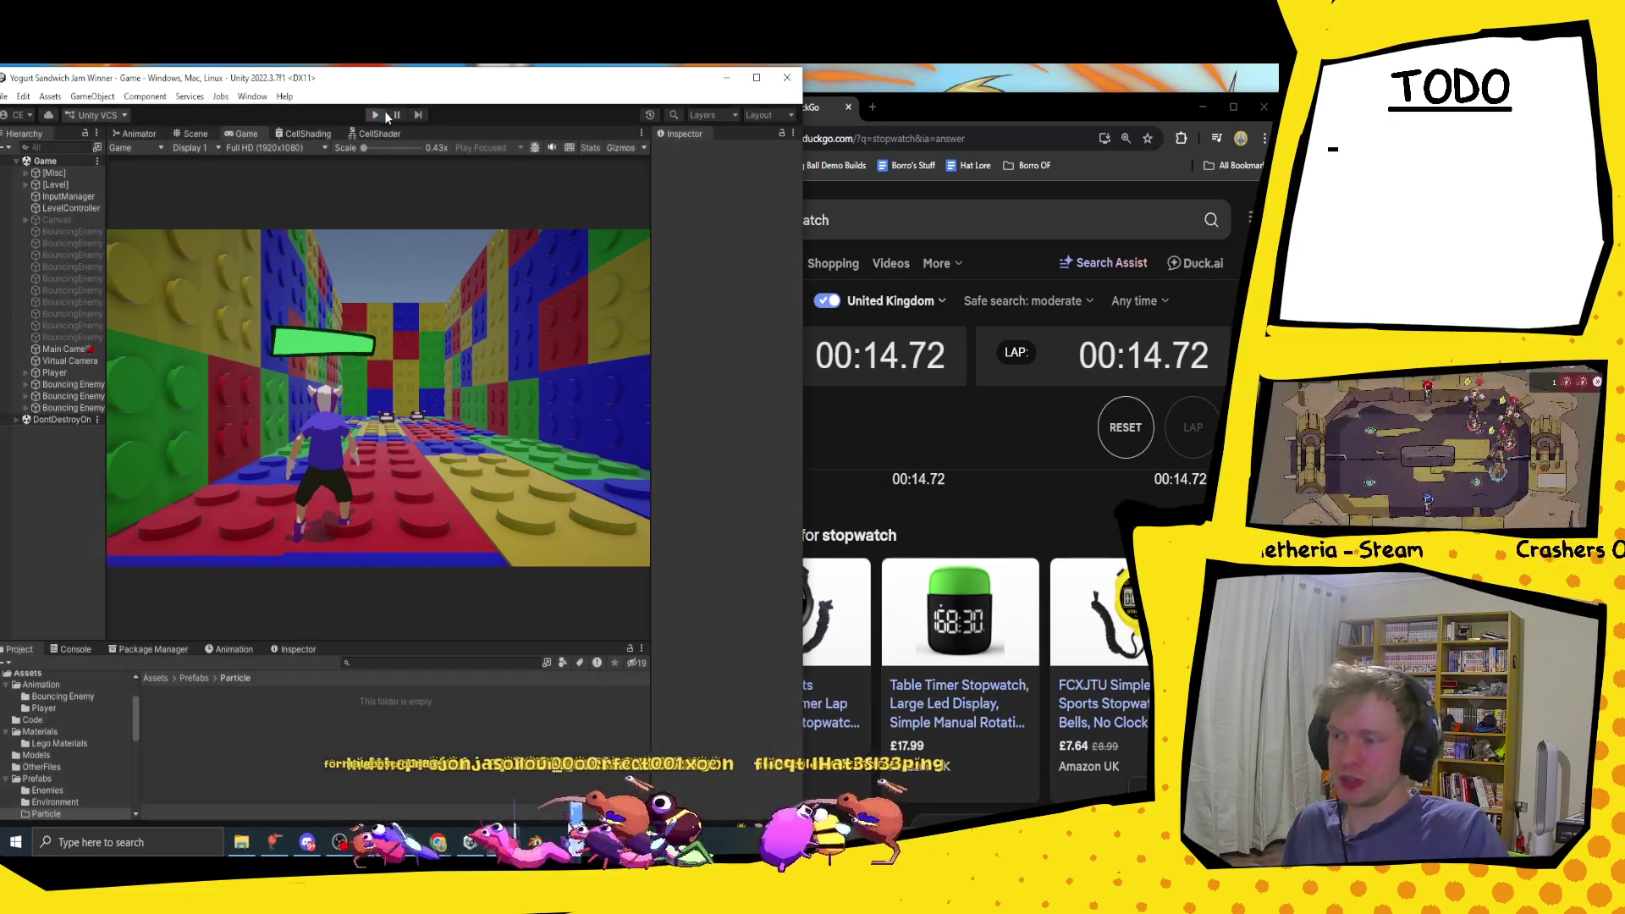
Step: Zoom the Scene view toward the one-eyed Bouncing Enemy monster
{"action": "scroll", "coordinate": [284, 420], "scroll_direction": "down", "scroll_amount": 5}
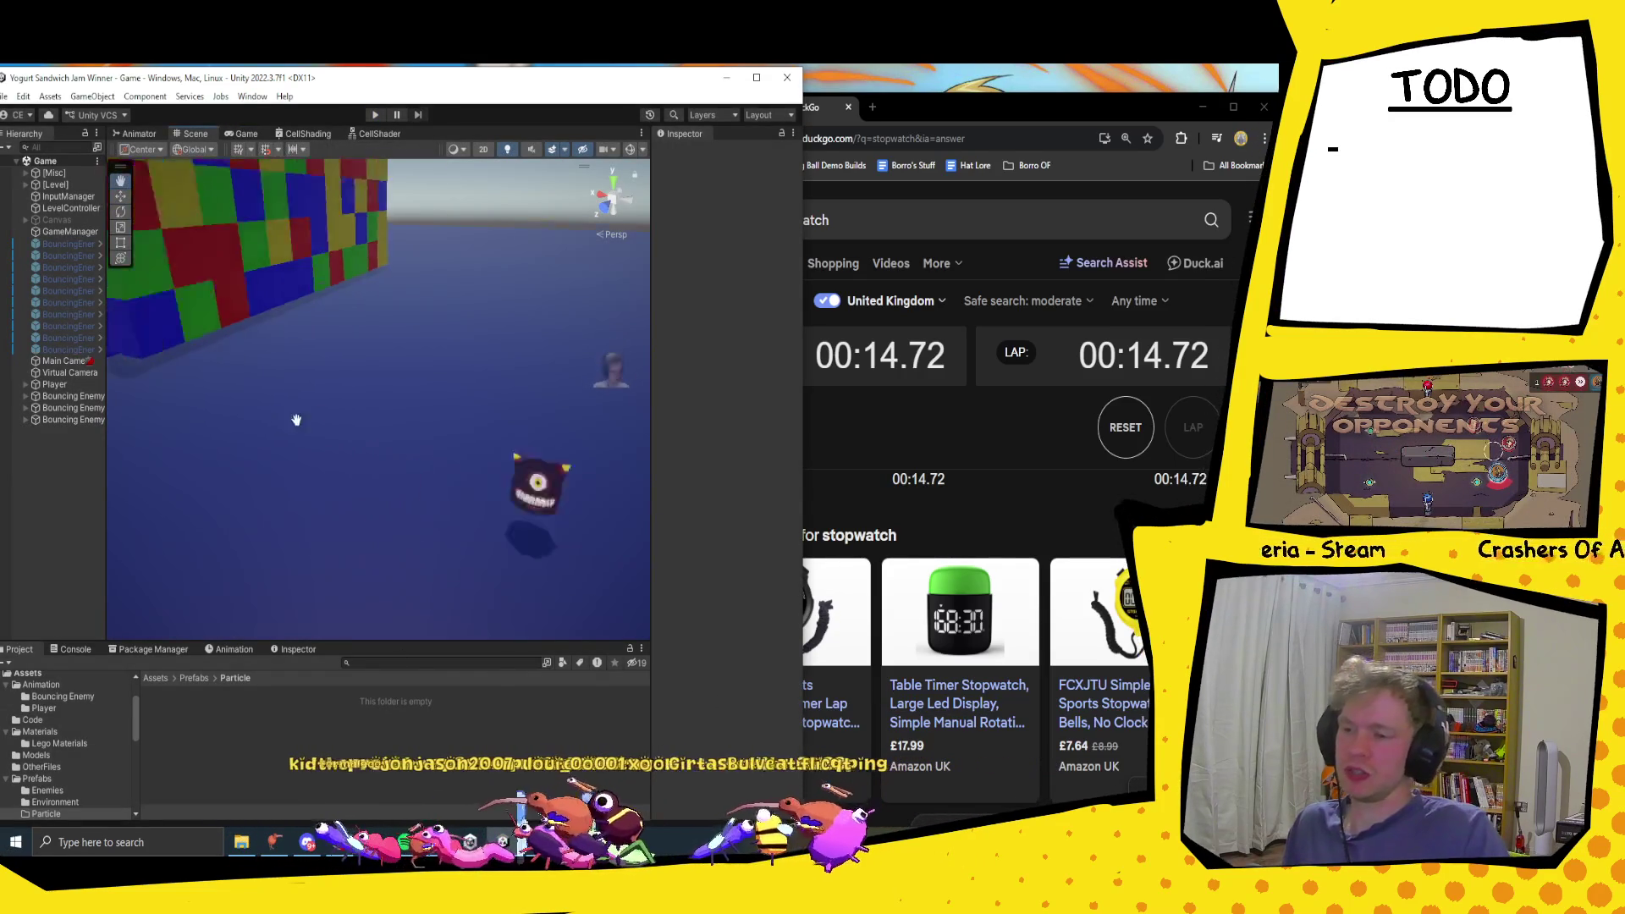
{"action": "scroll", "coordinate": [465, 364], "scroll_direction": "up", "scroll_amount": 4}
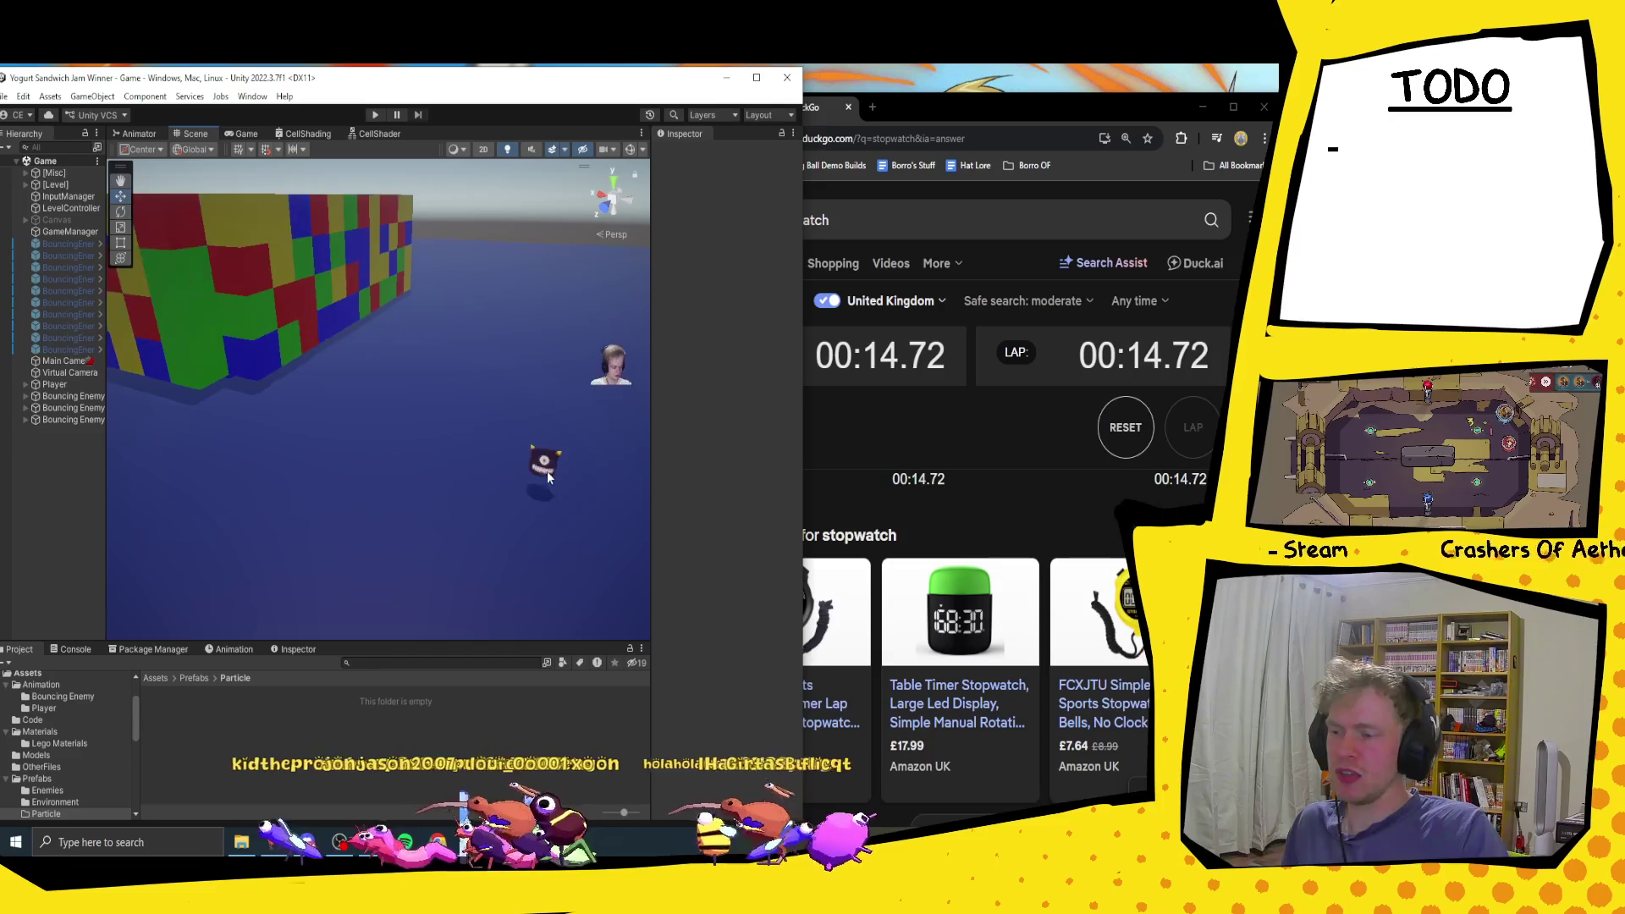
{"action": "scroll", "coordinate": [539, 479], "scroll_direction": "up", "scroll_amount": 3}
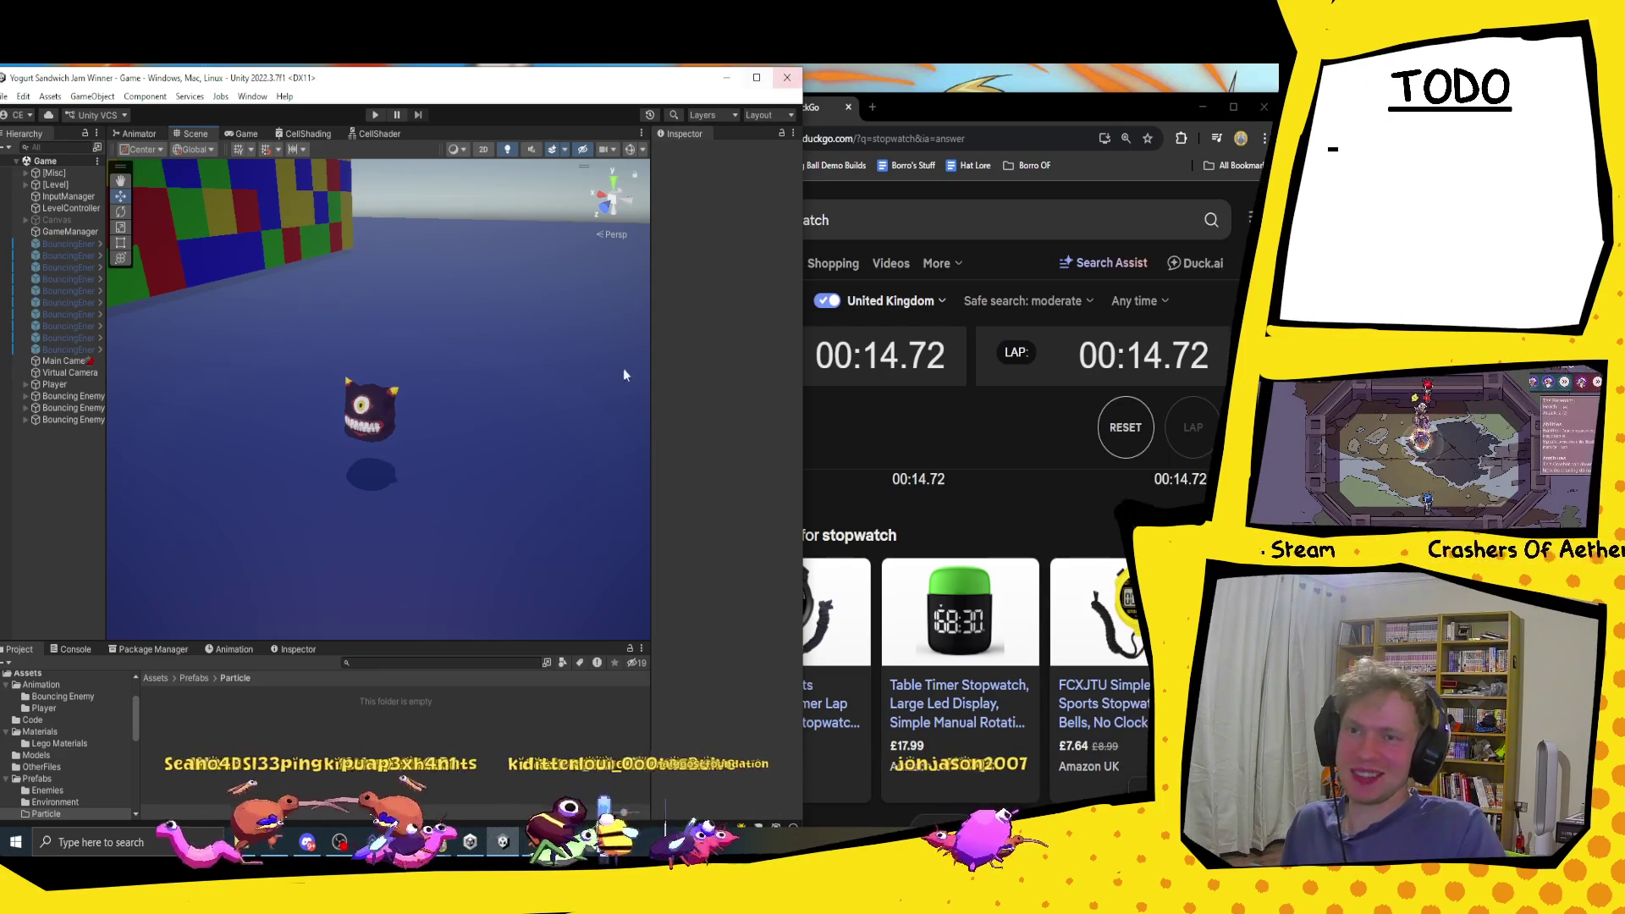
Step: Bring the stopwatch browser forward, shift it left, and reset it to 00:00.00
{"action": "left_click", "coordinate": [980, 111]}
{"action": "mouse_move", "coordinate": [1031, 113]}
{"action": "left_mouse_down"}
{"action": "mouse_move", "coordinate": [939, 105]}
{"action": "mouse_move", "coordinate": [1004, 102]}
{"action": "mouse_move", "coordinate": [985, 97]}
{"action": "left_mouse_up"}
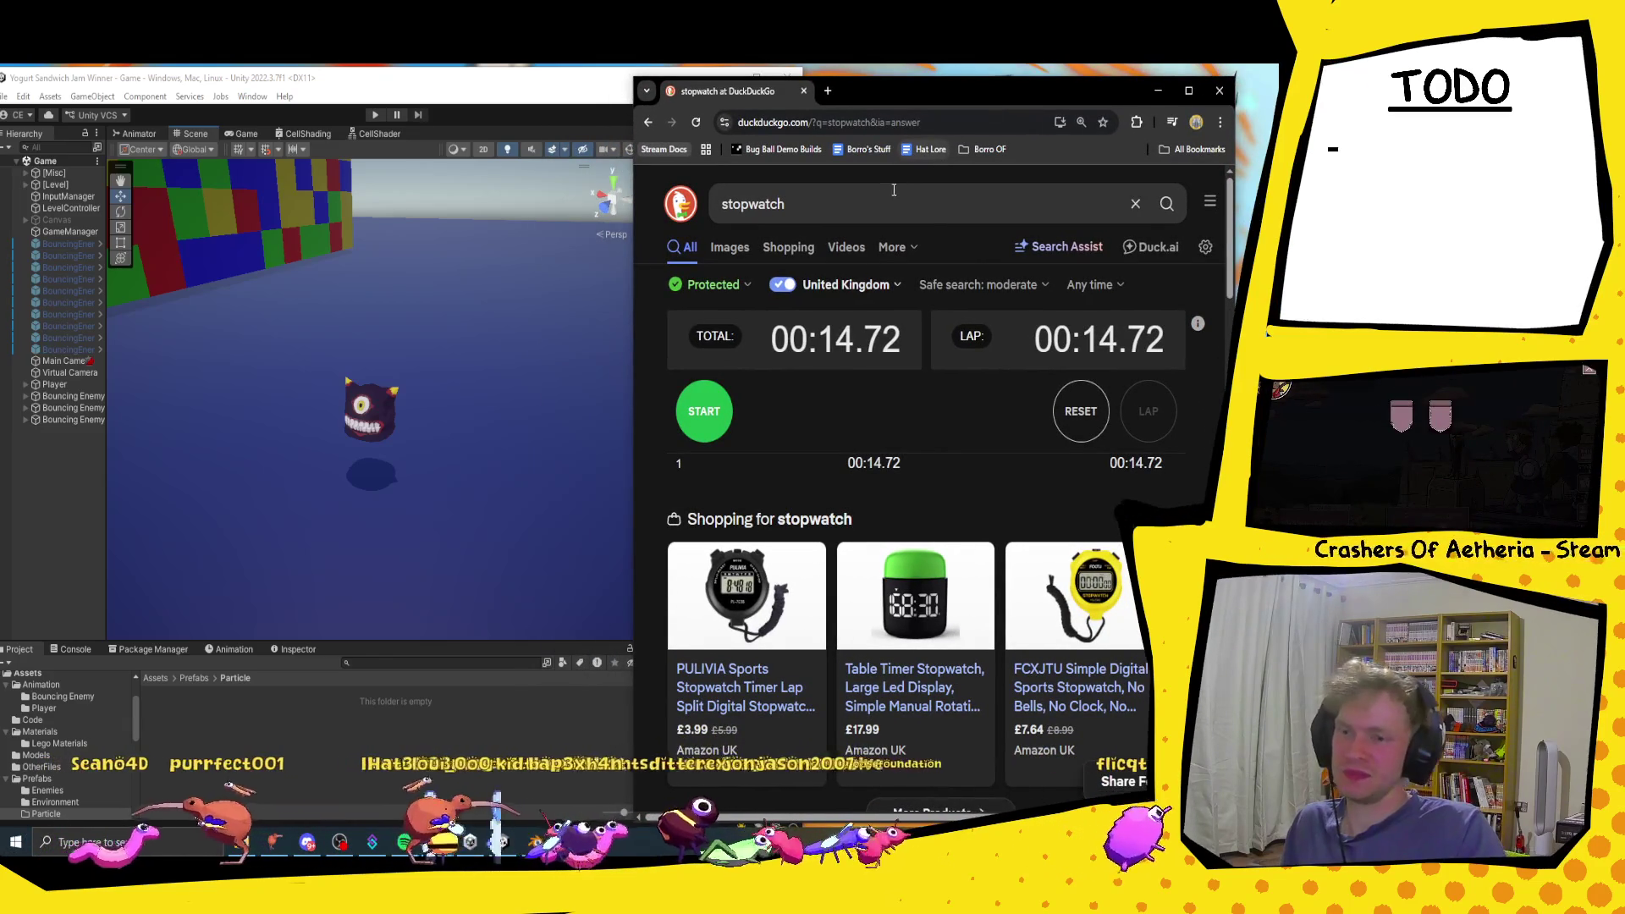
{"action": "left_click_drag", "start_coordinate": [958, 98], "coordinate": [620, 118]}
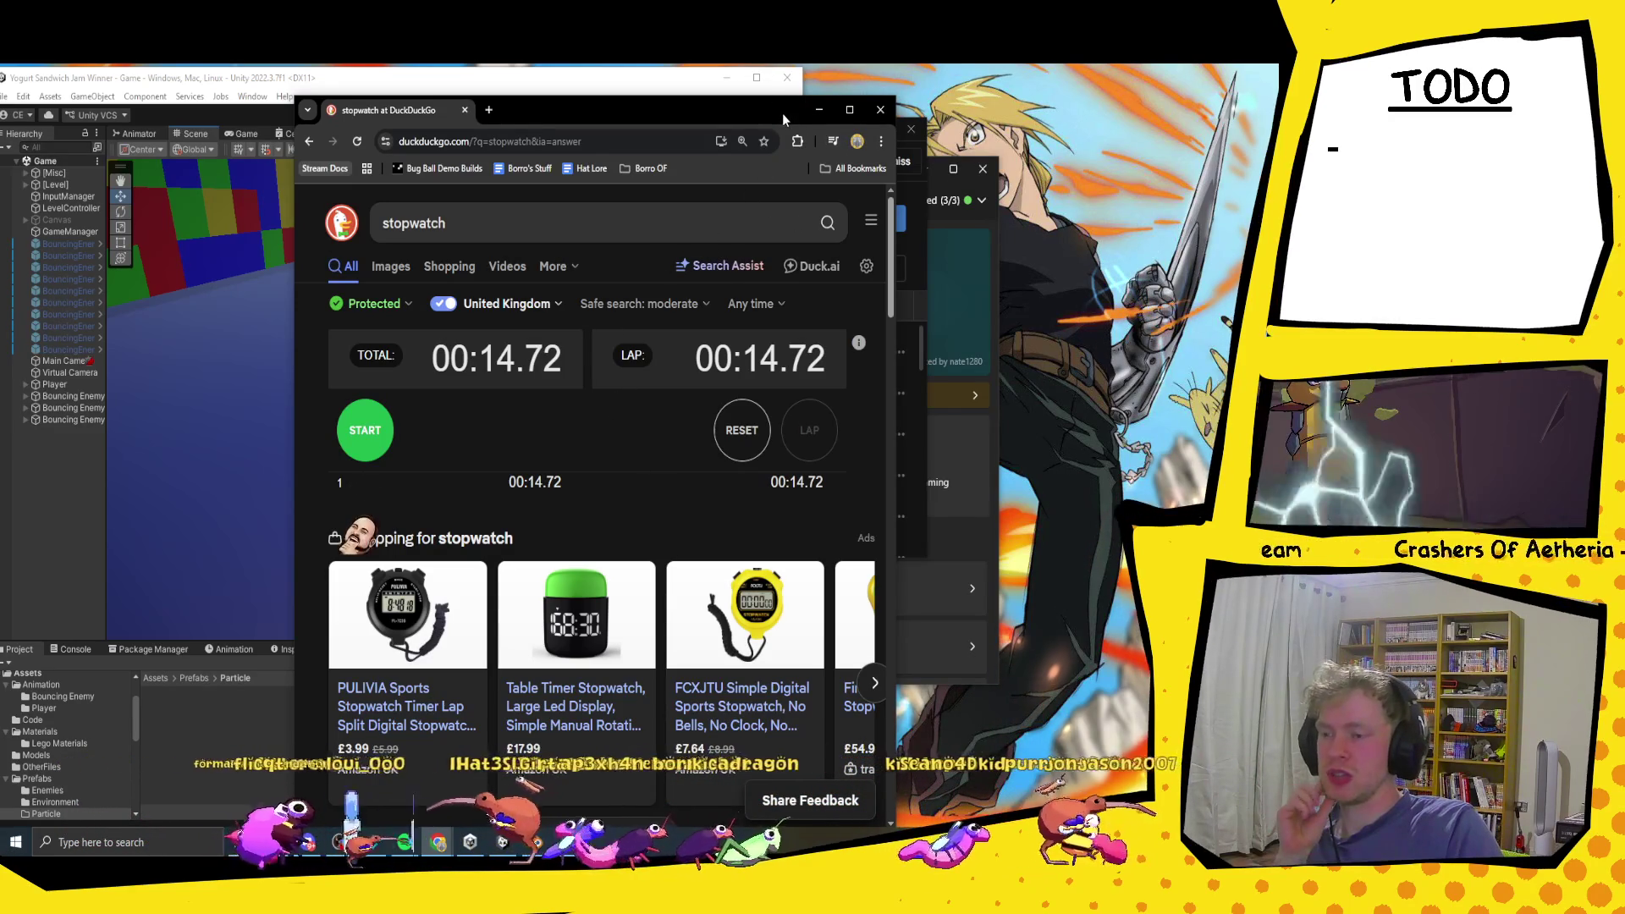
{"action": "left_click_drag", "start_coordinate": [782, 113], "coordinate": [694, 133]}
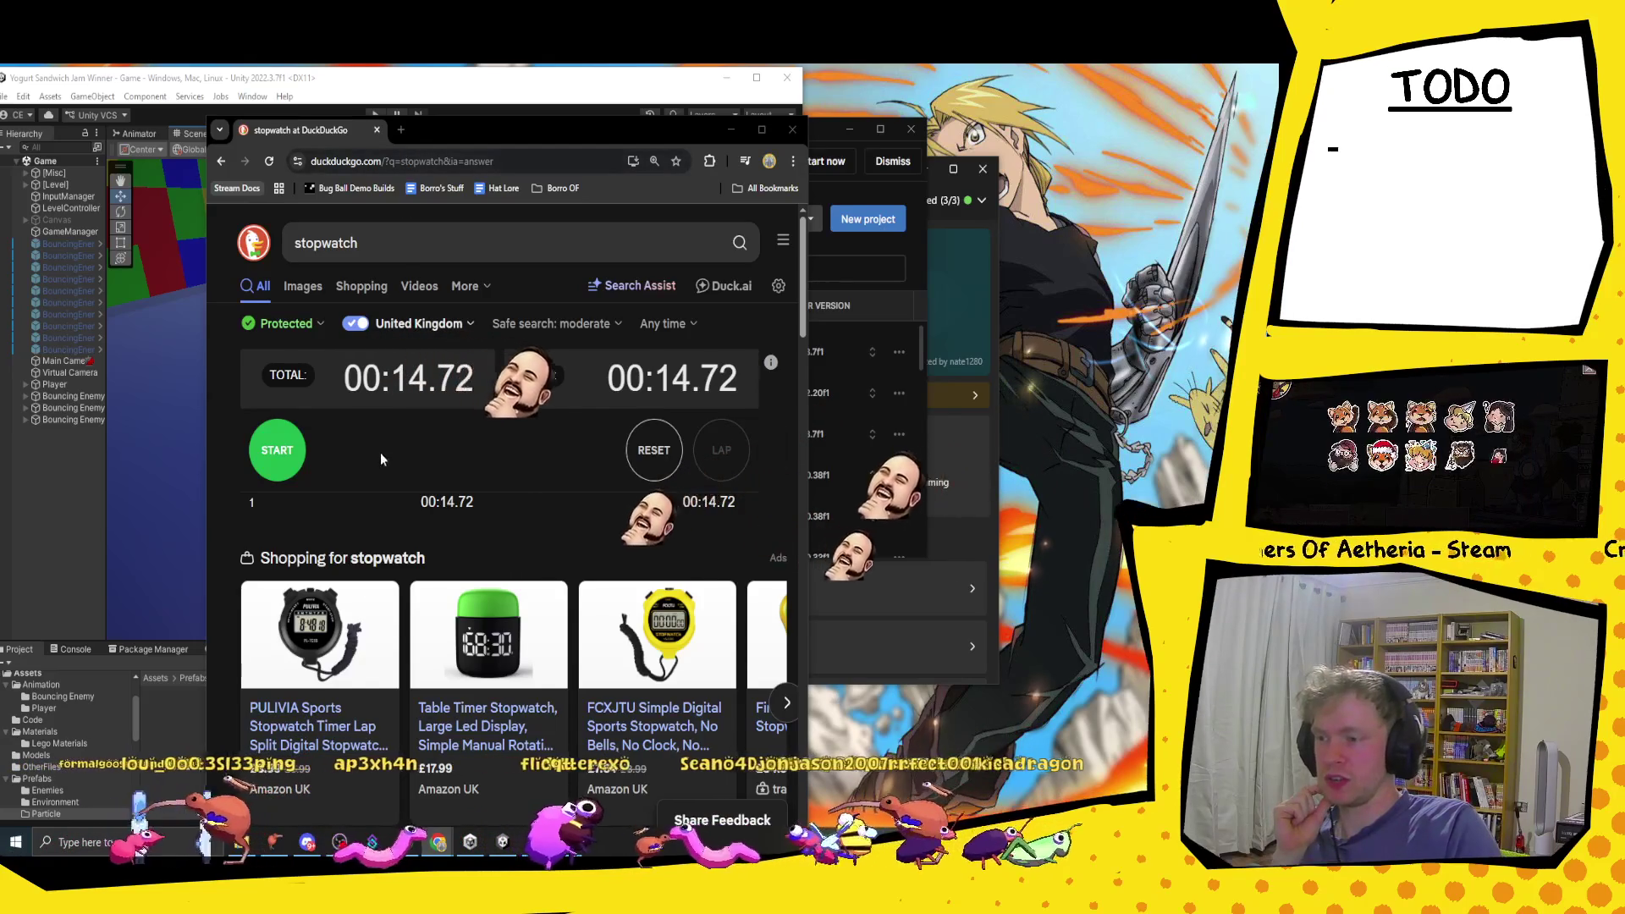
{"action": "left_click", "coordinate": [654, 450]}
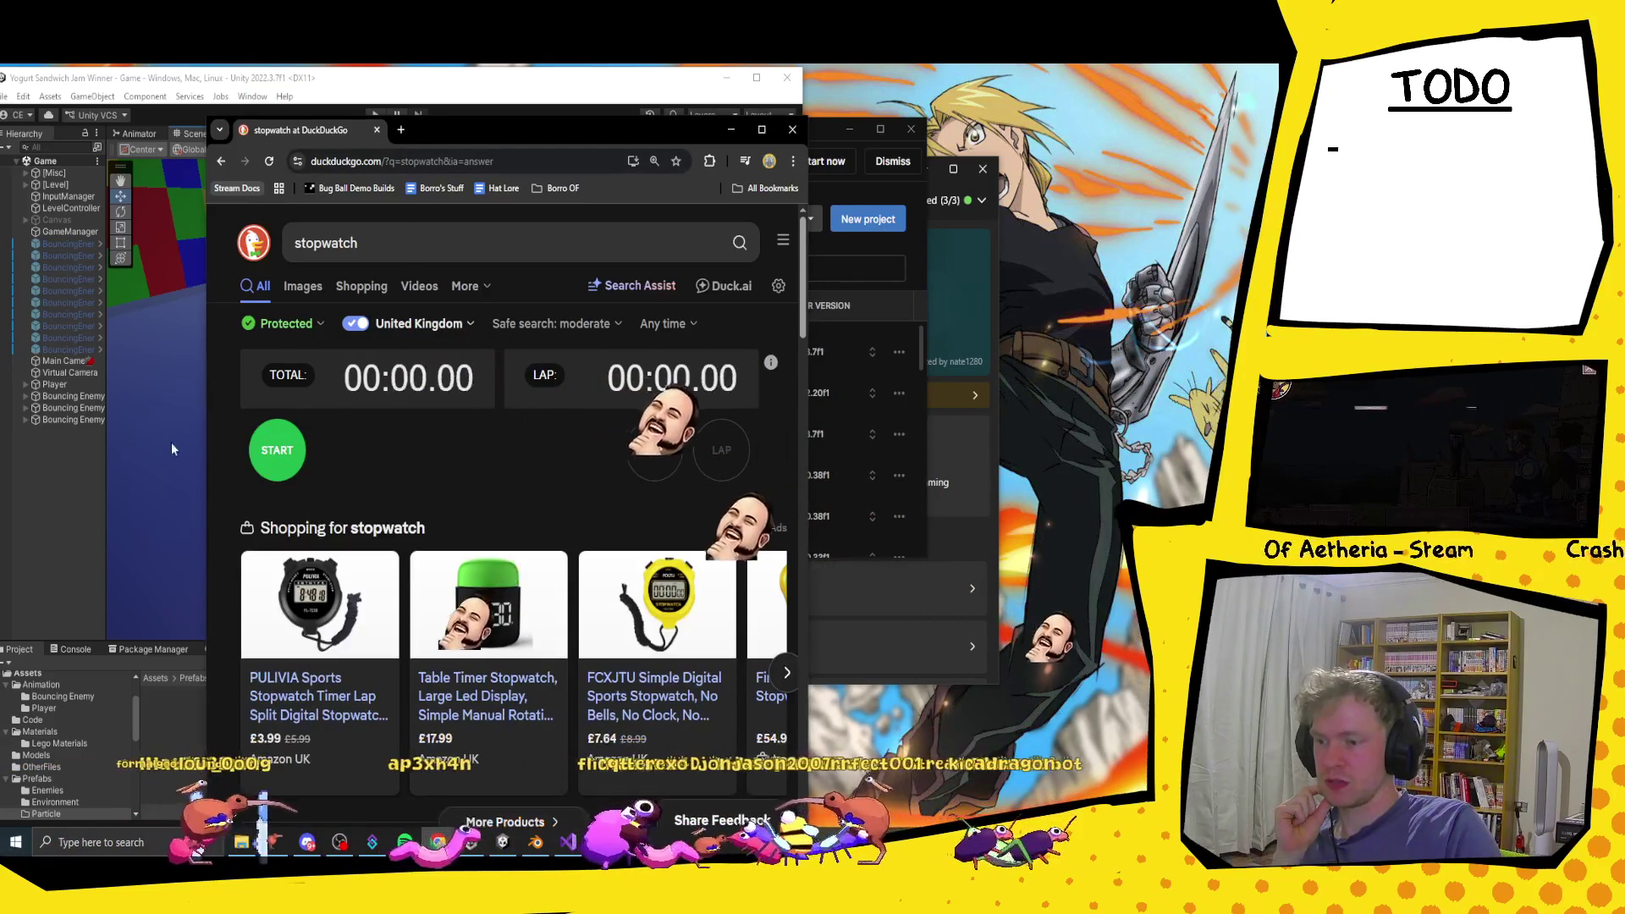
Step: Start the stopwatch and load instagram.com in a new separate Chrome window
{"action": "left_click_drag", "start_coordinate": [541, 127], "coordinate": [399, 133]}
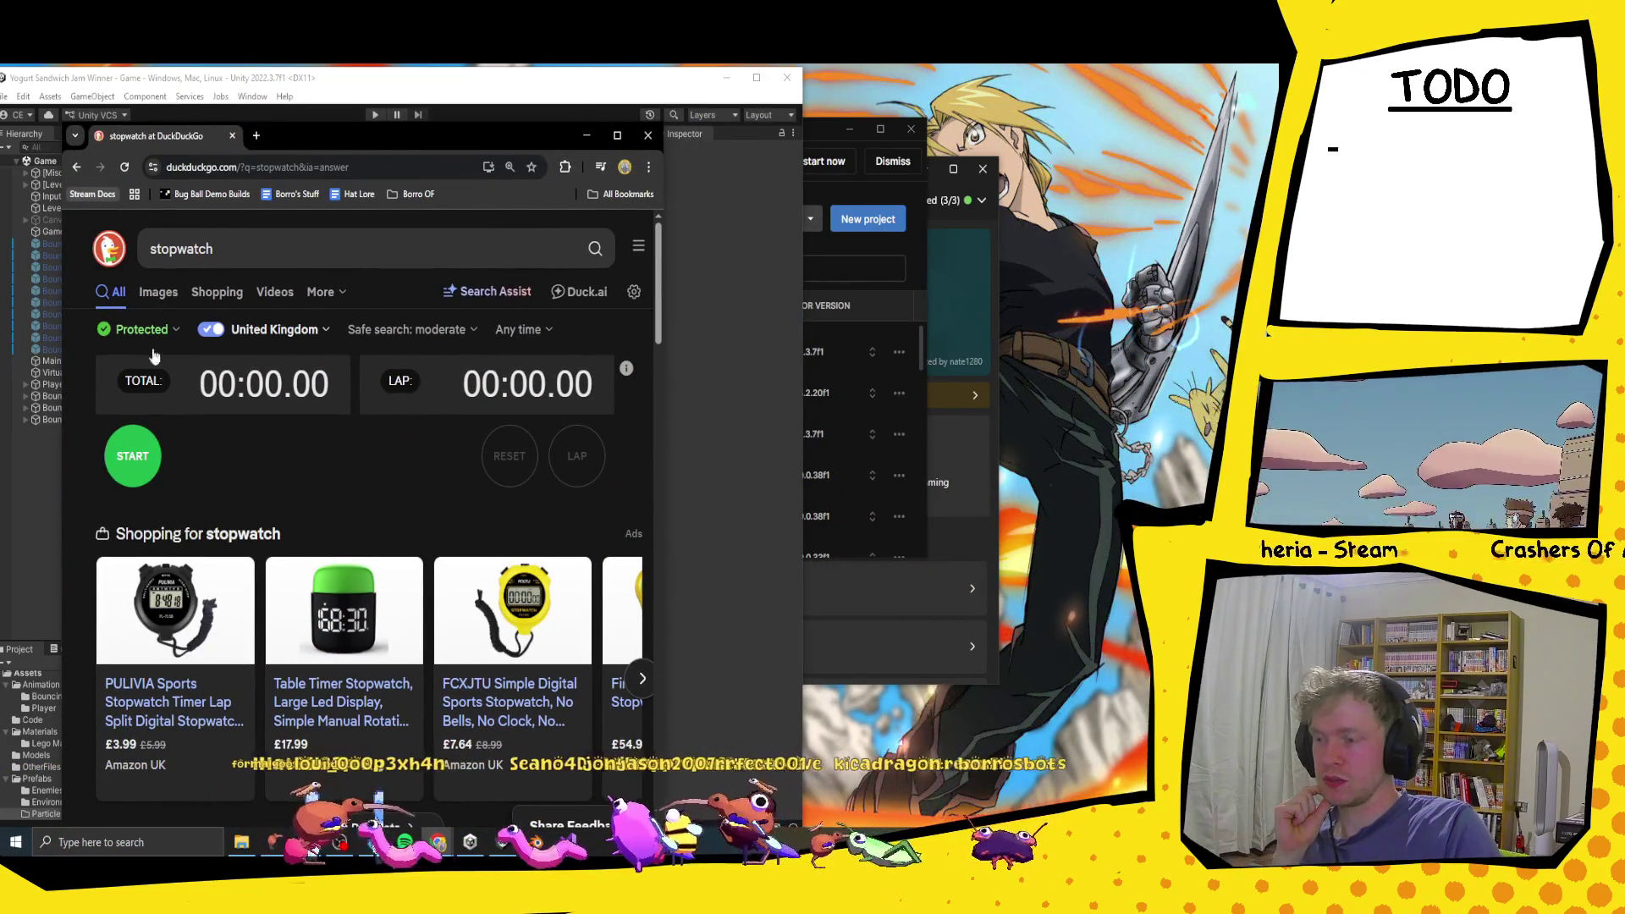
{"action": "left_click", "coordinate": [133, 456]}
{"action": "key", "text": "ctrl+t"}
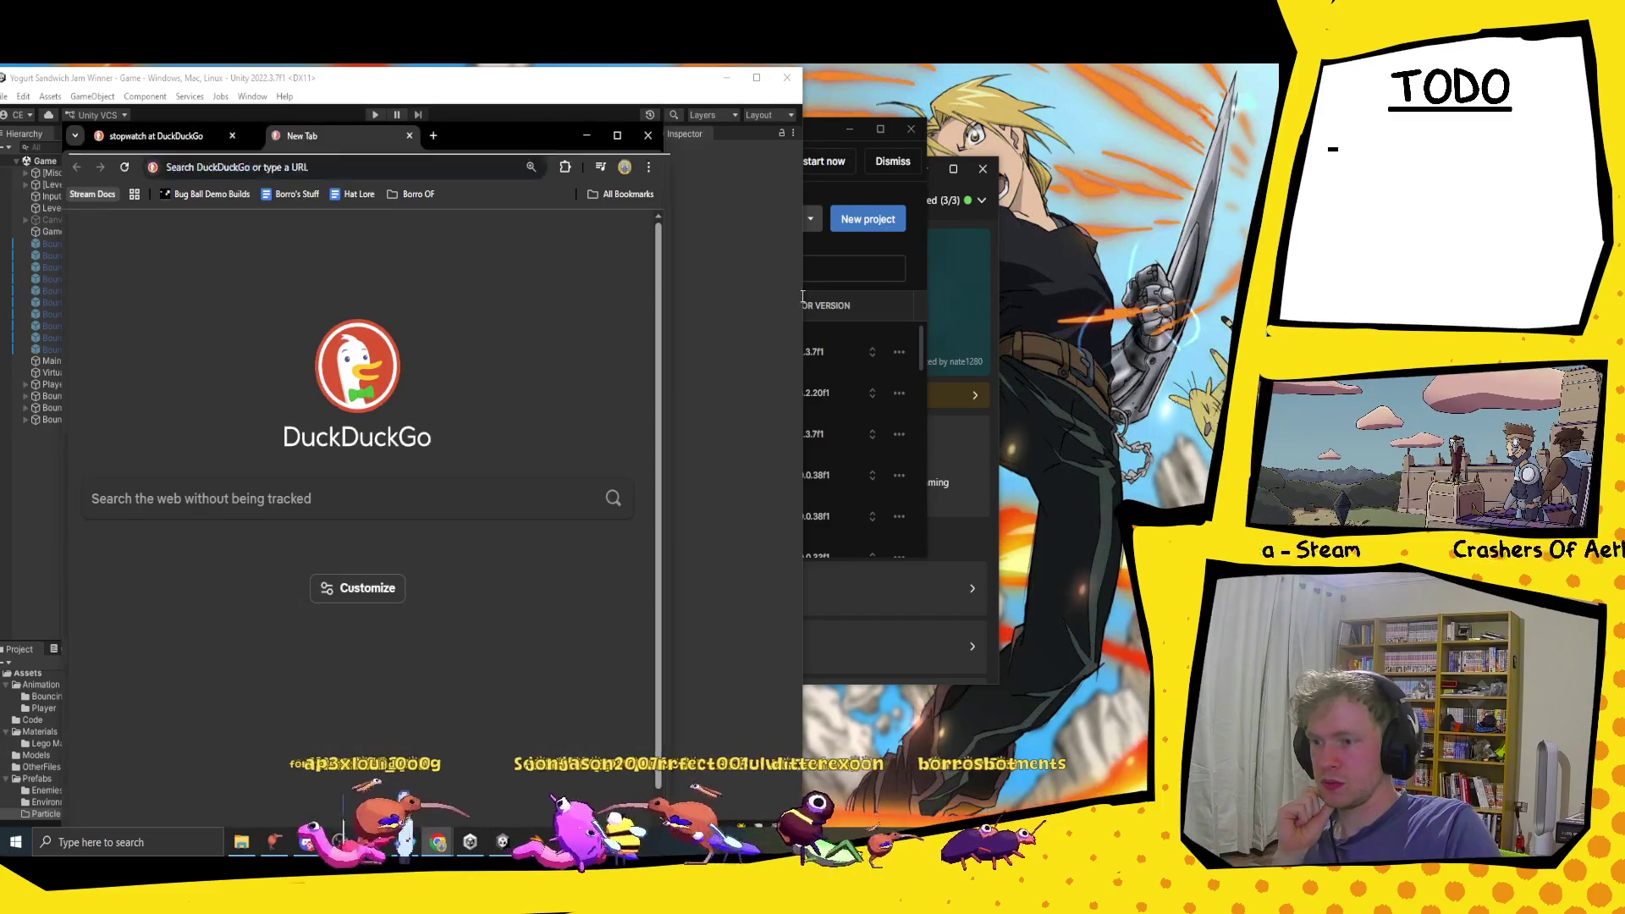
{"action": "left_click_drag", "start_coordinate": [302, 136], "coordinate": [729, 149]}
{"action": "left_click", "coordinate": [884, 186]}
{"action": "type", "text": "instagram.com"}
{"action": "key", "text": "Return"}
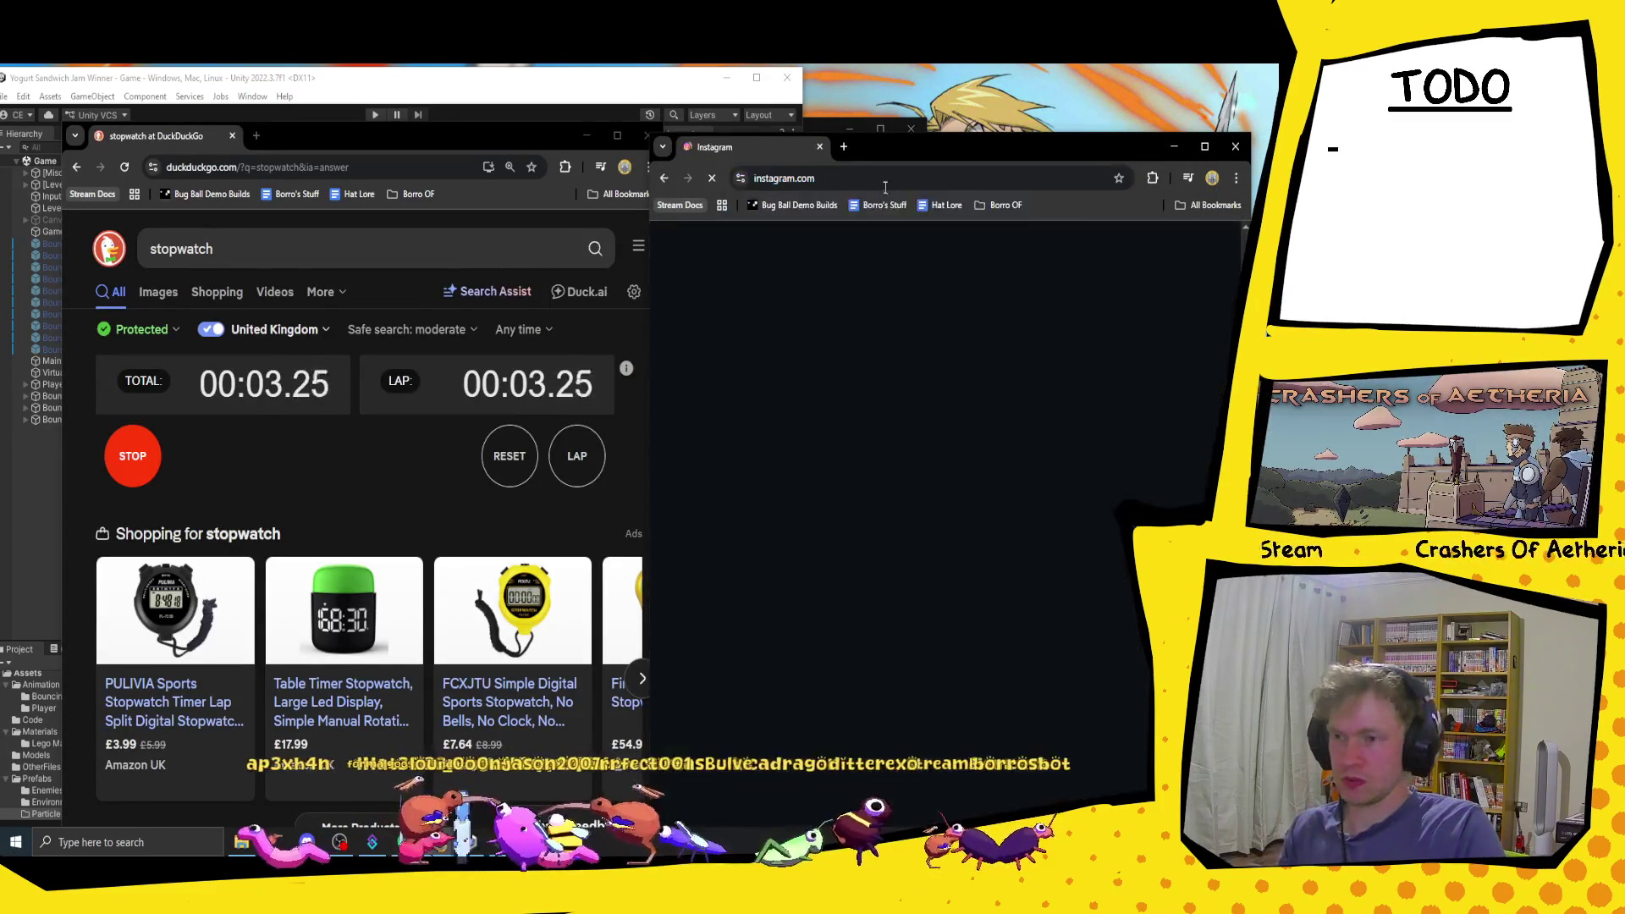
Step: Open Instagram Reels, stop the stopwatch at 00:10.25, and close the Instagram window
{"action": "left_click", "coordinate": [690, 419]}
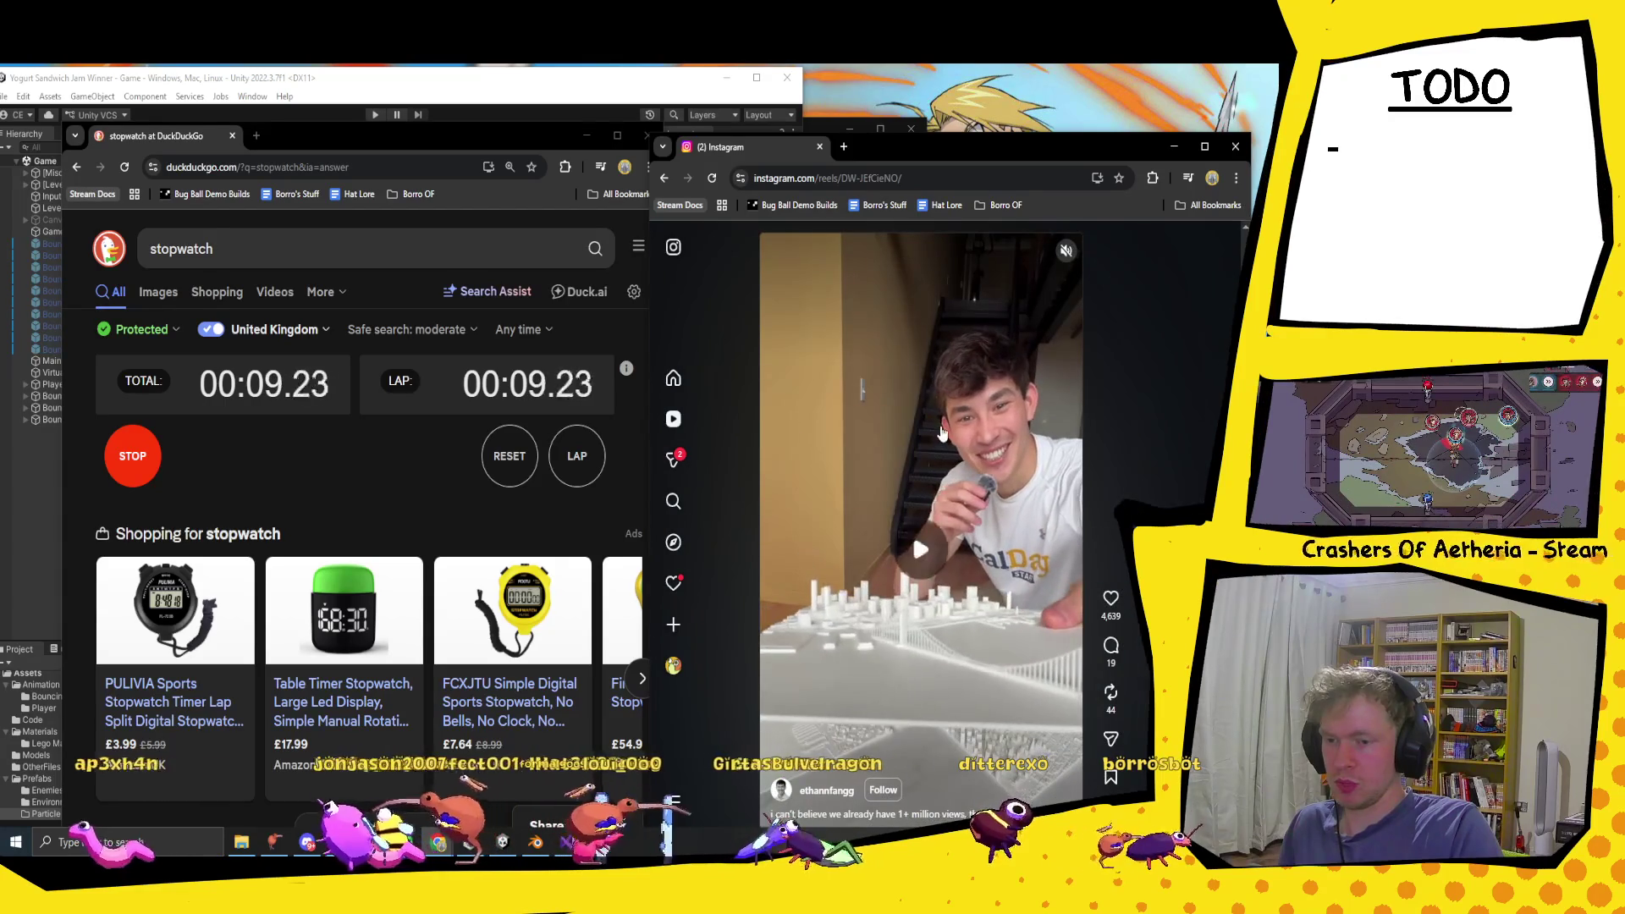
{"action": "key", "text": "alt+Tab"}
{"action": "key", "text": "space"}
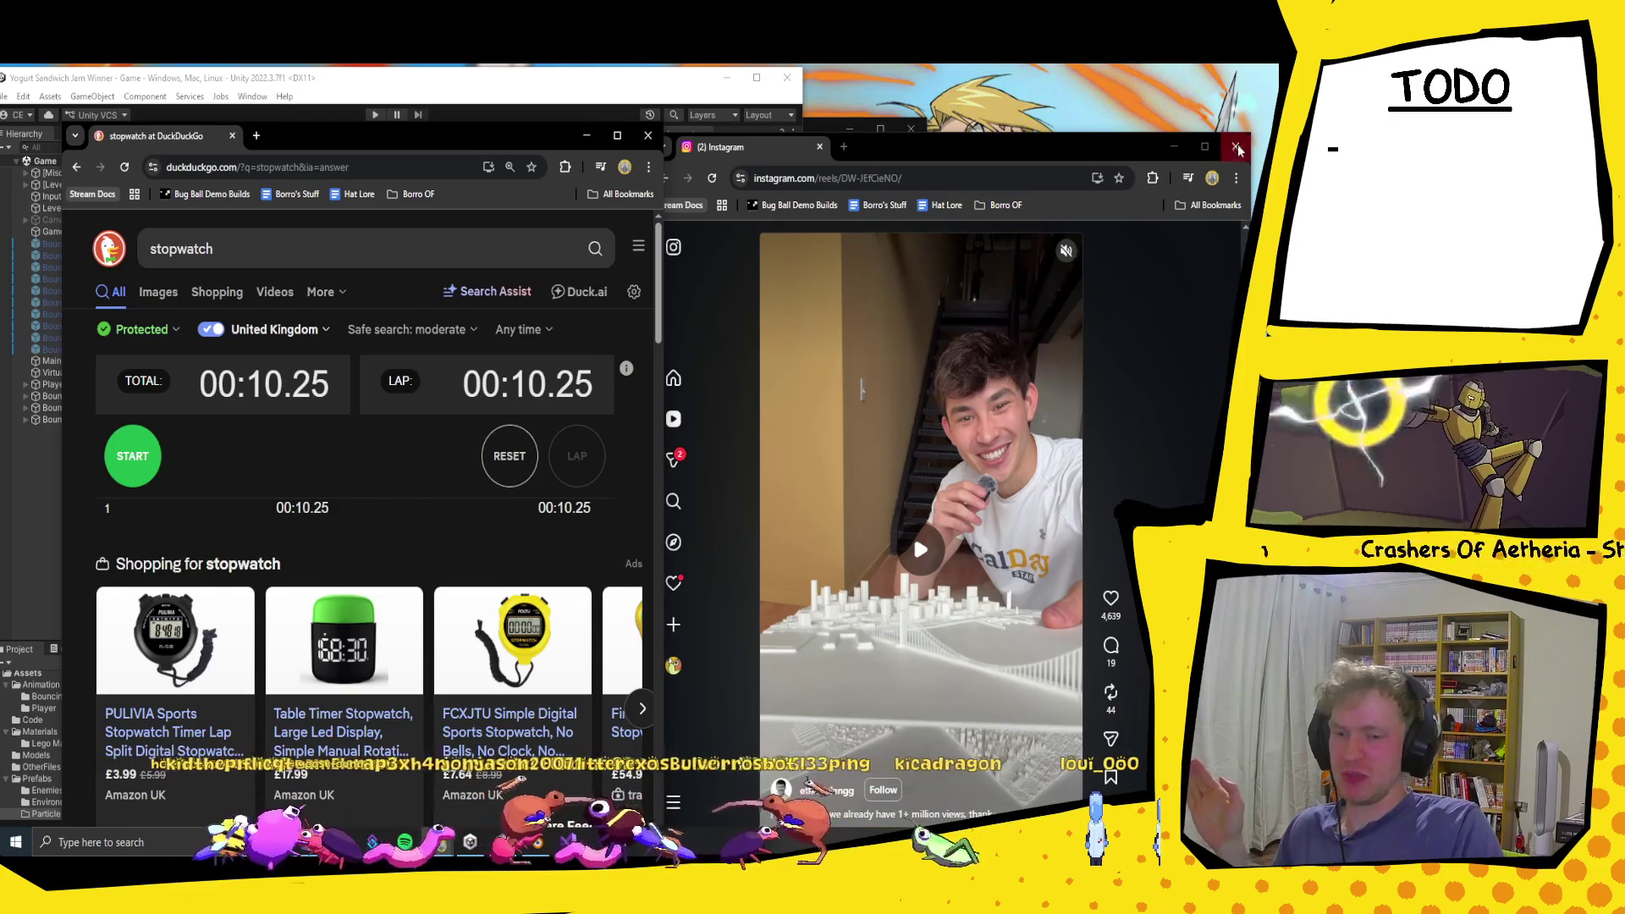
{"action": "left_click", "coordinate": [1236, 147]}
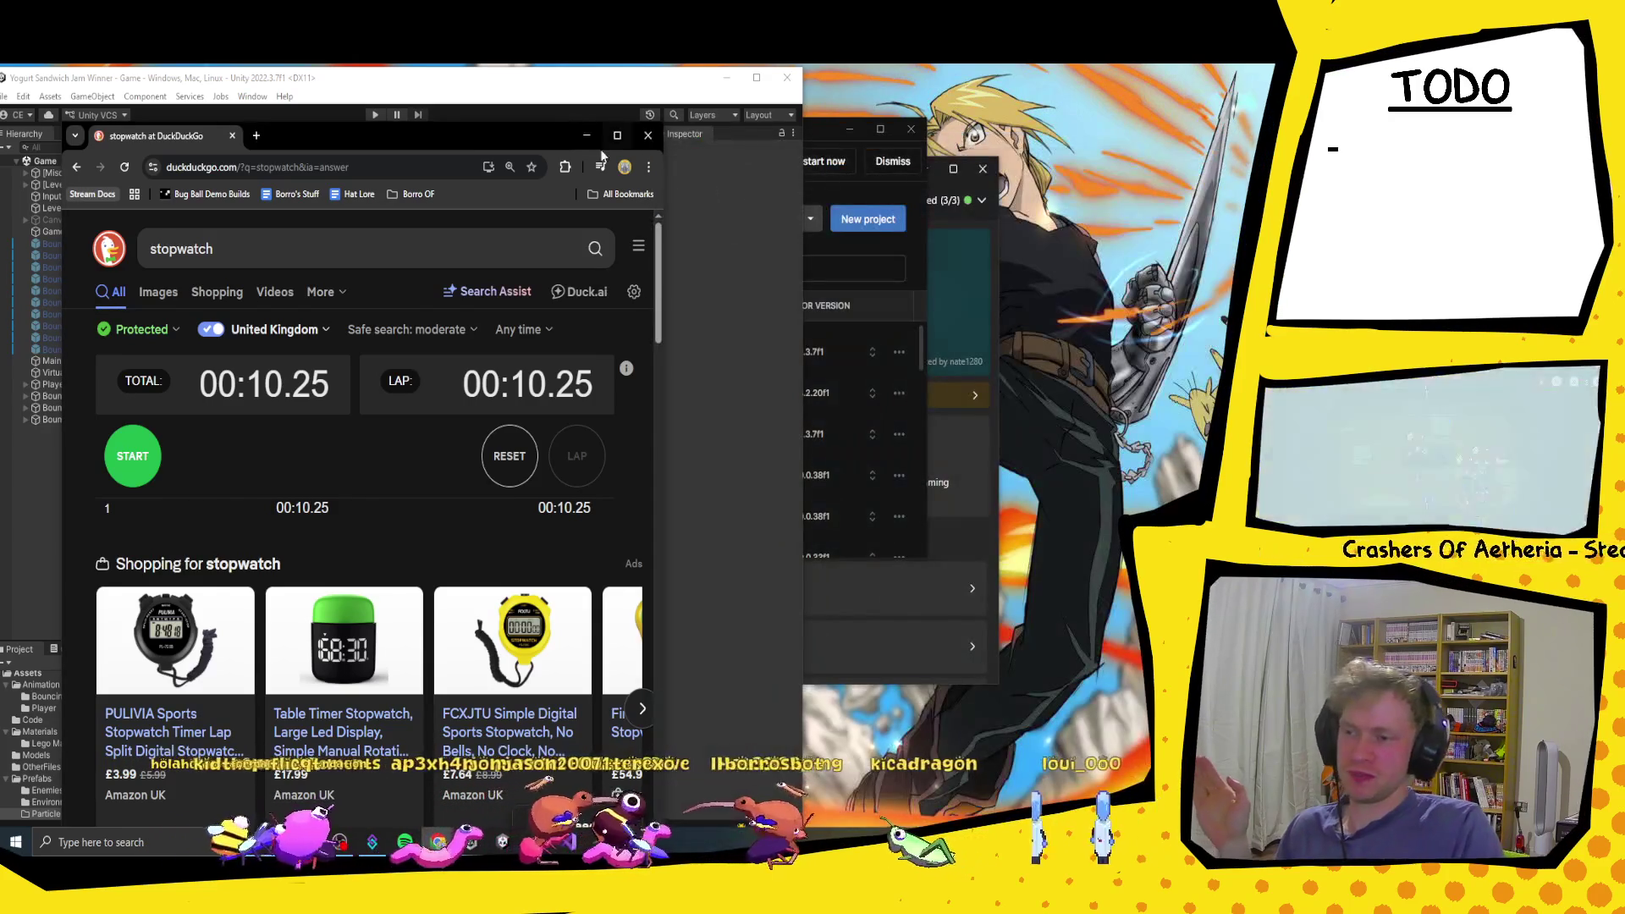
Step: Close the stopwatch browser window and zoom the Scene view in and out on the monster
{"action": "left_click", "coordinate": [649, 138]}
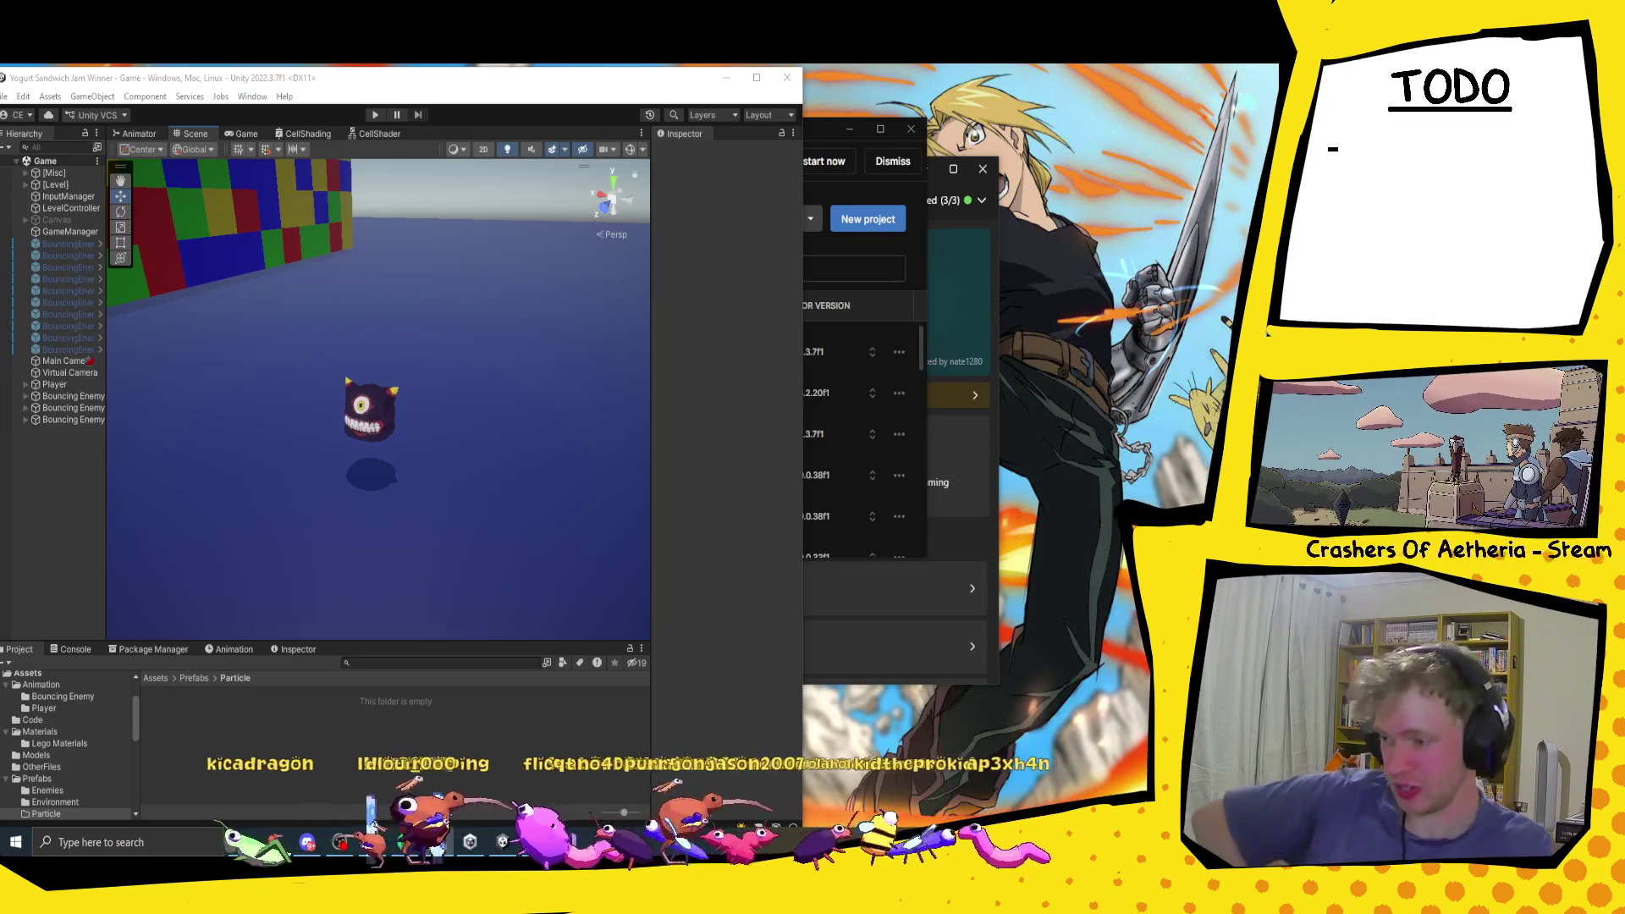
{"action": "scroll", "coordinate": [400, 433], "scroll_direction": "up", "scroll_amount": 6}
{"action": "scroll", "coordinate": [408, 437], "scroll_direction": "down", "scroll_amount": 5}
{"action": "scroll", "coordinate": [408, 436], "scroll_direction": "up", "scroll_amount": 3}
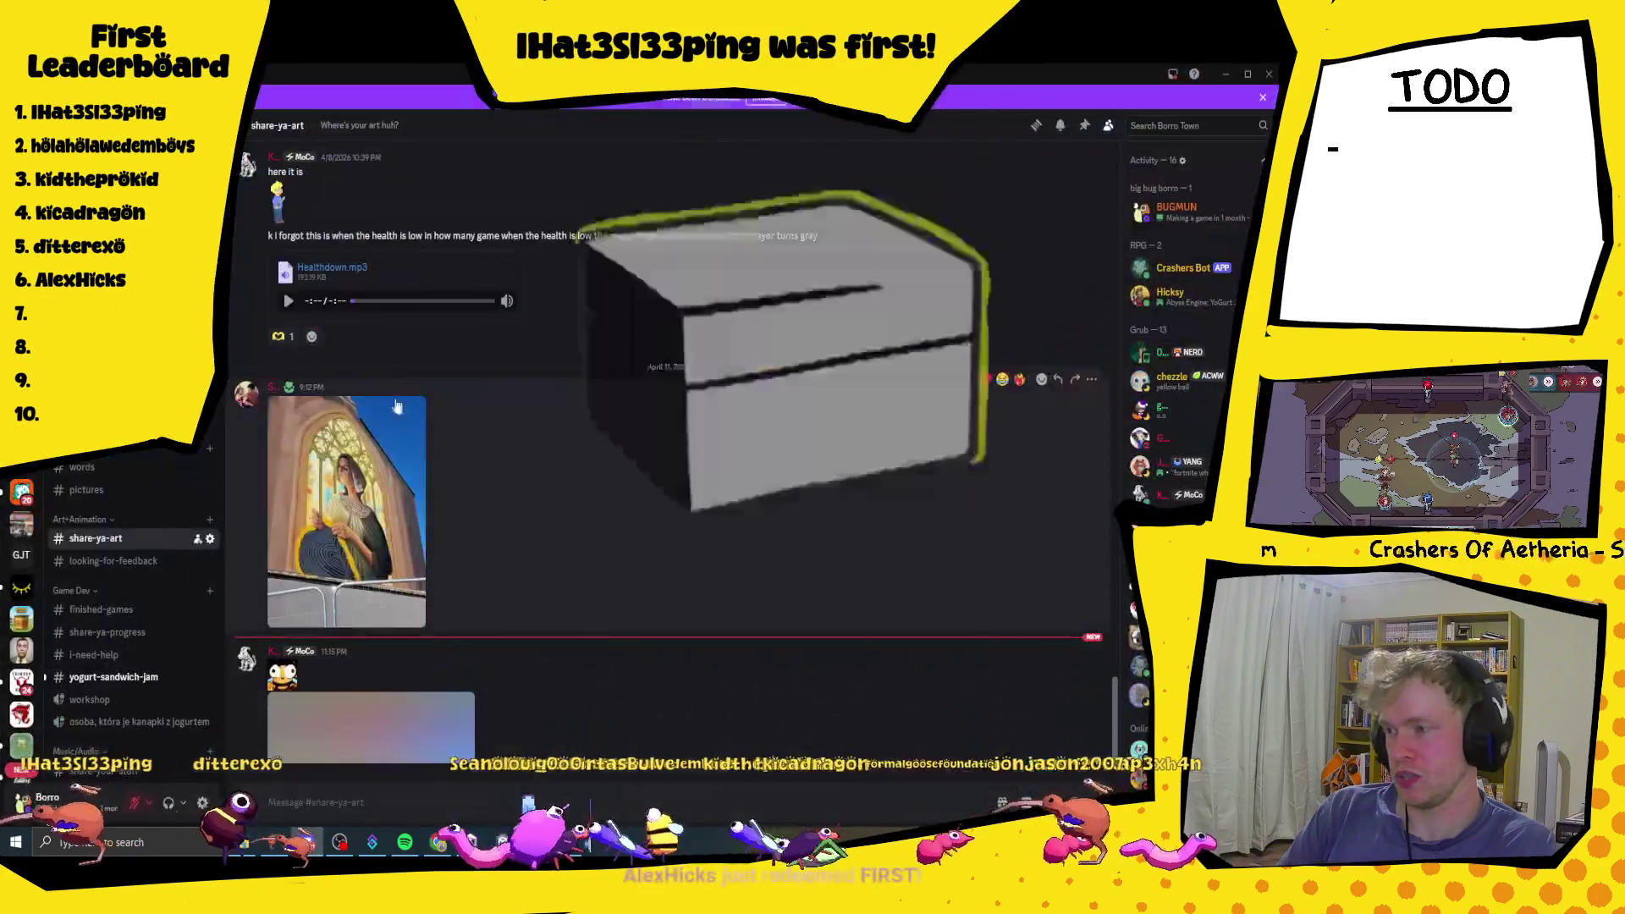
Step: Switch to direct messages, view and close the enlarged keyboard photo, then minimize Discord
{"action": "key", "text": "ctrl+alt+Up"}
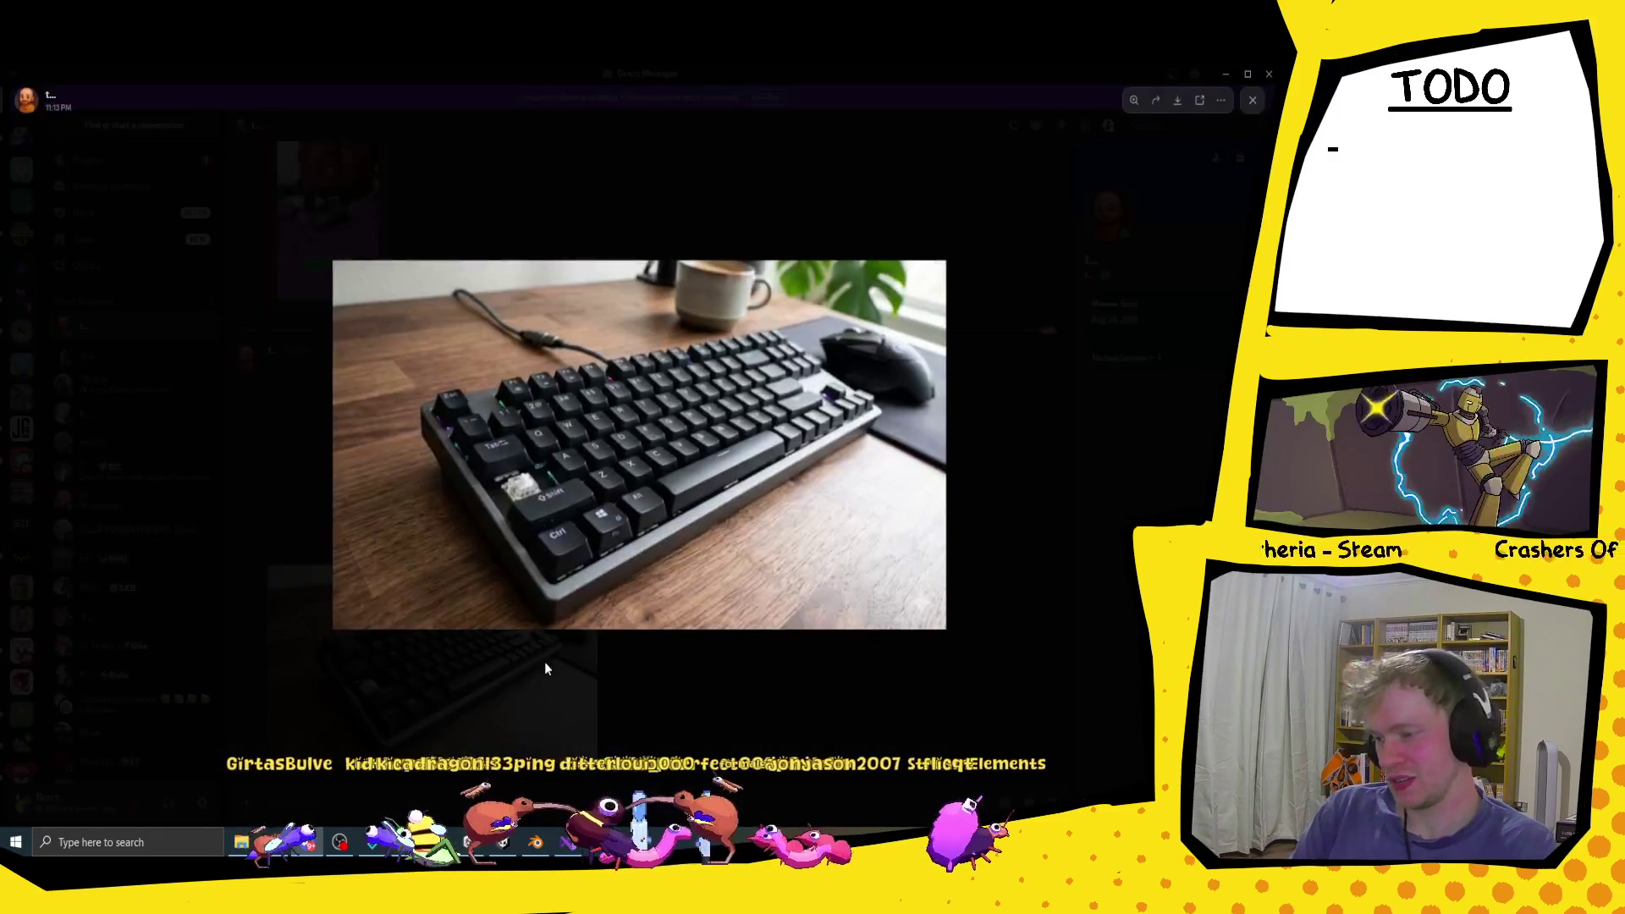
{"action": "left_click", "coordinate": [508, 673]}
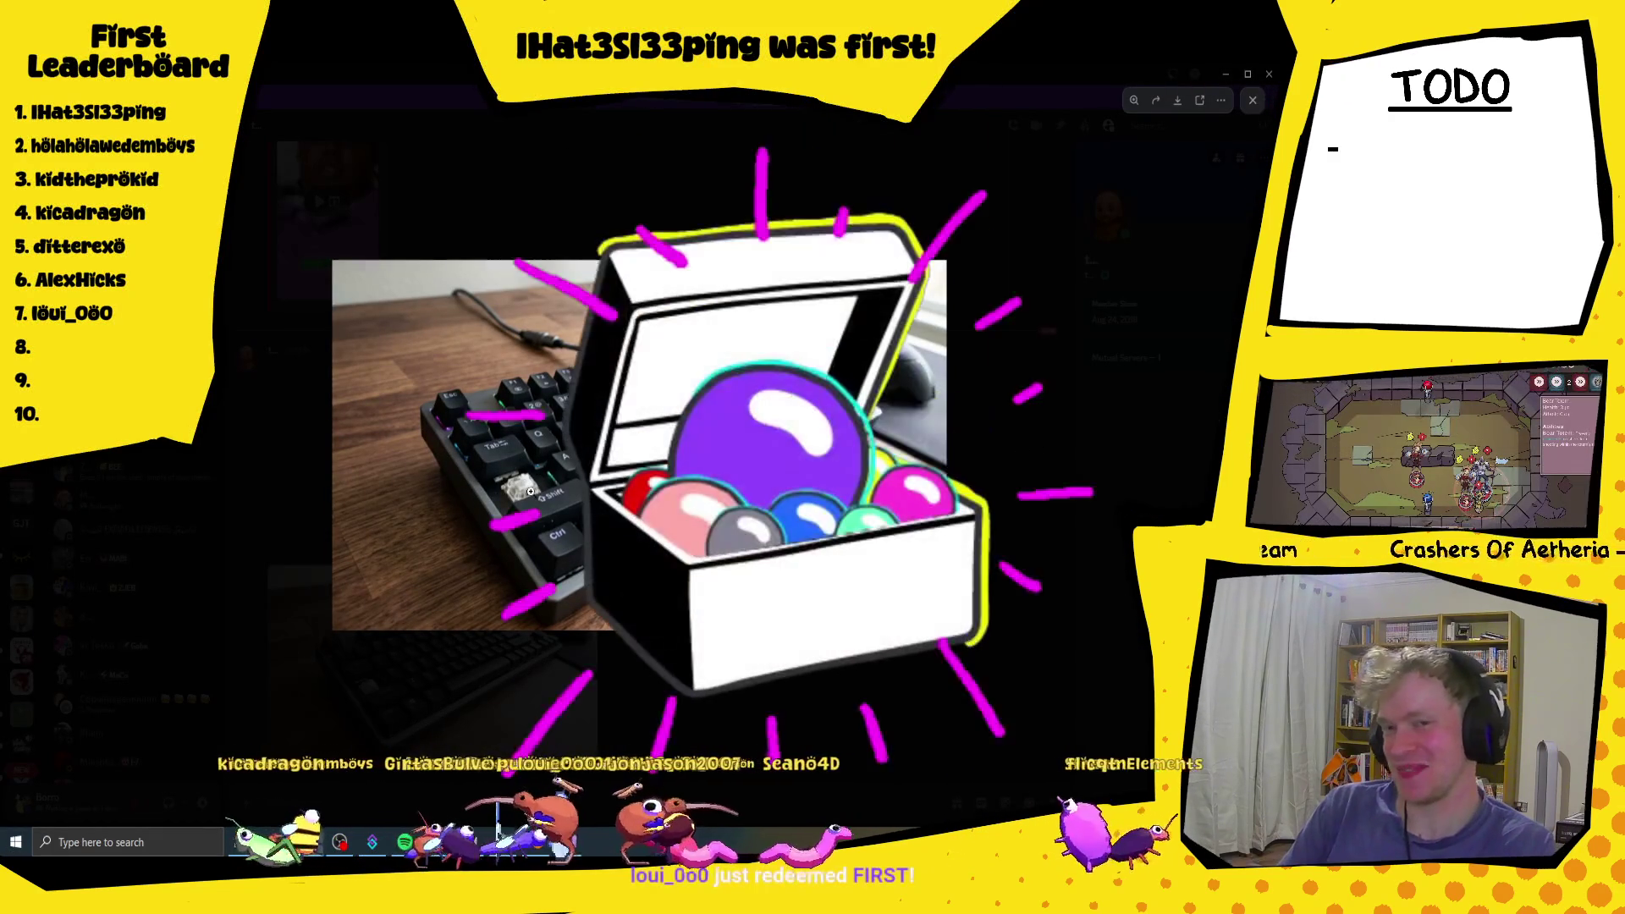
{"action": "left_click", "coordinate": [1111, 260]}
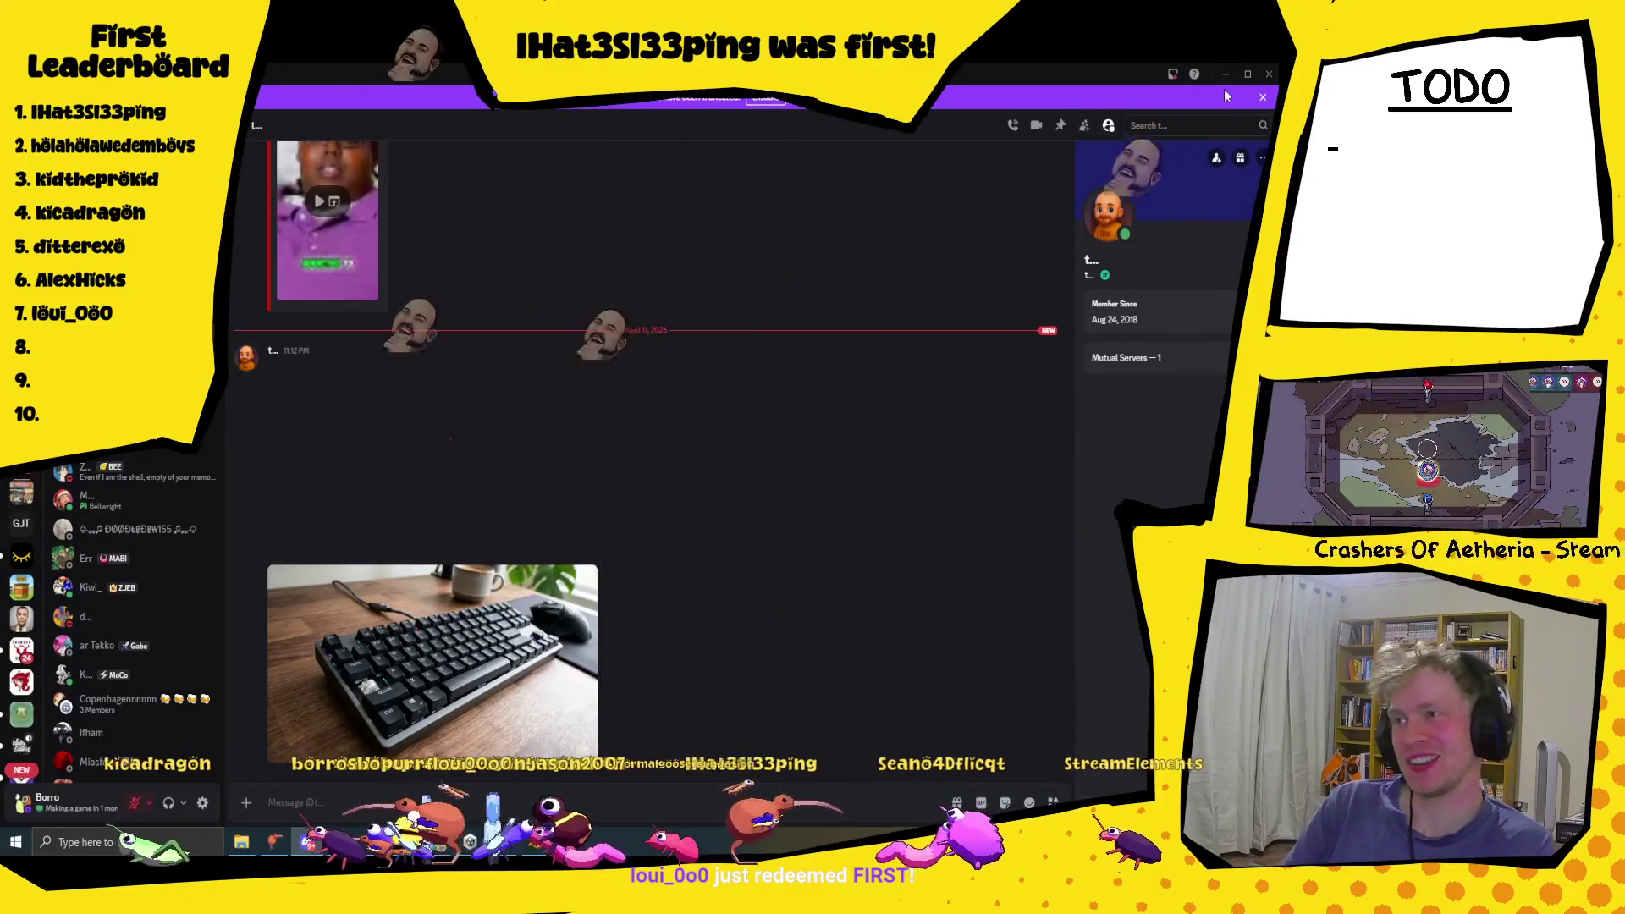
{"action": "left_click", "coordinate": [1225, 76]}
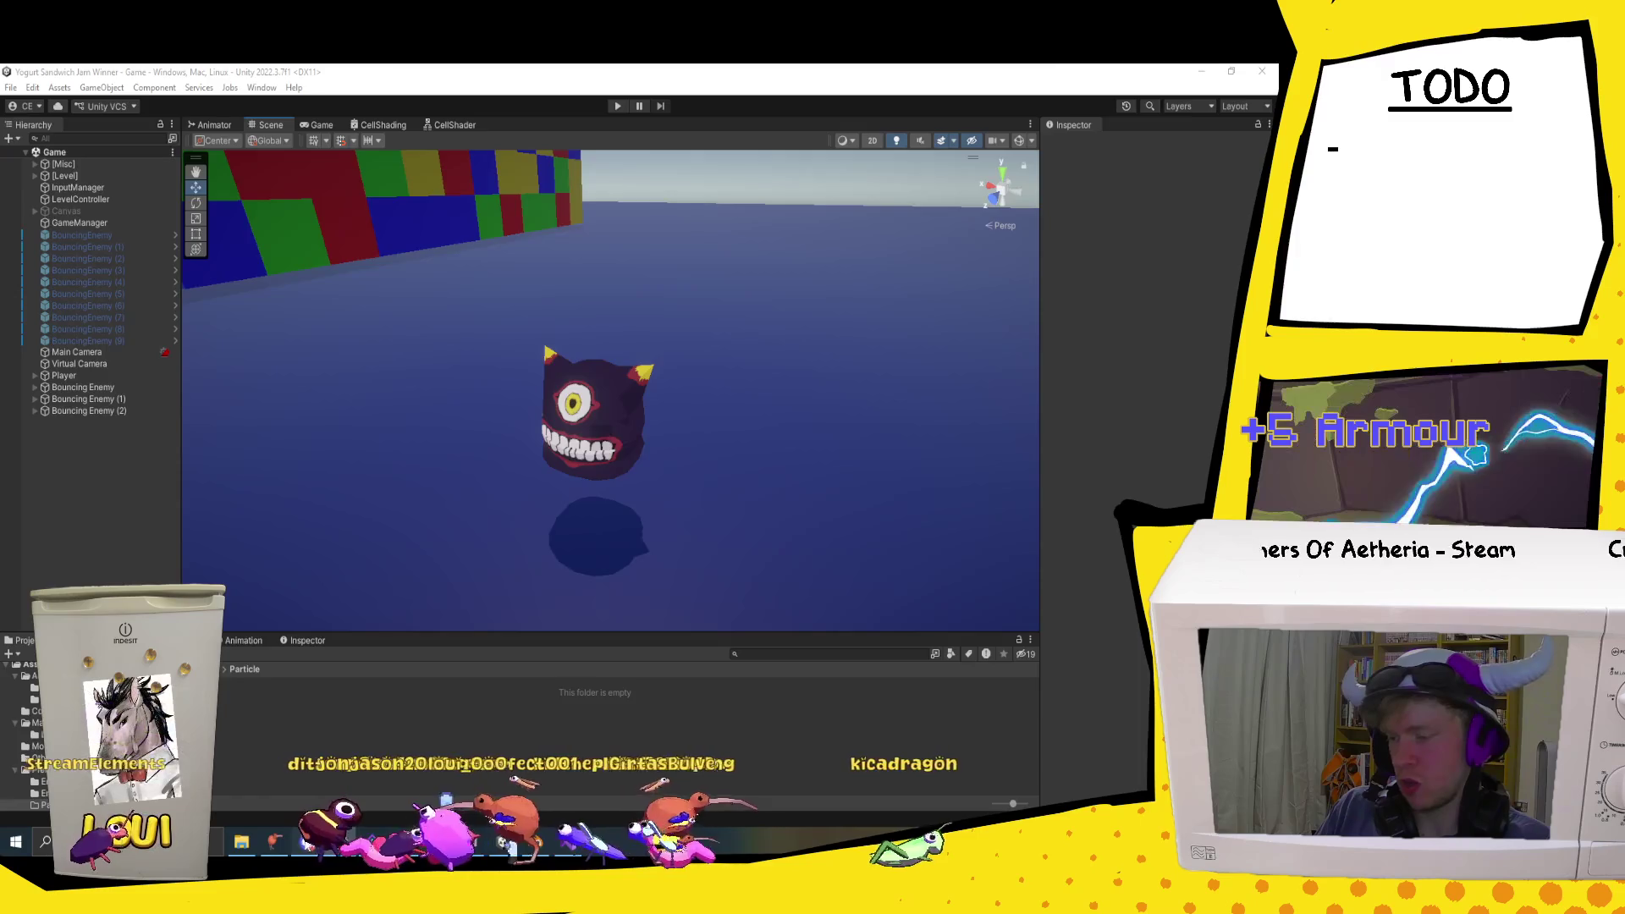
Step: Bring Discord forward, go to Borro Town's #share-ya-art channel, and enlarge the emoji image
{"action": "key", "text": "alt+Tab"}
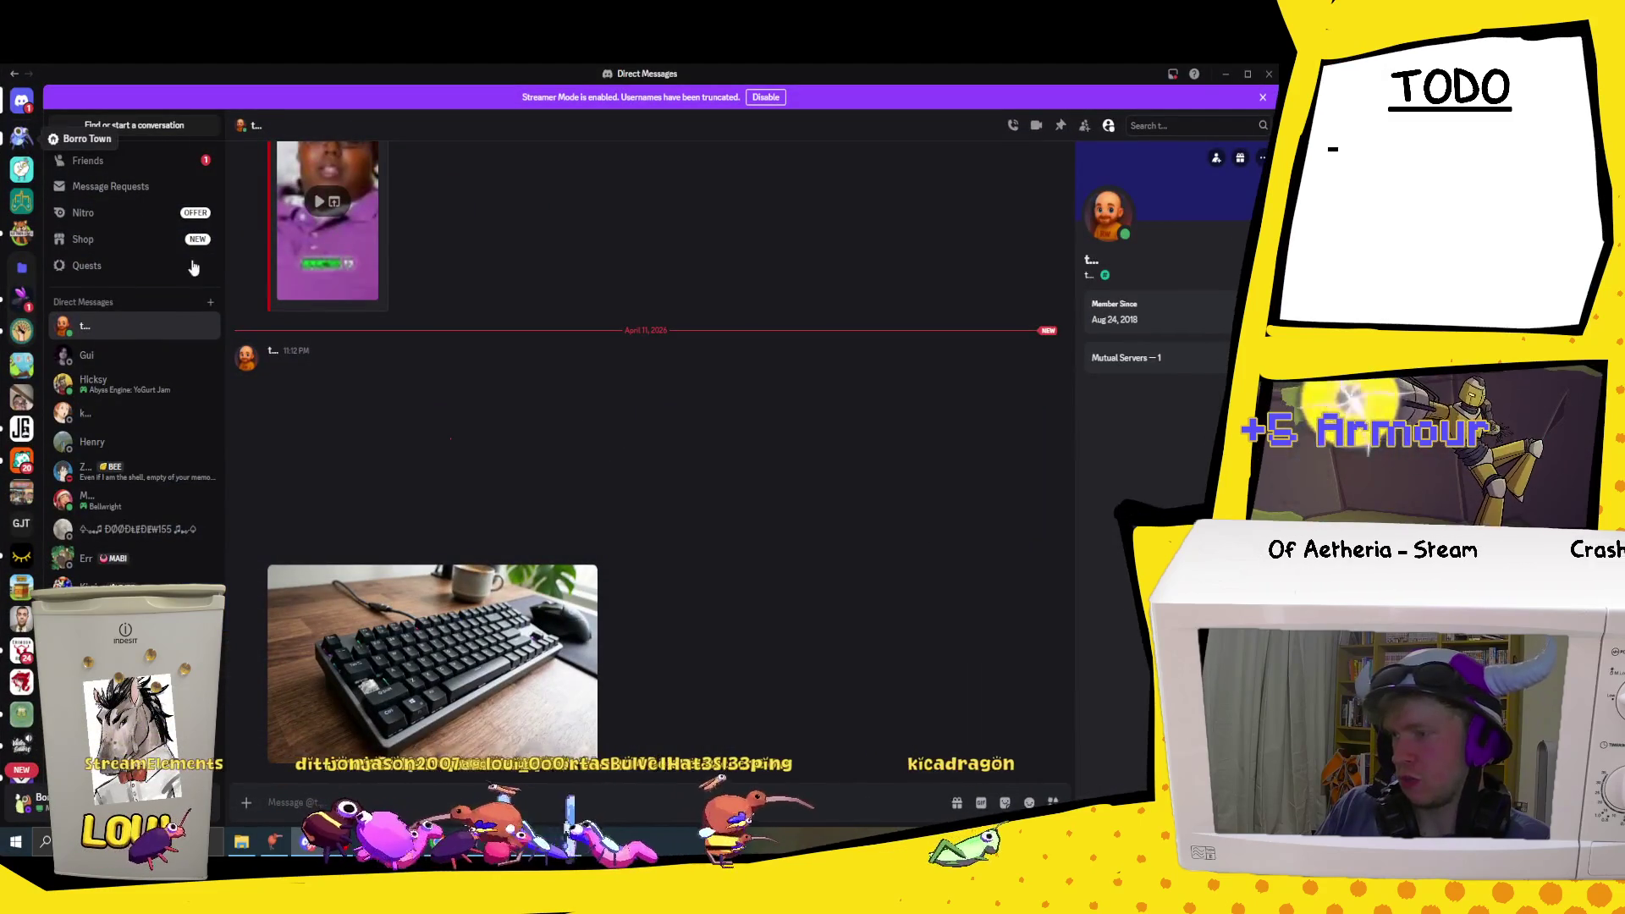
{"action": "left_click", "coordinate": [21, 135]}
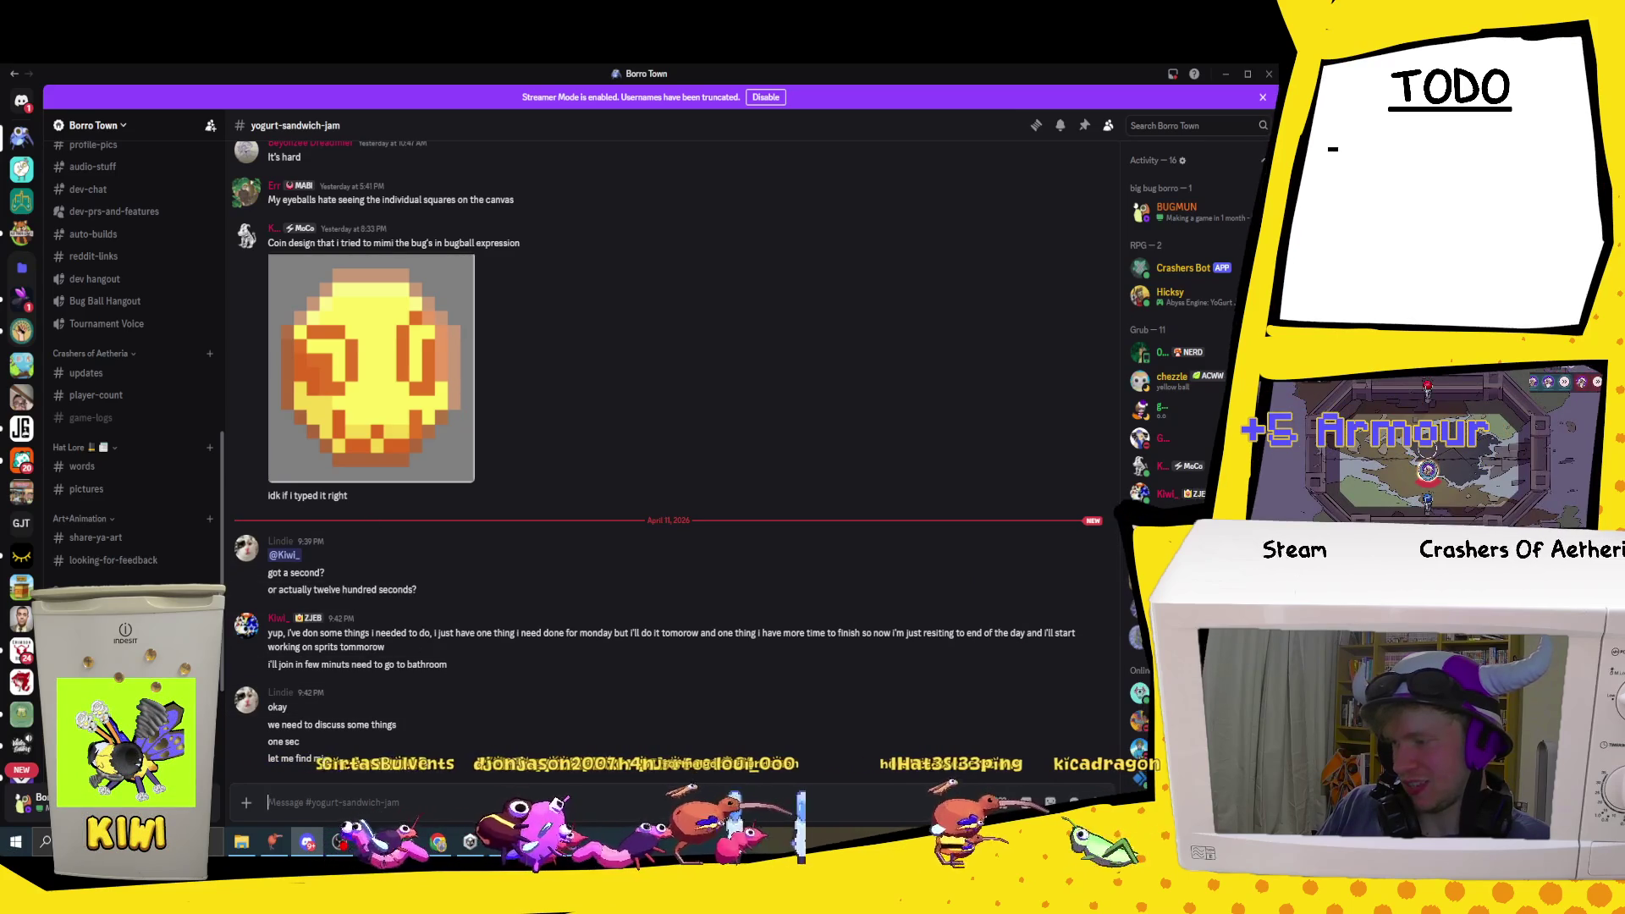
{"action": "key", "text": "alt+Down"}
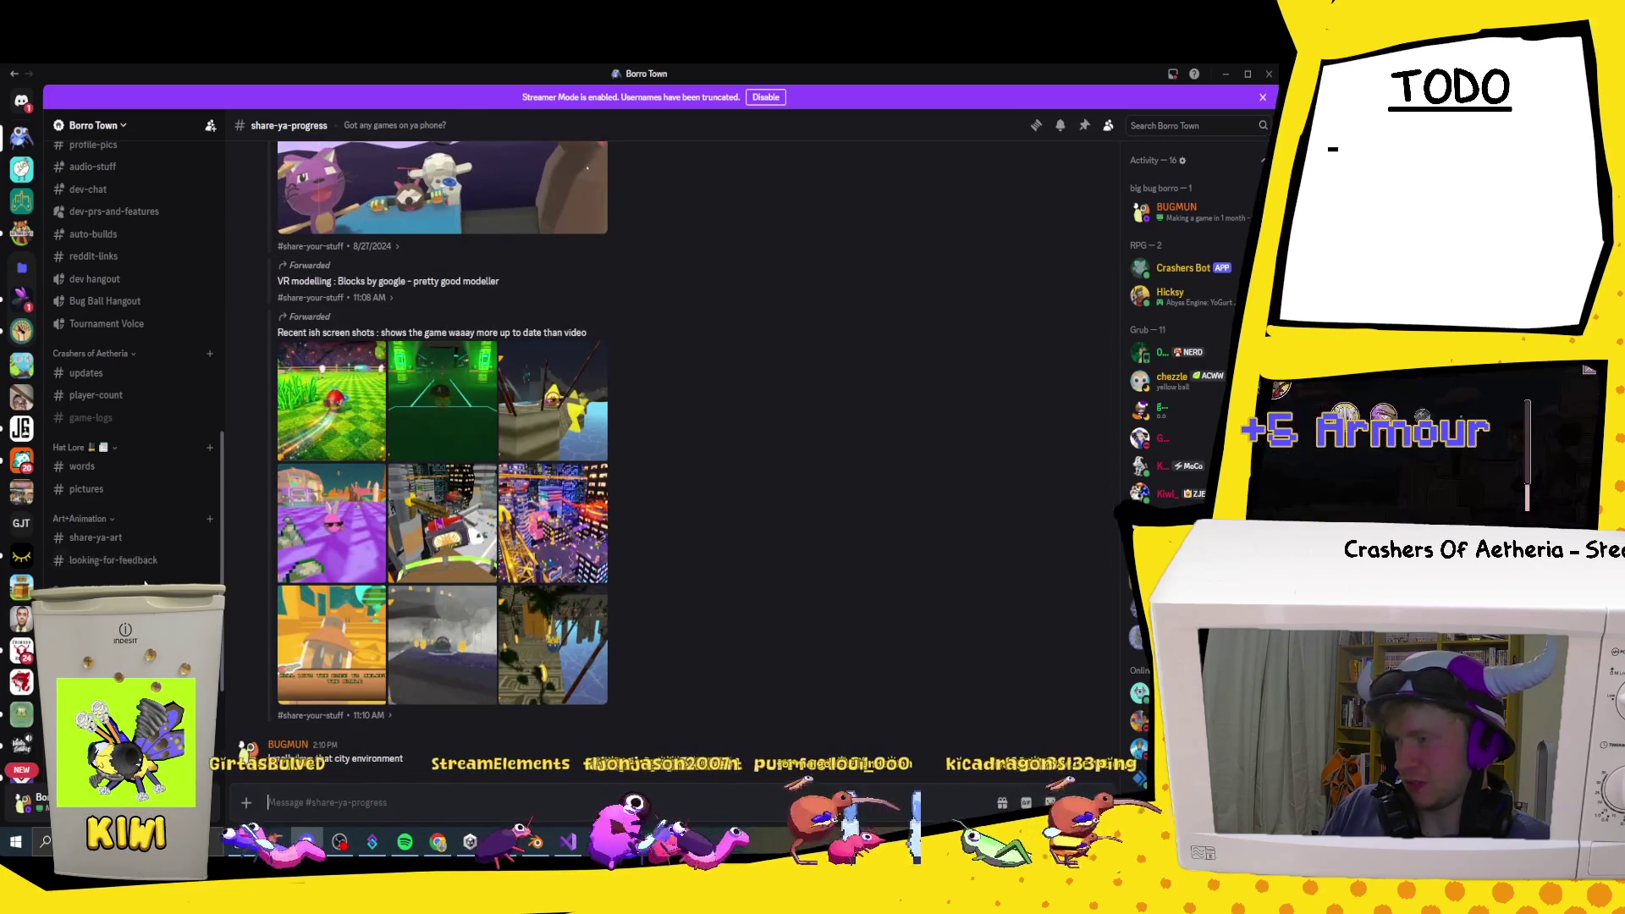
{"action": "left_click", "coordinate": [100, 538]}
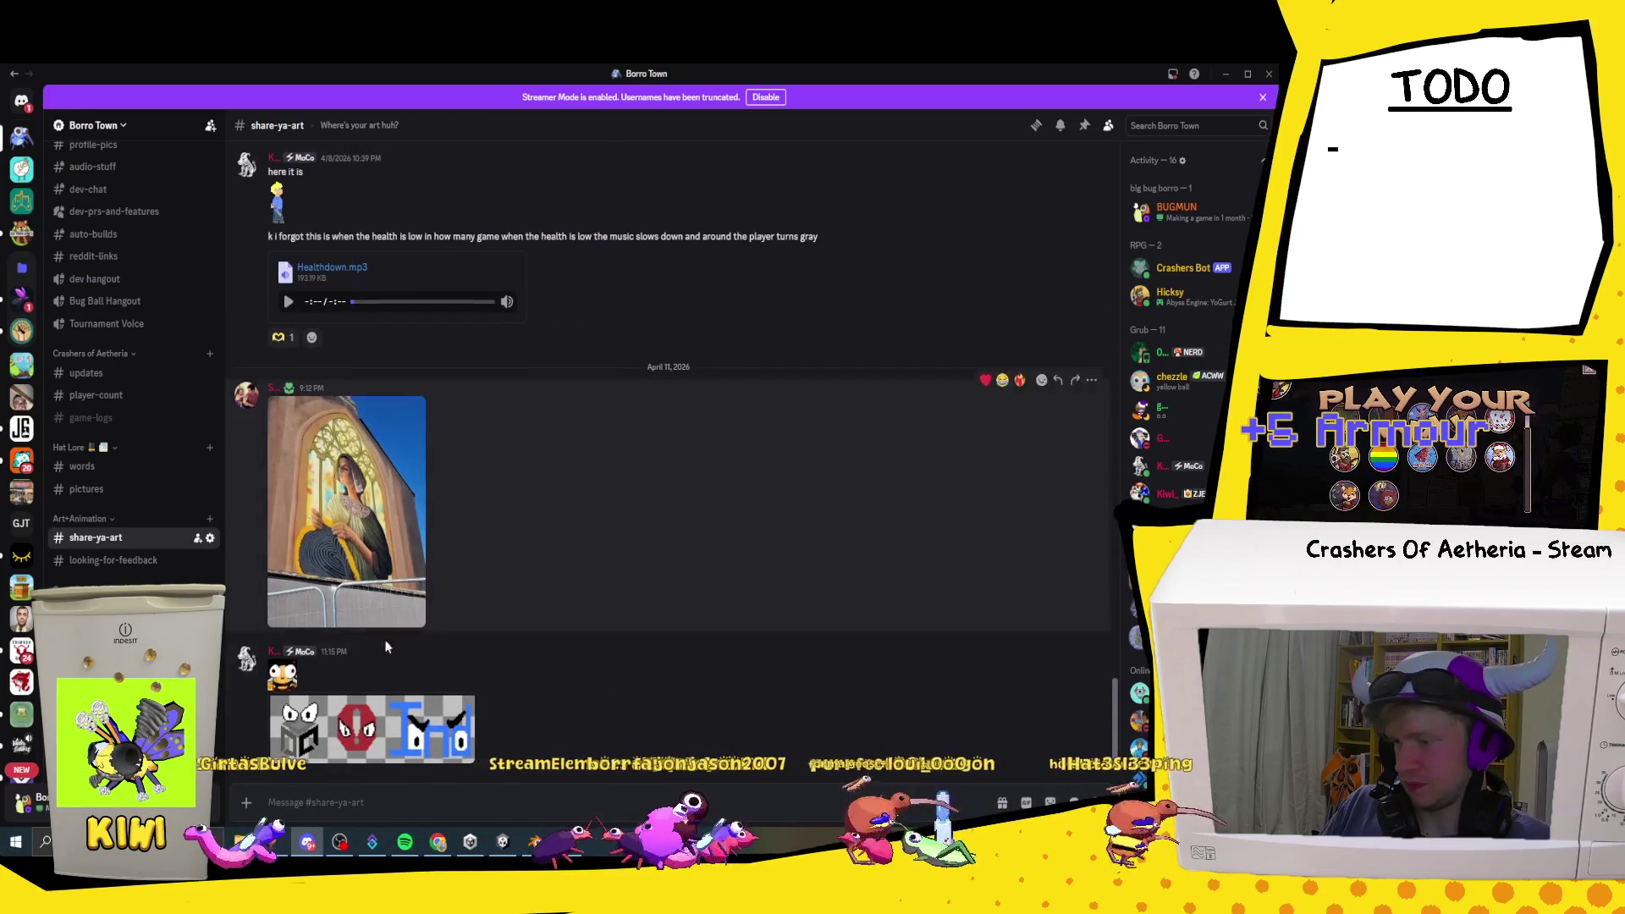
{"action": "left_click", "coordinate": [354, 725]}
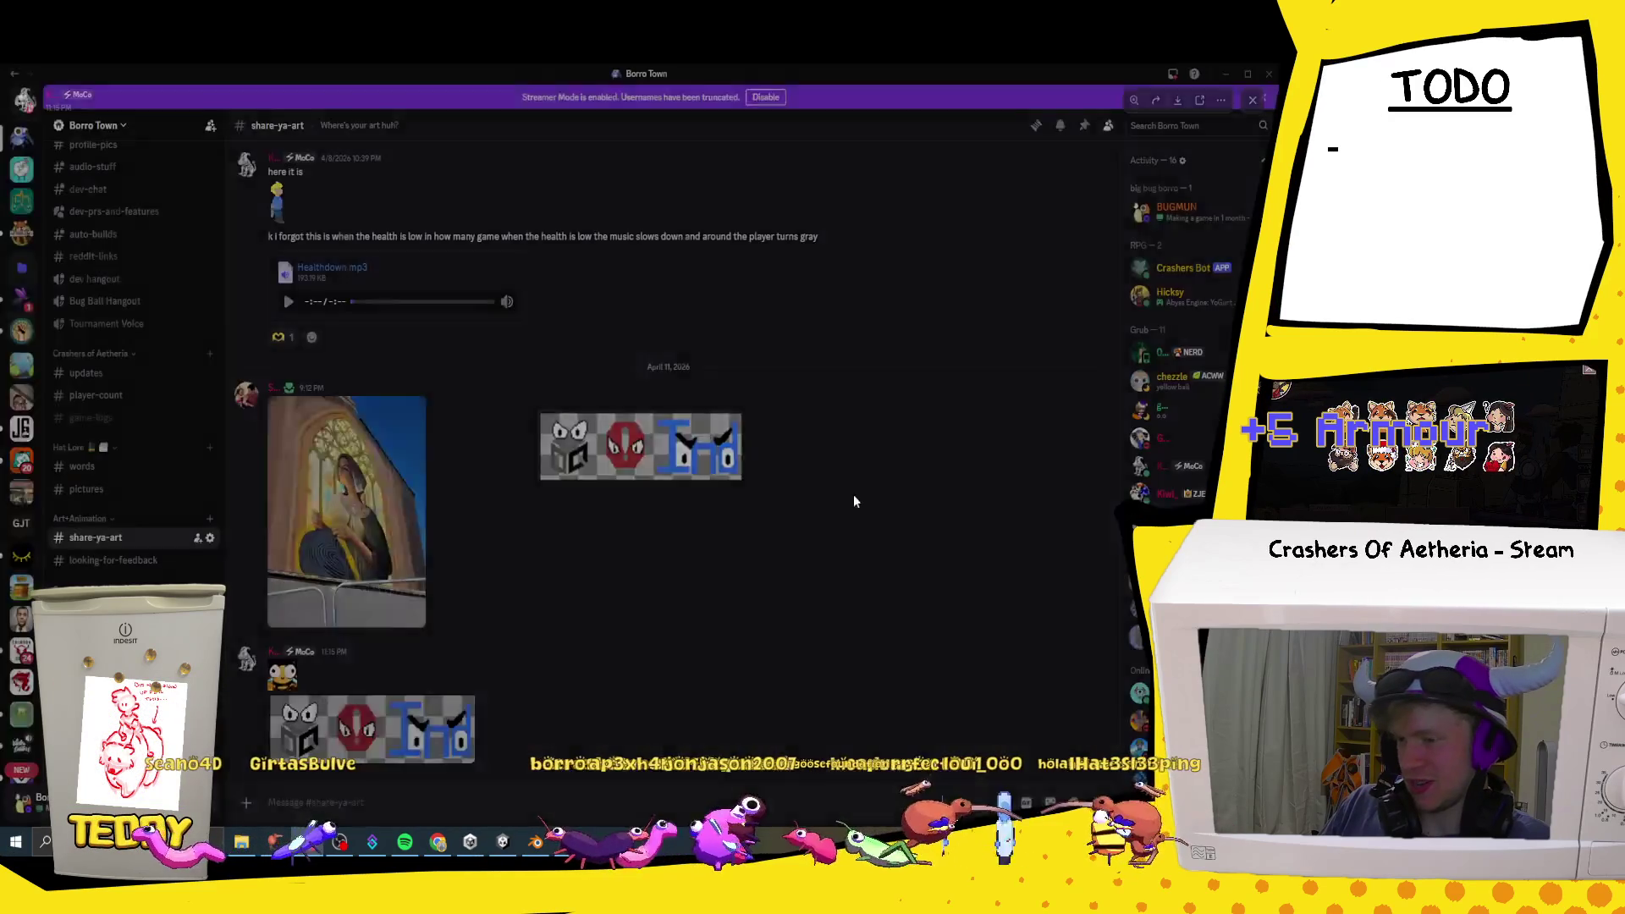
Step: Close the image, check the bee emoji's details, then reopen and close the three-icon image
{"action": "left_click", "coordinate": [861, 485]}
{"action": "left_click", "coordinate": [282, 674]}
{"action": "left_click", "coordinate": [502, 744]}
{"action": "left_click", "coordinate": [398, 728]}
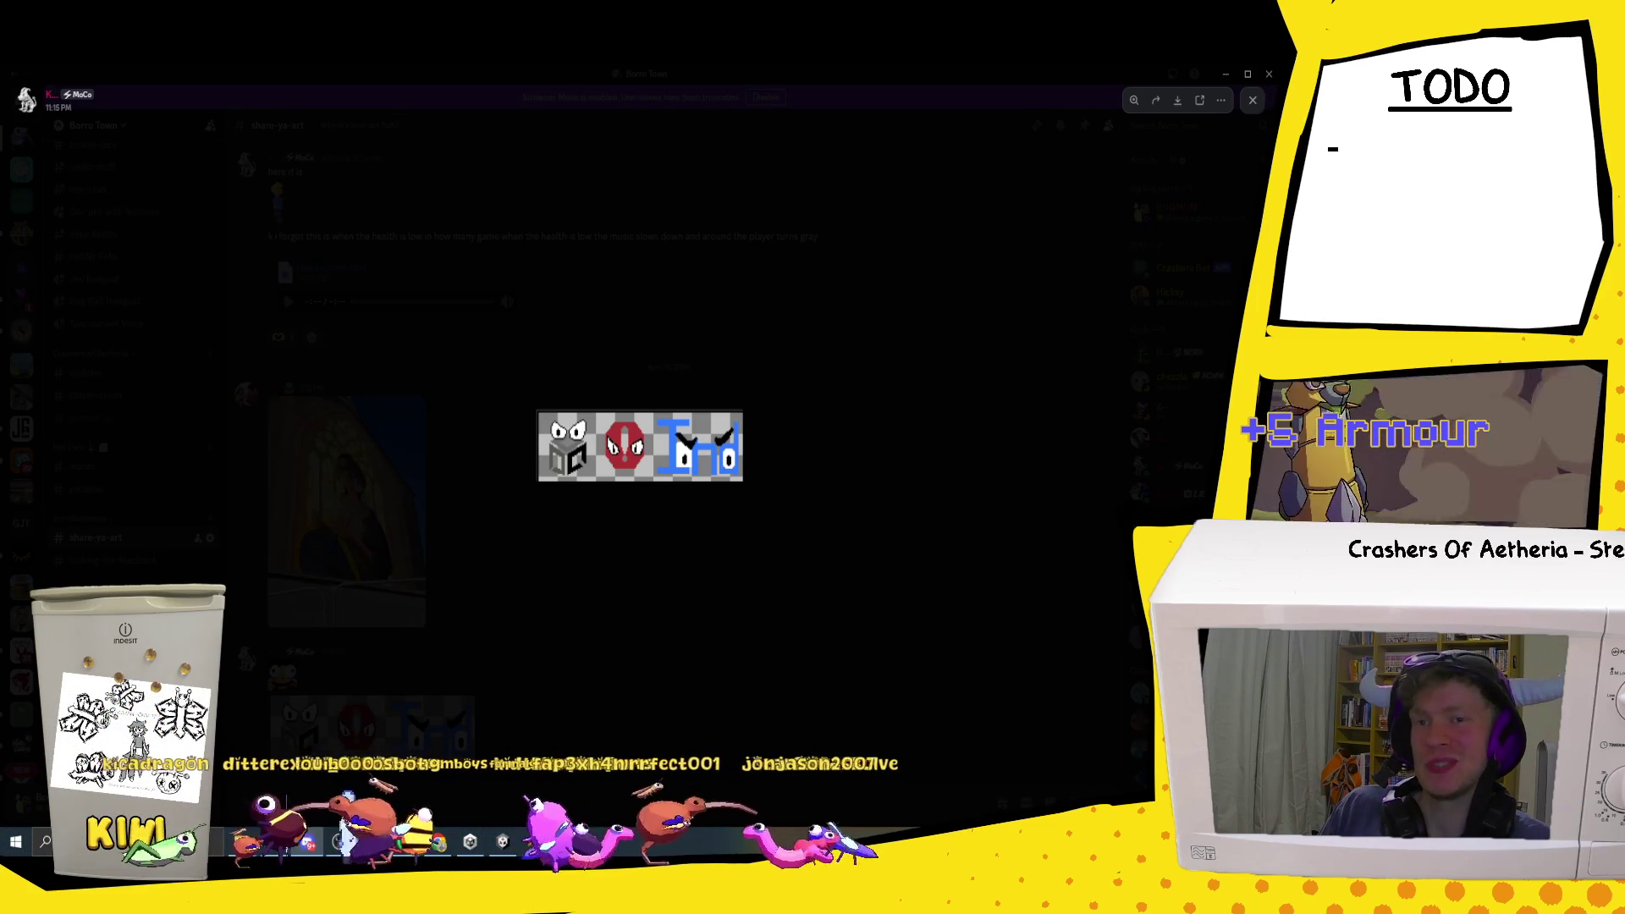
{"action": "left_click", "coordinate": [937, 435]}
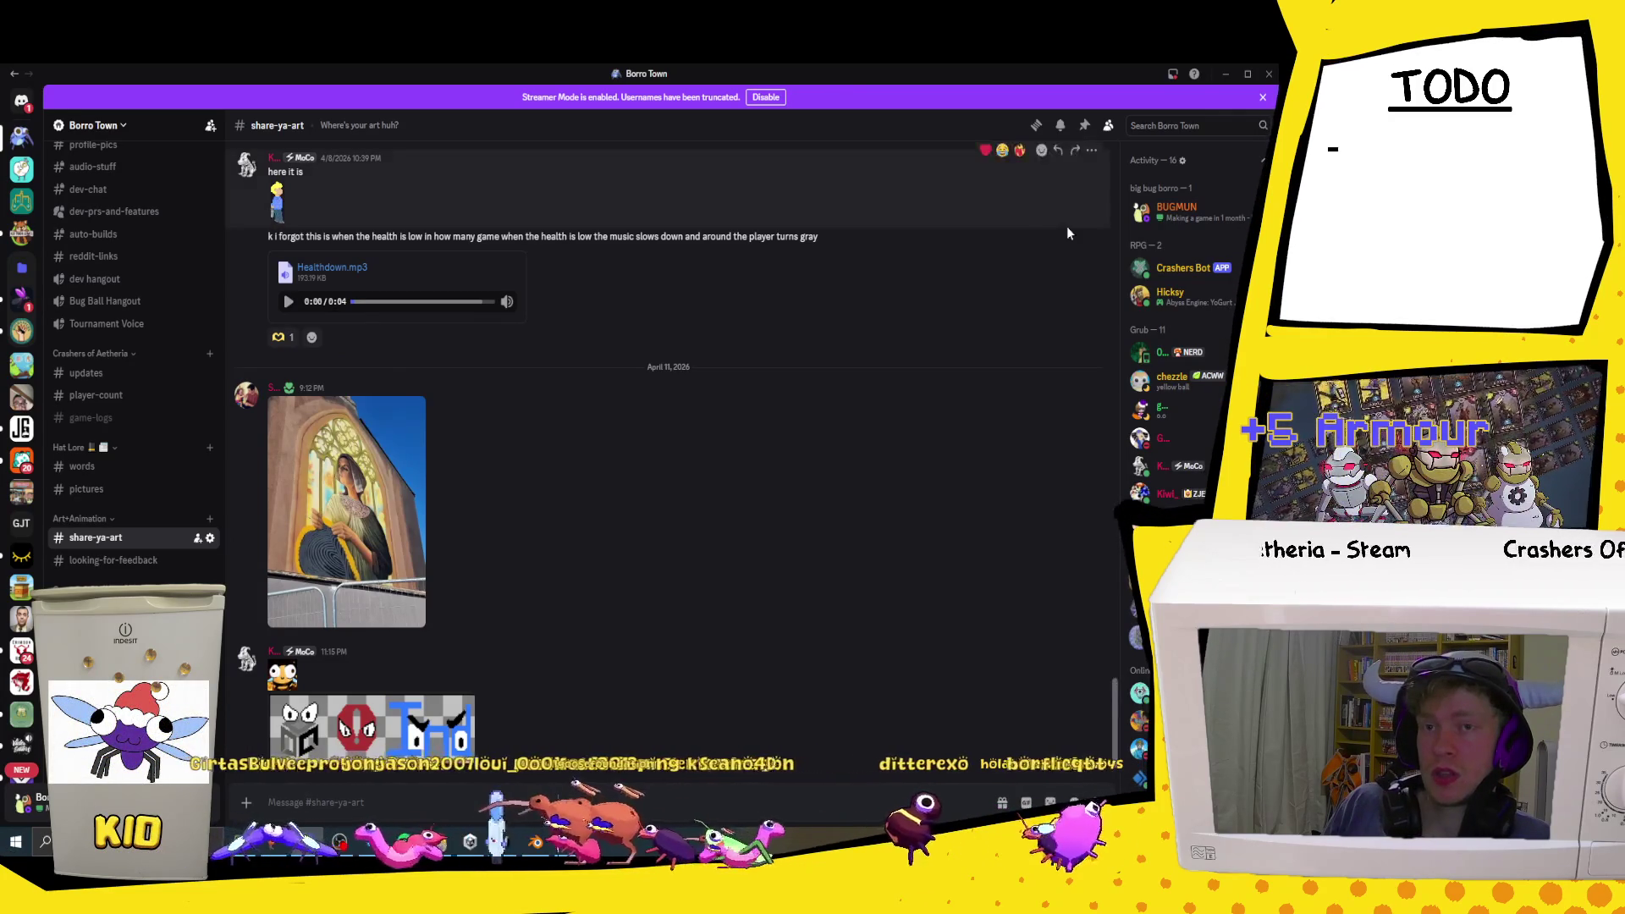
Step: Enlarge the three-icon emoji strip image, then bring BouncingEnemy.cs up in Visual Studio
{"action": "left_click", "coordinate": [414, 735]}
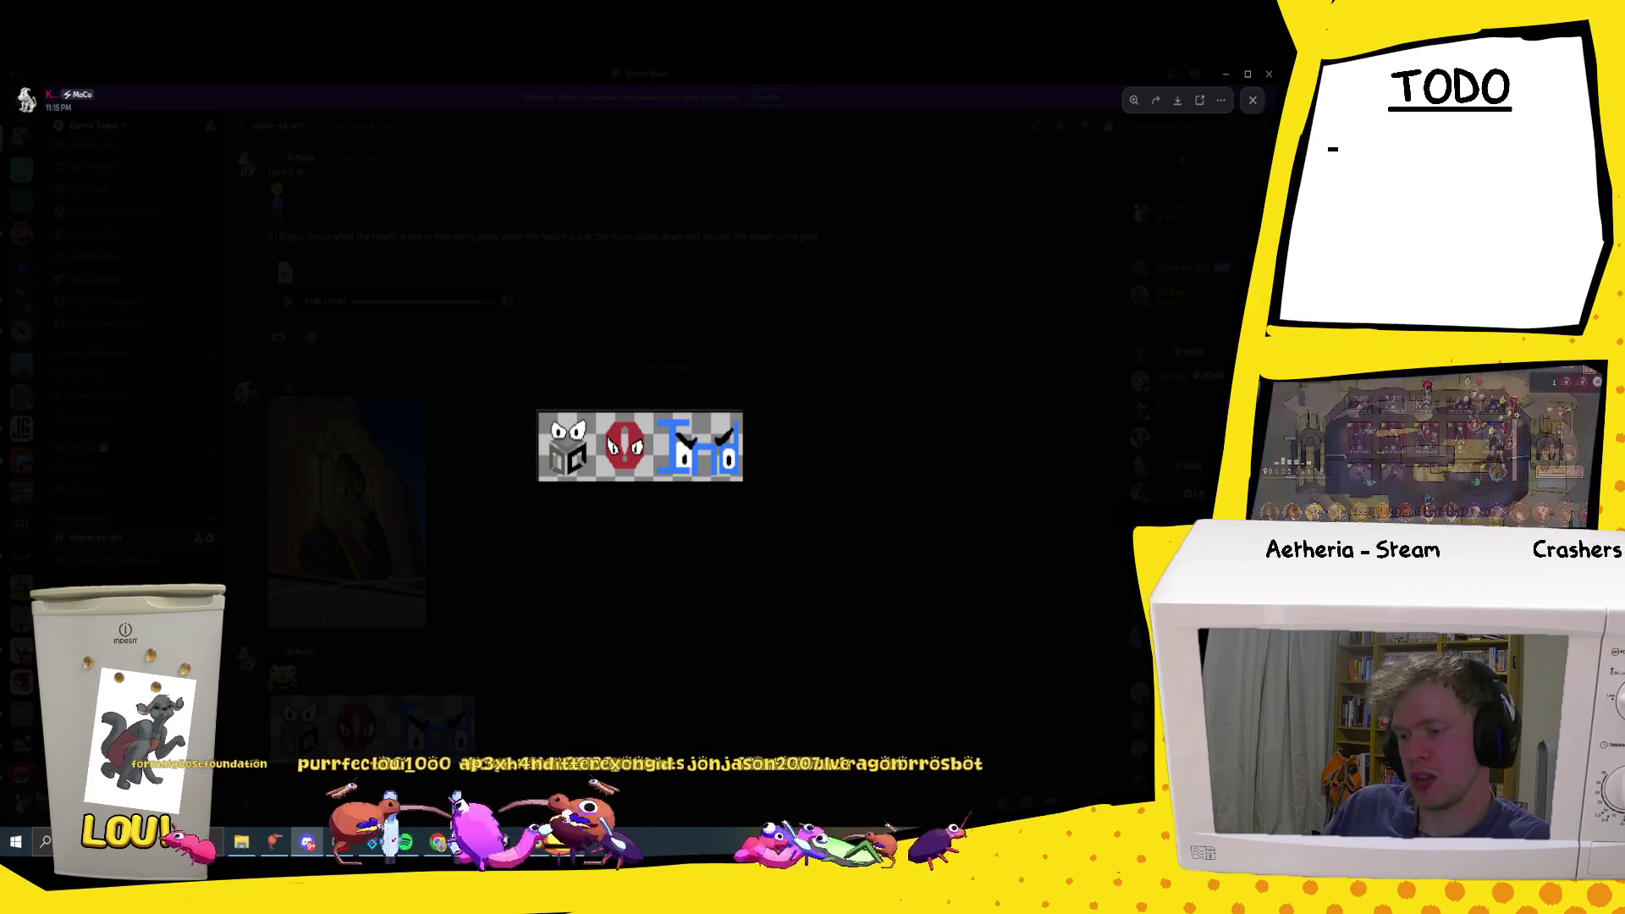
{"action": "left_click", "coordinate": [375, 843]}
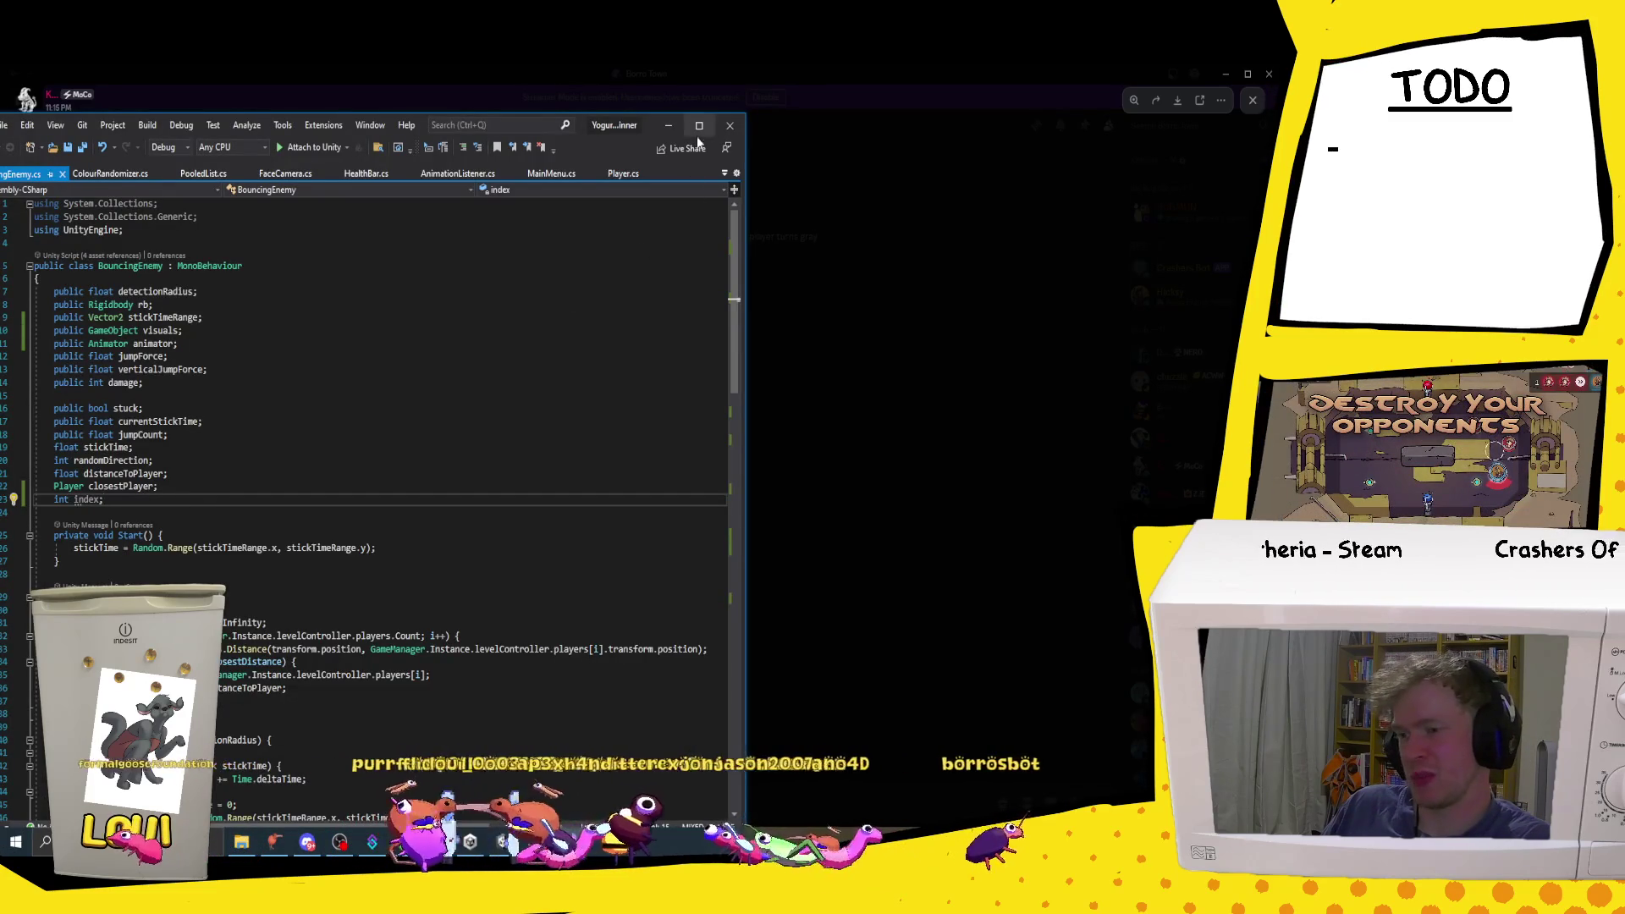
{"action": "key", "text": "super+Up"}
{"action": "key", "text": "BackSpace"}
{"action": "key", "text": "BackSpace"}
{"action": "key", "text": "BackSpace"}
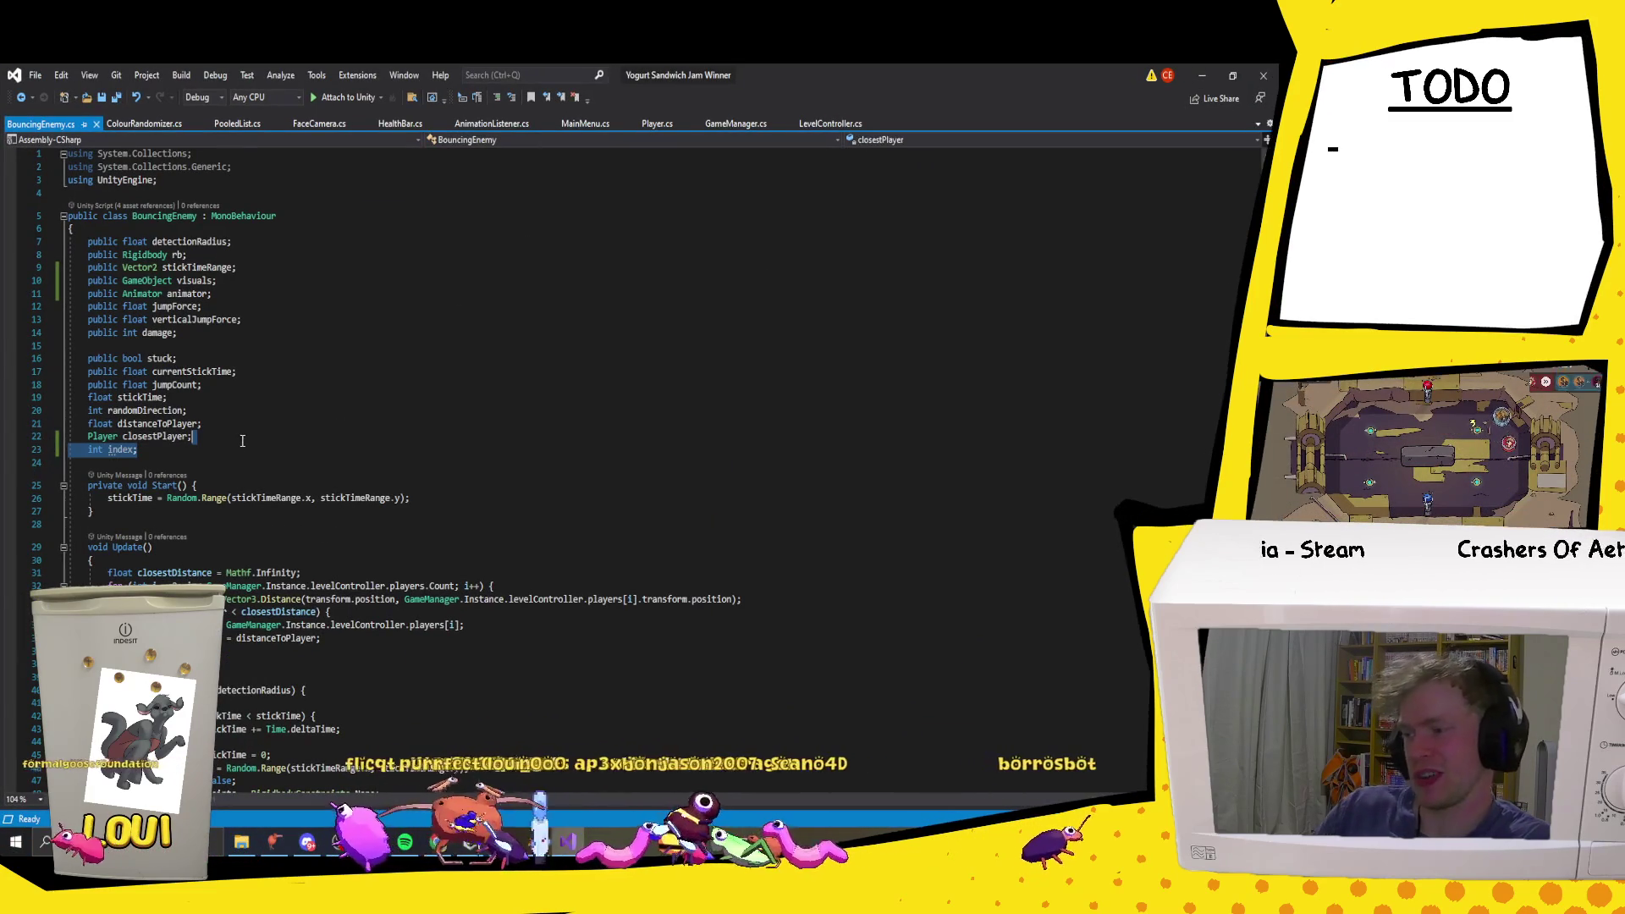
{"action": "key", "text": "ctrl+s"}
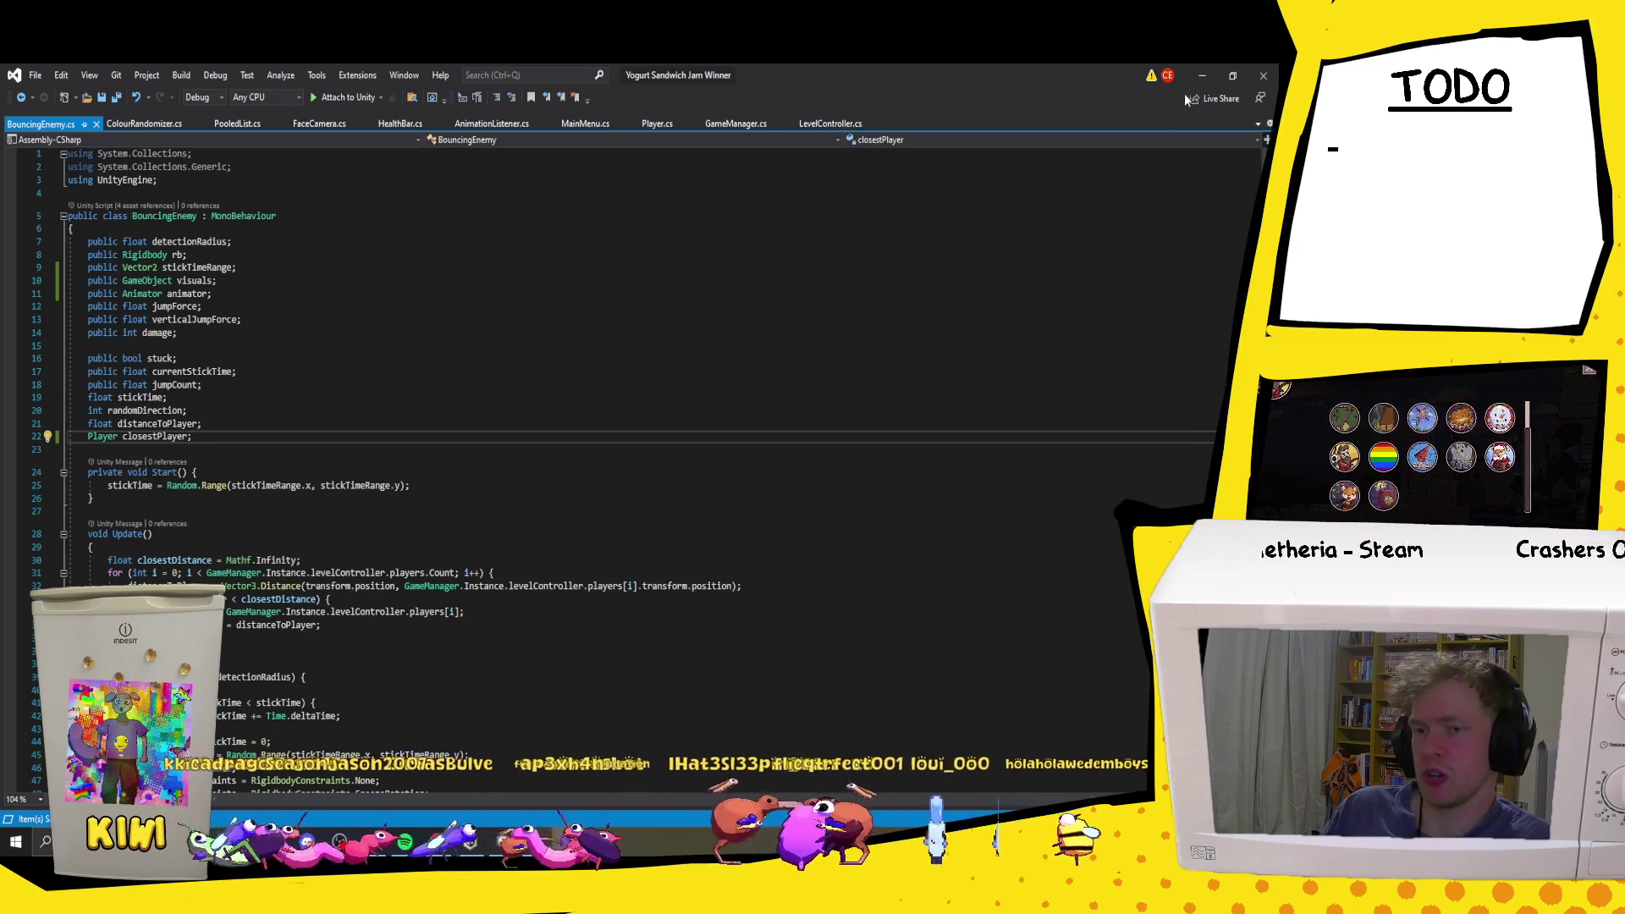
{"action": "left_click", "coordinate": [1203, 75]}
{"action": "left_click", "coordinate": [887, 385]}
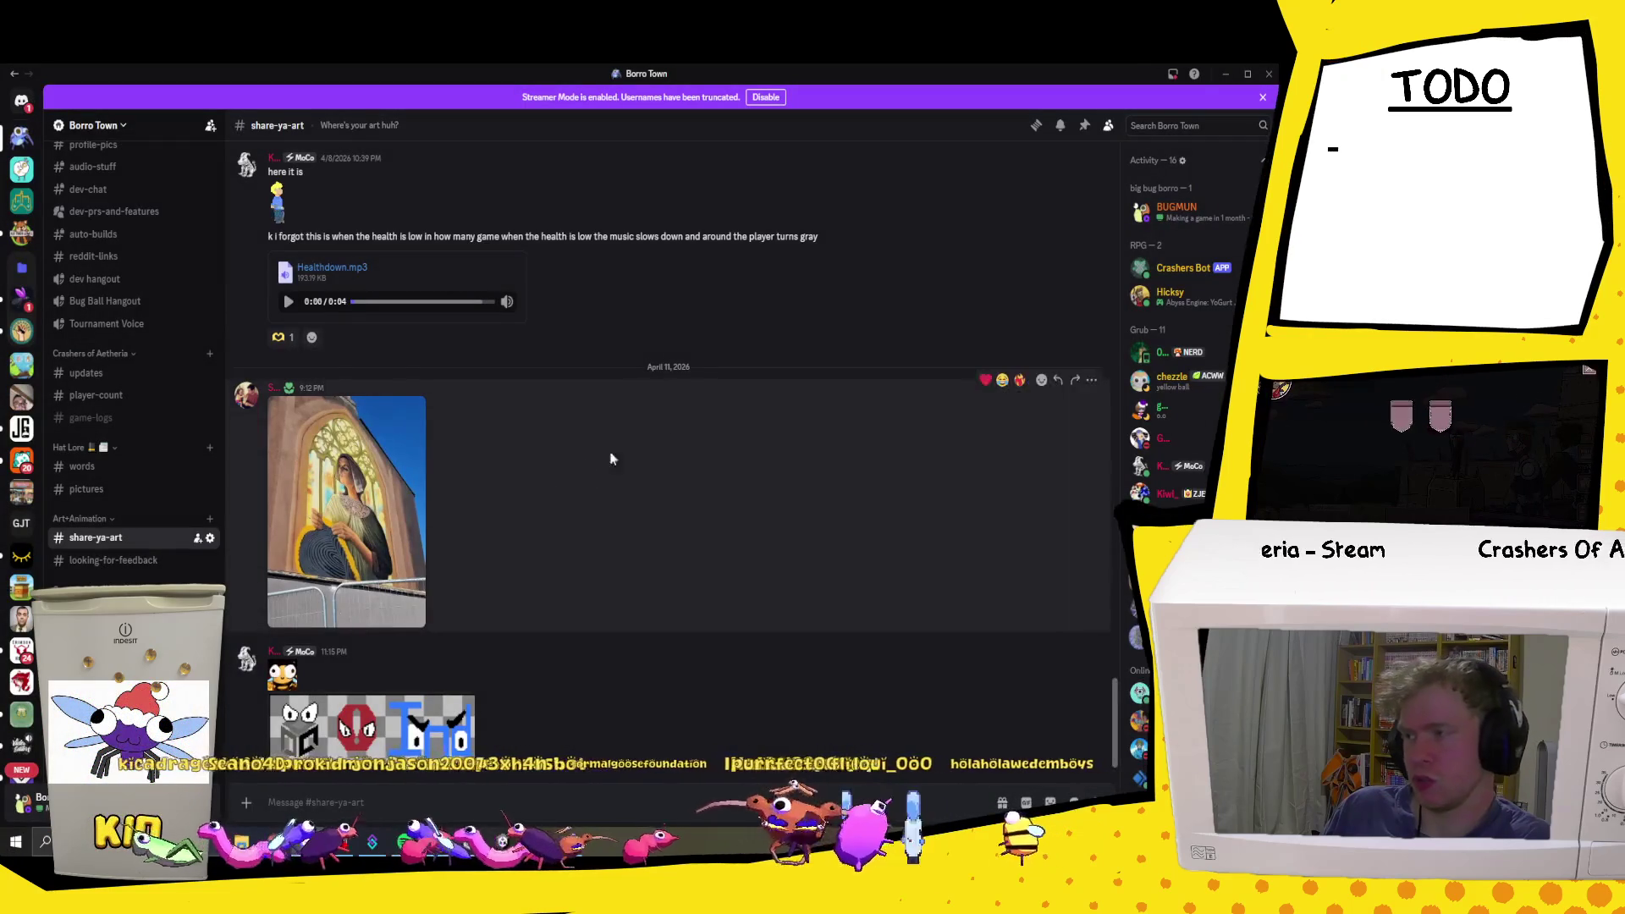
Step: Back in Unity, select the Bouncing Enemy's Particle child object and frame it in the scene
{"action": "left_click", "coordinate": [1225, 73]}
{"action": "scroll", "coordinate": [653, 443], "scroll_direction": "down", "scroll_amount": 5}
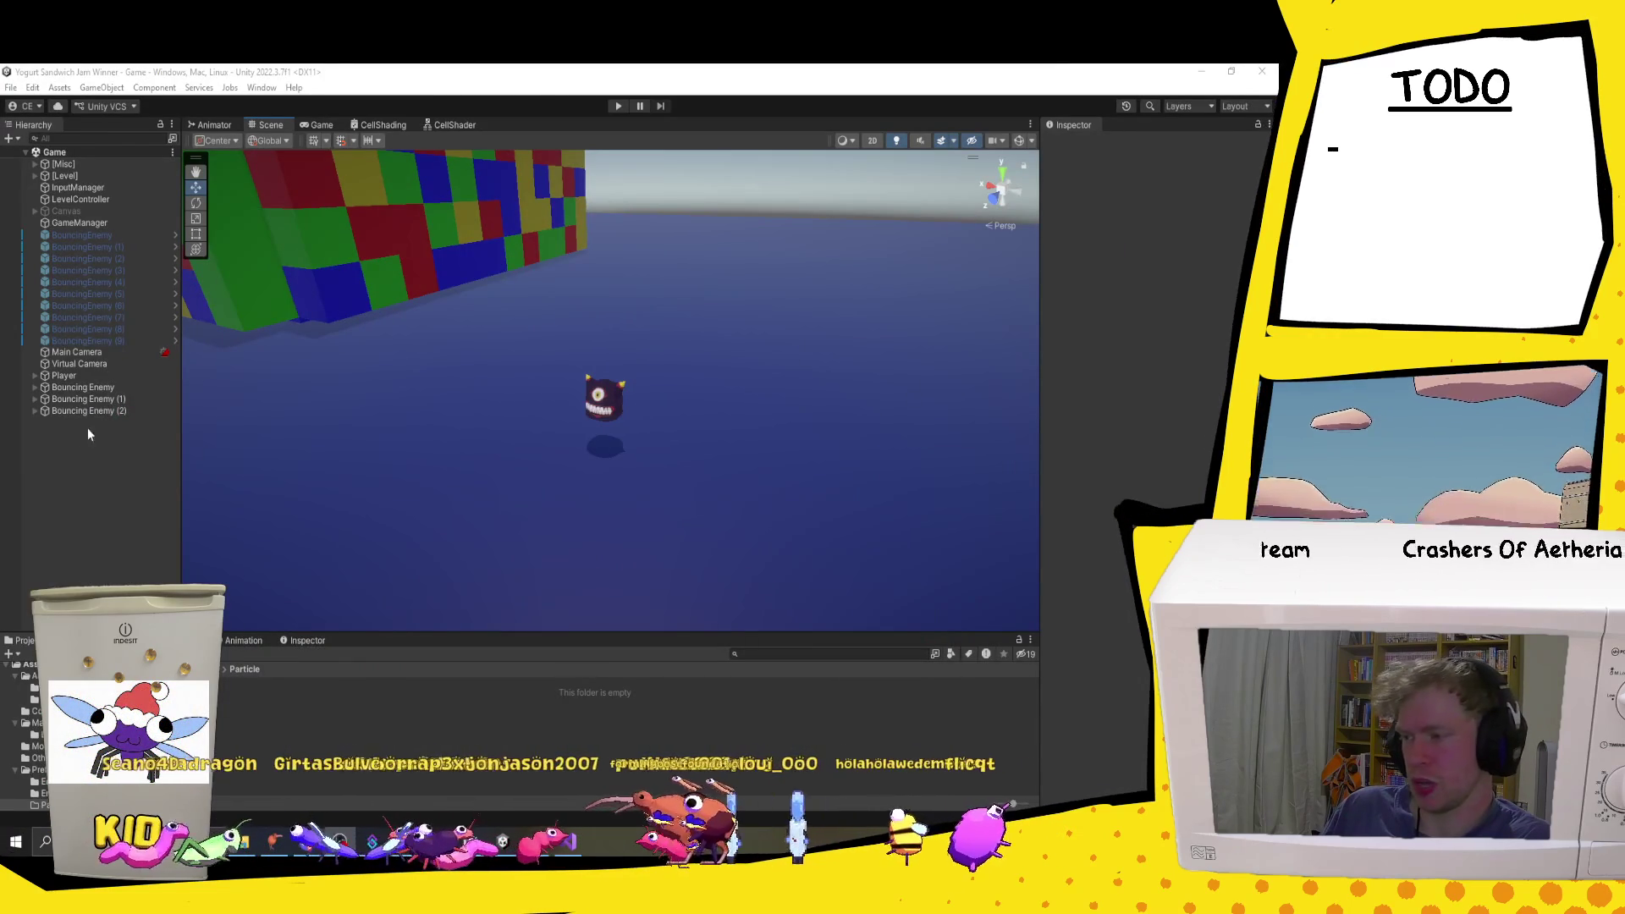
{"action": "left_click", "coordinate": [31, 666]}
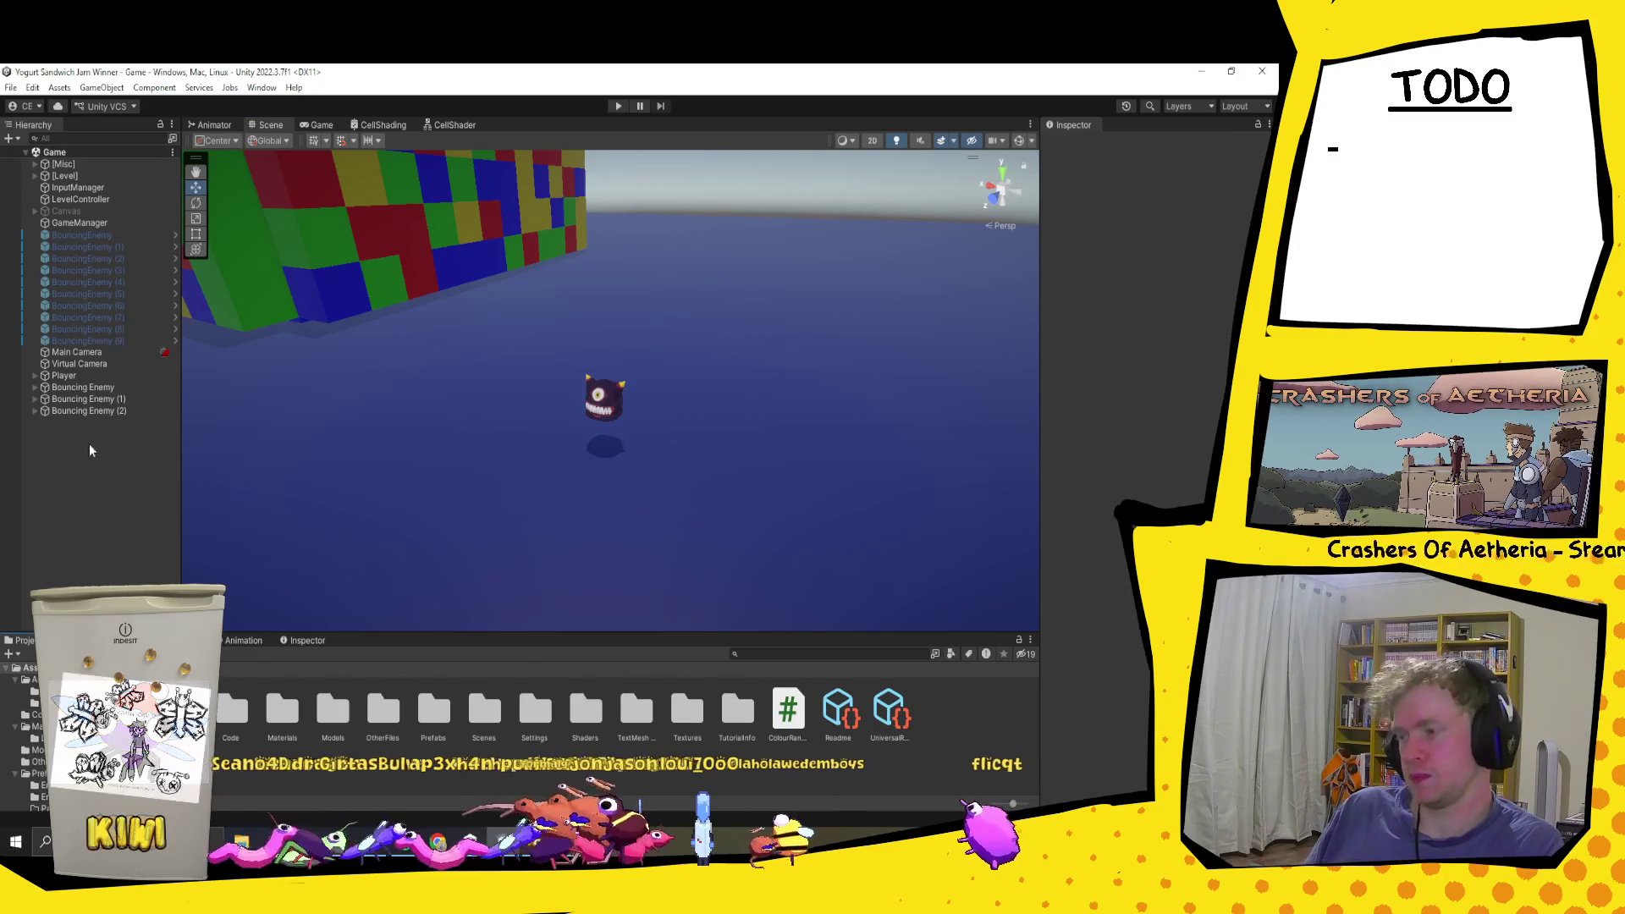
{"action": "left_click", "coordinate": [94, 388]}
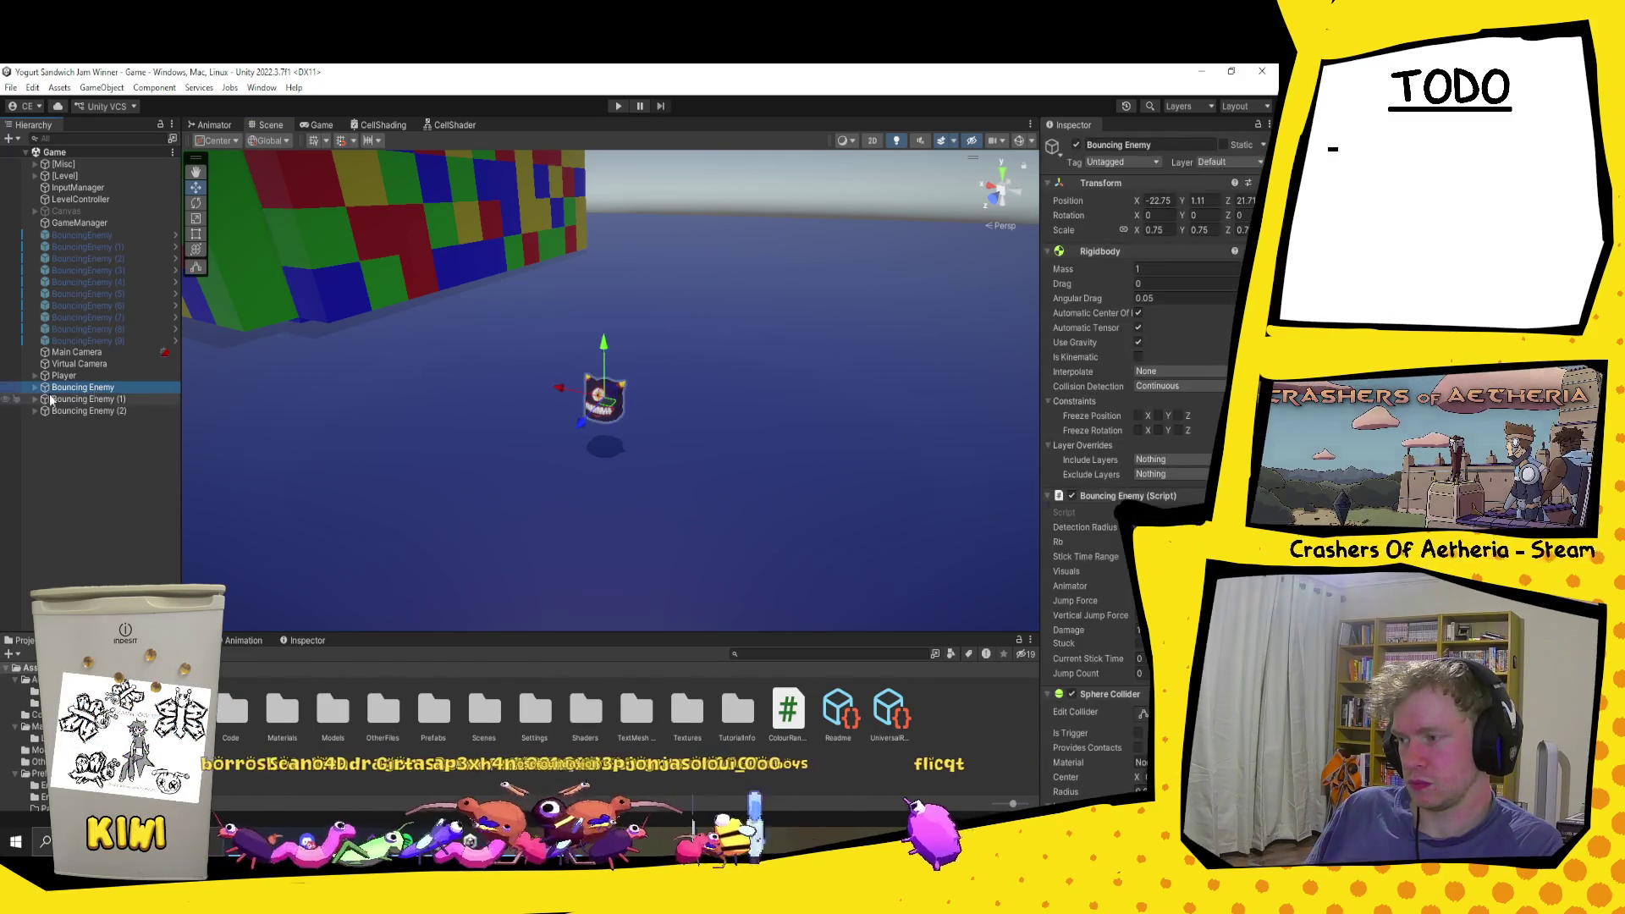
{"action": "left_click", "coordinate": [35, 388]}
{"action": "left_click", "coordinate": [84, 410]}
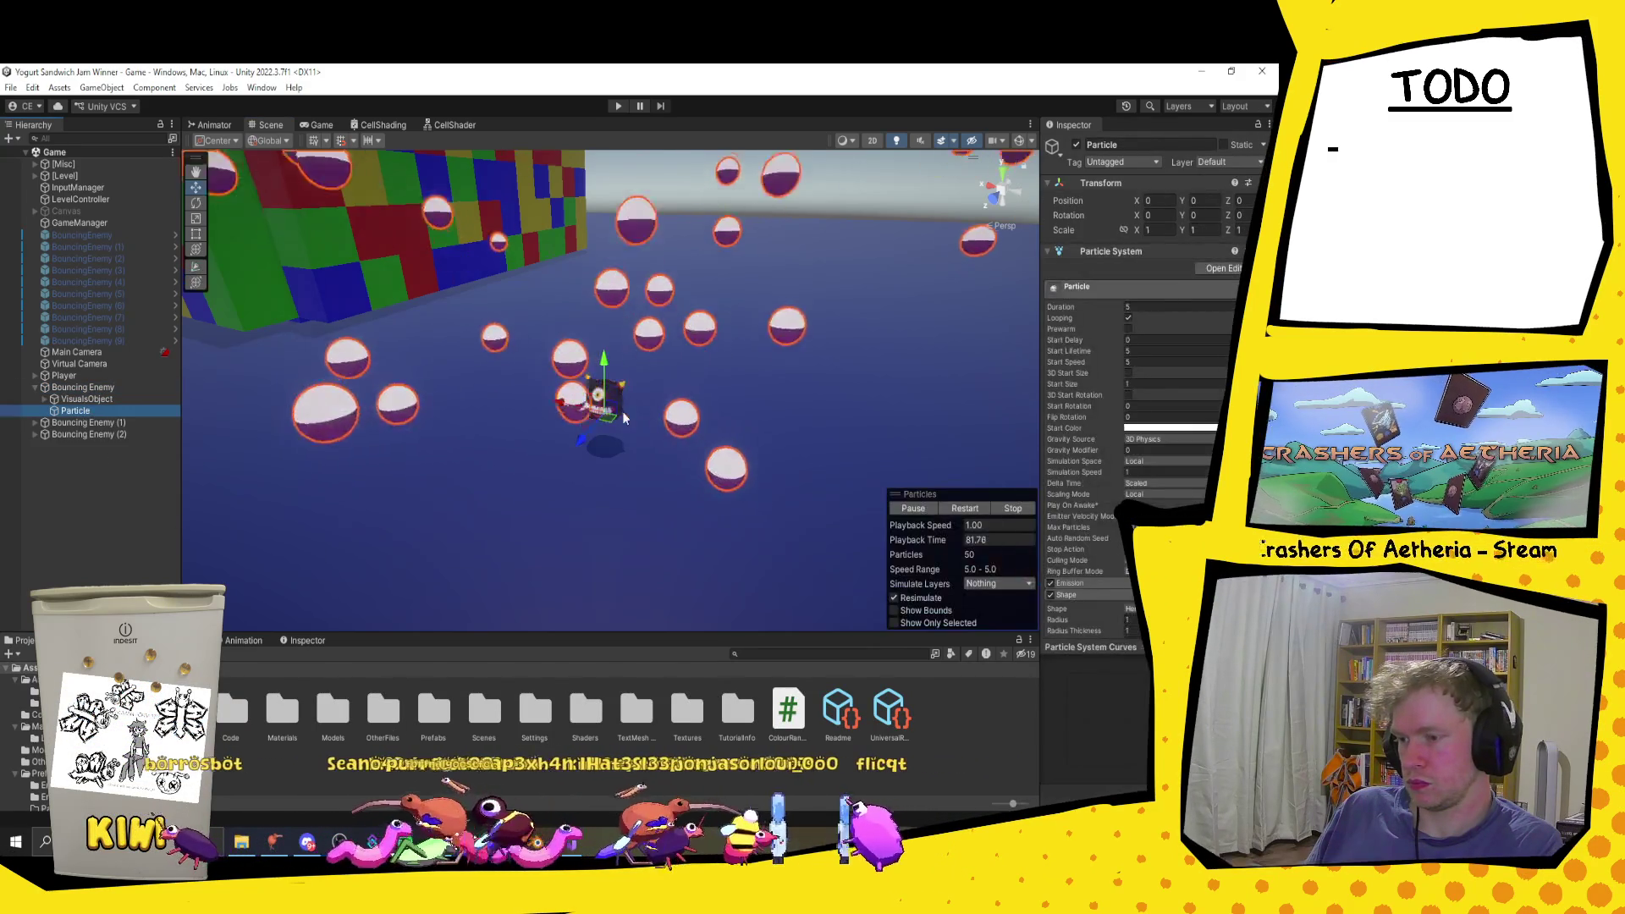
{"action": "key", "text": "f"}
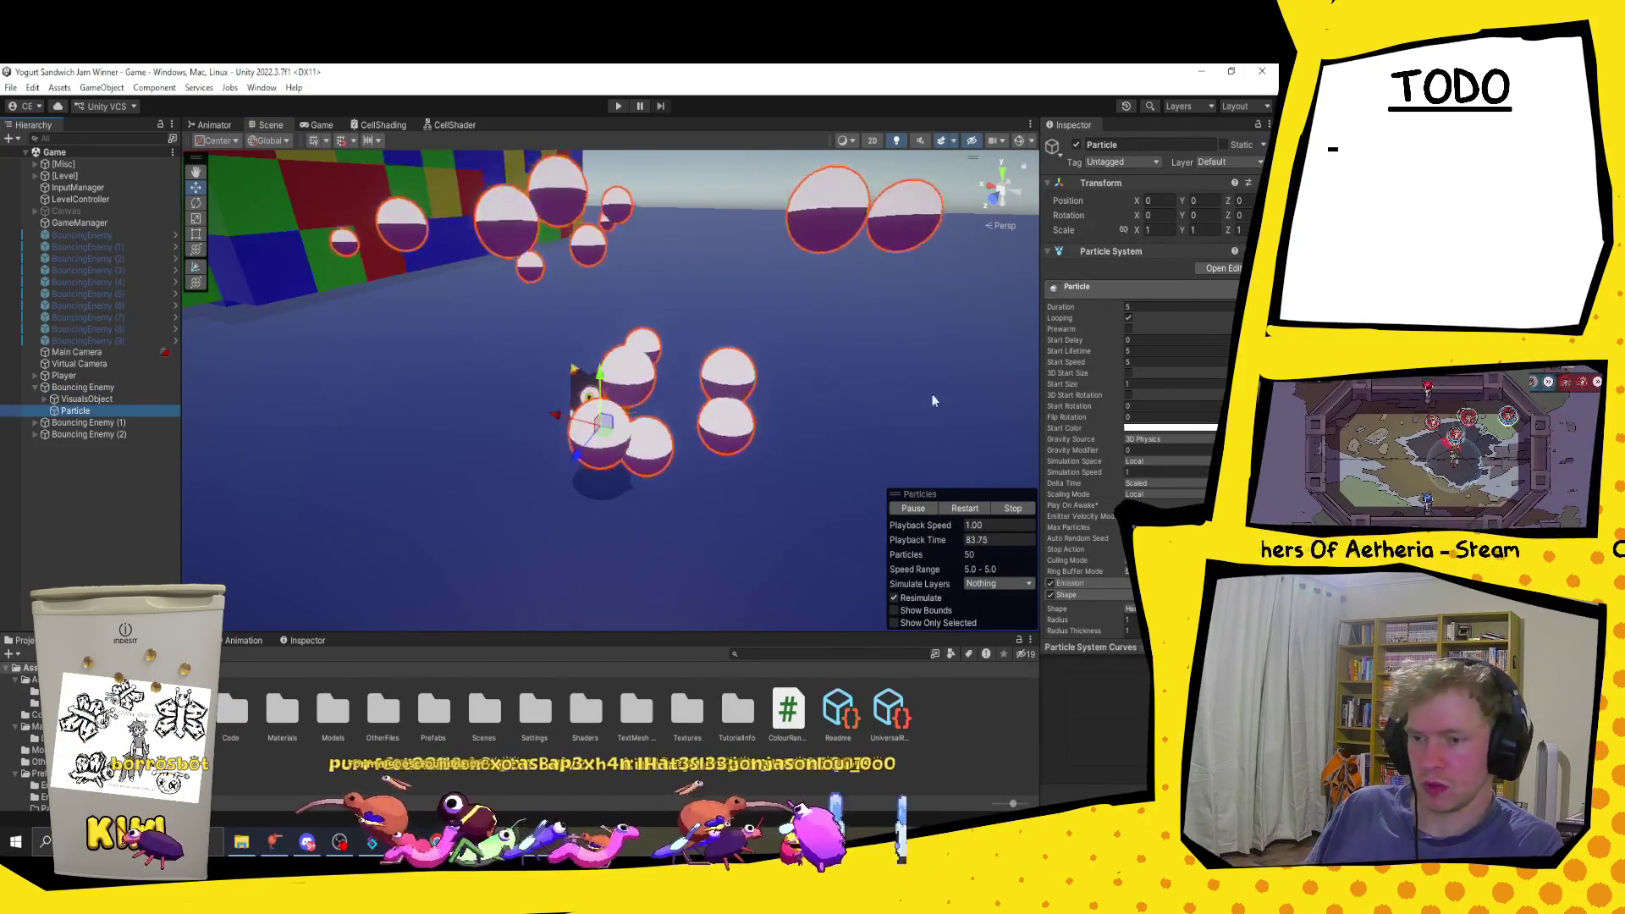
Step: Set the particle system Duration to 0.1
{"action": "left_click", "coordinate": [1139, 306]}
{"action": "type", "text": "1"}
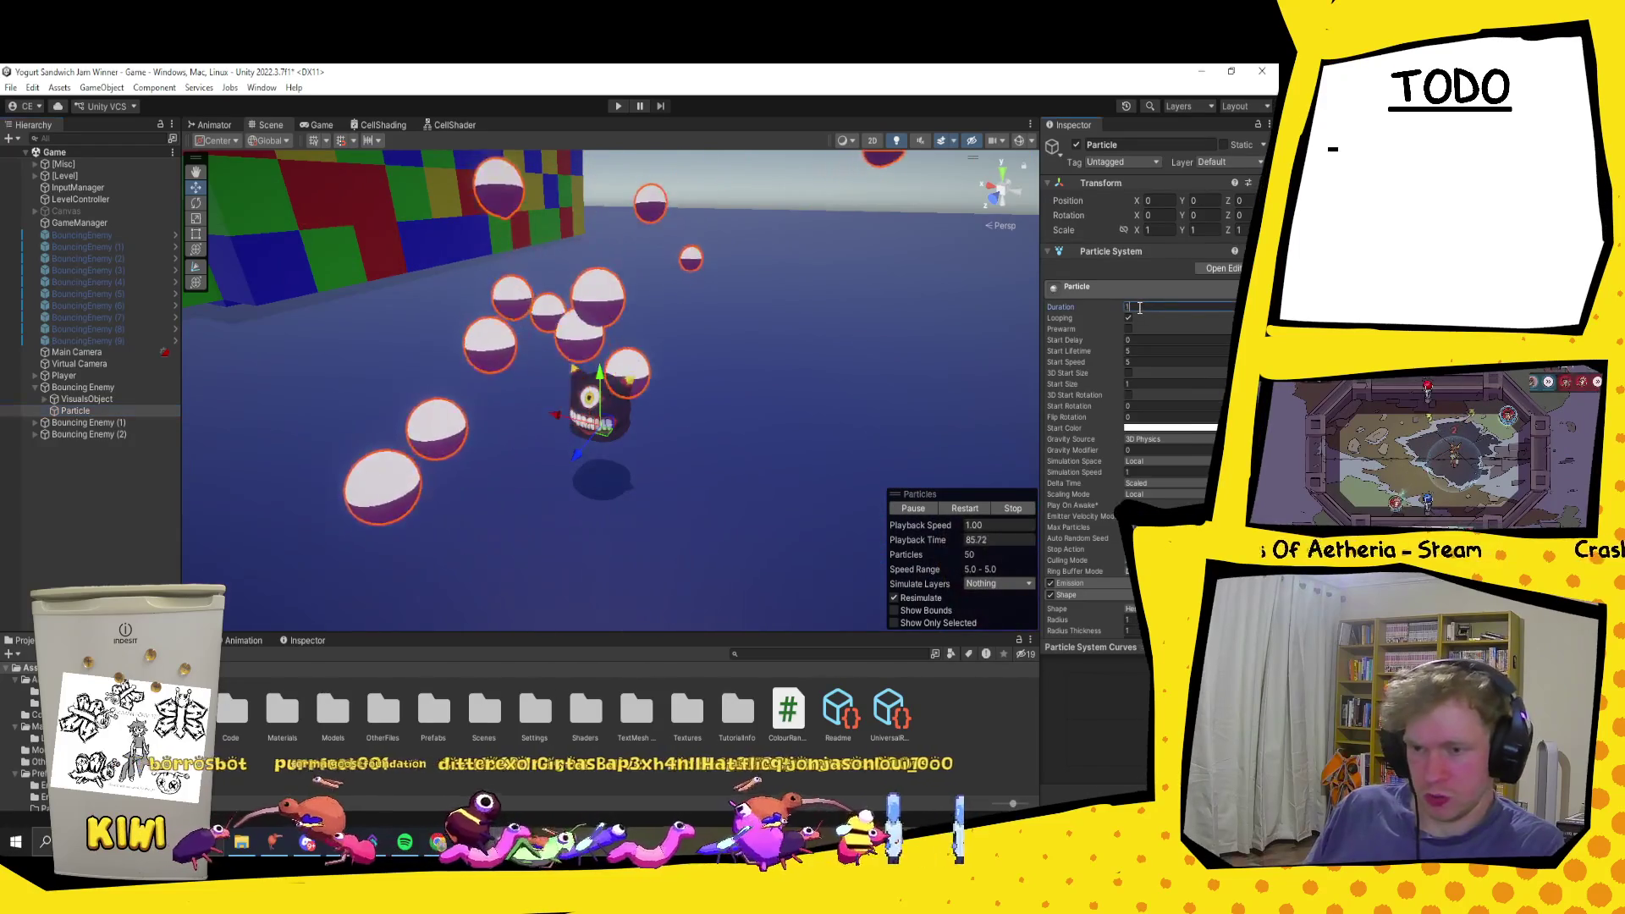
{"action": "key", "text": "BackSpace"}
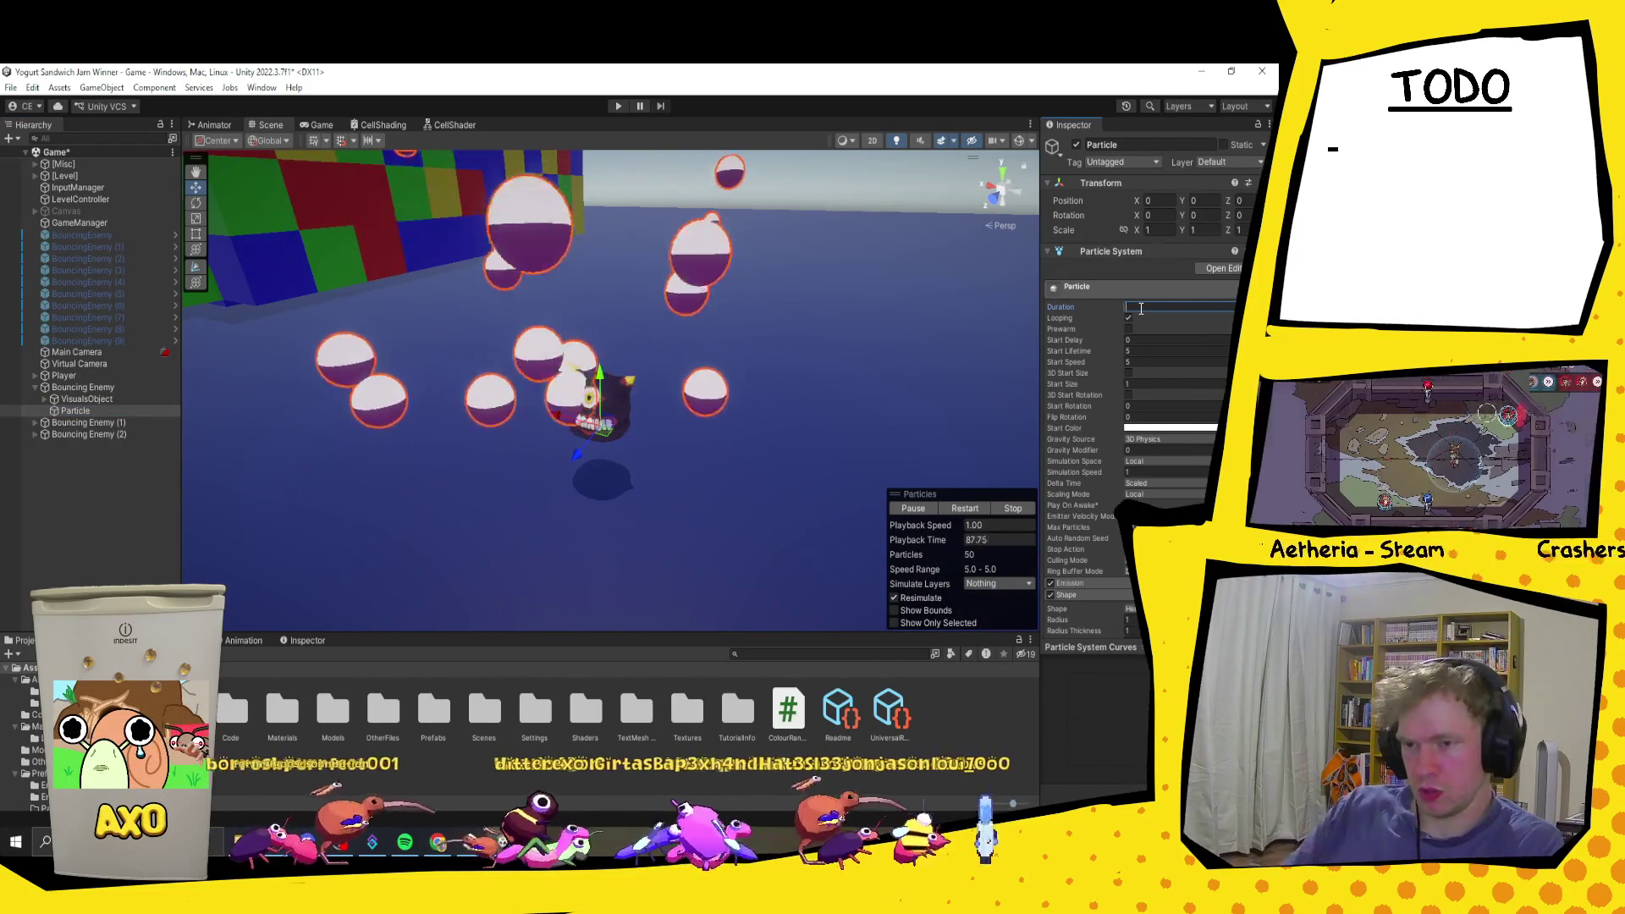
{"action": "type", "text": "2"}
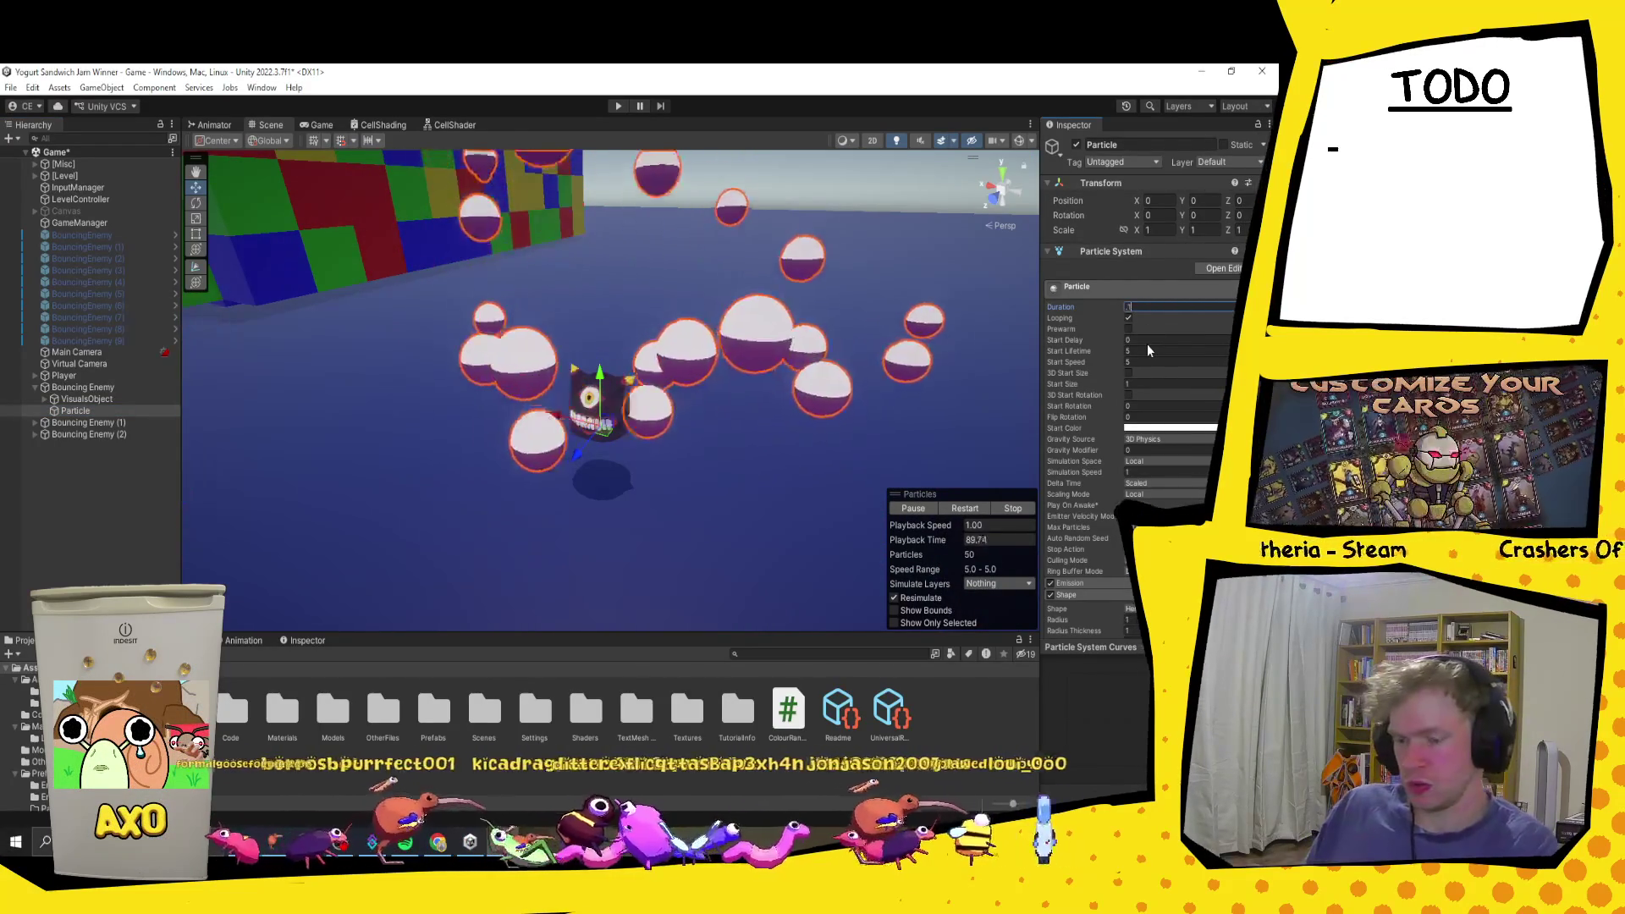
{"action": "key", "text": "BackSpace"}
{"action": "type", "text": "1"}
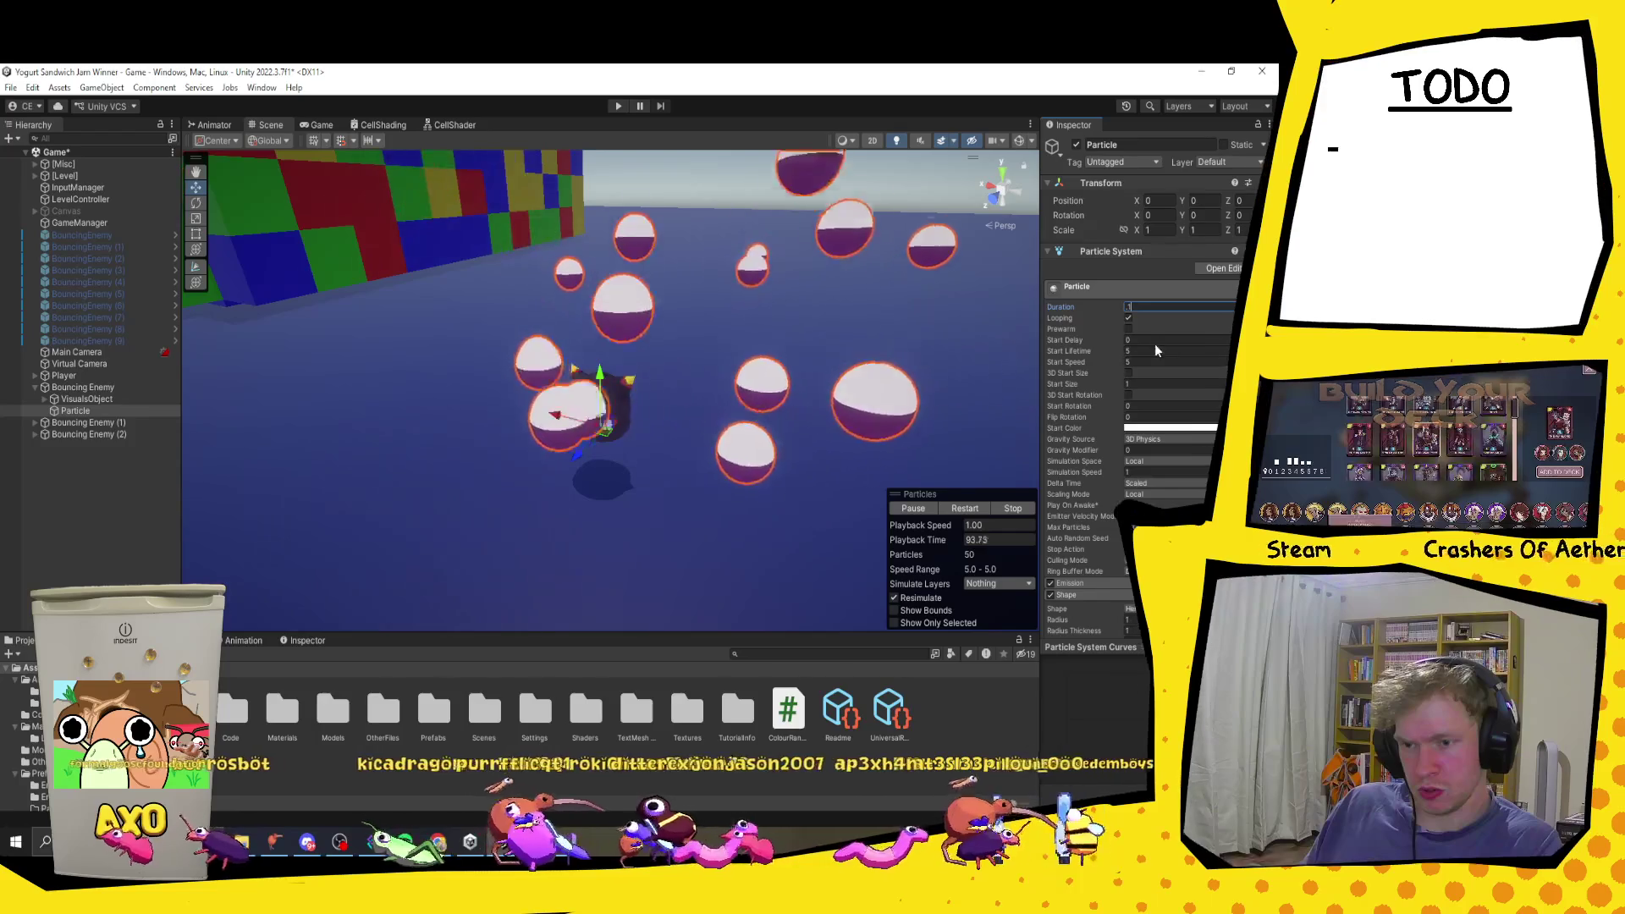
Step: Set Start Lifetime to 0.3
{"action": "left_click", "coordinate": [1156, 351]}
{"action": "type", "text": "1"}
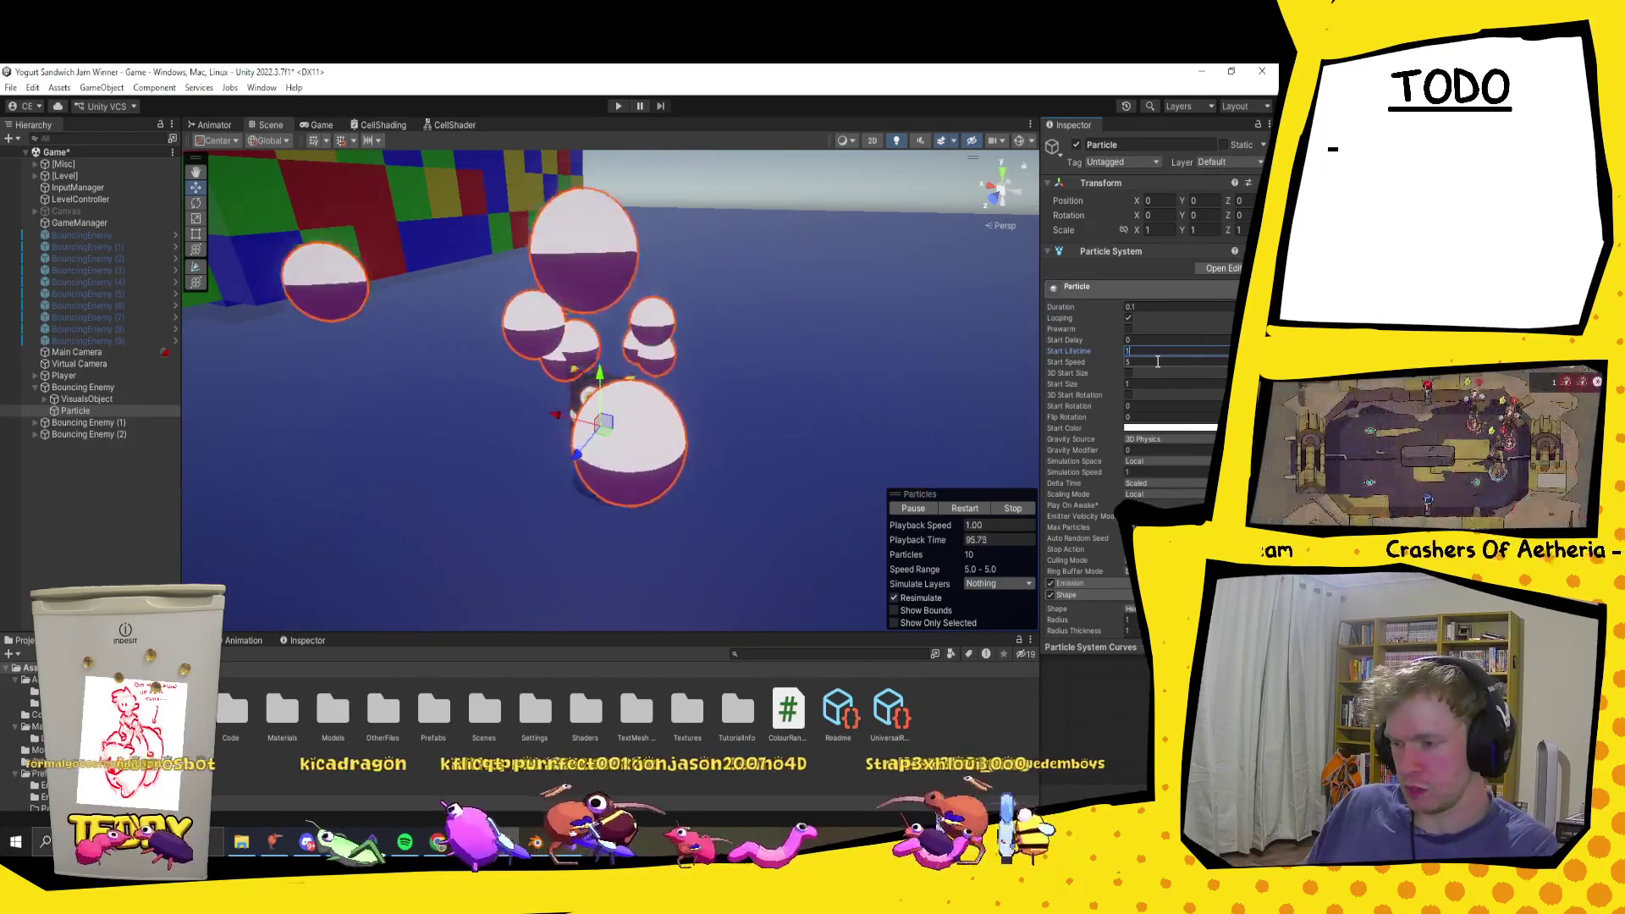
{"action": "key", "text": "BackSpace"}
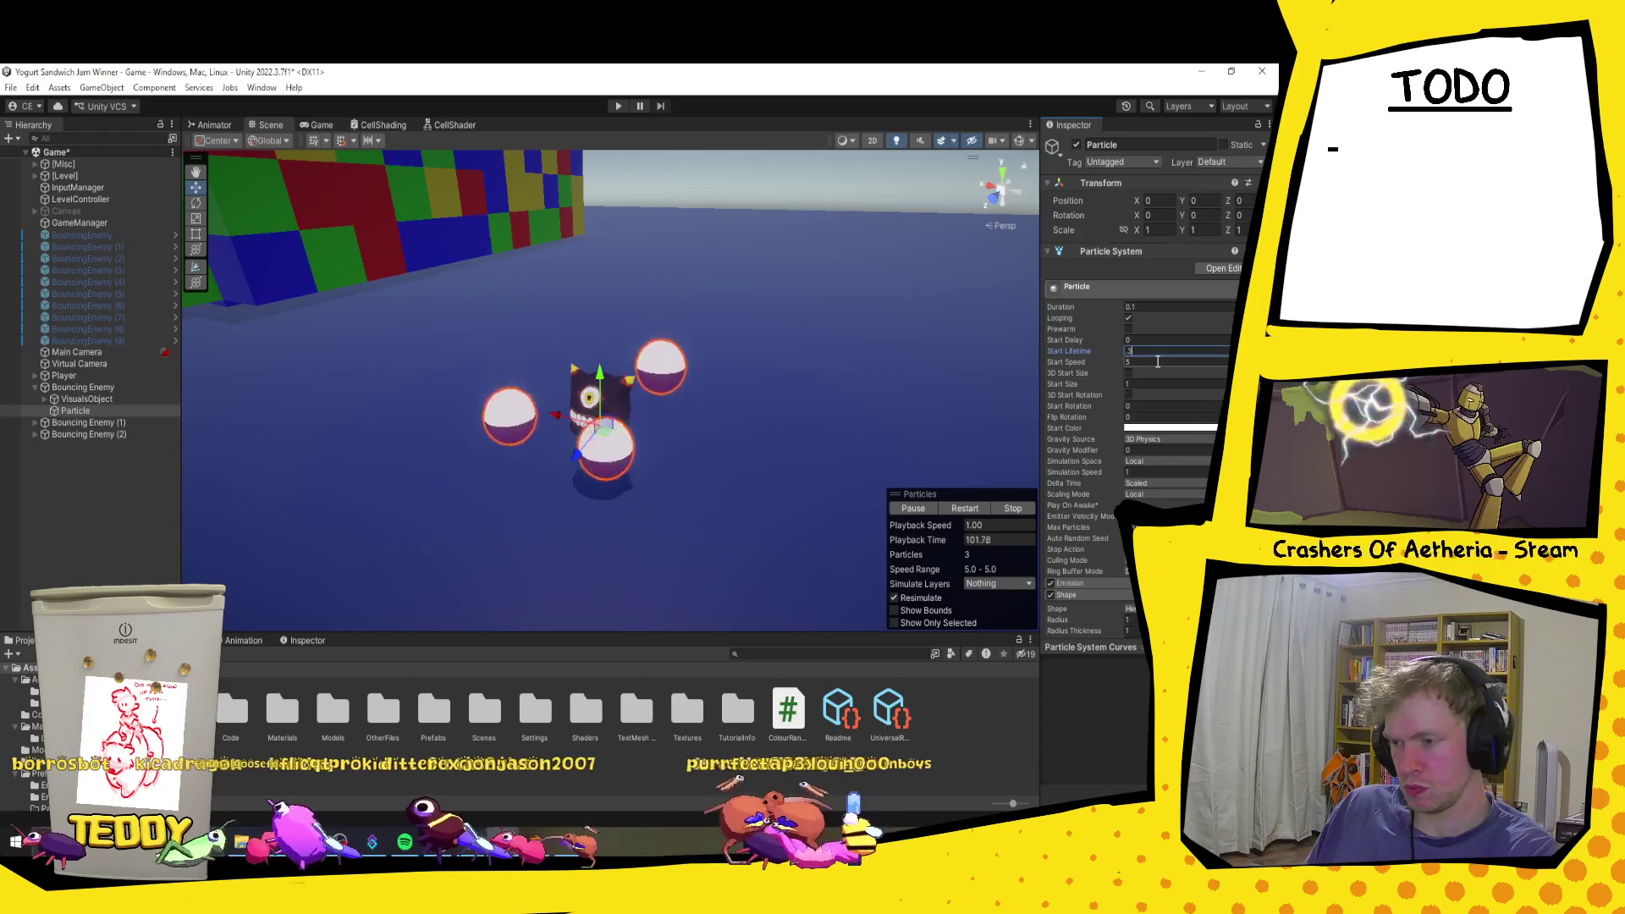
{"action": "key", "text": "BackSpace"}
{"action": "type", "text": "4"}
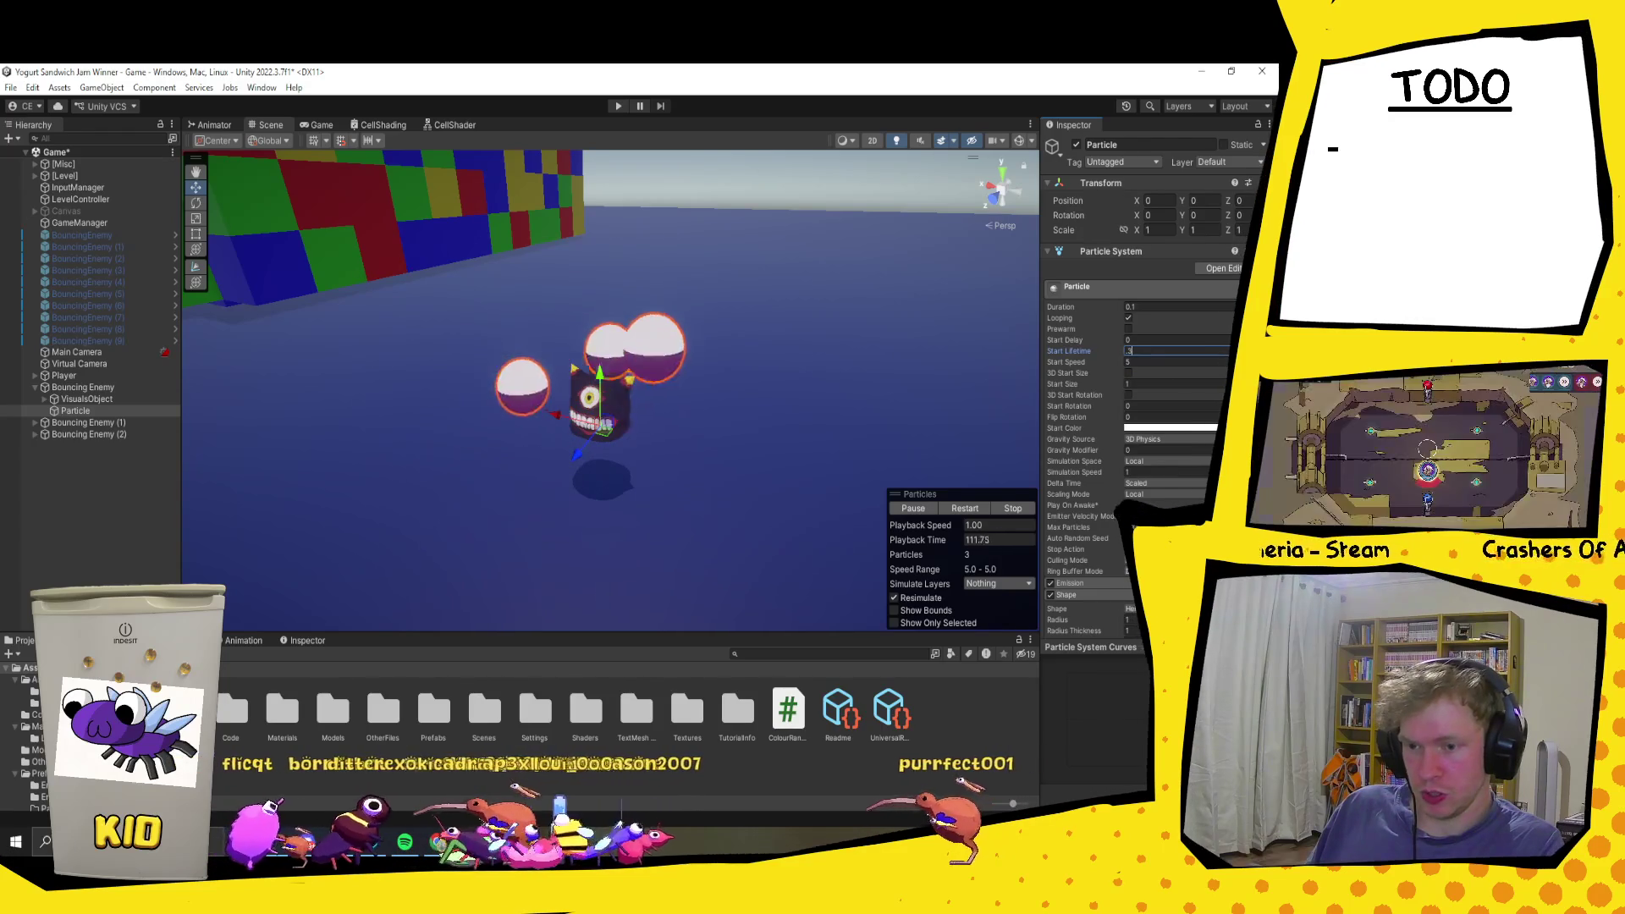
Step: Make Start Speed Random Between Two Constants, from 2 to 5
{"action": "left_click", "coordinate": [1228, 361]}
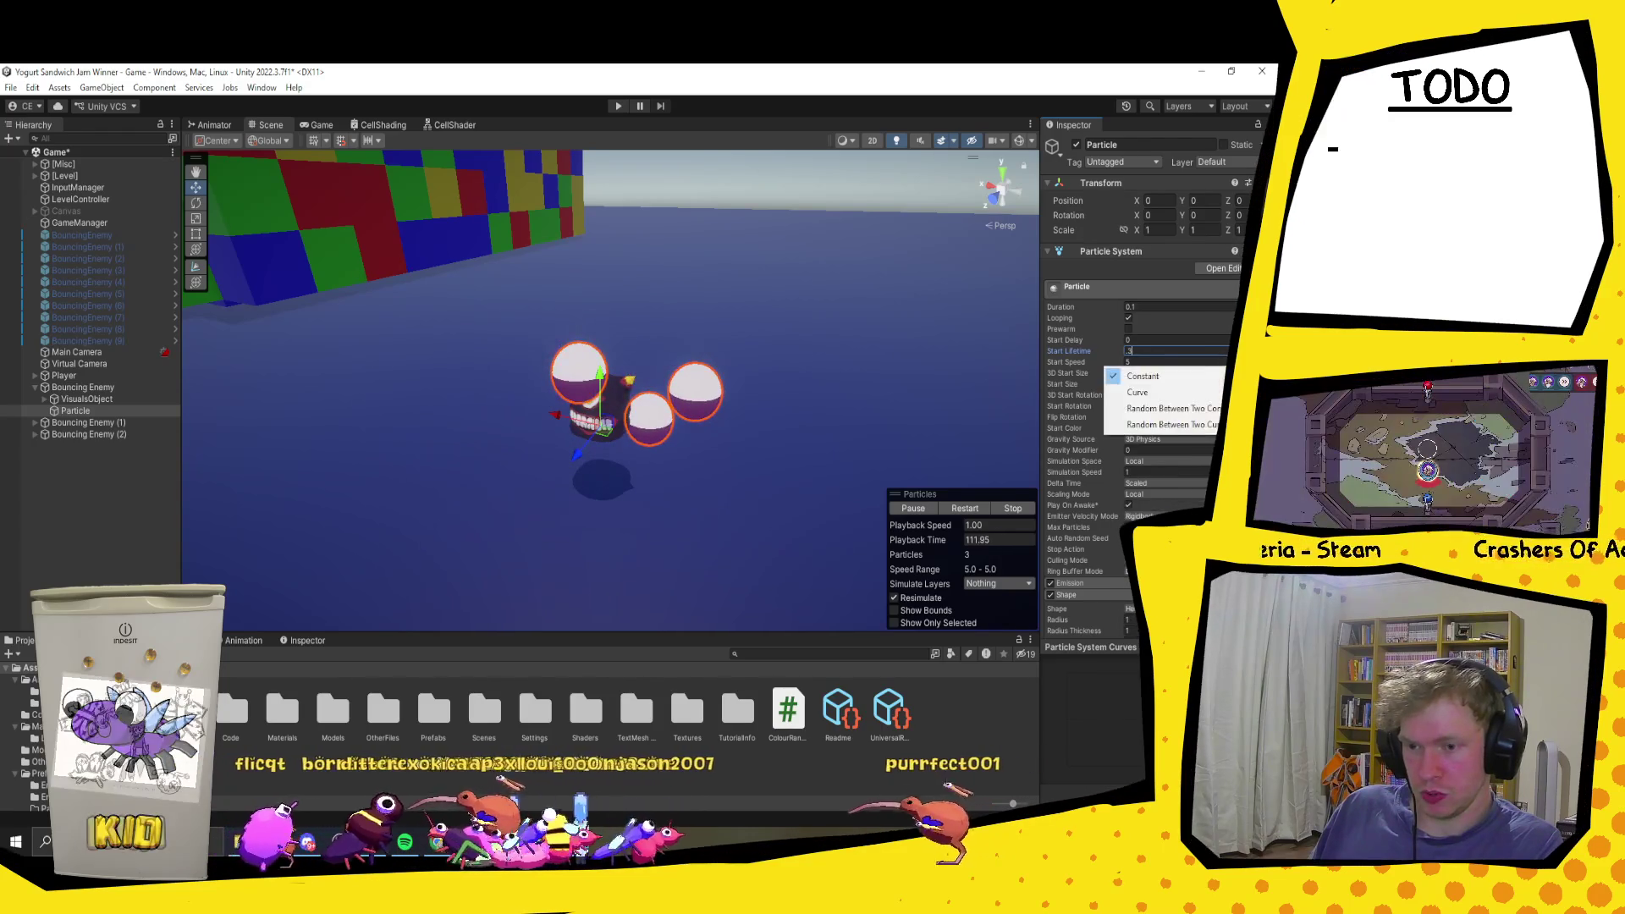
{"action": "left_click", "coordinate": [1173, 410]}
{"action": "left_click", "coordinate": [1156, 364]}
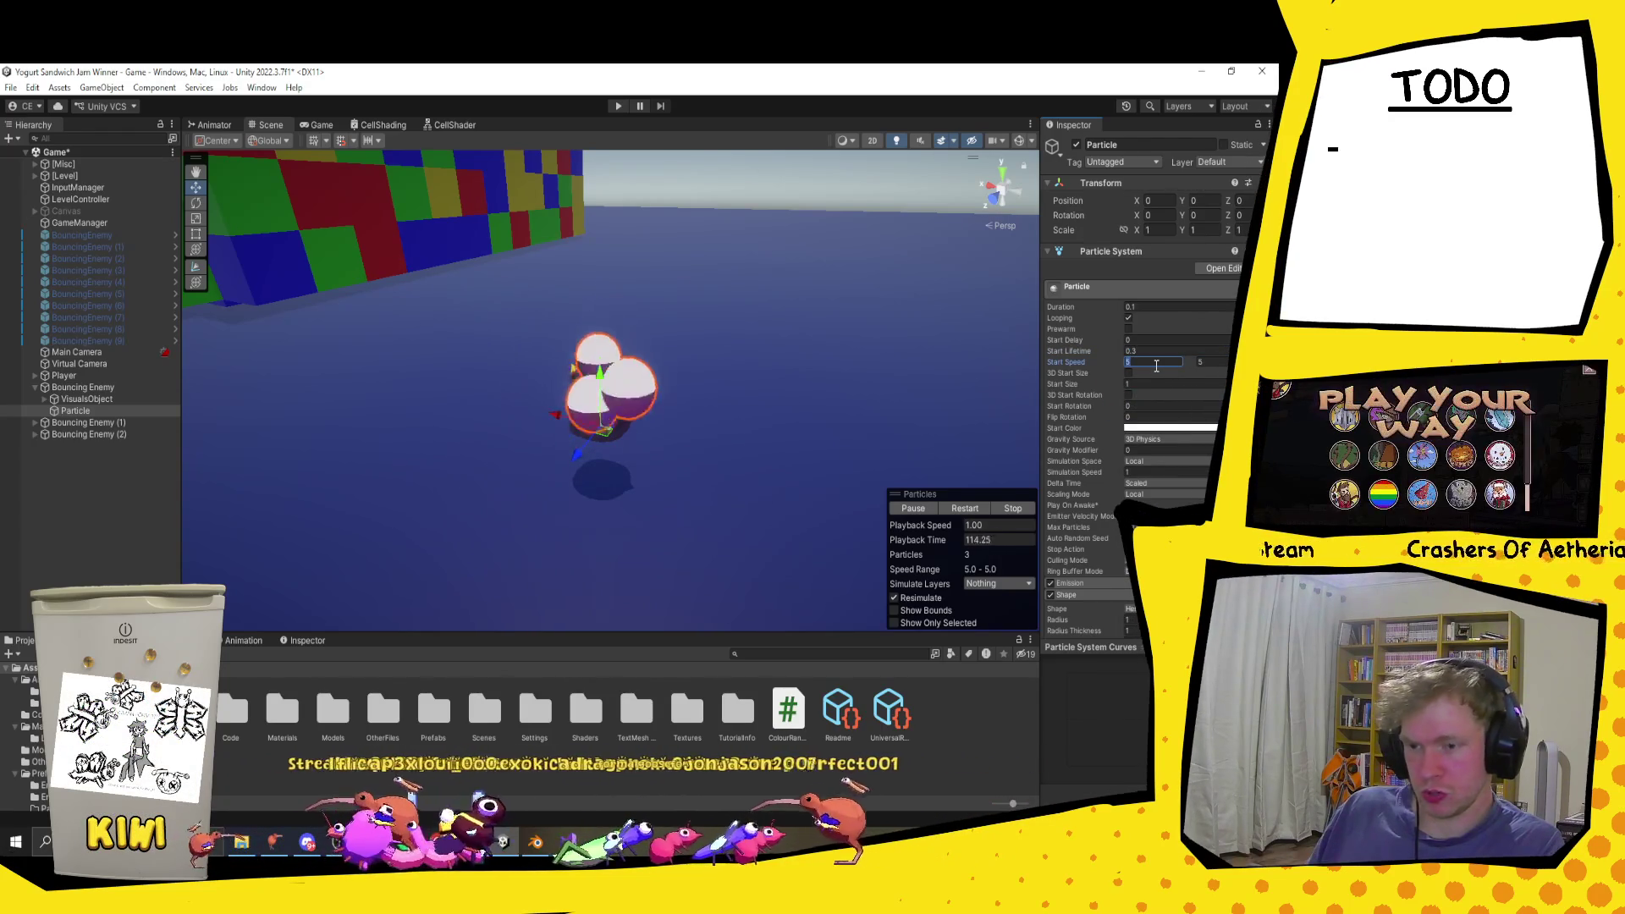
{"action": "type", "text": "2"}
{"action": "left_click", "coordinate": [1216, 363]}
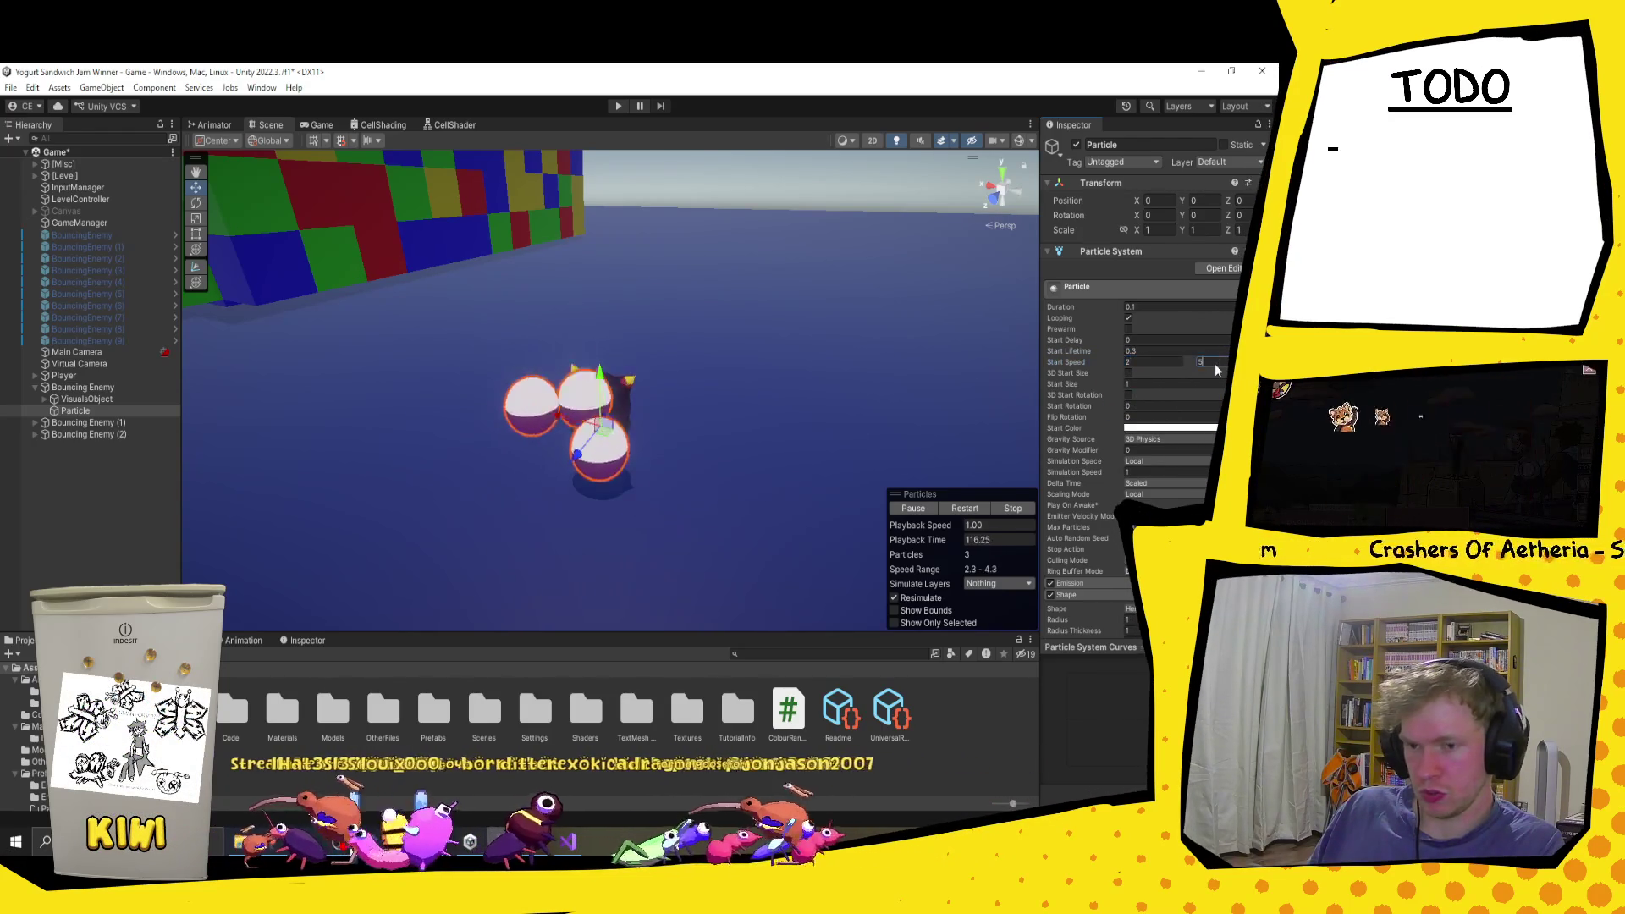
Step: Make Start Size random between 0.2 and 0.5, then turn off Looping
{"action": "left_click", "coordinate": [1130, 373]}
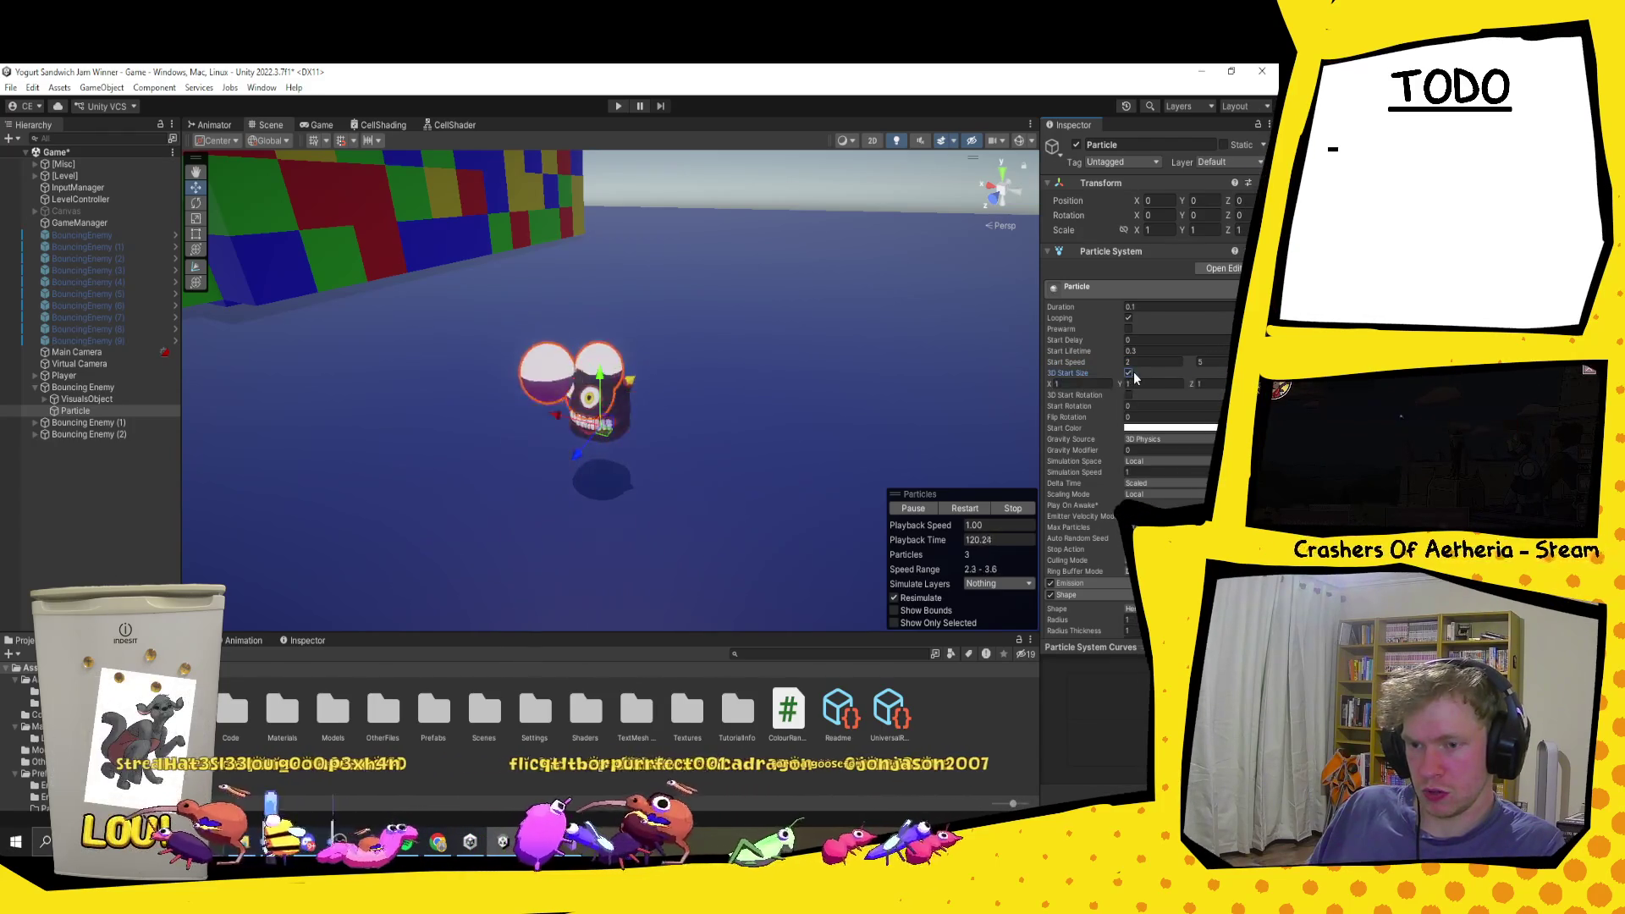
{"action": "left_click", "coordinate": [1265, 384]}
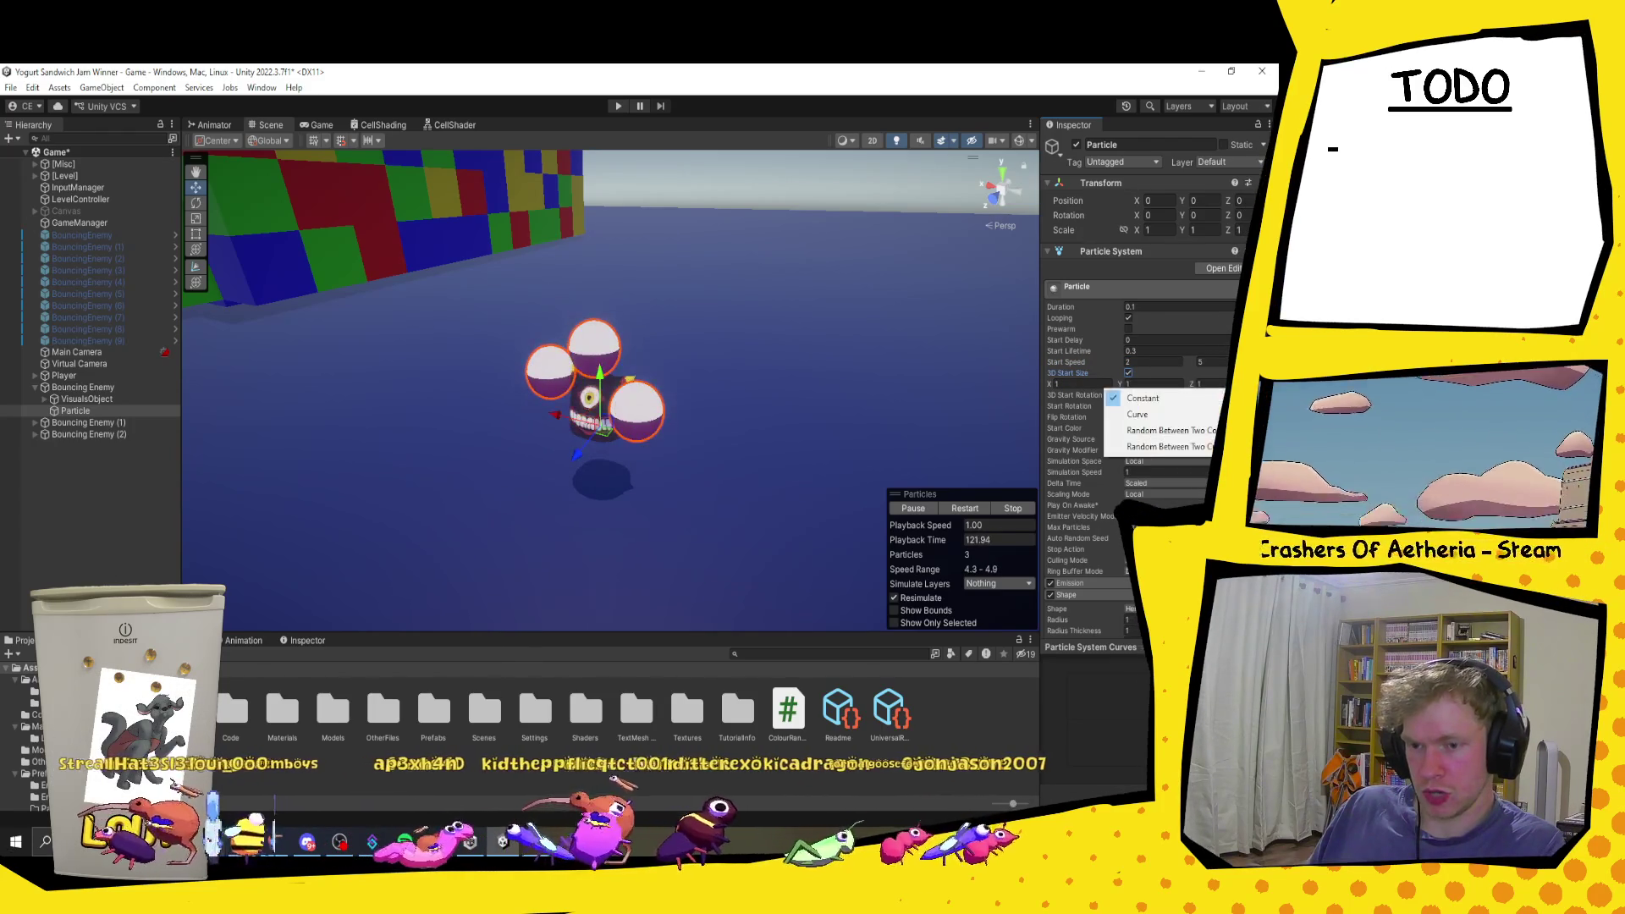
{"action": "left_click", "coordinate": [1186, 430]}
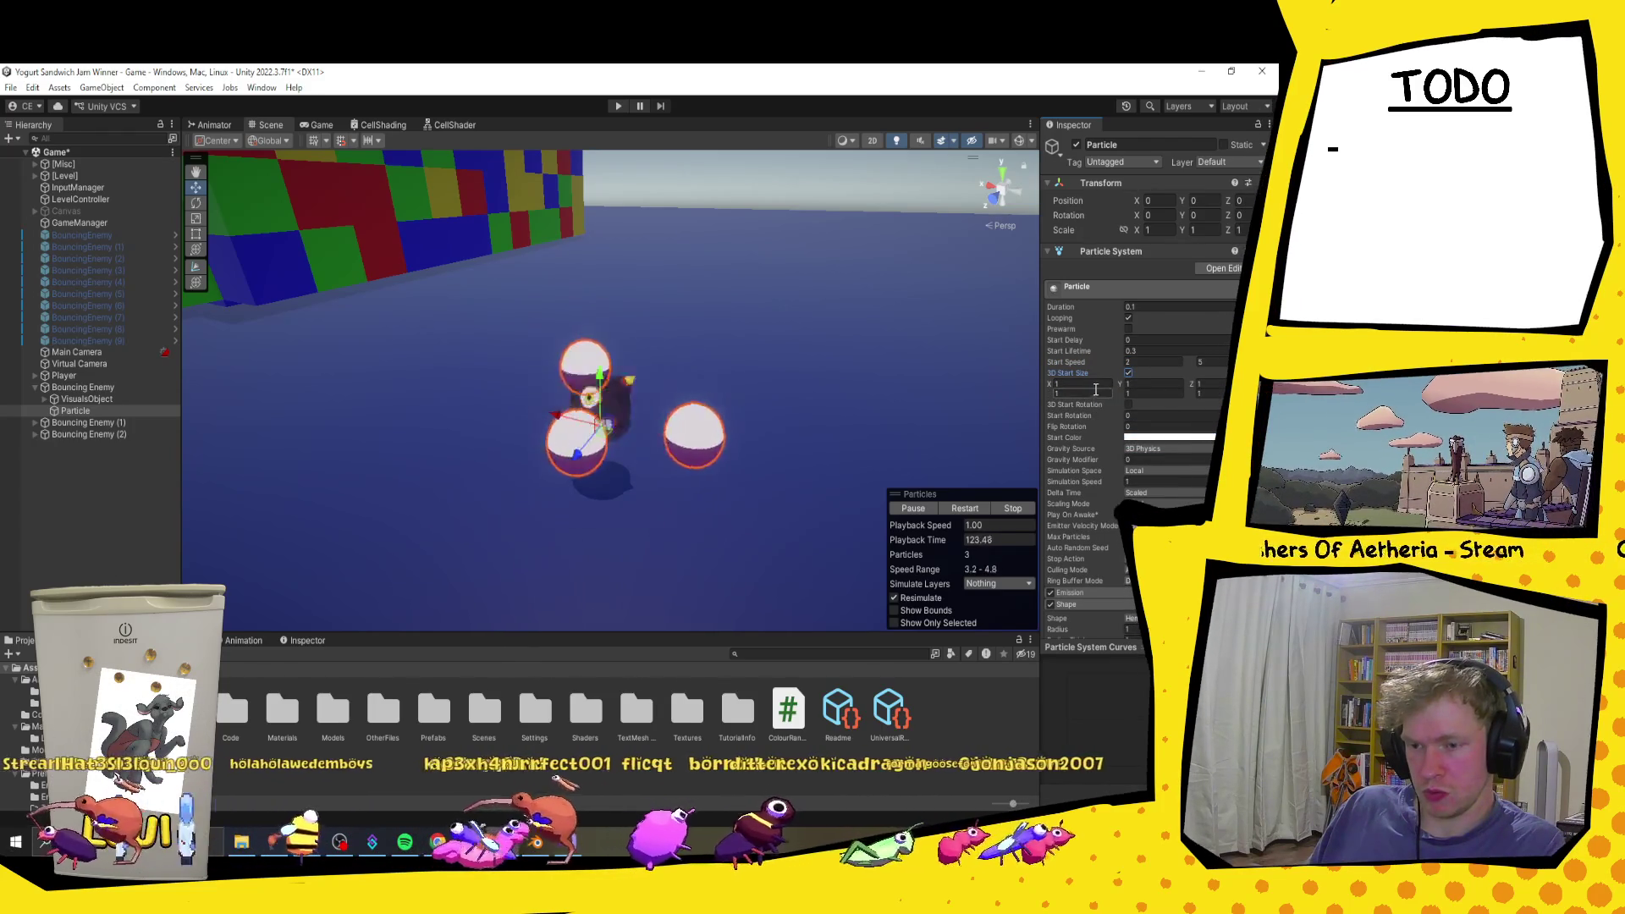
{"action": "left_click", "coordinate": [1129, 372]}
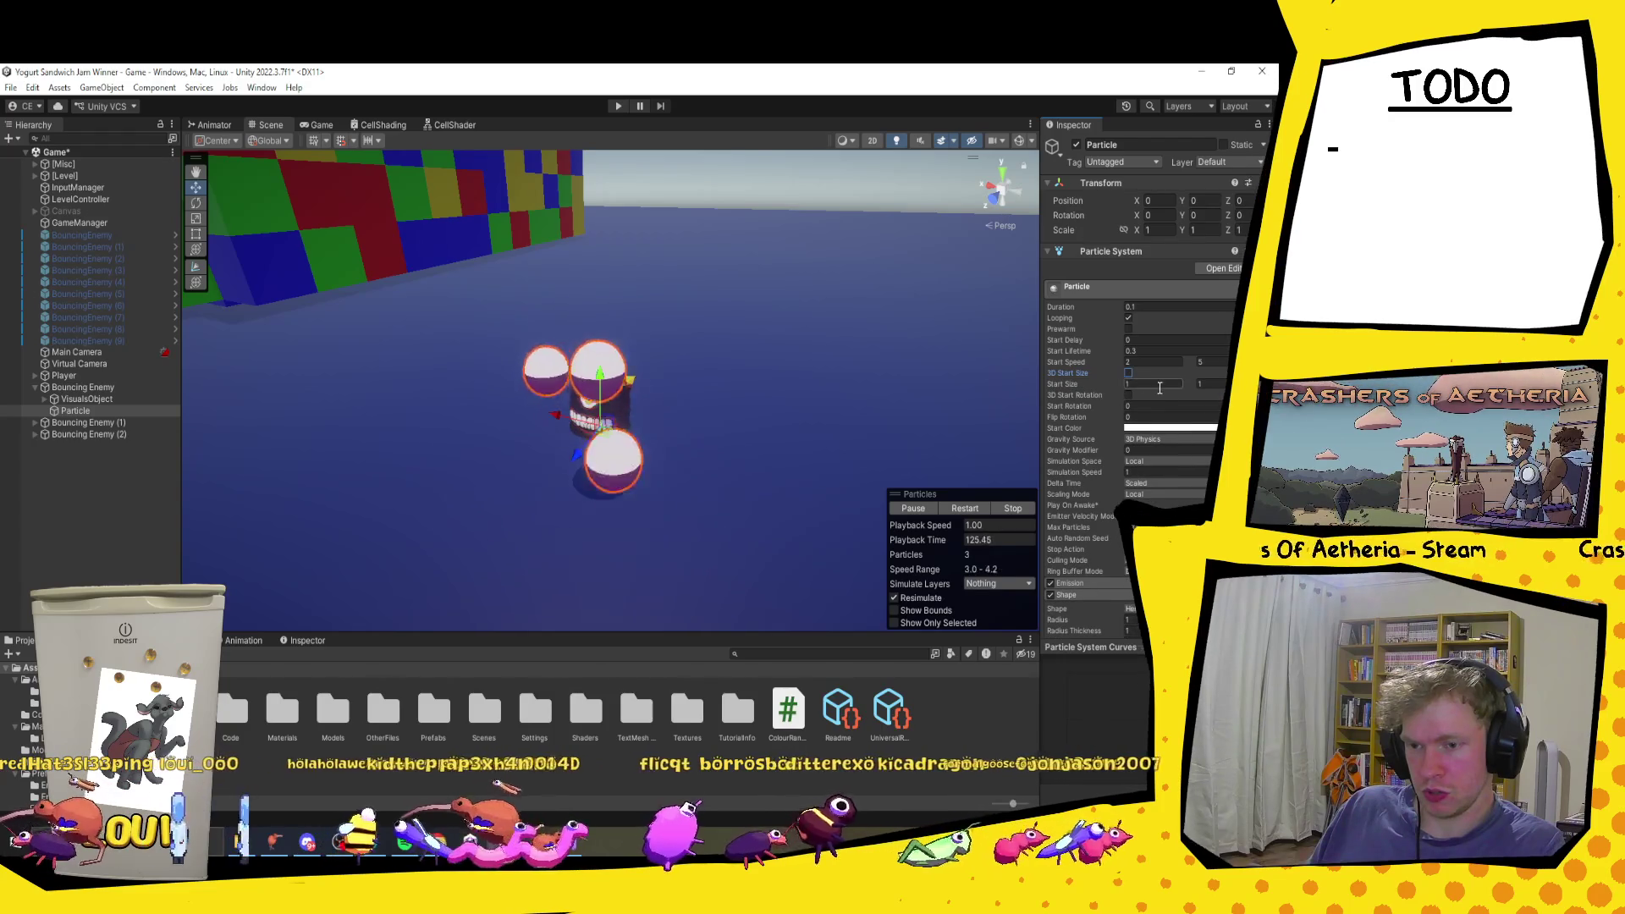
{"action": "left_click", "coordinate": [1162, 385]}
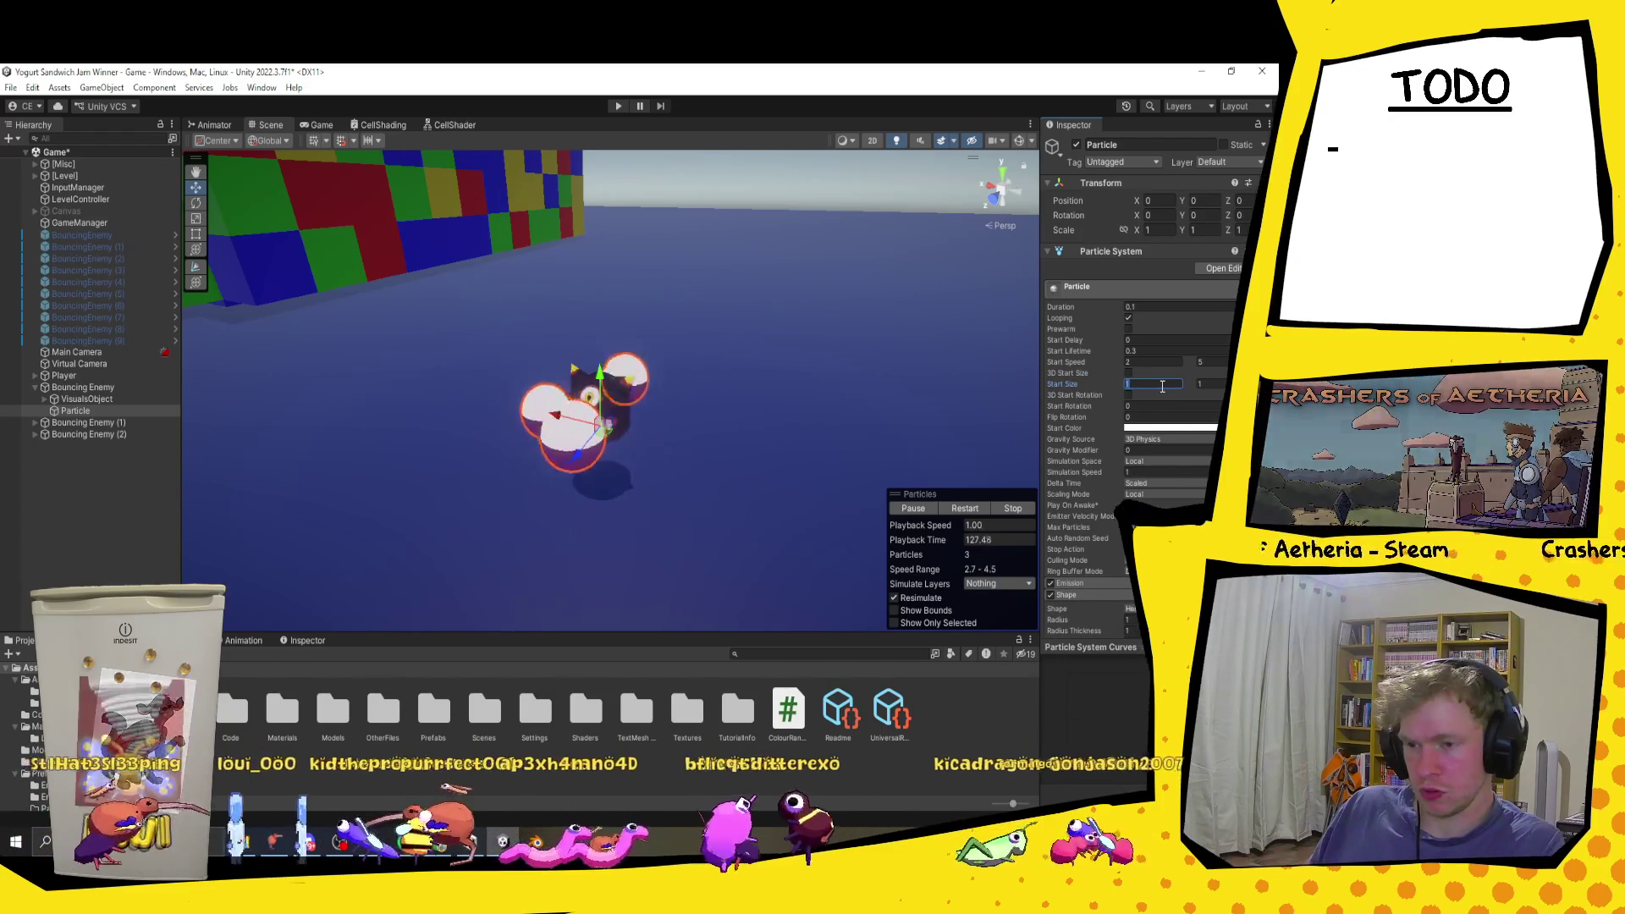
{"action": "type", "text": "2"}
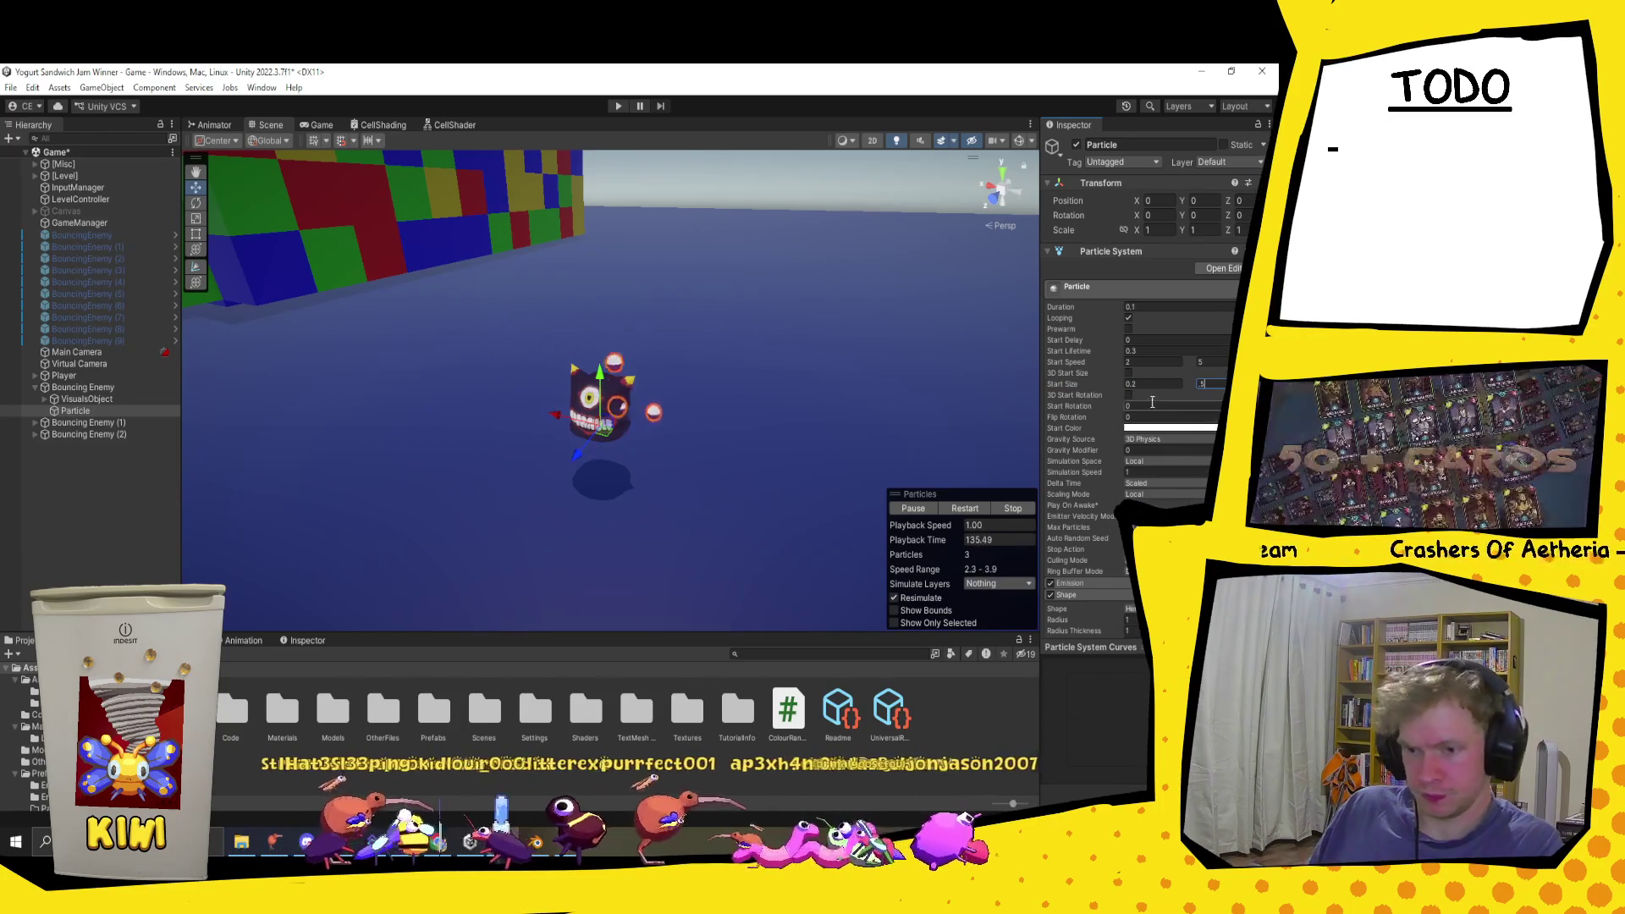
{"action": "key", "text": "Return"}
{"action": "scroll", "coordinate": [1167, 425], "scroll_direction": "down", "scroll_amount": 1}
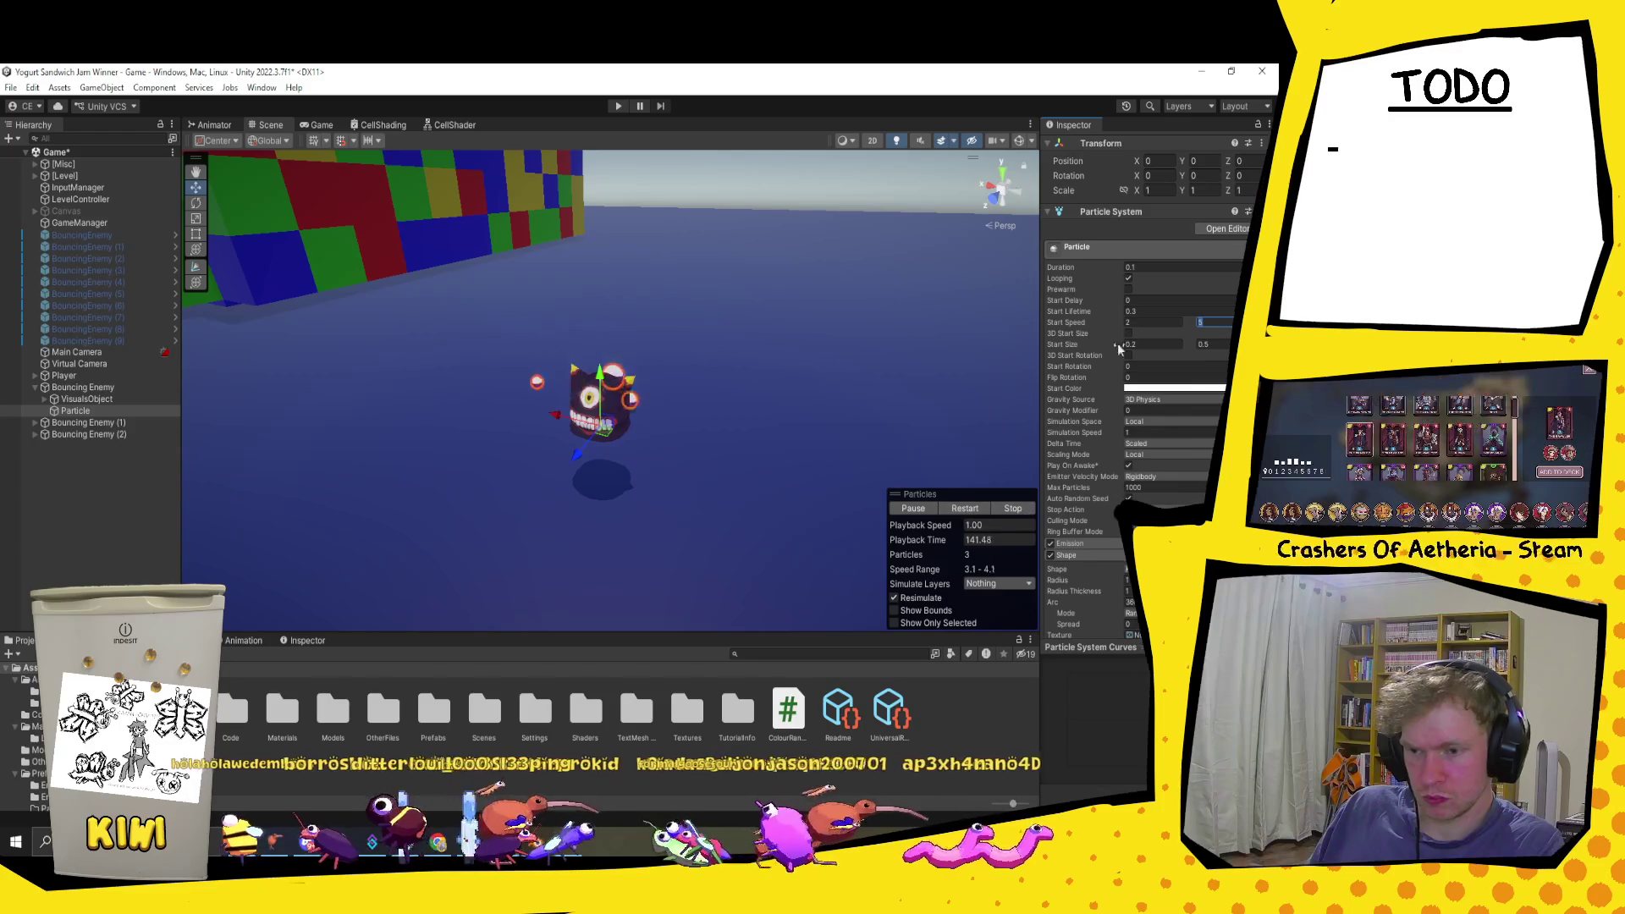
{"action": "left_click", "coordinate": [1128, 278]}
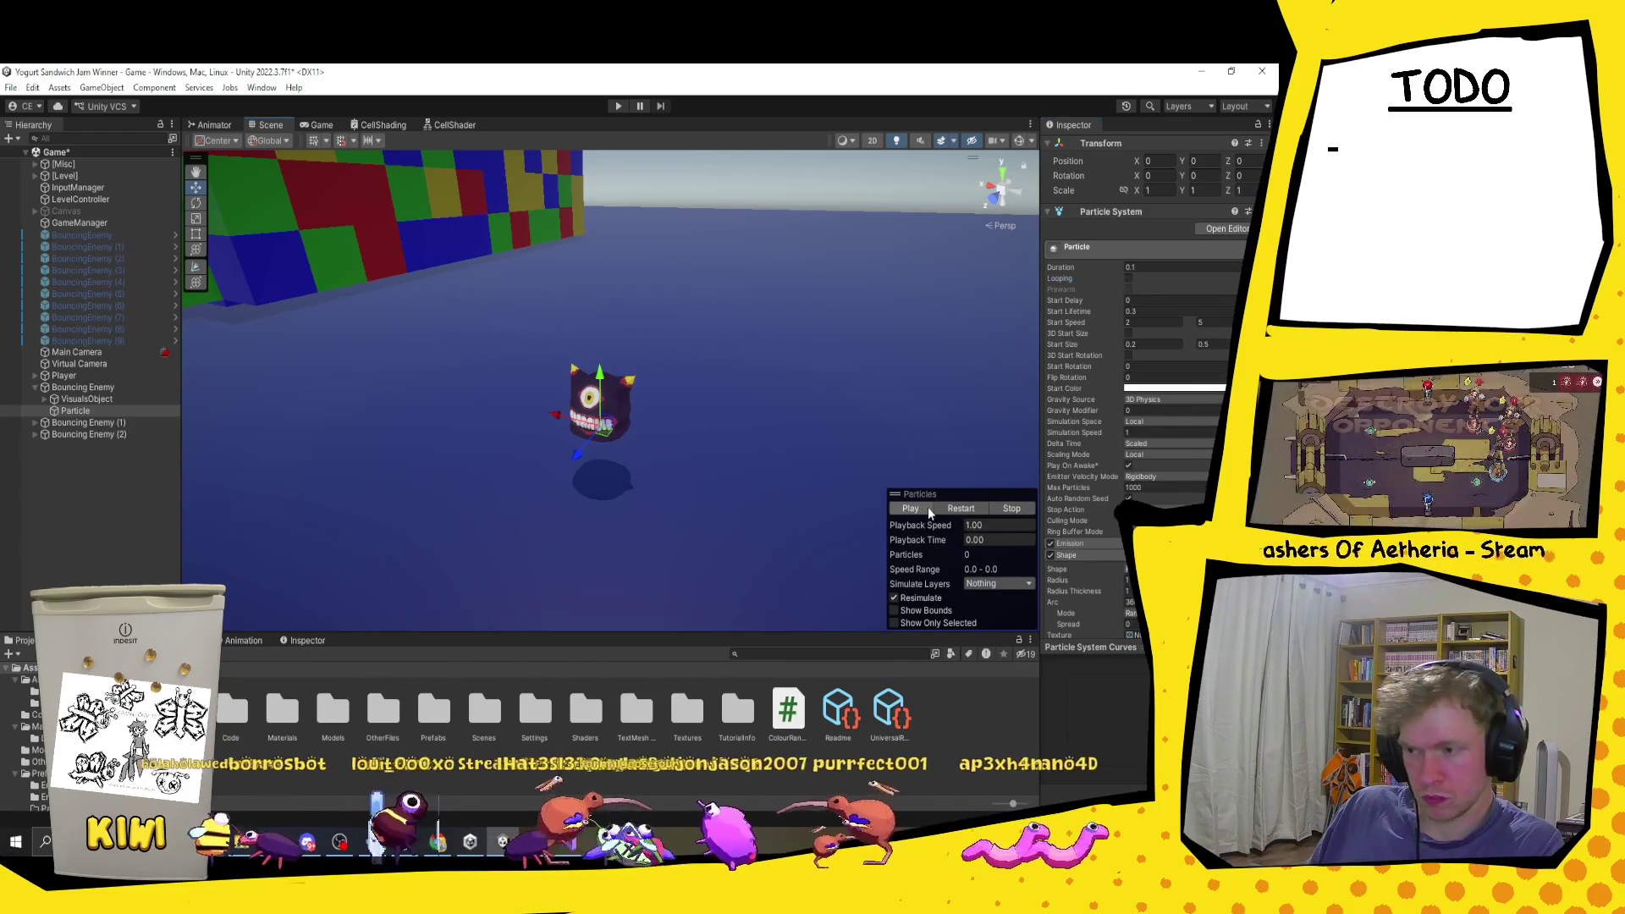
Step: Set the Emission rate over time to 200 and preview the burst
{"action": "scroll", "coordinate": [1141, 415], "scroll_direction": "down", "scroll_amount": 2}
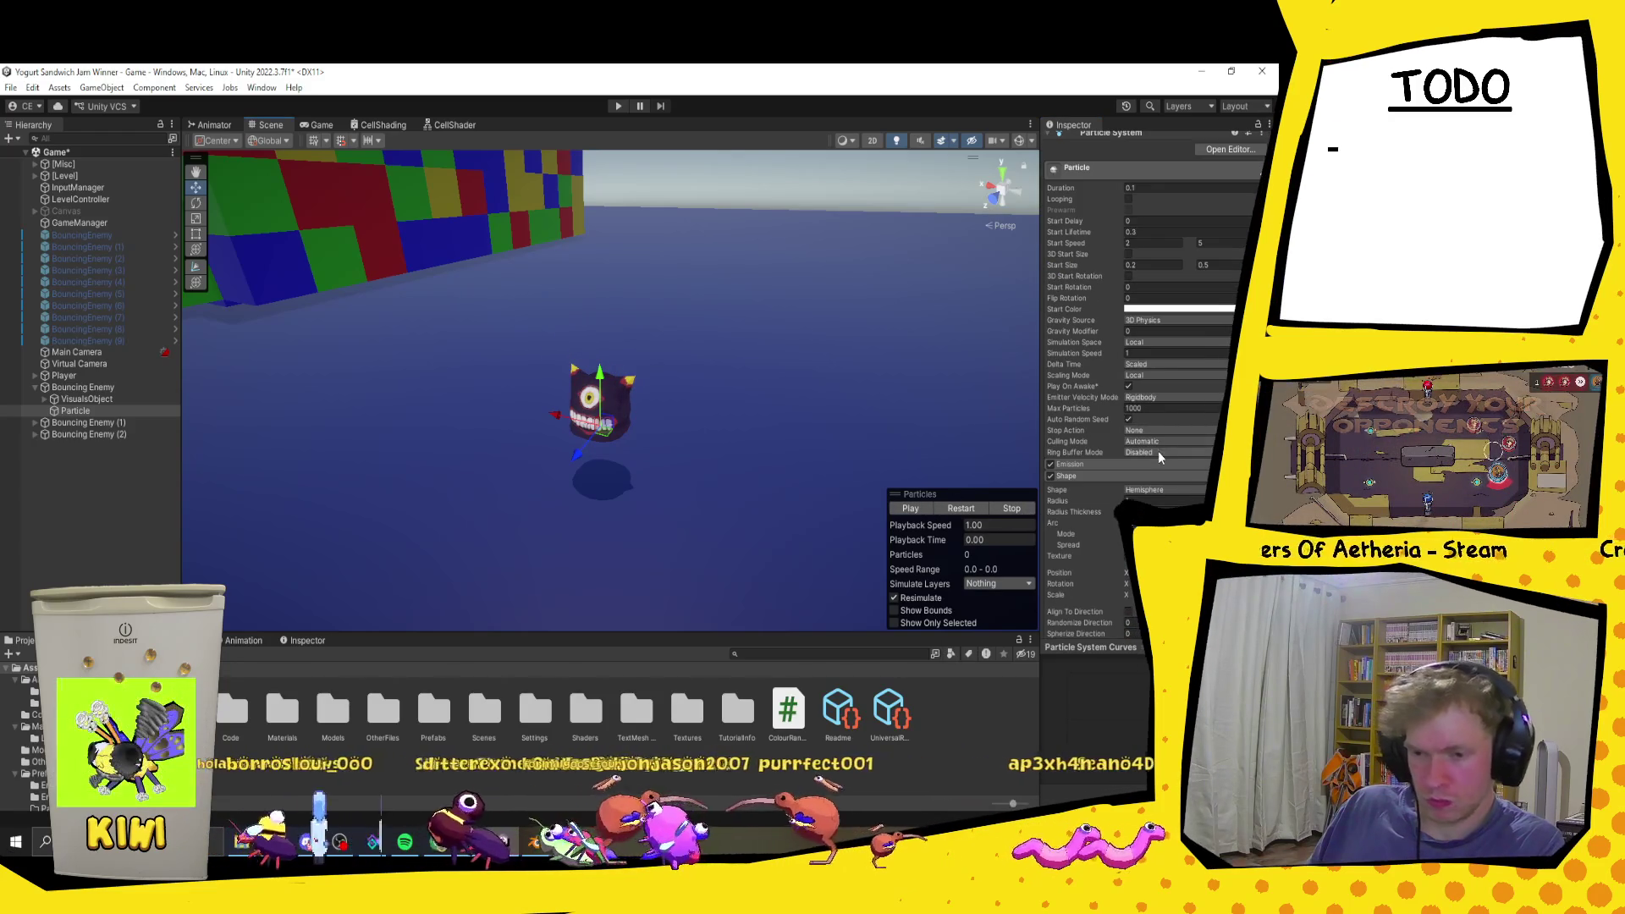
{"action": "left_click", "coordinate": [1139, 465]}
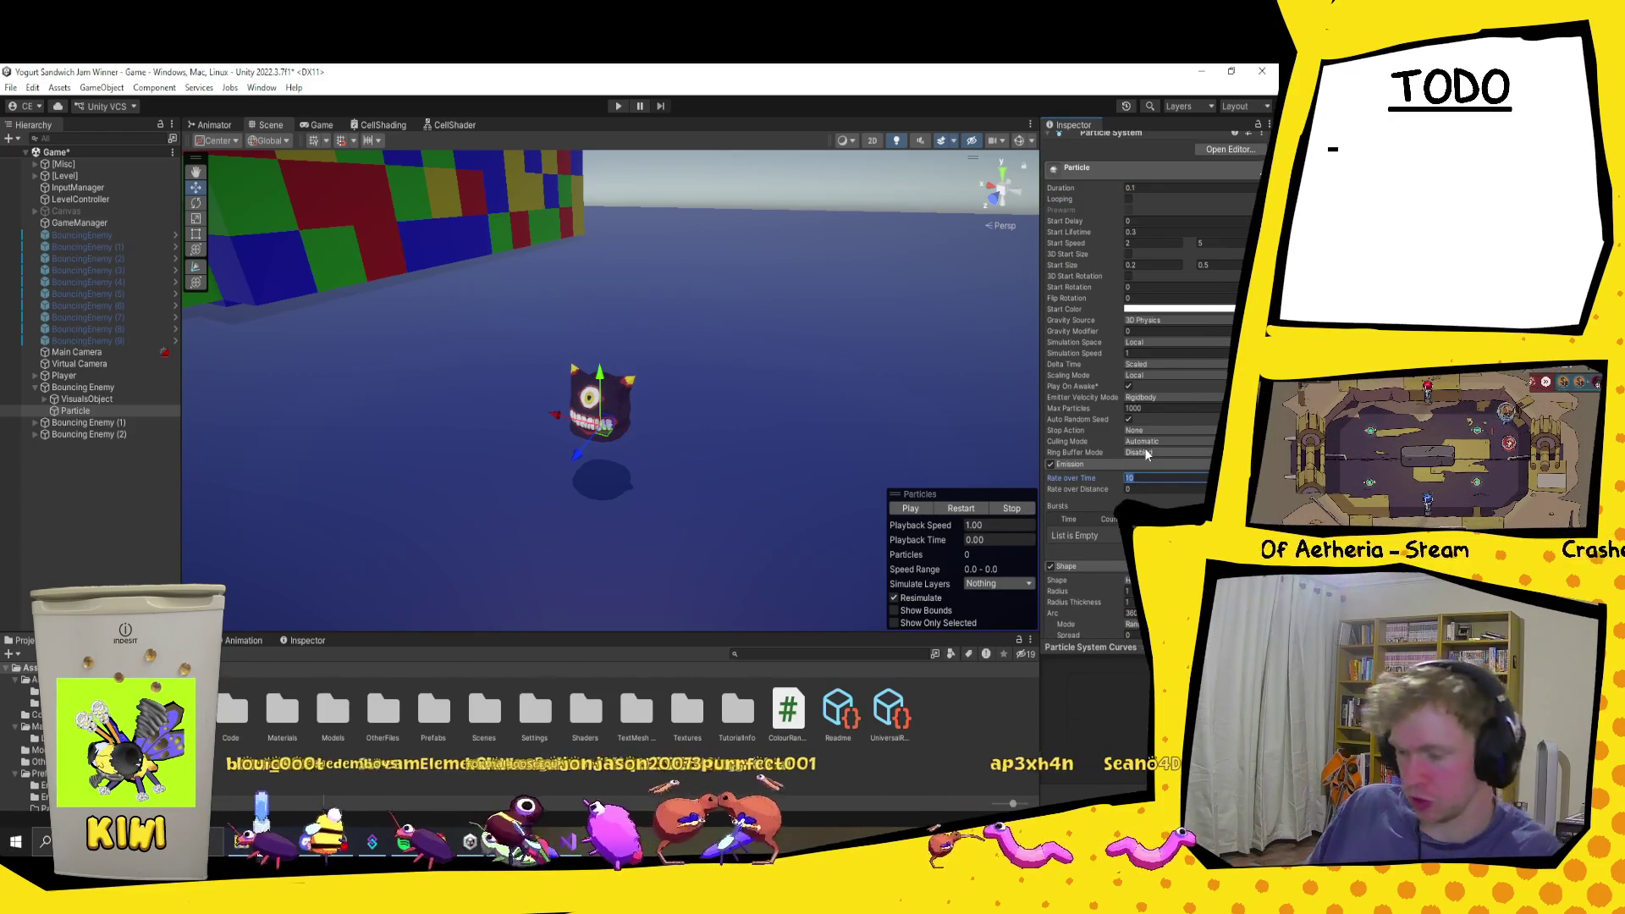
{"action": "left_click", "coordinate": [916, 506]}
{"action": "left_click", "coordinate": [918, 507]}
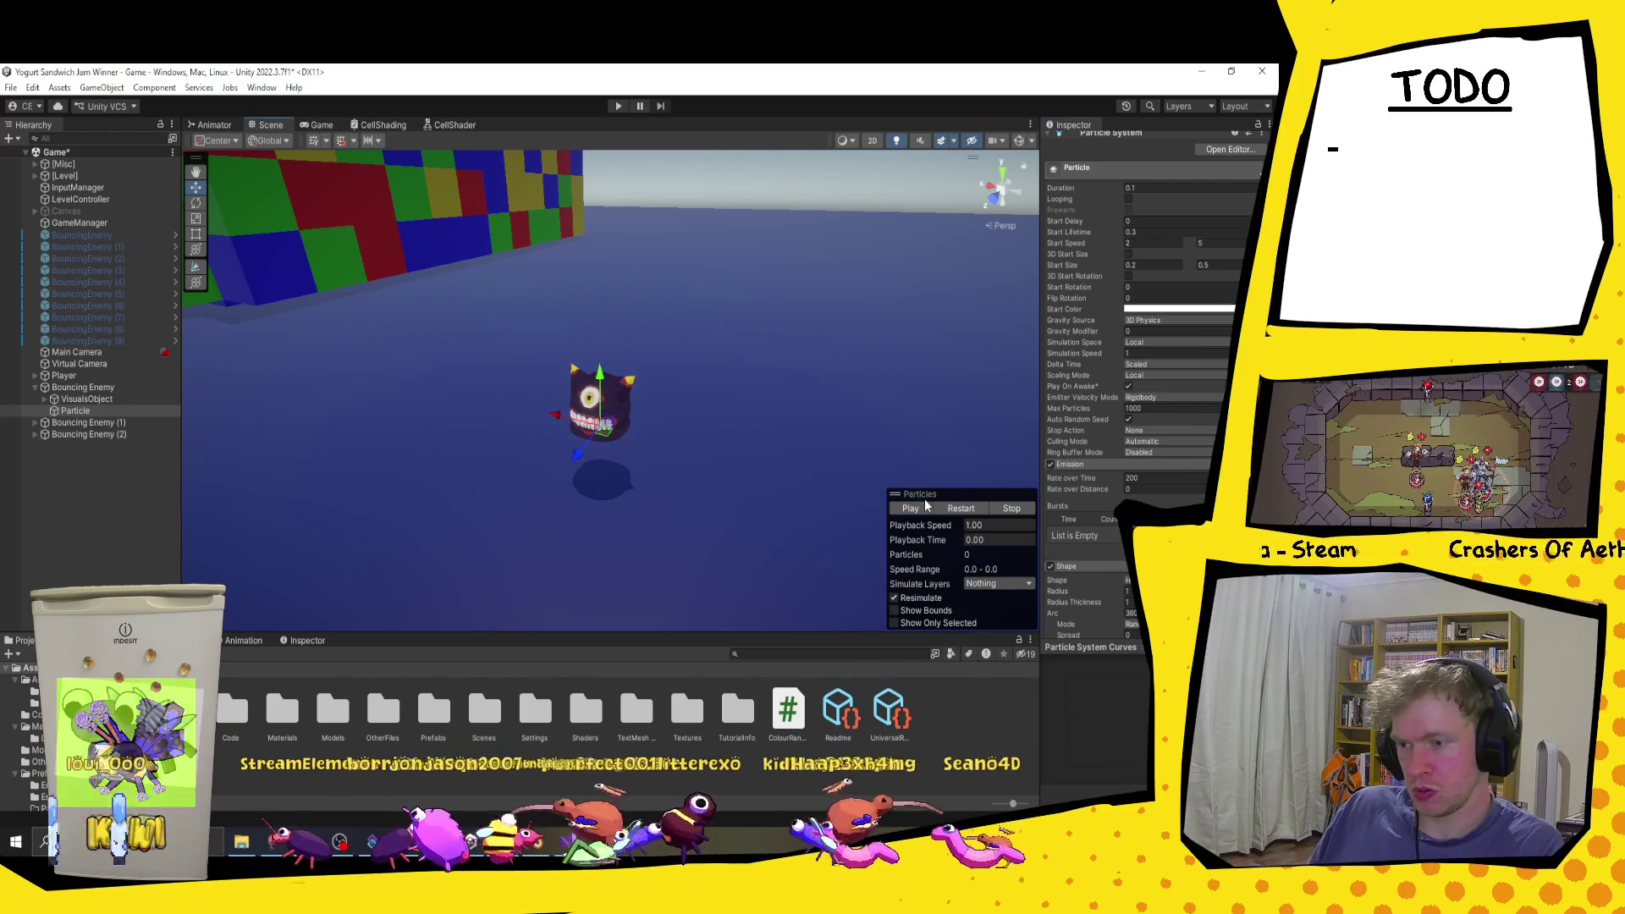
{"action": "left_click", "coordinate": [924, 504]}
Step: Change the emitter shape from Hemisphere to Circle and preview it, framed on the enemy
{"action": "scroll", "coordinate": [1162, 407], "scroll_direction": "down", "scroll_amount": 3}
{"action": "left_click", "coordinate": [1156, 421]}
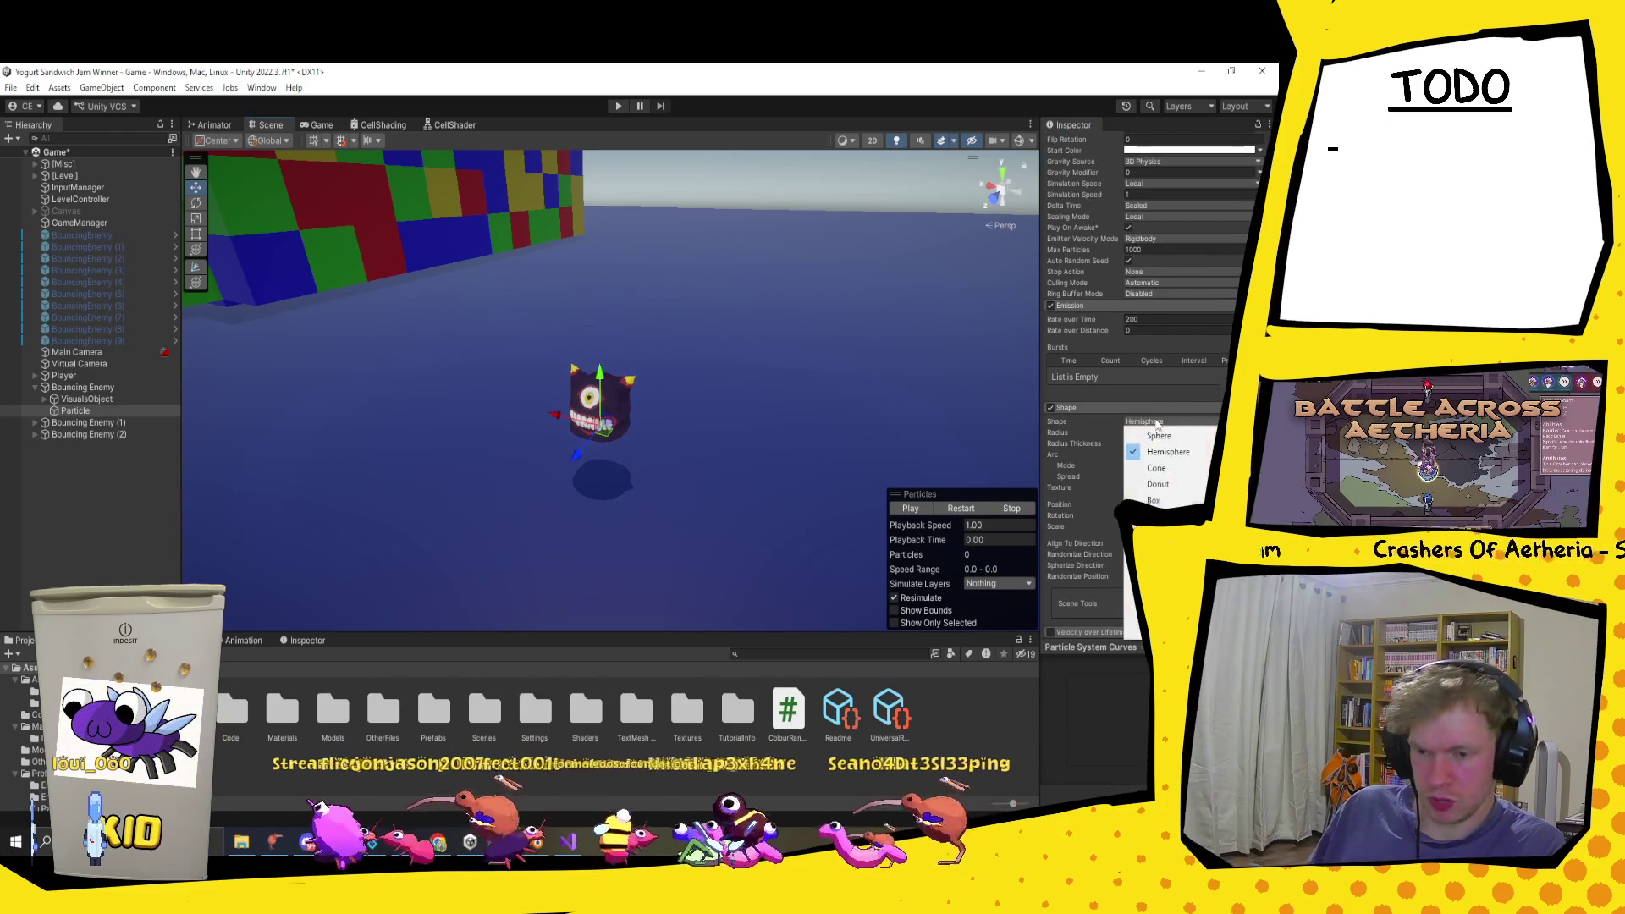
{"action": "left_click", "coordinate": [1157, 515]}
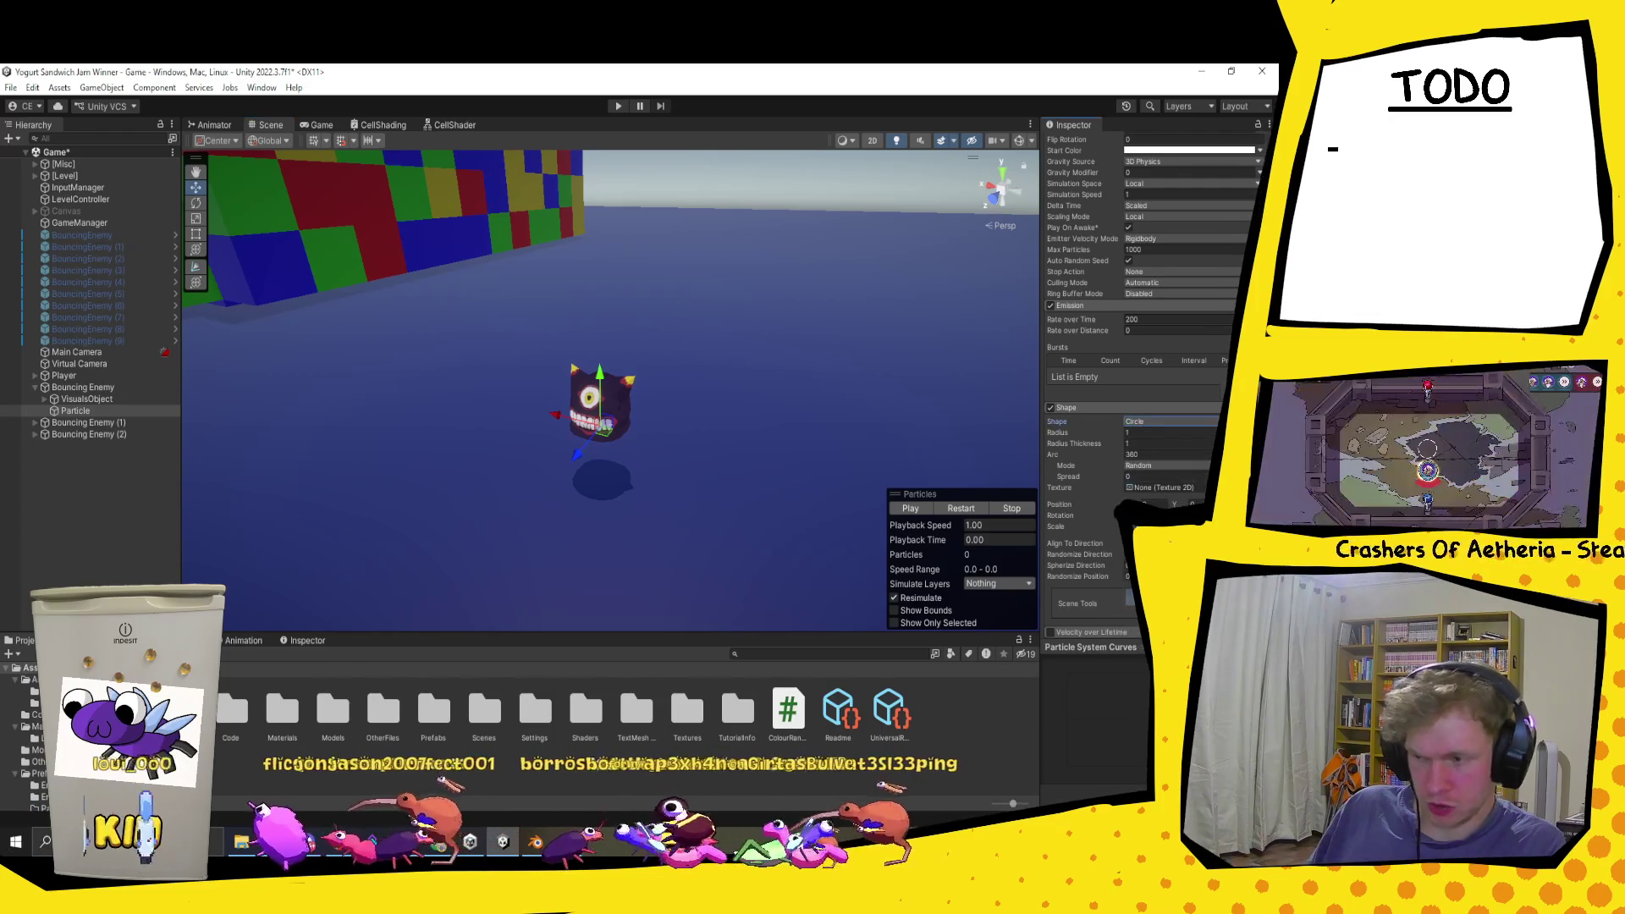
{"action": "left_click", "coordinate": [913, 510]}
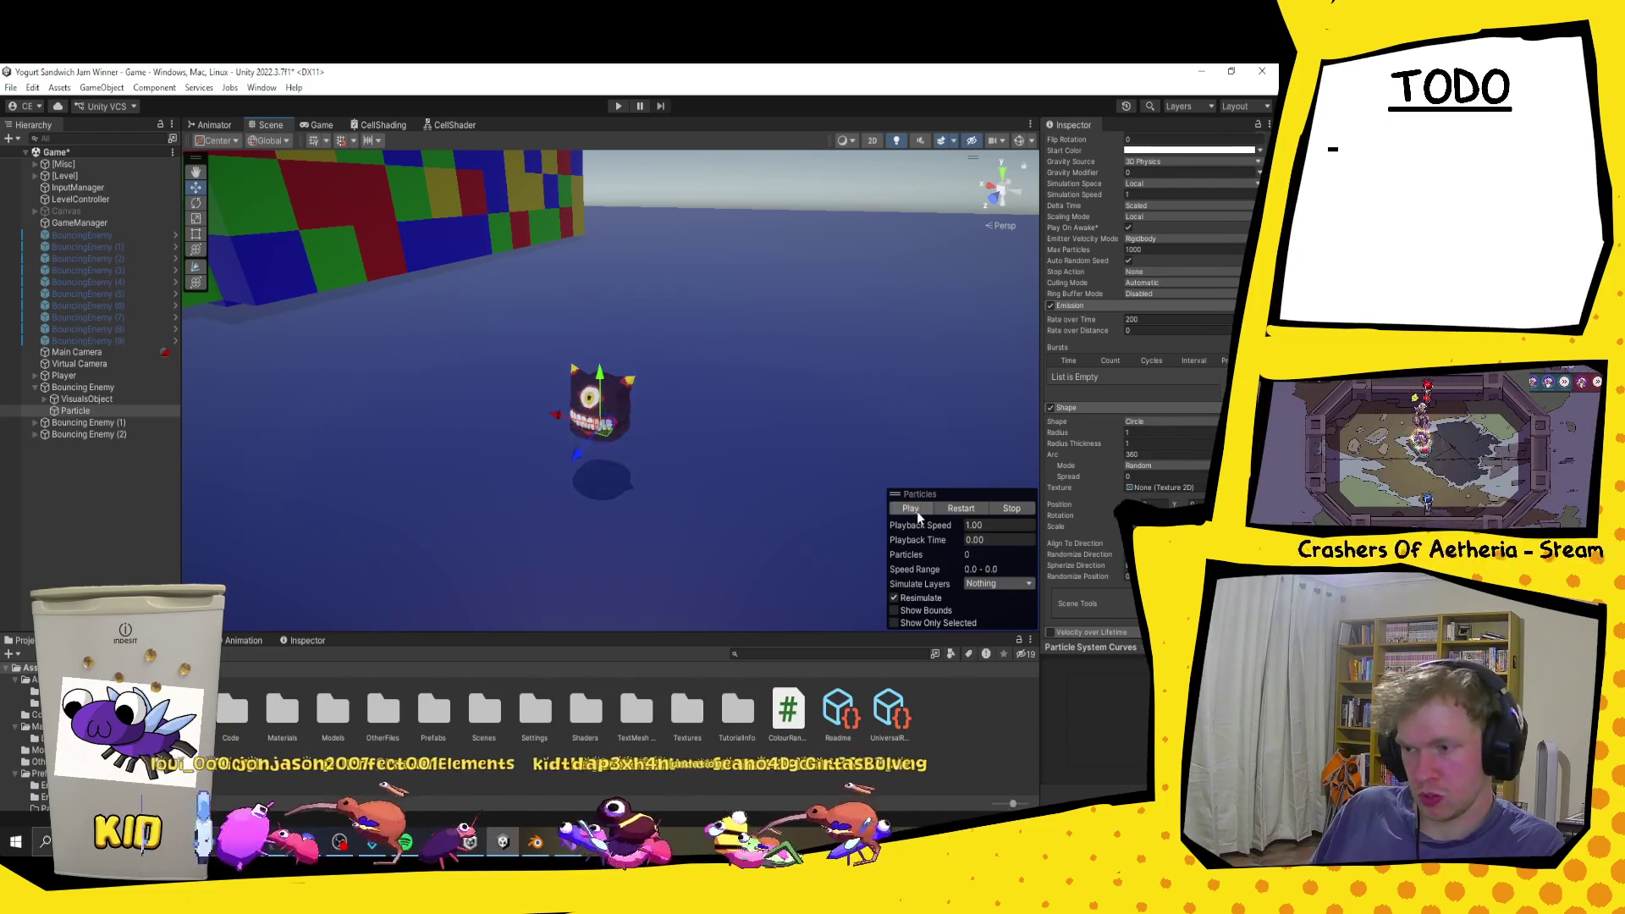
{"action": "mouse_move", "coordinate": [658, 489]}
{"action": "left_mouse_down"}
{"action": "mouse_move", "coordinate": [689, 425]}
{"action": "mouse_move", "coordinate": [673, 480]}
{"action": "left_mouse_up"}
{"action": "key", "text": "f"}
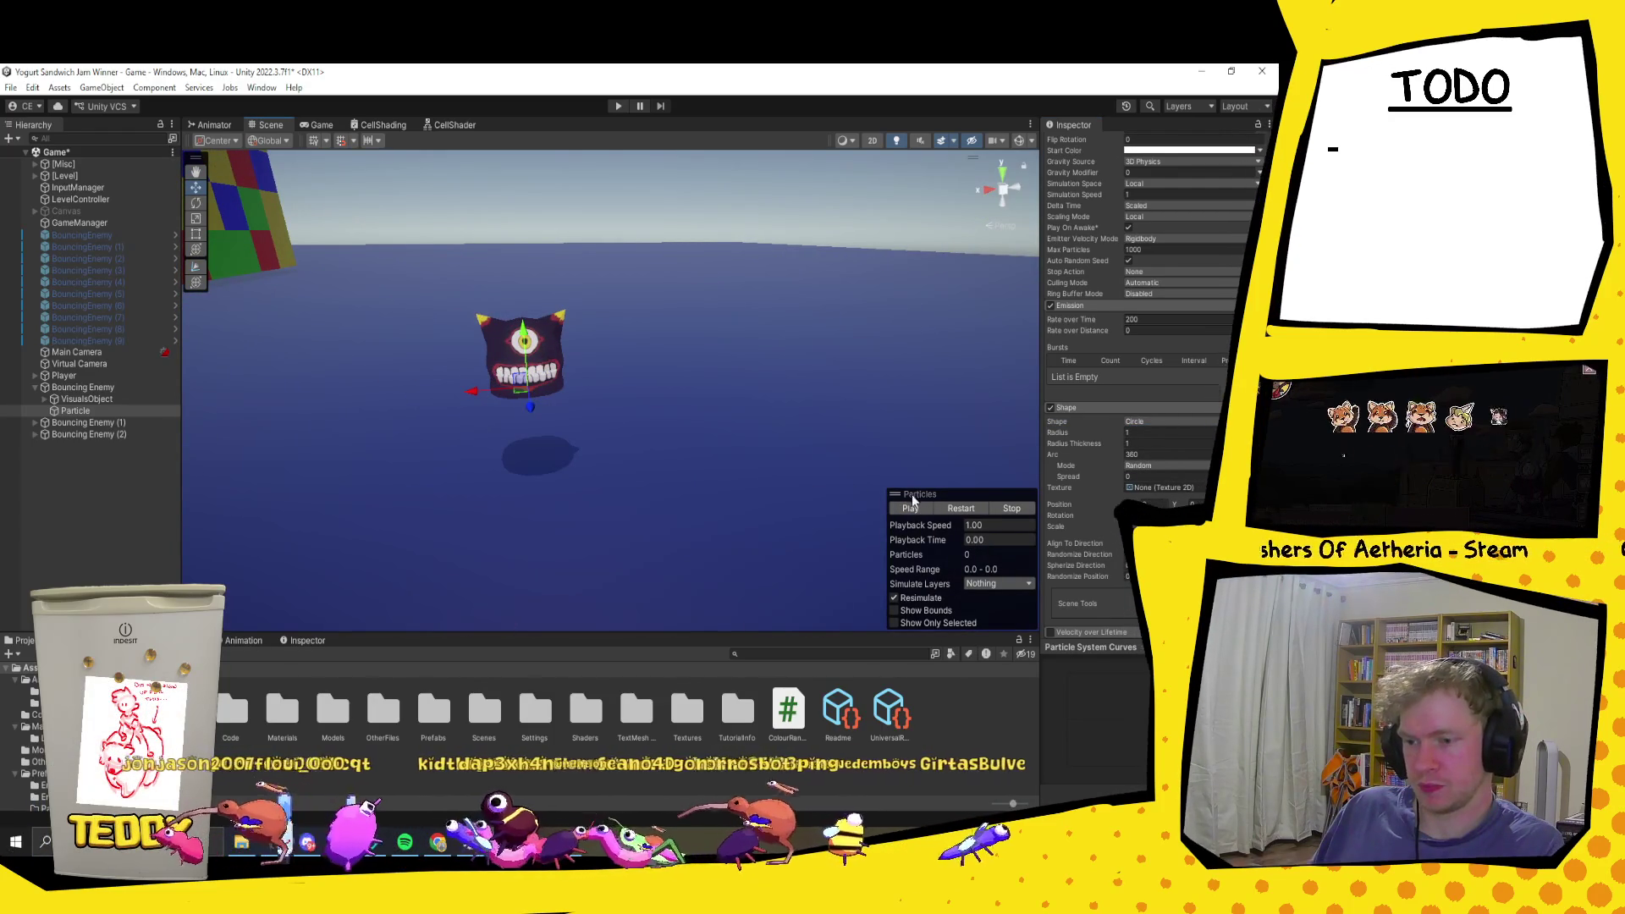
Step: Check the Start Color picker, play the burst, and expand the Renderer module showing CellShading
{"action": "left_click", "coordinate": [1147, 151]}
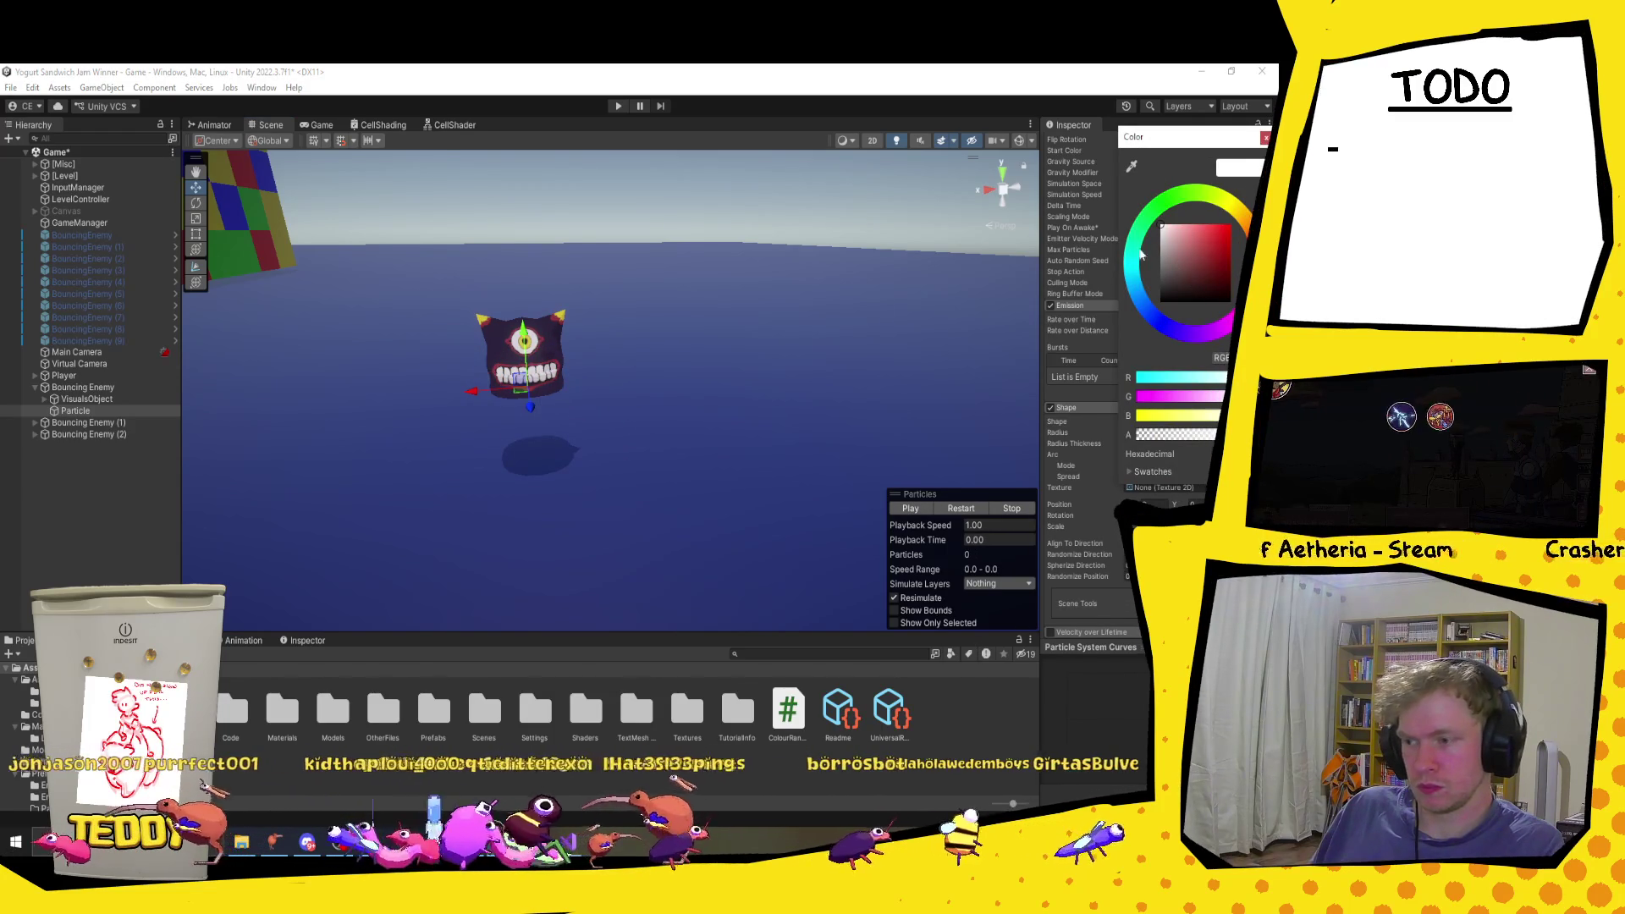
{"action": "scroll", "coordinate": [555, 359], "scroll_direction": "up", "scroll_amount": 5}
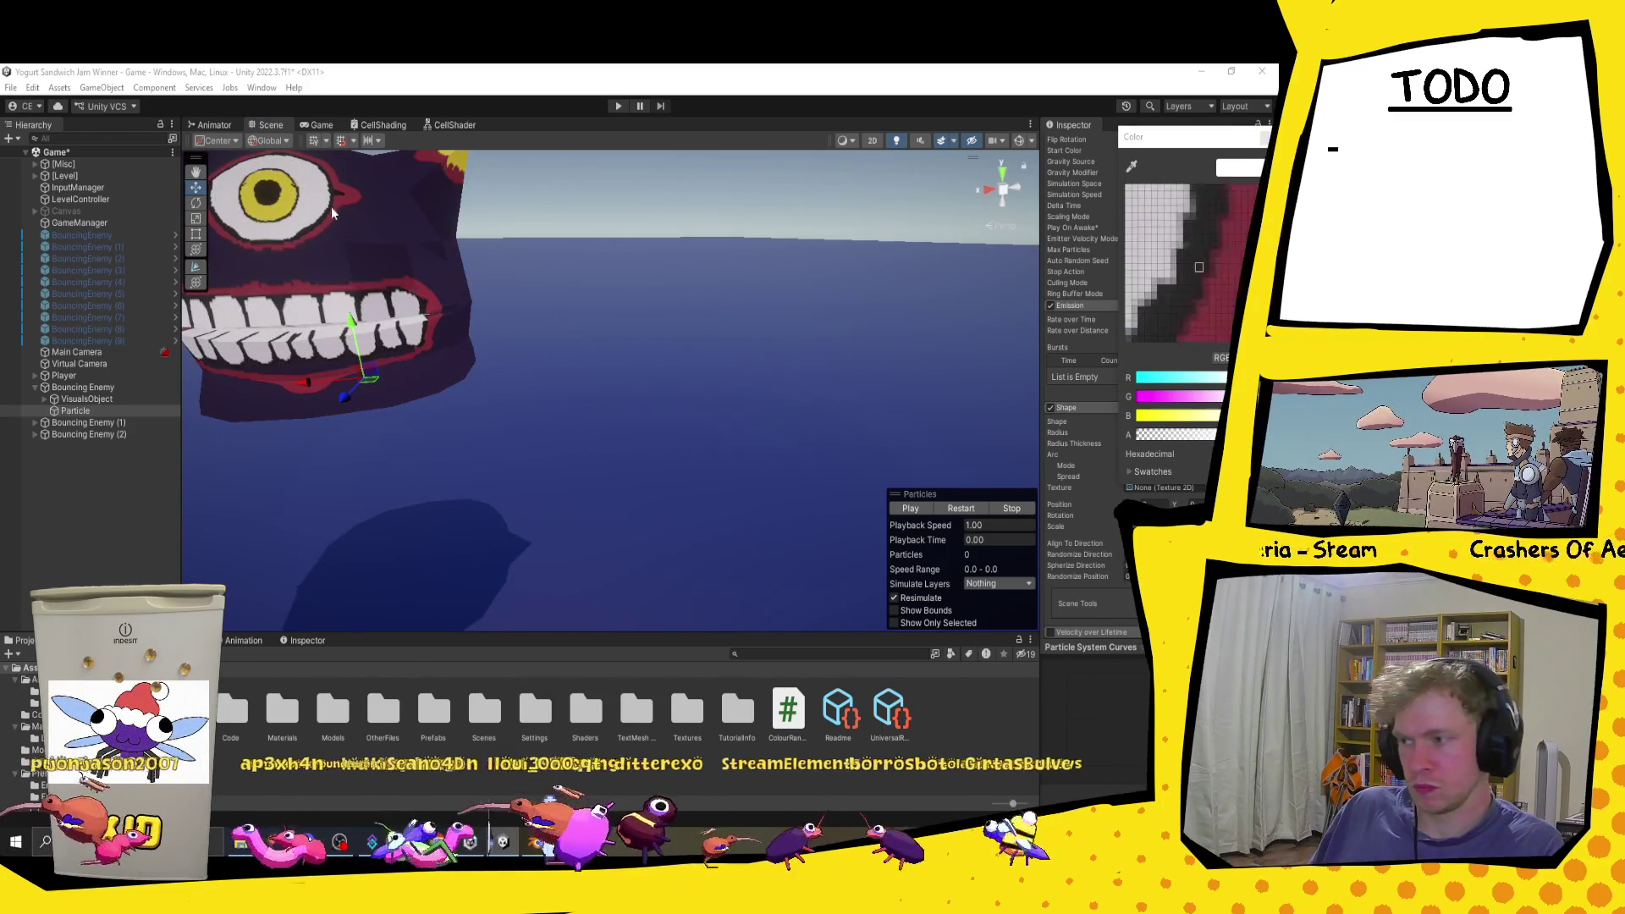
{"action": "scroll", "coordinate": [742, 319], "scroll_direction": "down", "scroll_amount": 5}
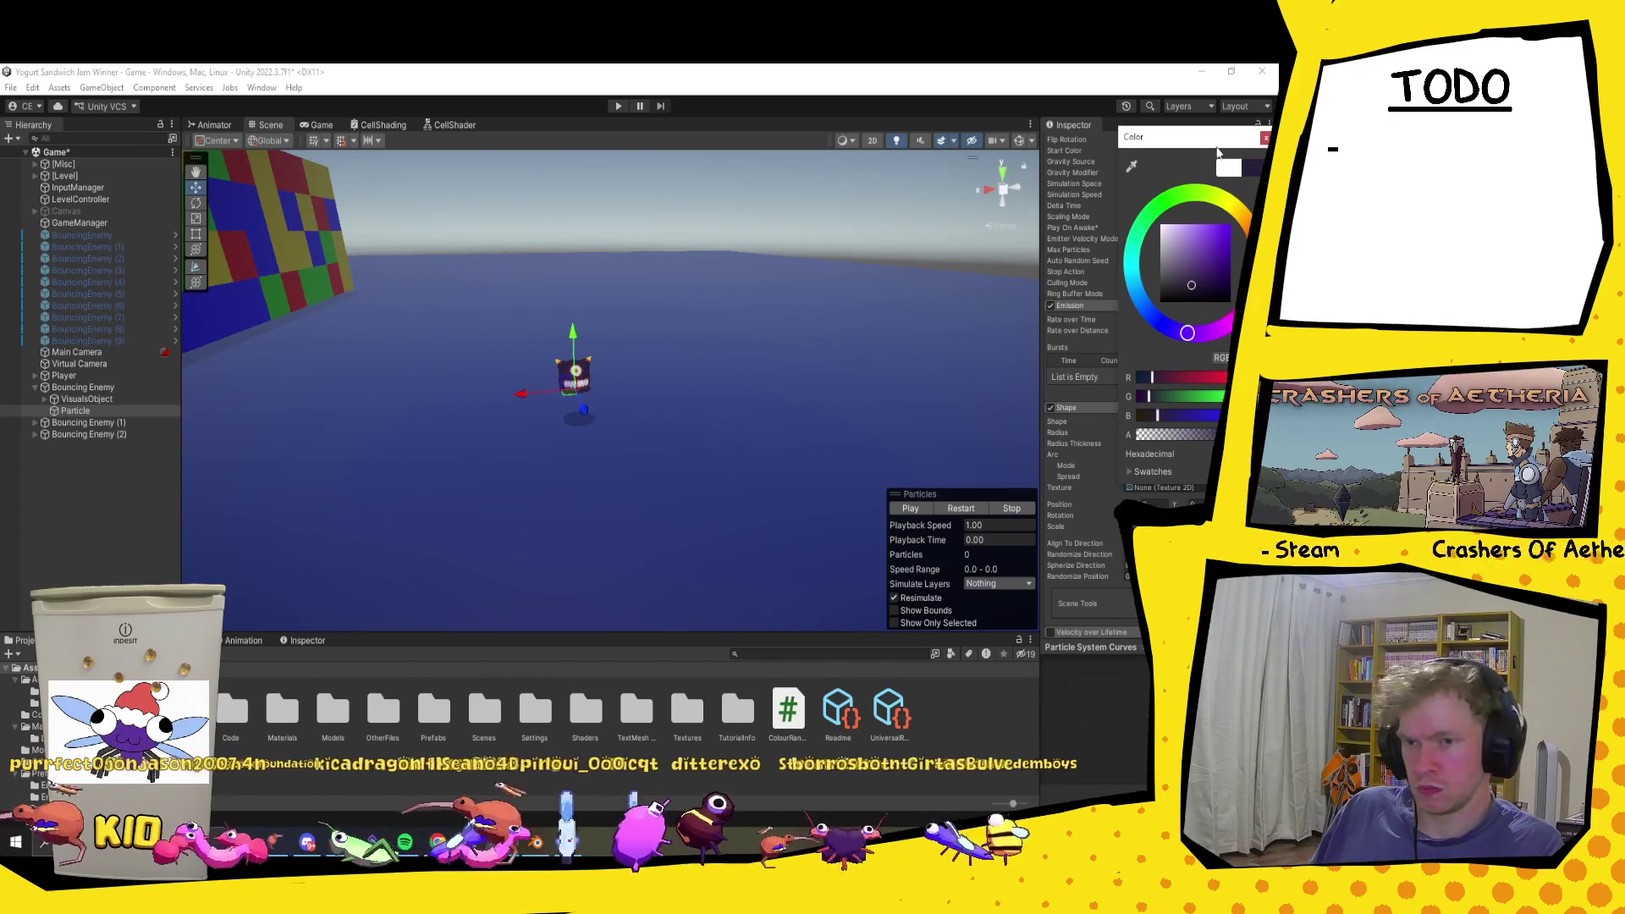
{"action": "left_click", "coordinate": [901, 508]}
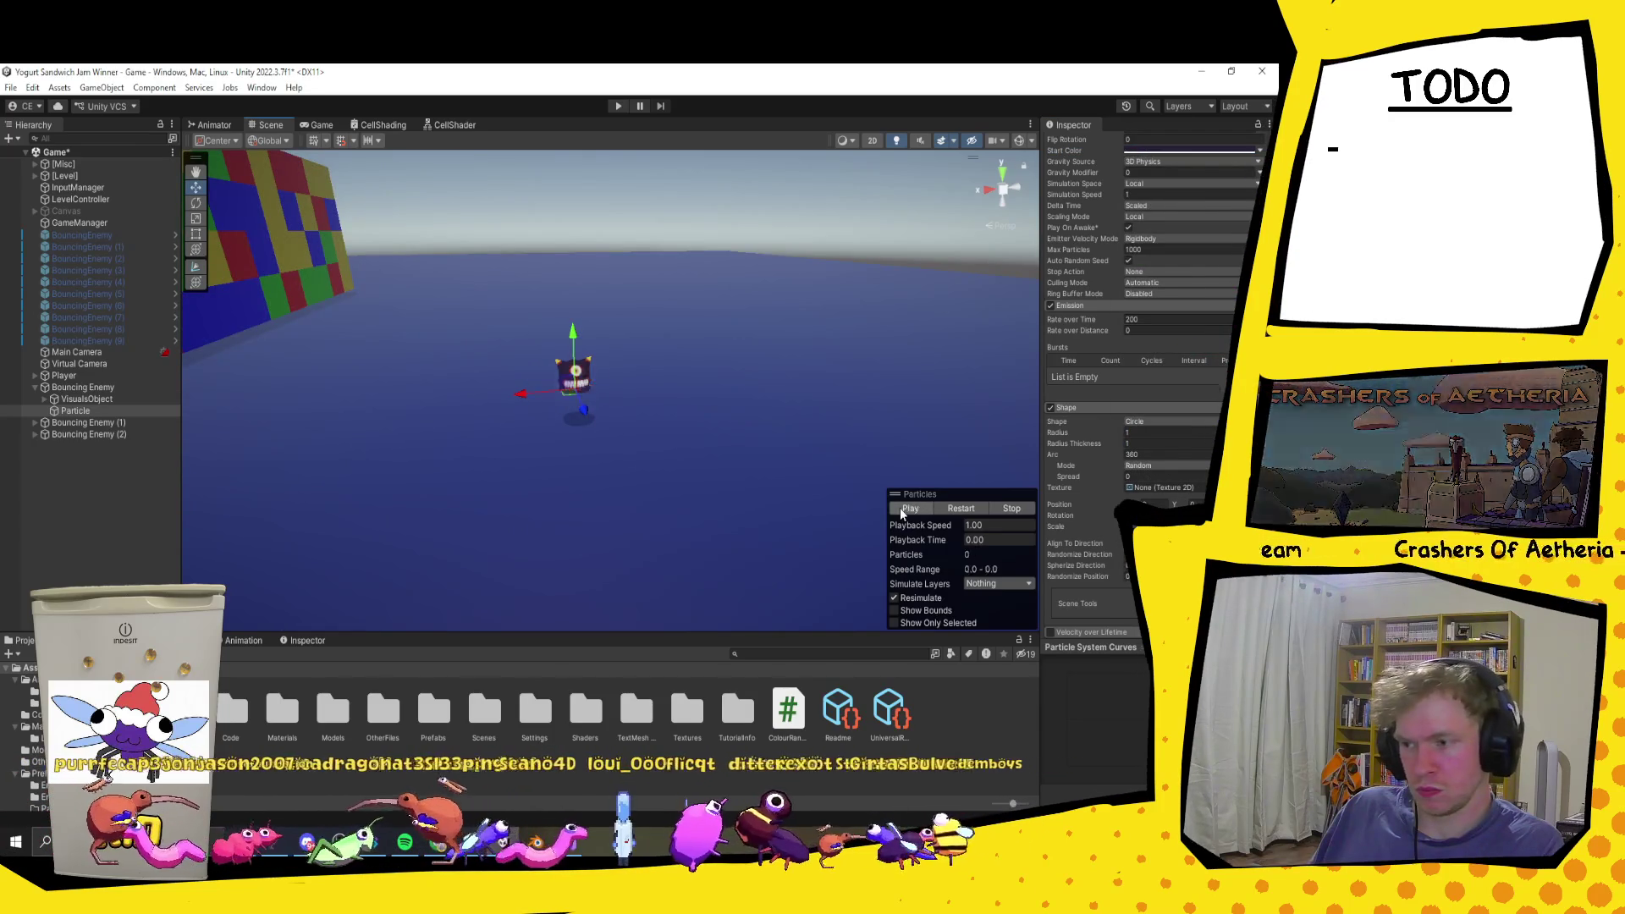
{"action": "scroll", "coordinate": [1116, 301], "scroll_direction": "up", "scroll_amount": 3}
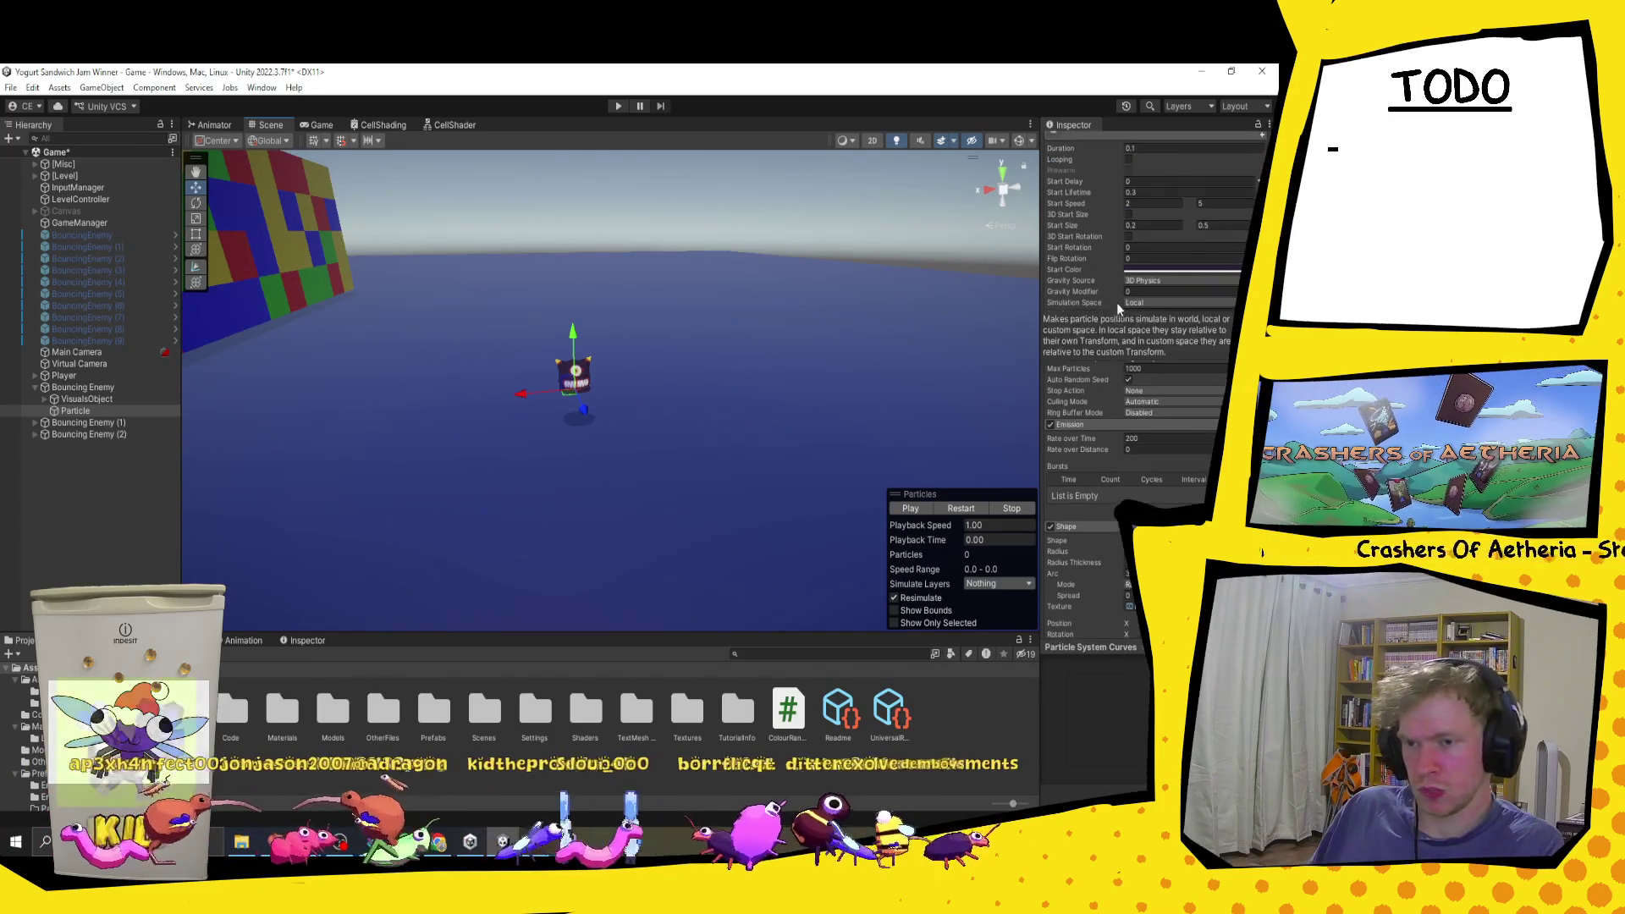
{"action": "scroll", "coordinate": [1116, 324], "scroll_direction": "down", "scroll_amount": 8}
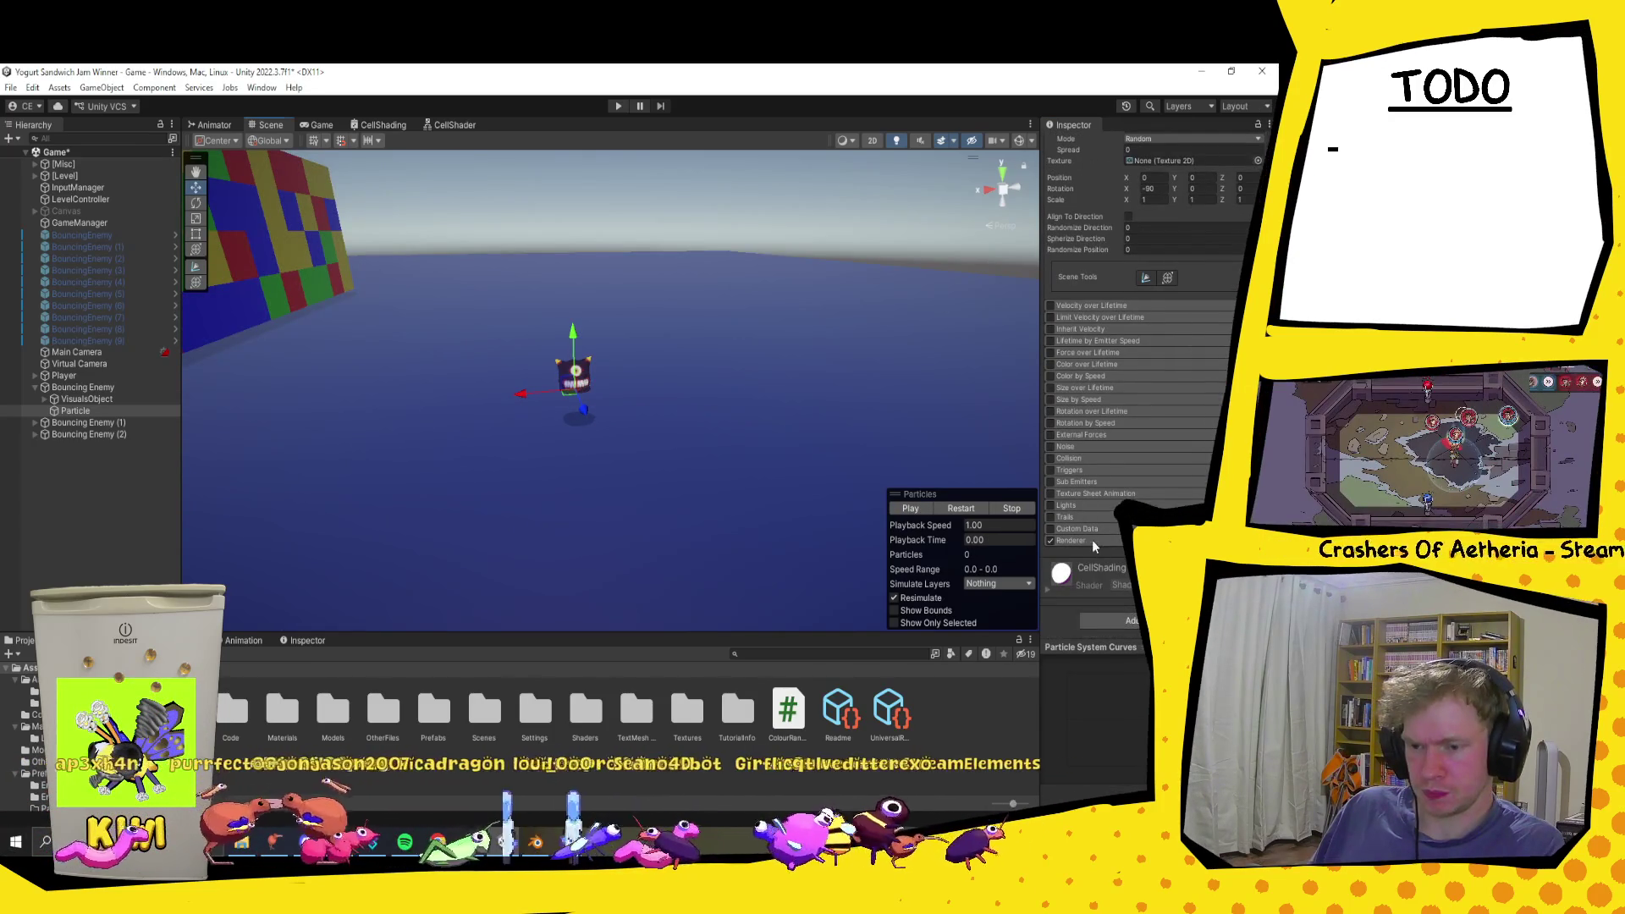
{"action": "left_click", "coordinate": [1072, 540]}
{"action": "scroll", "coordinate": [1141, 500], "scroll_direction": "down", "scroll_amount": 5}
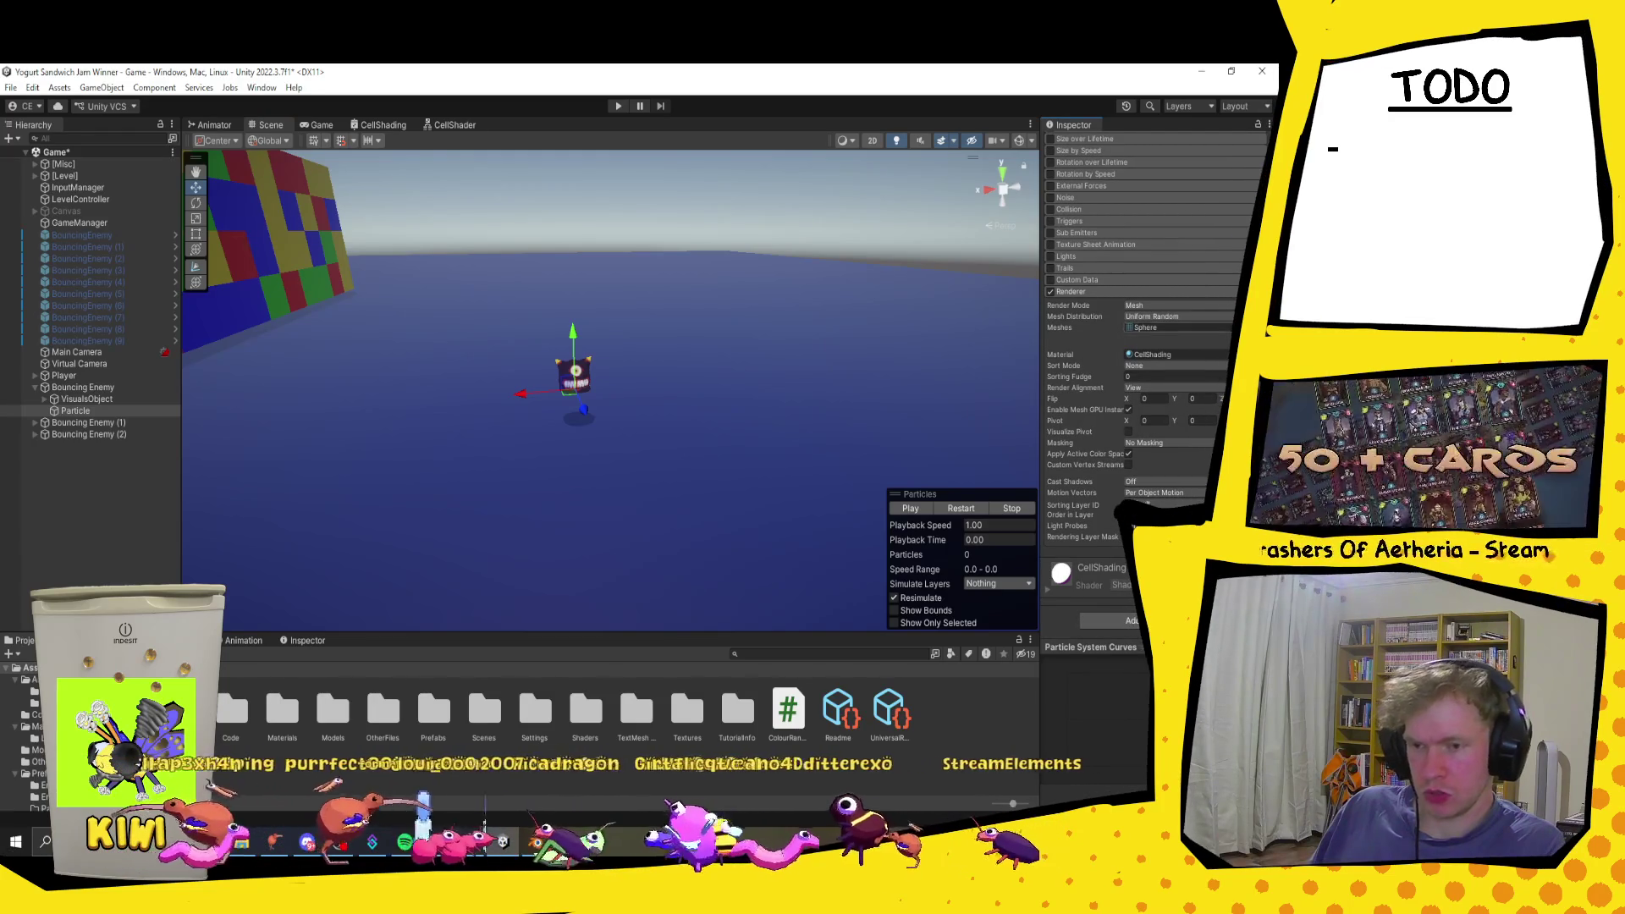
Step: Set the particle material to None and preview the burst from a reframed view
{"action": "left_click", "coordinate": [1227, 354]}
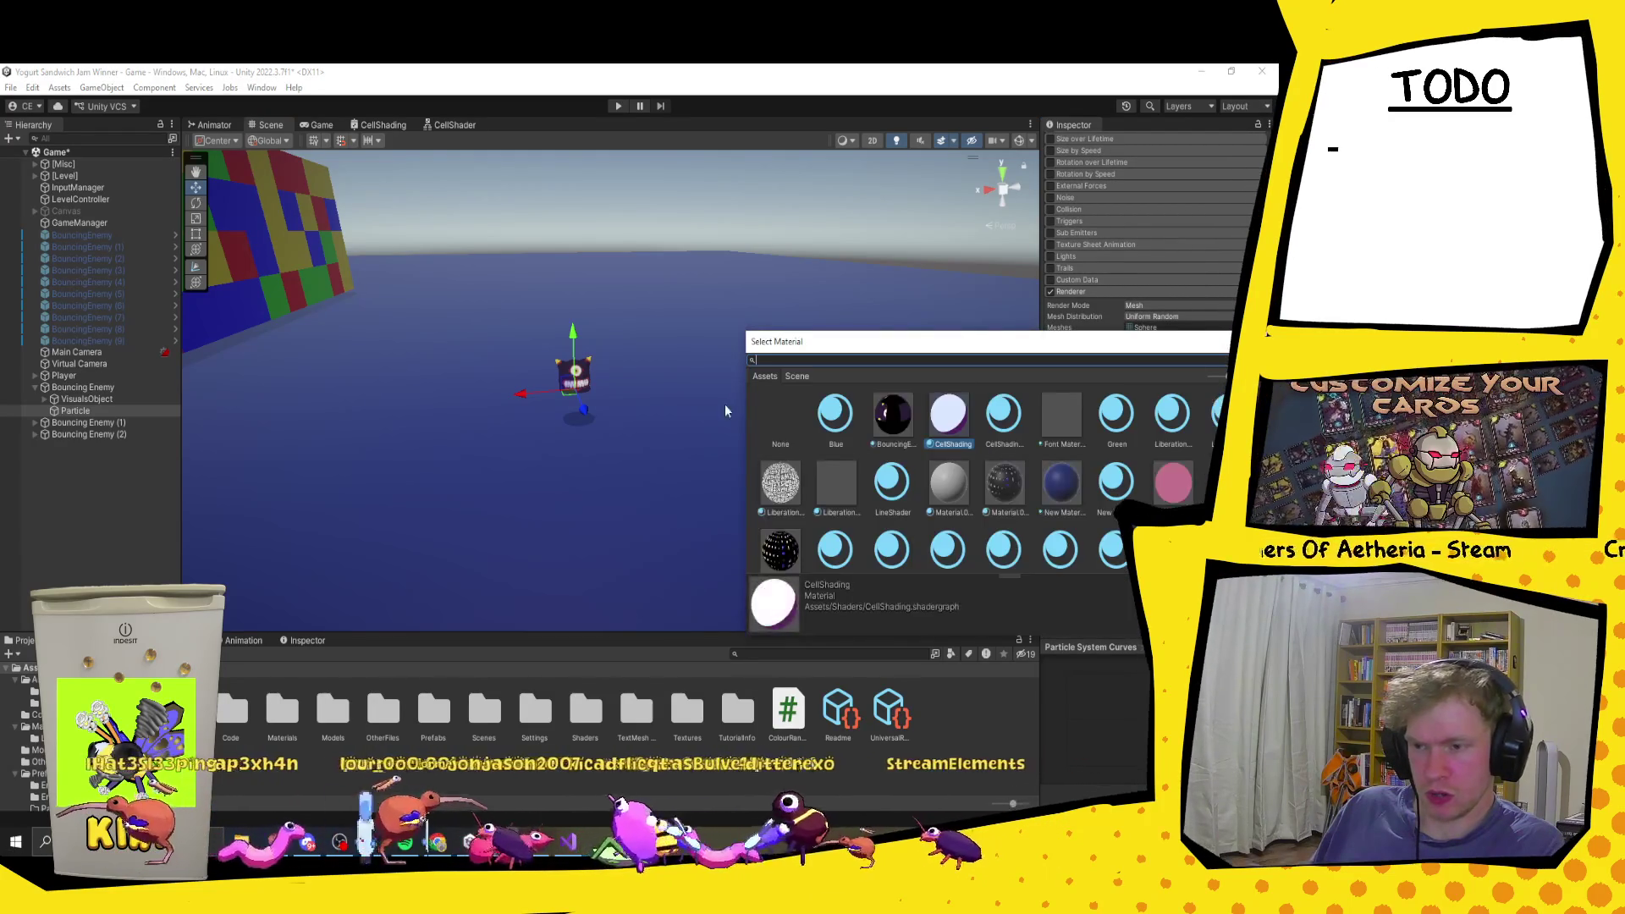
{"action": "double_click", "coordinate": [780, 424]}
{"action": "scroll", "coordinate": [1114, 353], "scroll_direction": "up", "scroll_amount": 3}
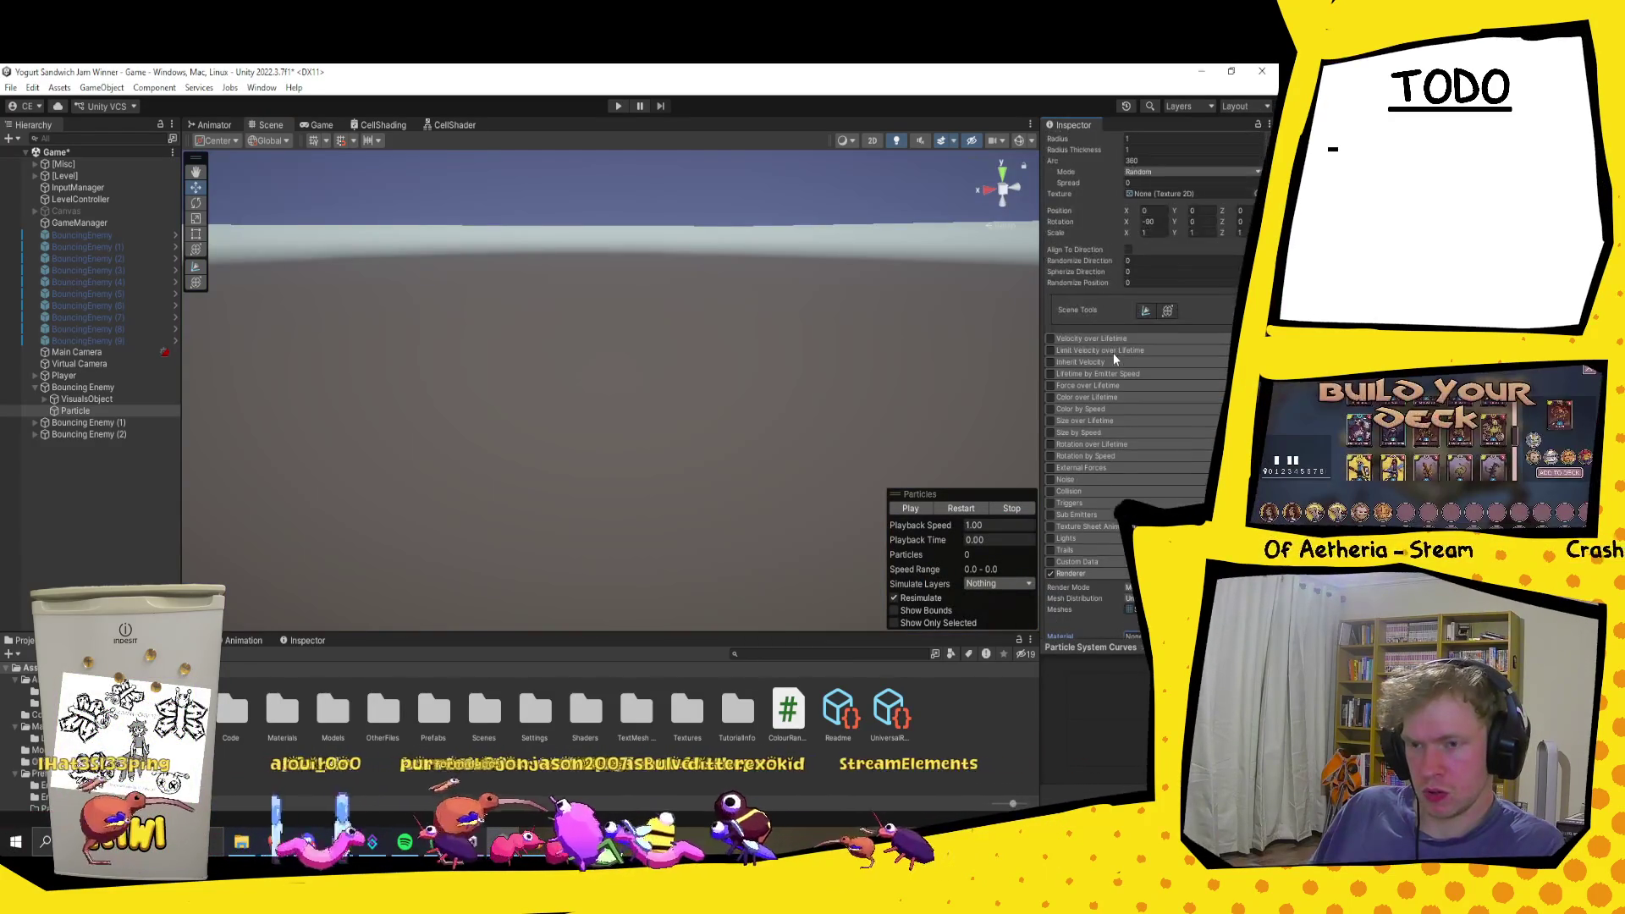
{"action": "mouse_move", "coordinate": [791, 329]}
{"action": "left_mouse_down"}
{"action": "mouse_move", "coordinate": [805, 374]}
{"action": "mouse_move", "coordinate": [878, 381]}
{"action": "mouse_move", "coordinate": [849, 373]}
{"action": "mouse_move", "coordinate": [889, 404]}
{"action": "left_mouse_up"}
{"action": "key", "text": "f"}
{"action": "left_click", "coordinate": [926, 506]}
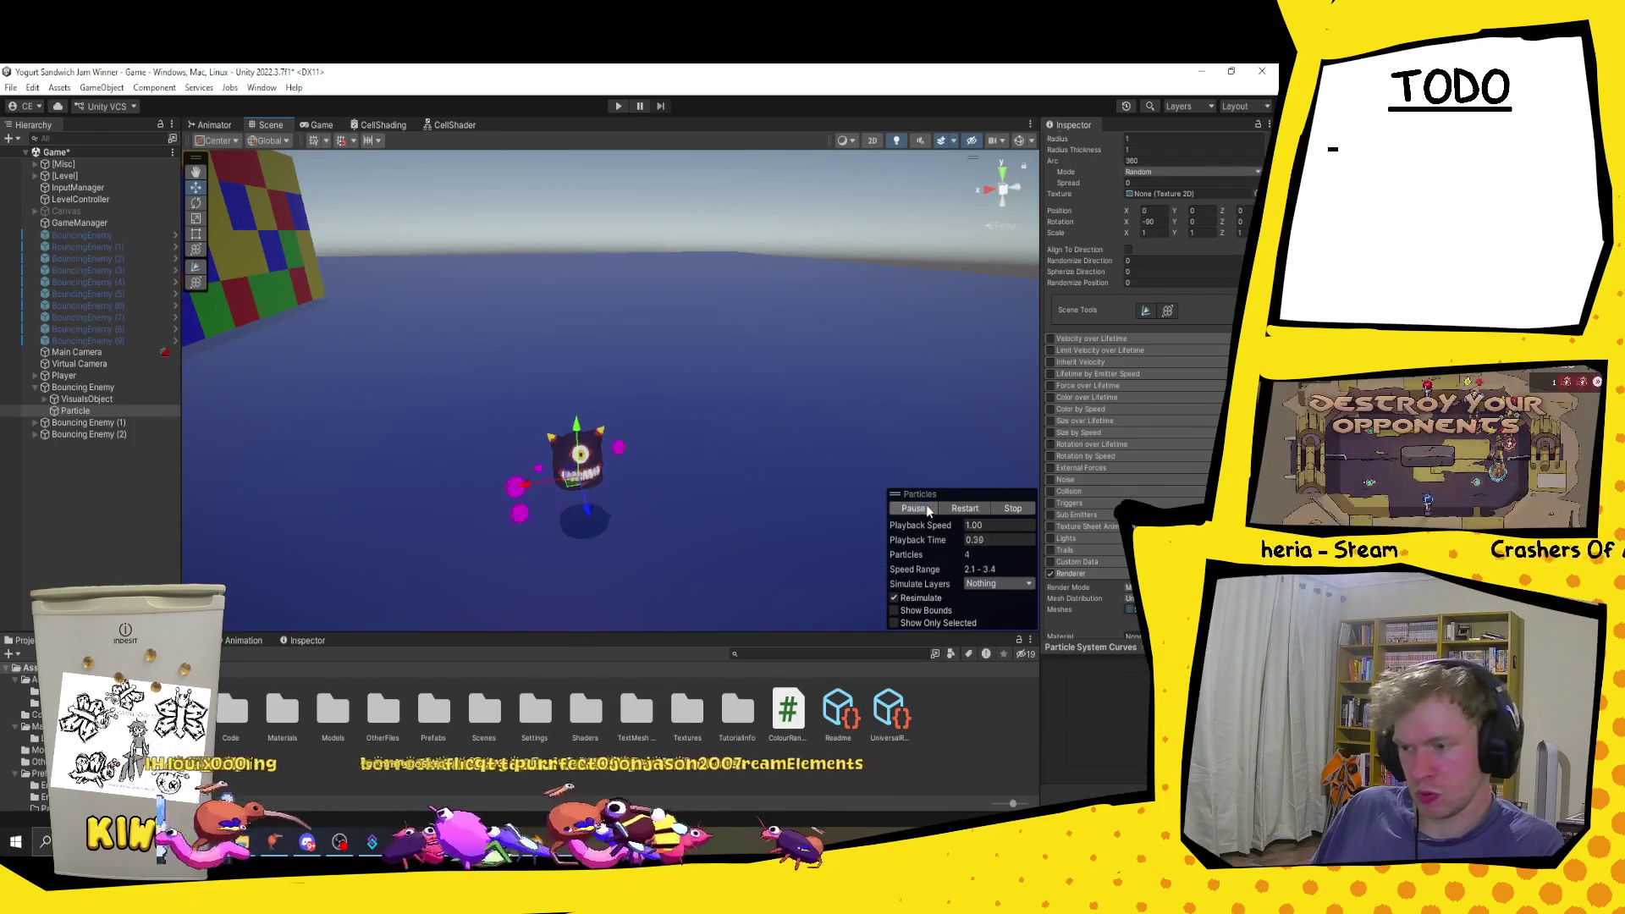
{"action": "left_click", "coordinate": [1013, 508]}
{"action": "scroll", "coordinate": [1098, 429], "scroll_direction": "down", "scroll_amount": 5}
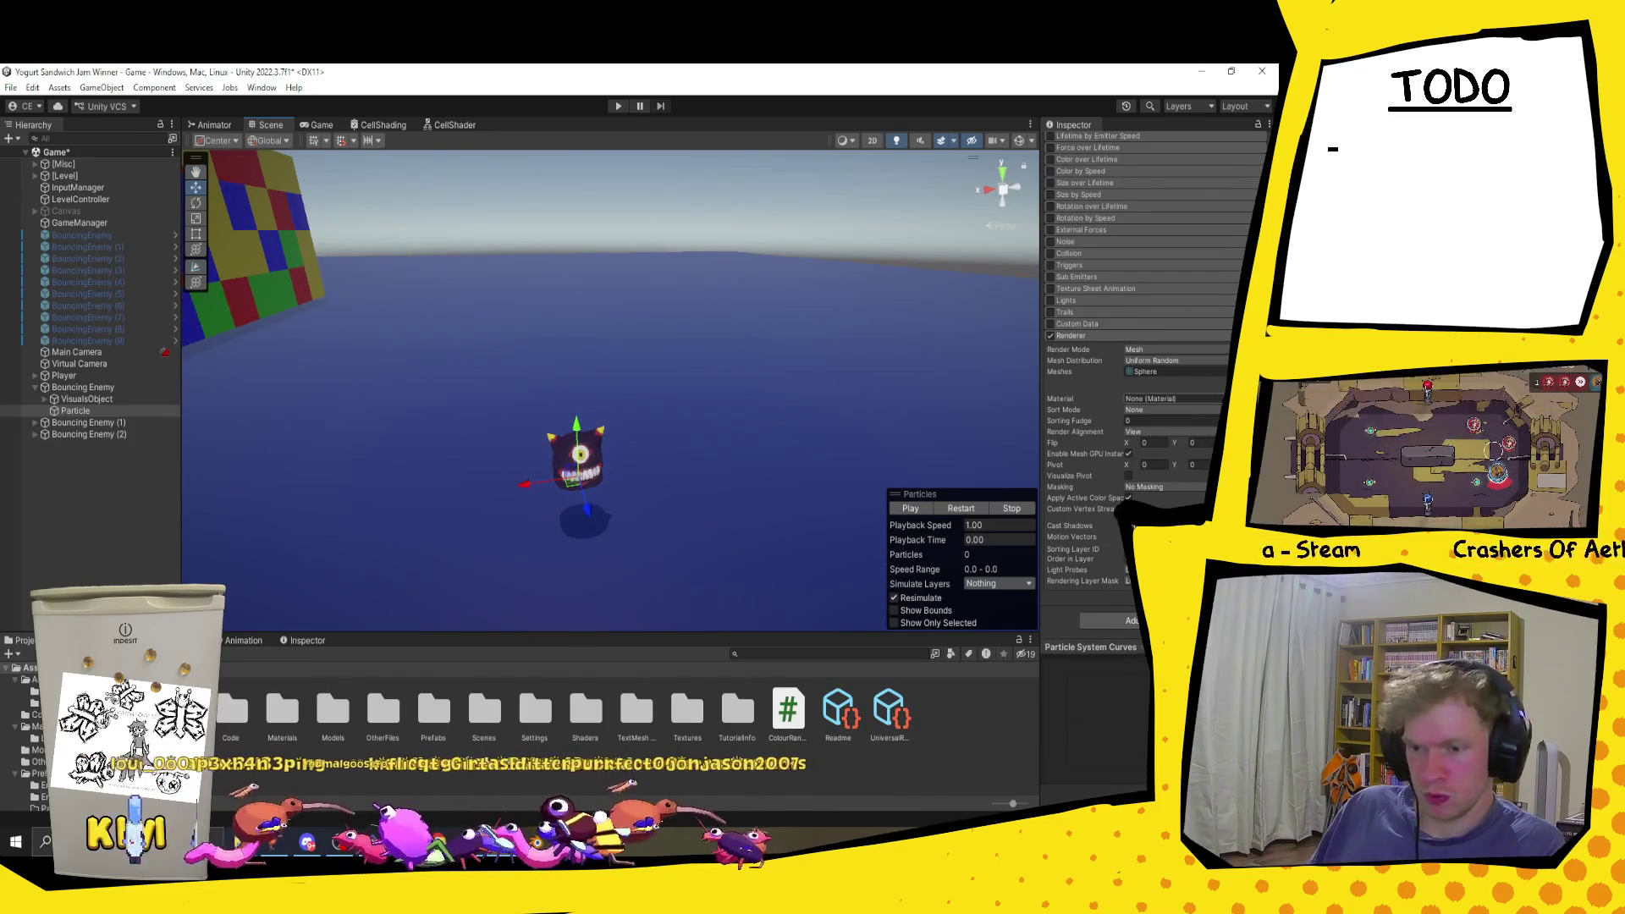
Step: Try the Blue and Green materials, then apply pink New Material 2 and play the particles
{"action": "left_click", "coordinate": [1223, 398]}
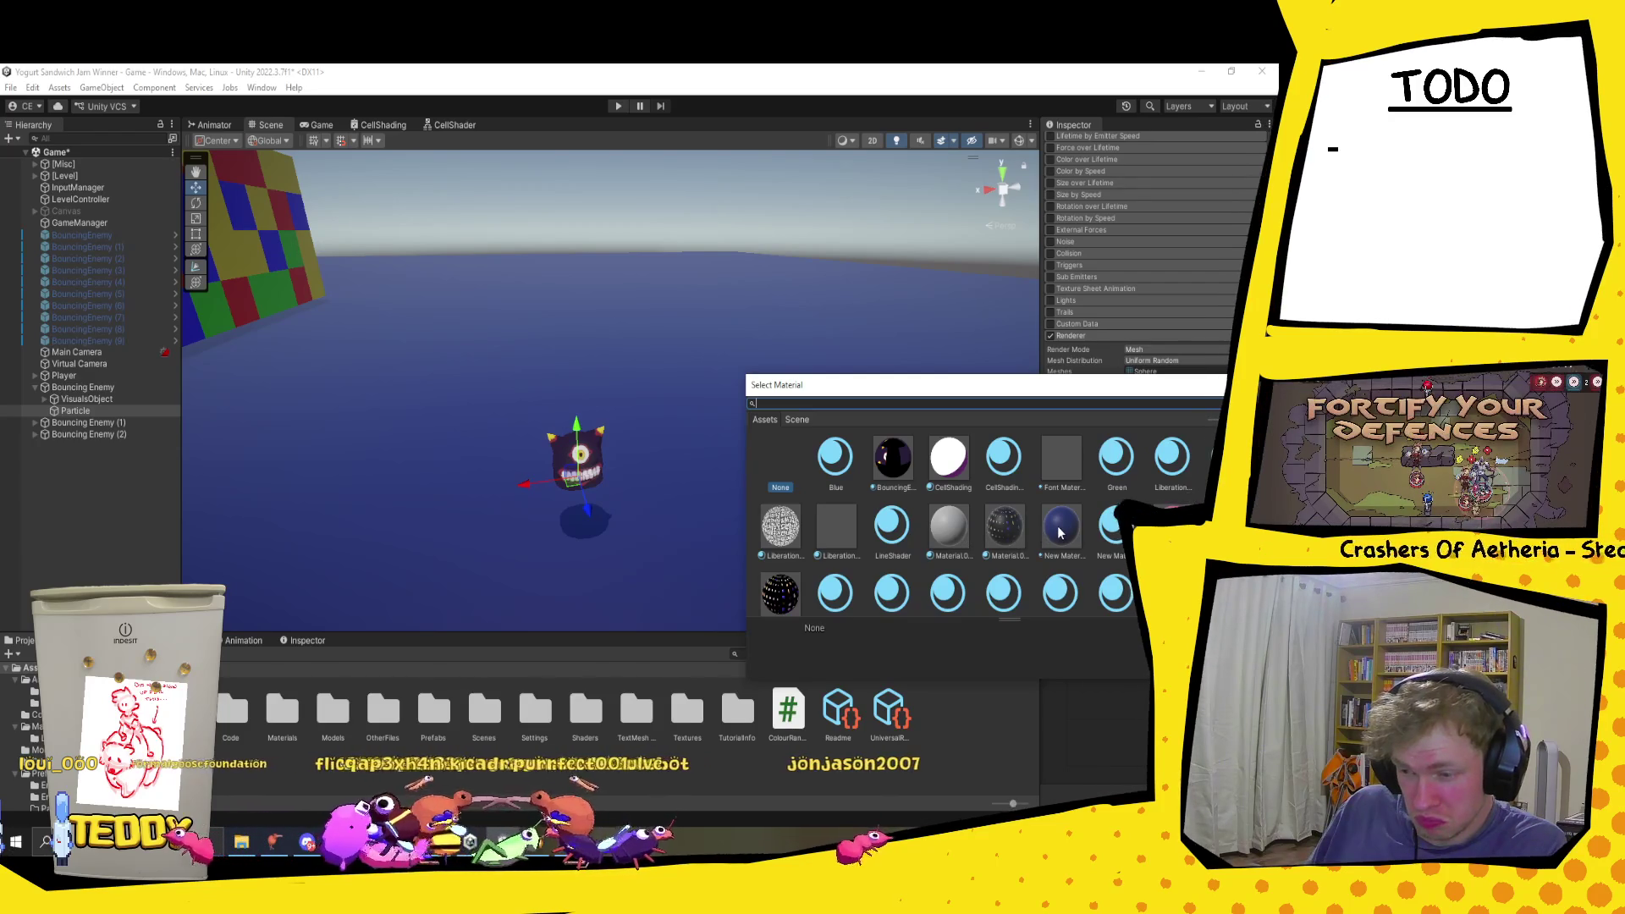
{"action": "left_click", "coordinate": [836, 461]}
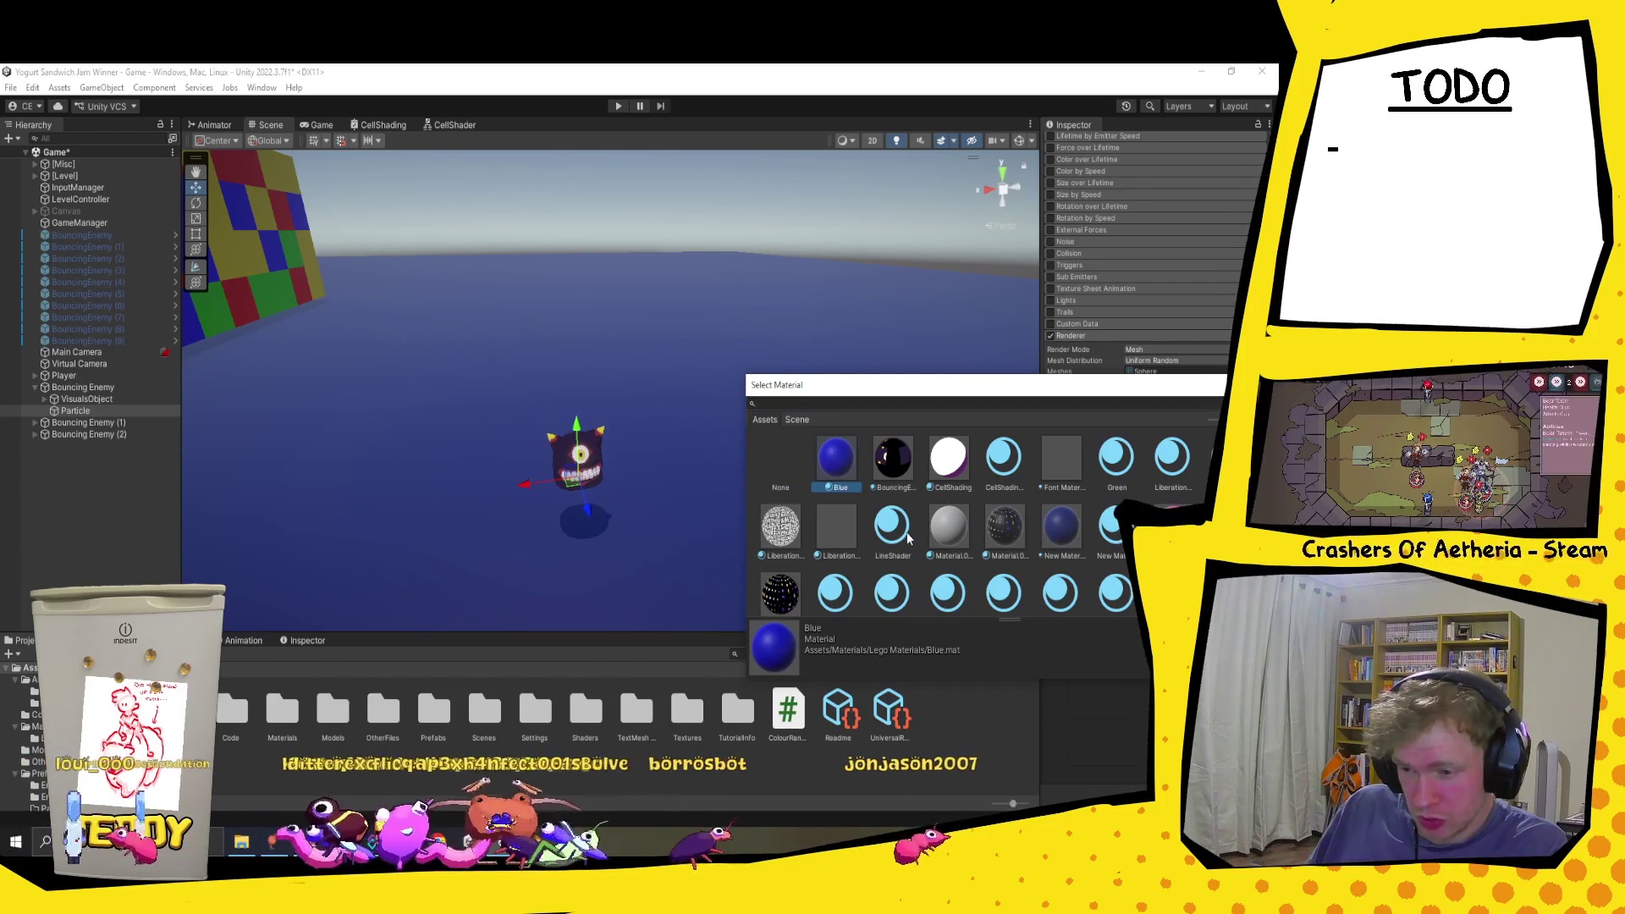
{"action": "left_click", "coordinate": [1117, 457]}
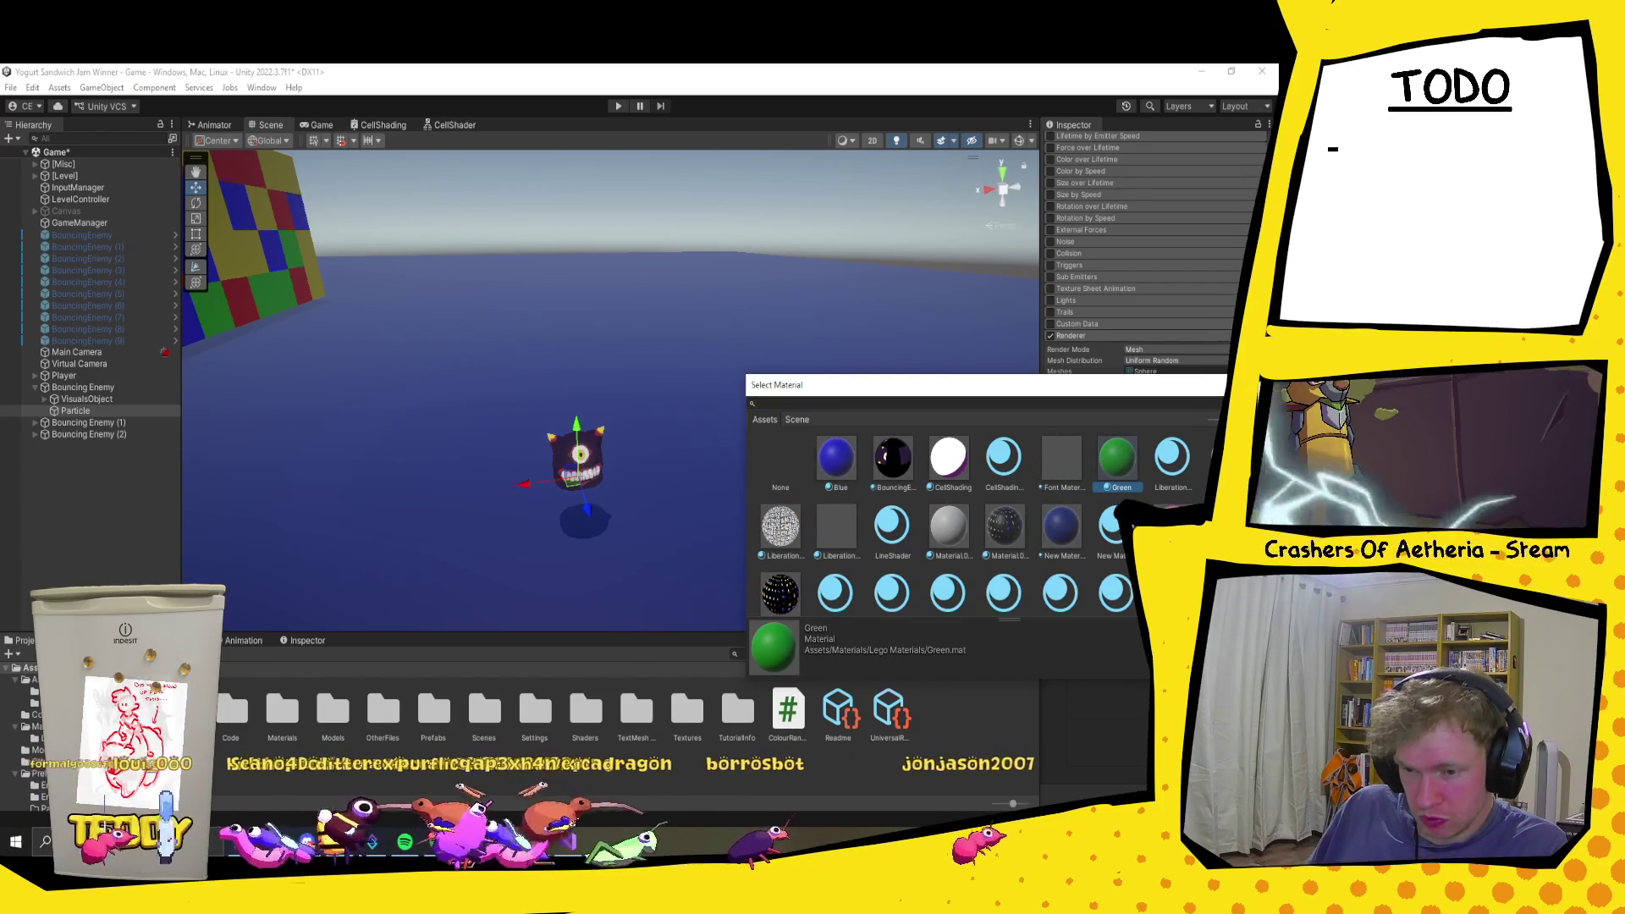
{"action": "left_click", "coordinate": [1087, 521]}
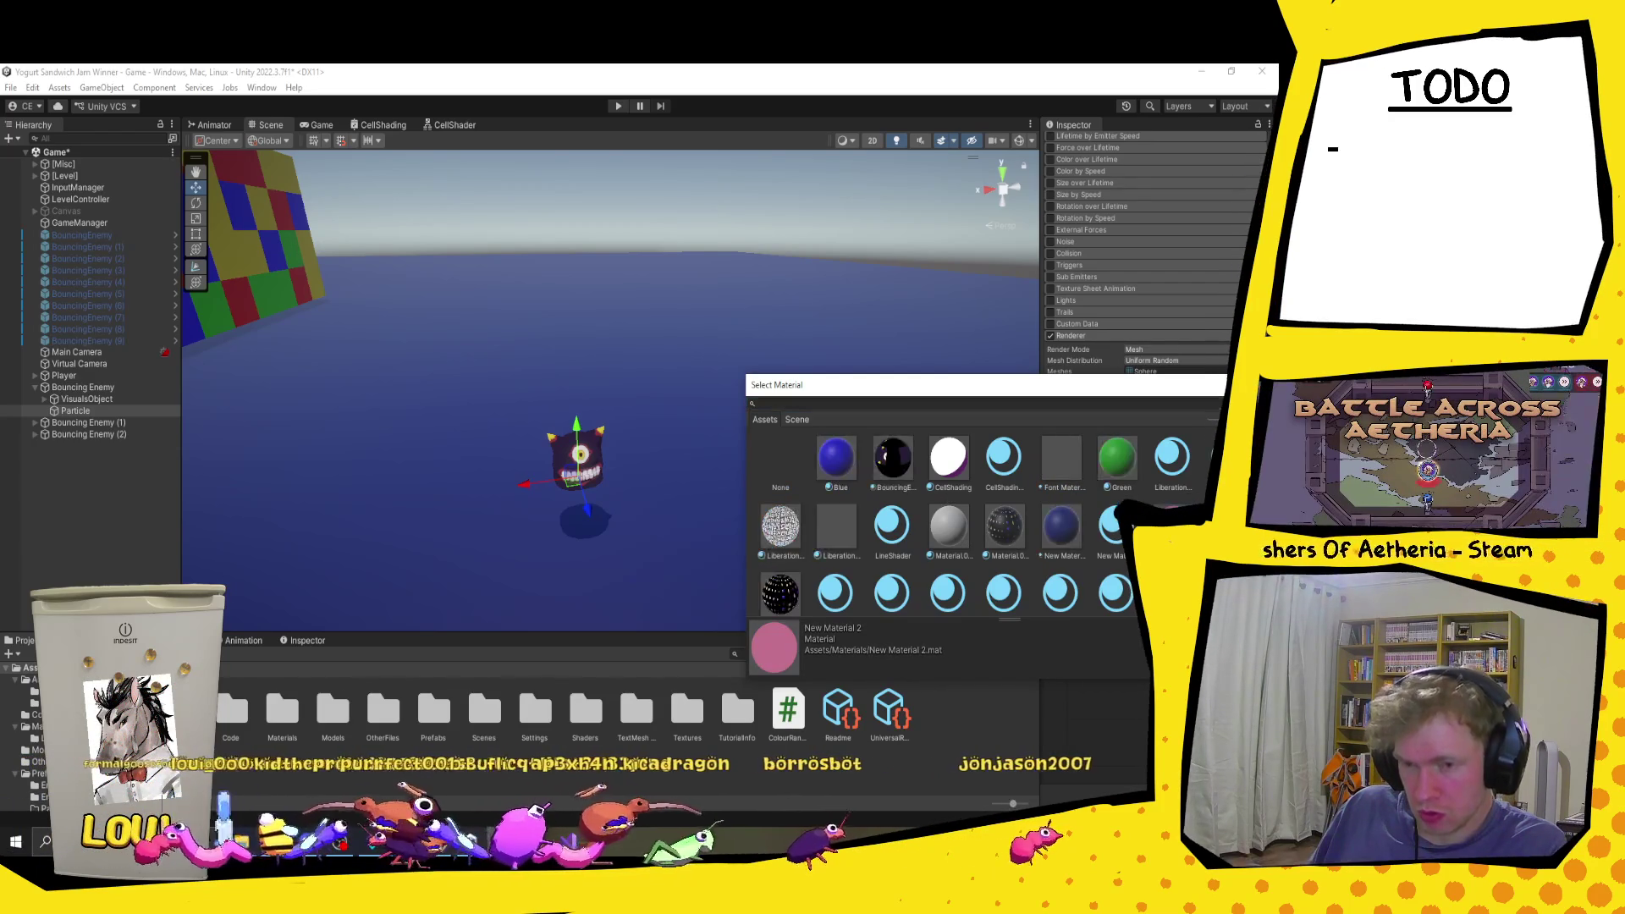
{"action": "double_click", "coordinate": [1087, 520]}
{"action": "left_click", "coordinate": [911, 509]}
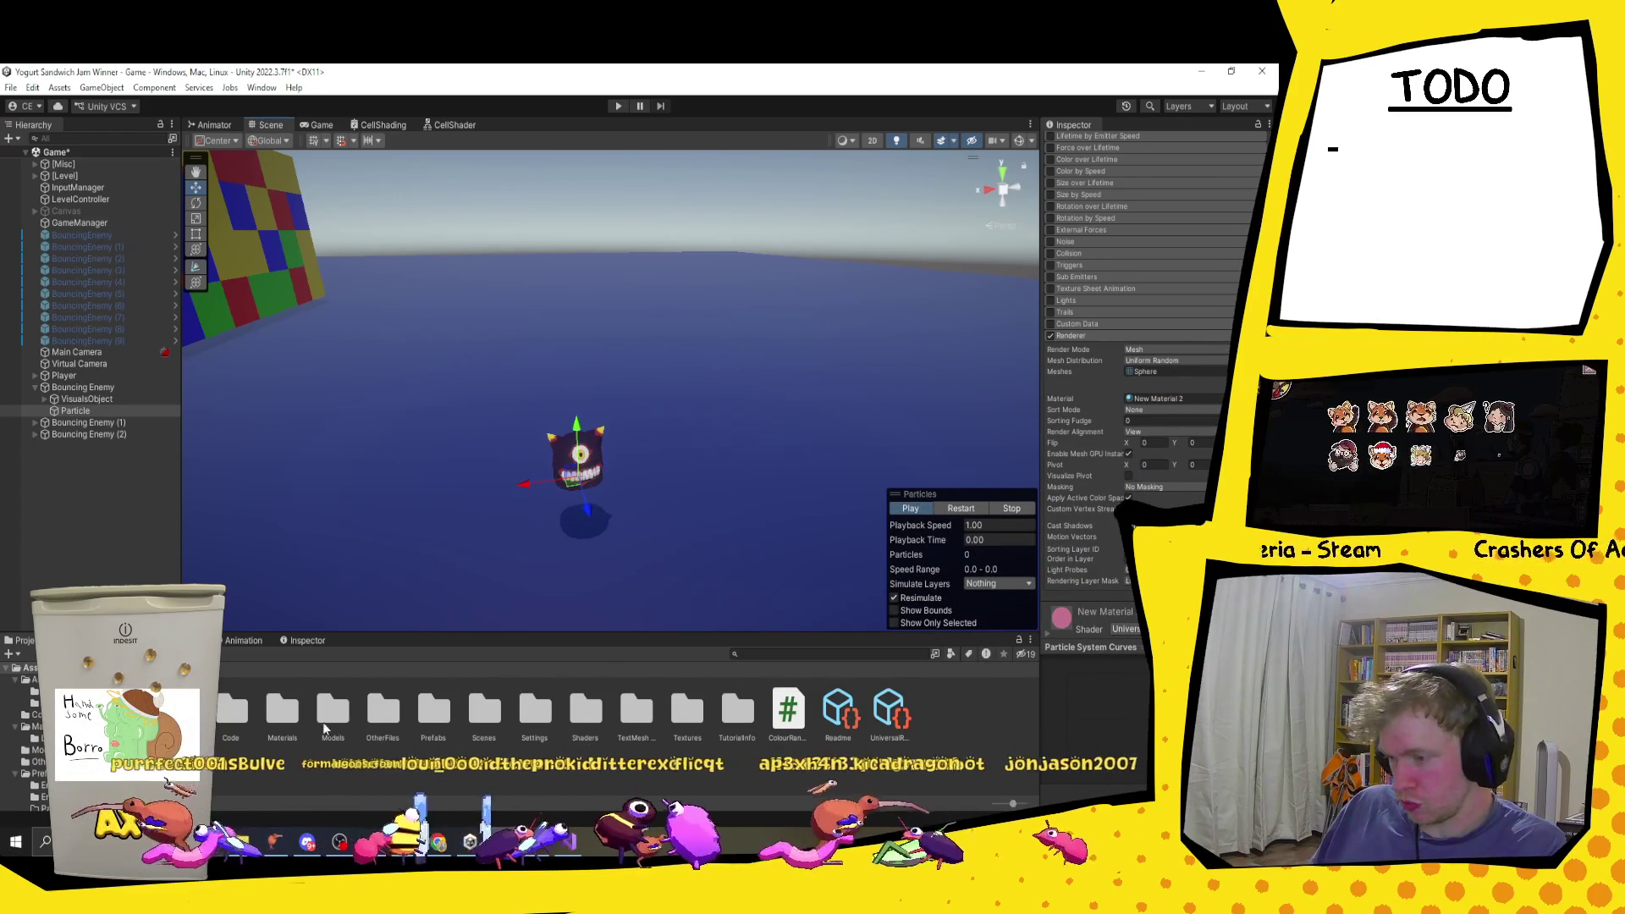
Step: Open the Assets/Materials folder and inspect New Material 1
{"action": "double_click", "coordinate": [282, 711]}
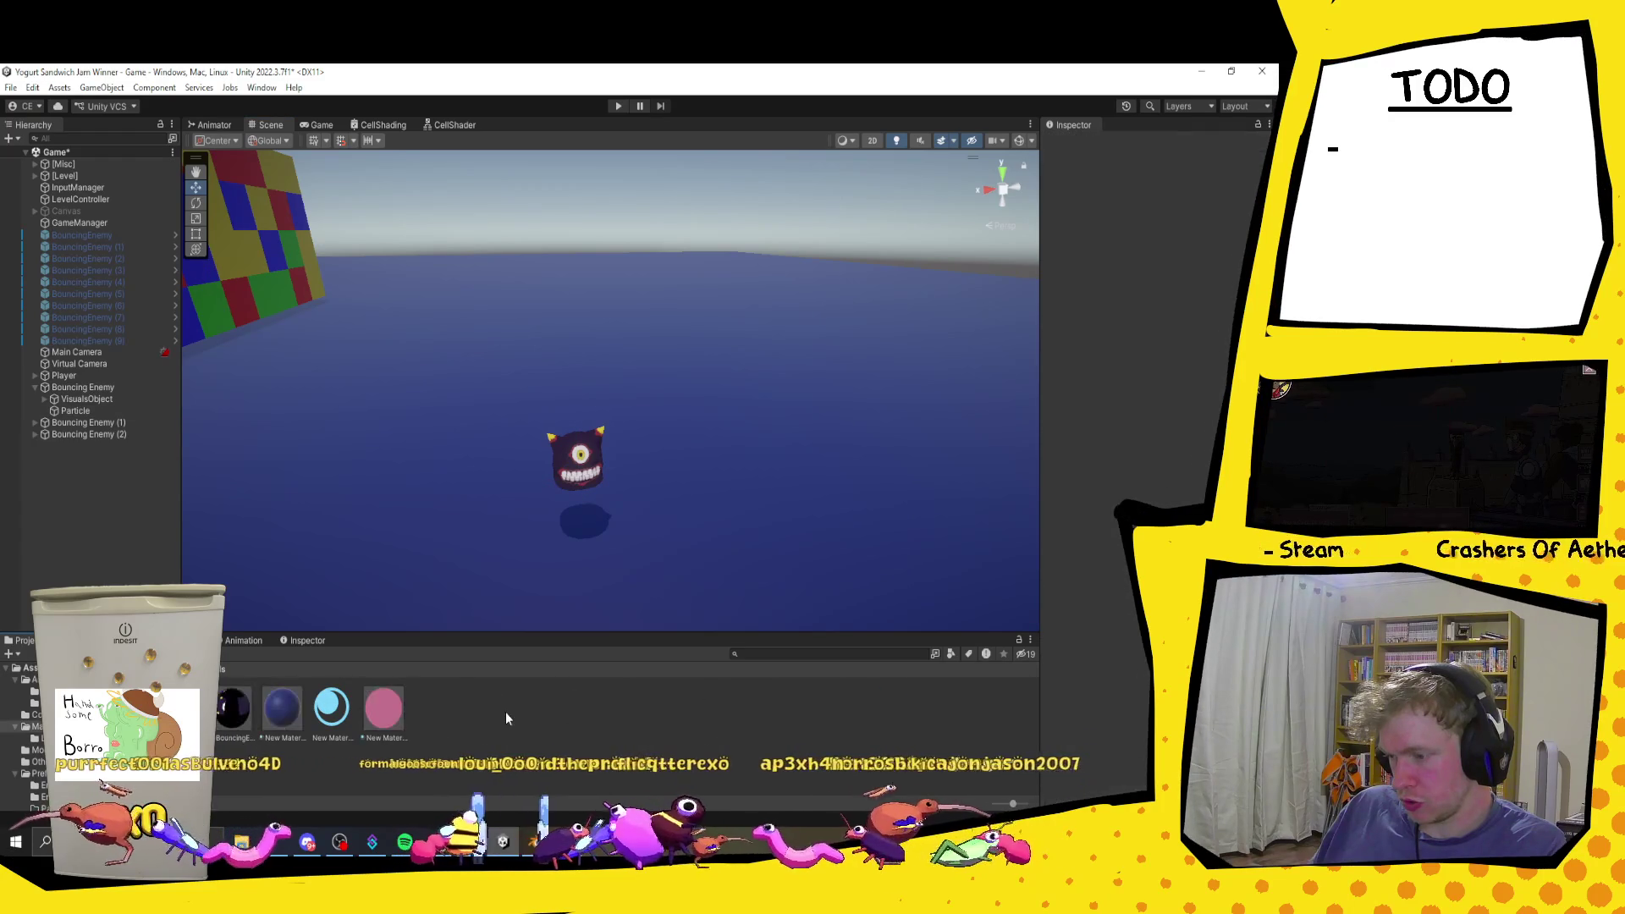
{"action": "left_click", "coordinate": [331, 707]}
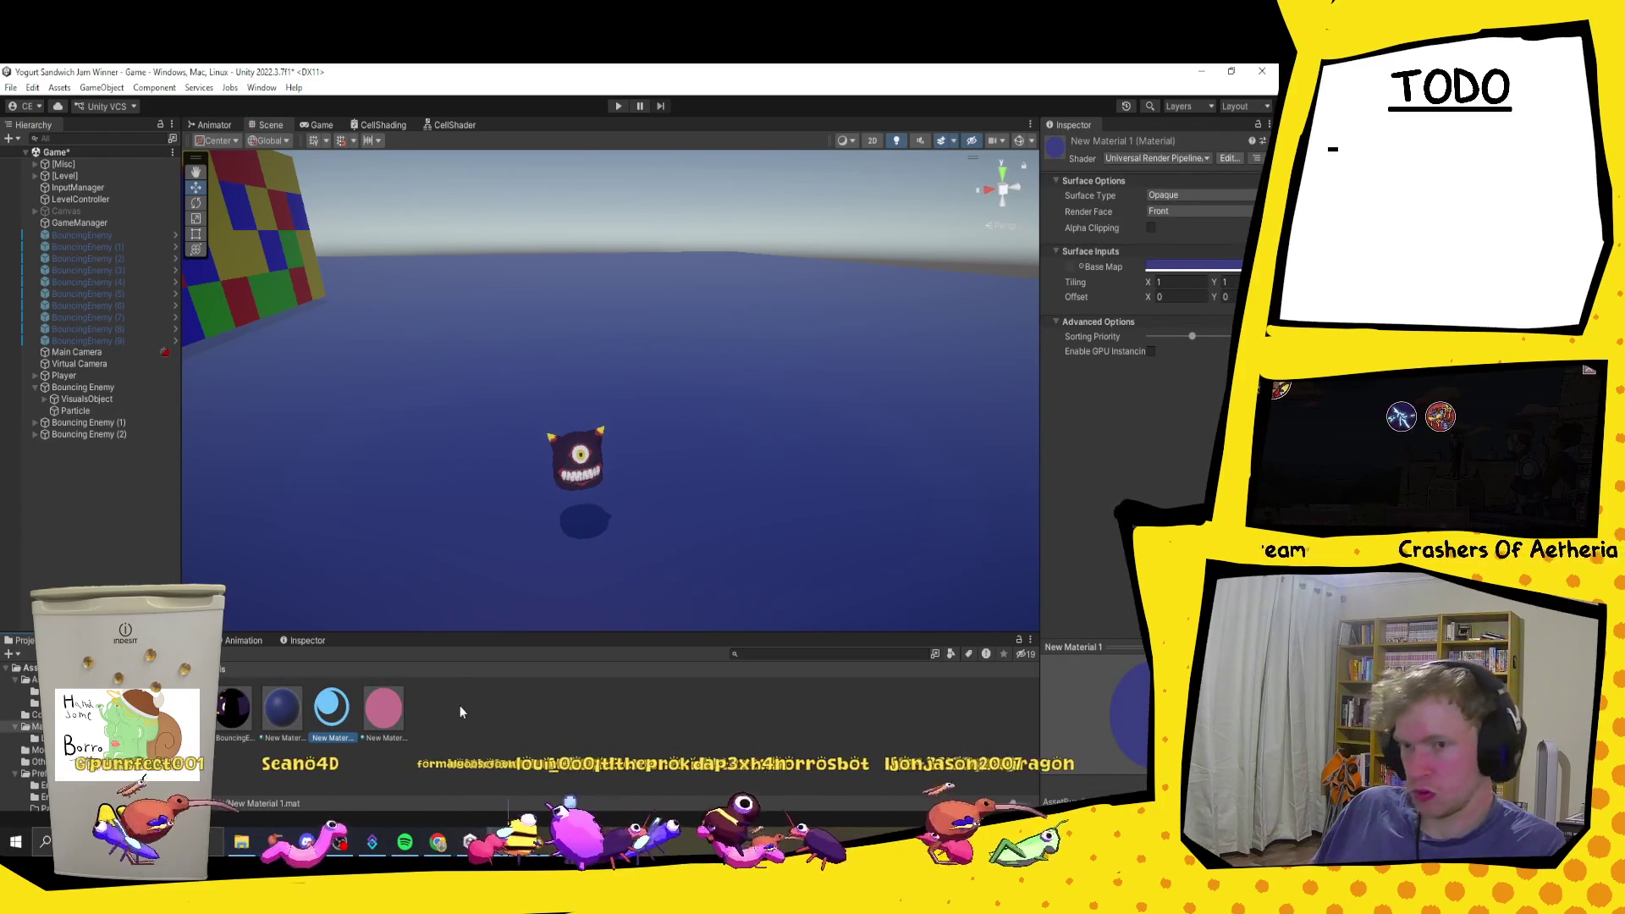
{"action": "right_click", "coordinate": [511, 700]}
{"action": "mouse_move", "coordinate": [640, 300]}
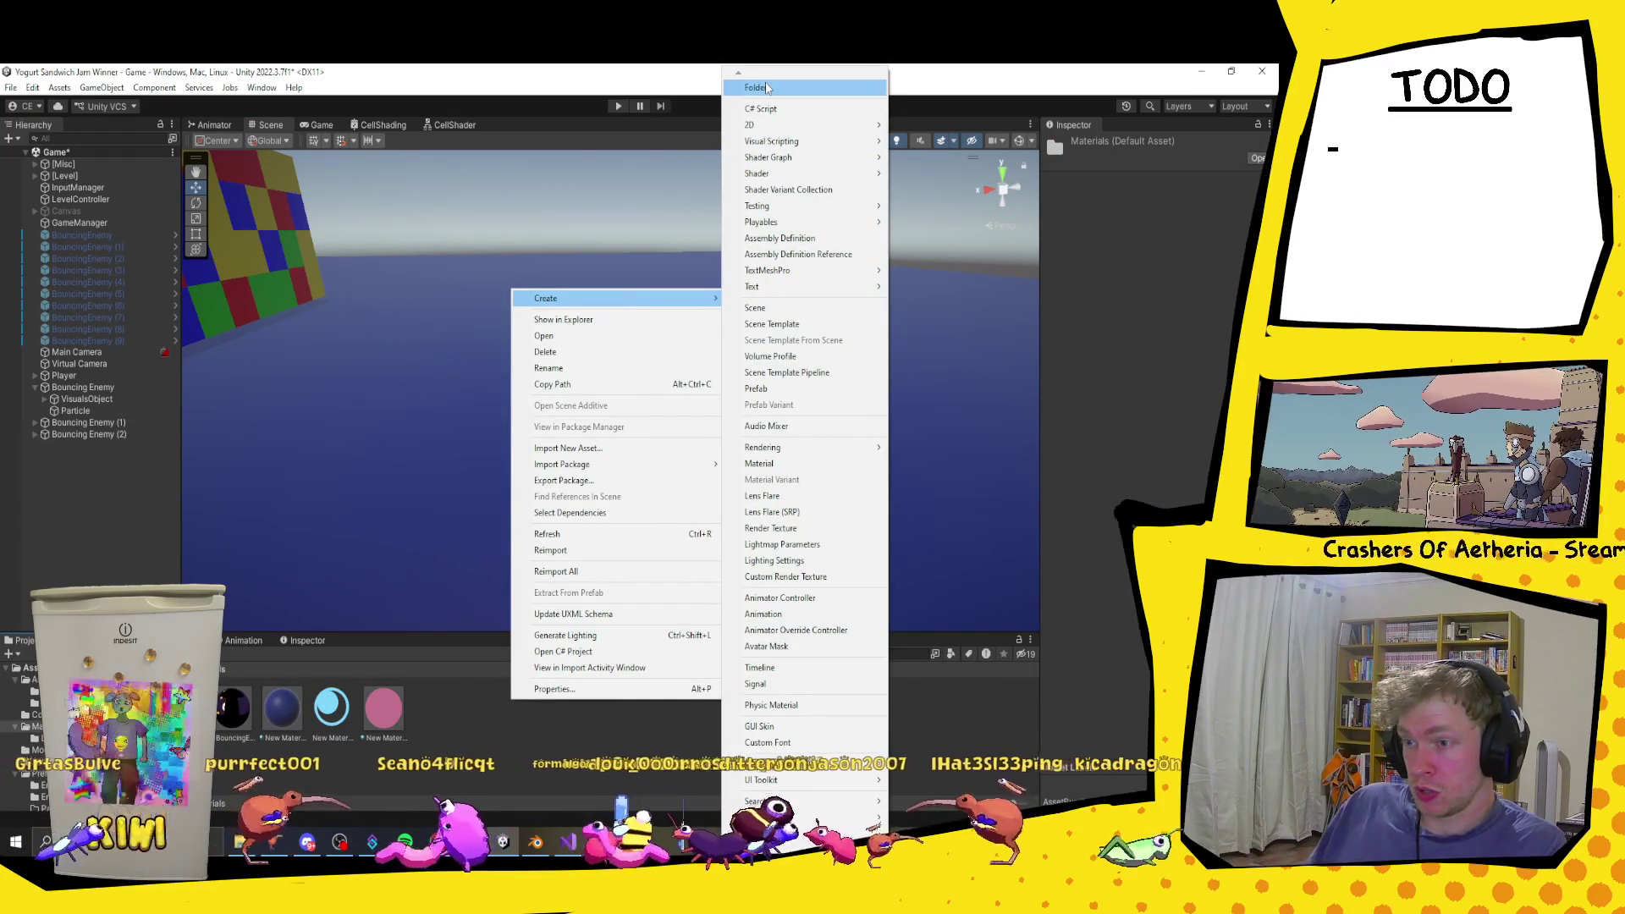
Step: Create New Material 3 using the Shader Graphs/CellShading shader
{"action": "left_click", "coordinate": [789, 464]}
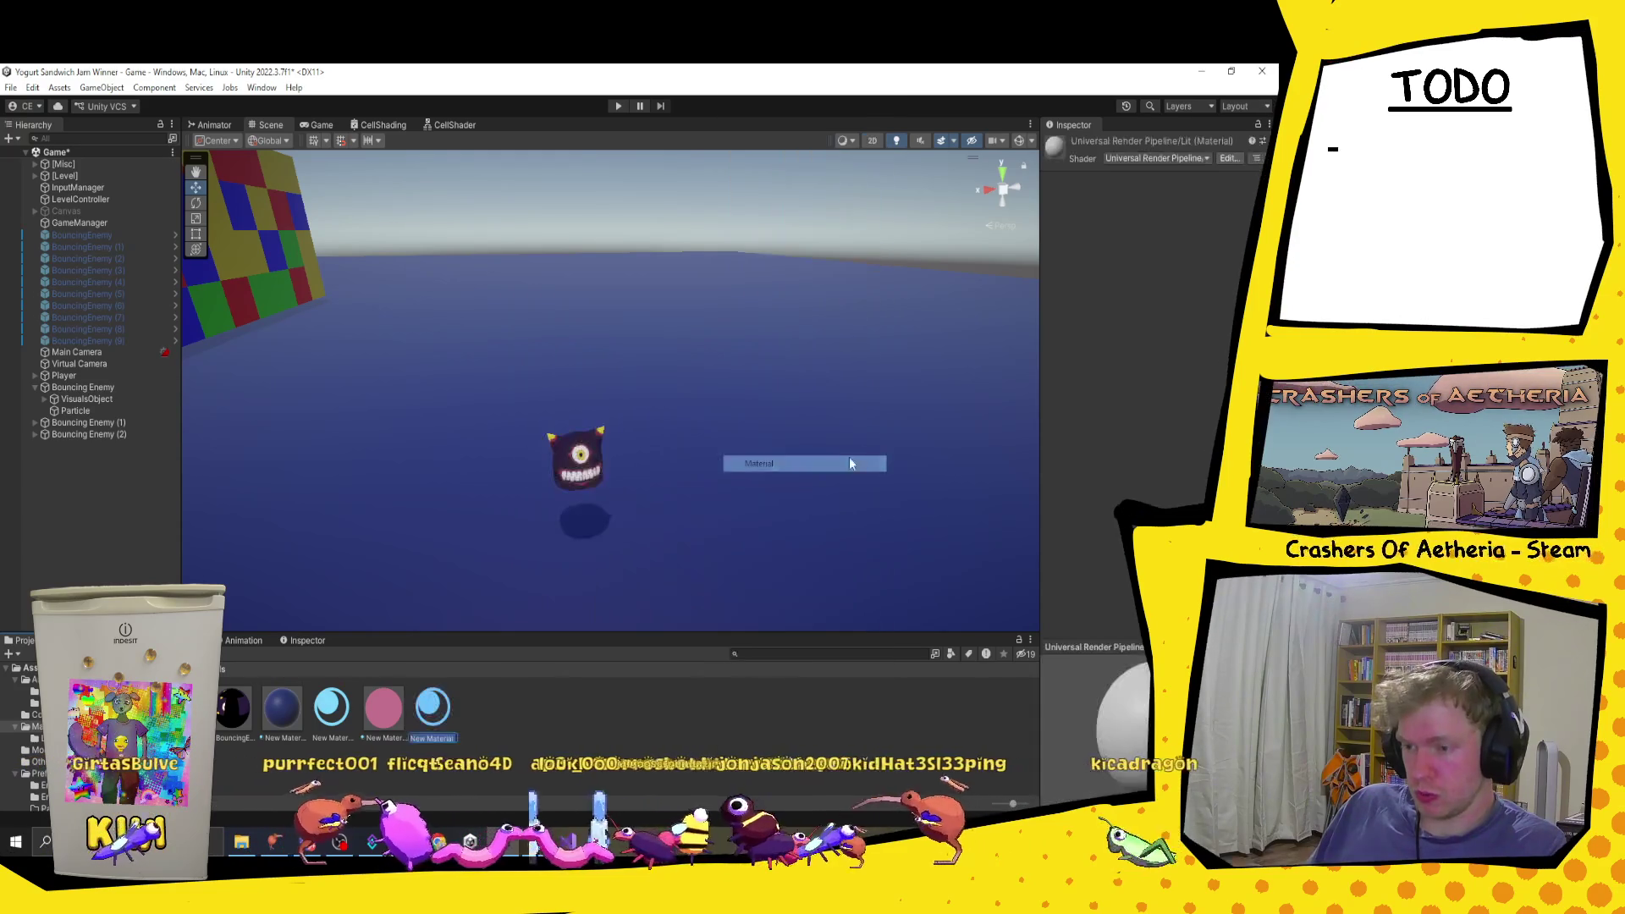
{"action": "left_click", "coordinate": [1168, 159]}
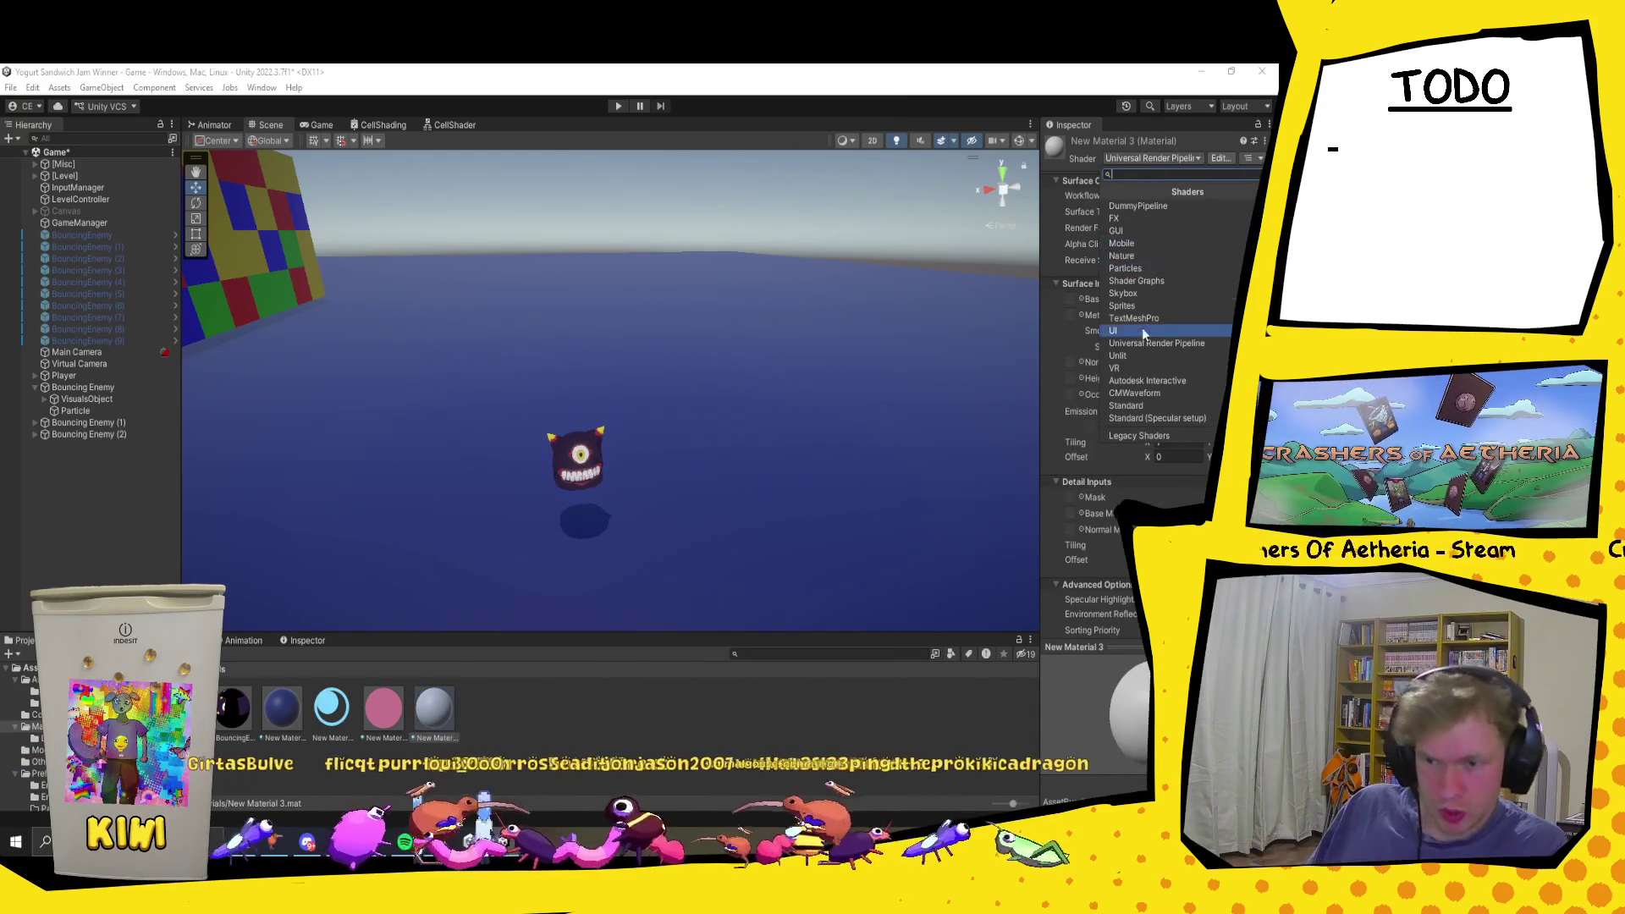
{"action": "left_click", "coordinate": [1150, 281]}
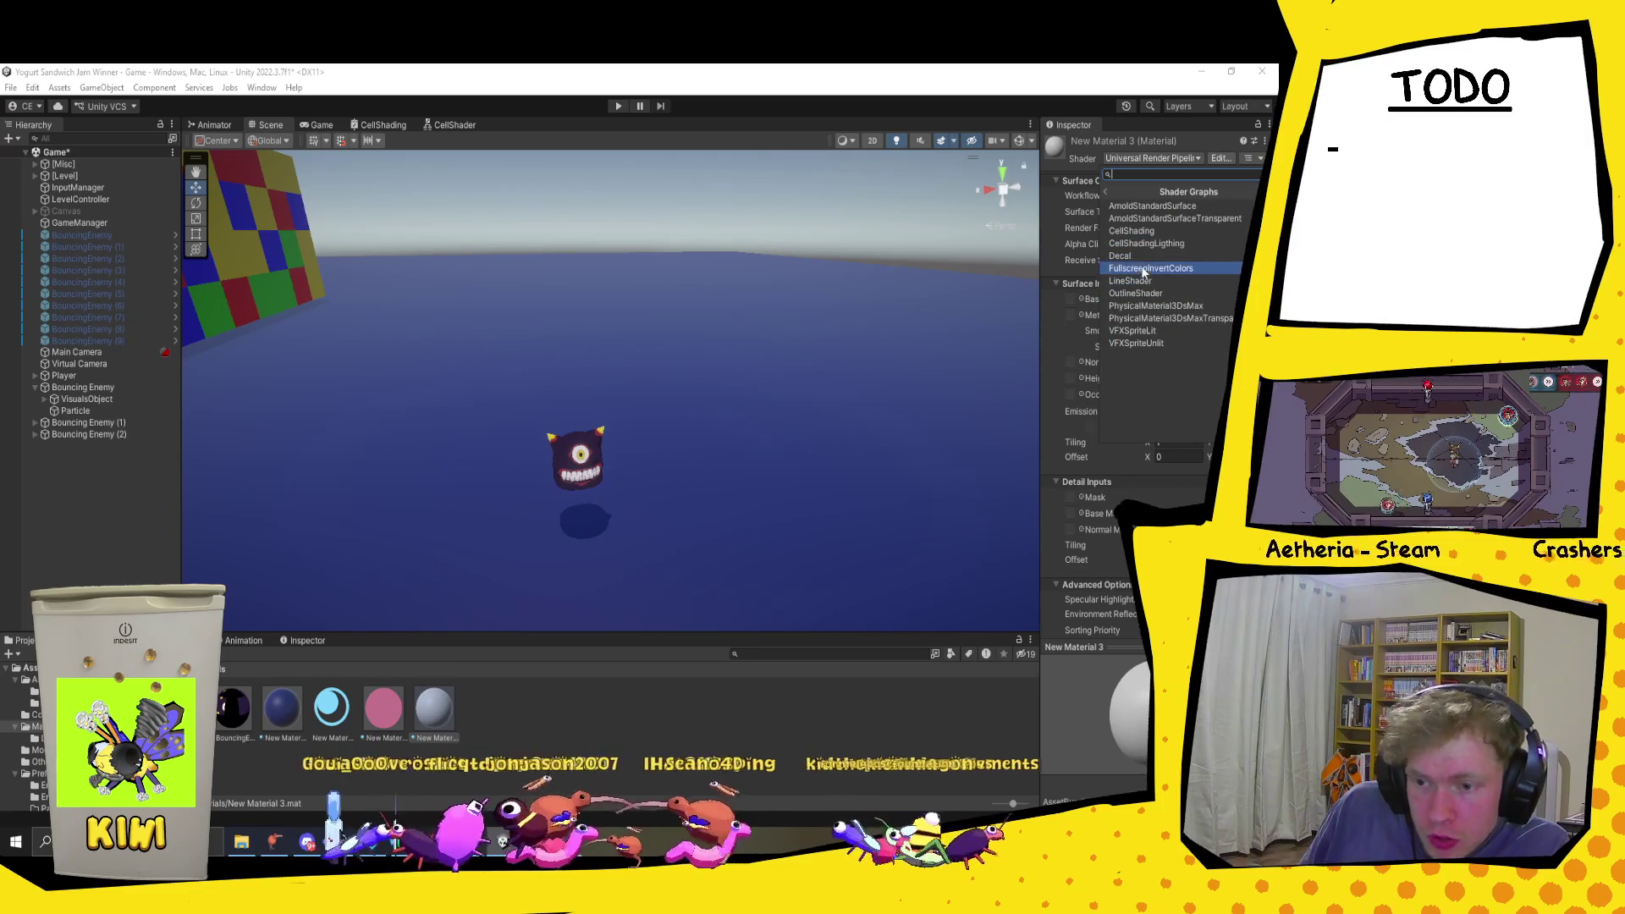
{"action": "left_click", "coordinate": [1151, 230]}
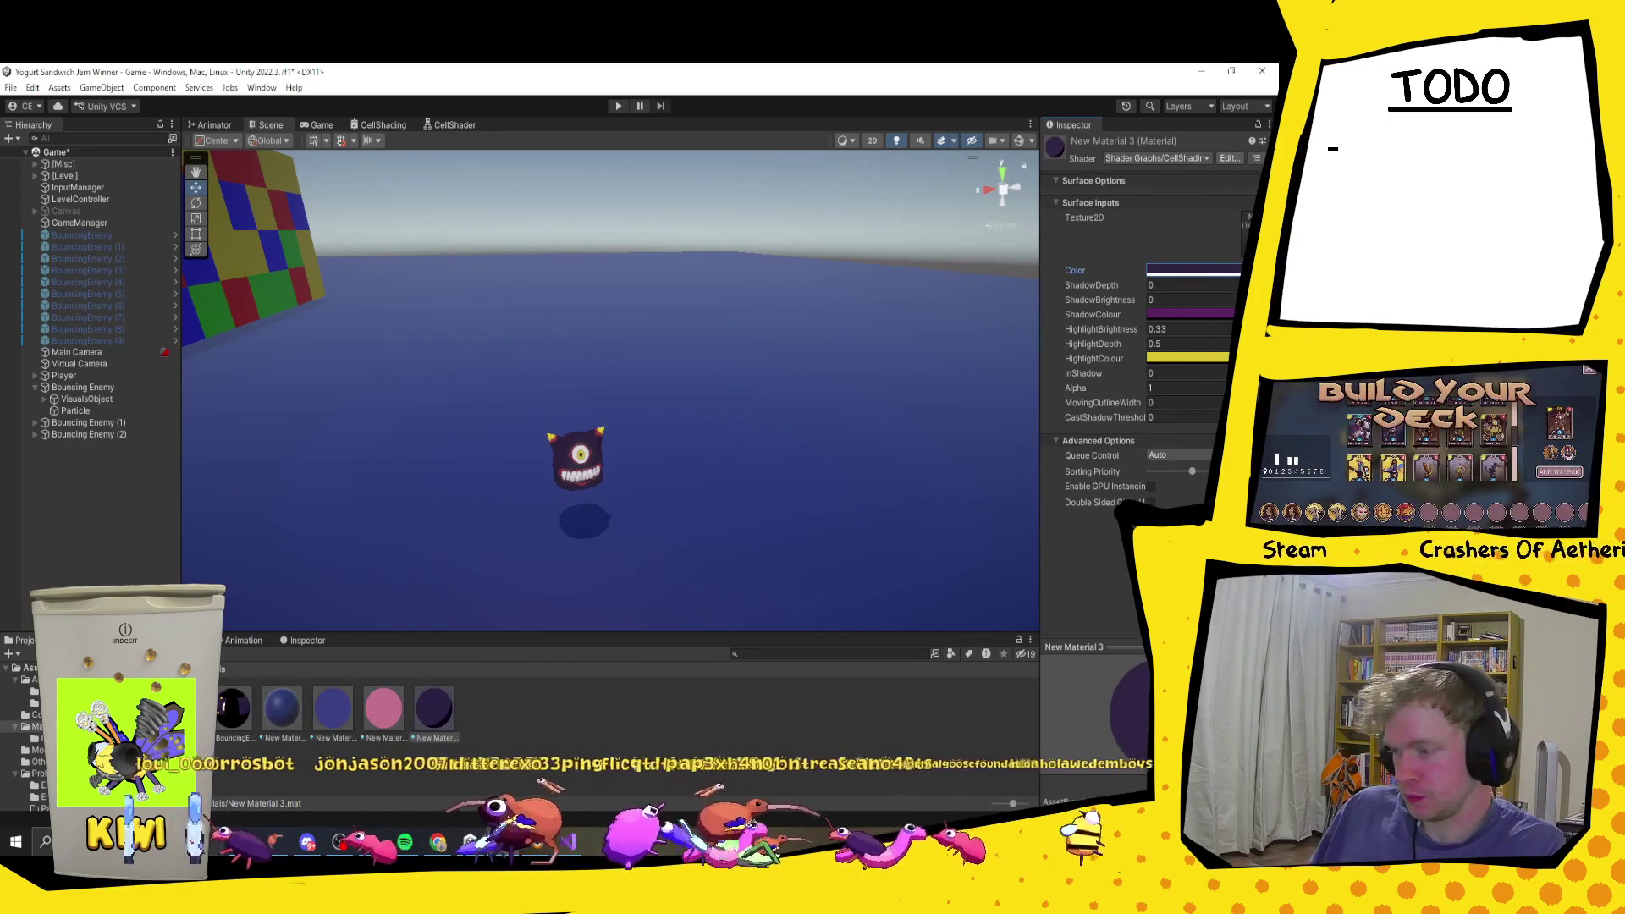
Step: Drag New Material 3 into the Particle renderer's Material field and replay the burst
{"action": "left_click", "coordinate": [75, 411]}
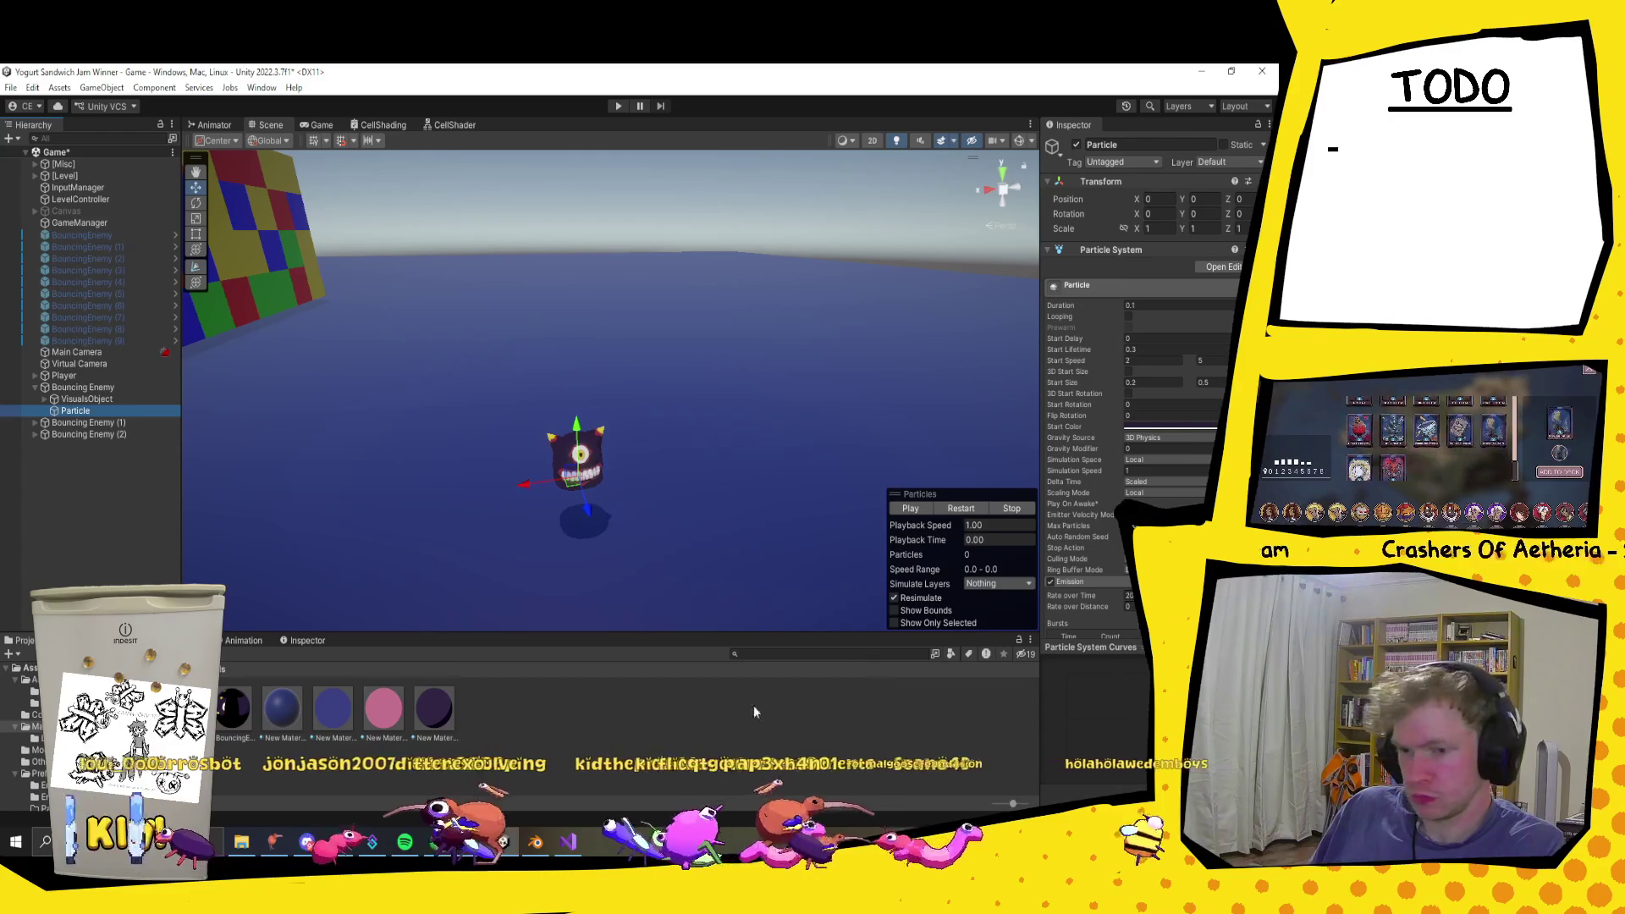
{"action": "scroll", "coordinate": [1081, 454], "scroll_direction": "down", "scroll_amount": 15}
{"action": "mouse_move", "coordinate": [434, 707]}
{"action": "left_mouse_down"}
{"action": "mouse_move", "coordinate": [508, 593]}
{"action": "mouse_move", "coordinate": [762, 381]}
{"action": "mouse_move", "coordinate": [1198, 362]}
{"action": "left_mouse_up"}
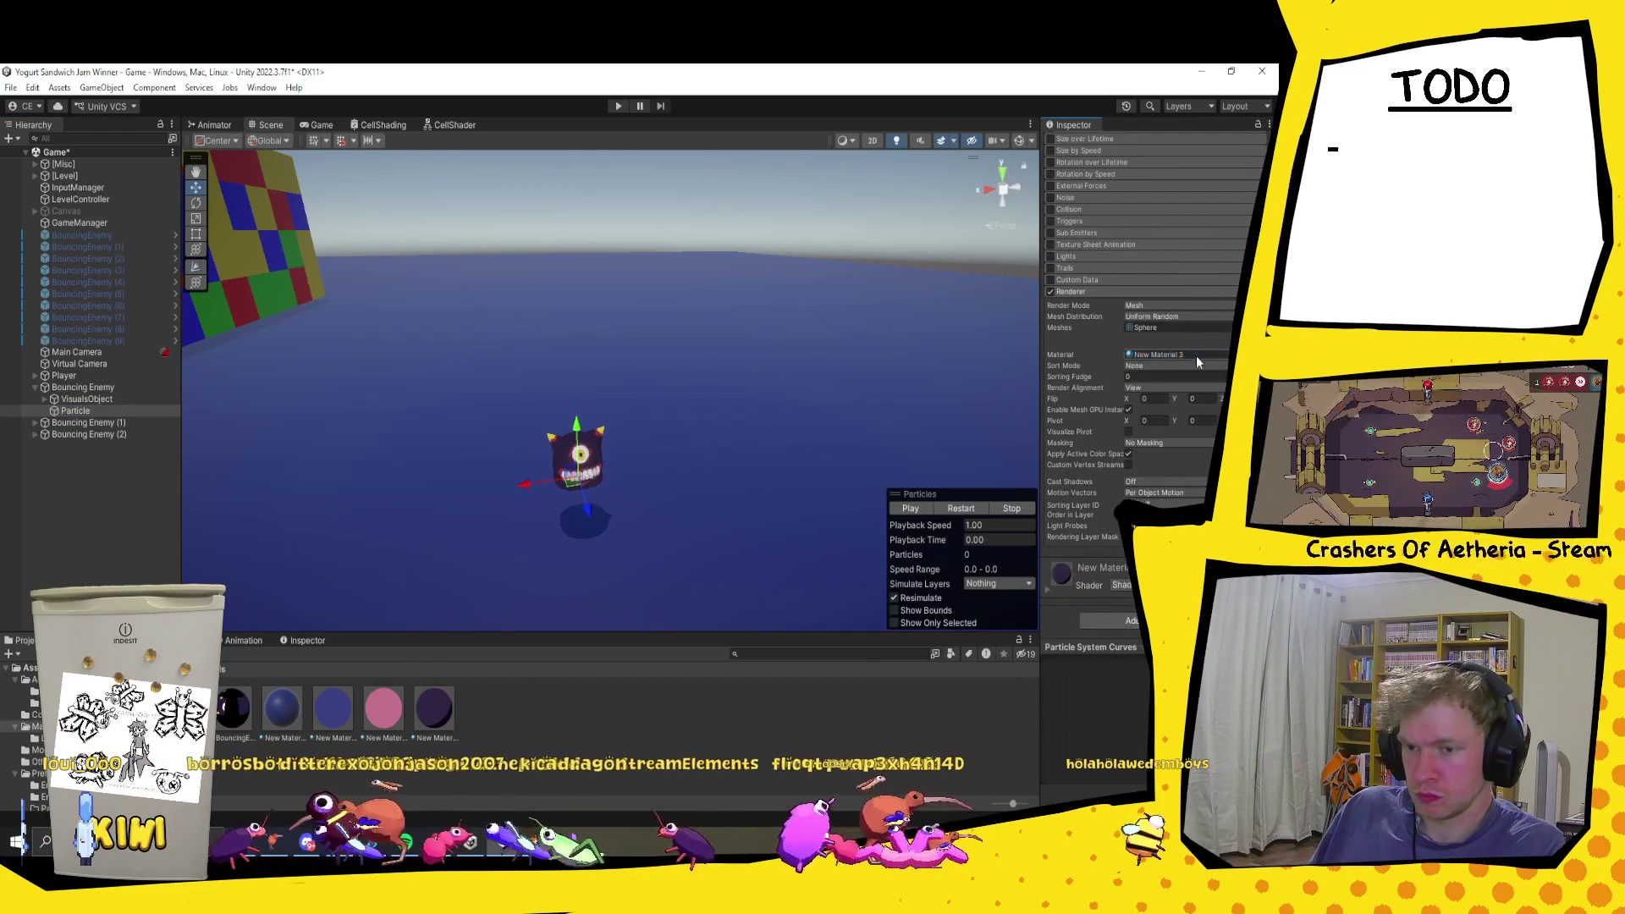
{"action": "left_click", "coordinate": [900, 509]}
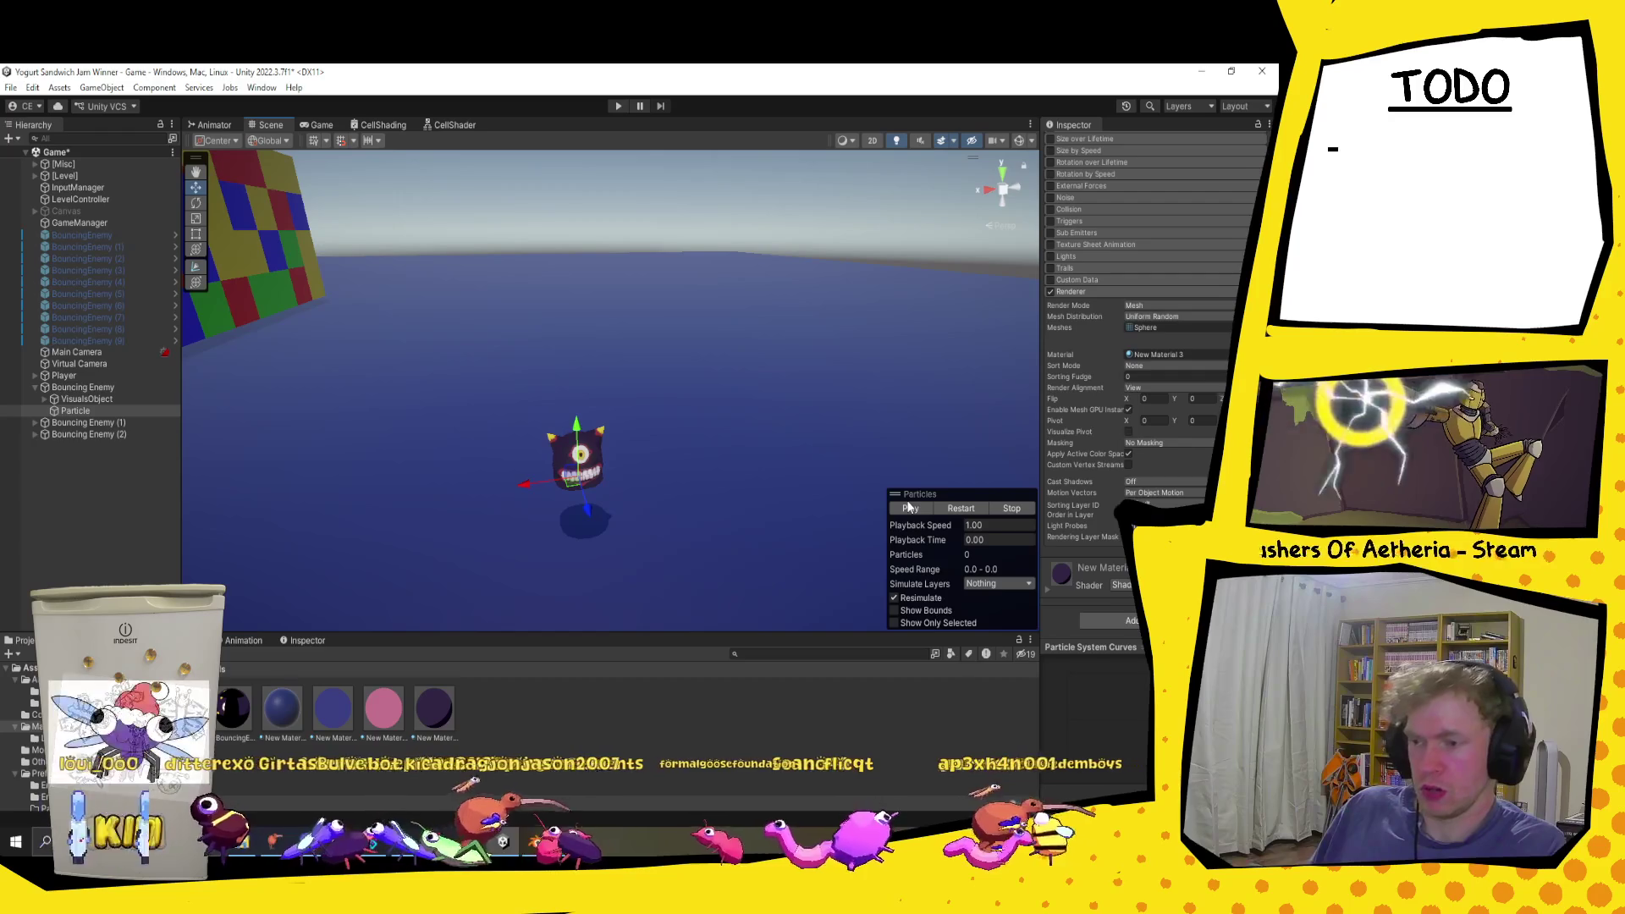
{"action": "left_click", "coordinate": [907, 509]}
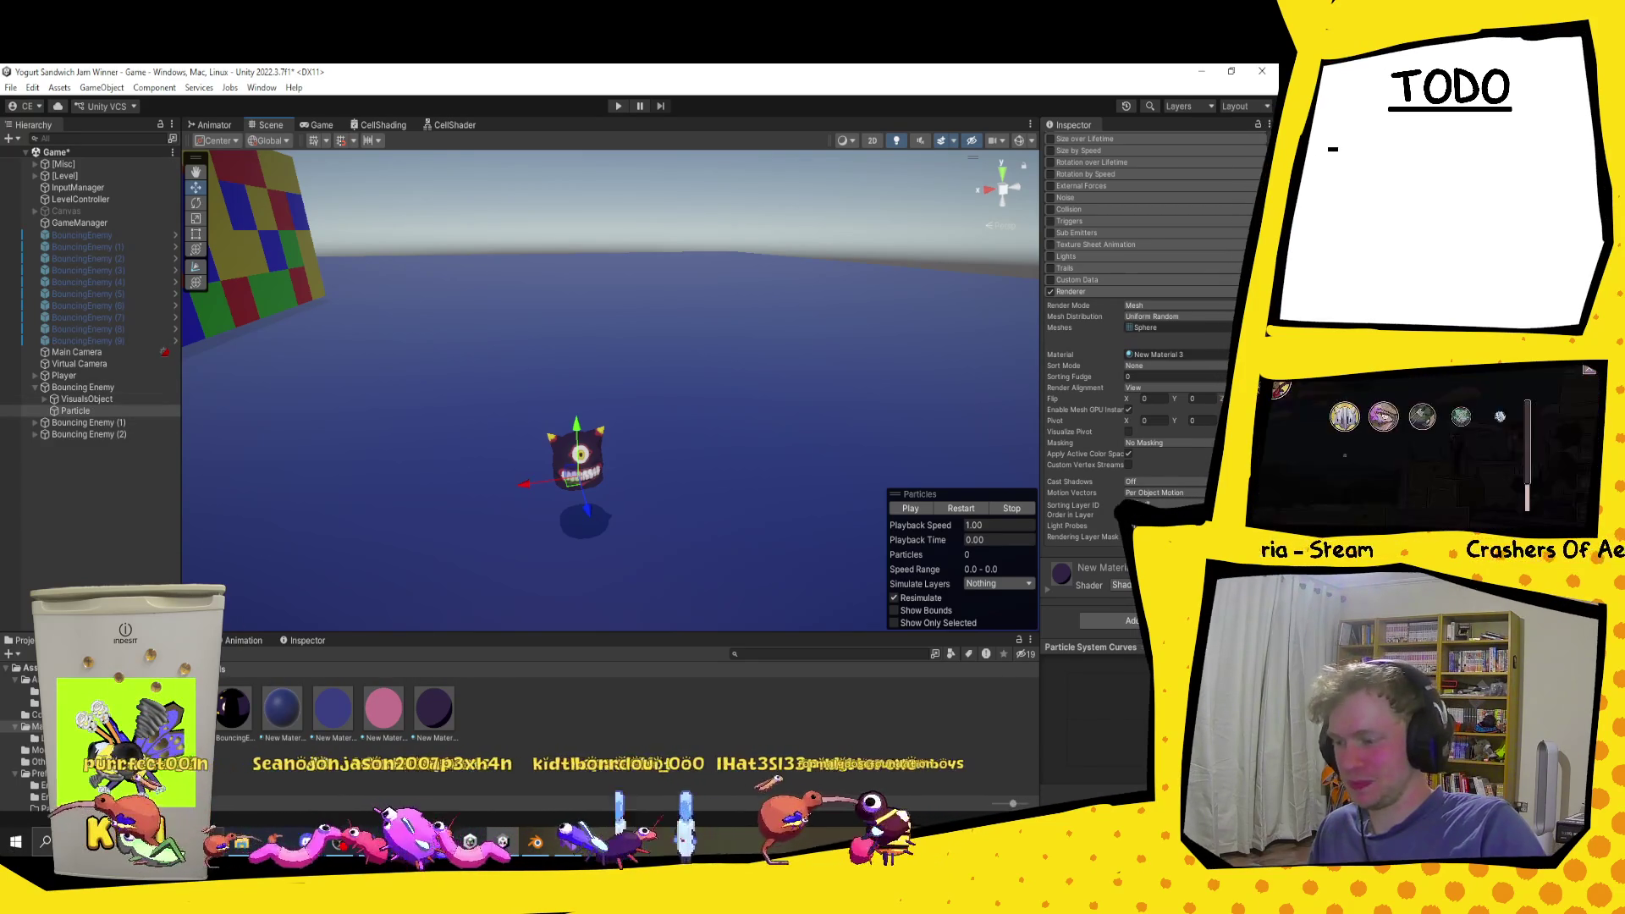
Step: Open the Assets/Prefabs/Particle folder in the Project window
{"action": "left_click", "coordinate": [31, 668]}
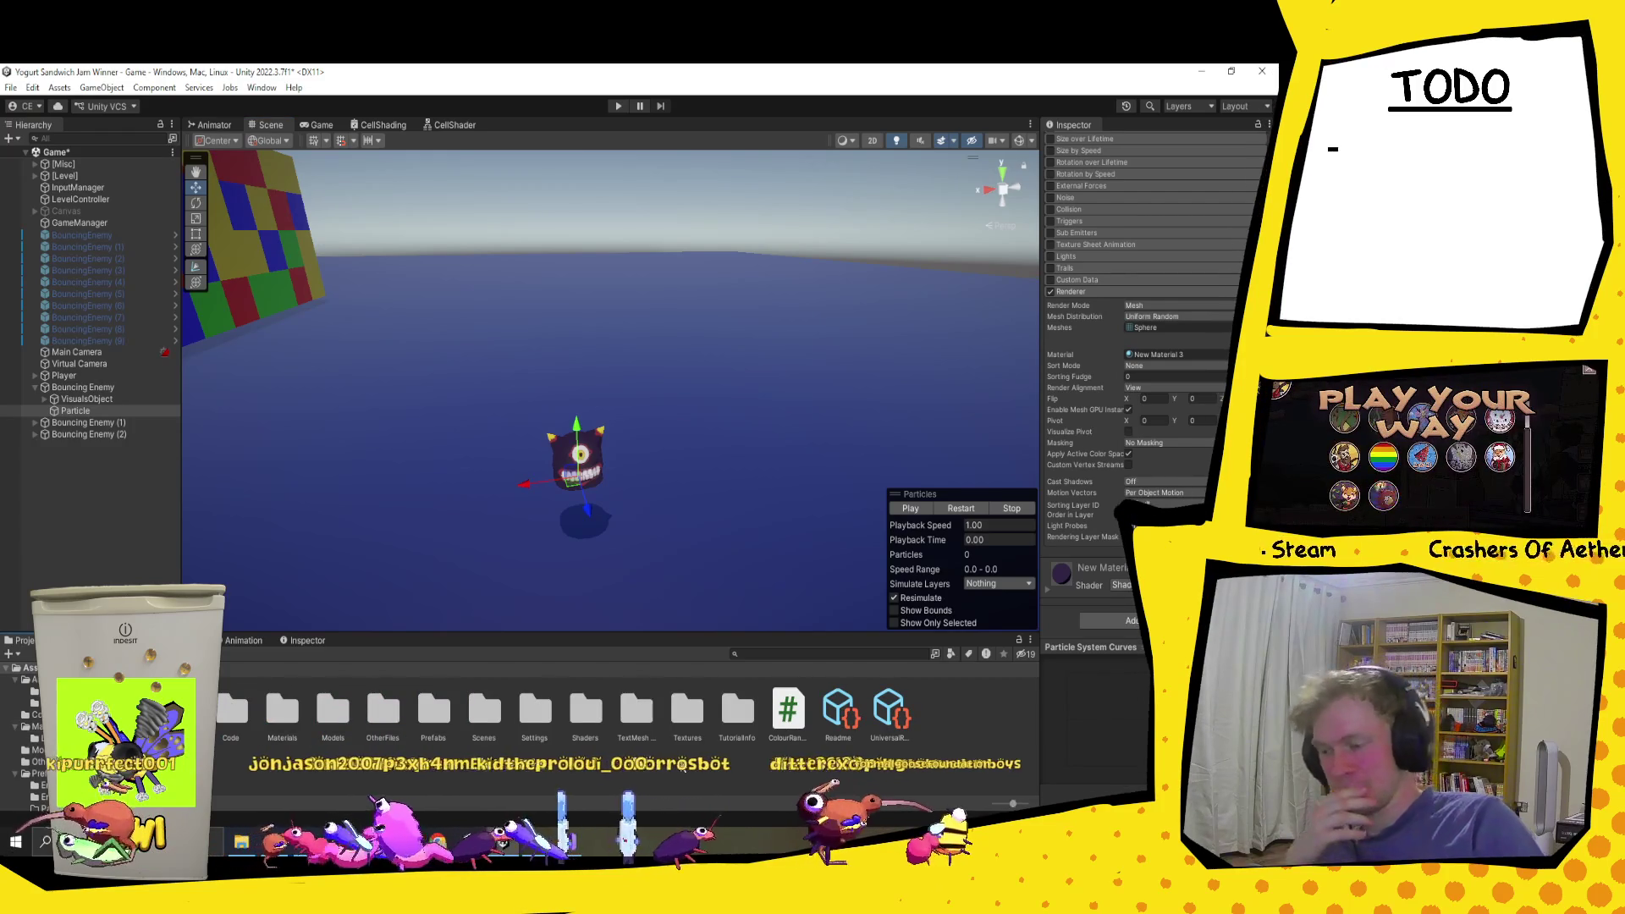
{"action": "left_click", "coordinate": [434, 711]}
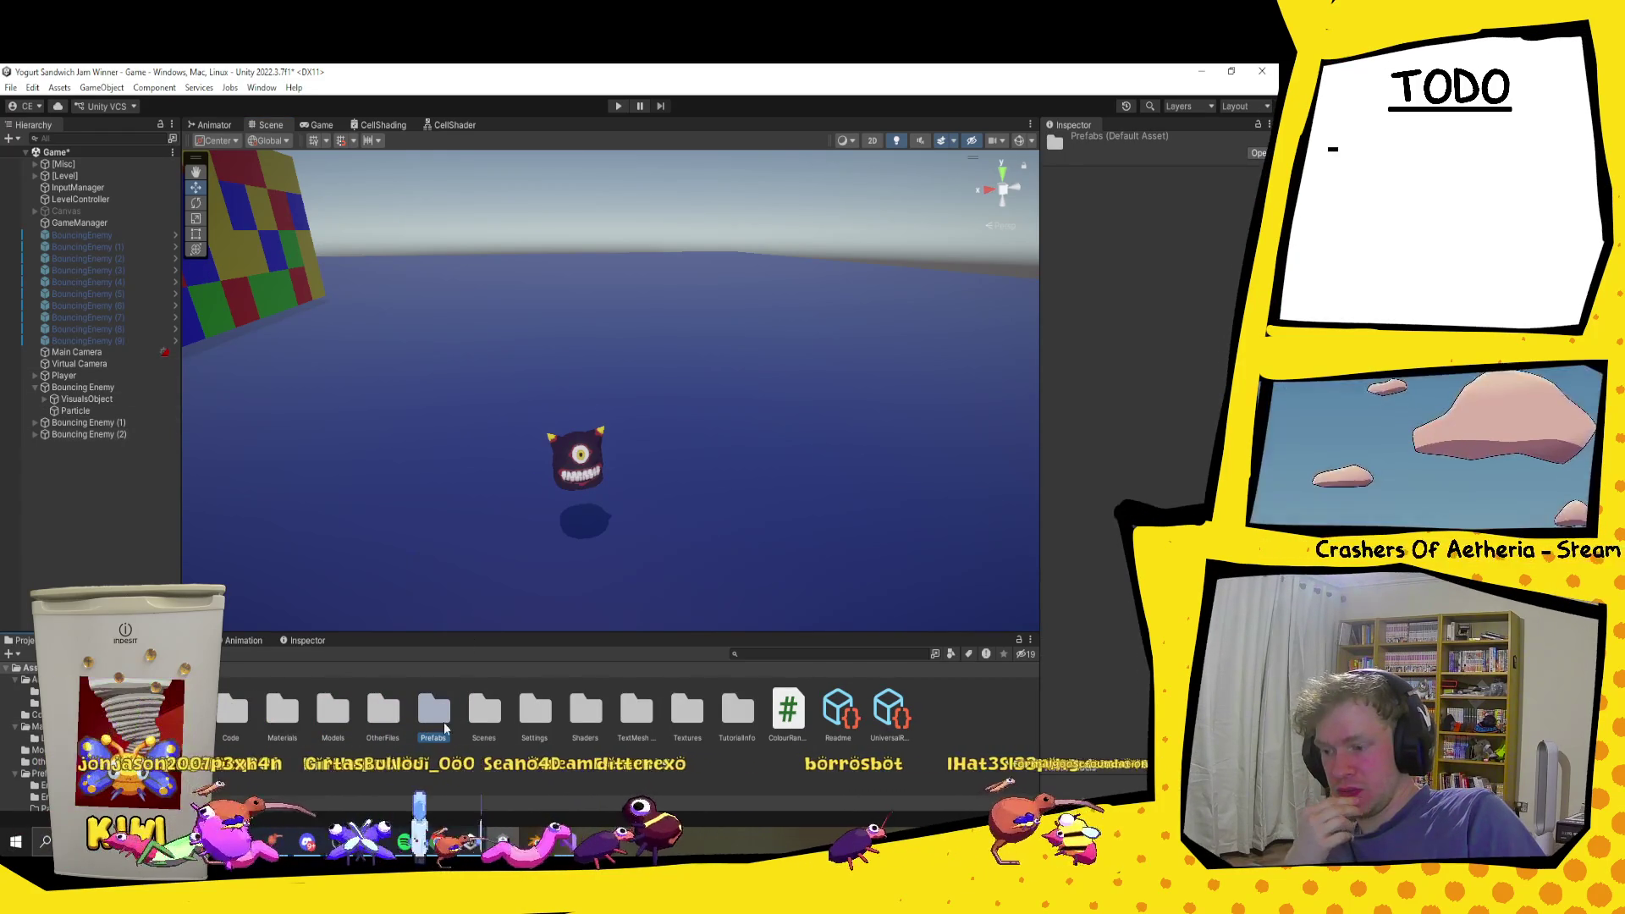
{"action": "double_click", "coordinate": [433, 711]}
{"action": "double_click", "coordinate": [282, 711]}
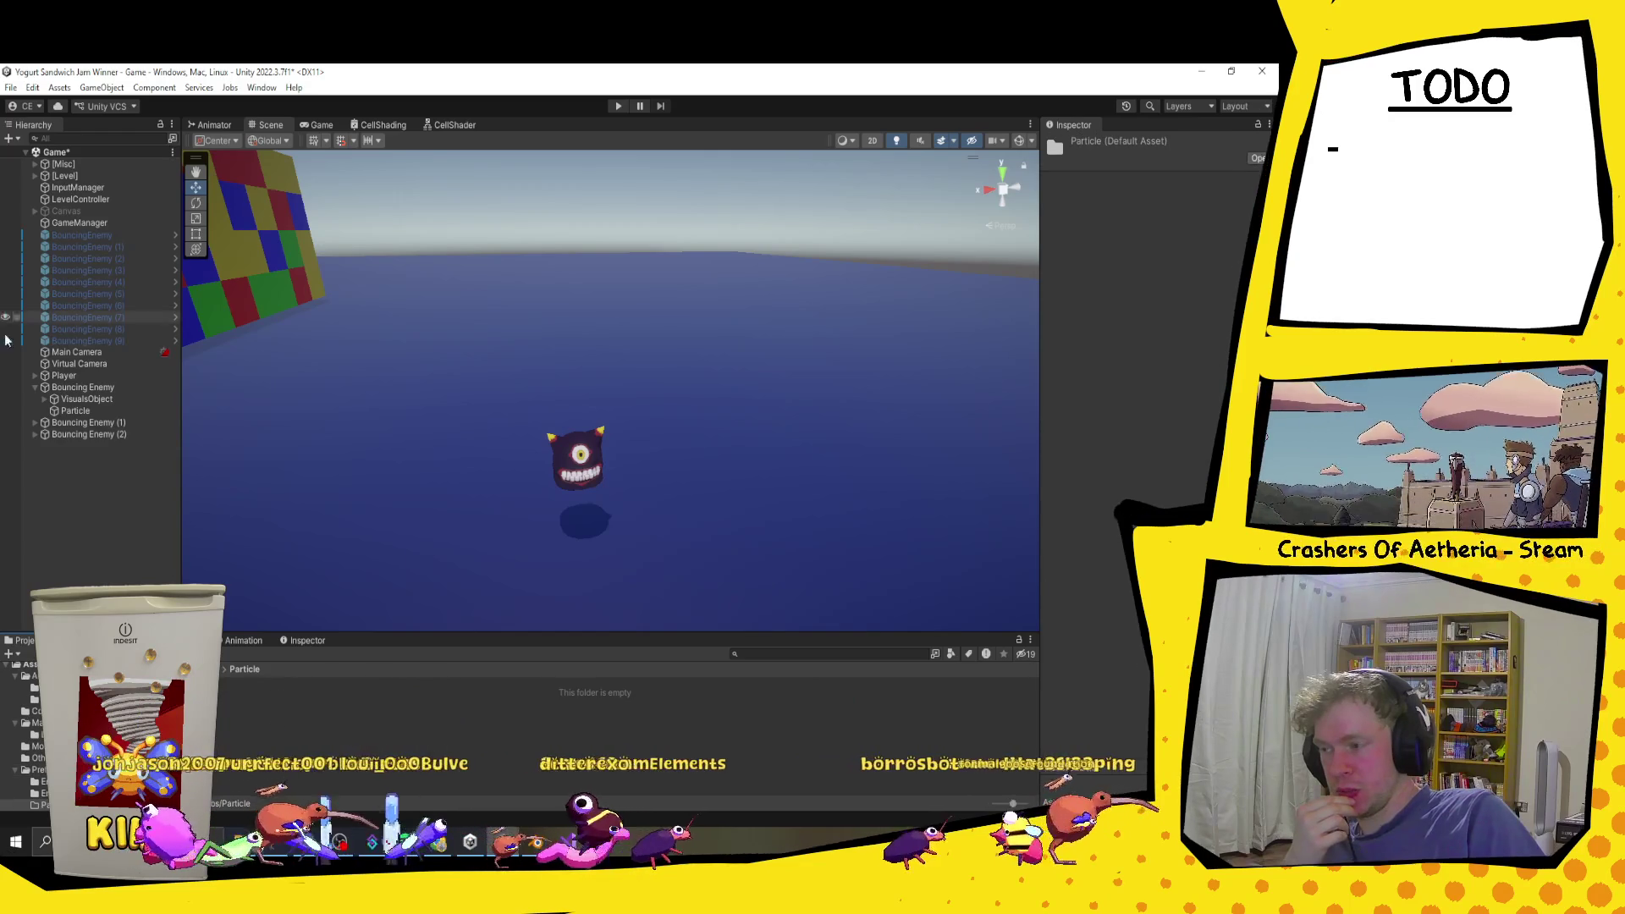
Step: Rename the enemy's Particle object to BouncingEnemyParticle
{"action": "left_click", "coordinate": [67, 410]}
{"action": "key", "text": "F2"}
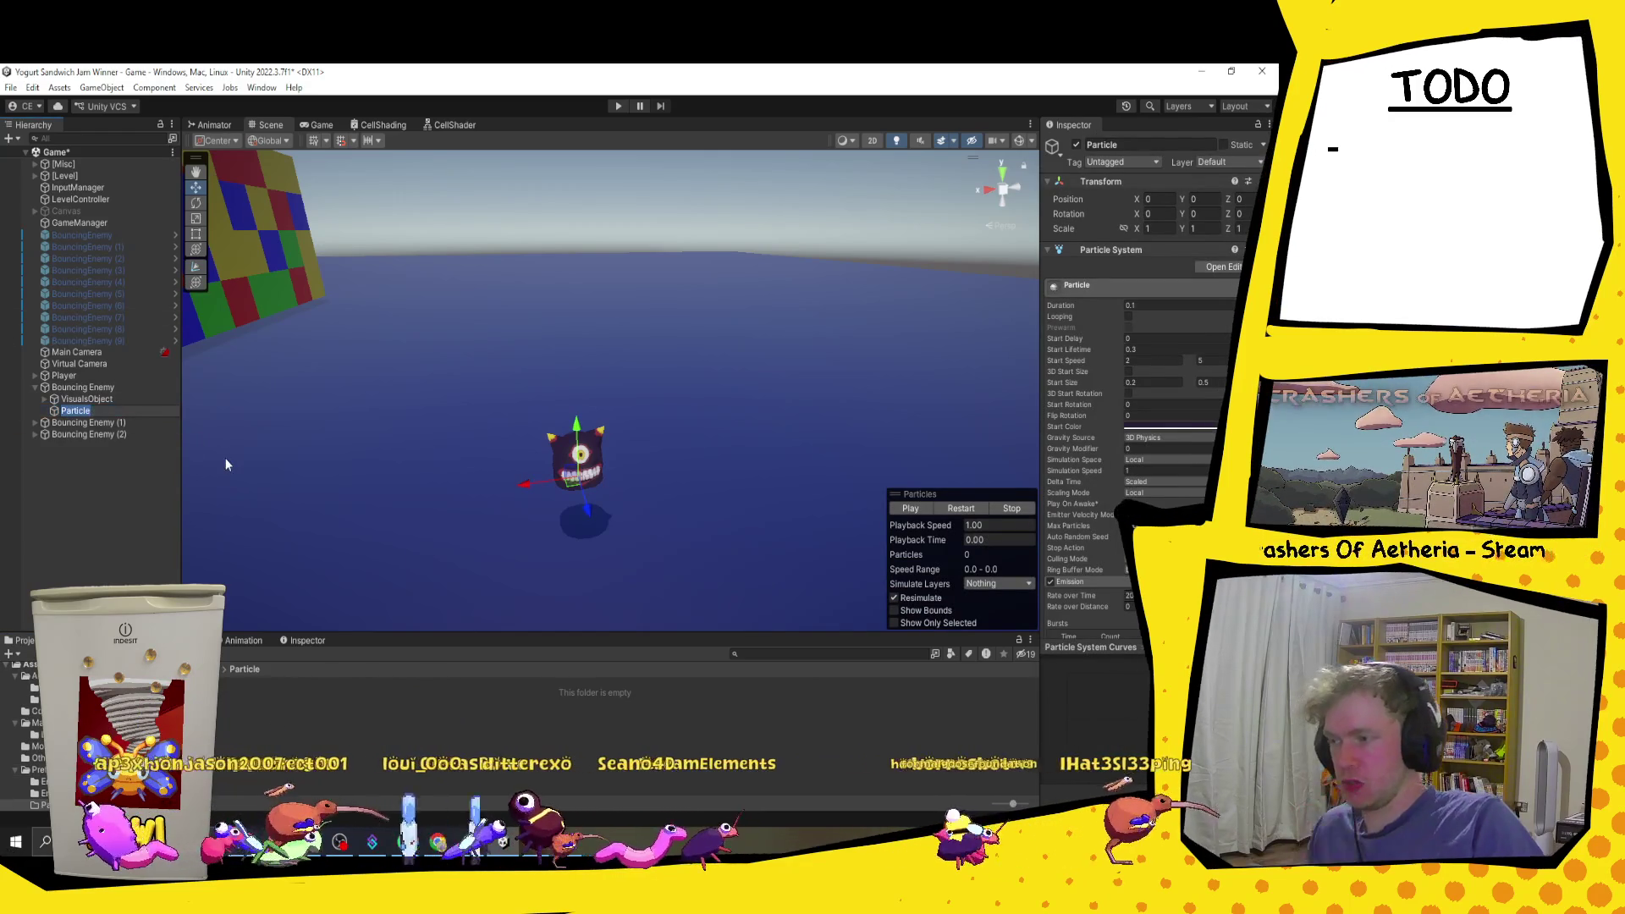
{"action": "type", "text": "Bouncing"}
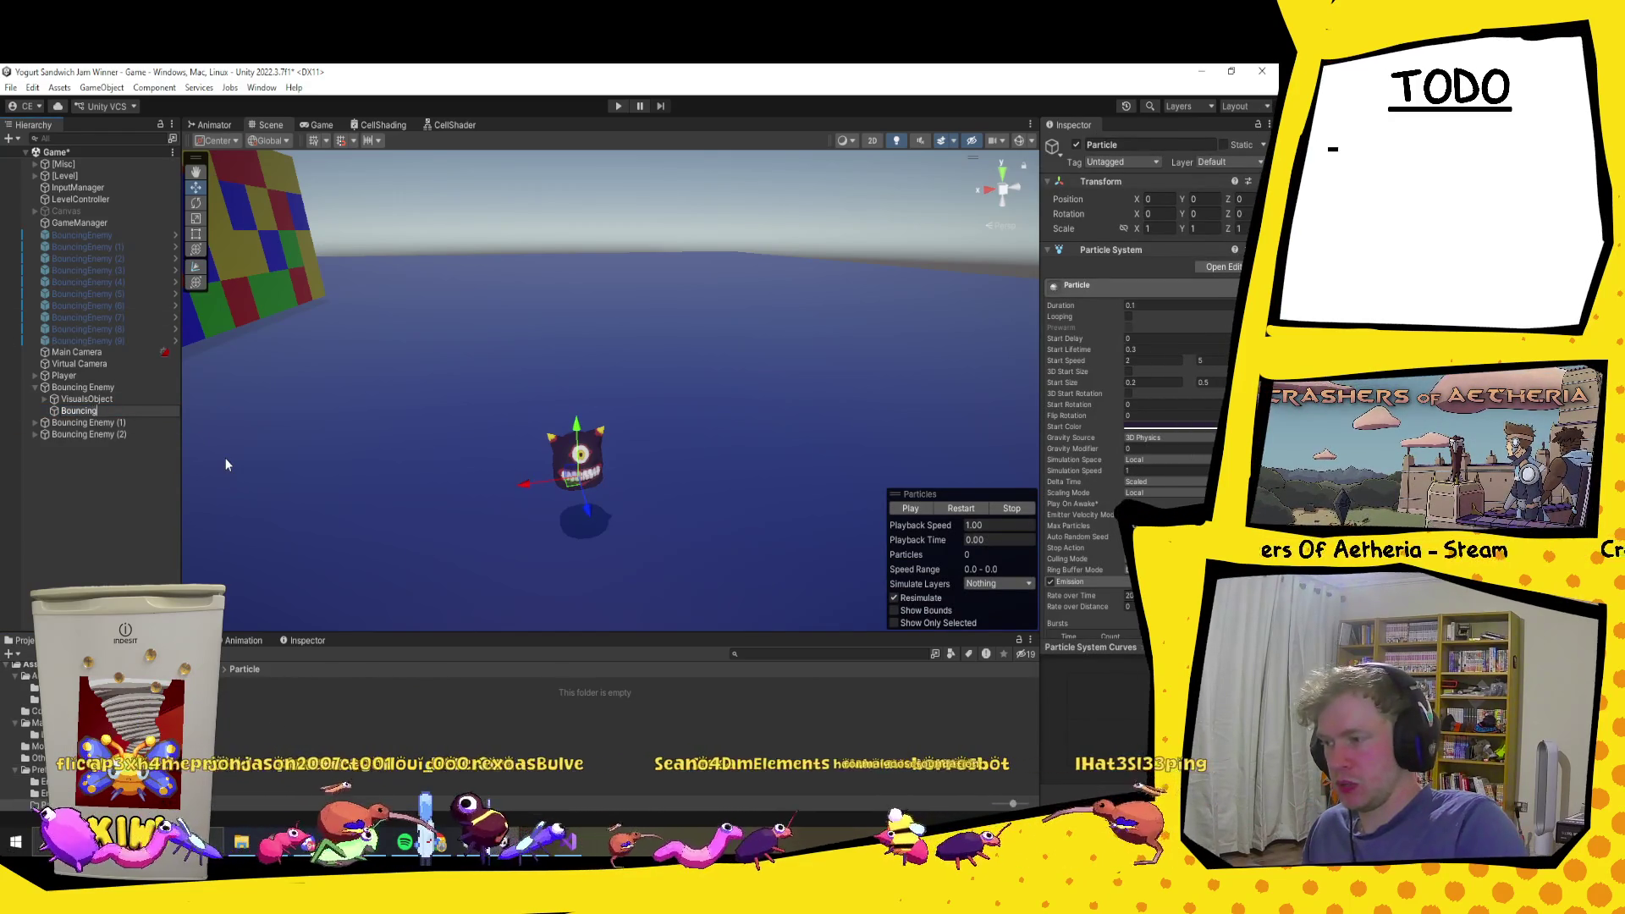
{"action": "type", "text": "Enemy"}
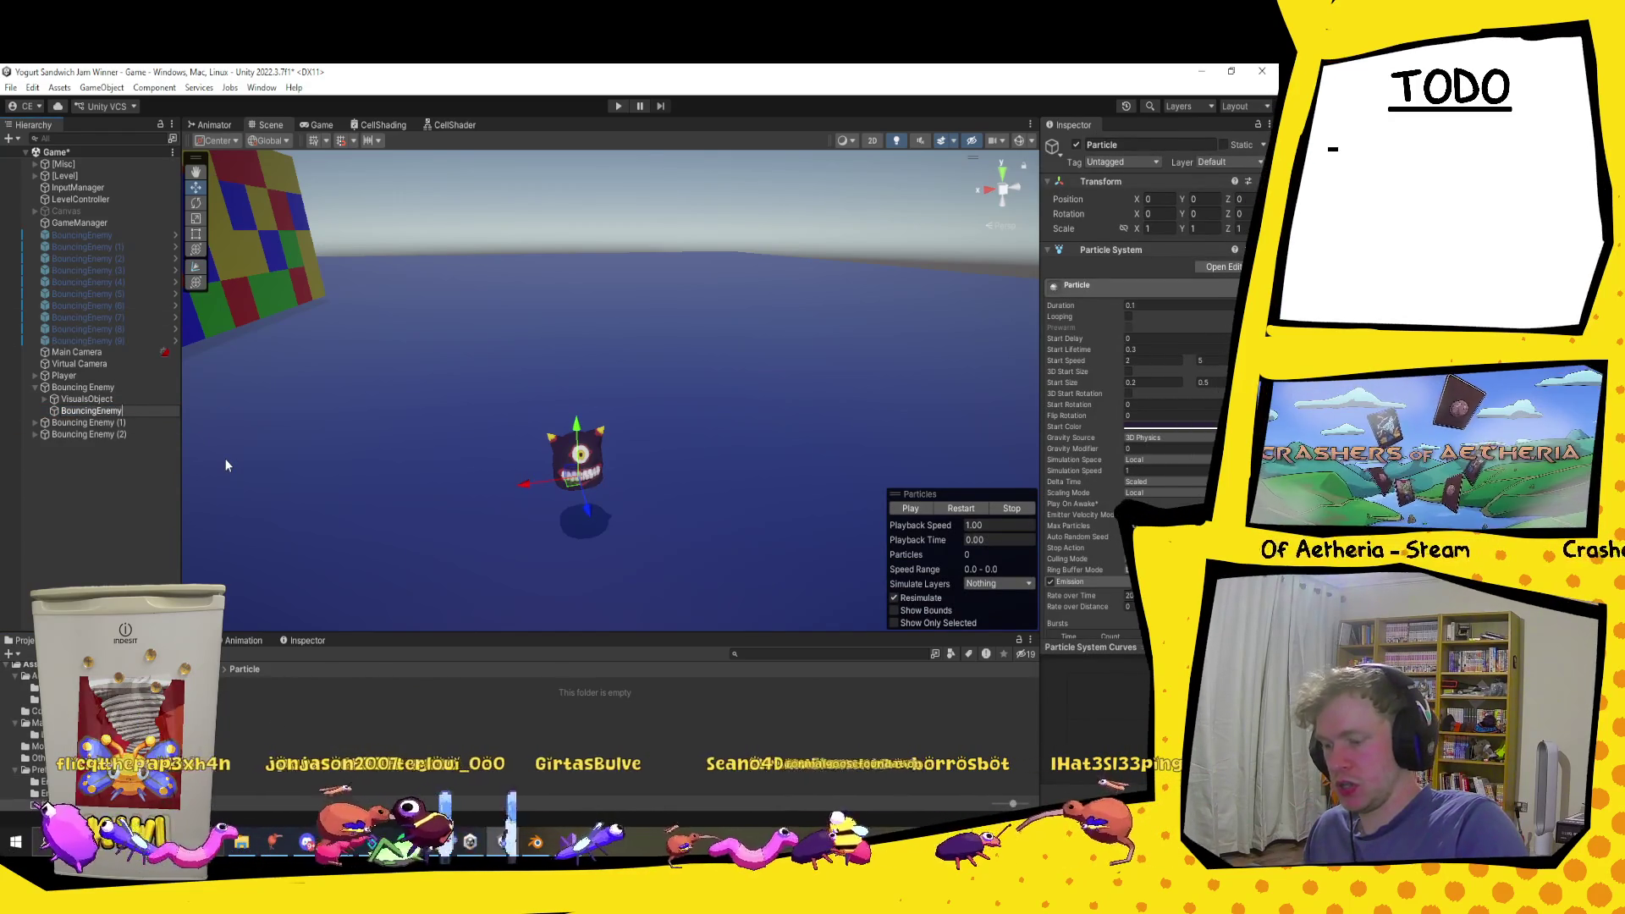
{"action": "type", "text": "Particle"}
{"action": "key", "text": "Return"}
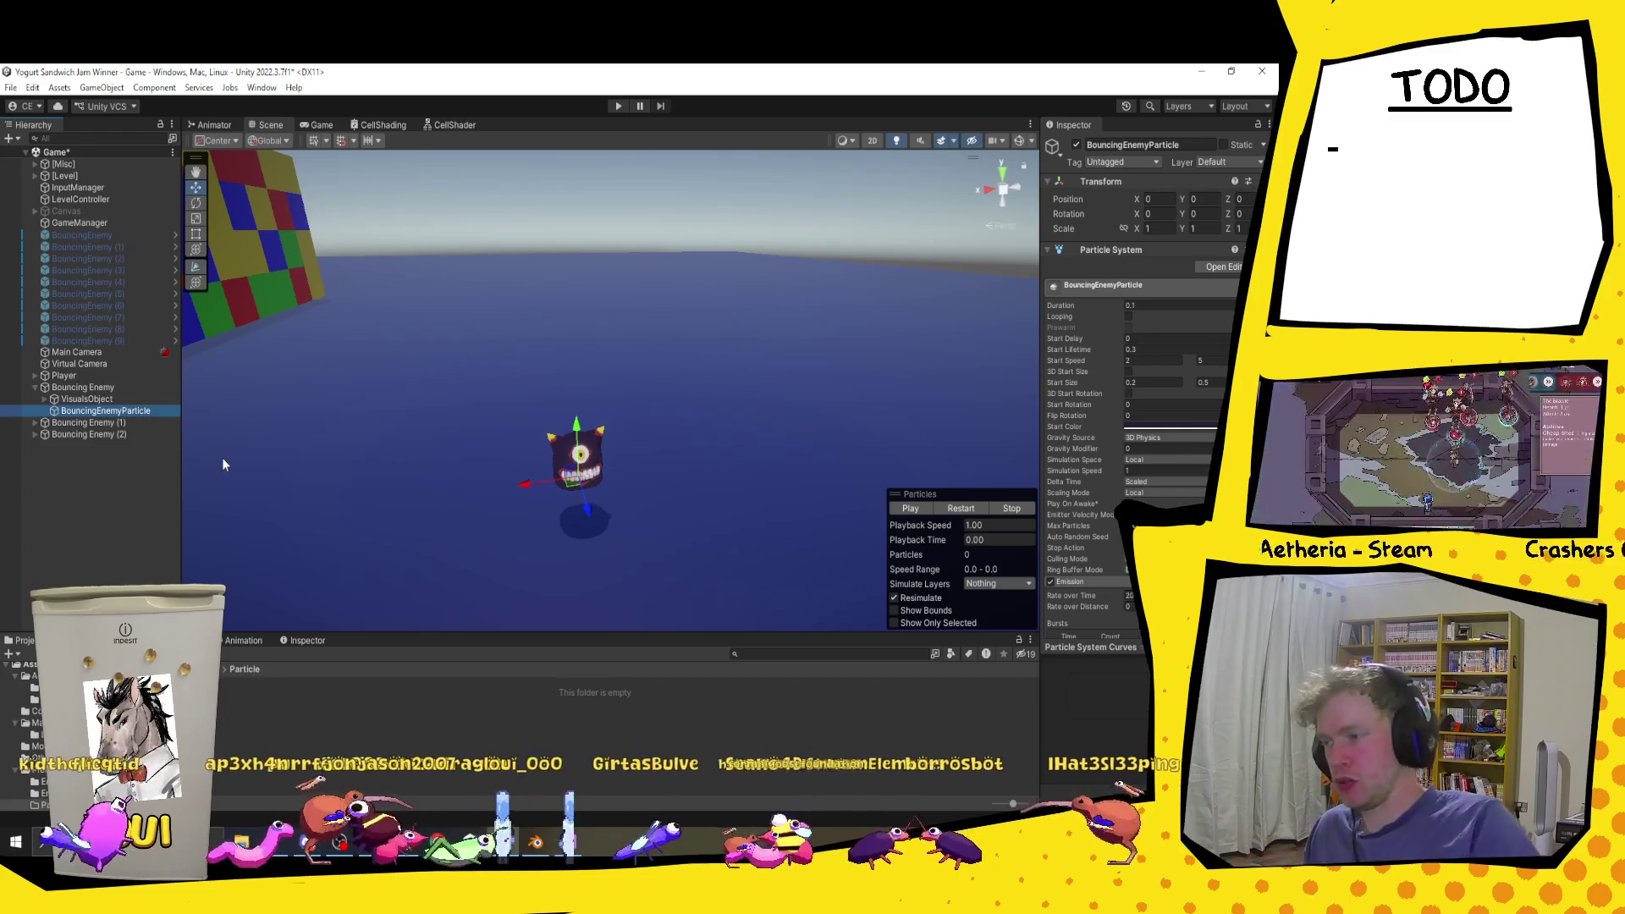
Step: Delete BouncingEnemyParticle from under Bouncing Enemy and switch to Visual Studio
{"action": "left_click", "coordinate": [106, 411], "text": "ctrl"}
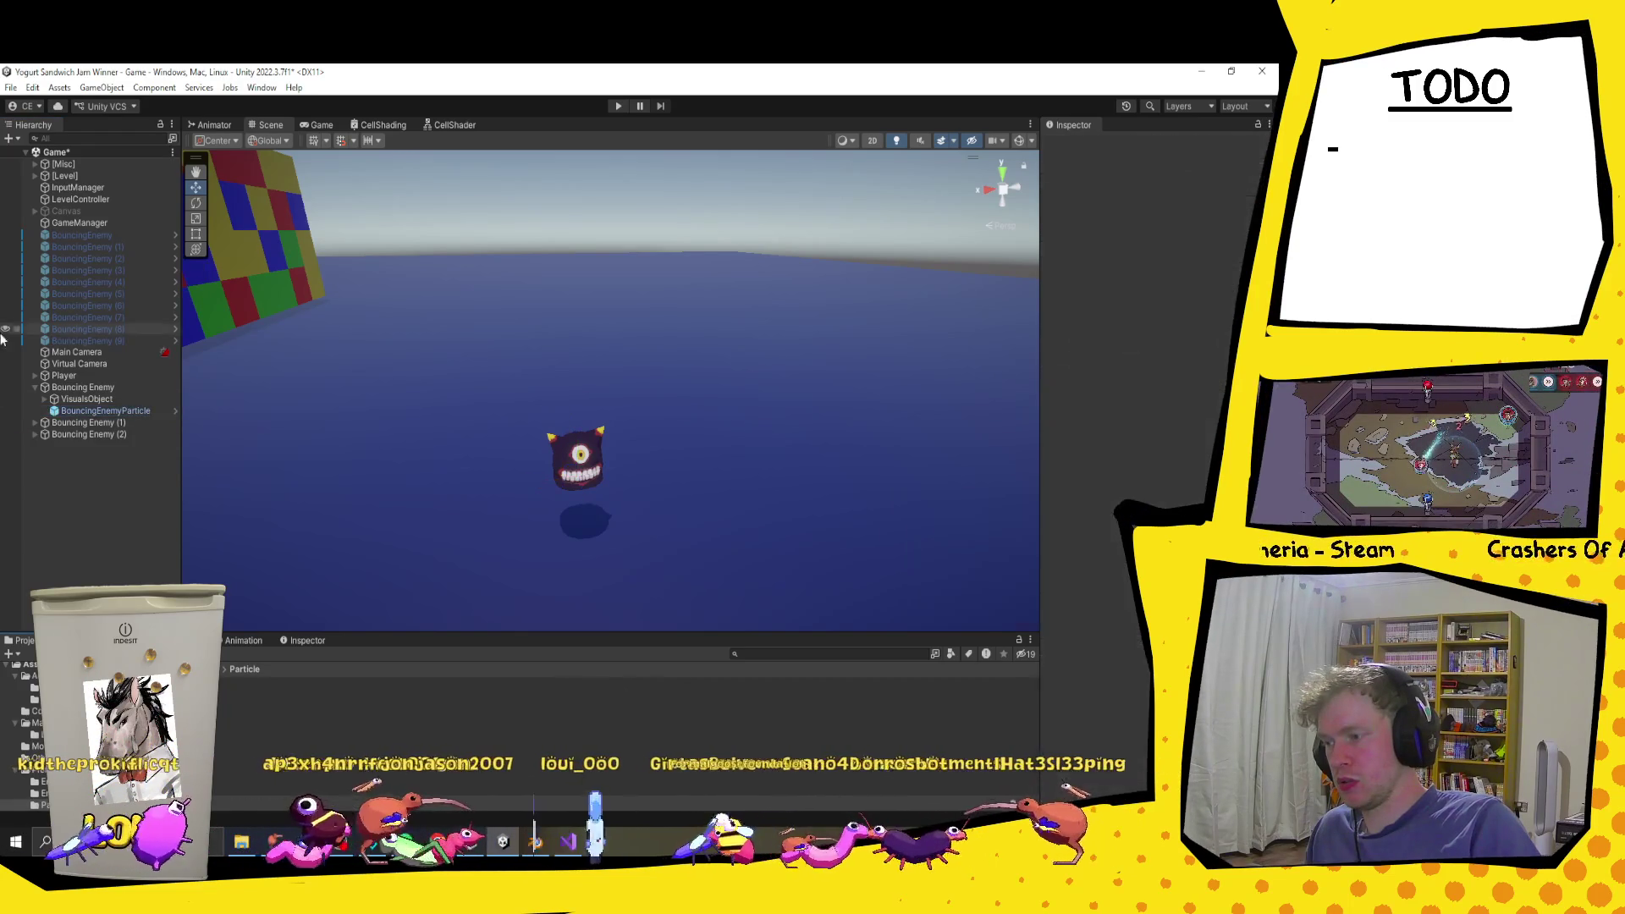
{"action": "left_click", "coordinate": [106, 411]}
{"action": "key", "text": "Delete"}
{"action": "left_click", "coordinate": [83, 387]}
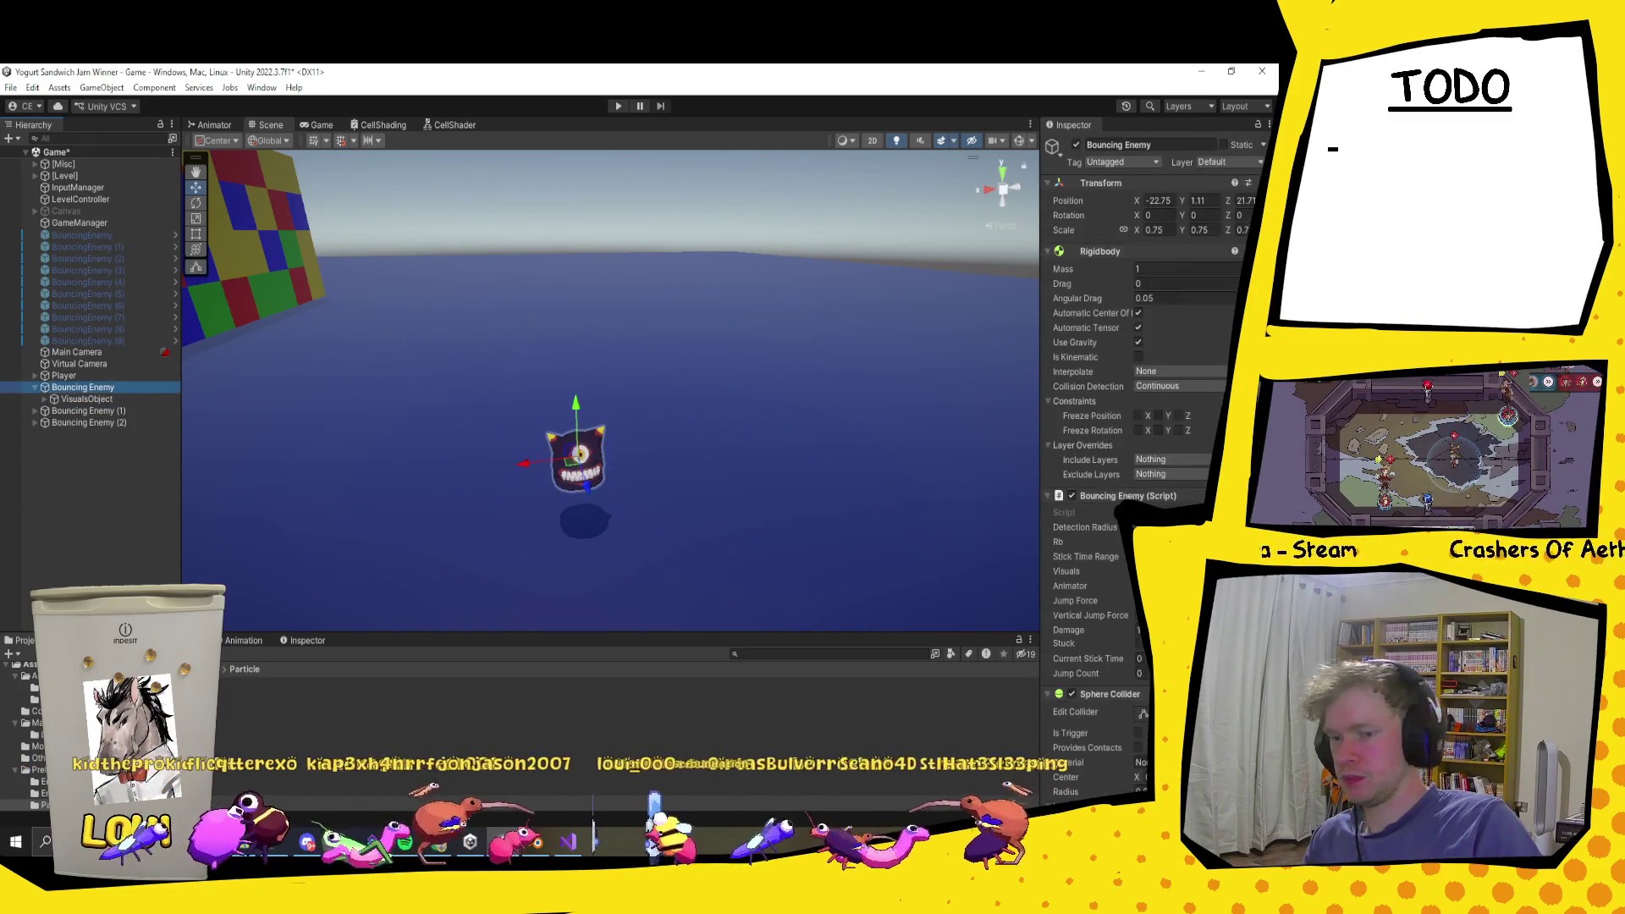
{"action": "key", "text": "alt+Tab"}
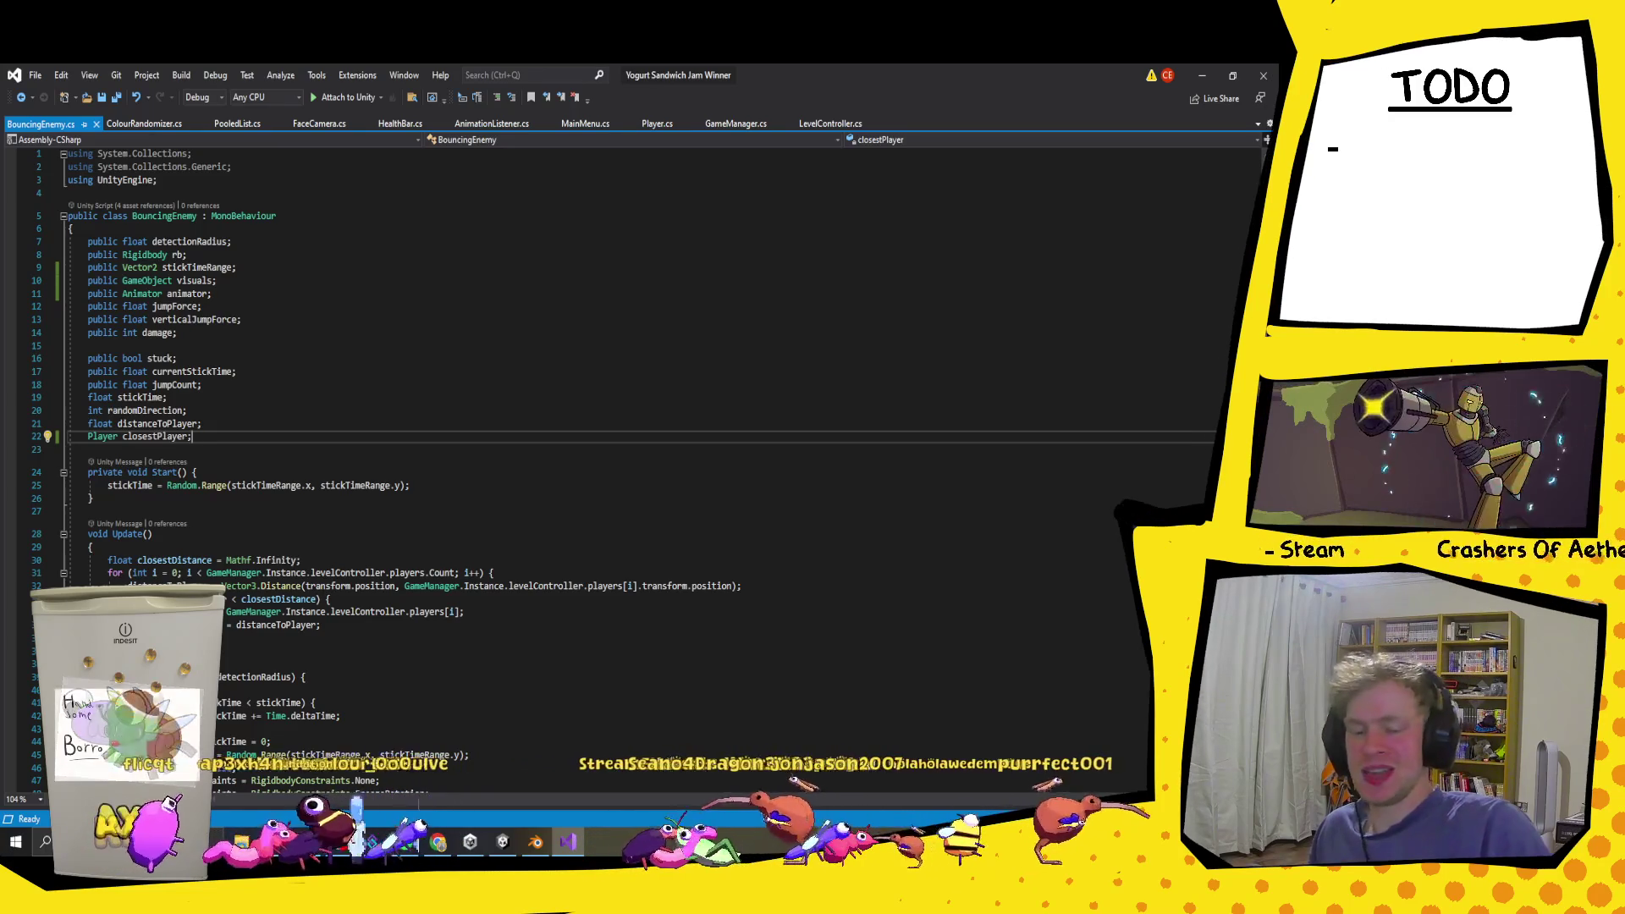
Step: Declare 'public GameObject landParticles;' below the animator field and save BouncingEnemy.cs
{"action": "left_click", "coordinate": [220, 295]}
{"action": "key", "text": "Return"}
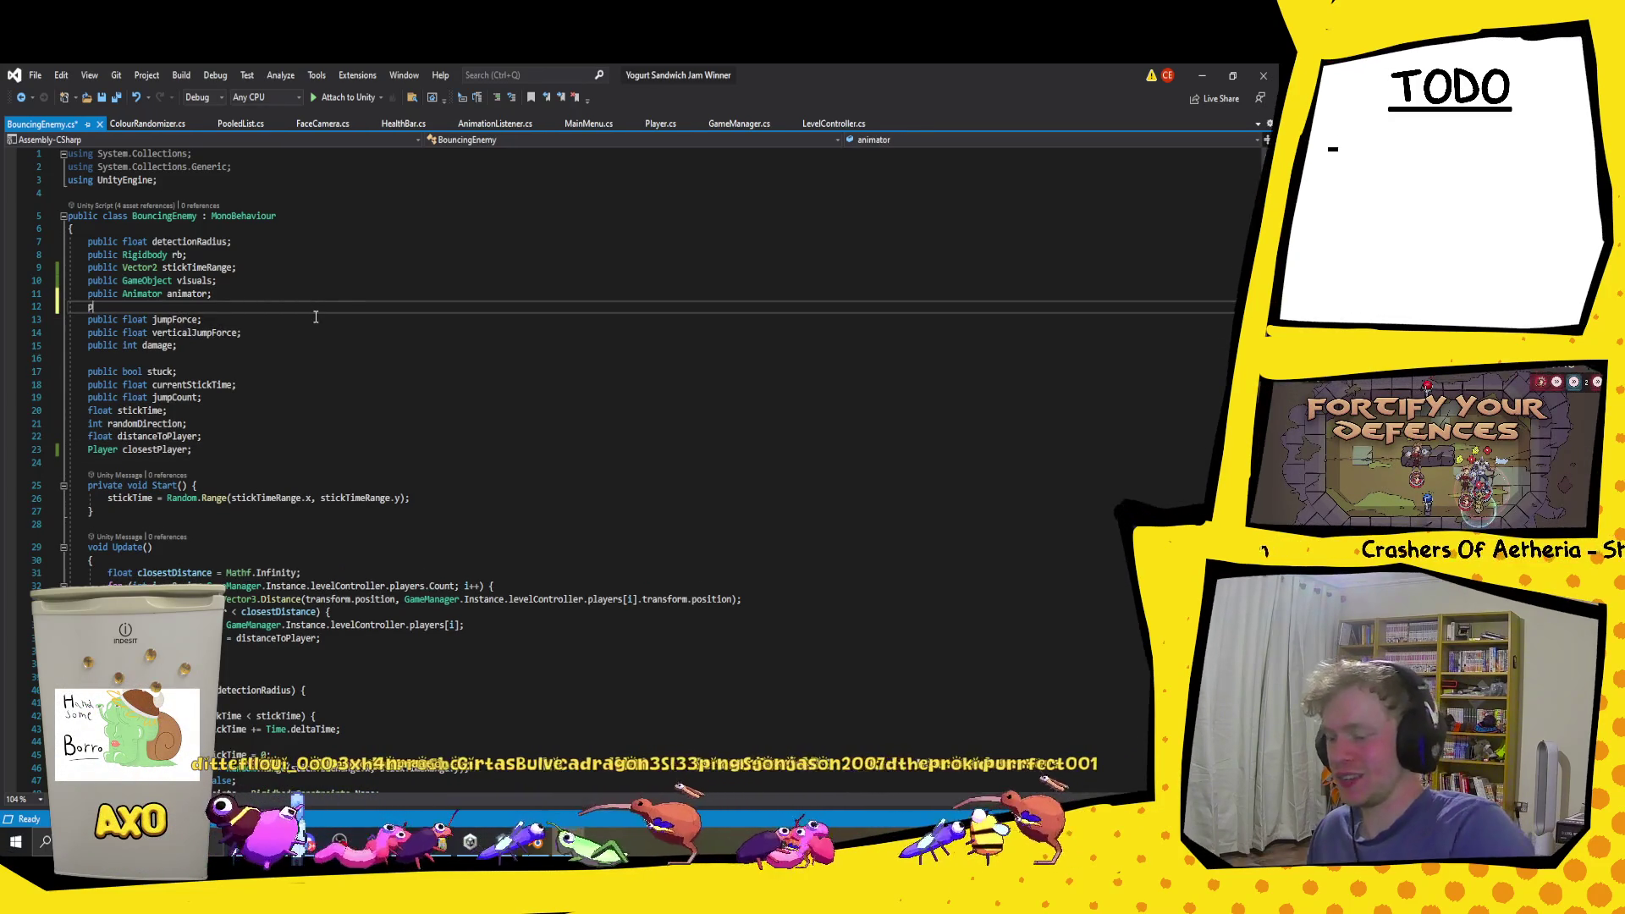
{"action": "type", "text": "ublic Game"}
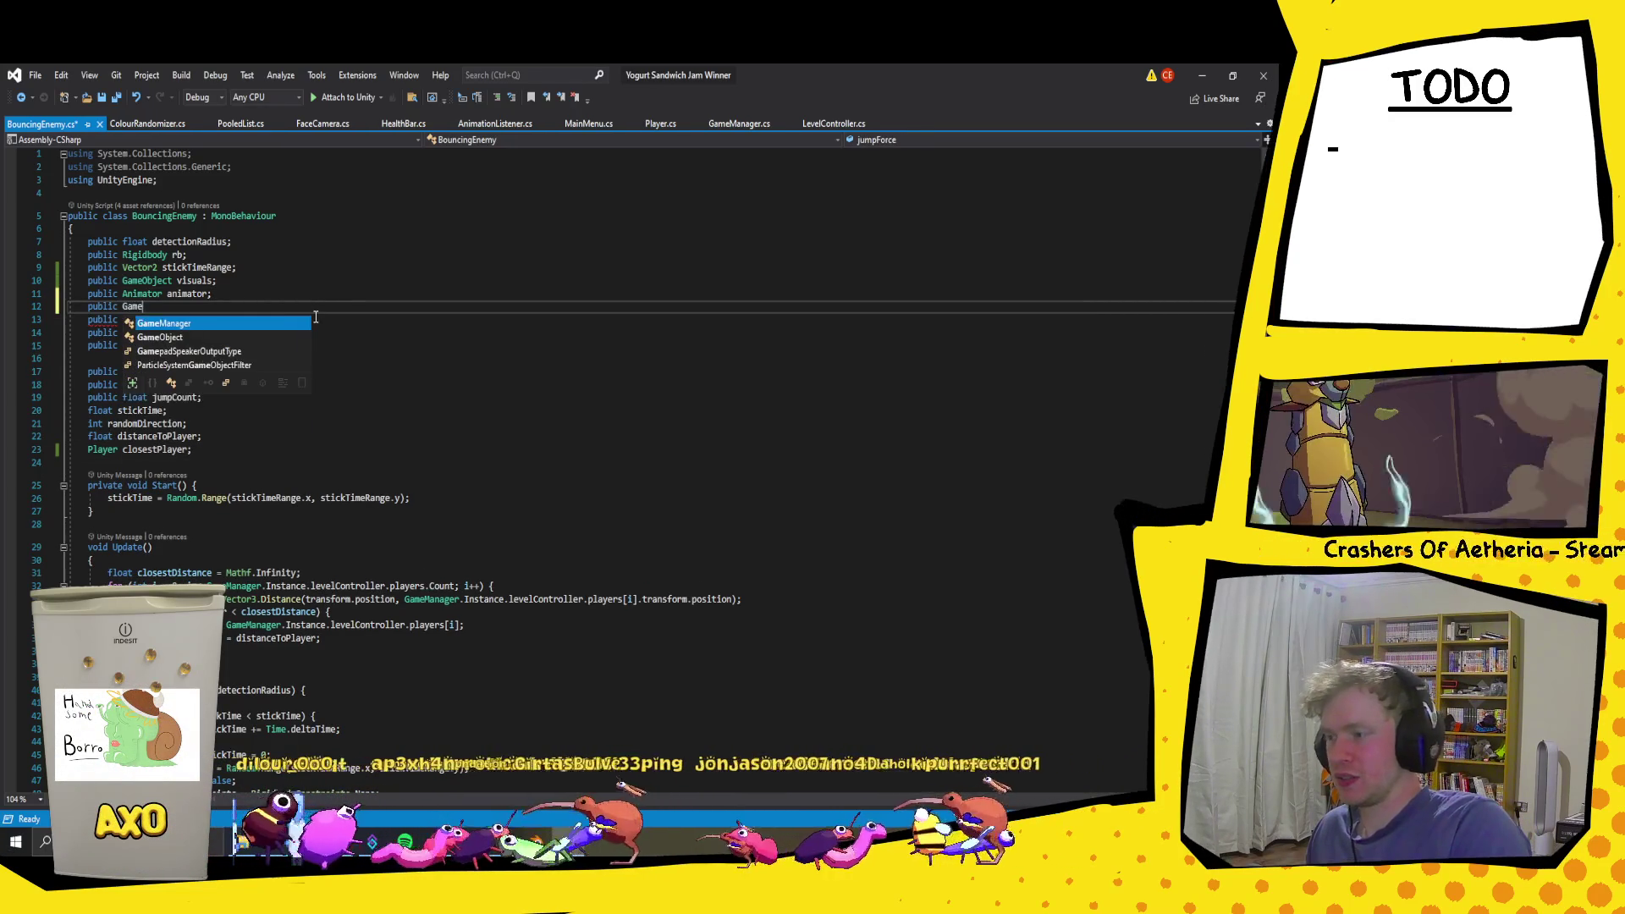
{"action": "type", "text": "O"}
{"action": "key", "text": "Tab"}
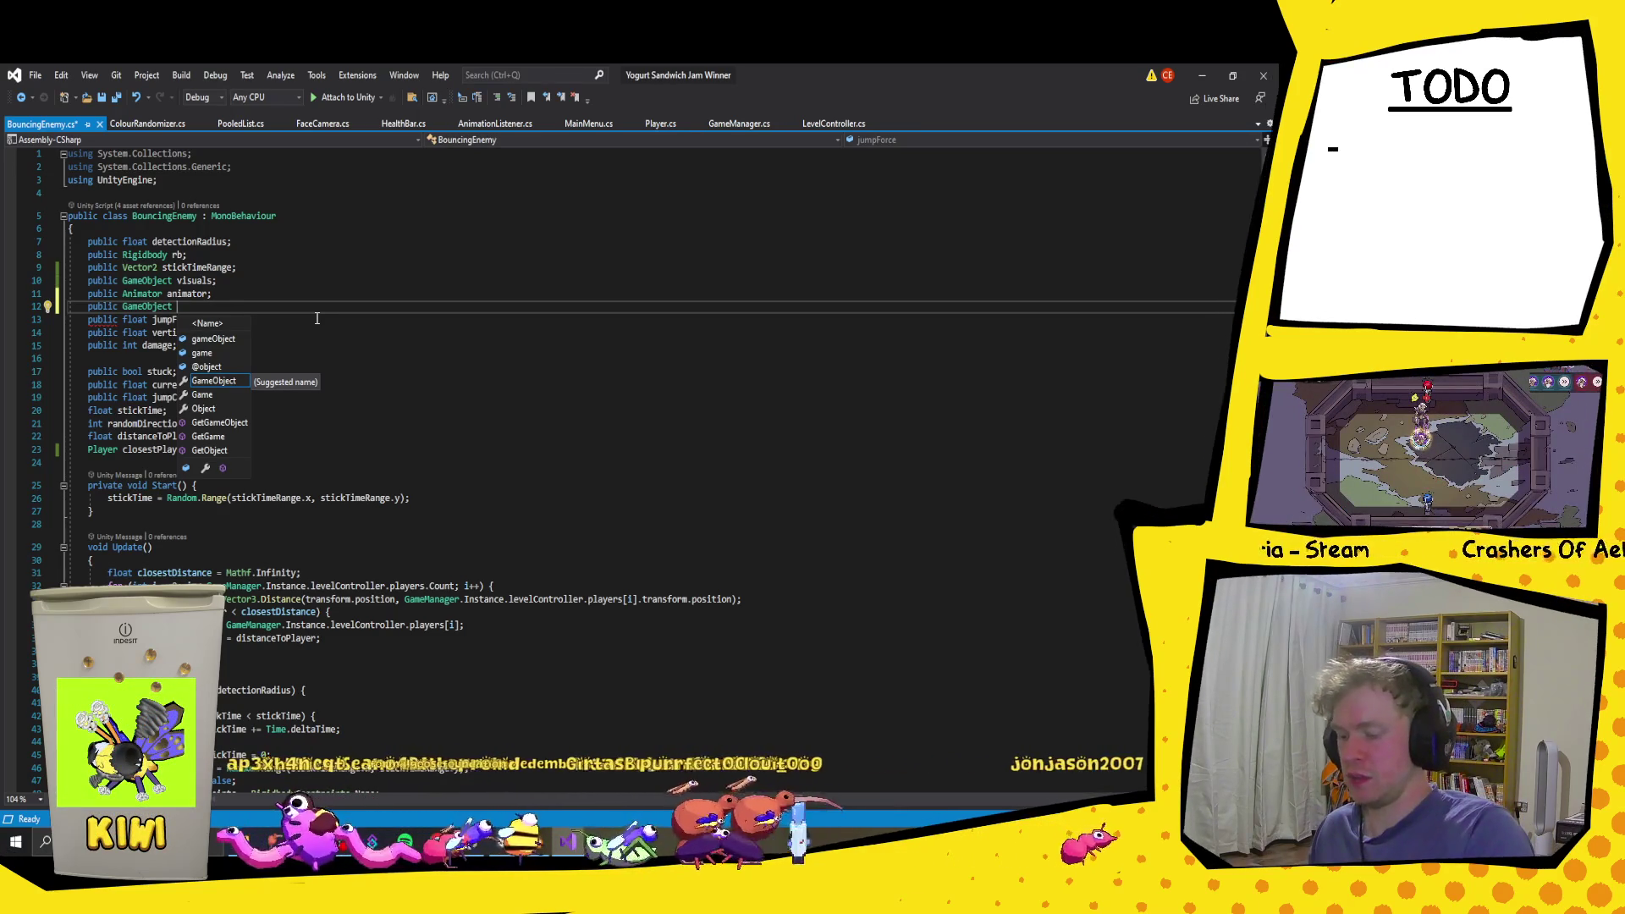
{"action": "type", "text": "Par"}
{"action": "type", "text": "Land"}
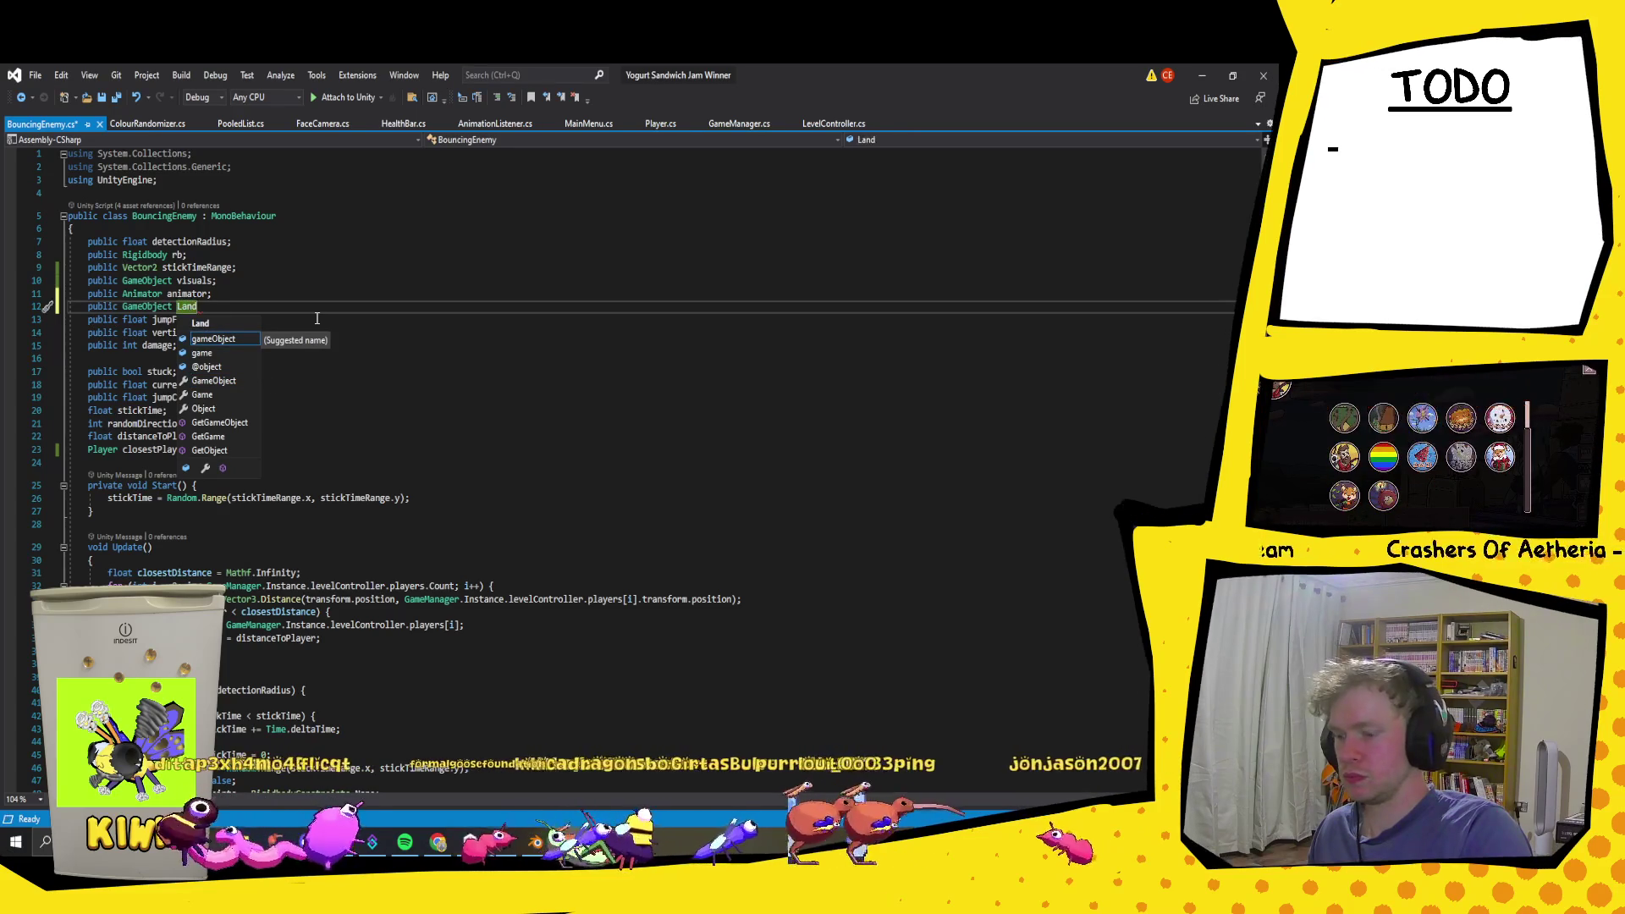
{"action": "type", "text": "Particles"}
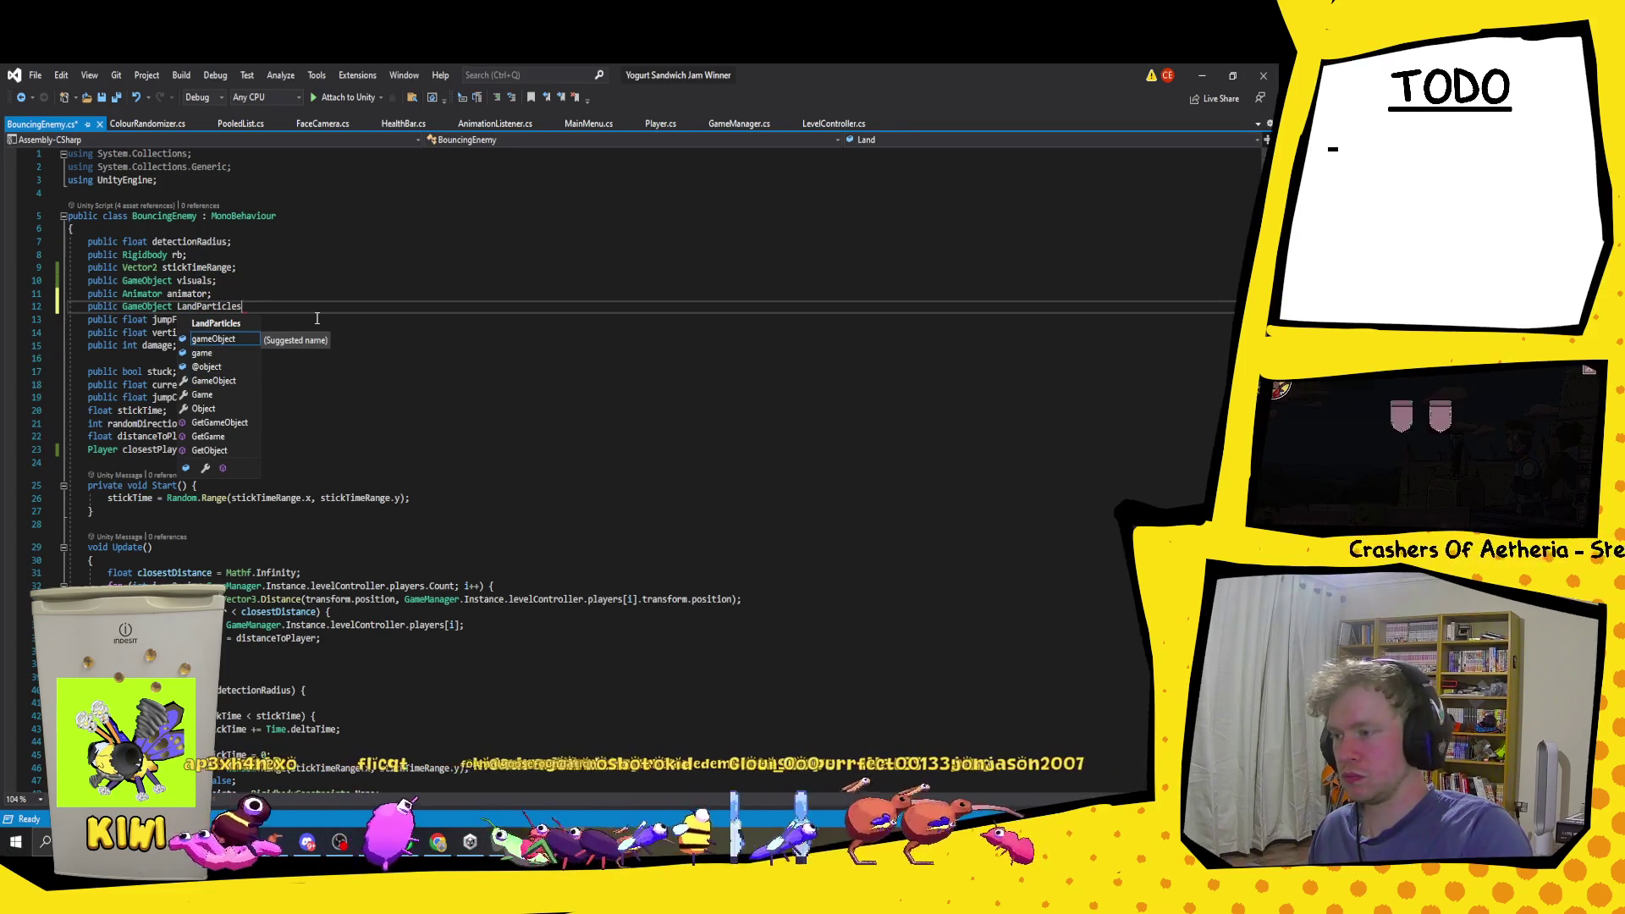
{"action": "type", "text": ";"}
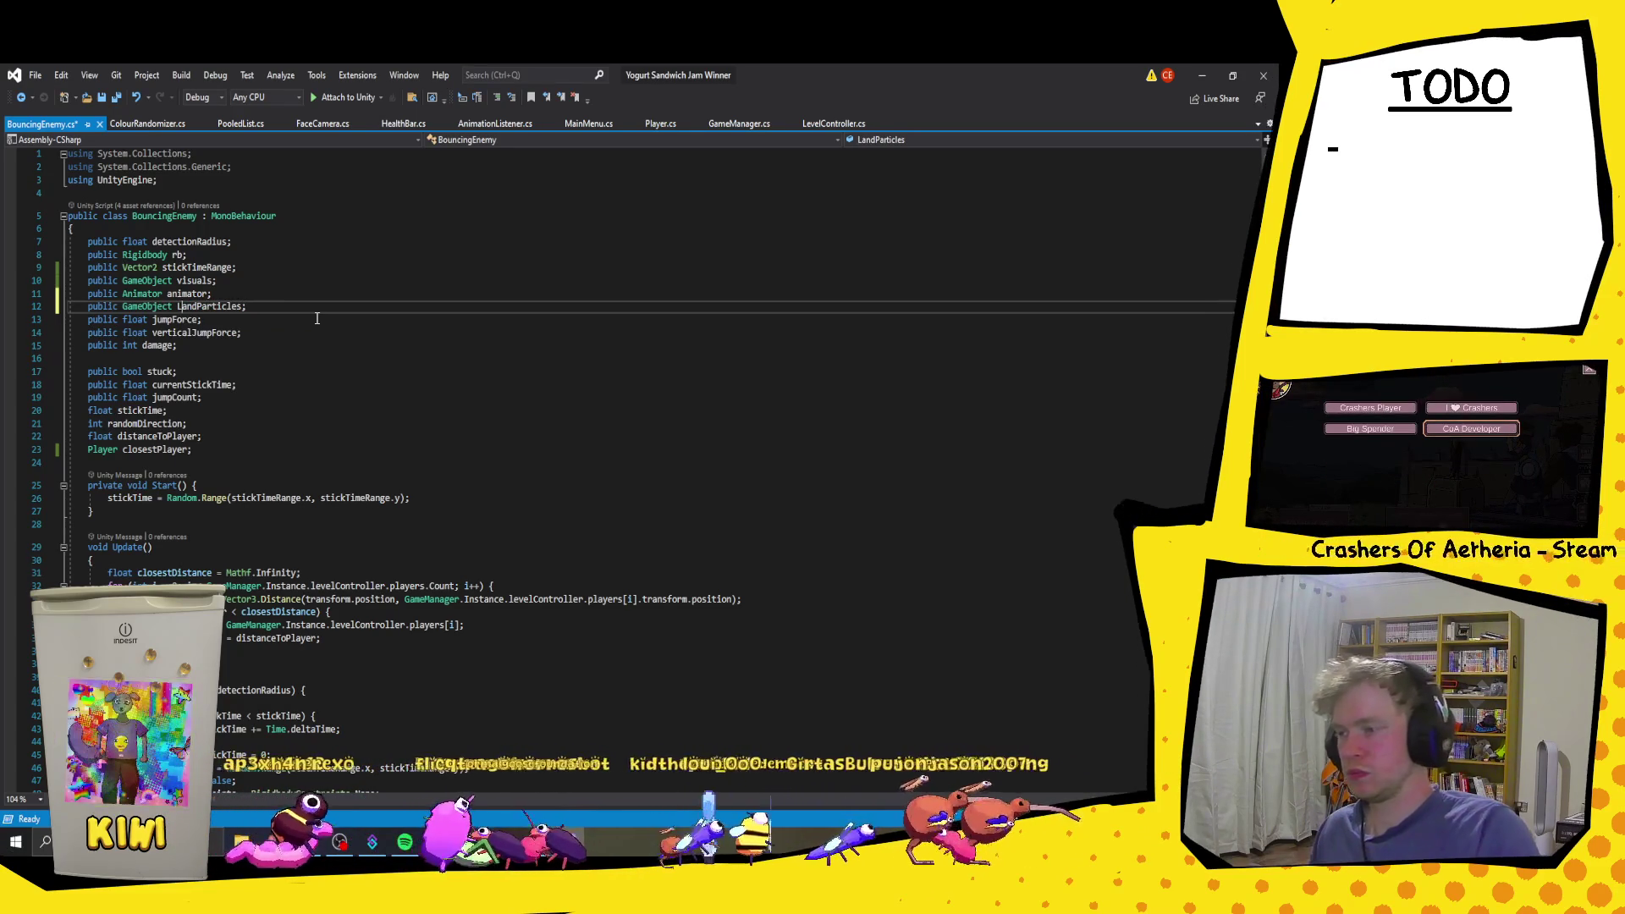
{"action": "key", "text": "BackSpace"}
{"action": "type", "text": "l"}
{"action": "key", "text": "ctrl+s"}
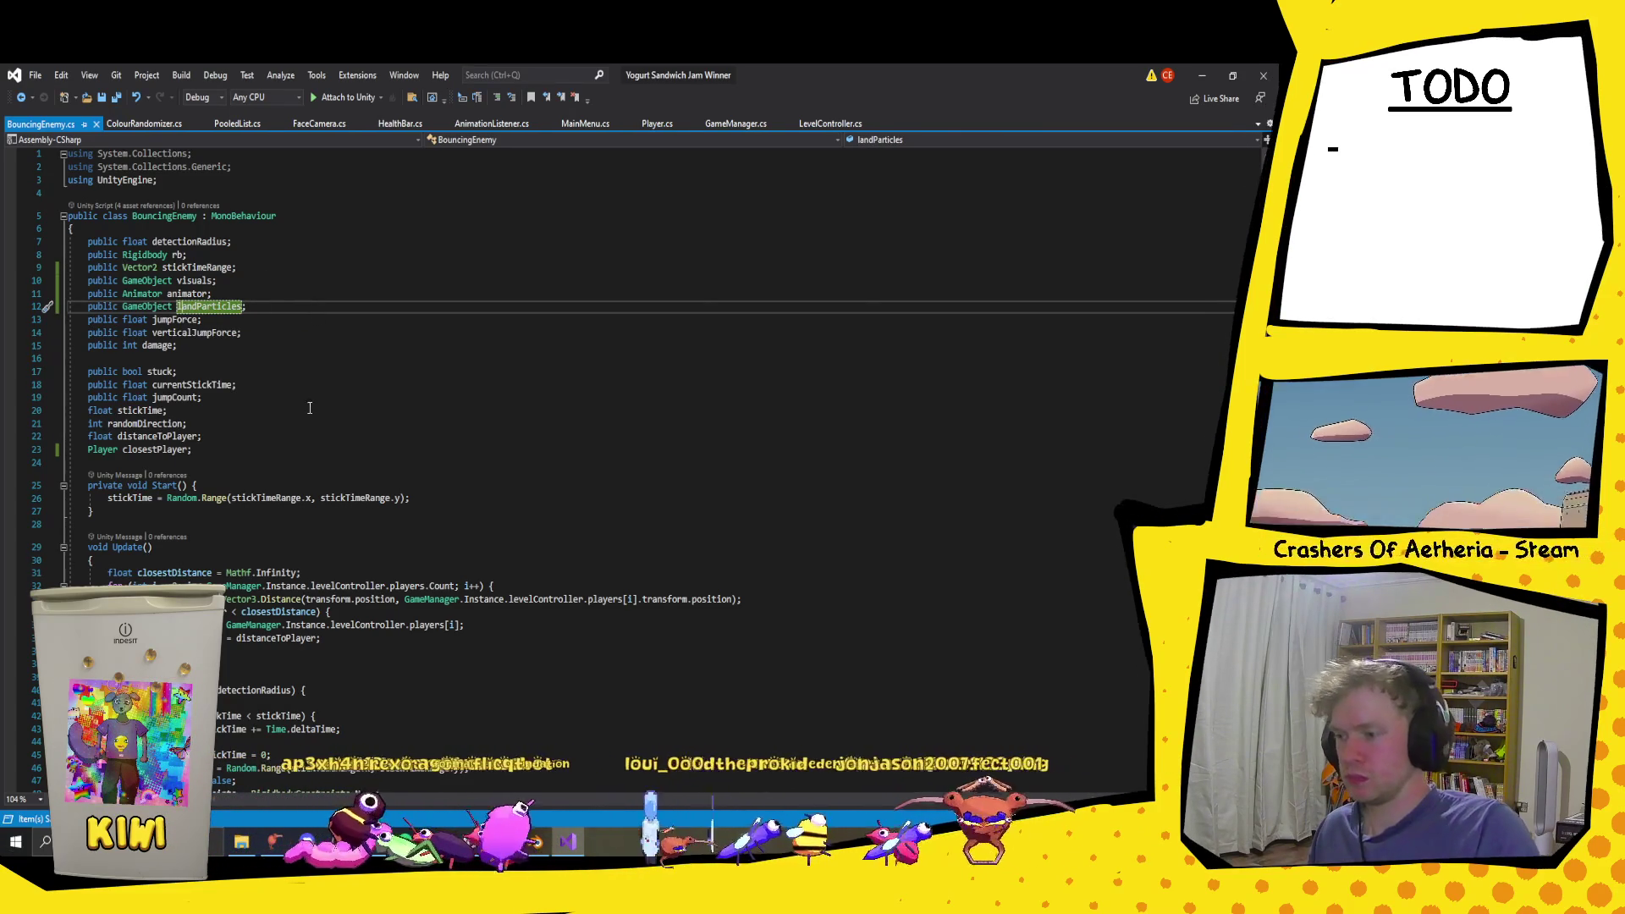
Step: Scroll BouncingEnemy.cs down to OnCollisionEnter(Collision collision) at line 89
{"action": "scroll", "coordinate": [434, 352], "scroll_direction": "down", "scroll_amount": 6}
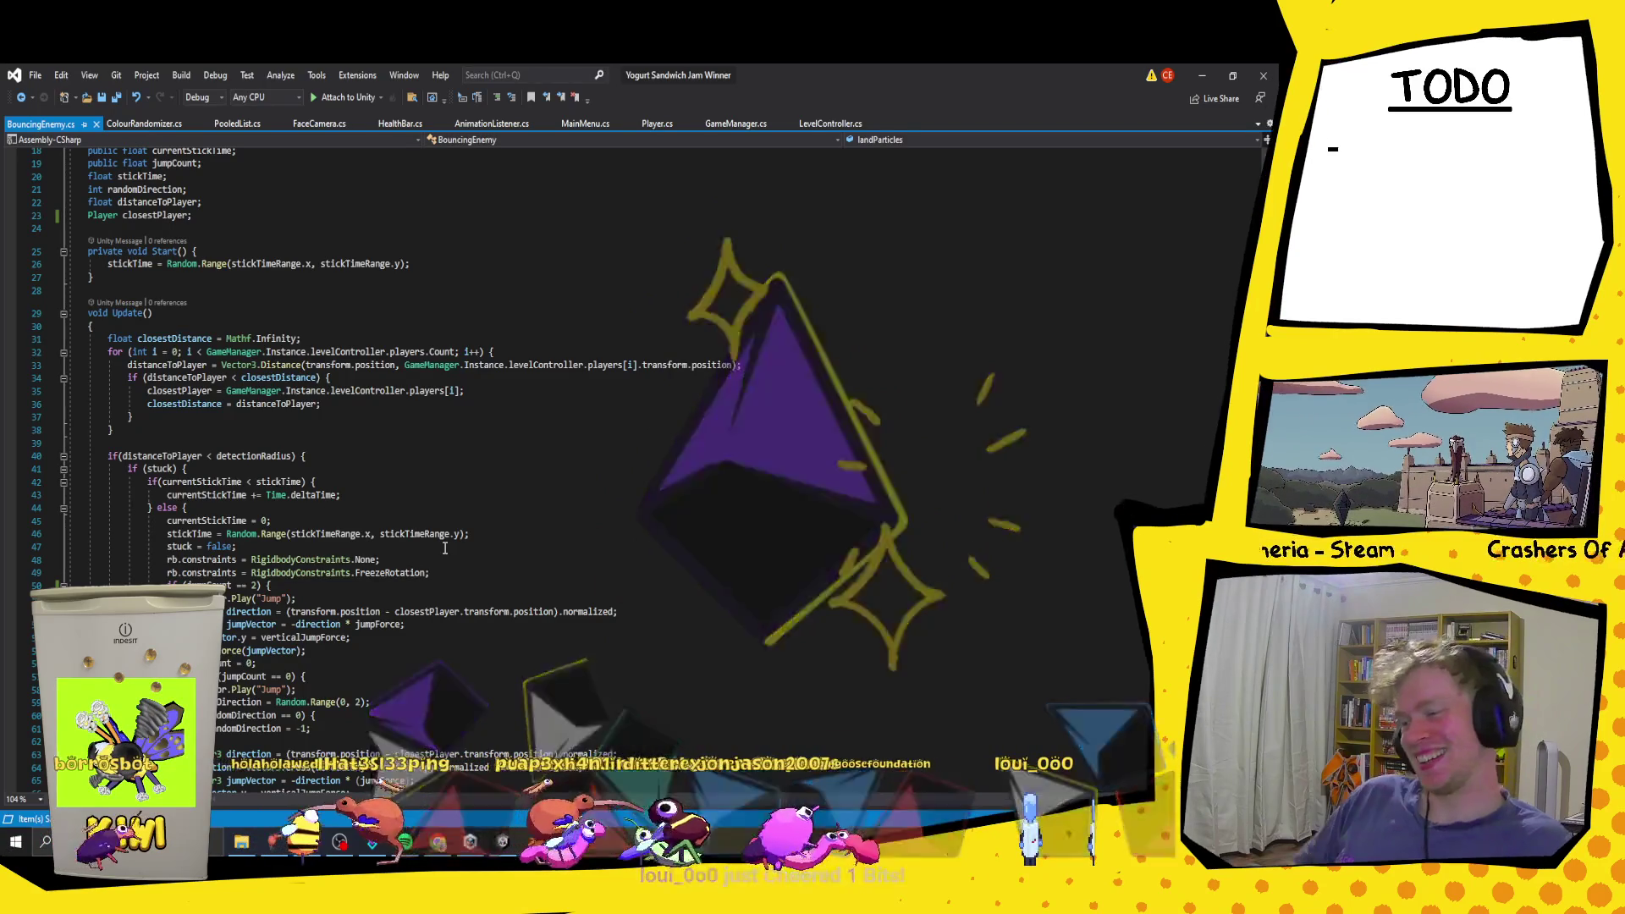
{"action": "scroll", "coordinate": [445, 549], "scroll_direction": "down", "scroll_amount": 15}
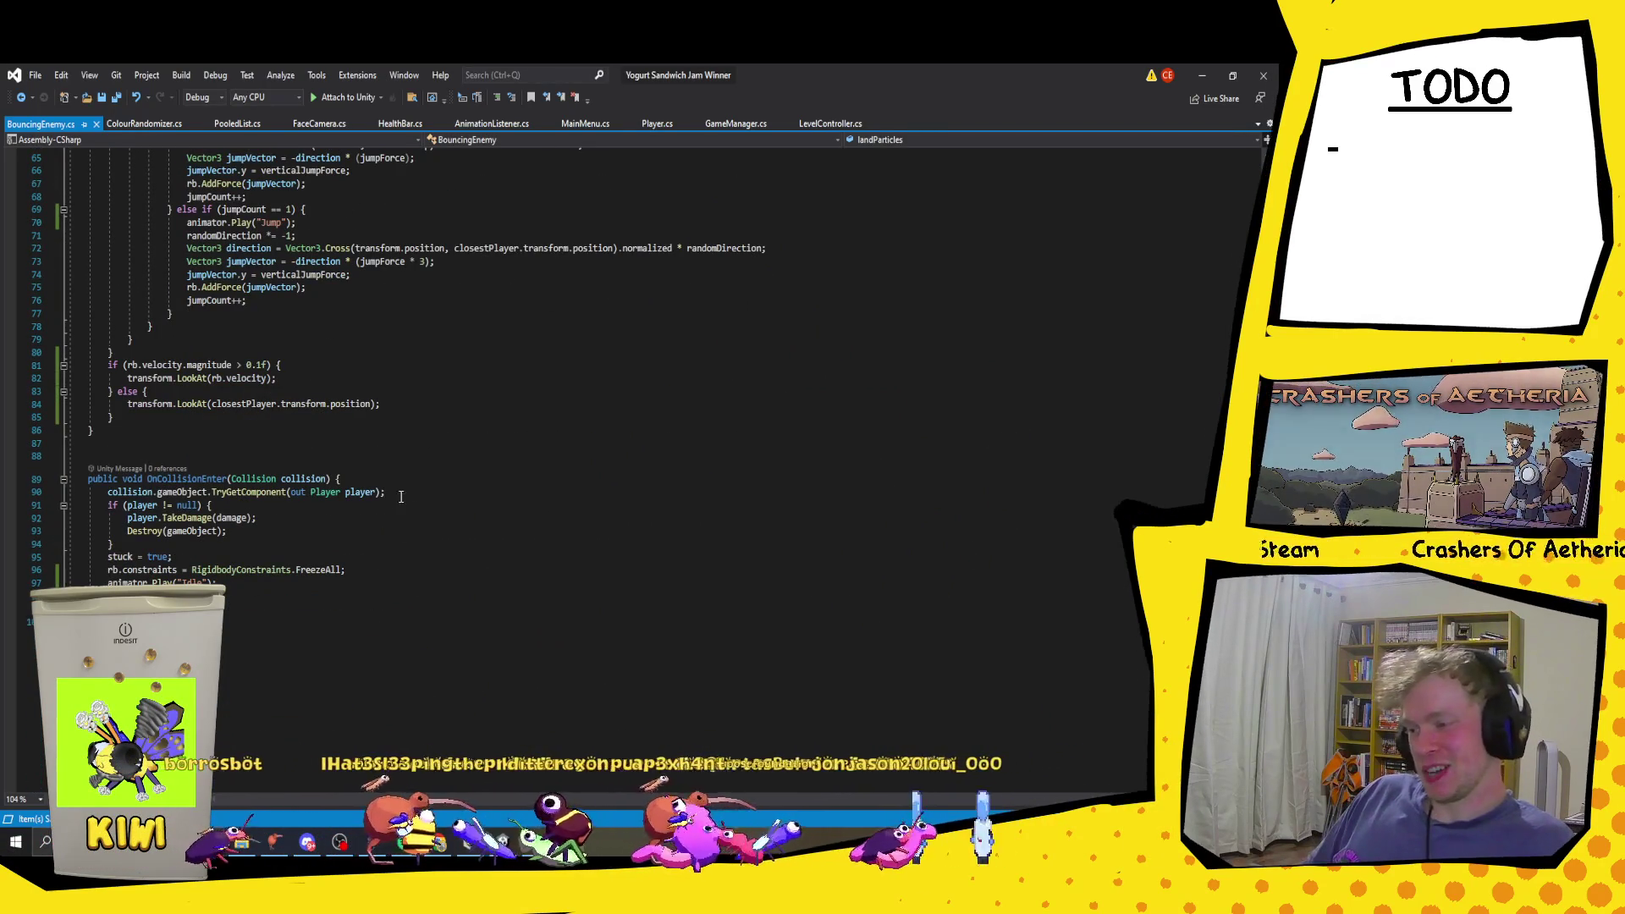
Step: After the TryGetComponent line, write collision.GetContact(0).normal.normalized; using IntelliSense
{"action": "left_click", "coordinate": [404, 495]}
{"action": "key", "text": "Return"}
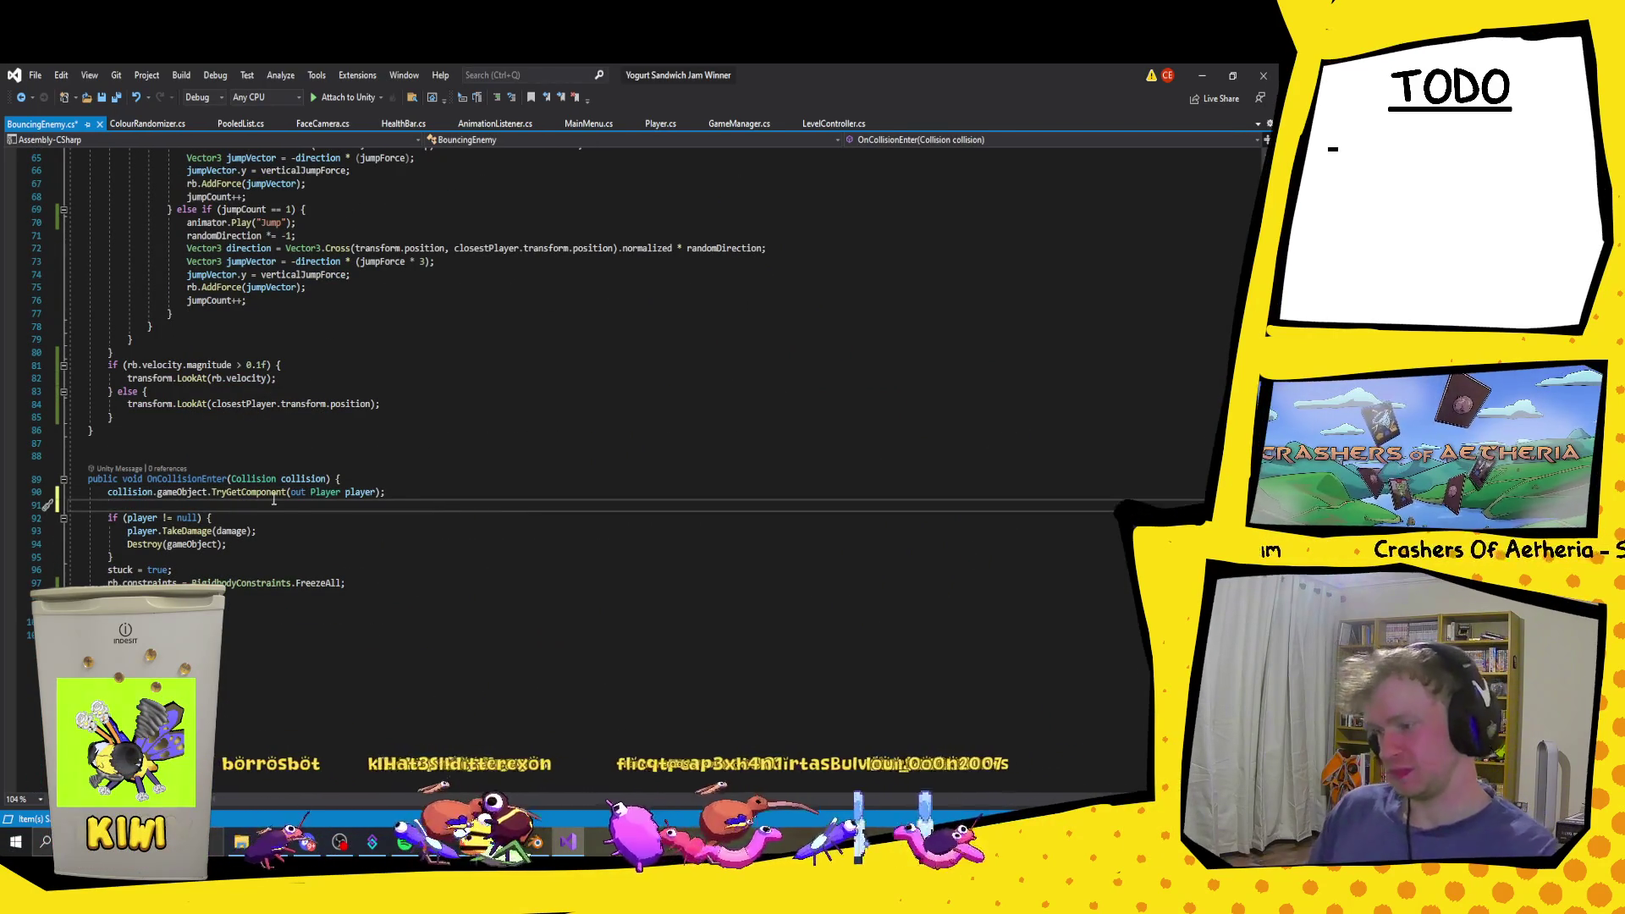
{"action": "type", "text": "coli"}
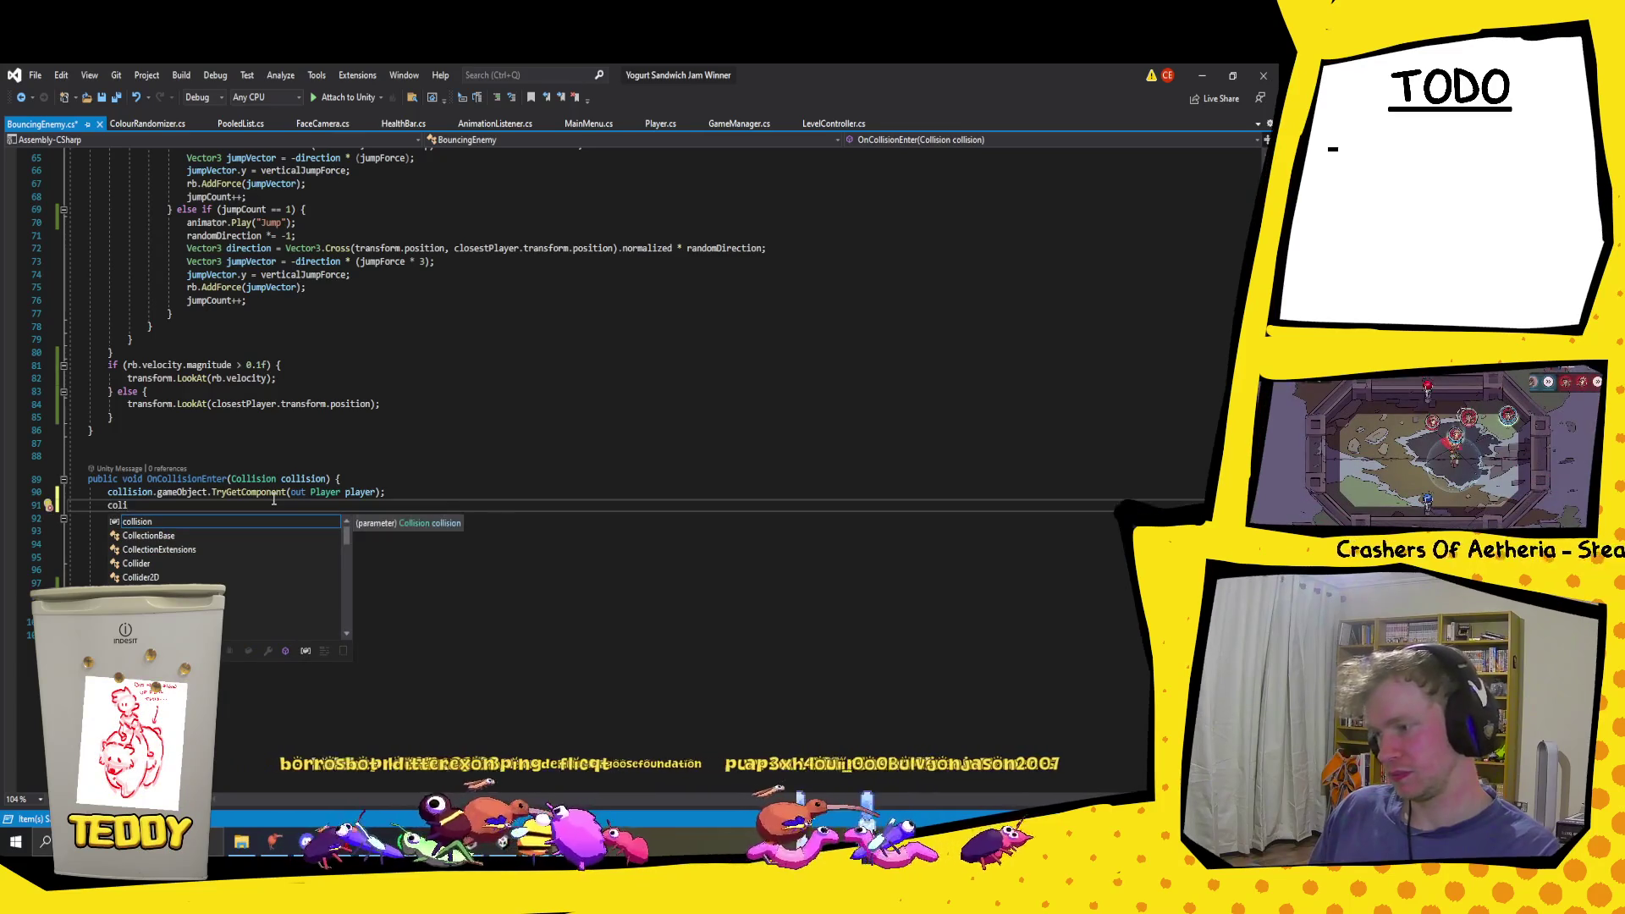
{"action": "key", "text": "Tab"}
{"action": "type", "text": "."}
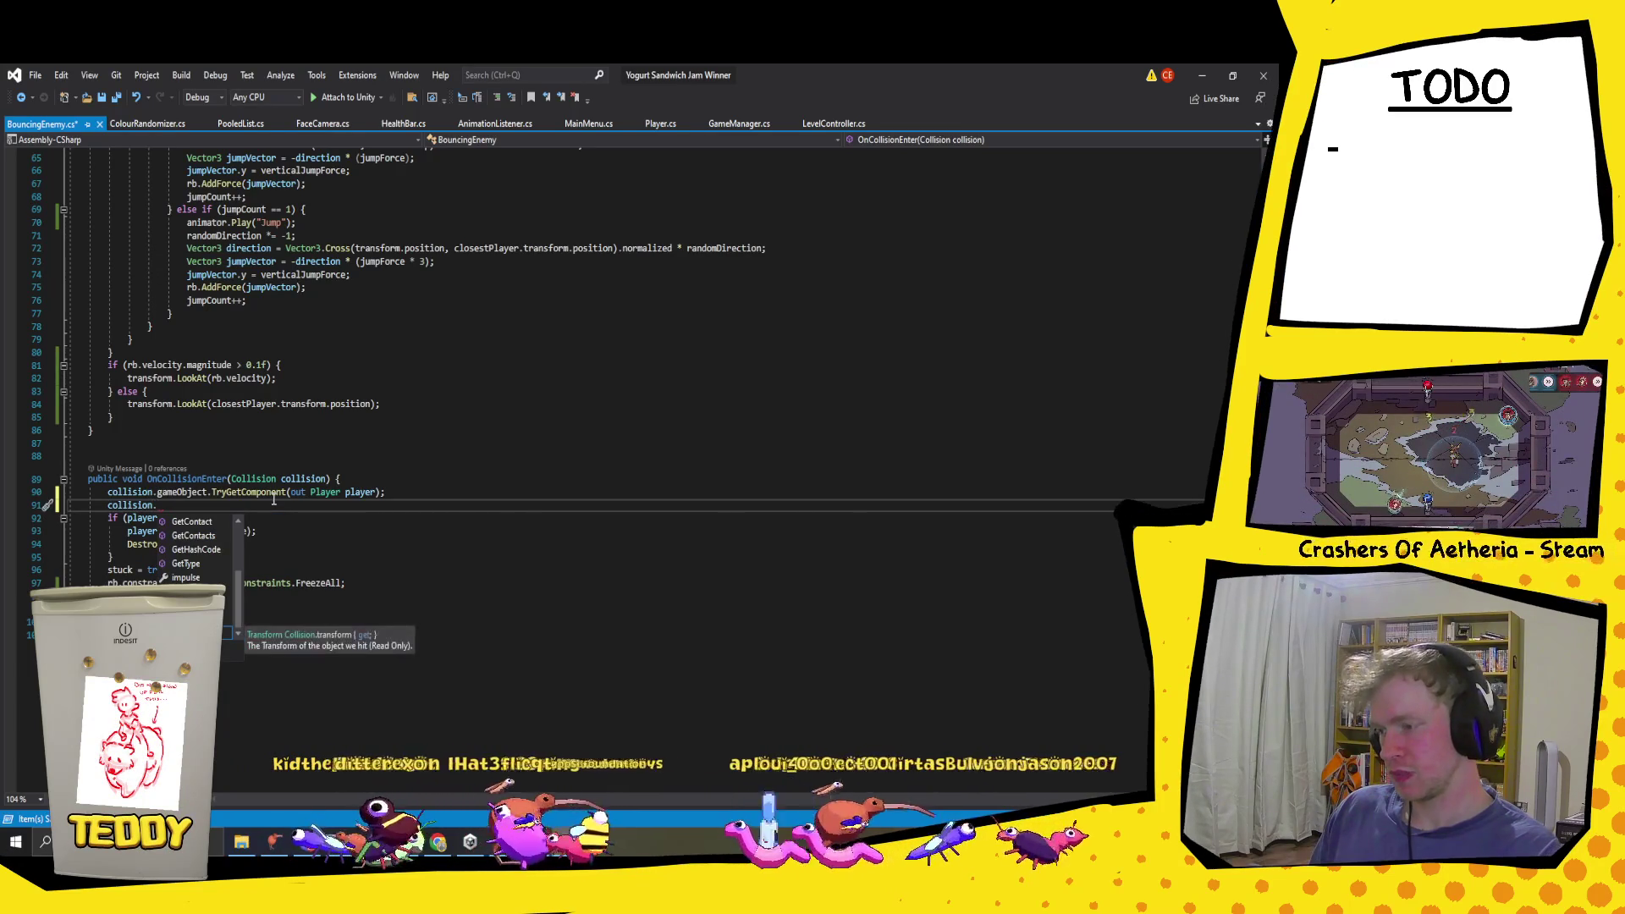
{"action": "key", "text": "Up"}
{"action": "key", "text": "Up"}
{"action": "key", "text": "Up"}
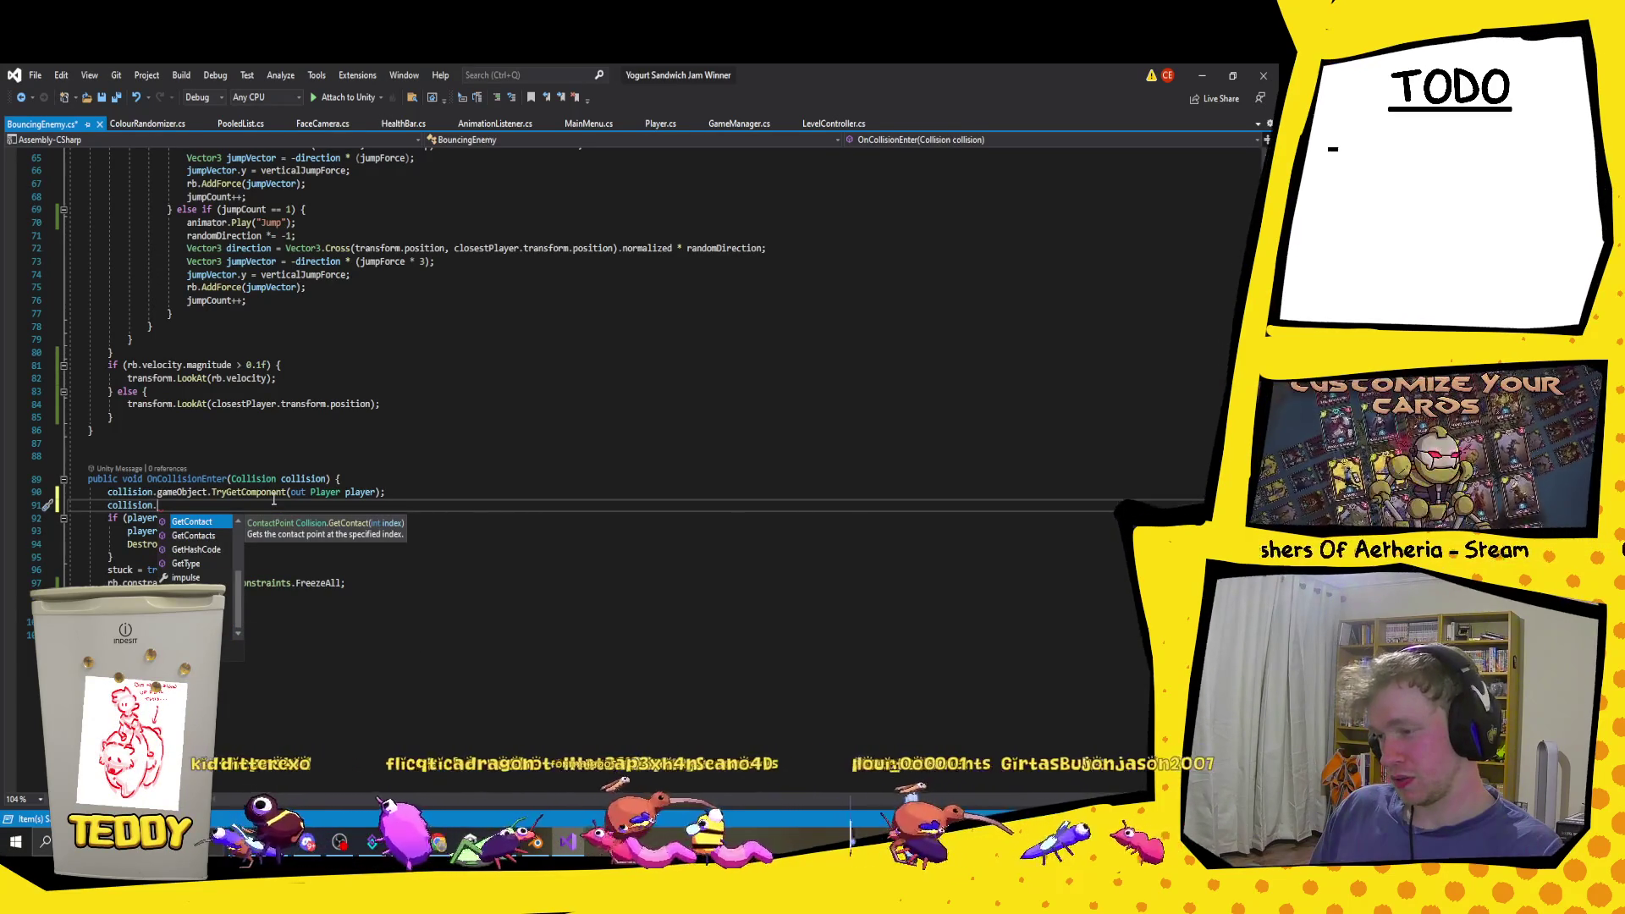
{"action": "key", "text": "Tab"}
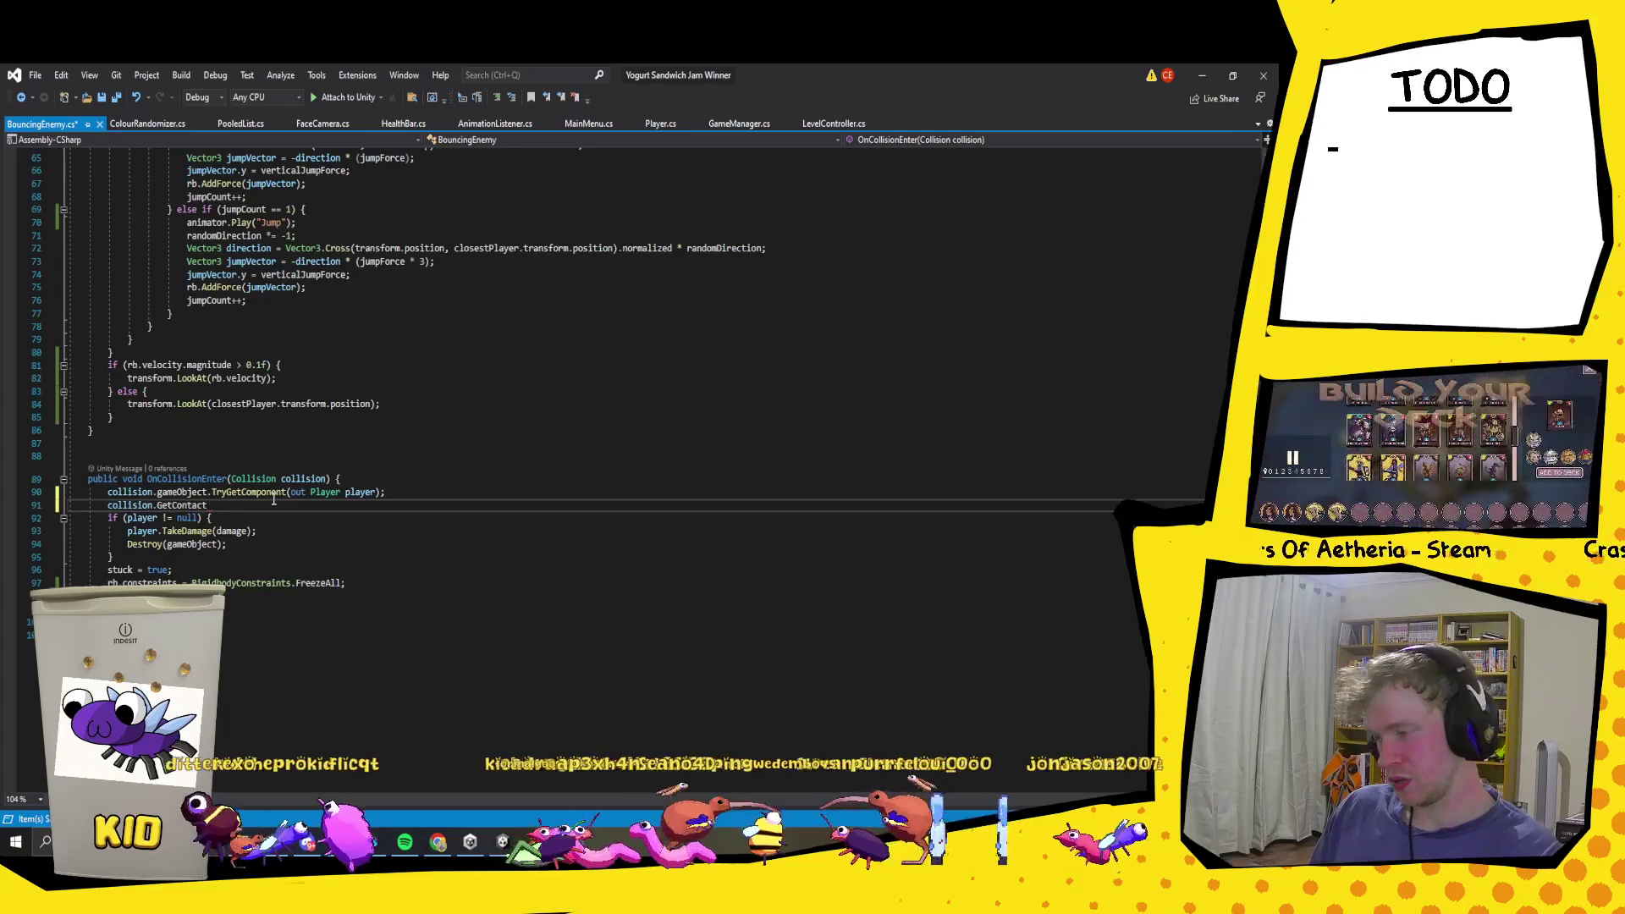
{"action": "type", "text": "("}
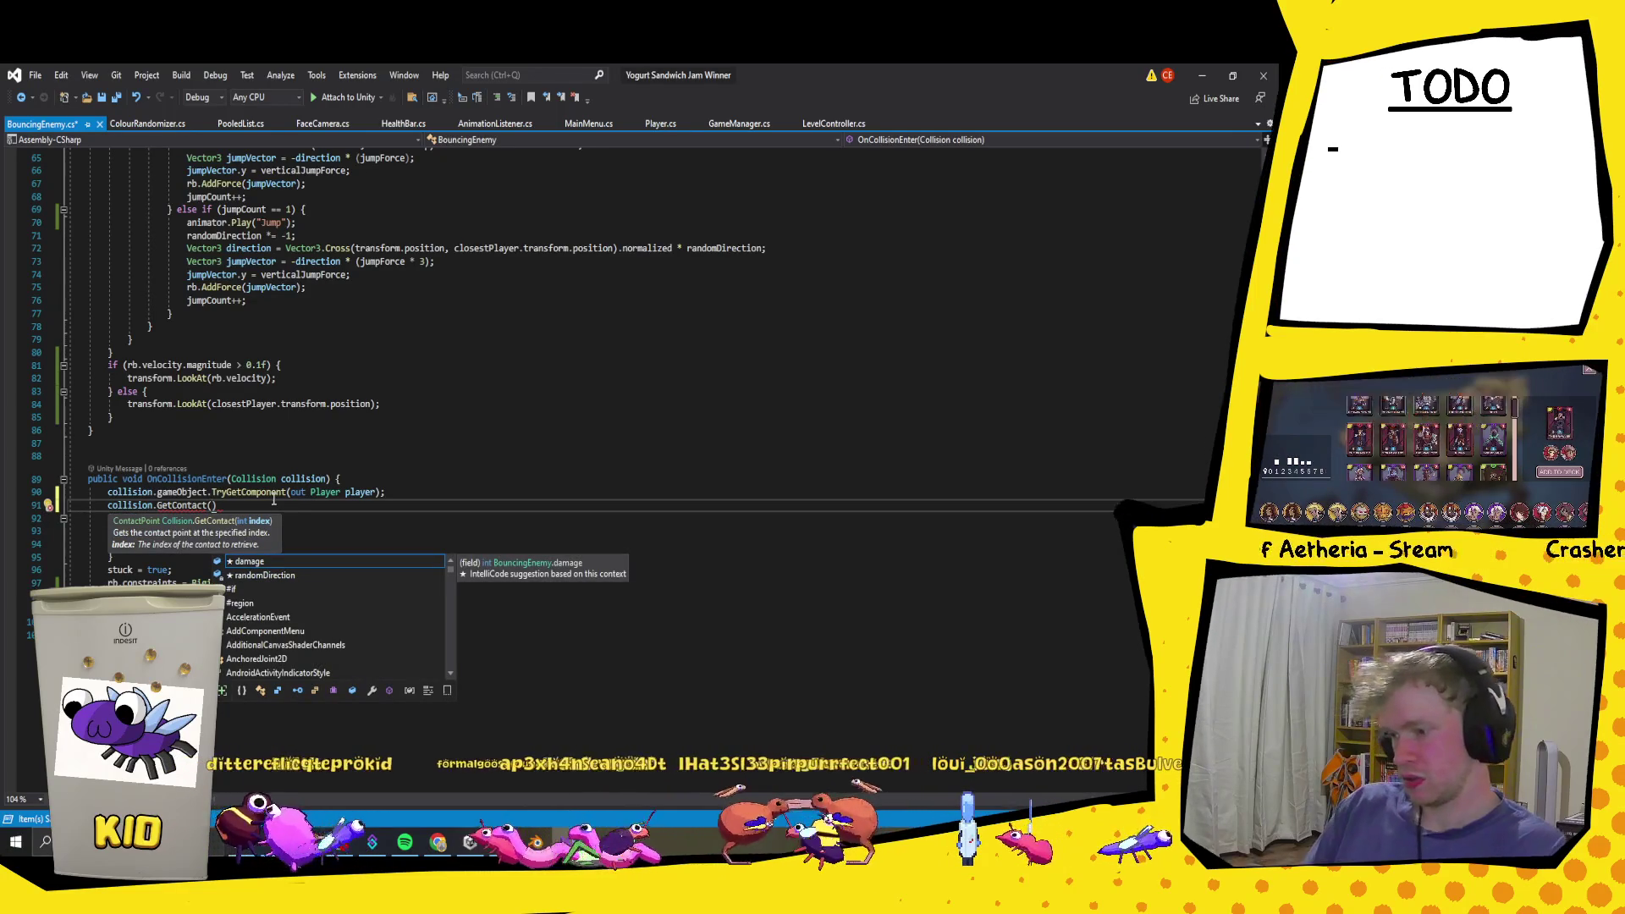
{"action": "type", "text": "0)."}
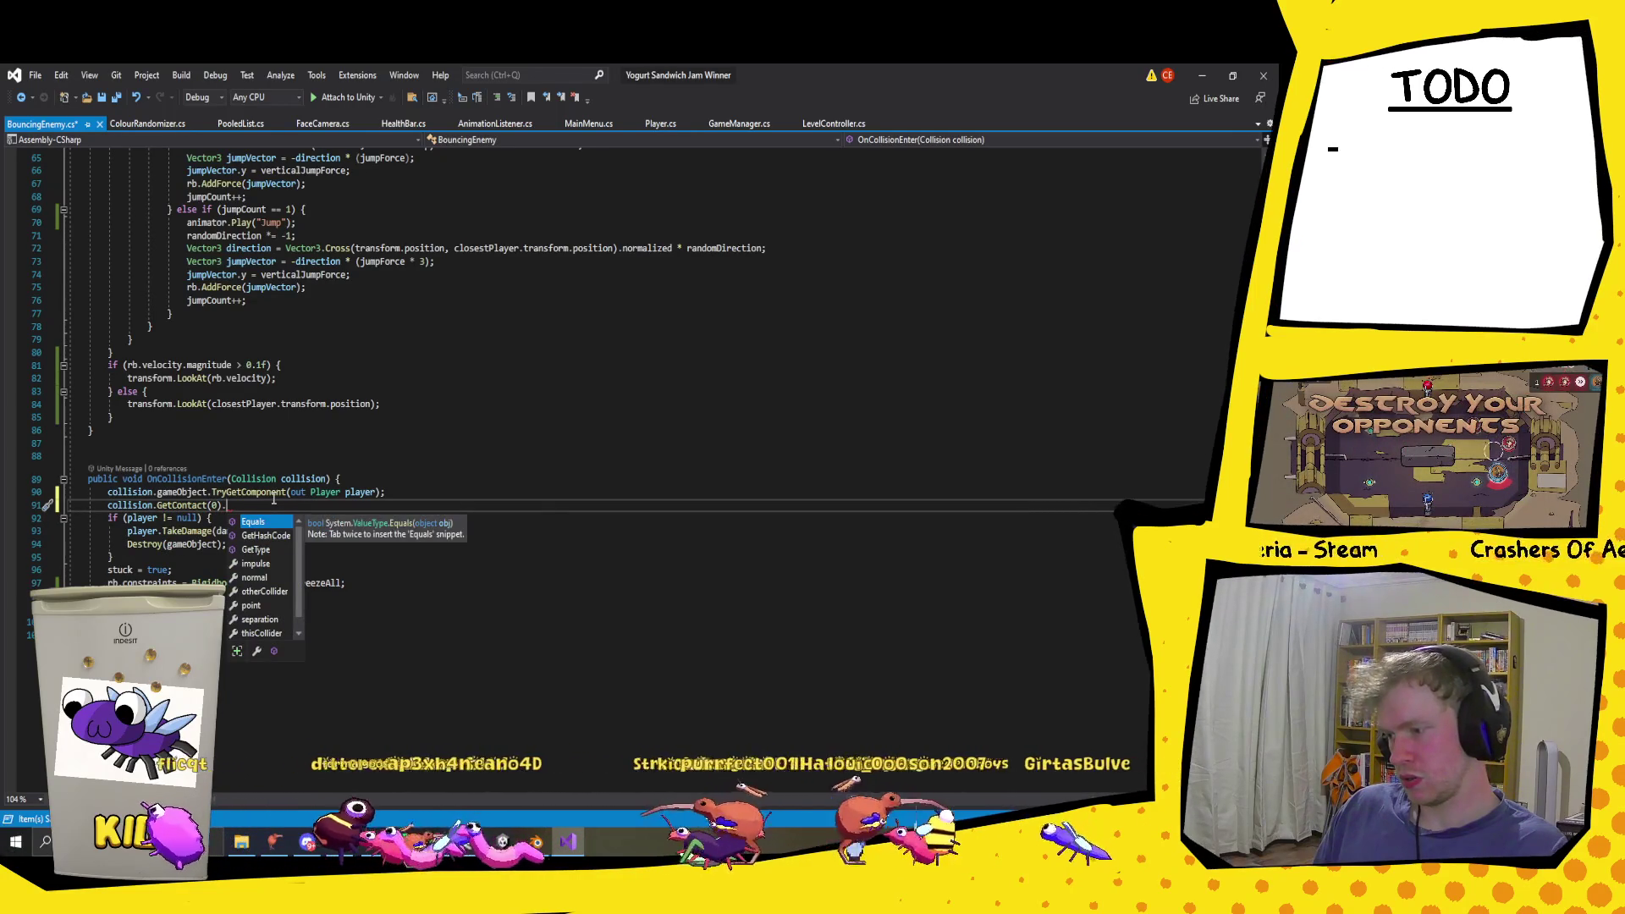
{"action": "key", "text": "Down"}
{"action": "key", "text": "Down"}
{"action": "key", "text": "Down"}
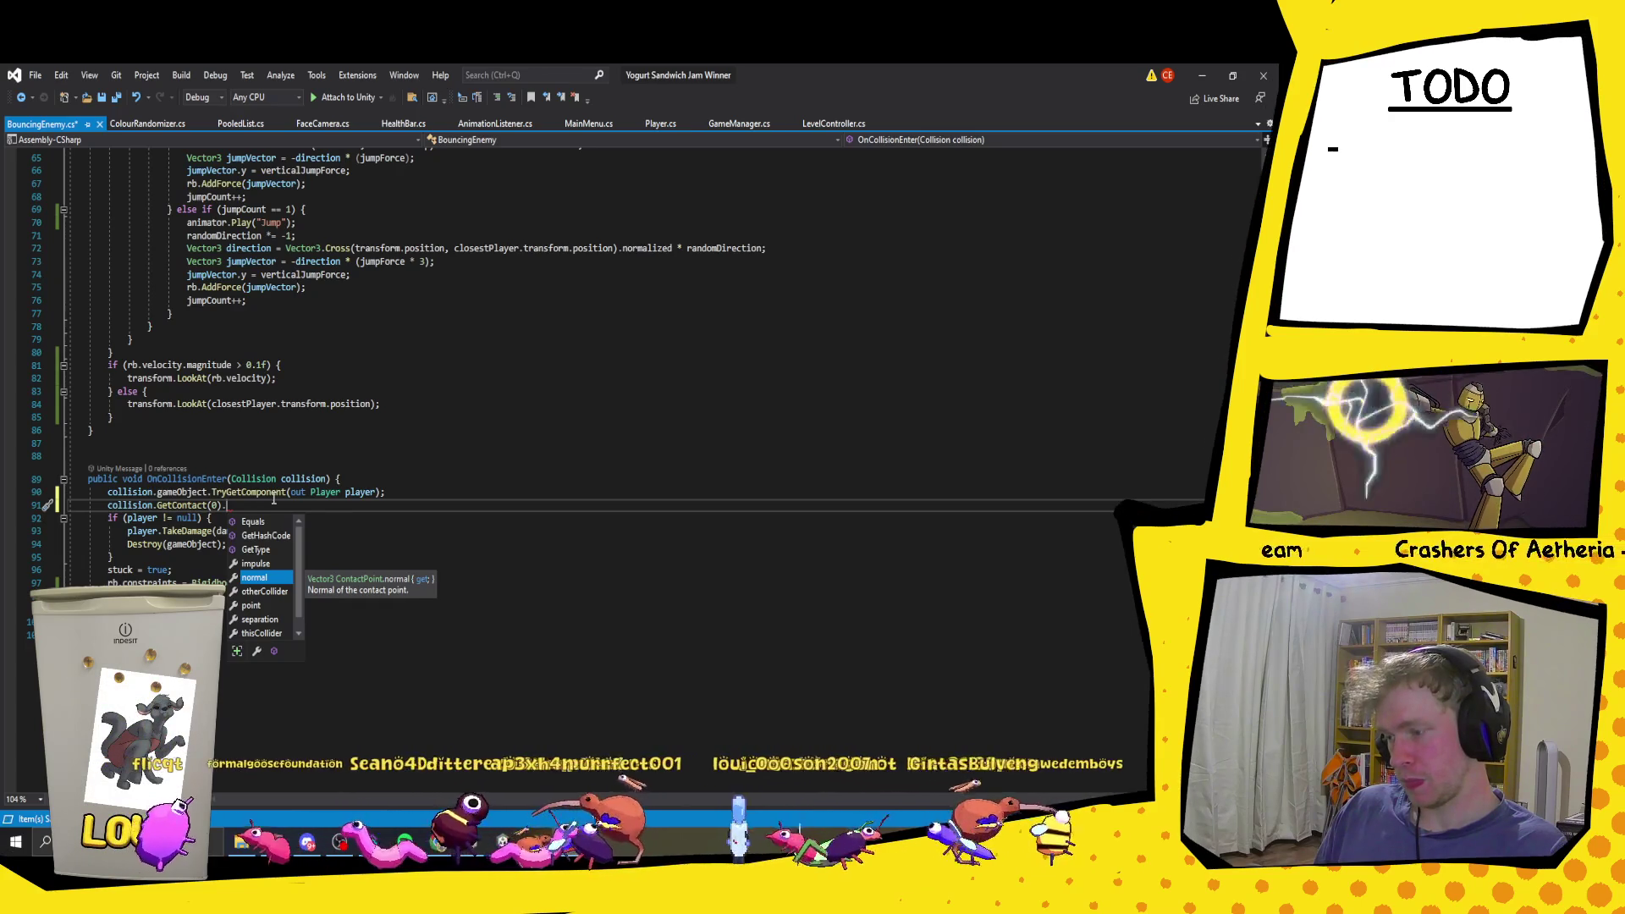
{"action": "key", "text": "Tab"}
{"action": "type", "text": "."}
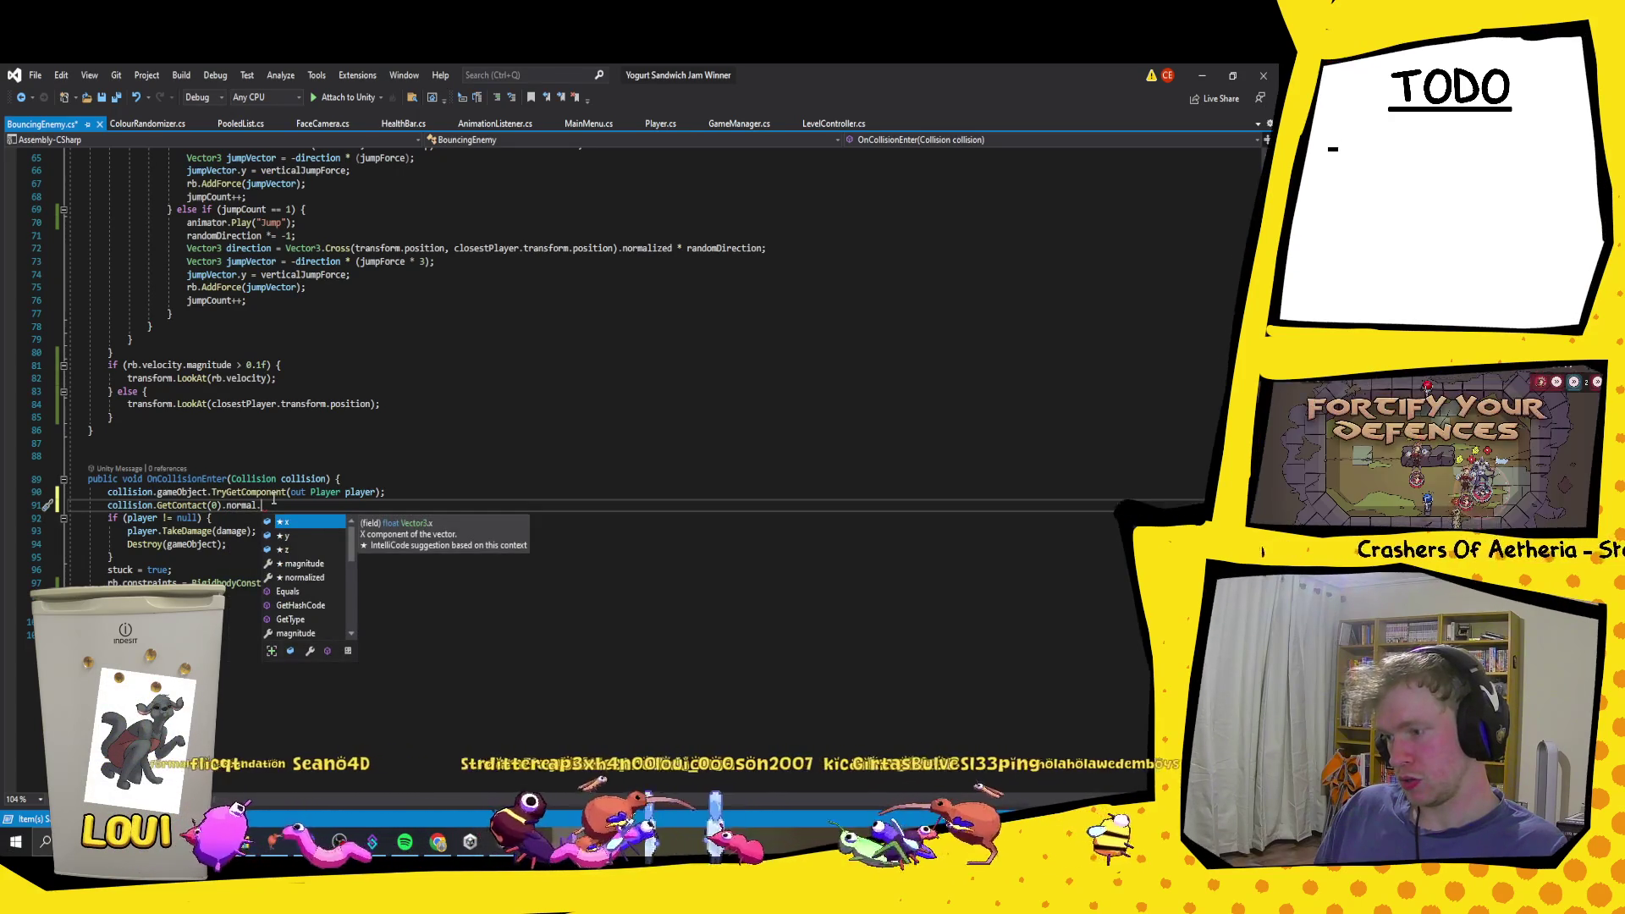
{"action": "key", "text": "Down"}
{"action": "key", "text": "Down"}
{"action": "key", "text": "Down"}
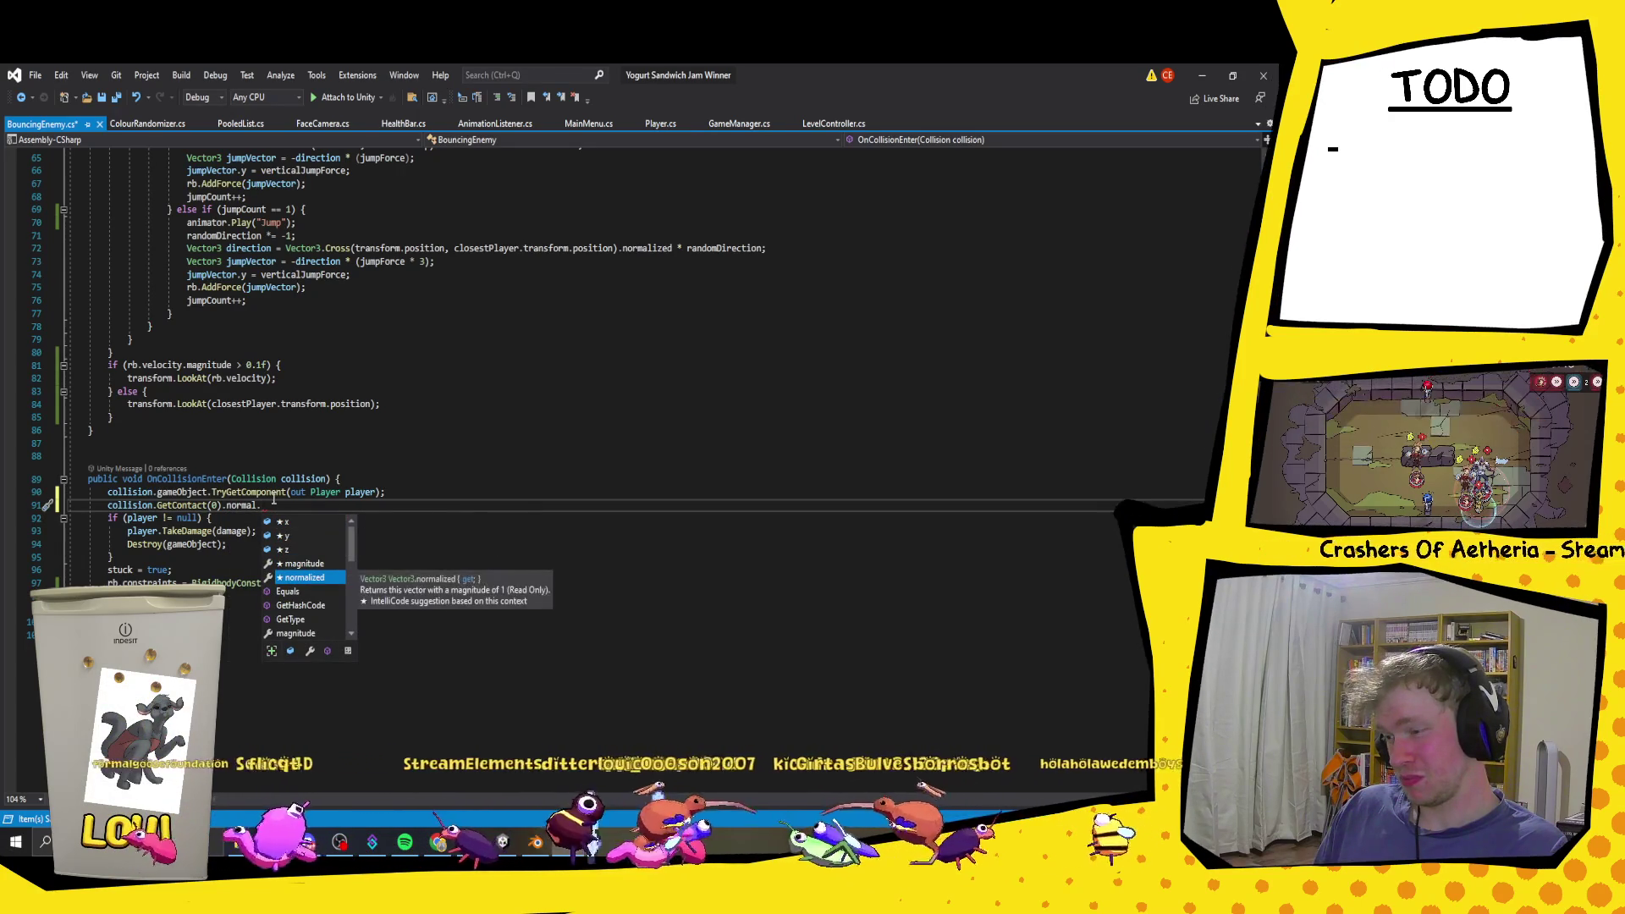
{"action": "key", "text": "Tab"}
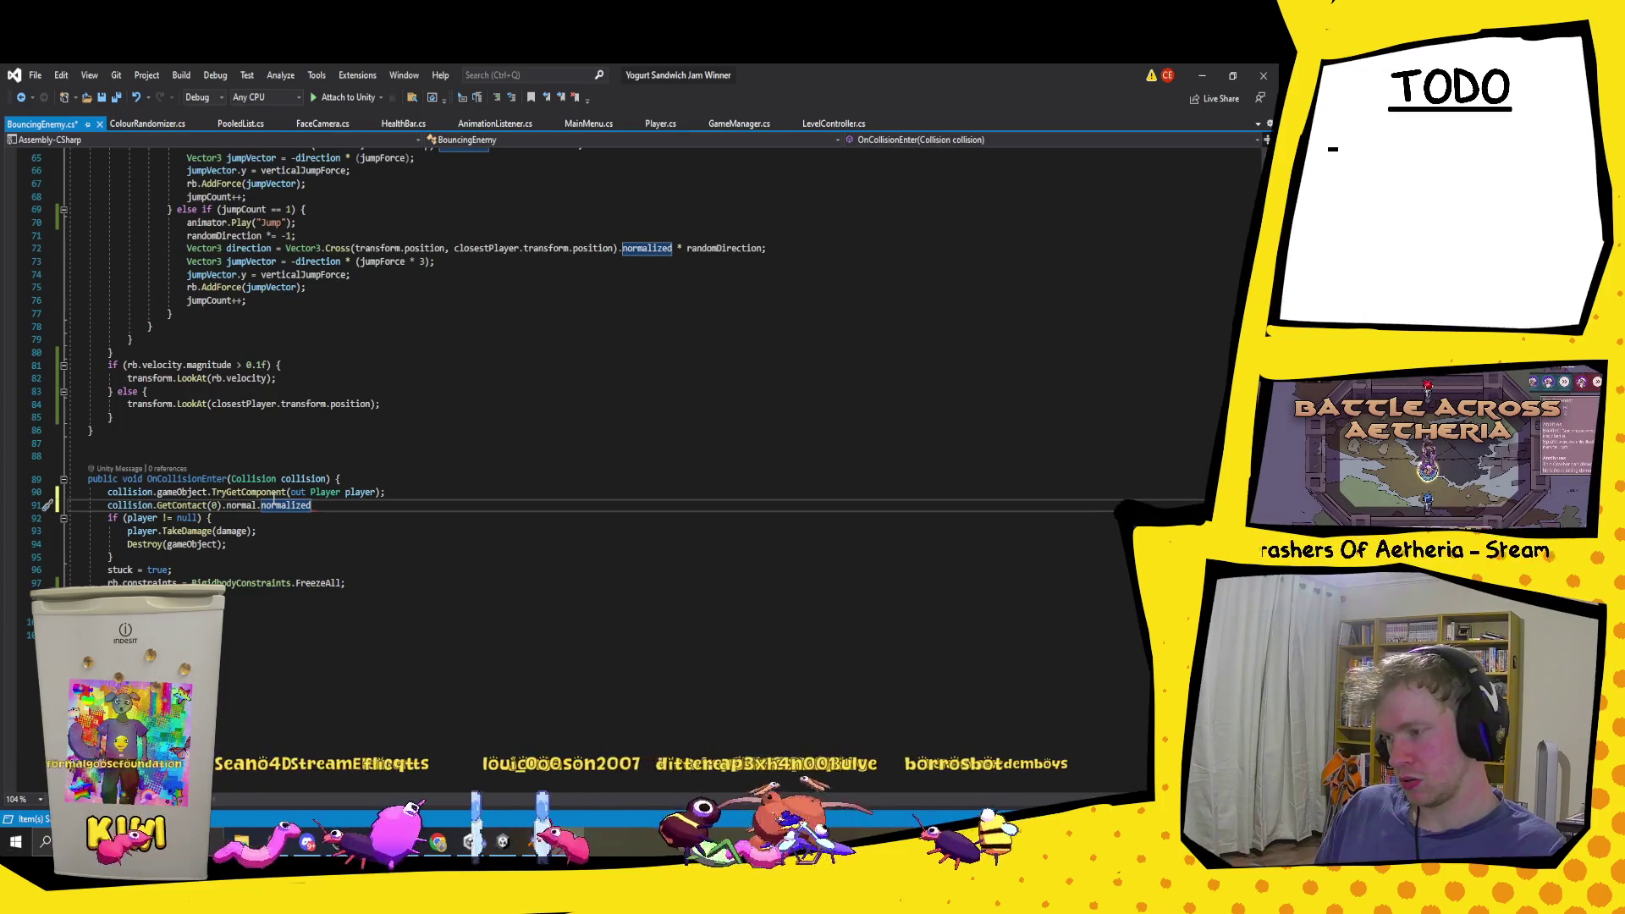
{"action": "type", "text": ";"}
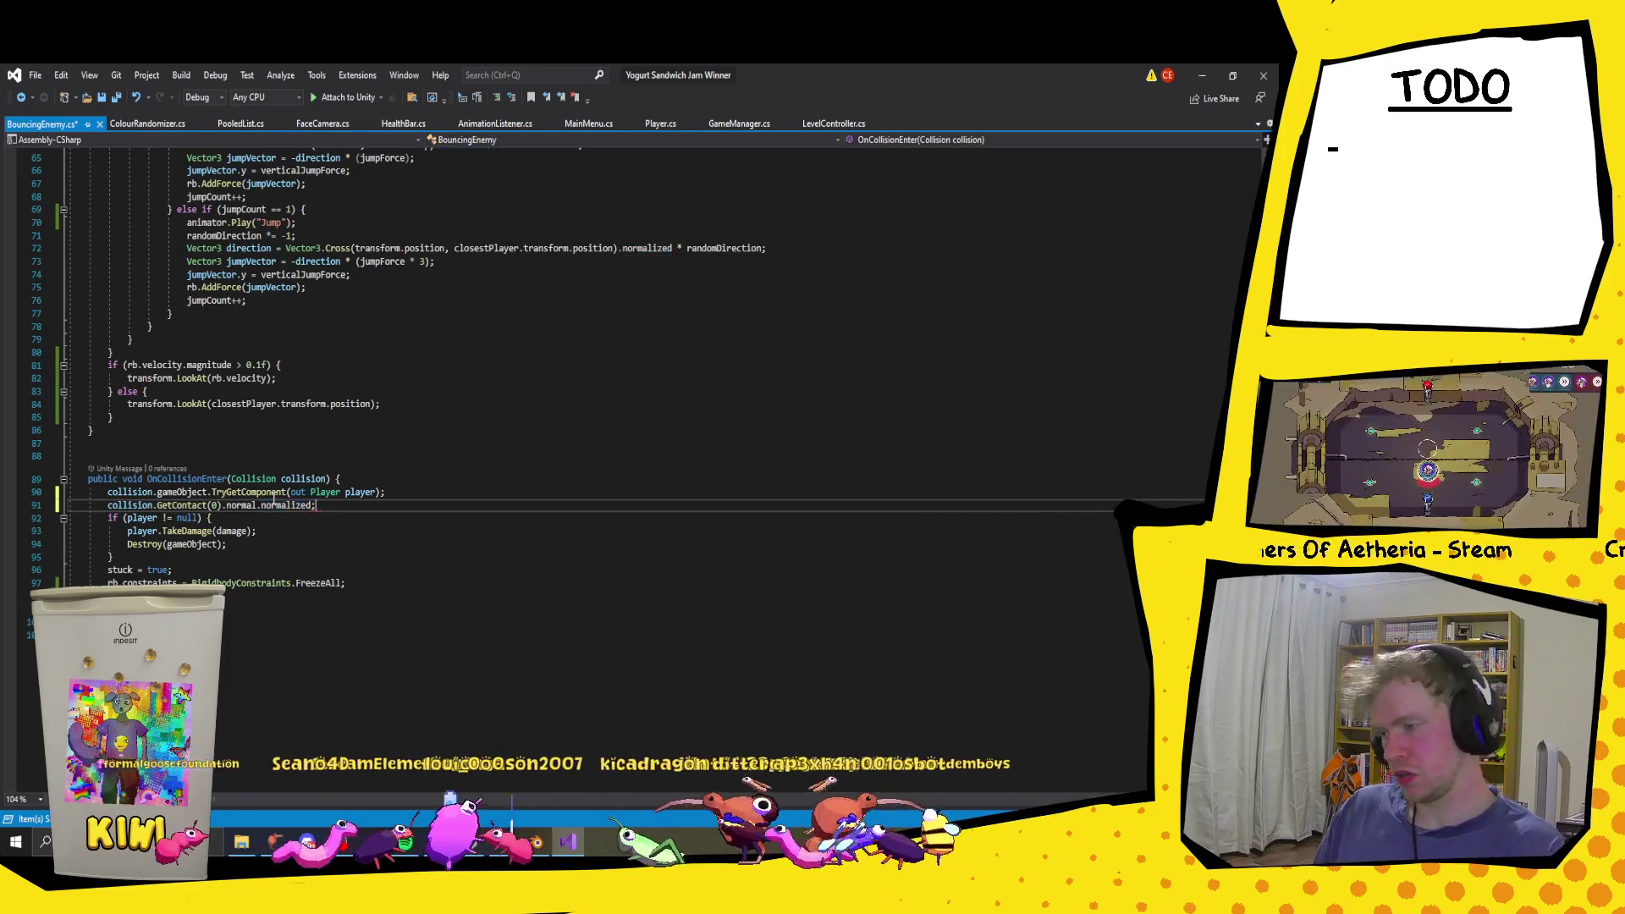
Step: Drop the trailing semicolon and insert a blank line above the contact line
{"action": "key", "text": "BackSpace"}
{"action": "key", "text": "Home"}
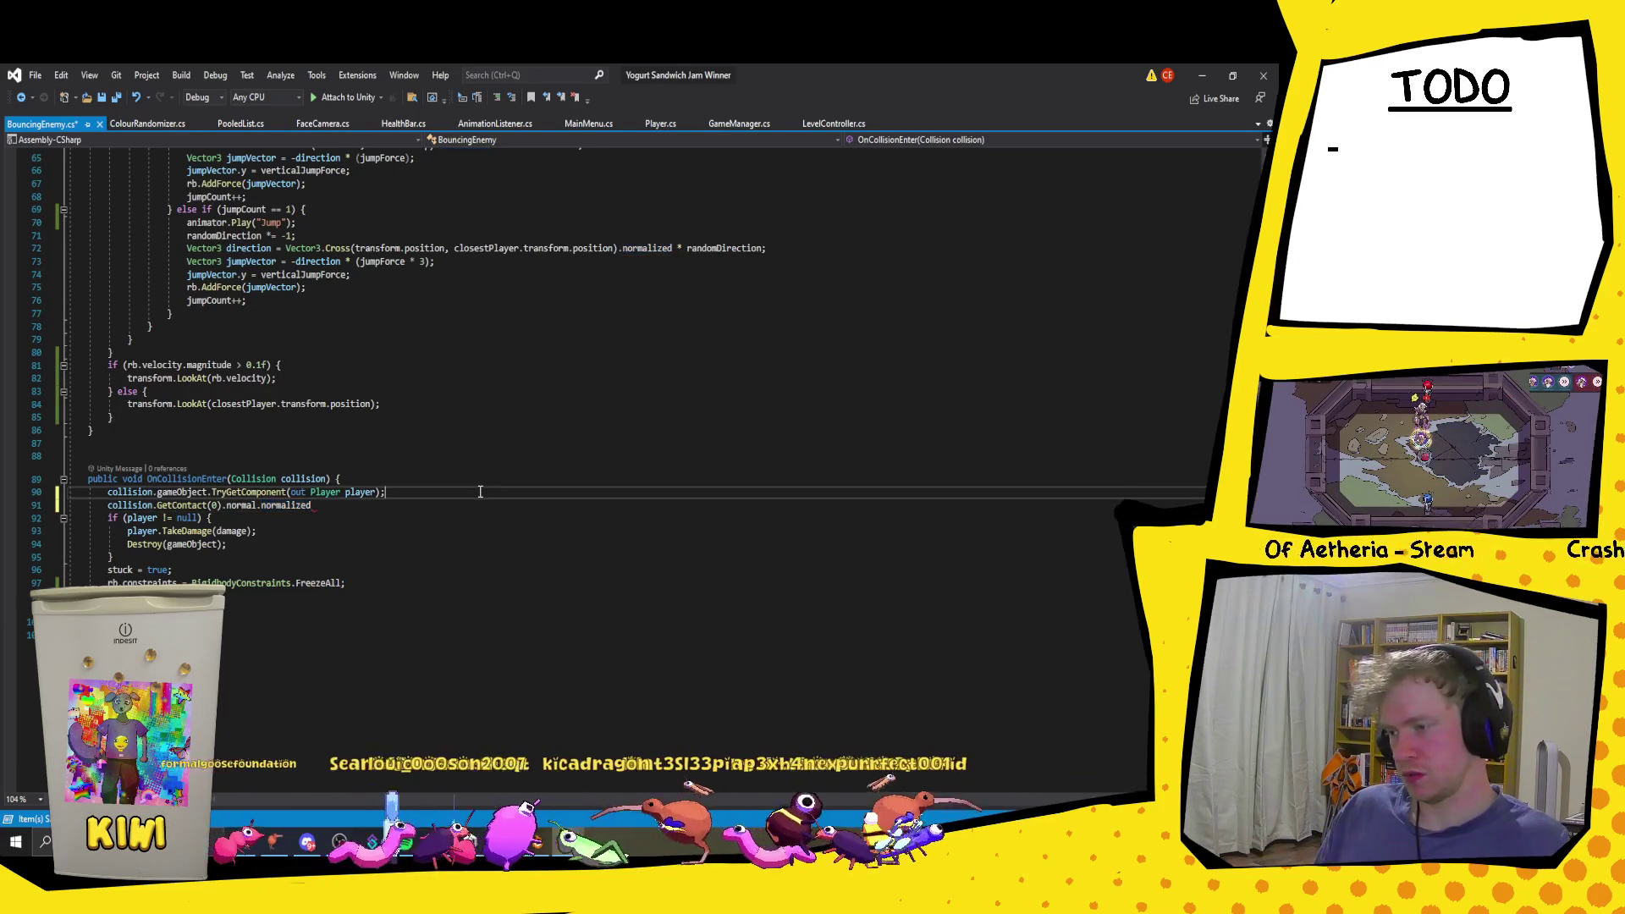
{"action": "key", "text": "Return"}
{"action": "key", "text": "Up"}
Step: Write Instantiate(landParticles, above the contact line and select collision.GetContact(0) to reuse it
{"action": "type", "text": "nstantiate("}
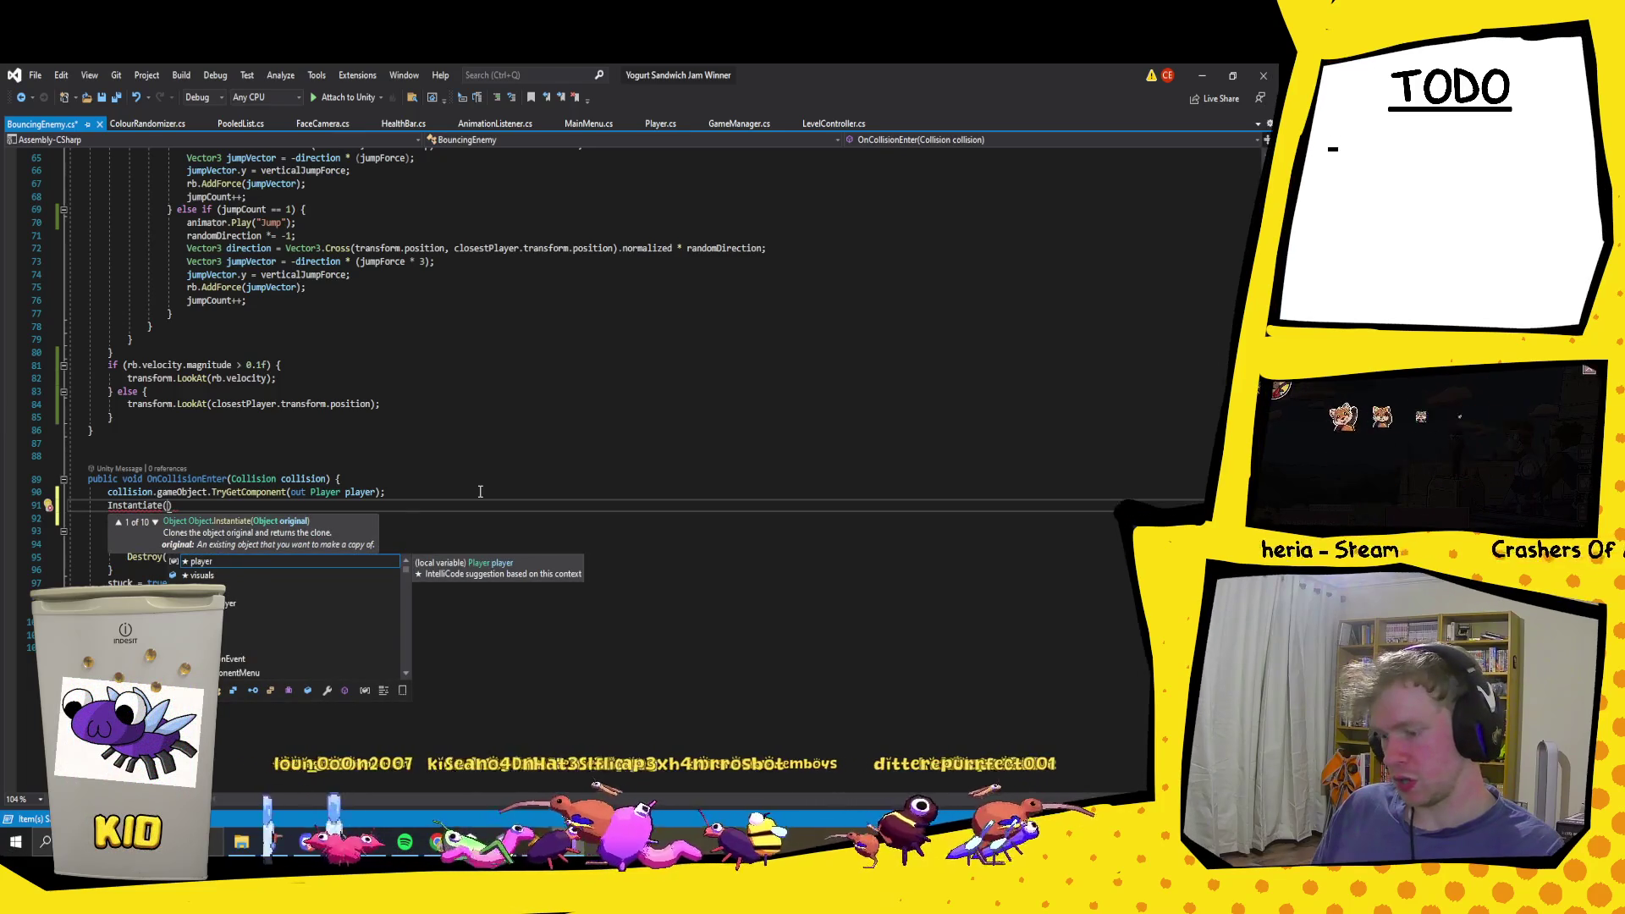
{"action": "type", "text": "parti"}
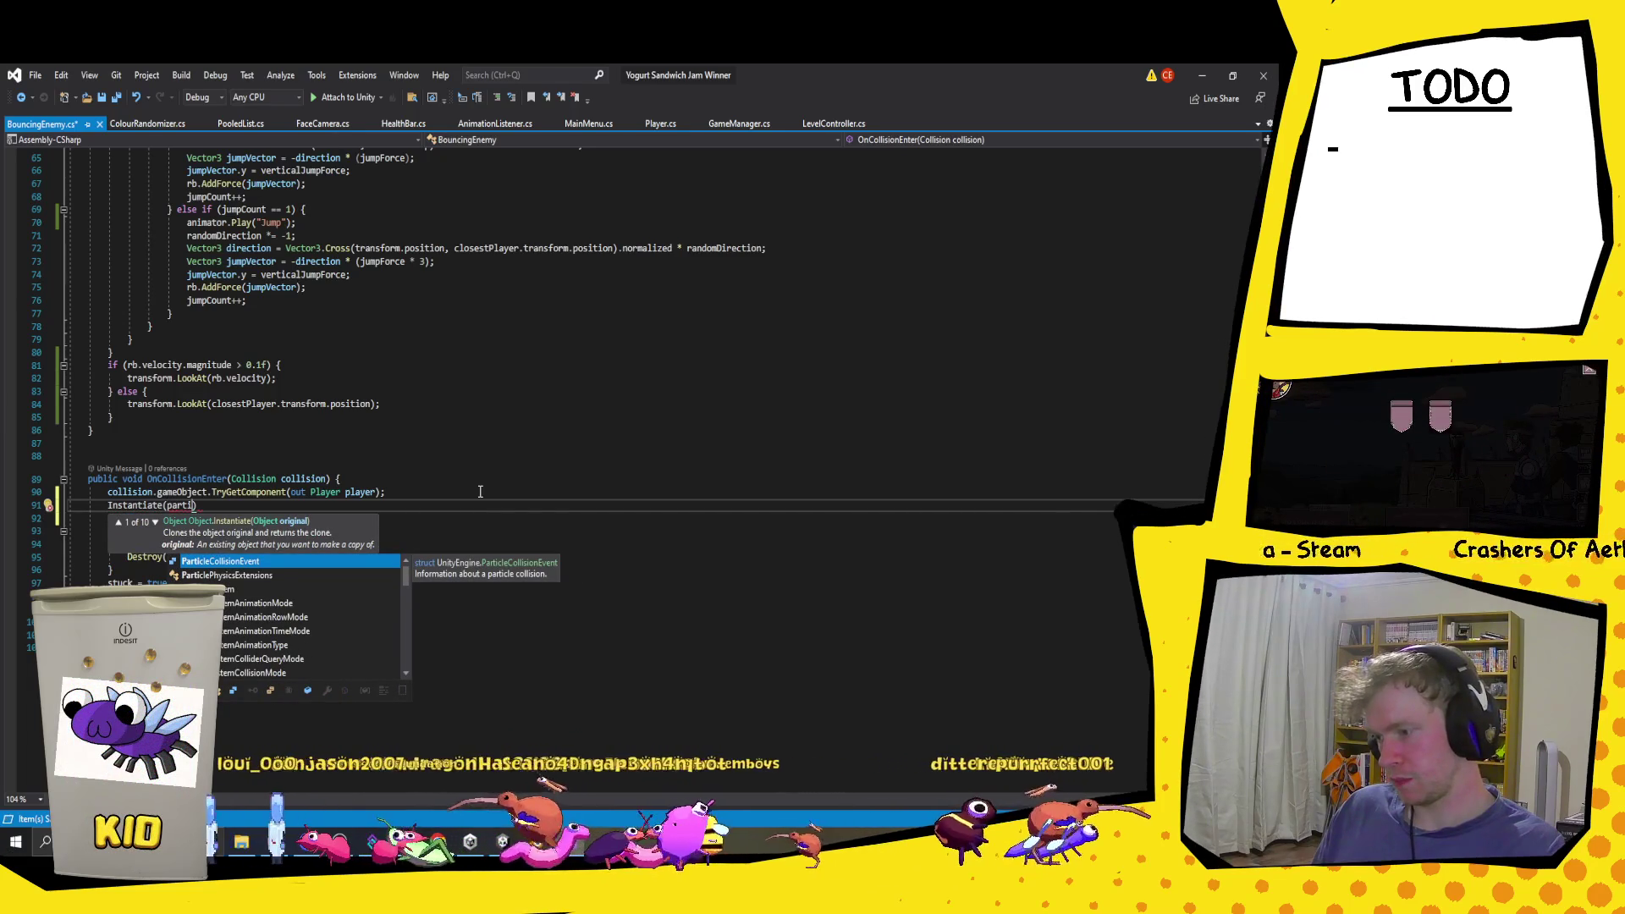
{"action": "type", "text": "cles"}
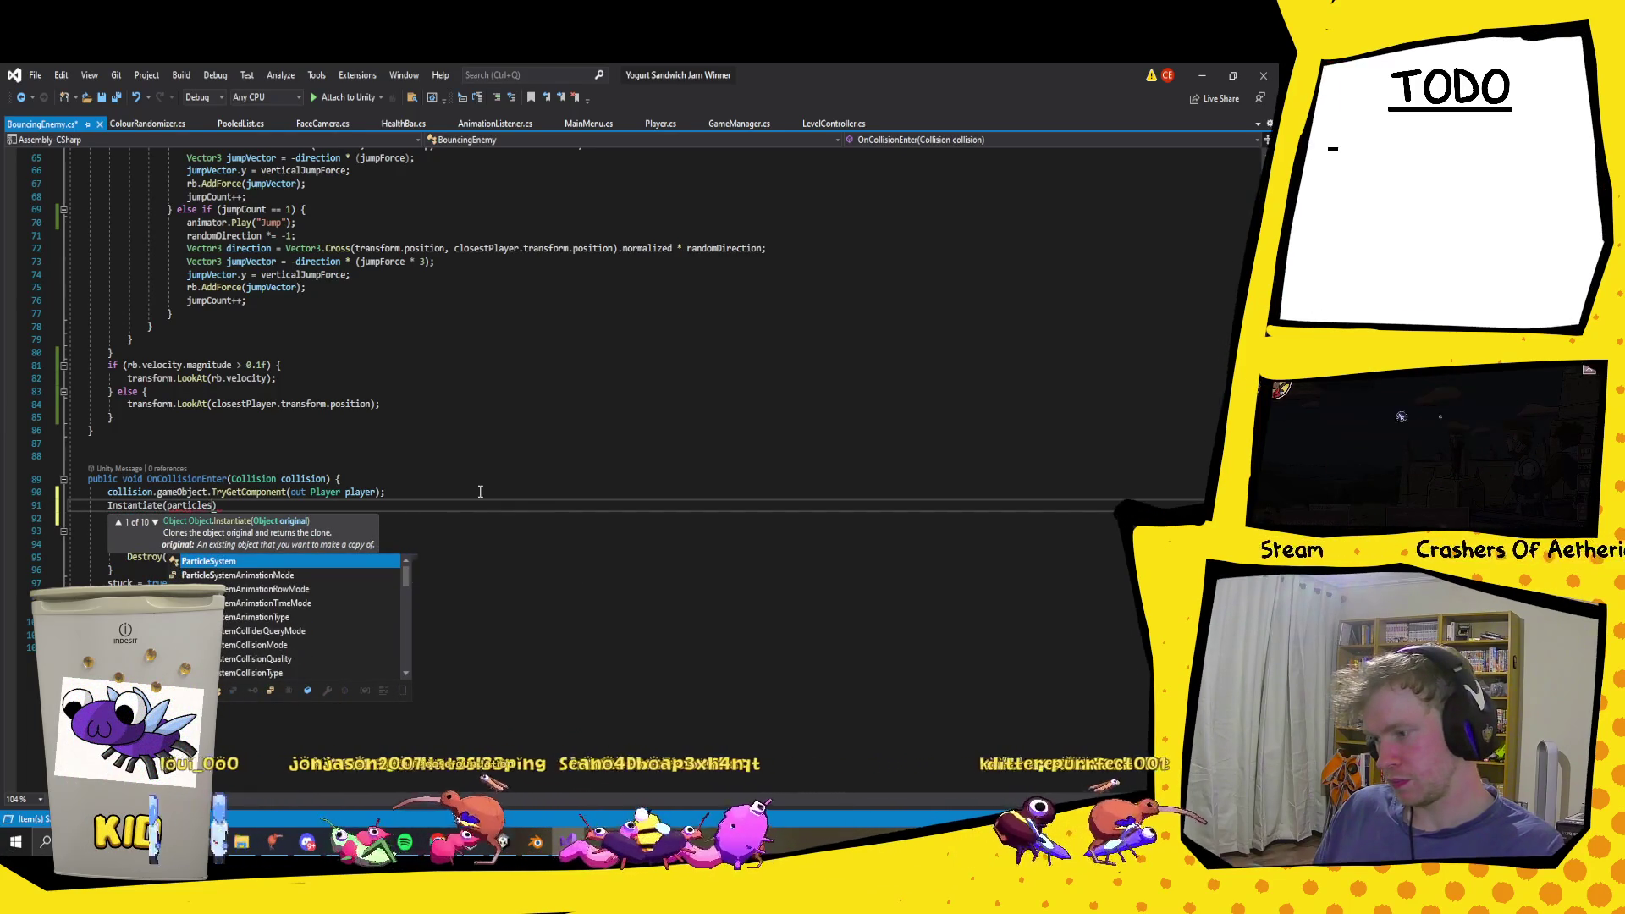
{"action": "key", "text": "BackSpace"}
{"action": "key", "text": "BackSpace"}
{"action": "key", "text": "BackSpace"}
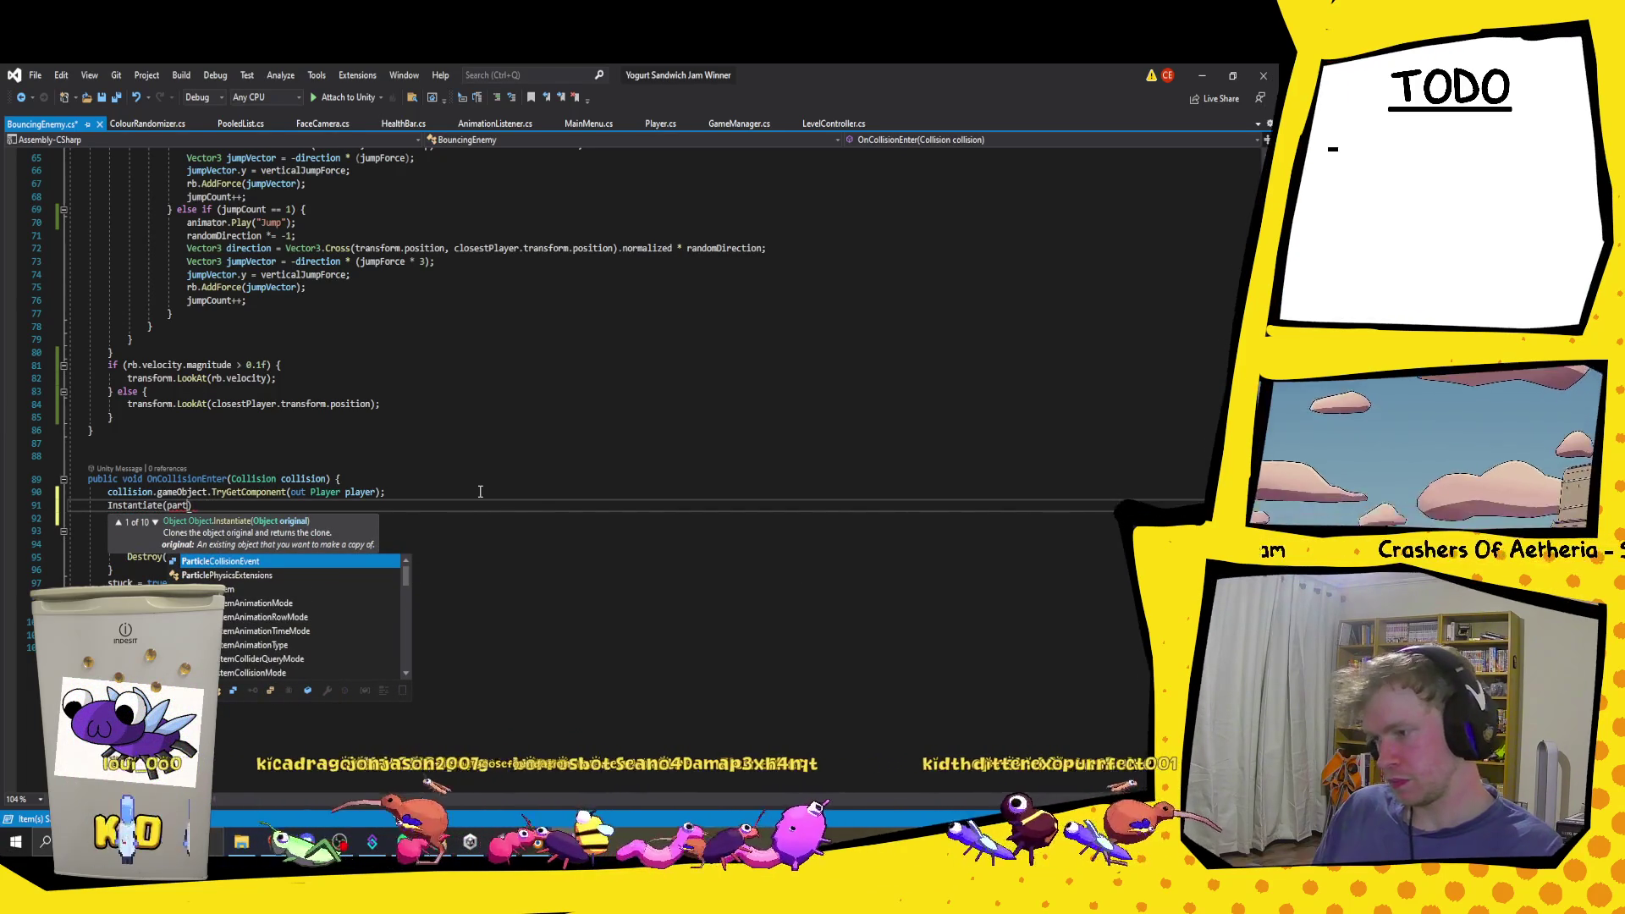
{"action": "key", "text": "BackSpace"}
{"action": "key", "text": "BackSpace"}
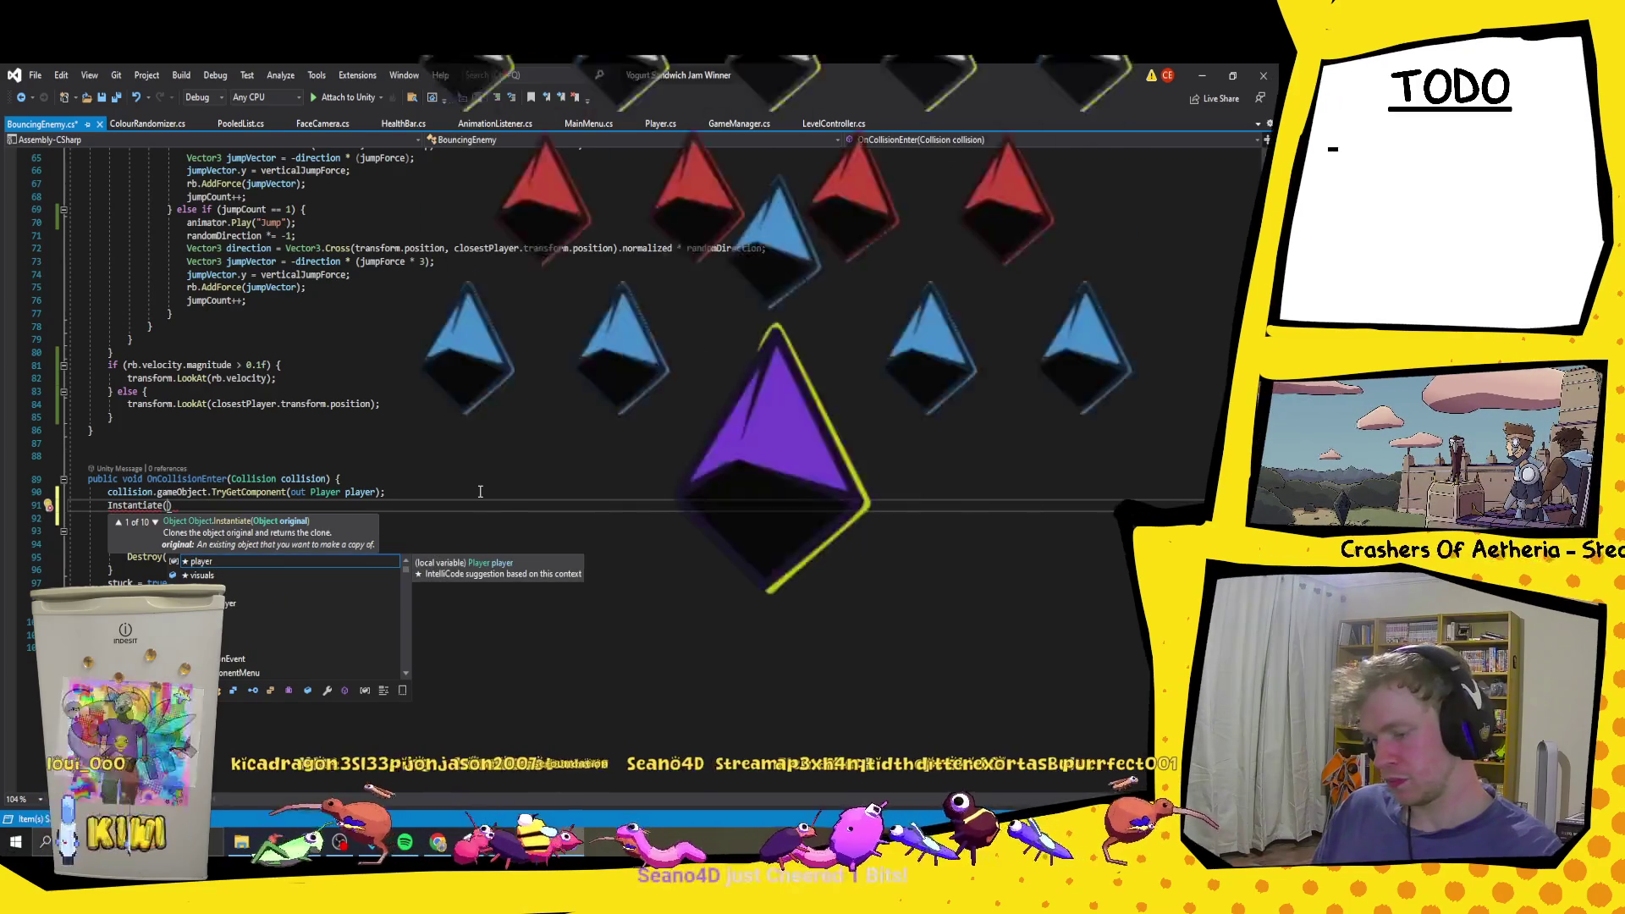
{"action": "type", "text": "landParticles,"}
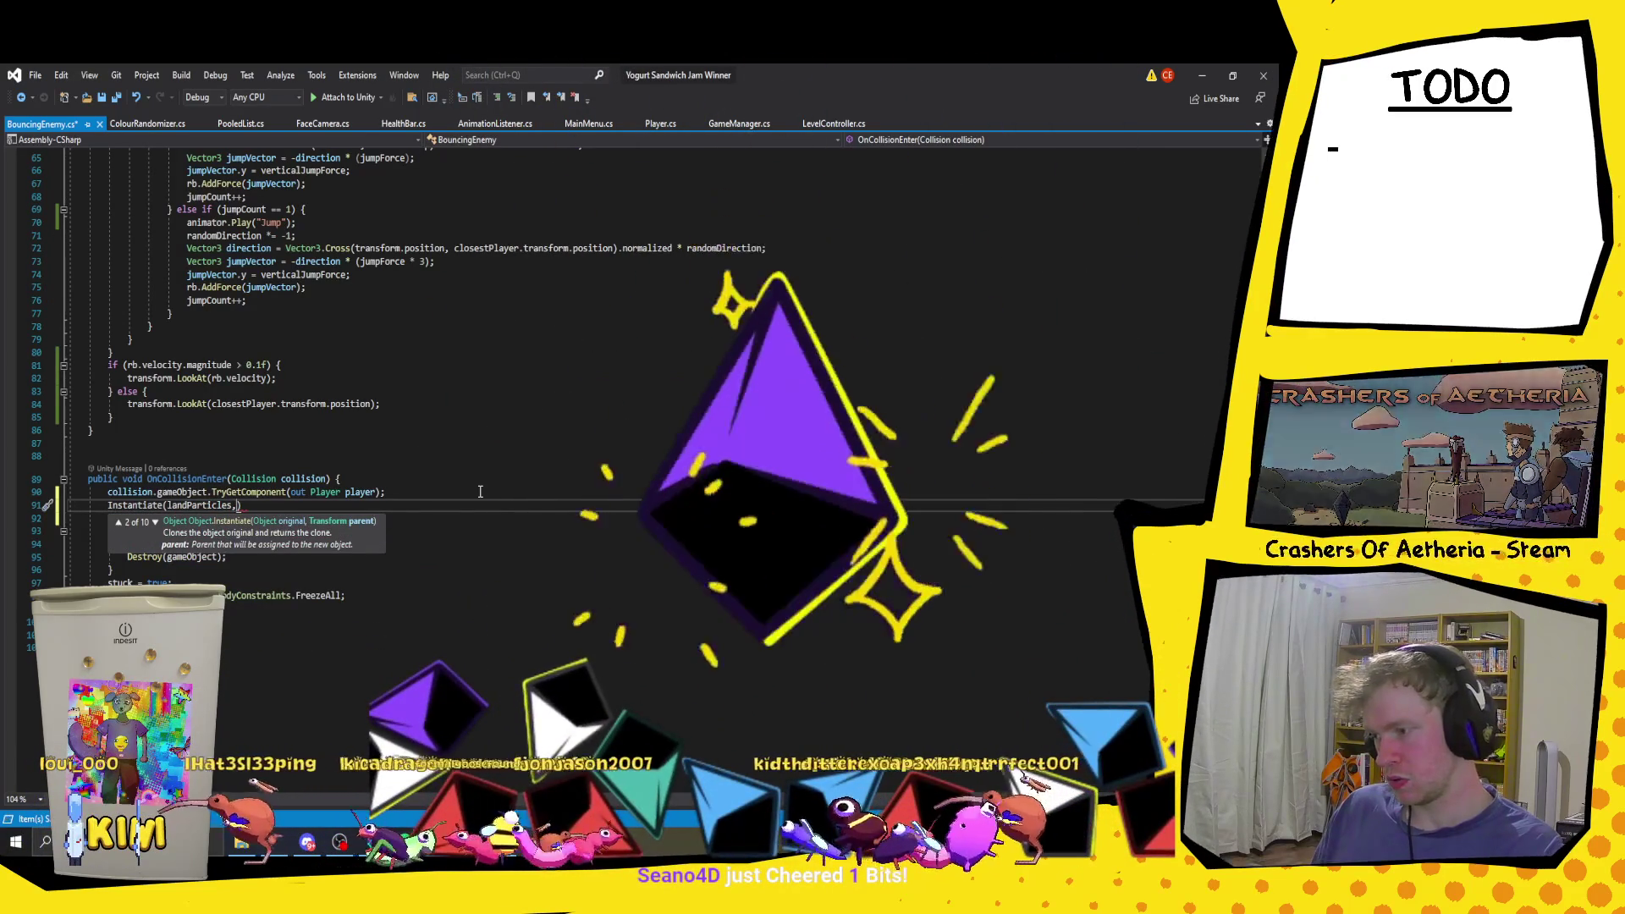
{"action": "left_click", "coordinate": [461, 417]}
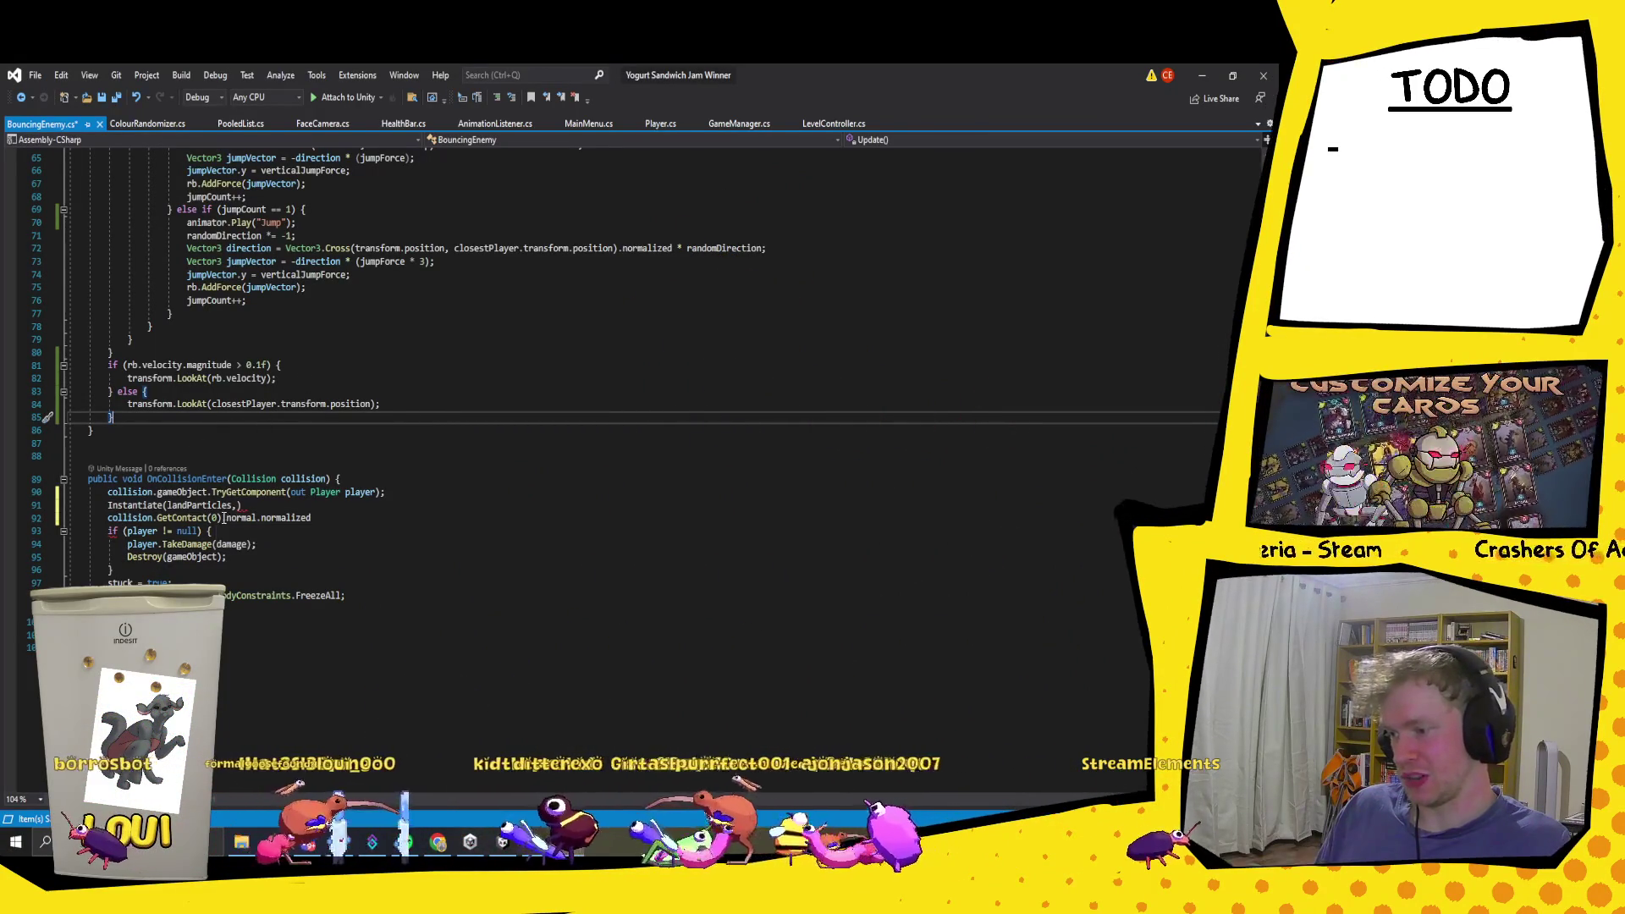
{"action": "left_click_drag", "start_coordinate": [222, 517], "coordinate": [109, 519]}
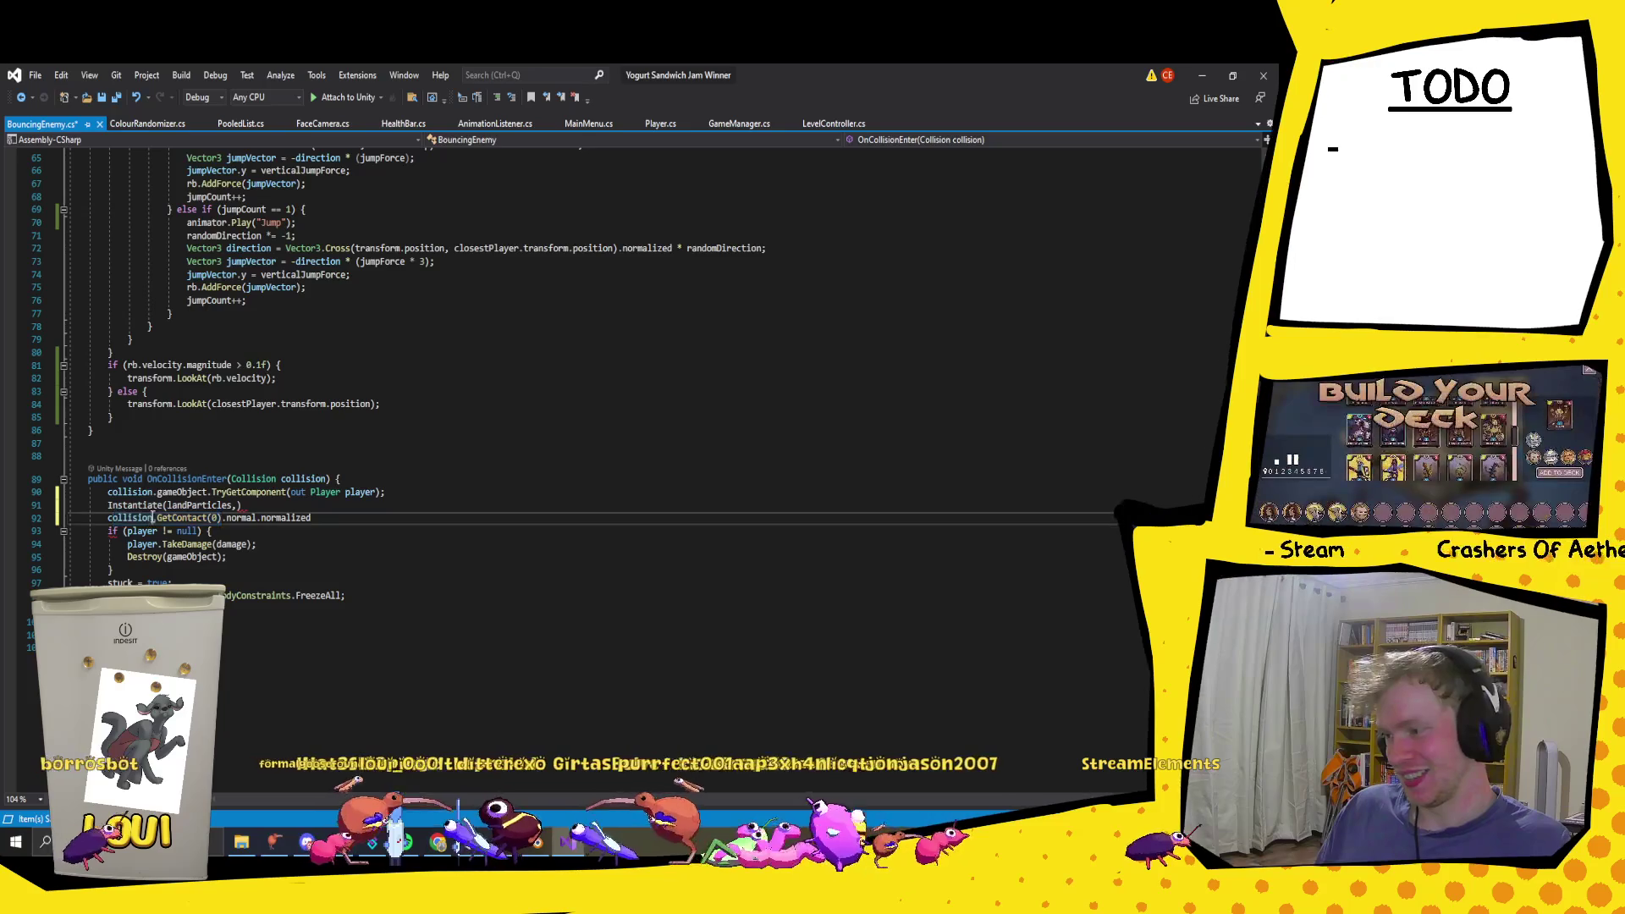
{"action": "left_click", "coordinate": [152, 519]}
Step: After landParticles, add collision.contacts[0] as the Instantiate call's second argument
{"action": "type", "text": "collision."}
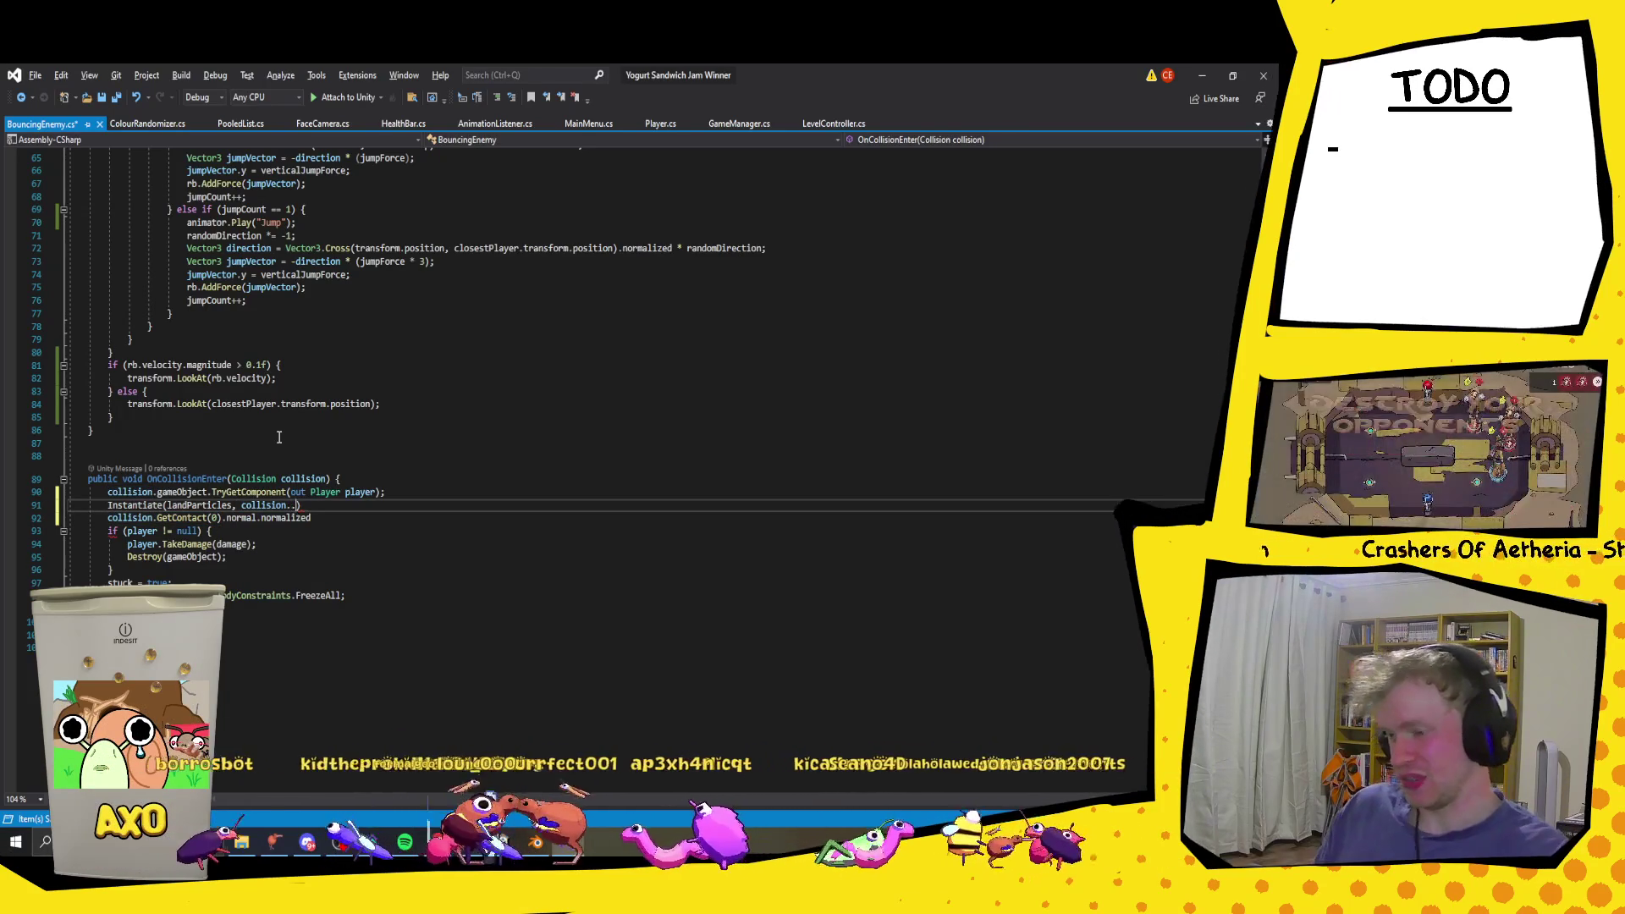
{"action": "type", "text": "."}
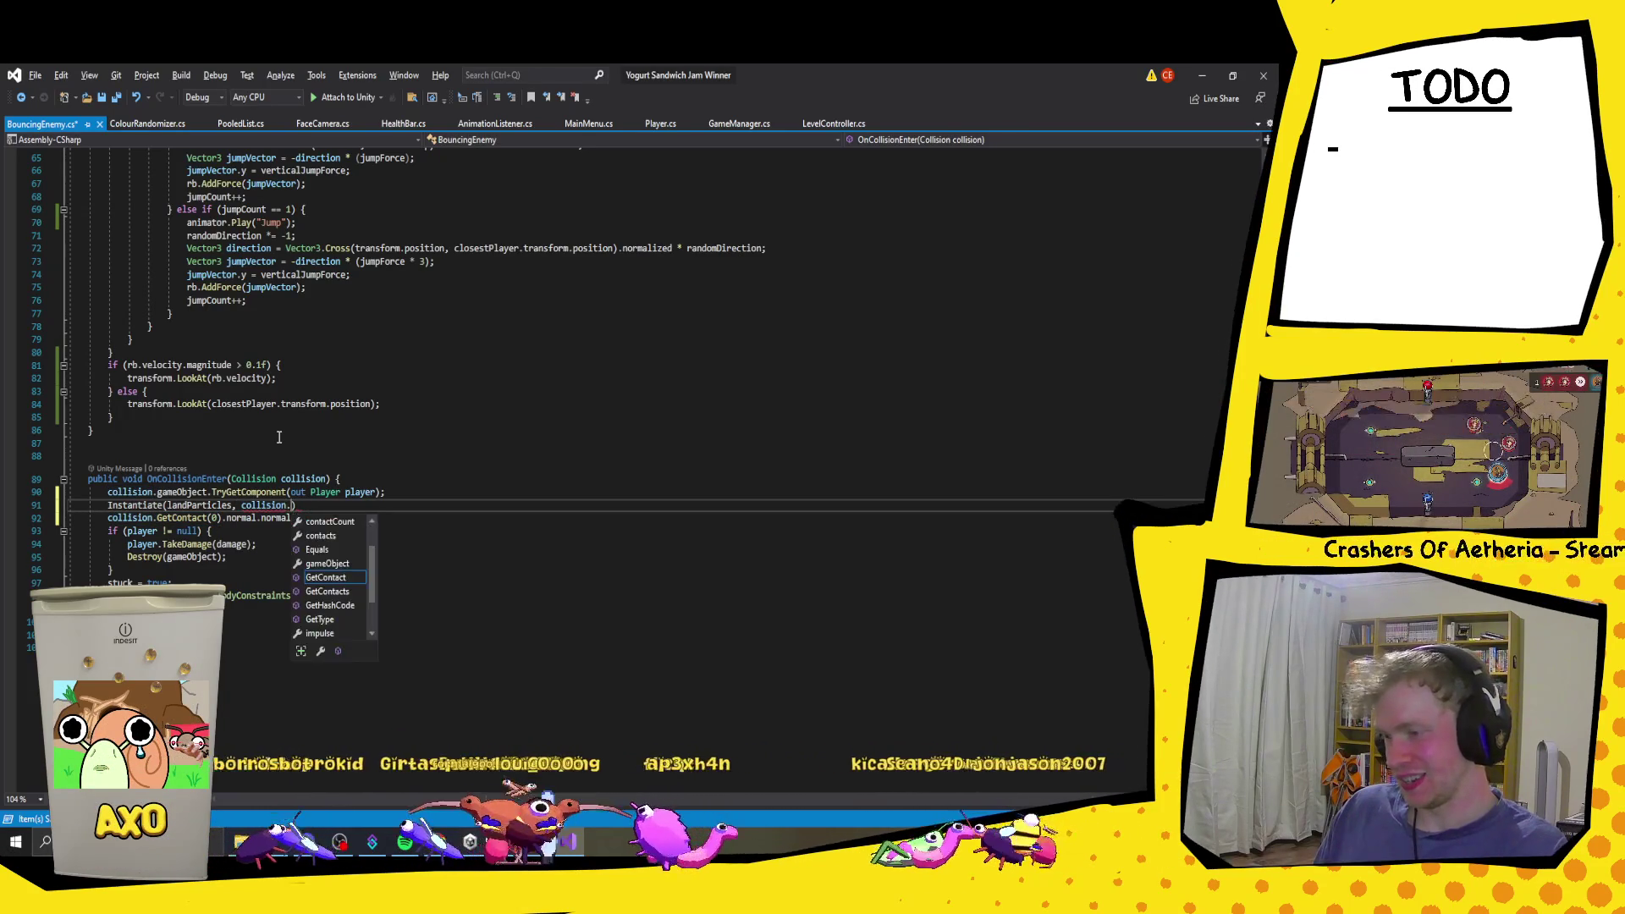
{"action": "key", "text": "Down"}
{"action": "key", "text": "Down"}
{"action": "key", "text": "Down"}
{"action": "key", "text": "Up"}
{"action": "key", "text": "Up"}
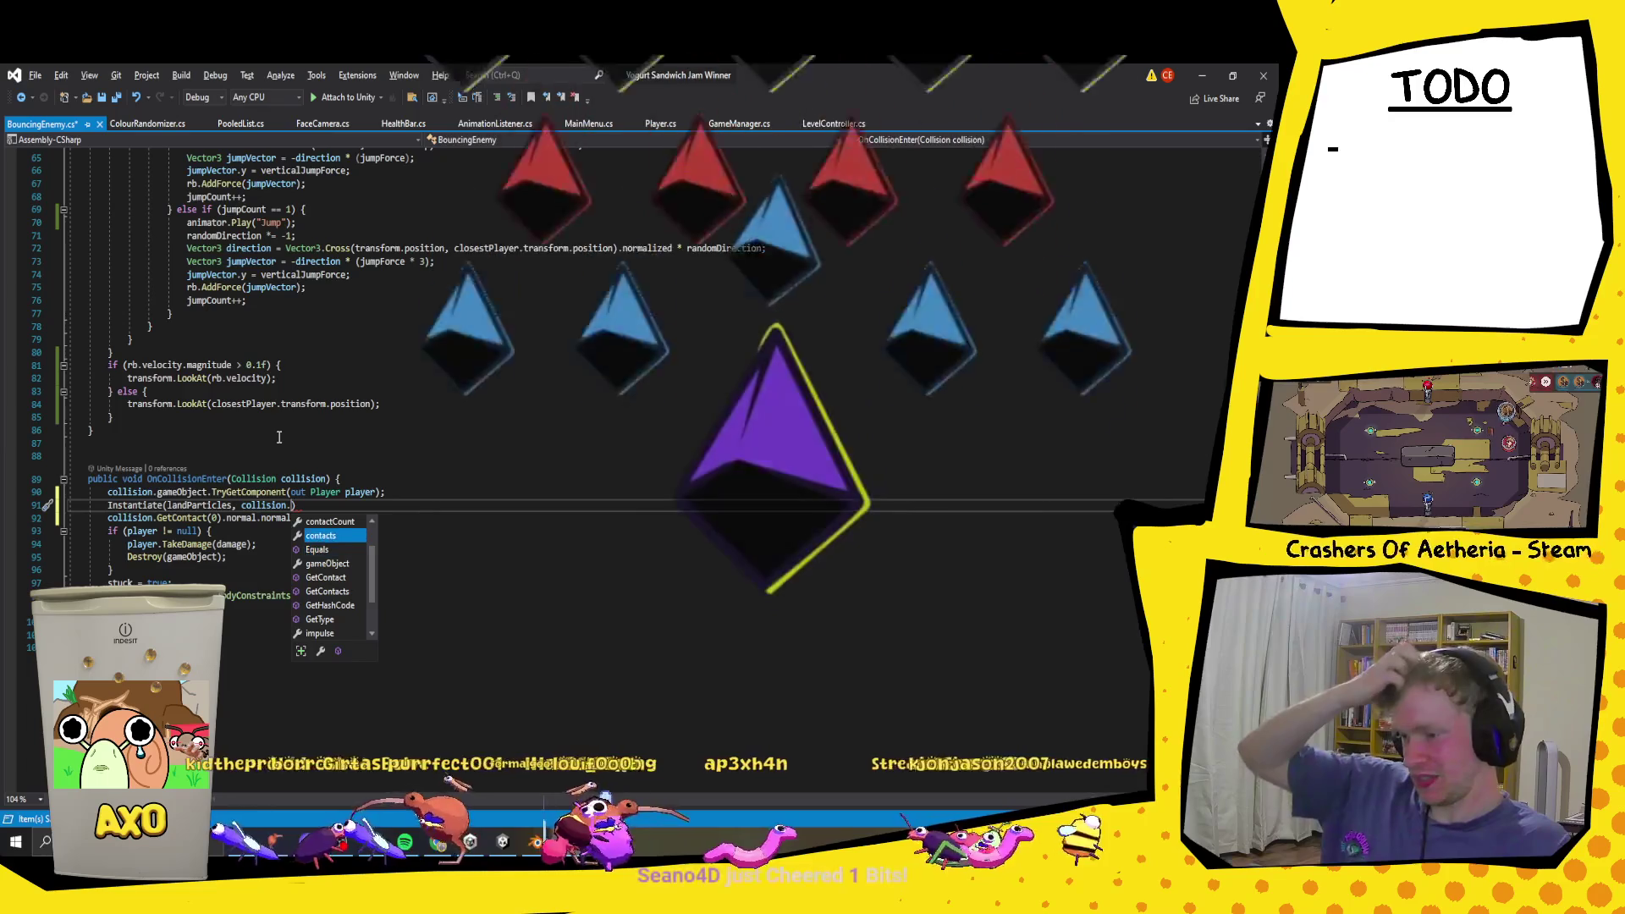
{"action": "key", "text": "Up"}
{"action": "key", "text": "Tab"}
{"action": "type", "text": "[0]"}
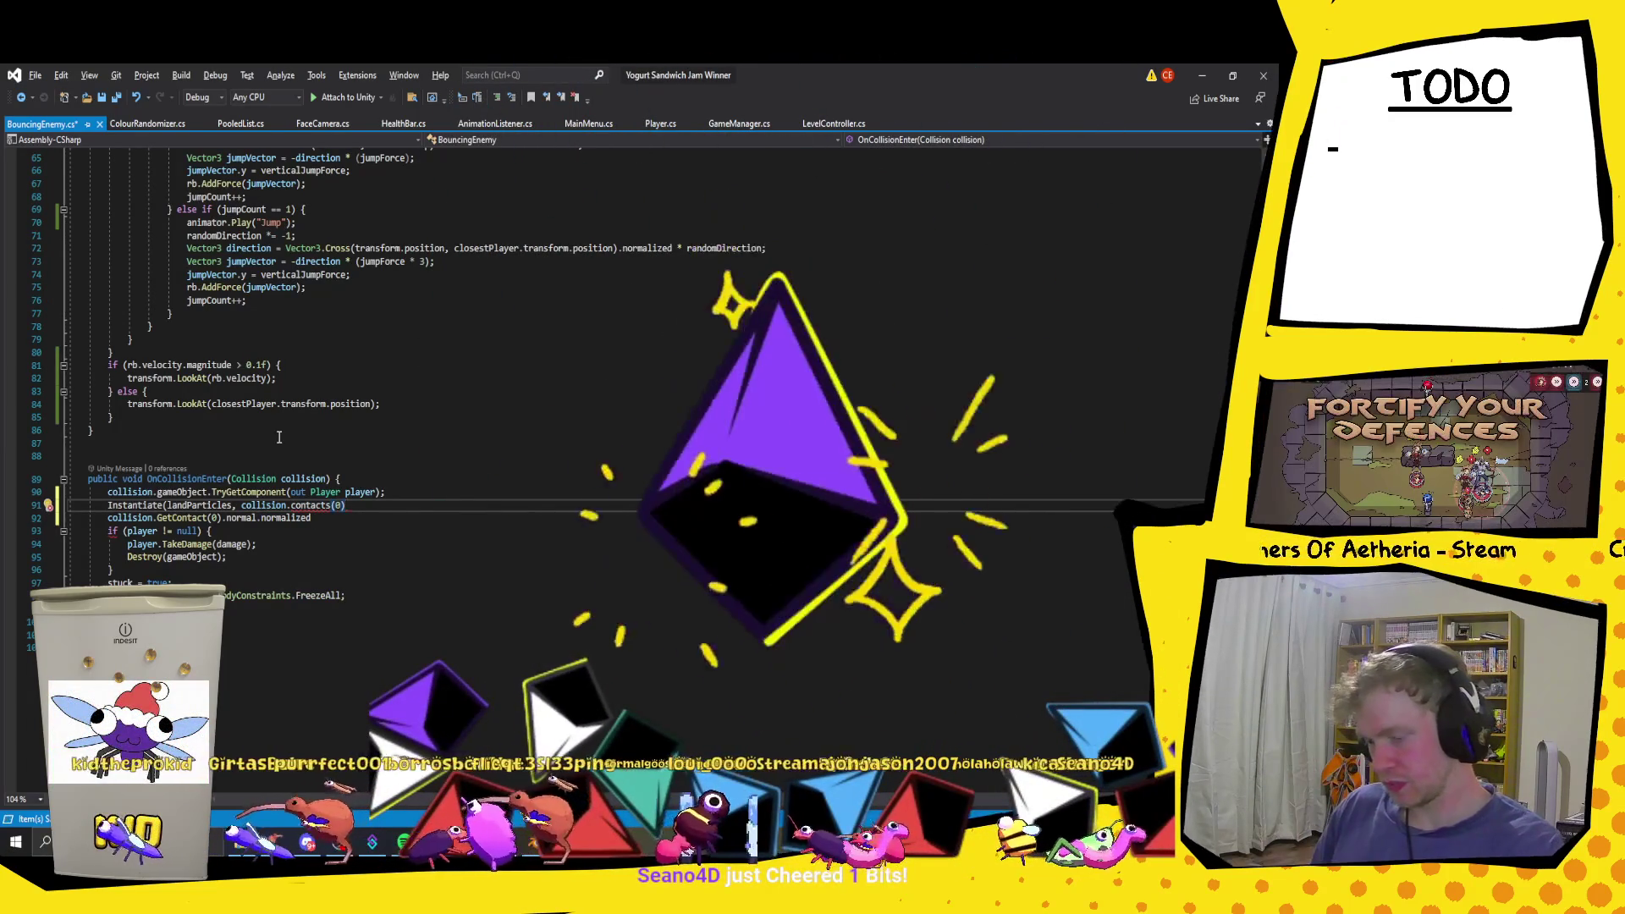
{"action": "type", "text": ".t"}
Step: Replace contacts[0] with collision.GetContacts in the second argument
{"action": "key", "text": "BackSpace"}
{"action": "key", "text": "BackSpace"}
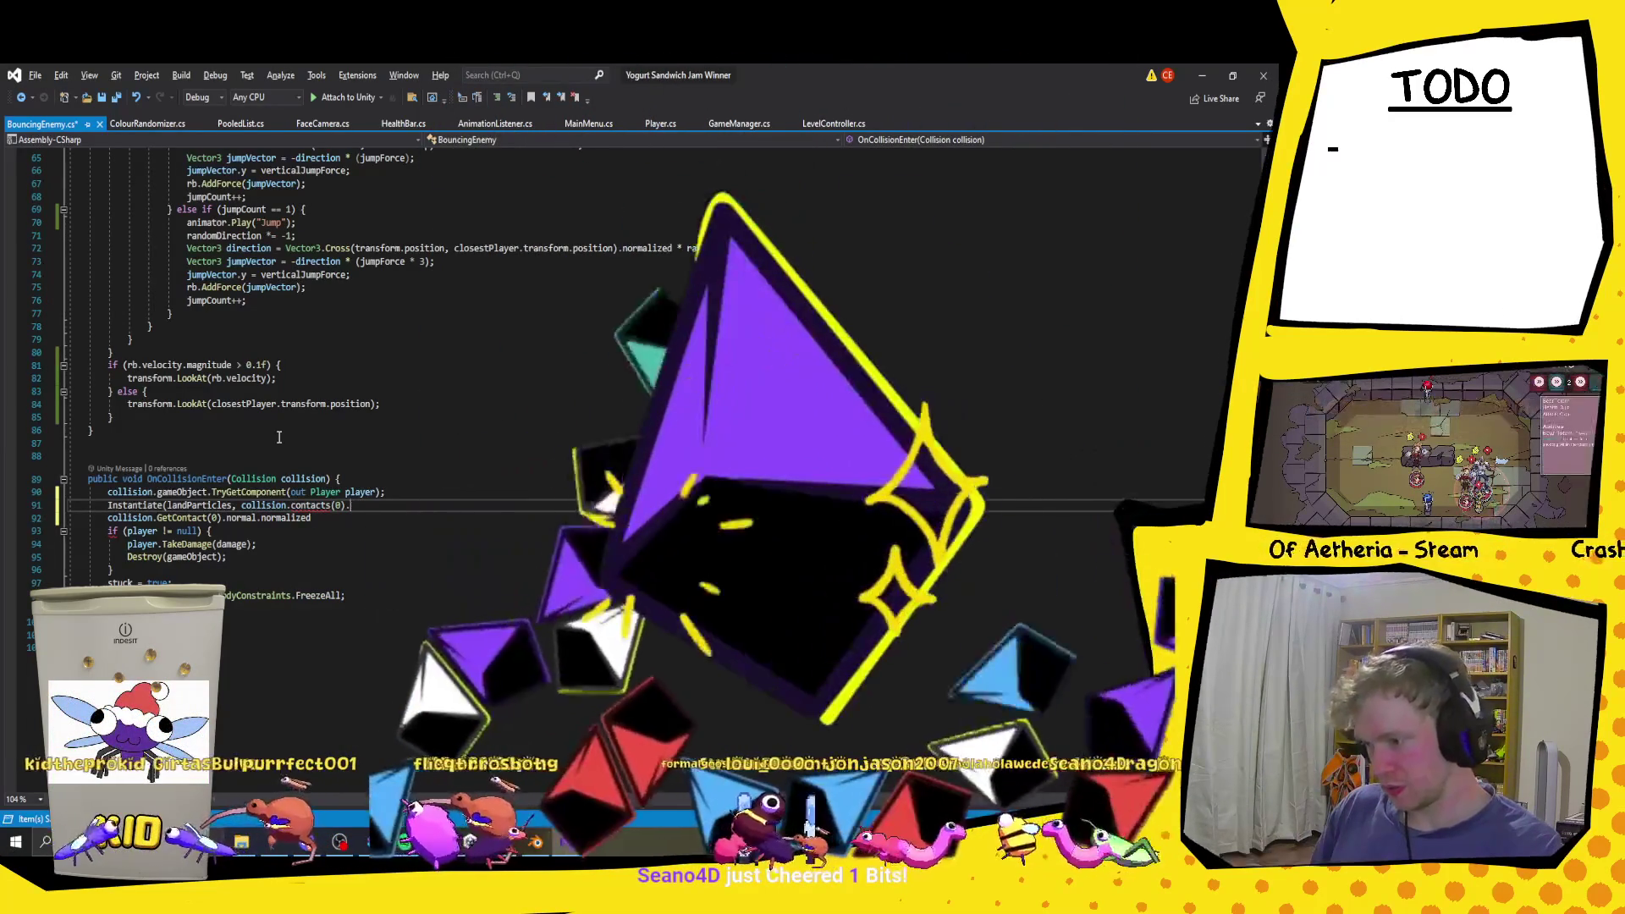
{"action": "key", "text": "BackSpace"}
{"action": "key", "text": "BackSpace"}
{"action": "key", "text": "BackSpace"}
{"action": "type", "text": "getcontacts("}
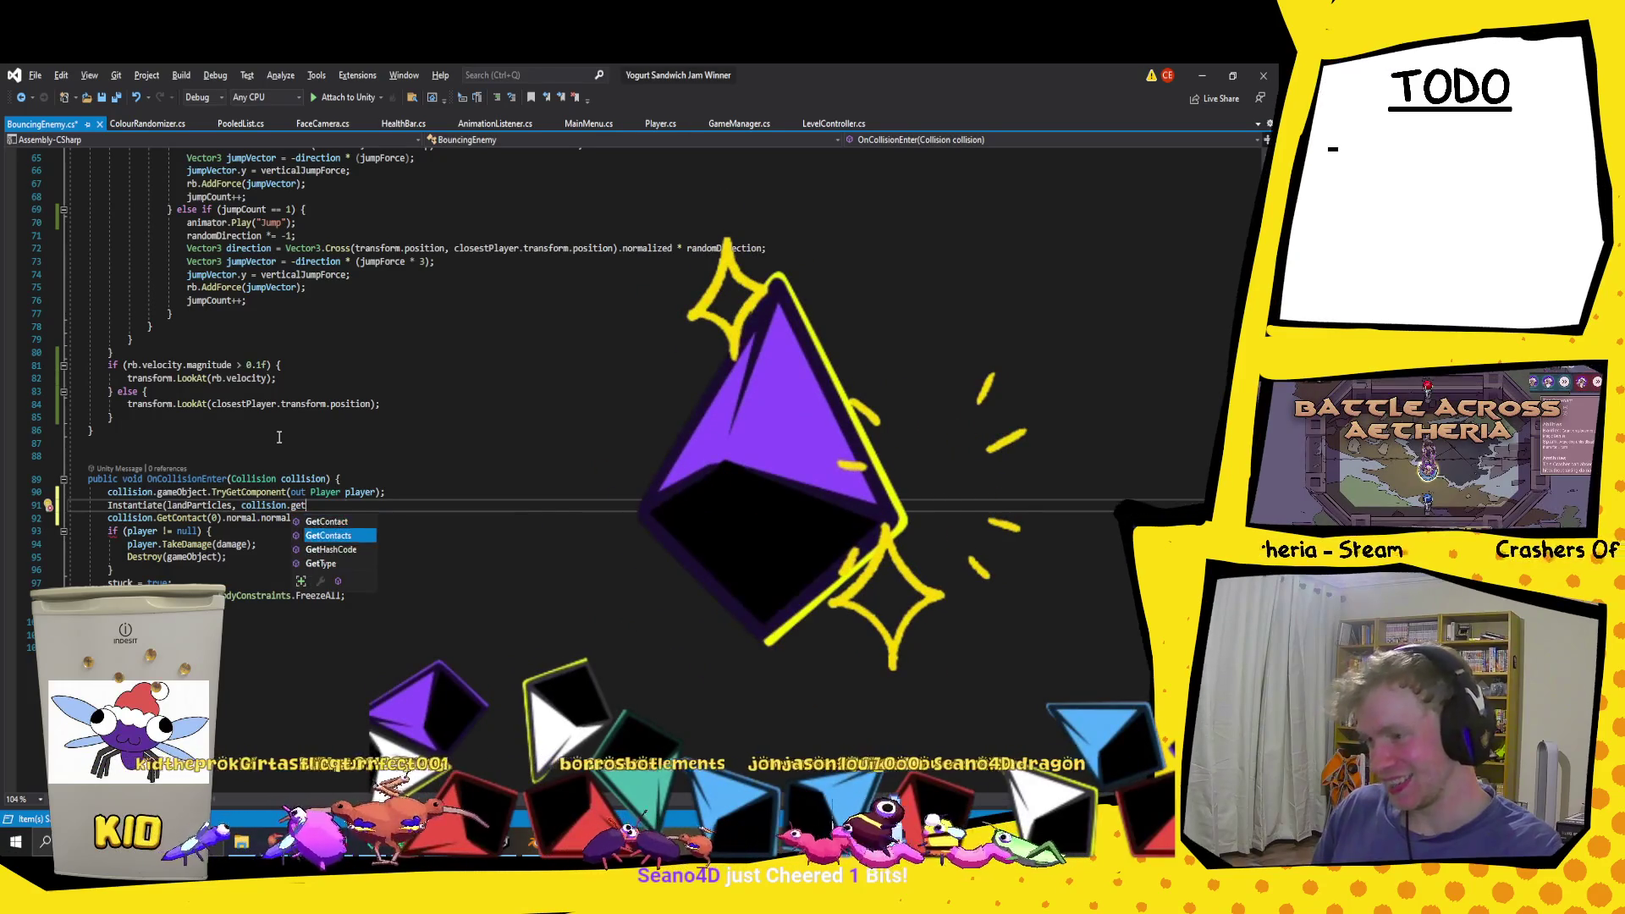
{"action": "type", "text": "0)"}
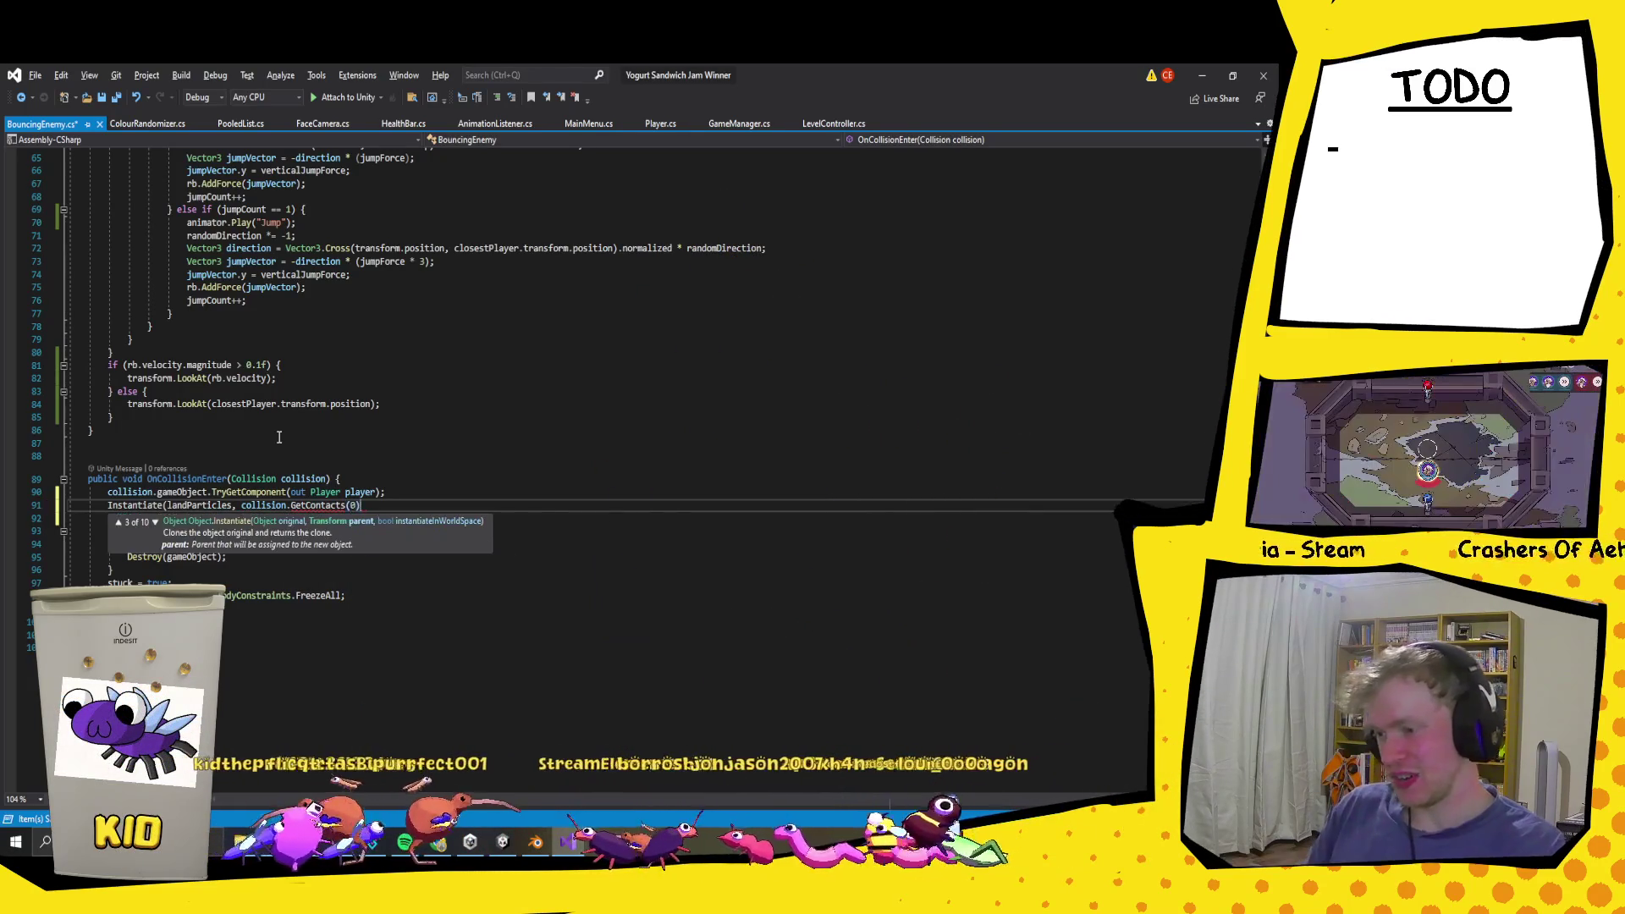
{"action": "type", "text": "."}
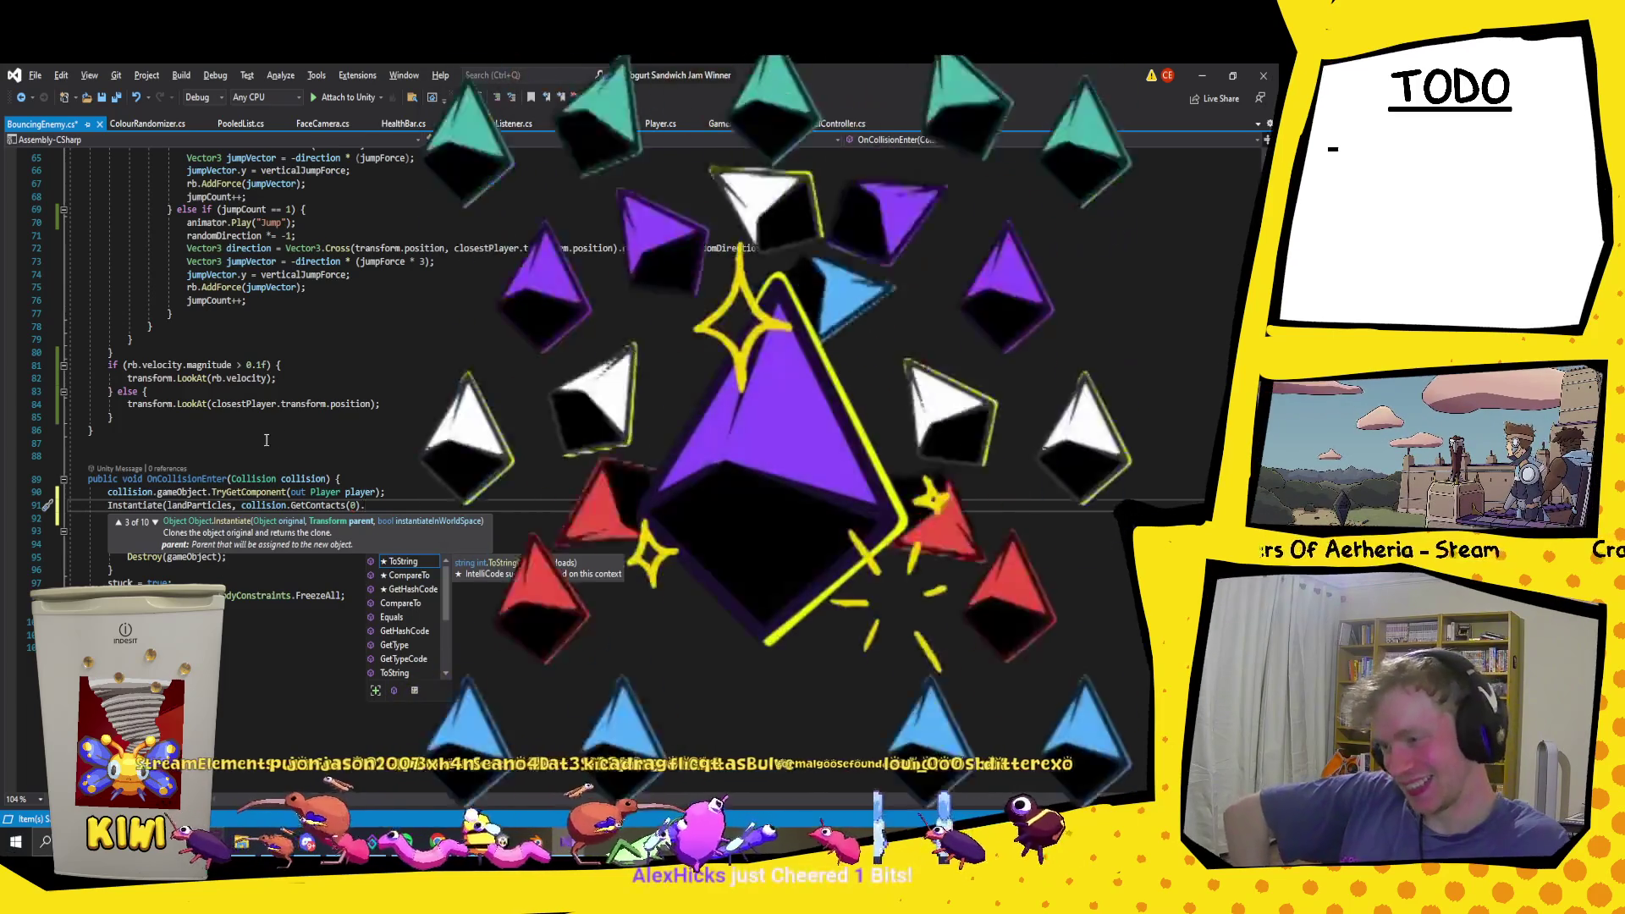
{"action": "scroll", "coordinate": [424, 649], "scroll_direction": "down", "scroll_amount": 1}
{"action": "scroll", "coordinate": [423, 648], "scroll_direction": "down", "scroll_amount": 2}
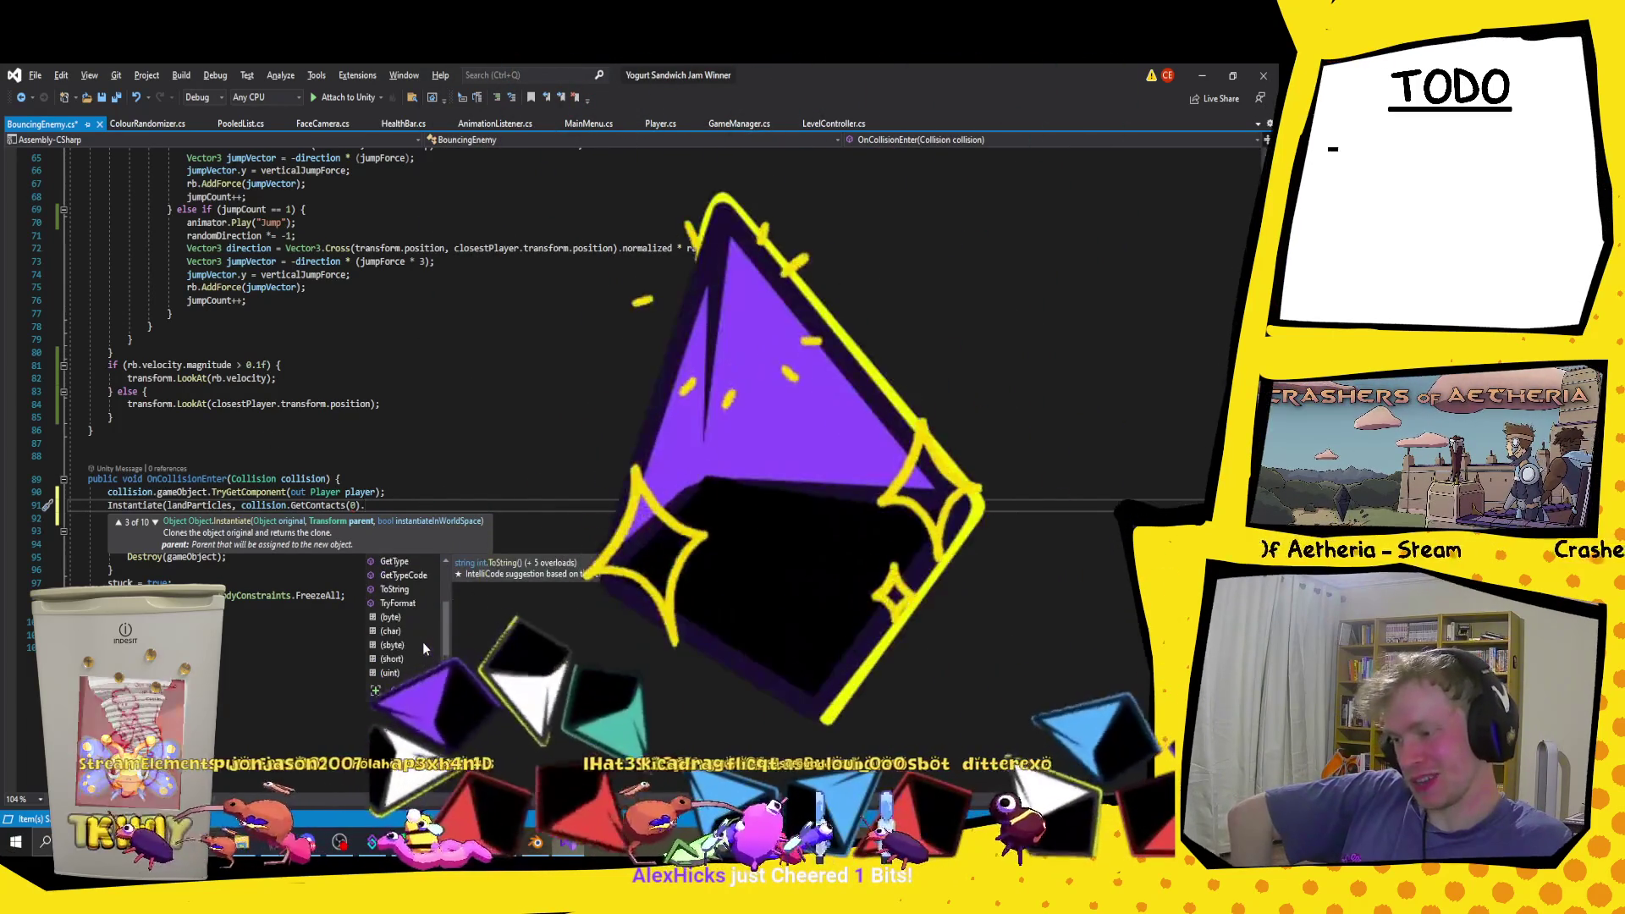
{"action": "key", "text": "BackSpace"}
{"action": "key", "text": "BackSpace"}
{"action": "key", "text": "BackSpace"}
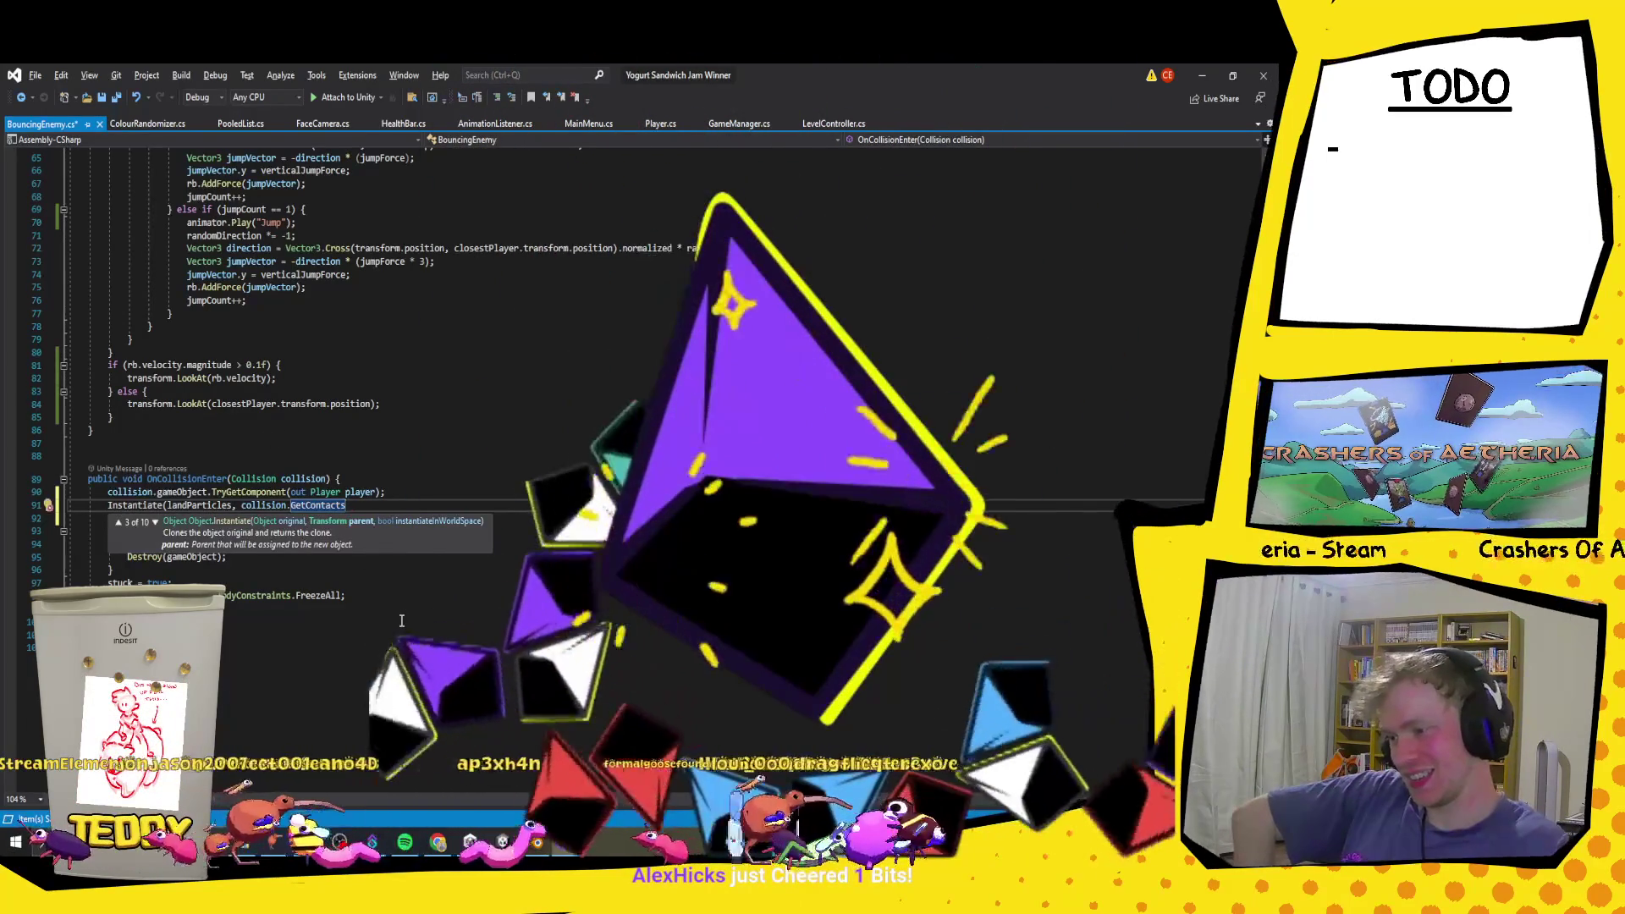
{"action": "left_click", "coordinate": [413, 367]}
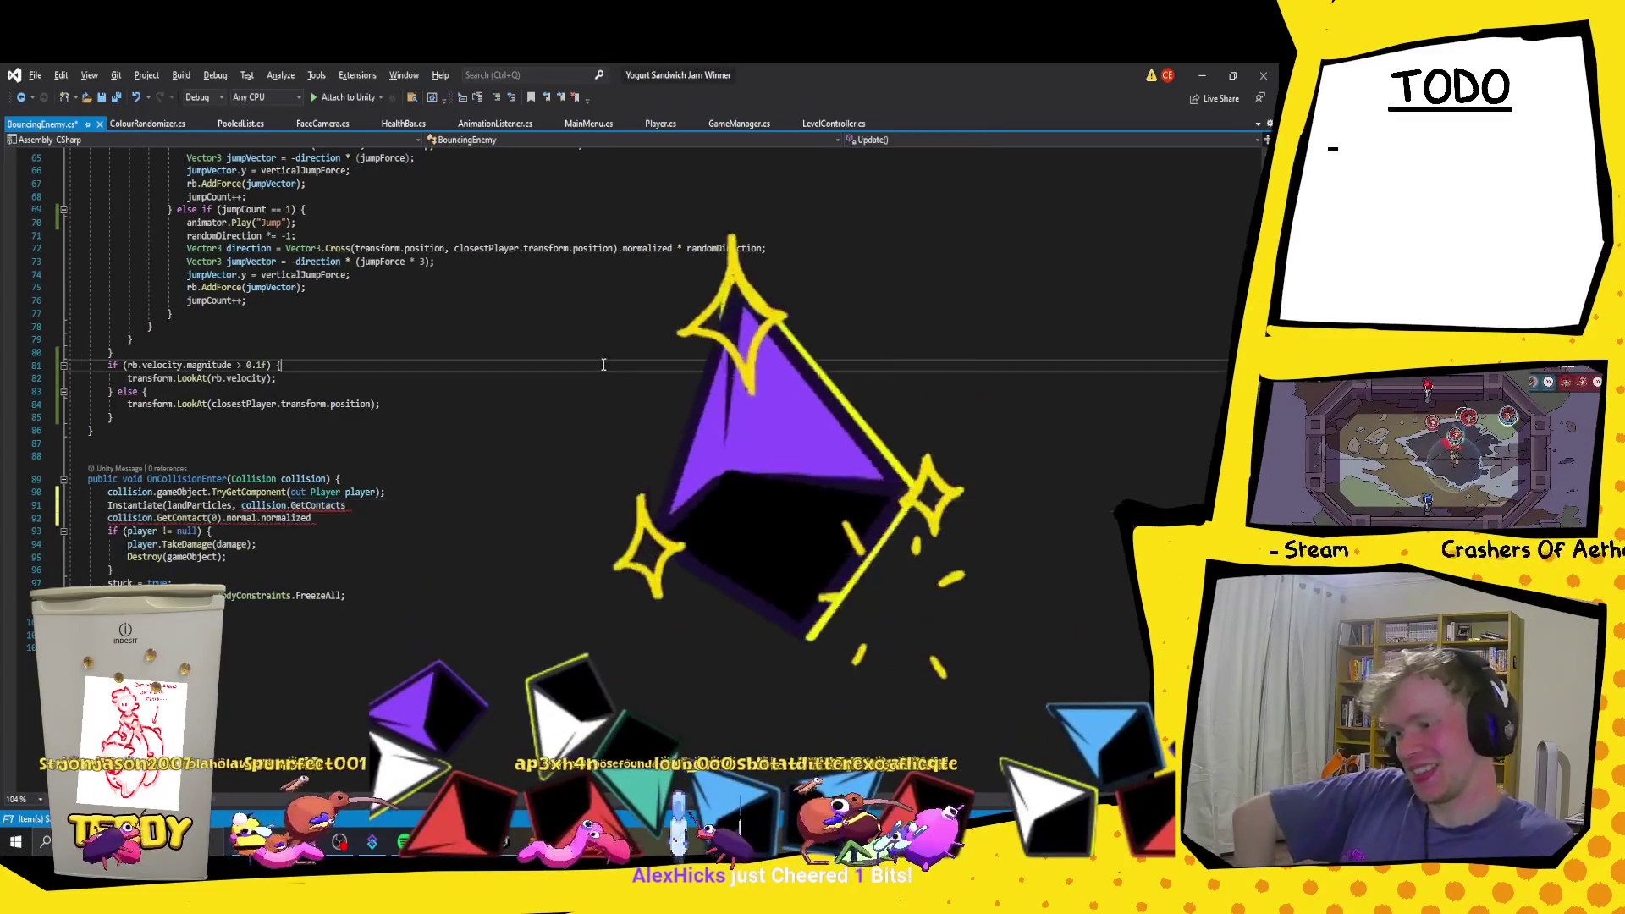
Step: Trim Instantiate's second argument to bare collision, and delete GetContact(0).normal.normalized on line 92
{"action": "left_click", "coordinate": [360, 506]}
{"action": "type", "text": "()"}
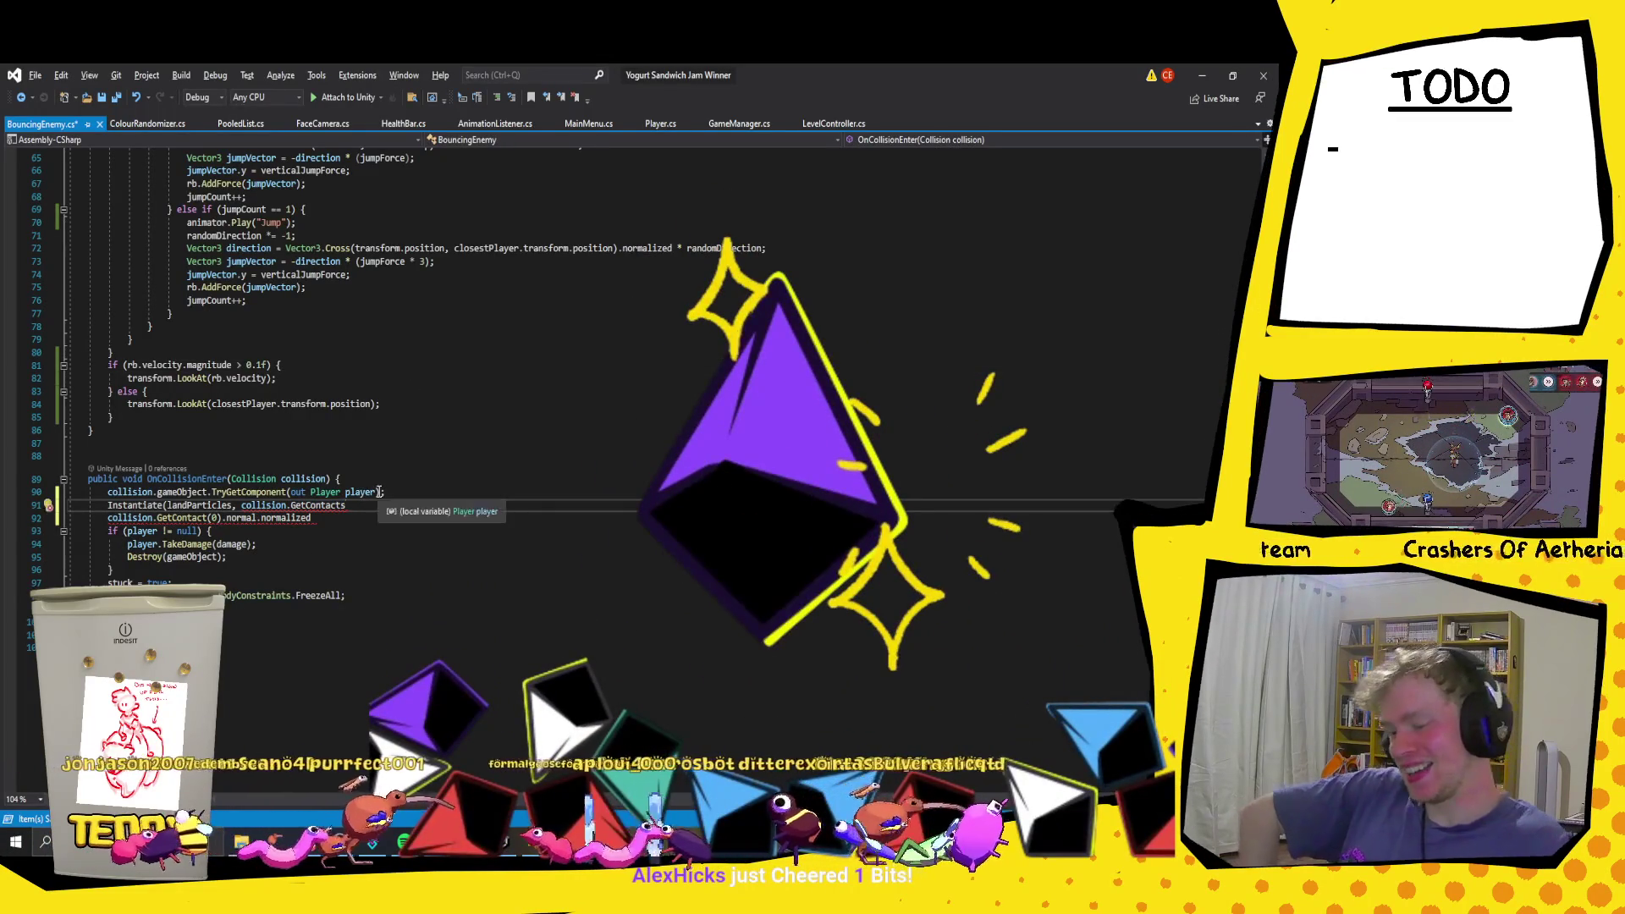
{"action": "type", "text": "."}
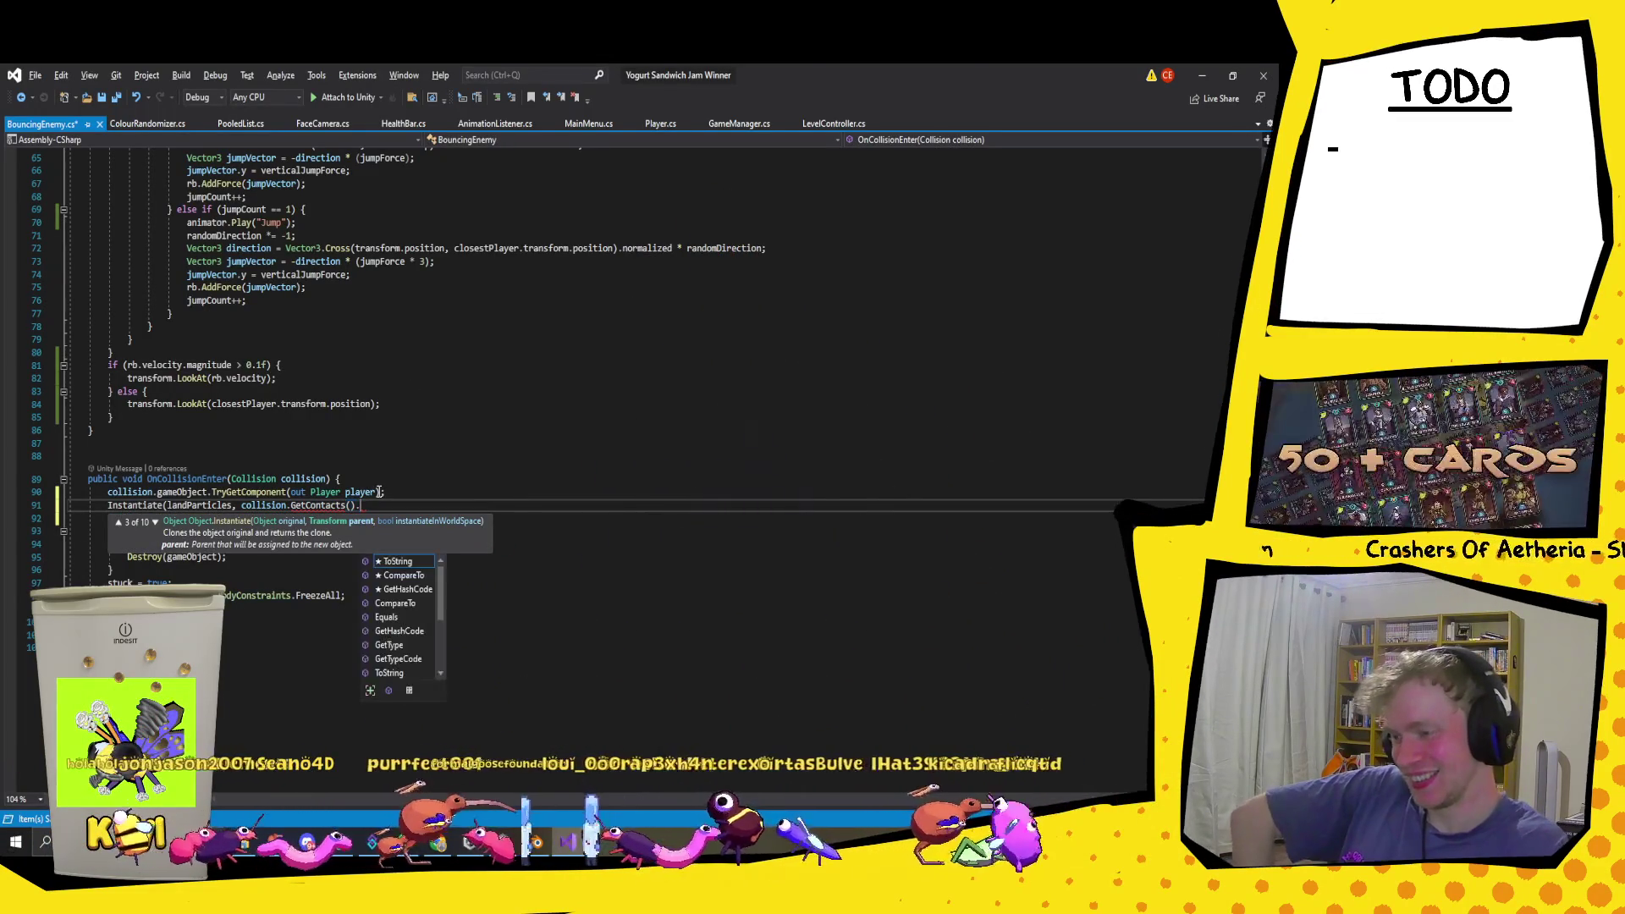
{"action": "key", "text": "Up"}
{"action": "key", "text": "Up"}
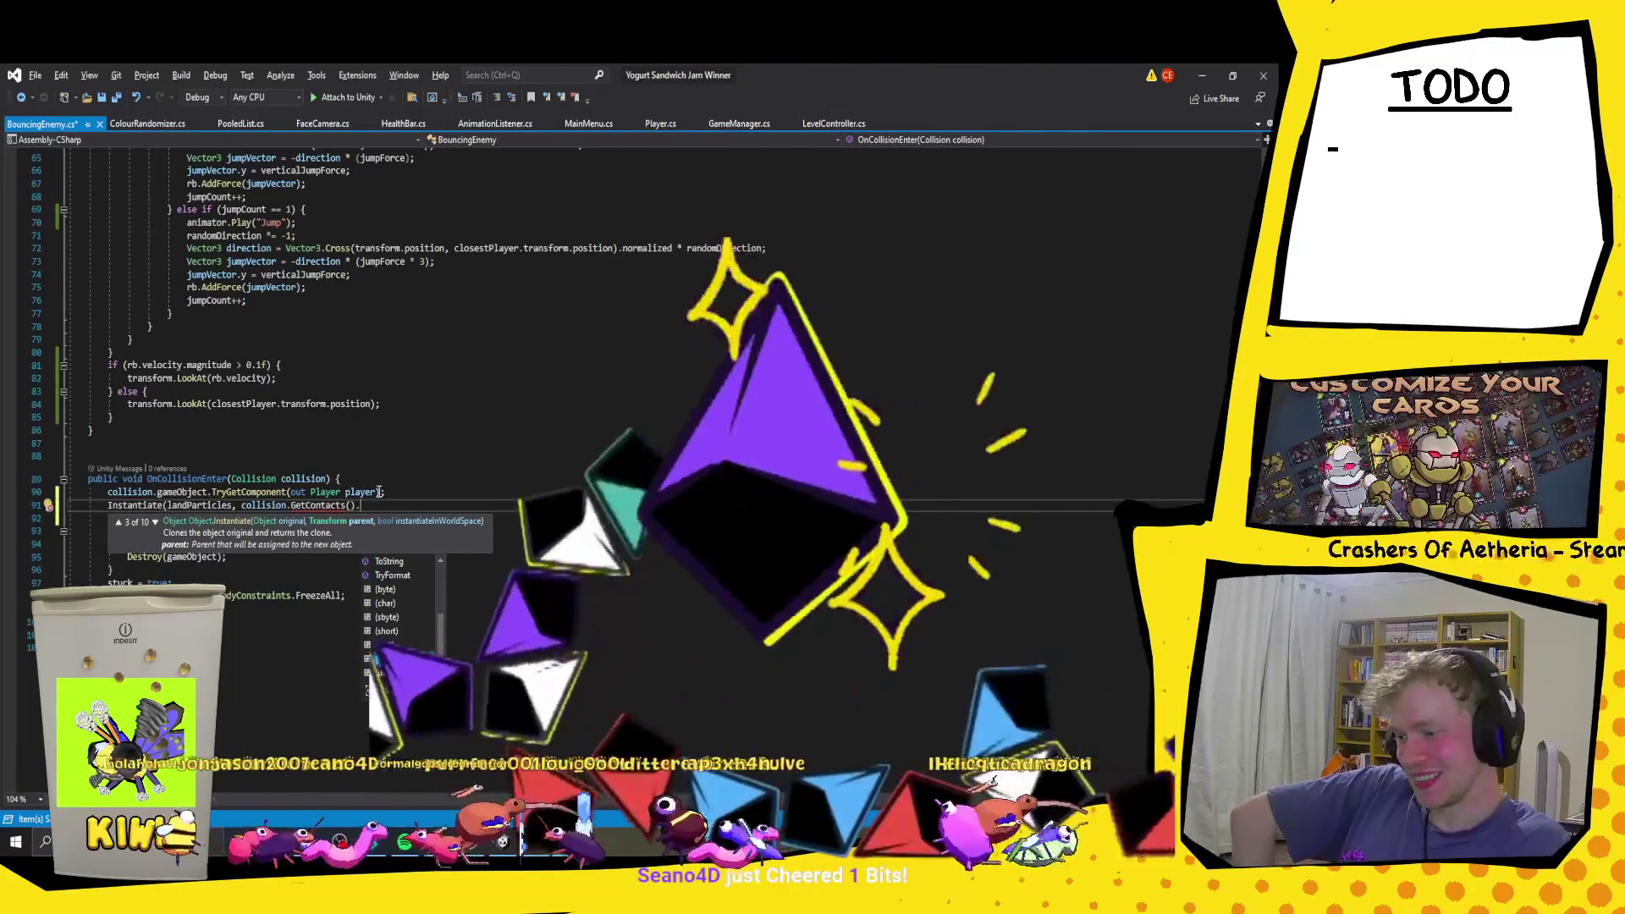
{"action": "key", "text": "BackSpace"}
{"action": "key", "text": "BackSpace"}
{"action": "key", "text": "BackSpace"}
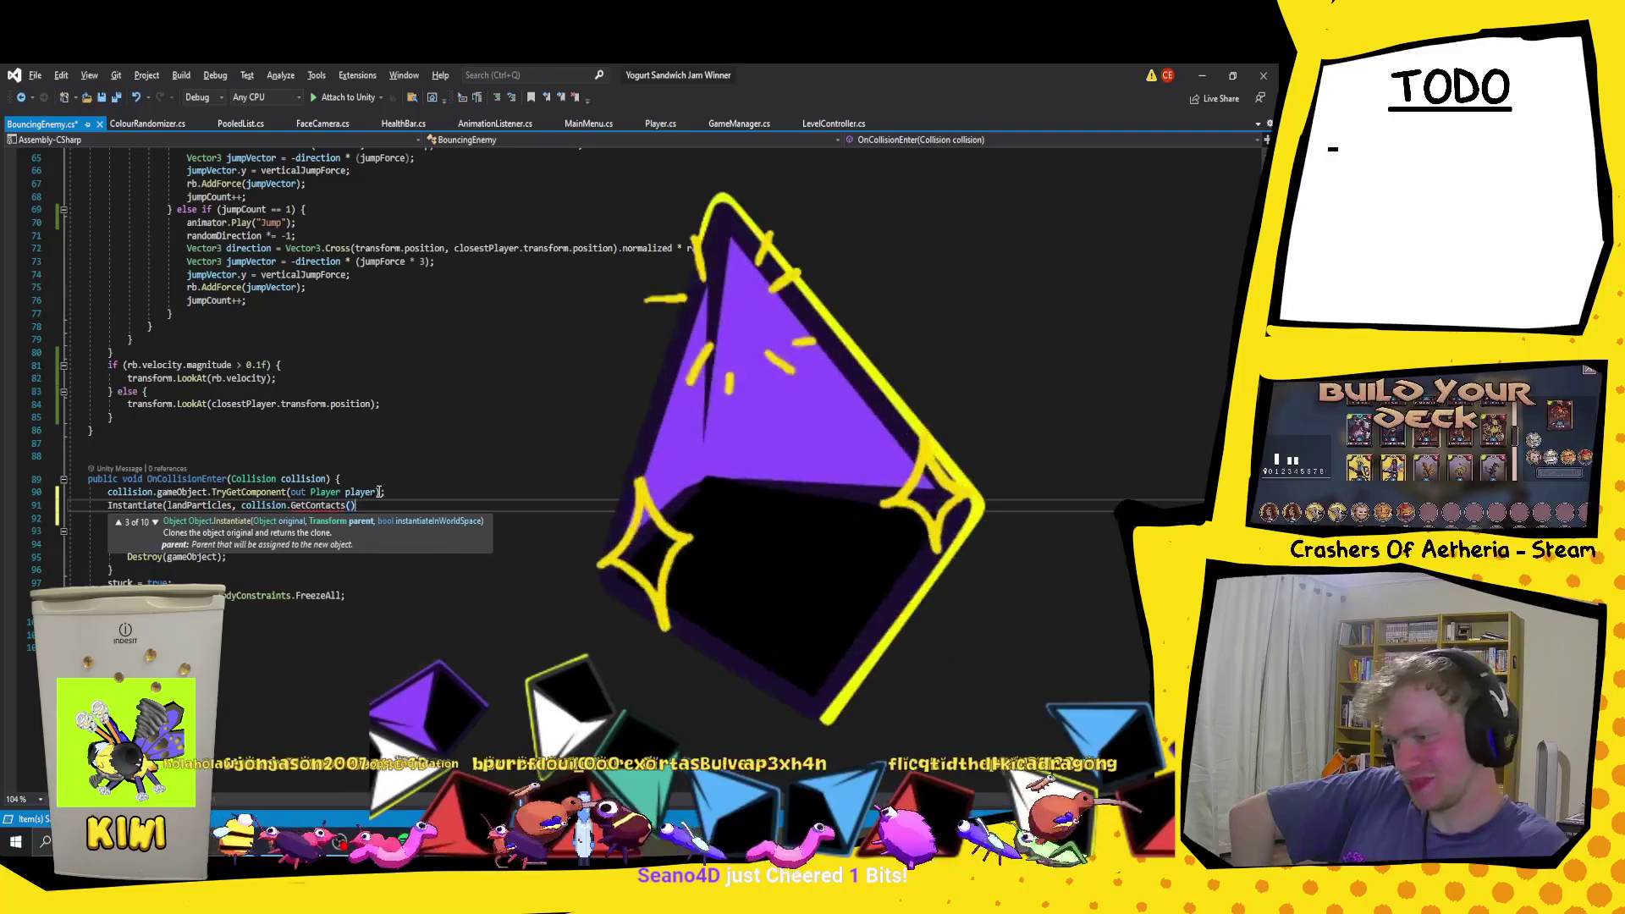
{"action": "key", "text": "BackSpace"}
{"action": "key", "text": "BackSpace"}
{"action": "key", "text": "BackSpace"}
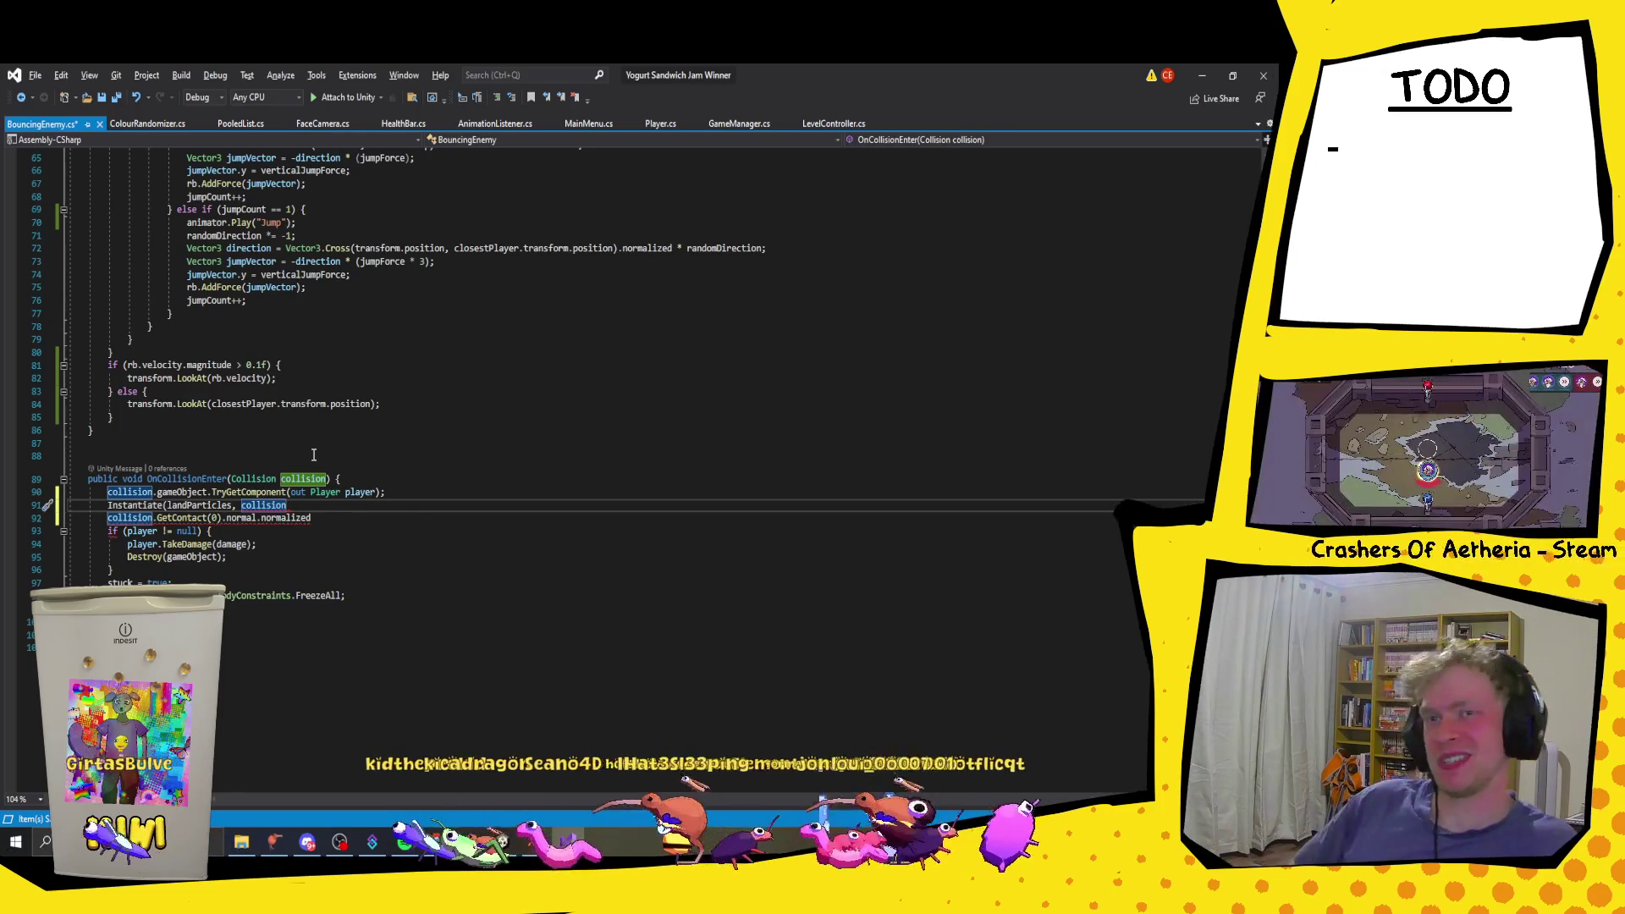
{"action": "left_click_drag", "start_coordinate": [311, 517], "coordinate": [157, 517]}
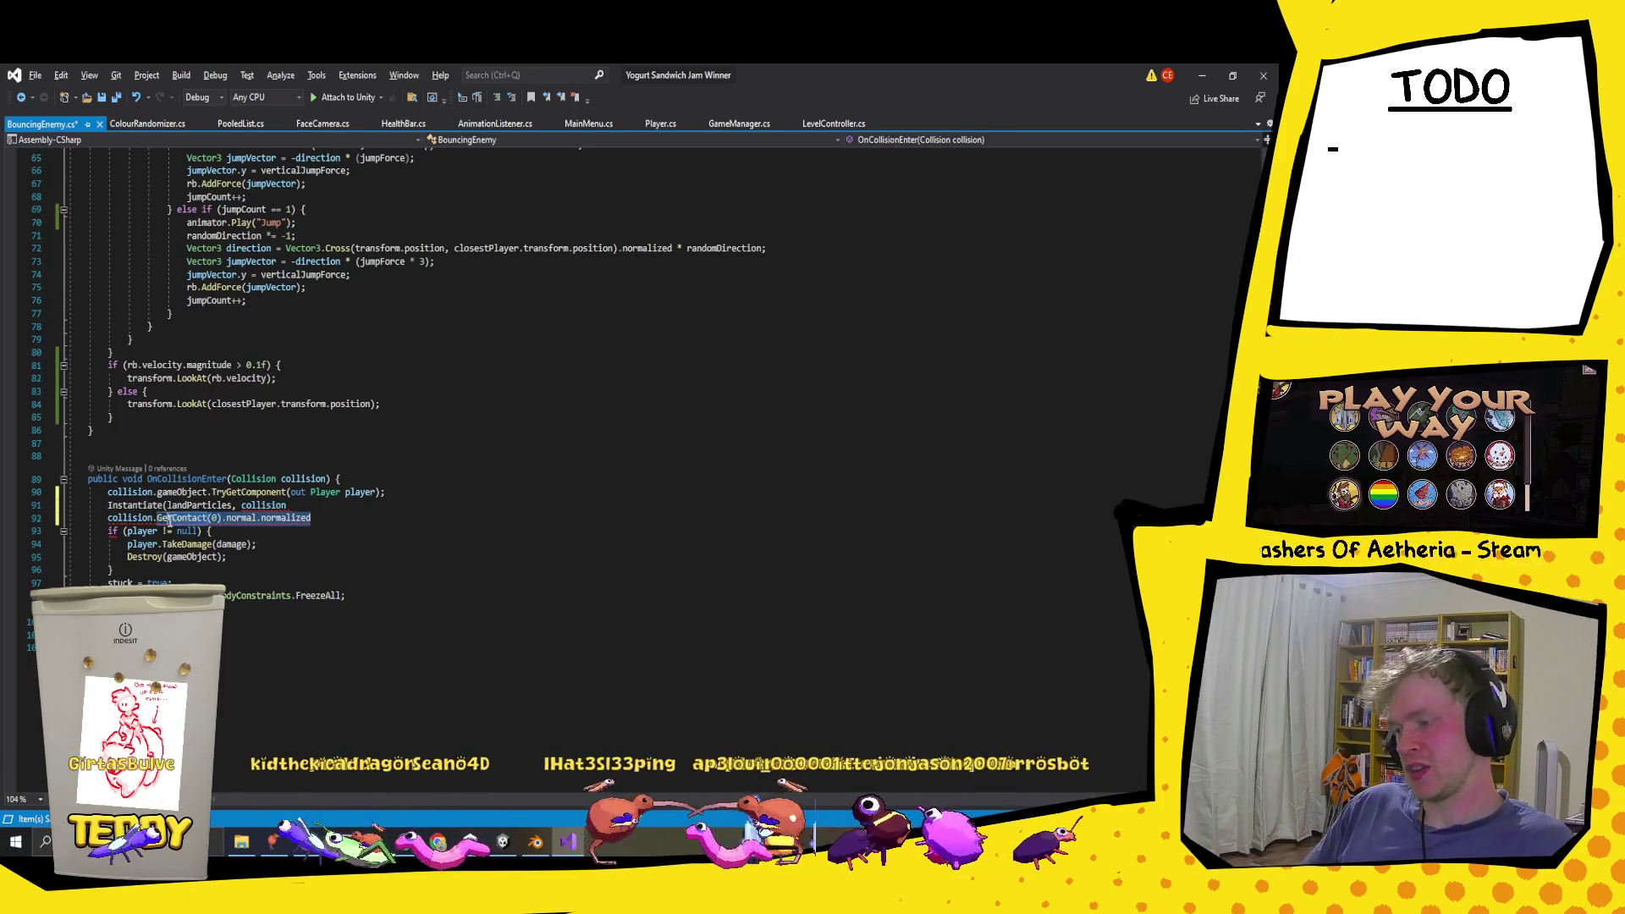
{"action": "key", "text": "BackSpace"}
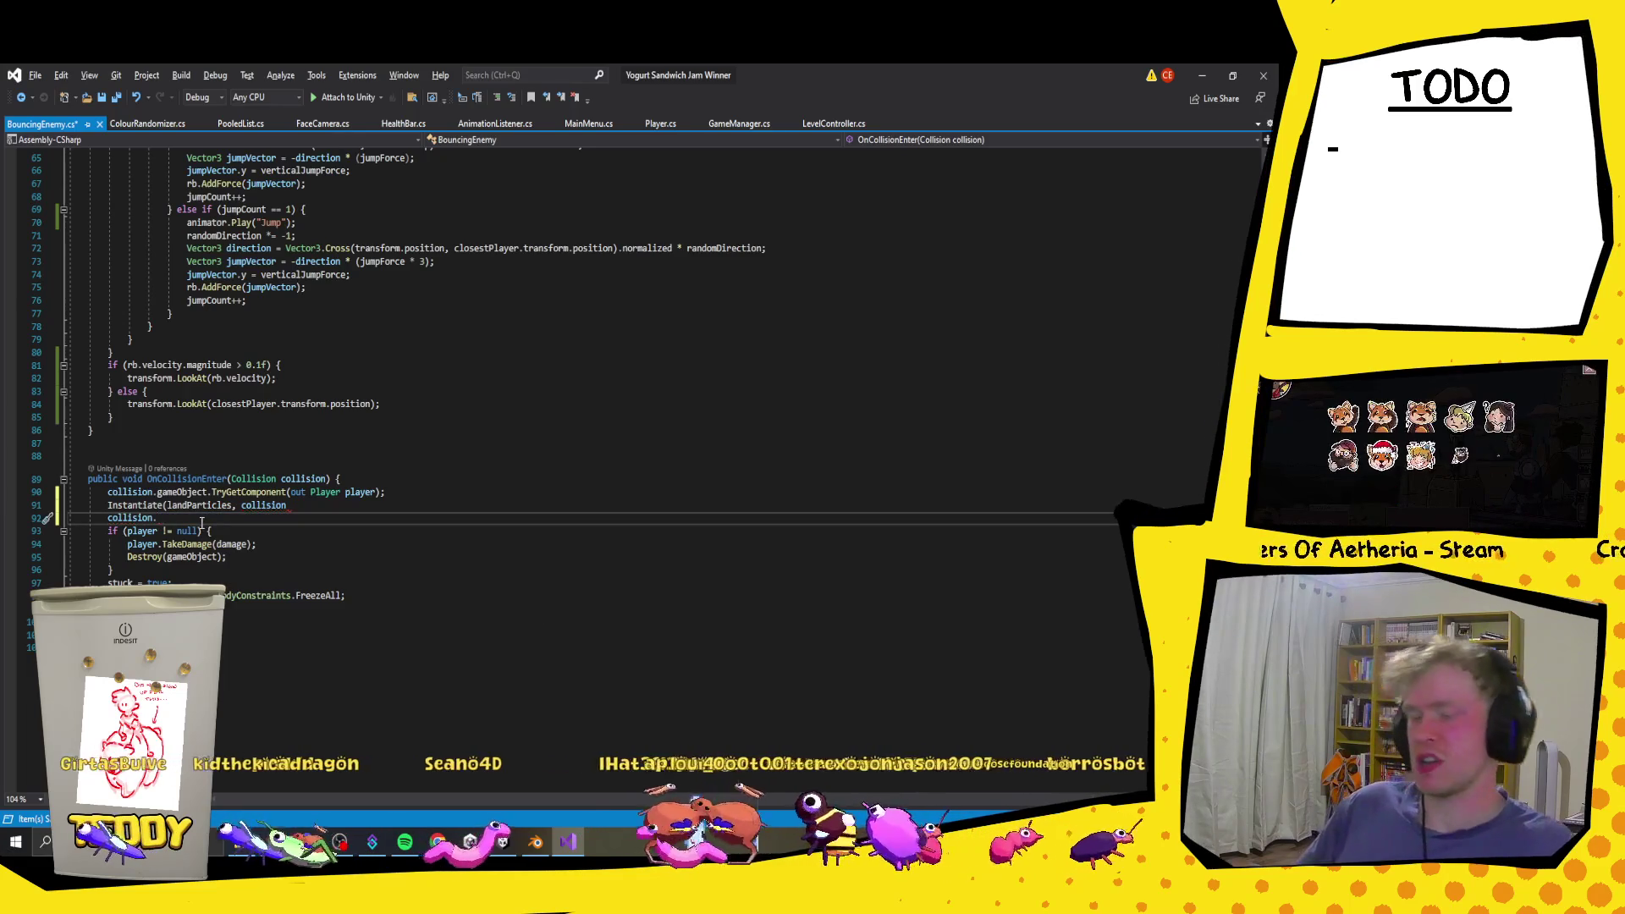
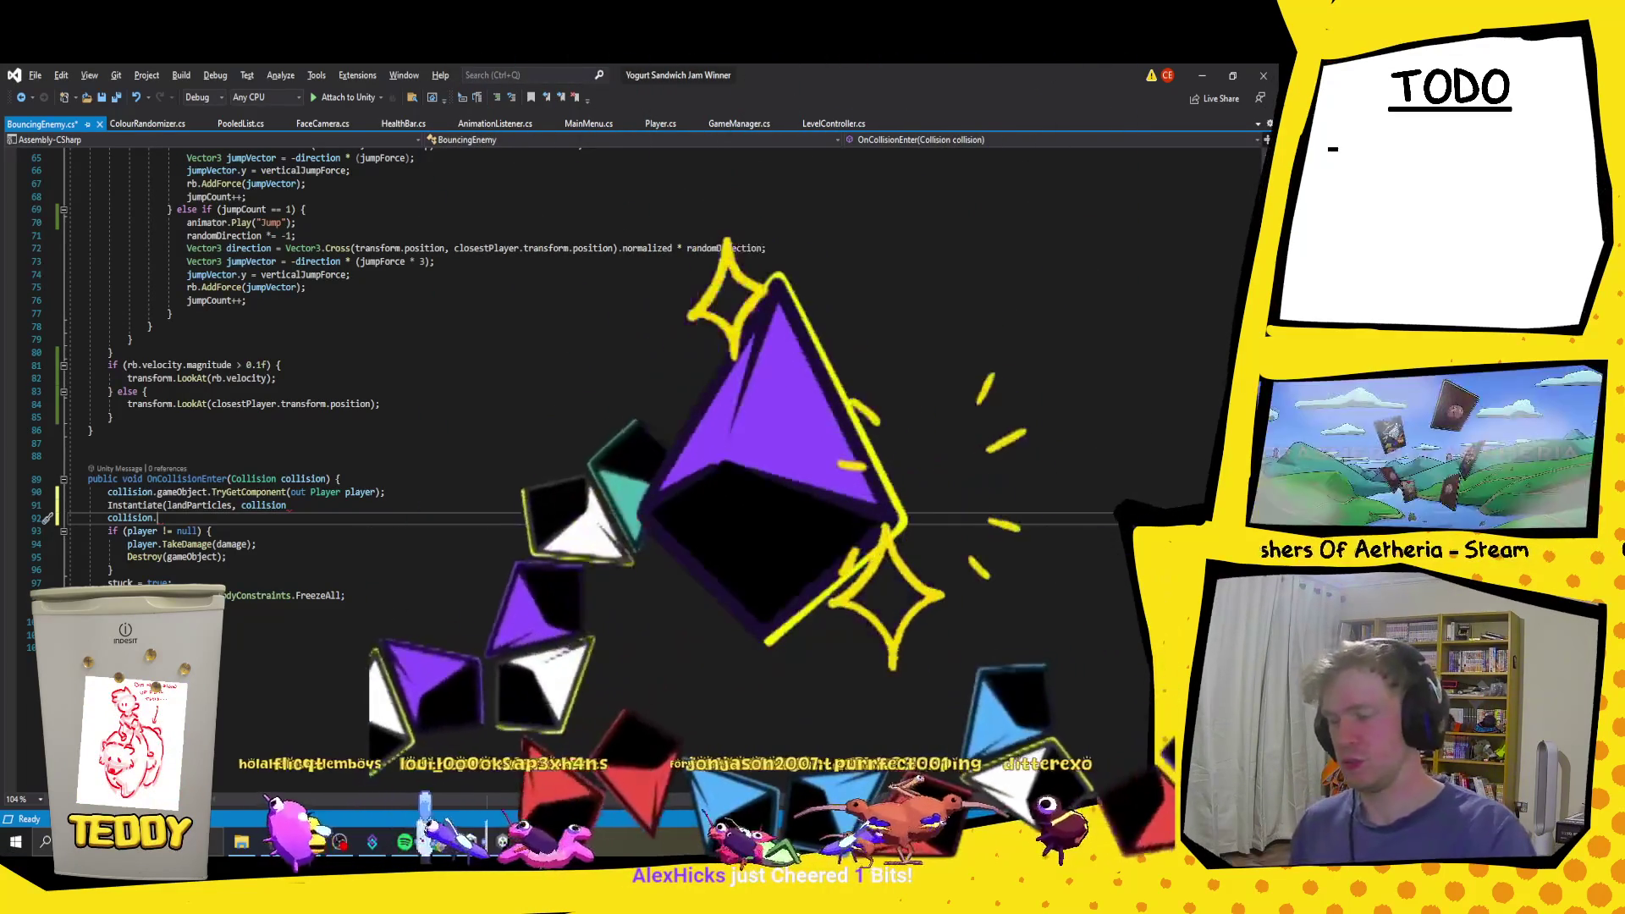
Step: Remove the stray dot after collision on line 92 and begin a member access on line 91
{"action": "key", "text": "ctrl+space"}
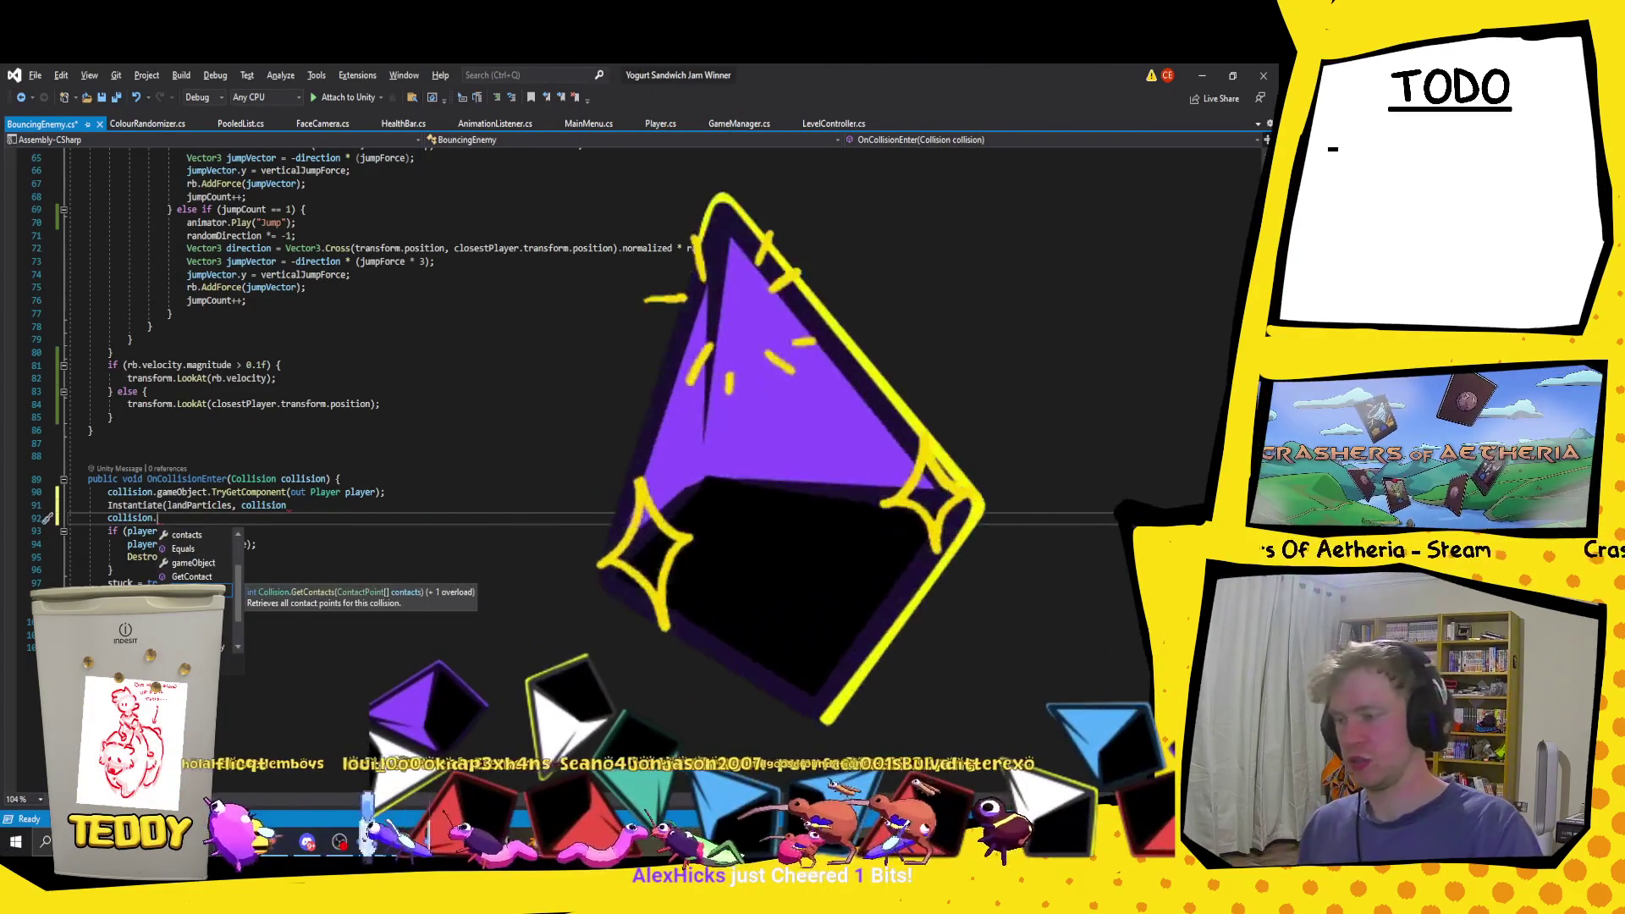
{"action": "key", "text": "BackSpace"}
{"action": "left_click", "coordinate": [288, 505]}
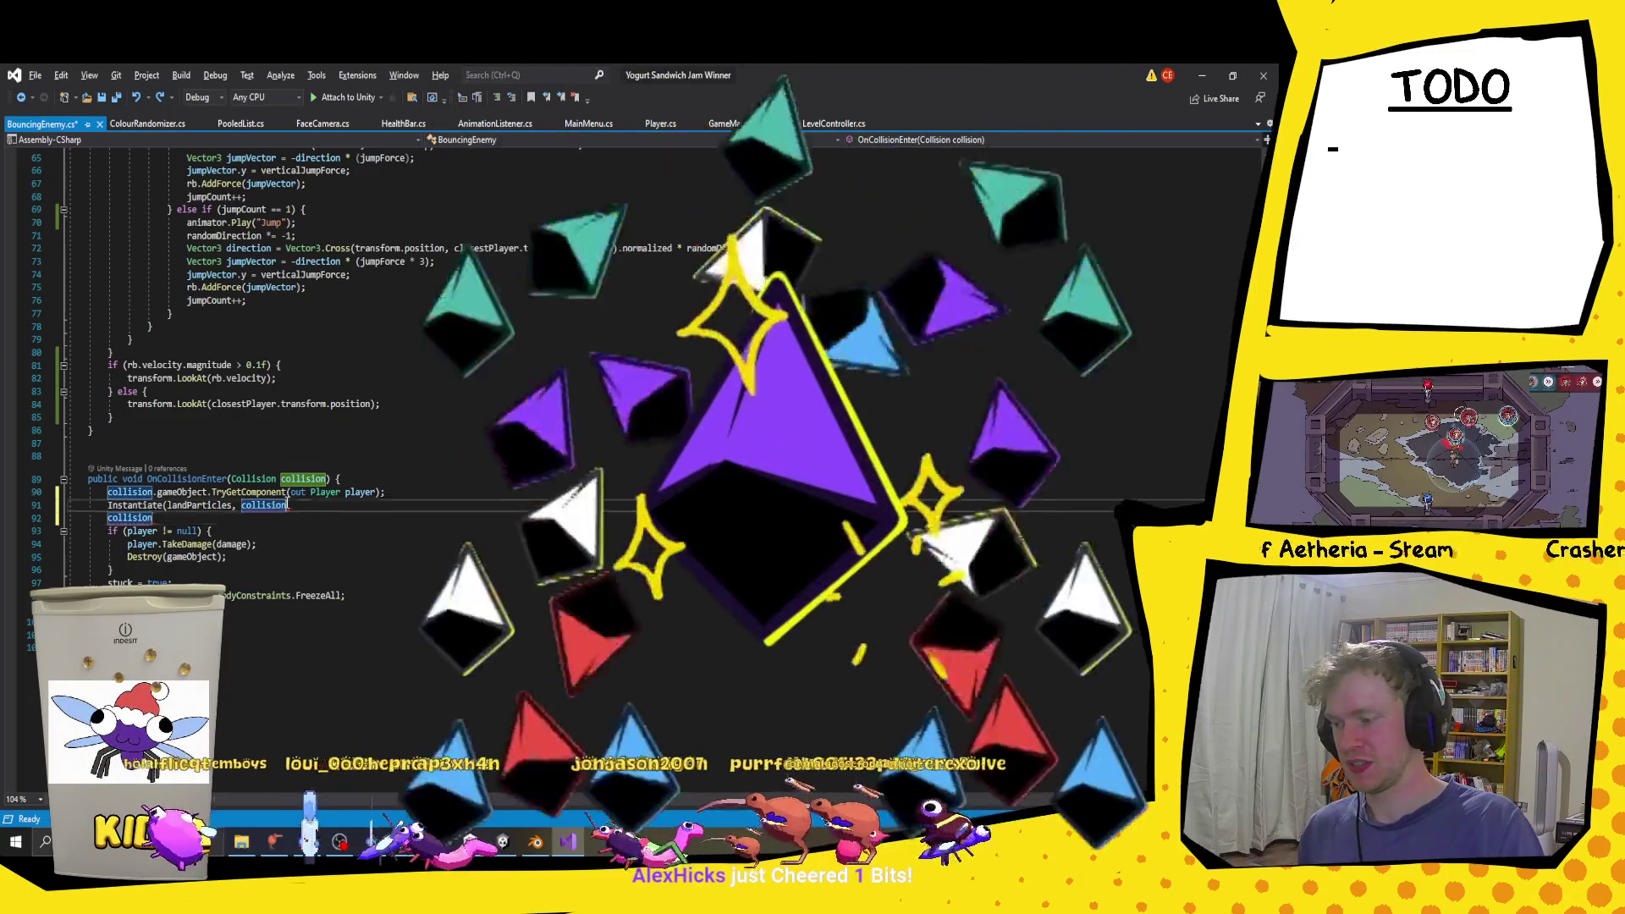
{"action": "type", "text": "."}
Step: Insert contacts from IntelliSense after collision on line 91, then erase it again
{"action": "key", "text": "Up"}
{"action": "key", "text": "Up"}
{"action": "key", "text": "Up"}
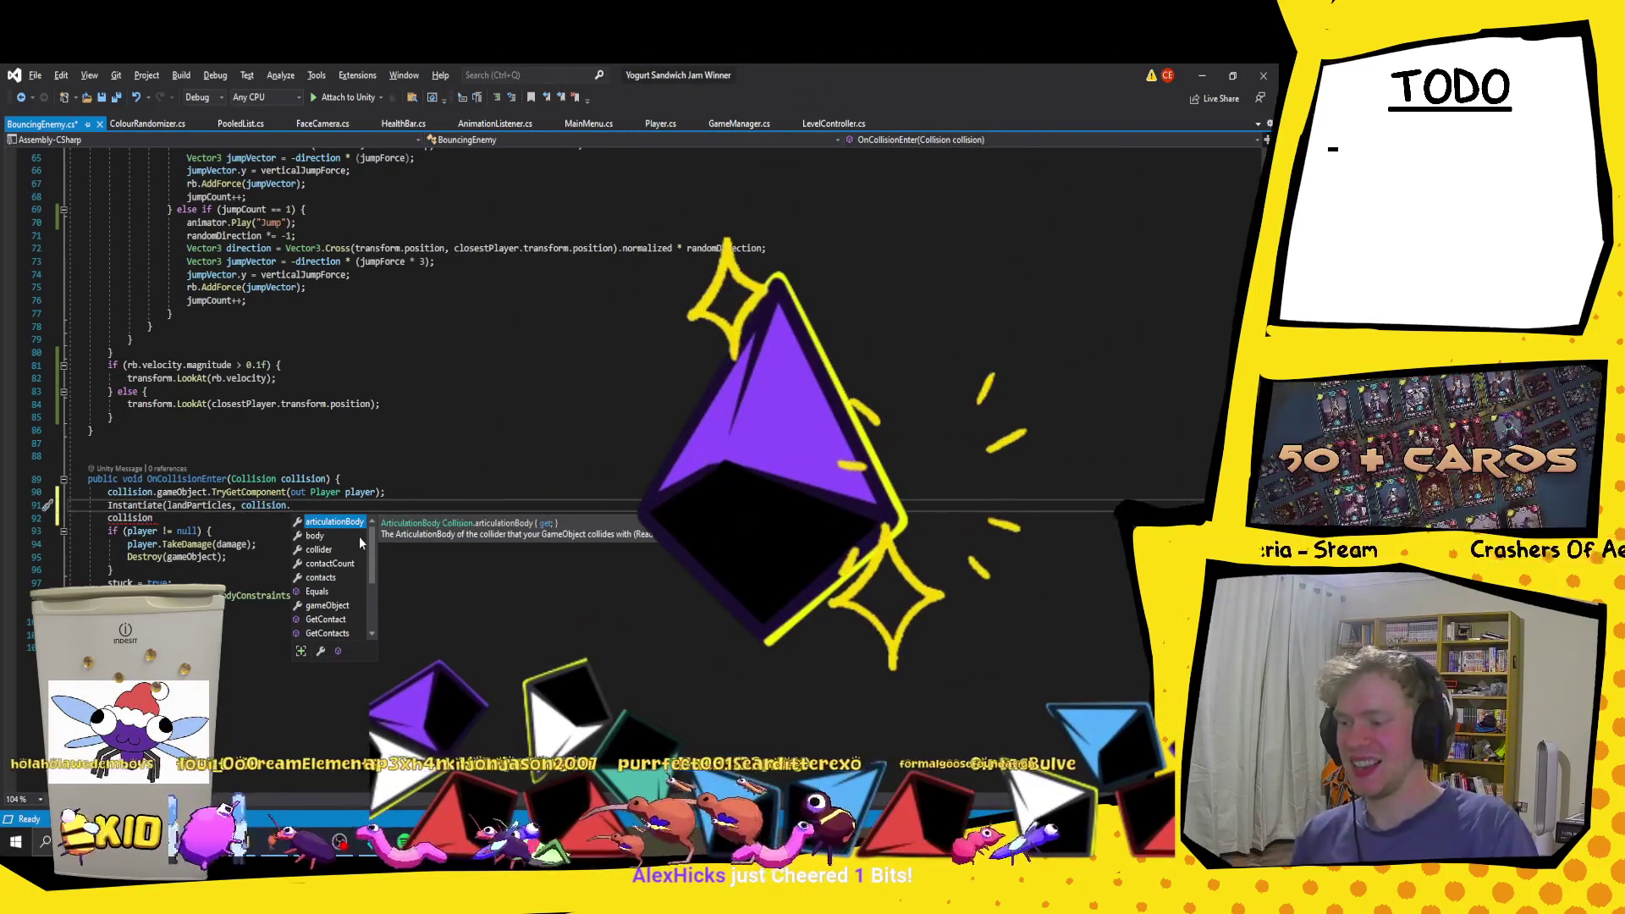
{"action": "key", "text": "Down"}
{"action": "key", "text": "Down"}
{"action": "key", "text": "Down"}
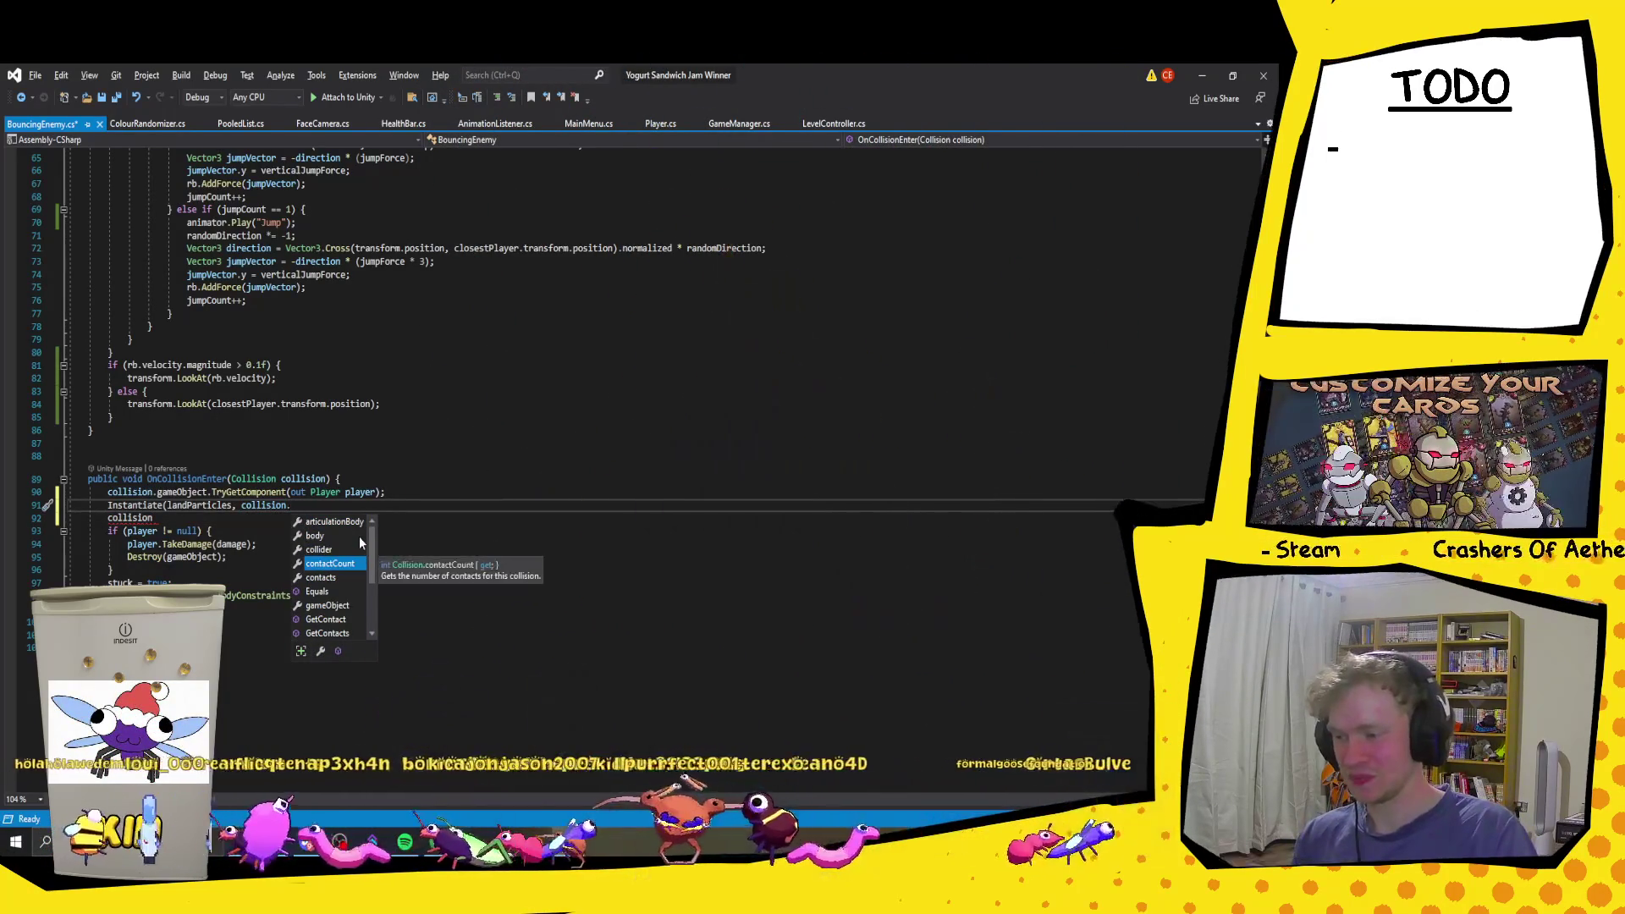
{"action": "key", "text": "Down"}
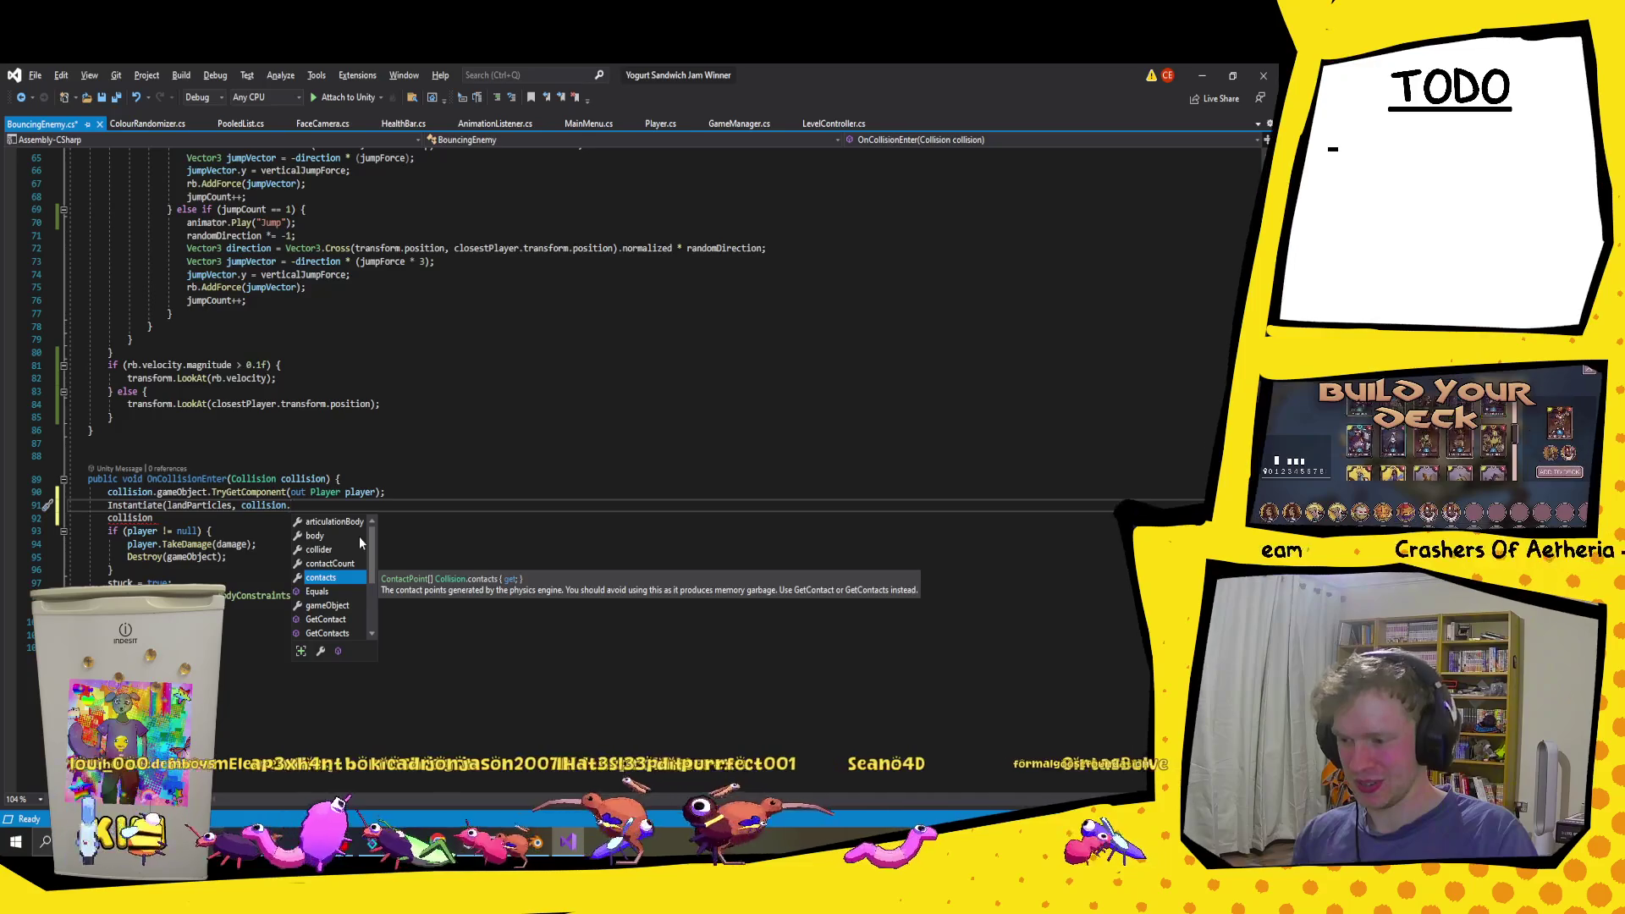
{"action": "key", "text": "Tab"}
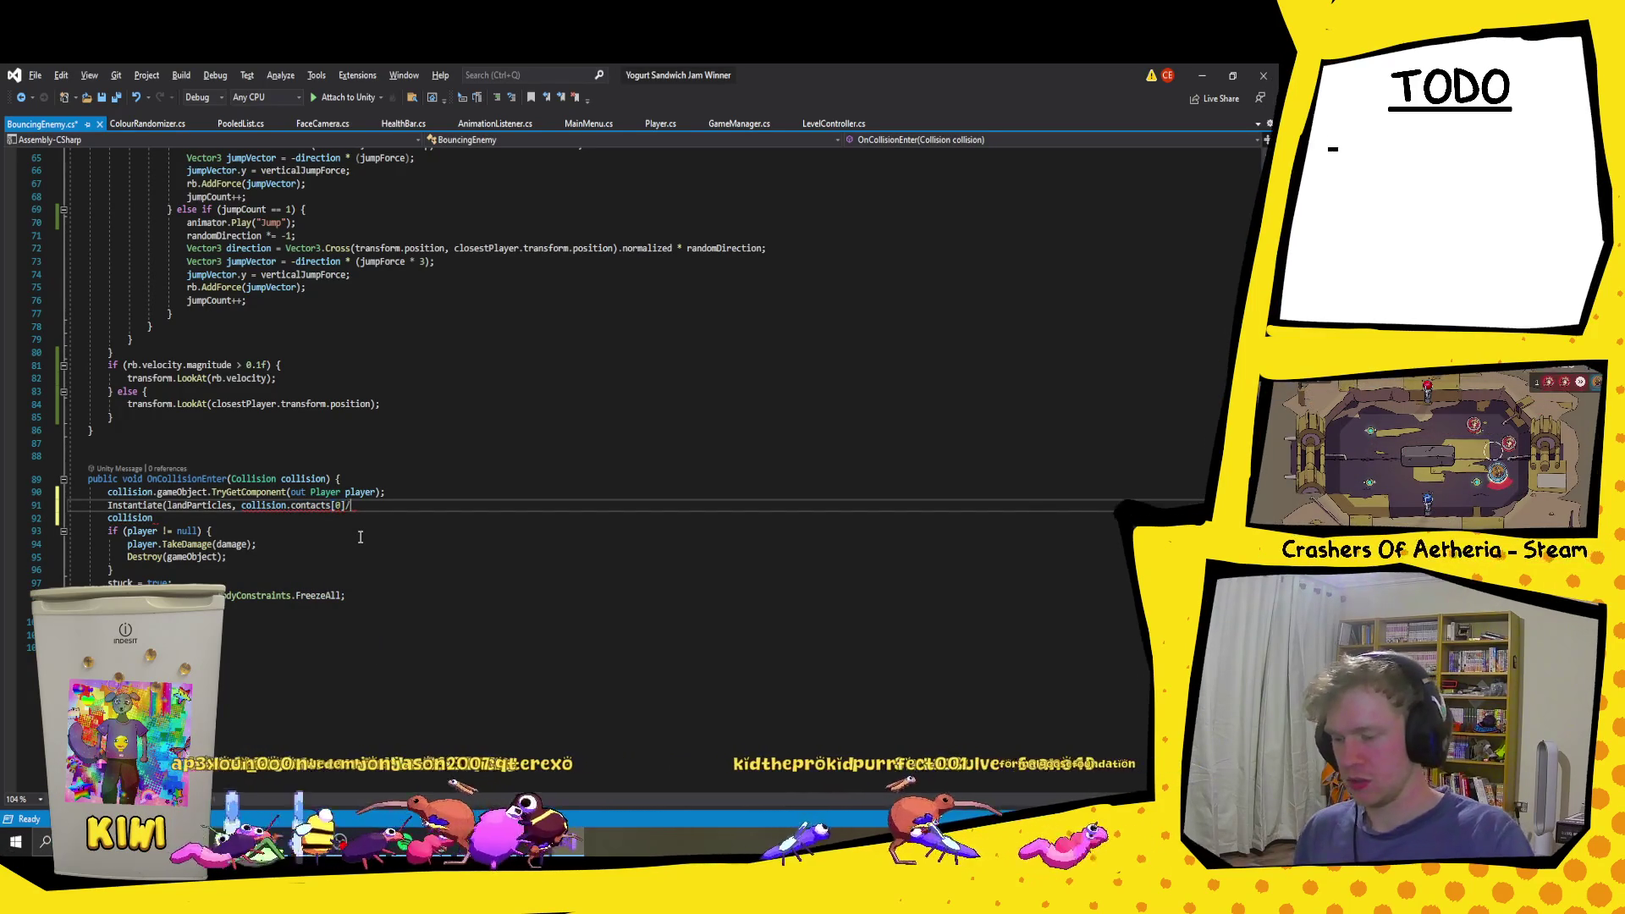
{"action": "type", "text": ".tr"}
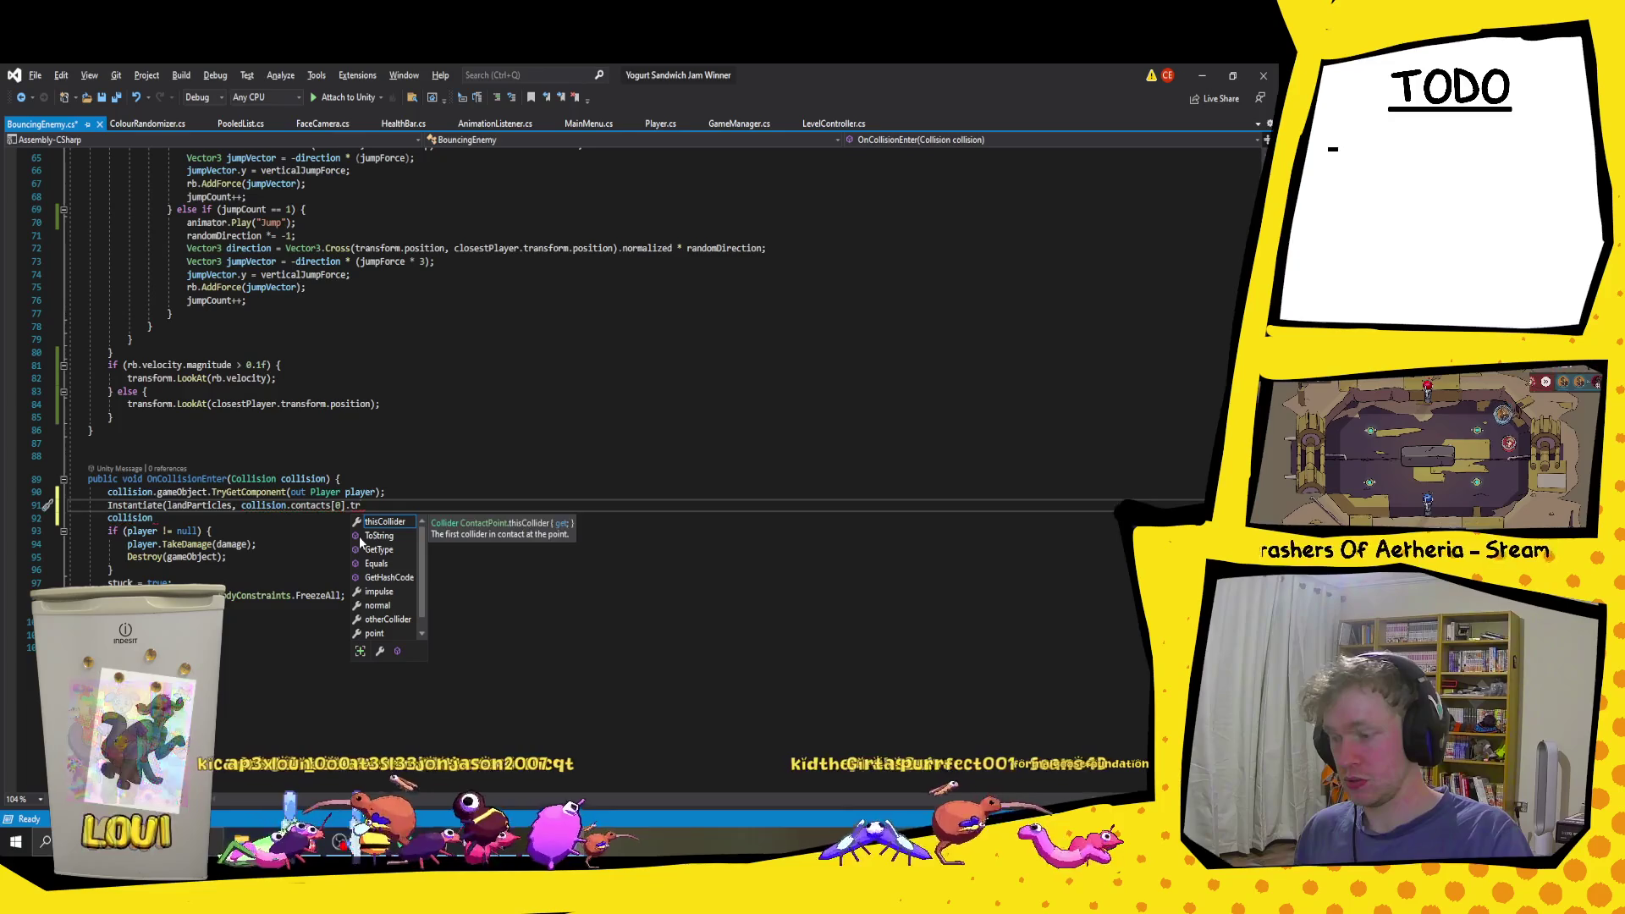
{"action": "key", "text": "BackSpace"}
{"action": "key", "text": "BackSpace"}
{"action": "key", "text": "BackSpace"}
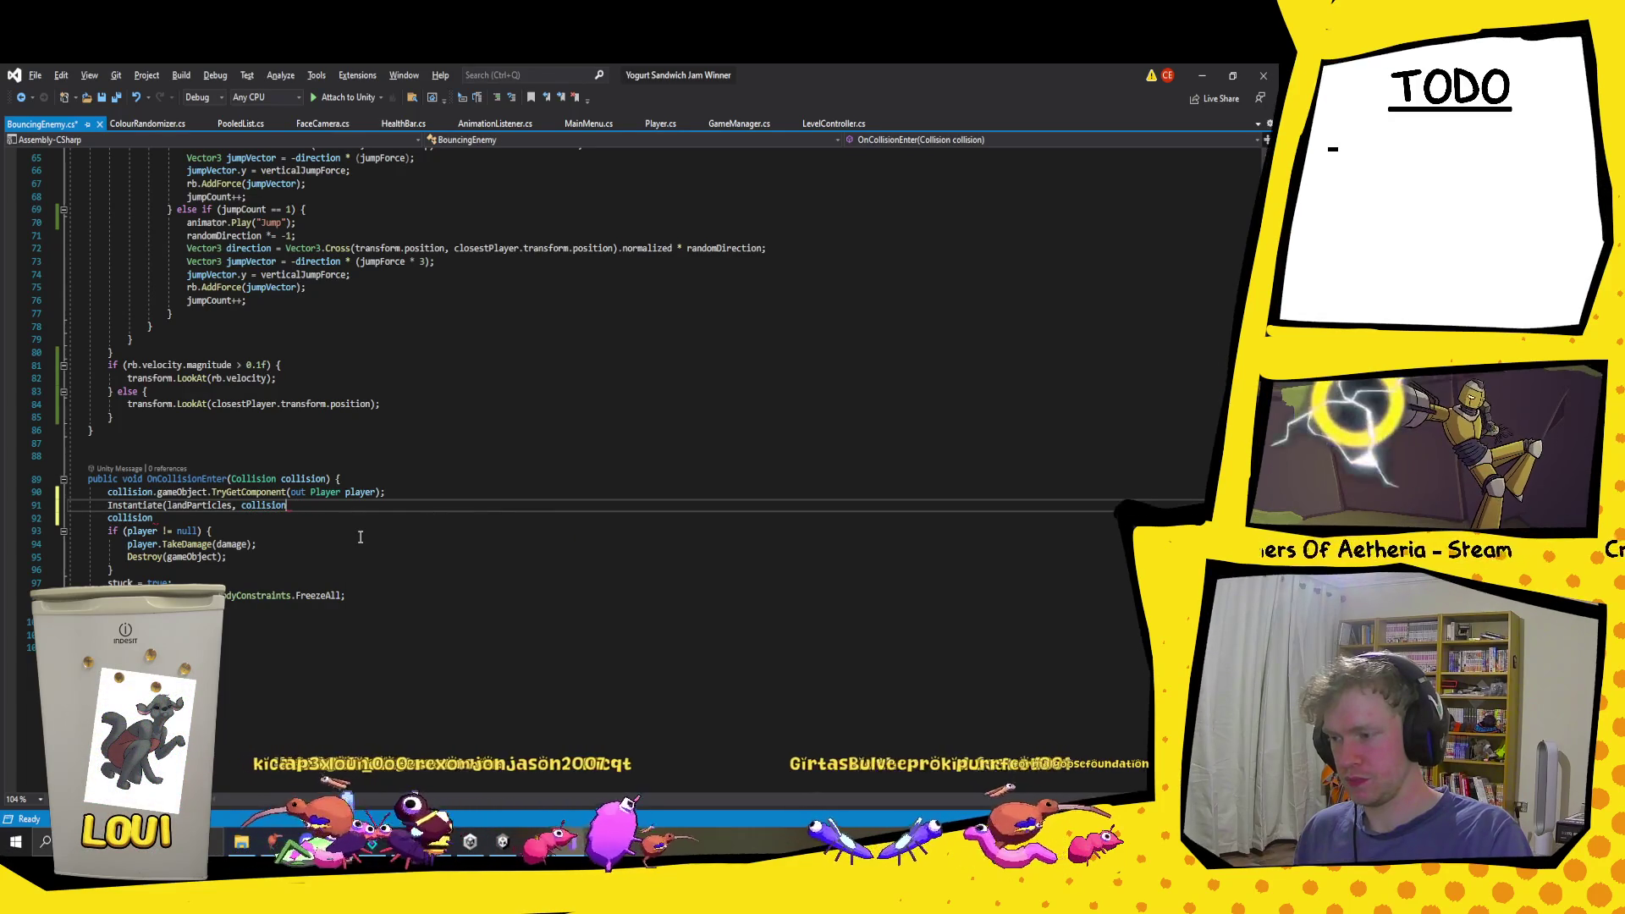
Step: Complete the position argument as collision.GetContact(0).point using IntelliSense
{"action": "type", "text": "."}
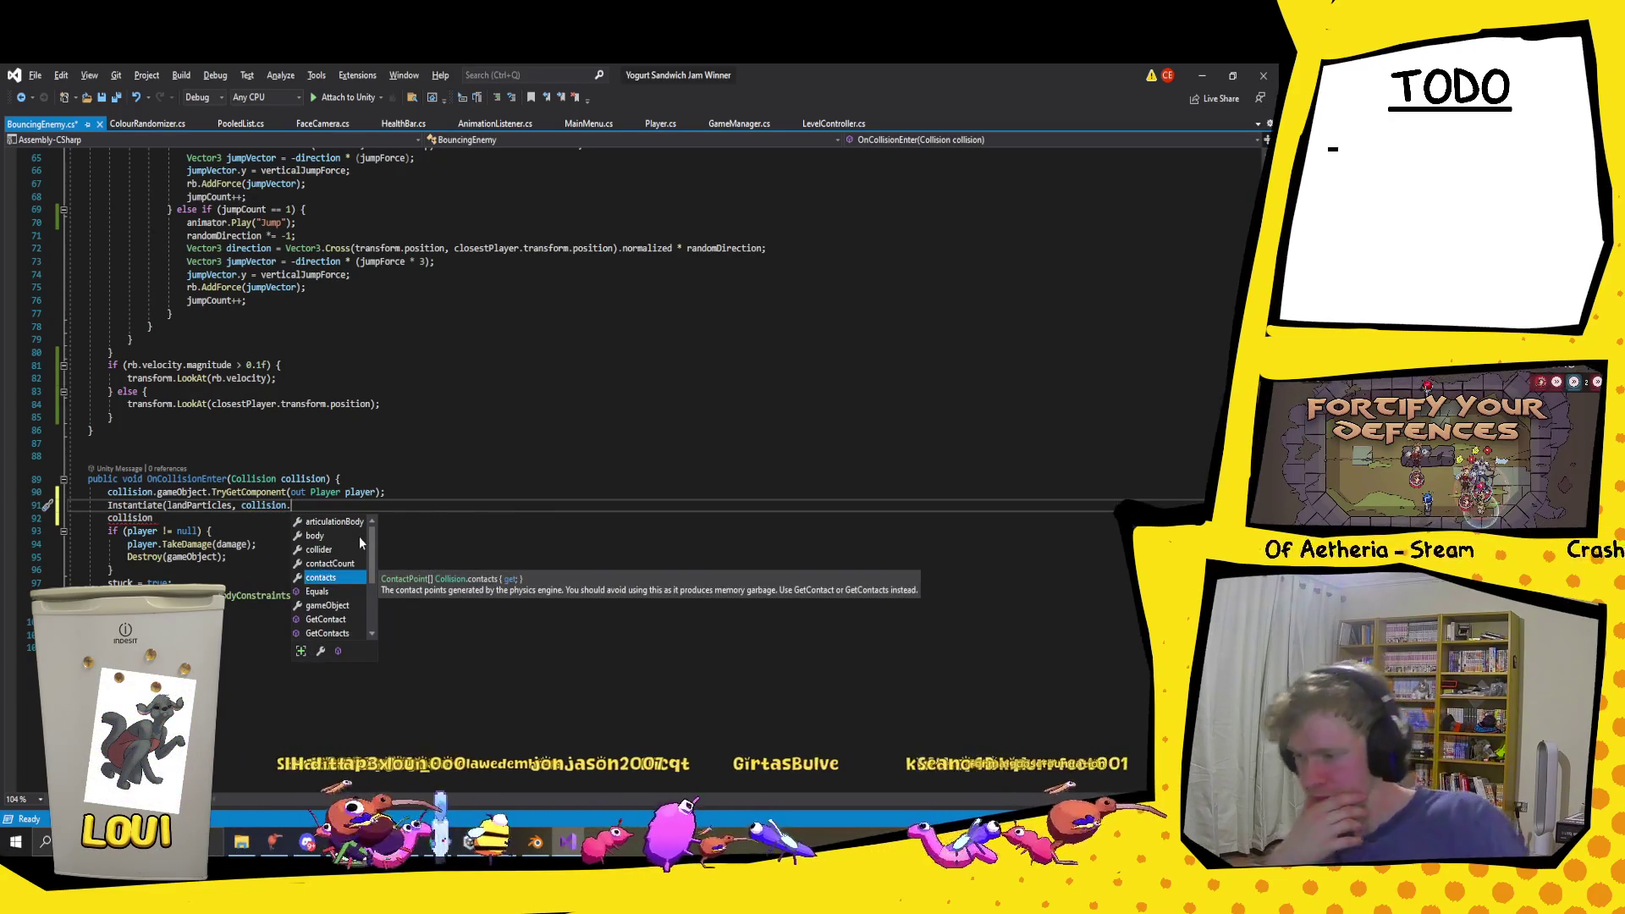
{"action": "key", "text": "Down"}
{"action": "key", "text": "Down"}
{"action": "key", "text": "Down"}
{"action": "key", "text": "Down"}
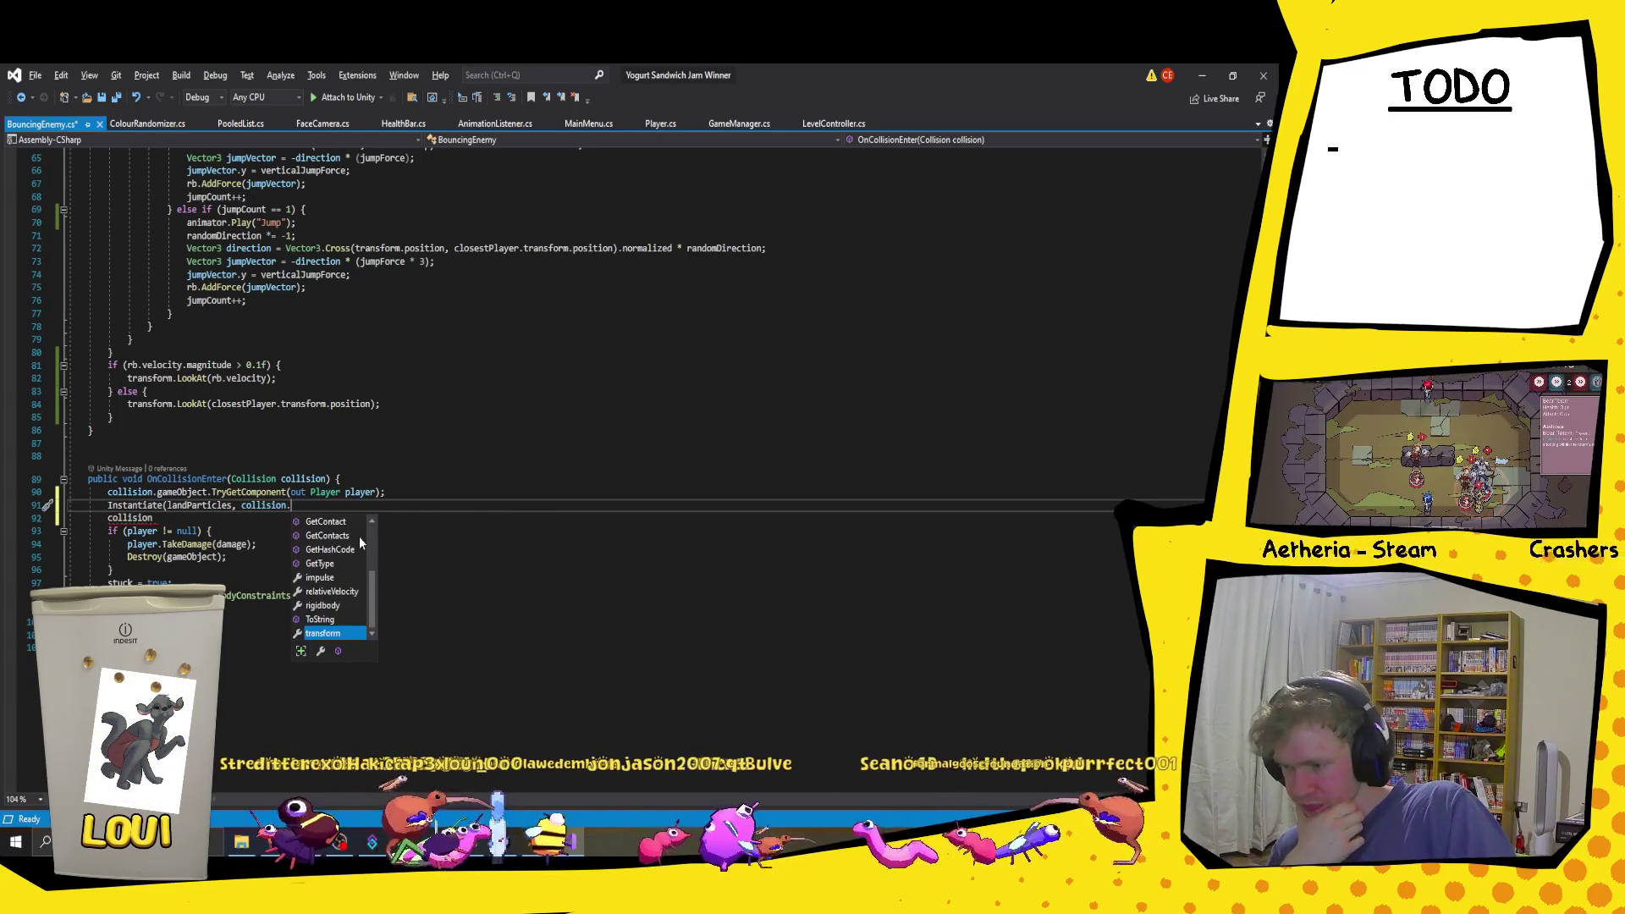
{"action": "key", "text": "Down"}
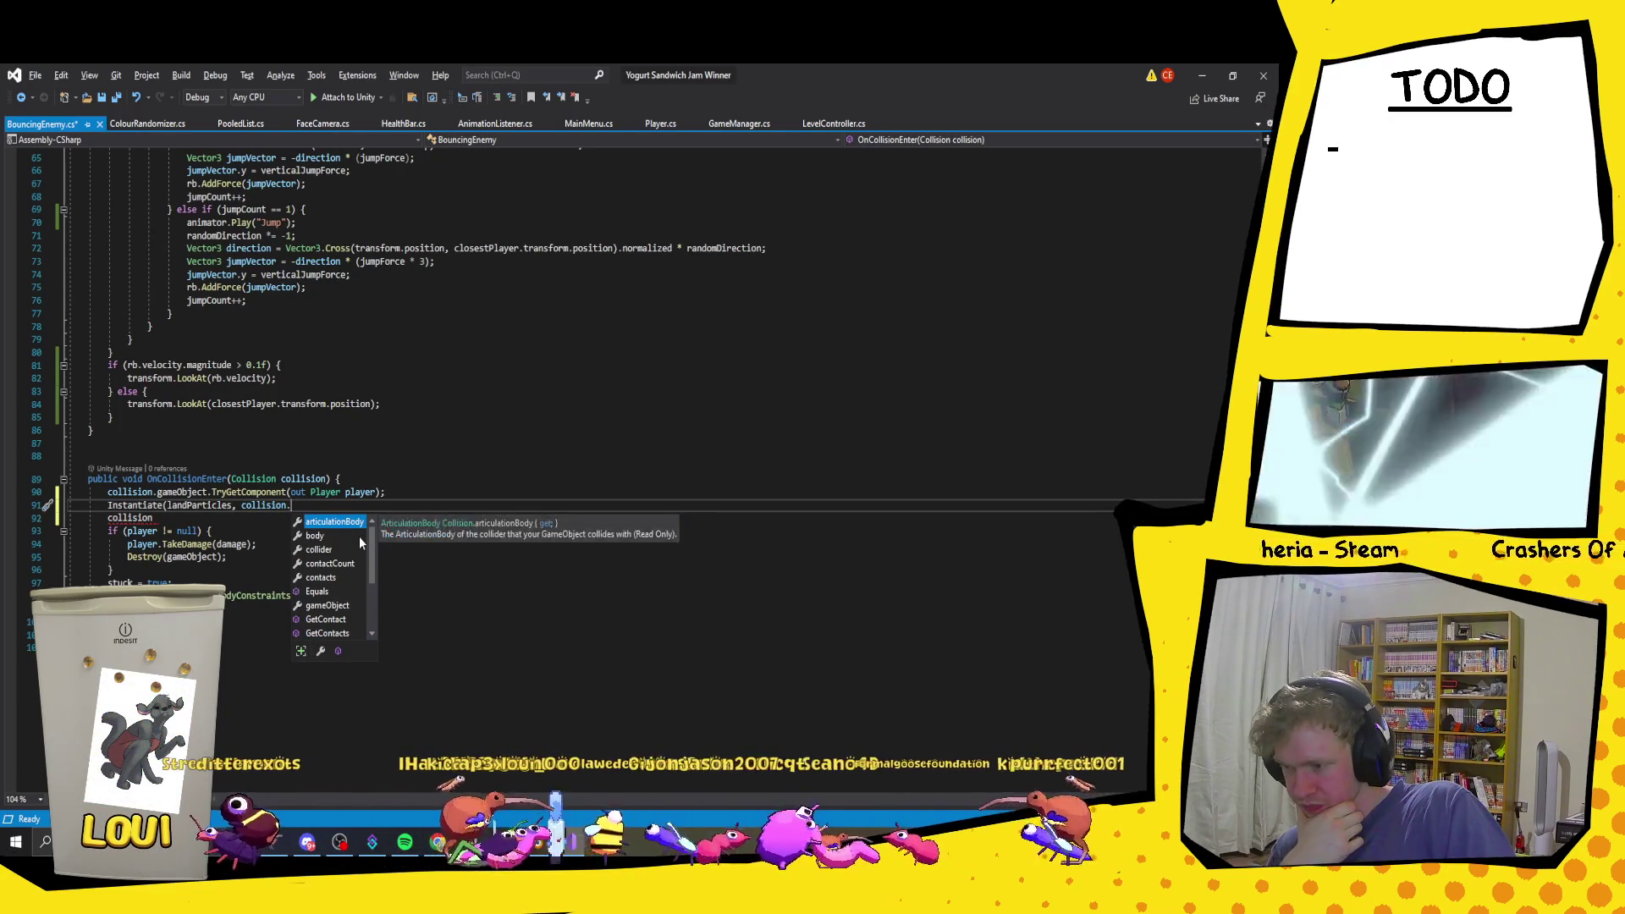
{"action": "key", "text": "Down"}
{"action": "key", "text": "Down"}
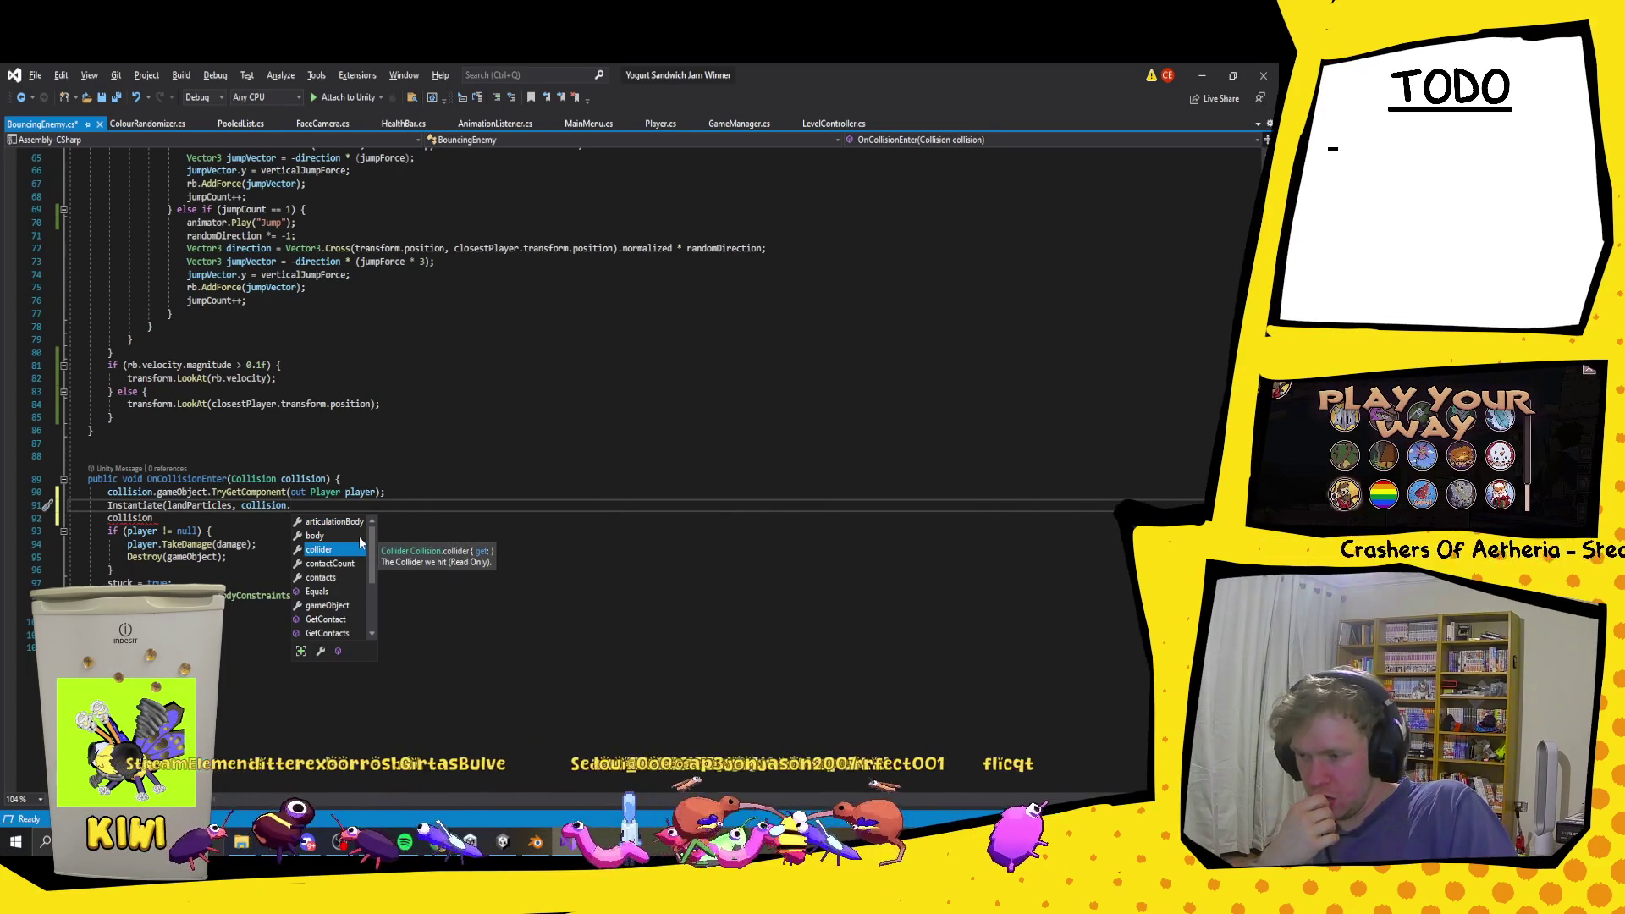
{"action": "key", "text": "Down"}
{"action": "key", "text": "Down"}
{"action": "key", "text": "Down"}
{"action": "key", "text": "Down"}
{"action": "key", "text": "Up"}
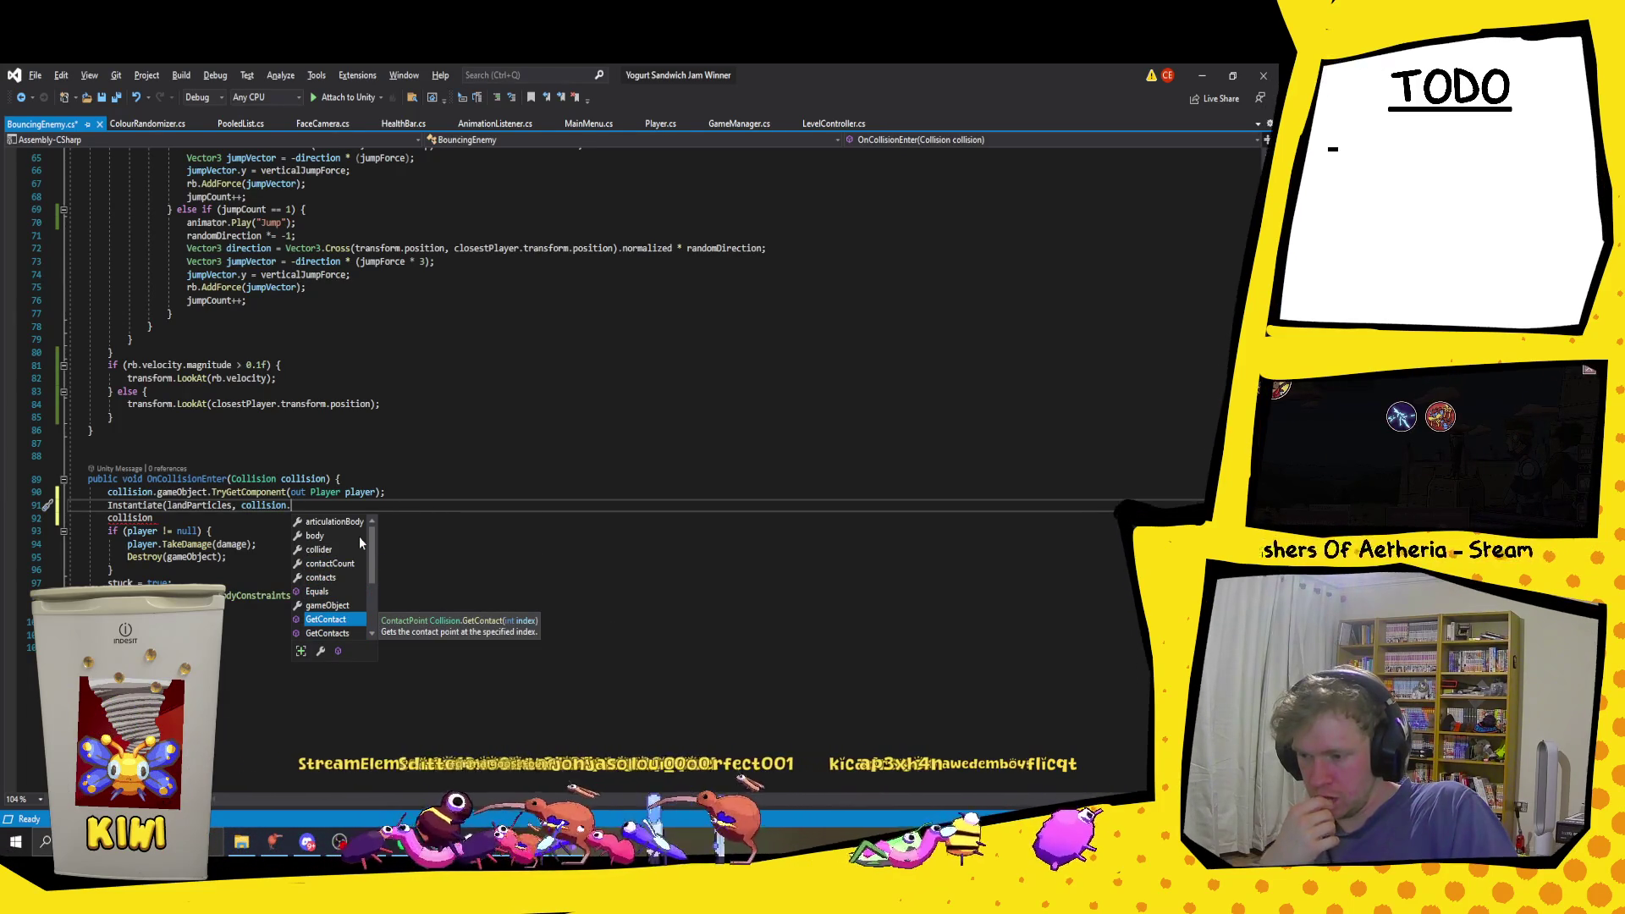
{"action": "key", "text": "Tab"}
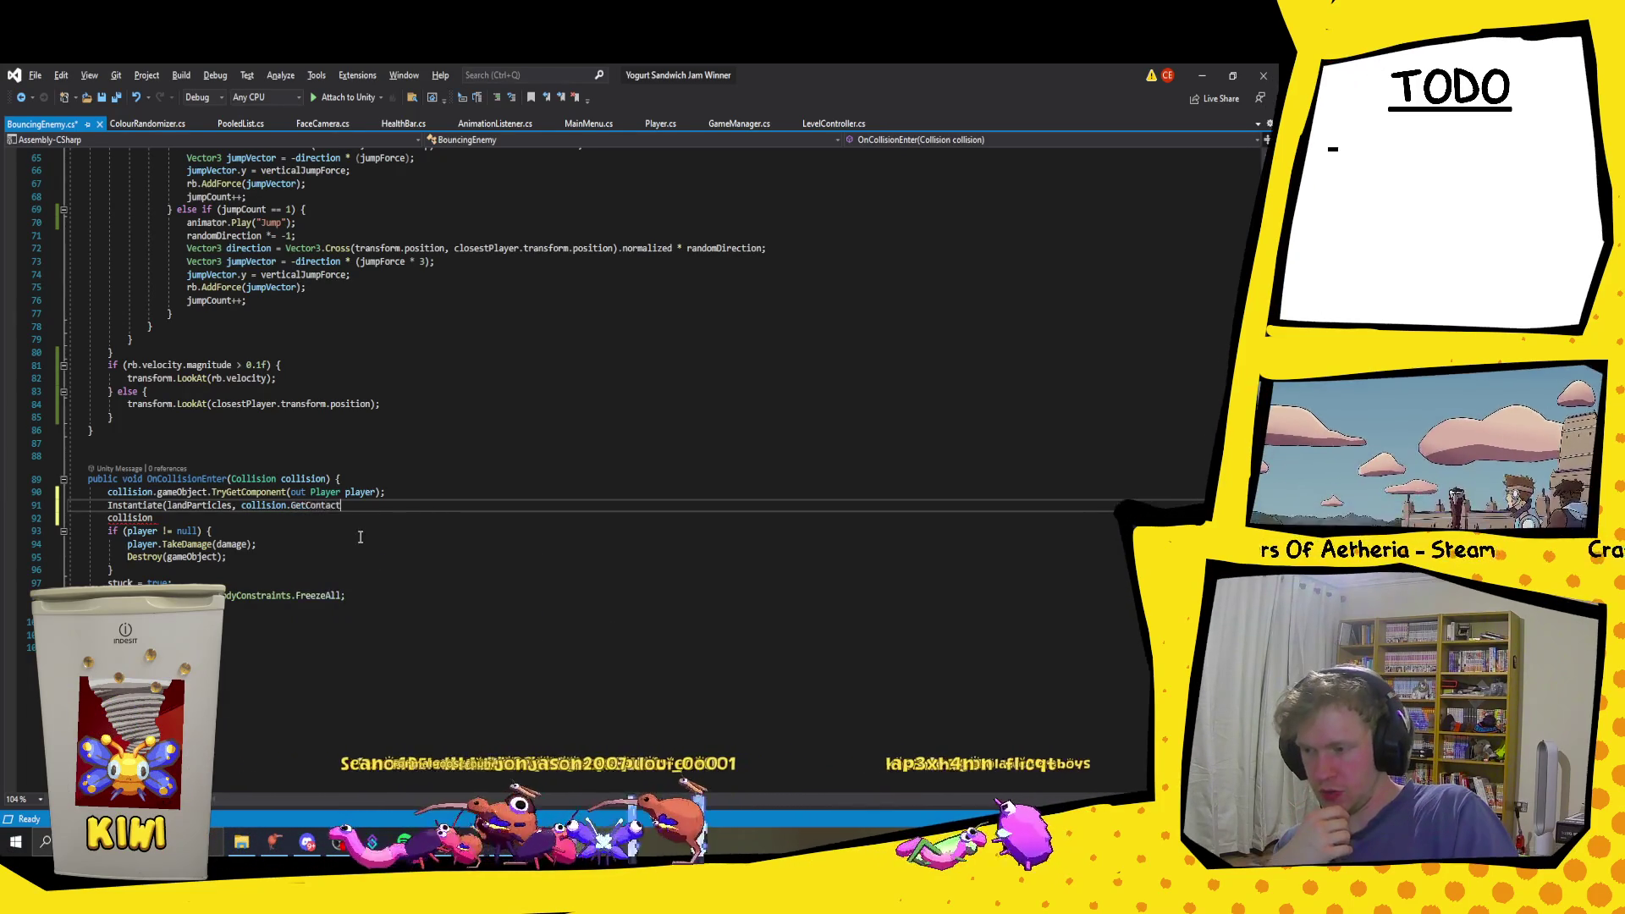
{"action": "type", "text": "(00)"}
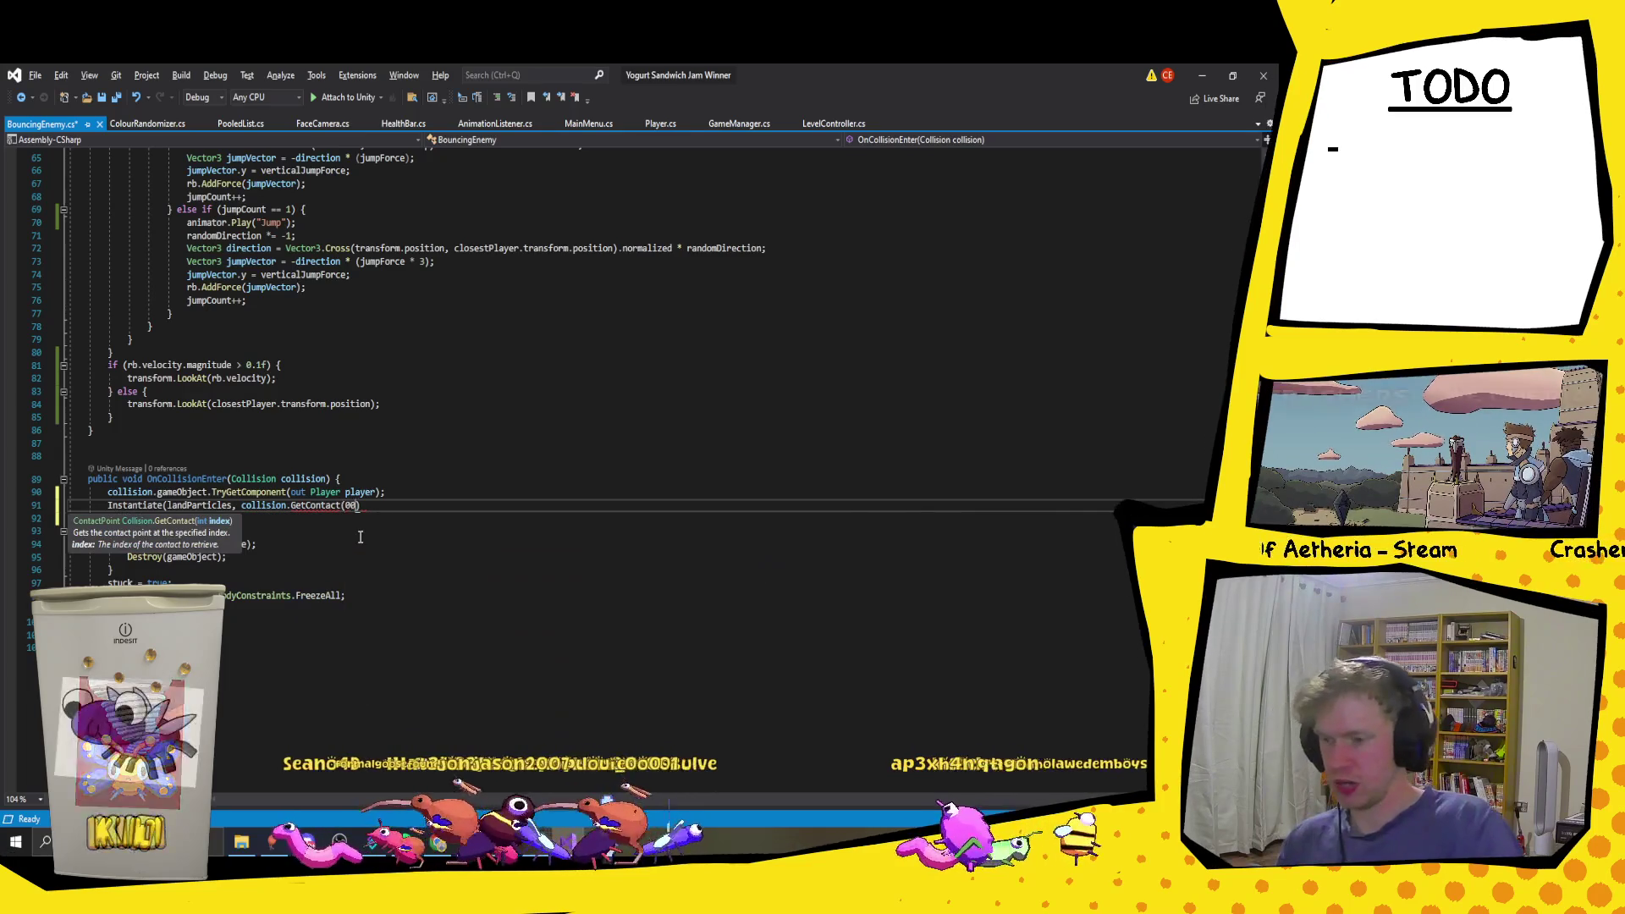
{"action": "key", "text": "BackSpace"}
{"action": "type", "text": ")."}
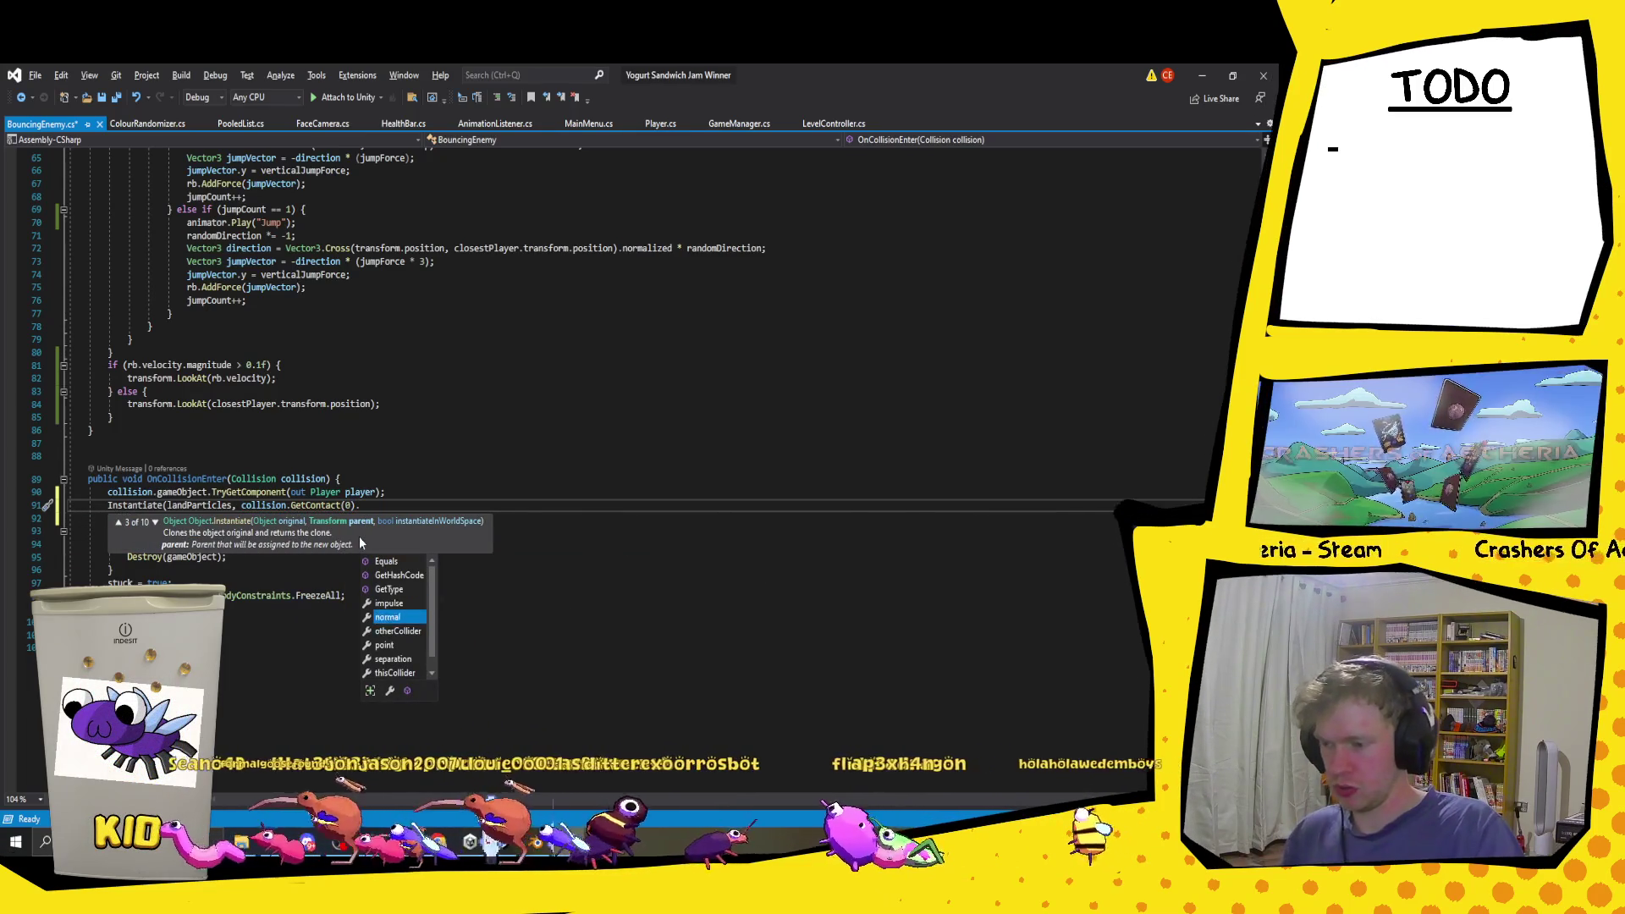
{"action": "key", "text": "Down"}
{"action": "key", "text": "Down"}
{"action": "key", "text": "Tab"}
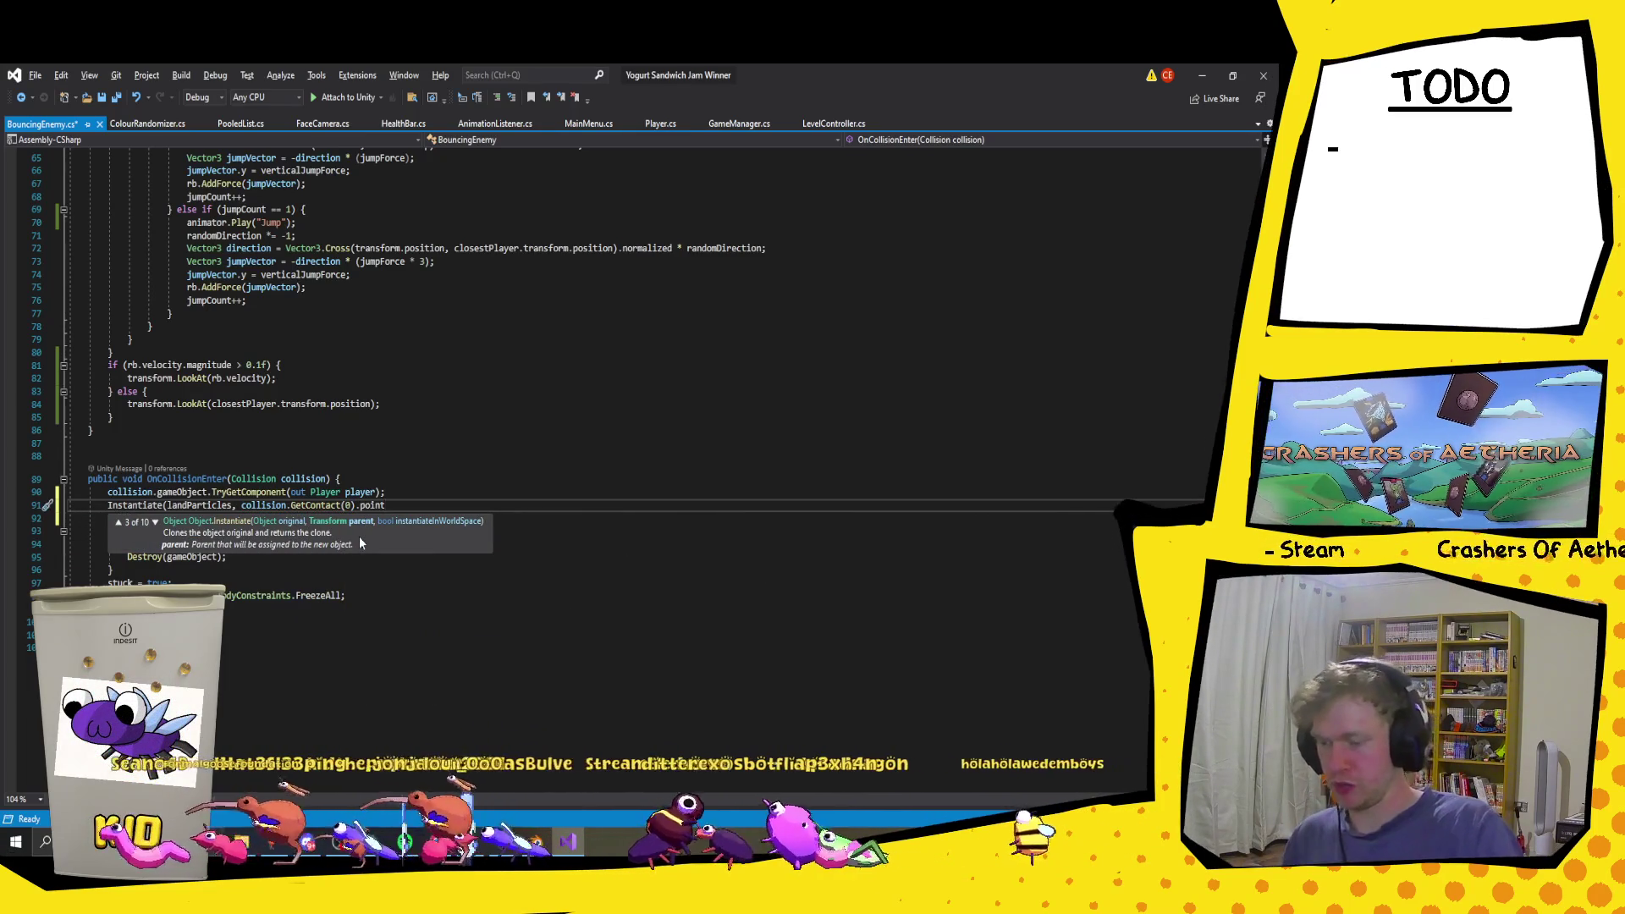
{"action": "type", "text": ","}
{"action": "left_click", "coordinate": [548, 444]}
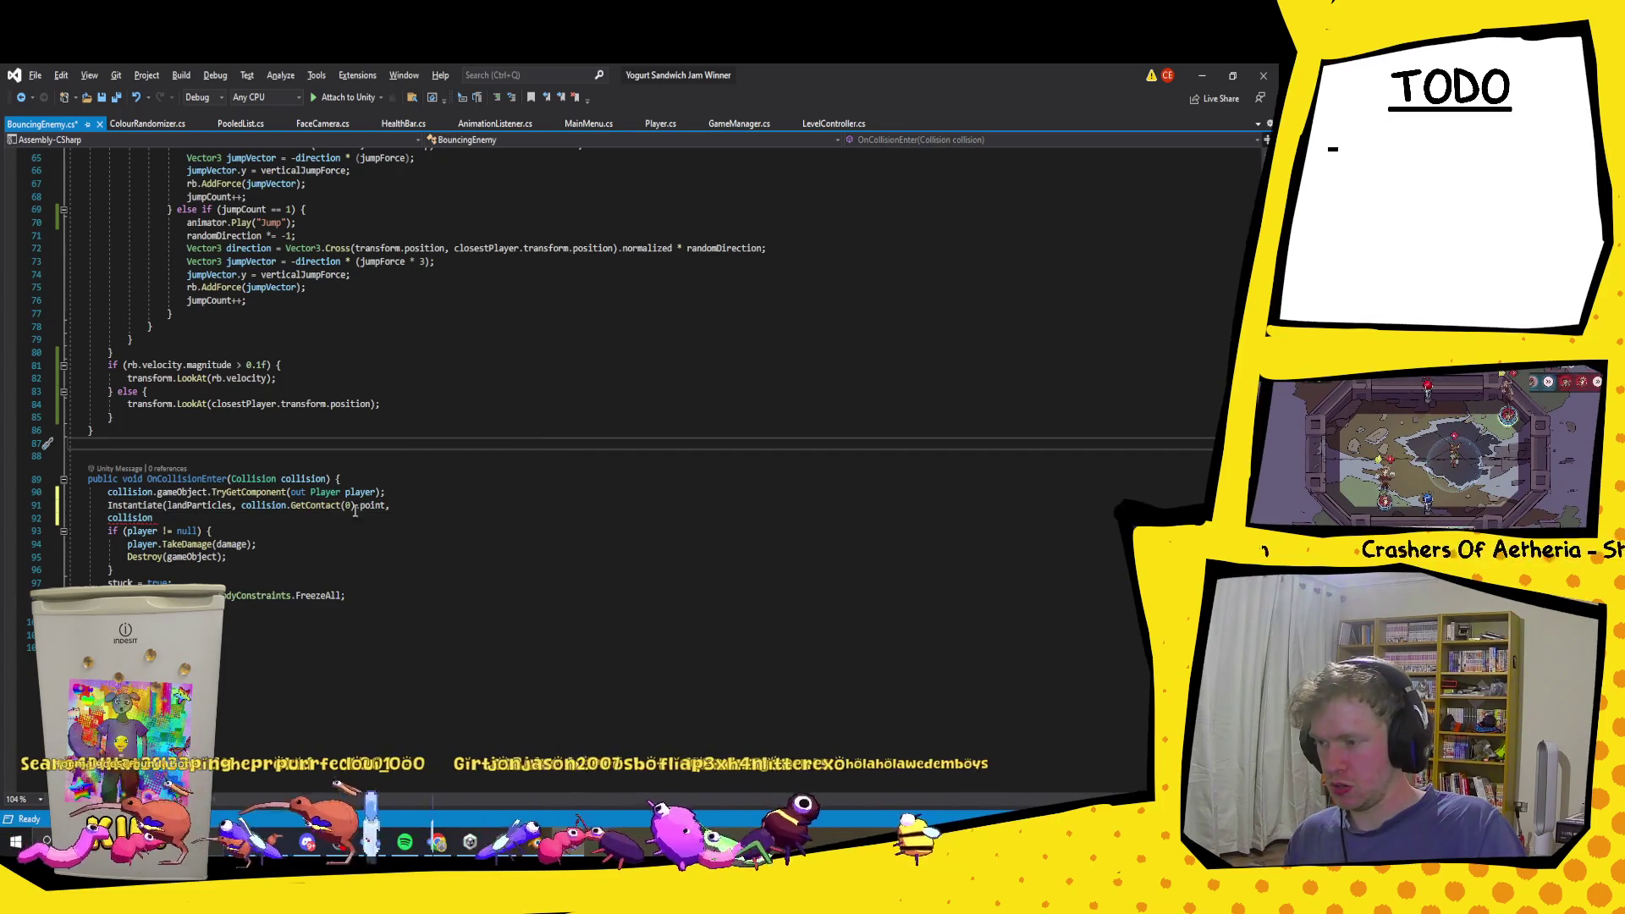
Step: Reuse collision.GetContact(0) as the next argument, appending .normal
{"action": "left_click_drag", "start_coordinate": [355, 505], "coordinate": [238, 506]}
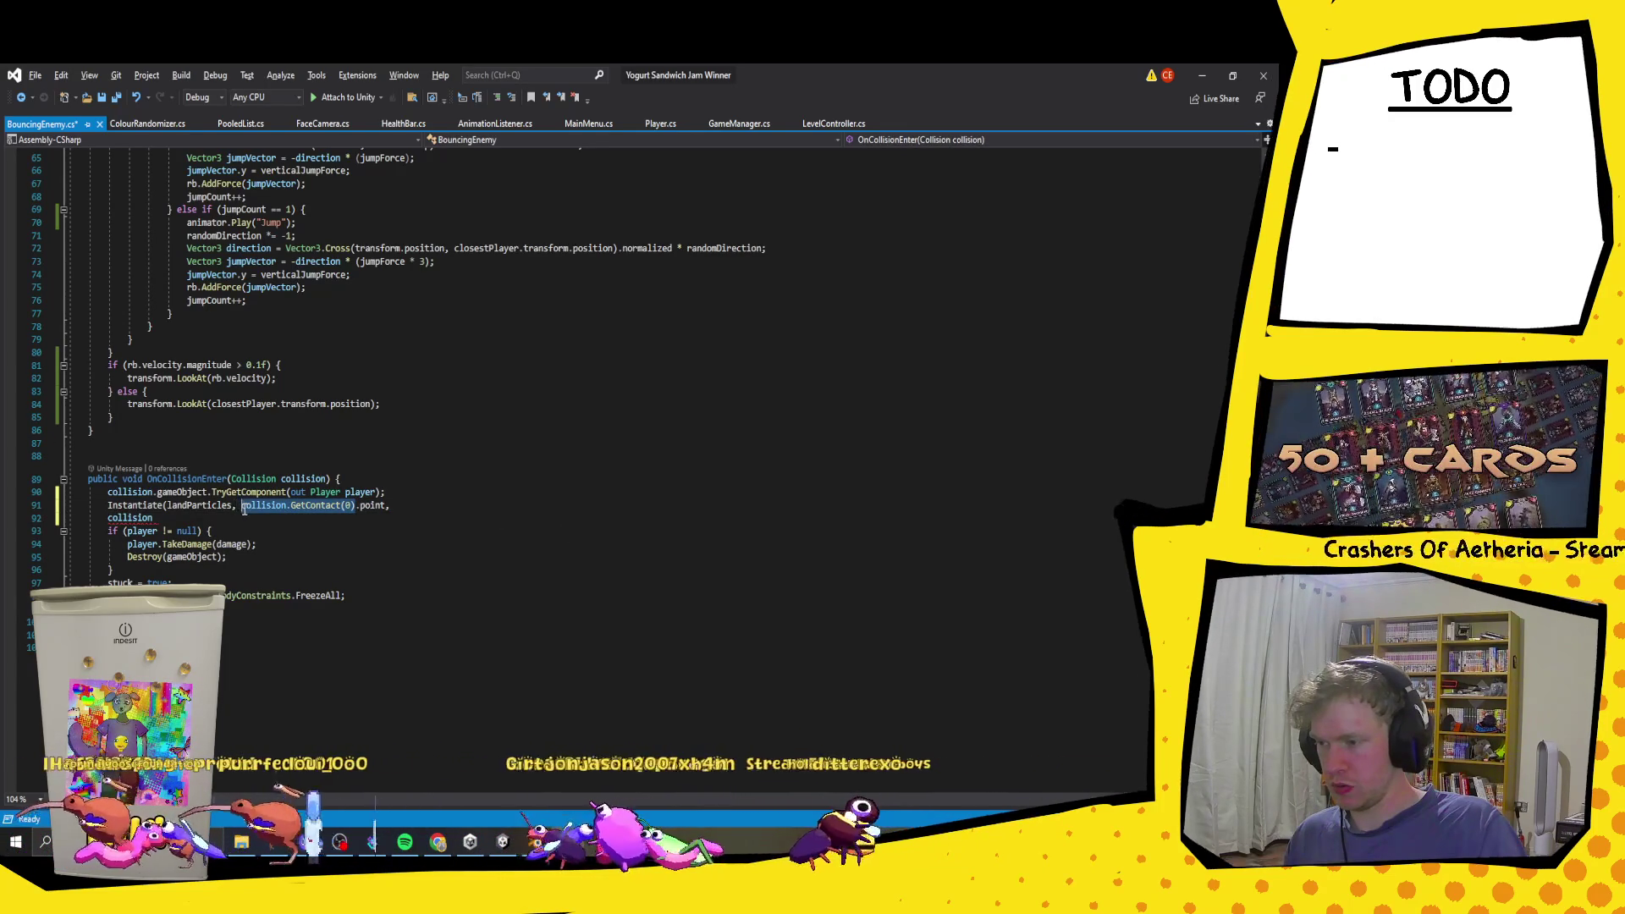
{"action": "key", "text": "ctrl+c"}
{"action": "key", "text": "End"}
{"action": "key", "text": "ctrl+v"}
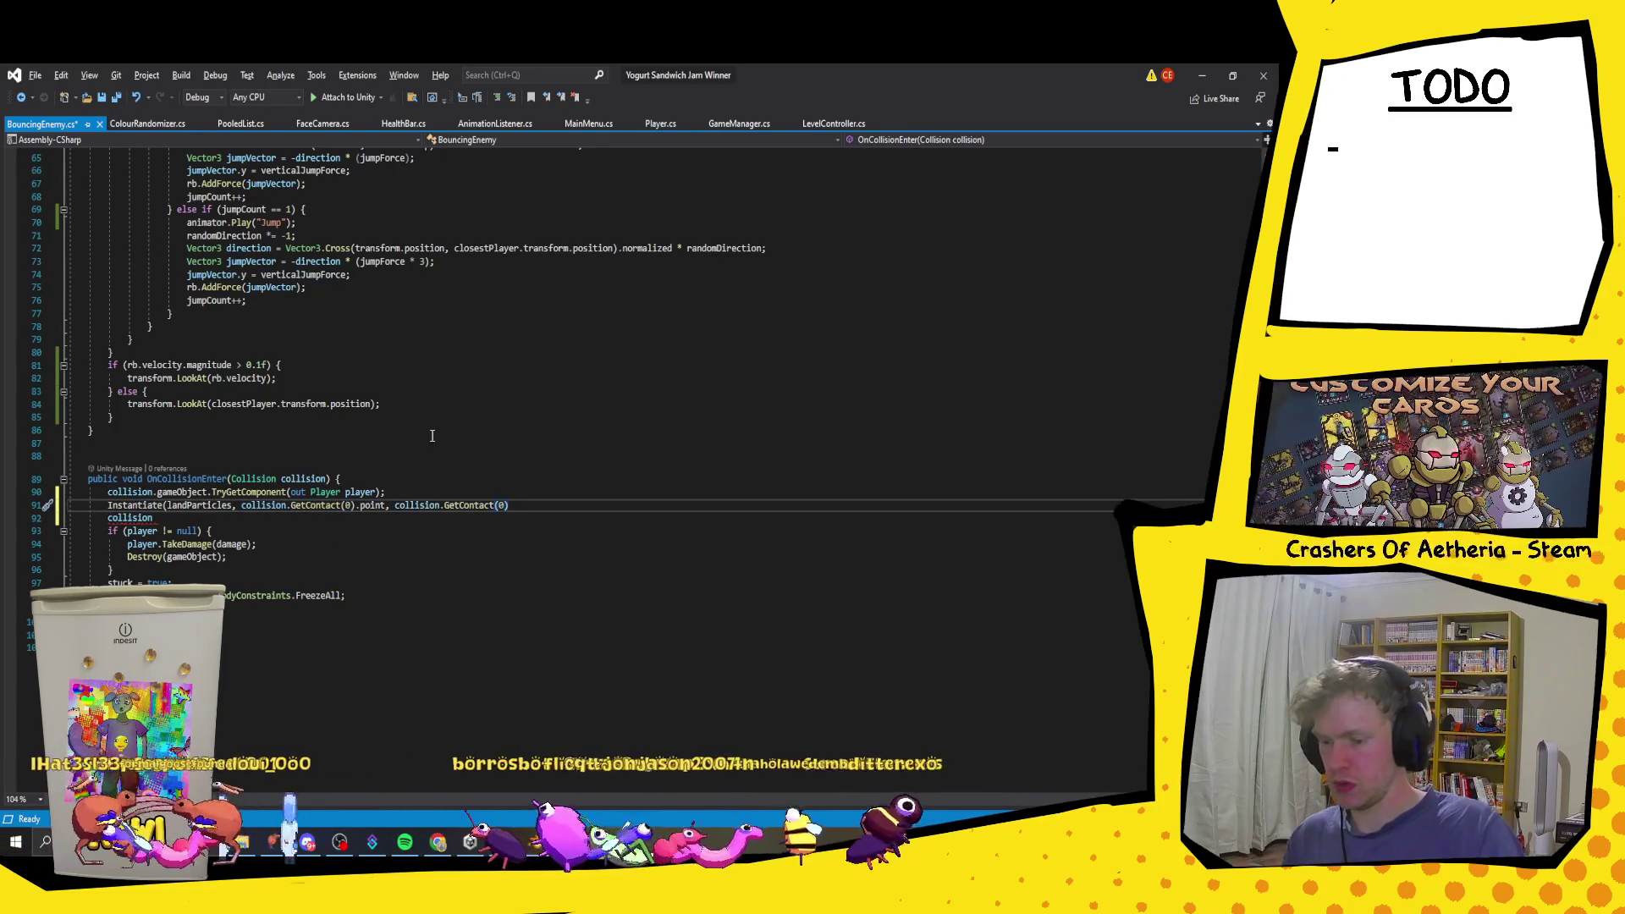
{"action": "type", "text": ".normal"}
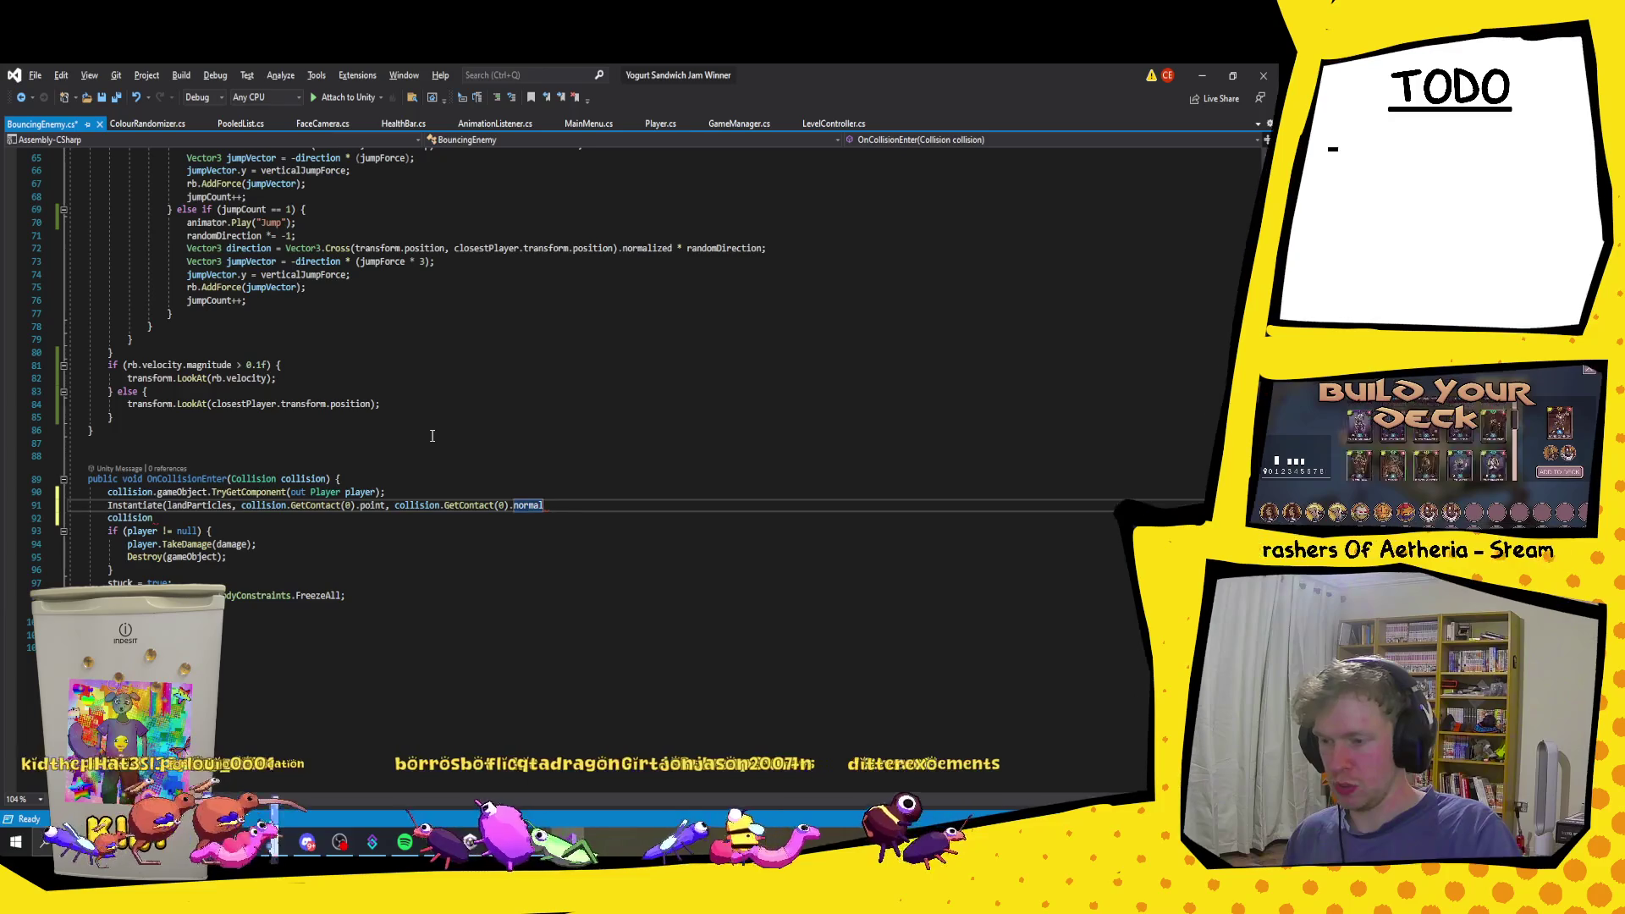
{"action": "type", "text": ");"}
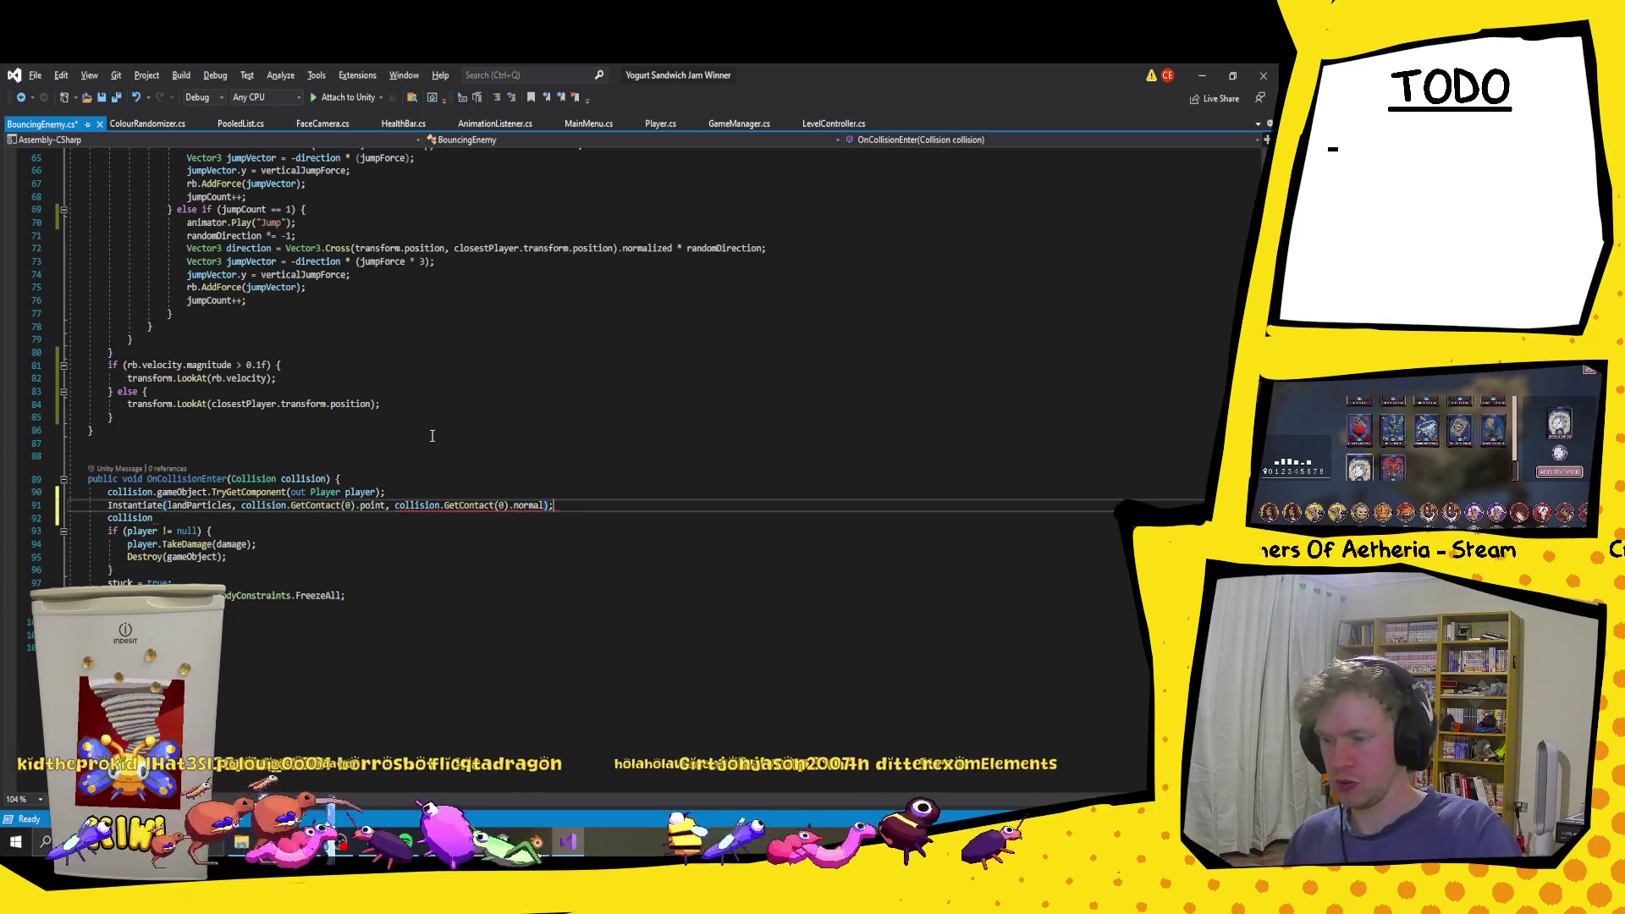
{"action": "mouse_move", "coordinate": [531, 508]}
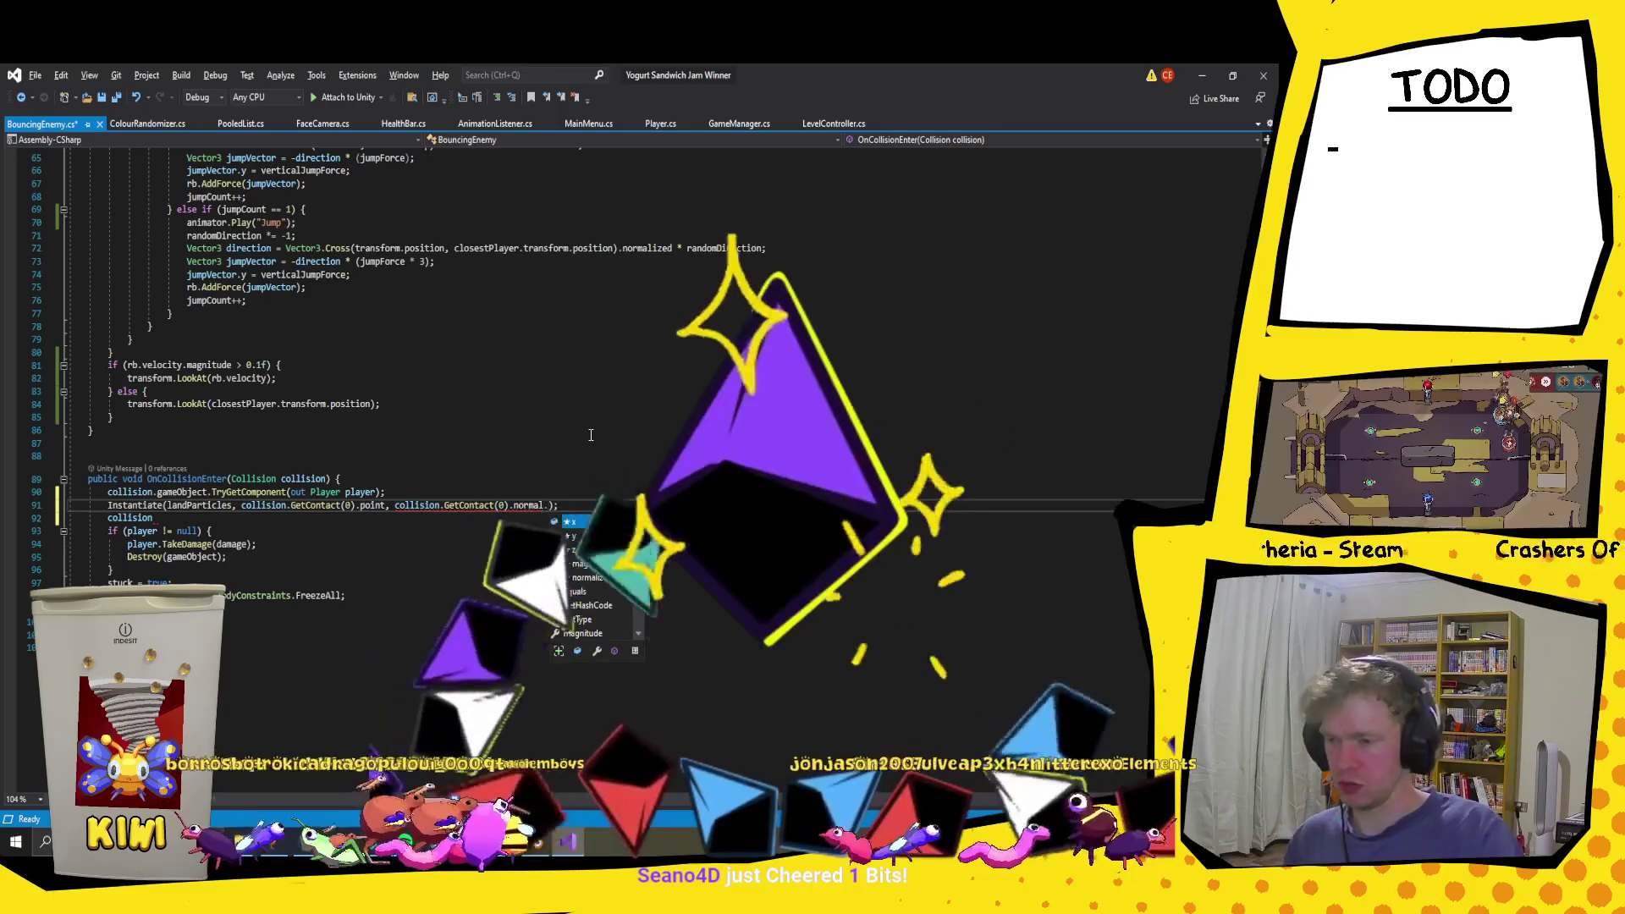
{"action": "key", "text": "ctrl+space"}
{"action": "key", "text": "Escape"}
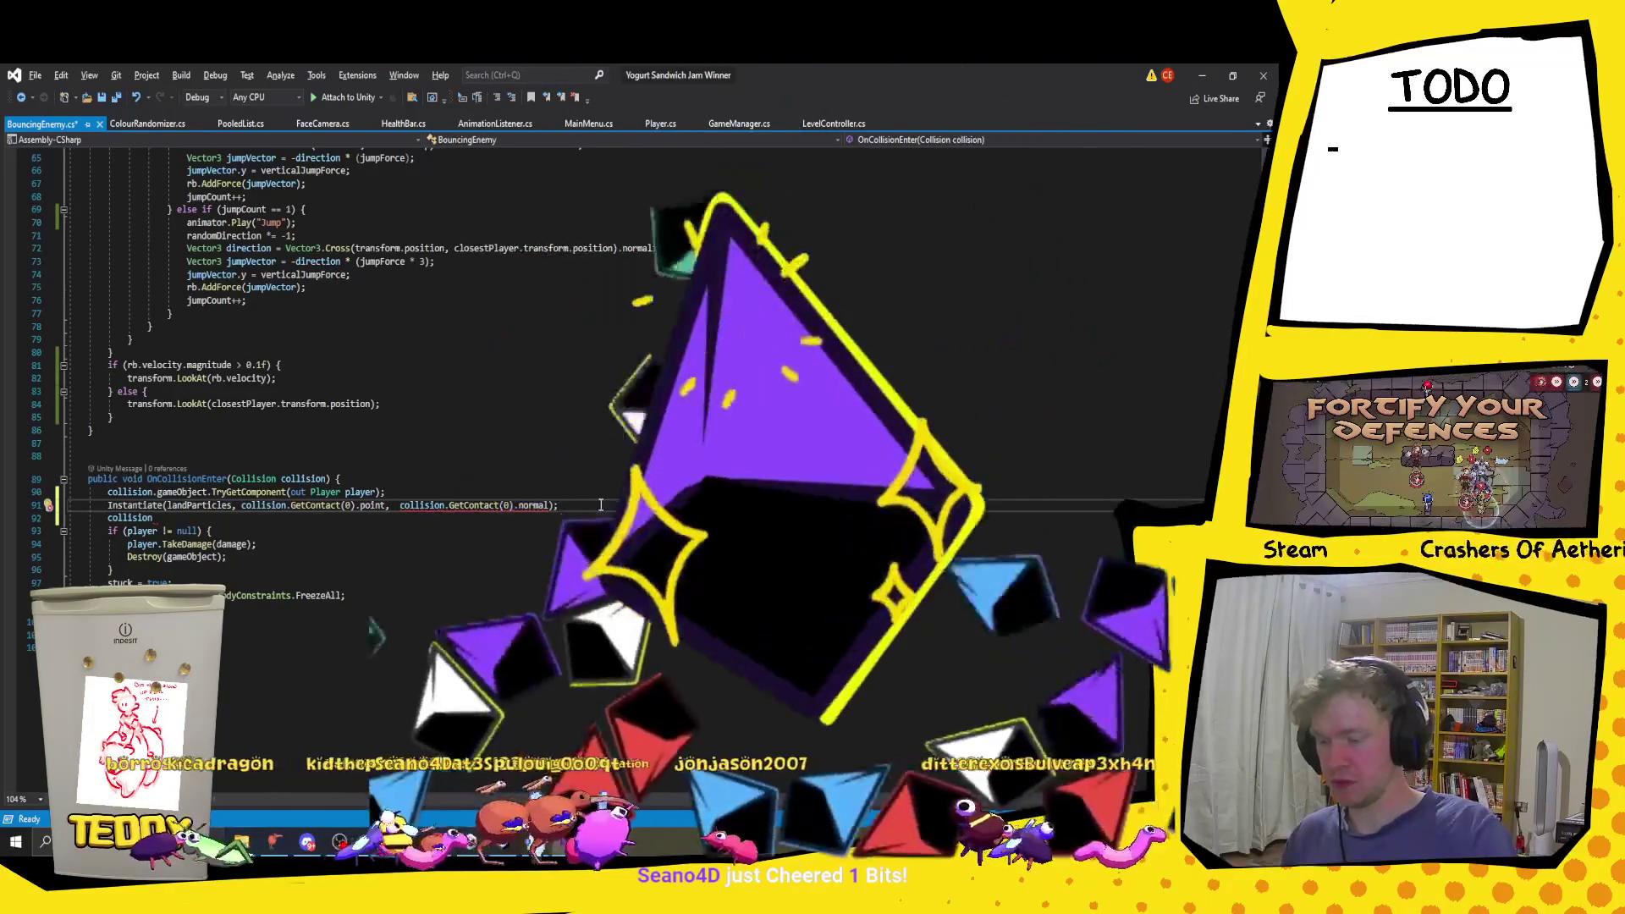
Step: Wrap the contact normal in Quaternion.Euler(...) and save the script
{"action": "type", "text": "Quaternion"}
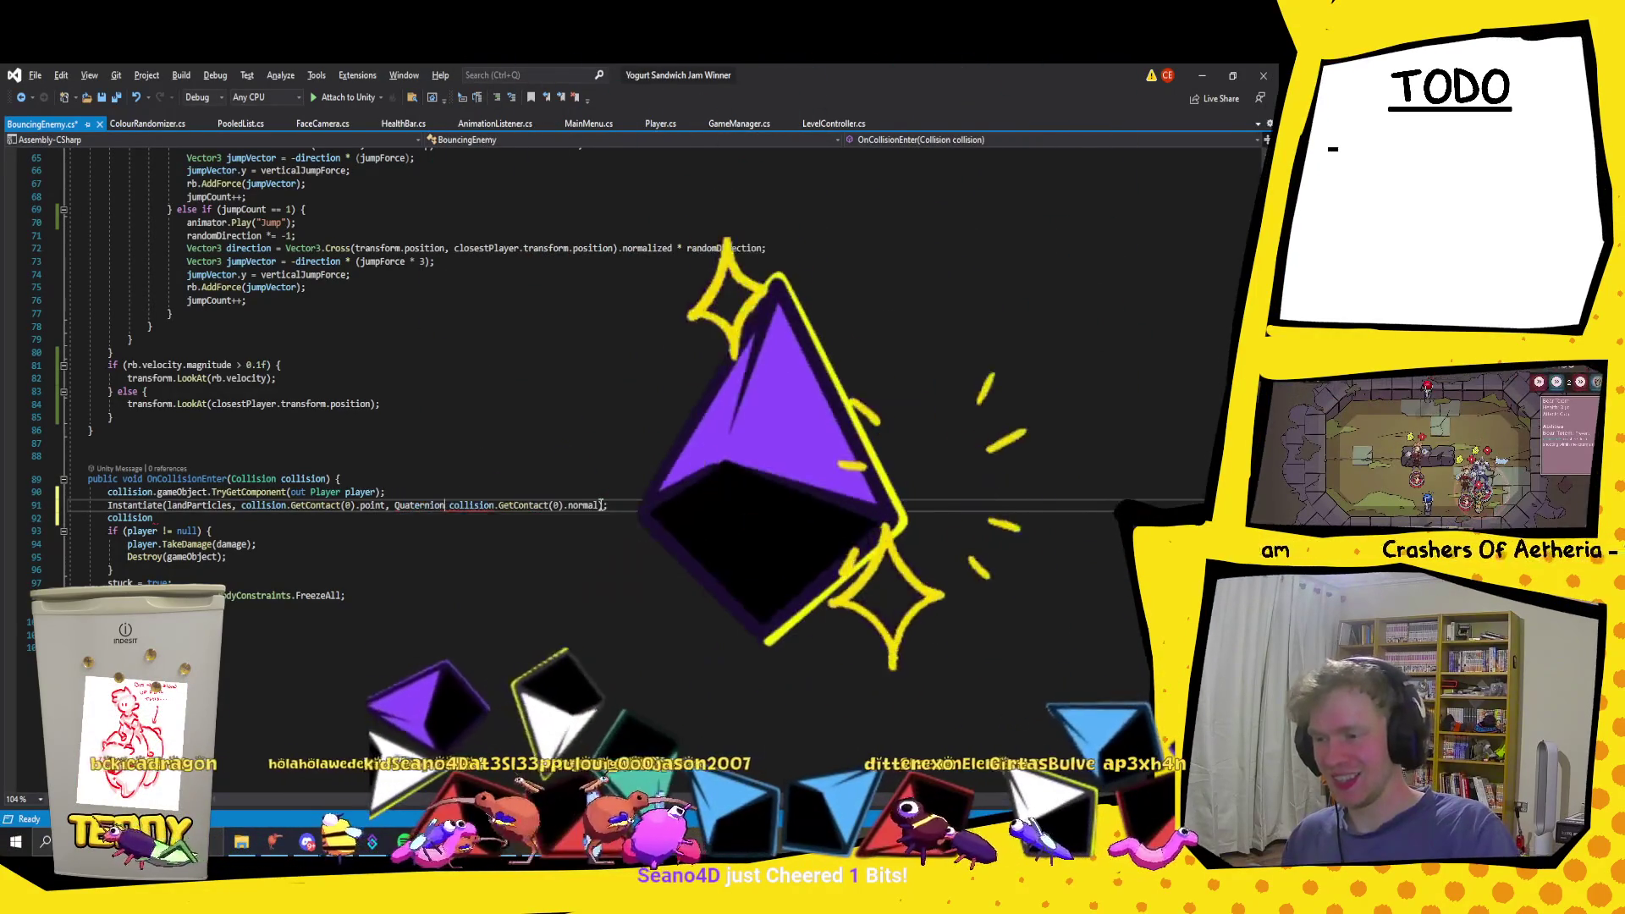
{"action": "type", "text": ".a"}
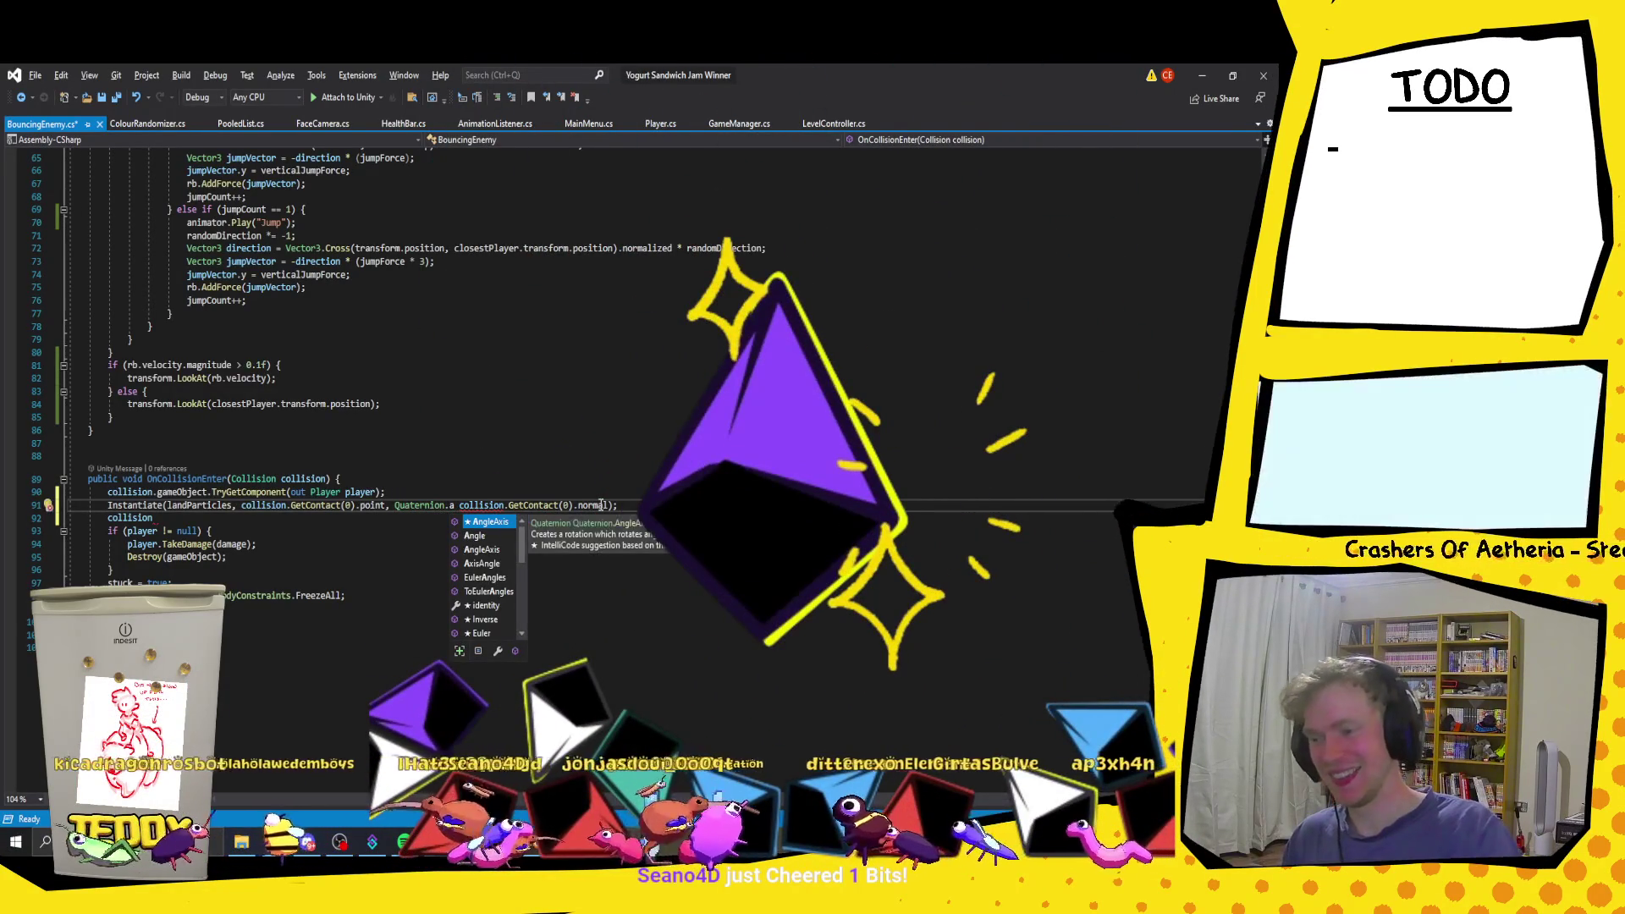
{"action": "type", "text": "Eu"}
{"action": "key", "text": "Tab"}
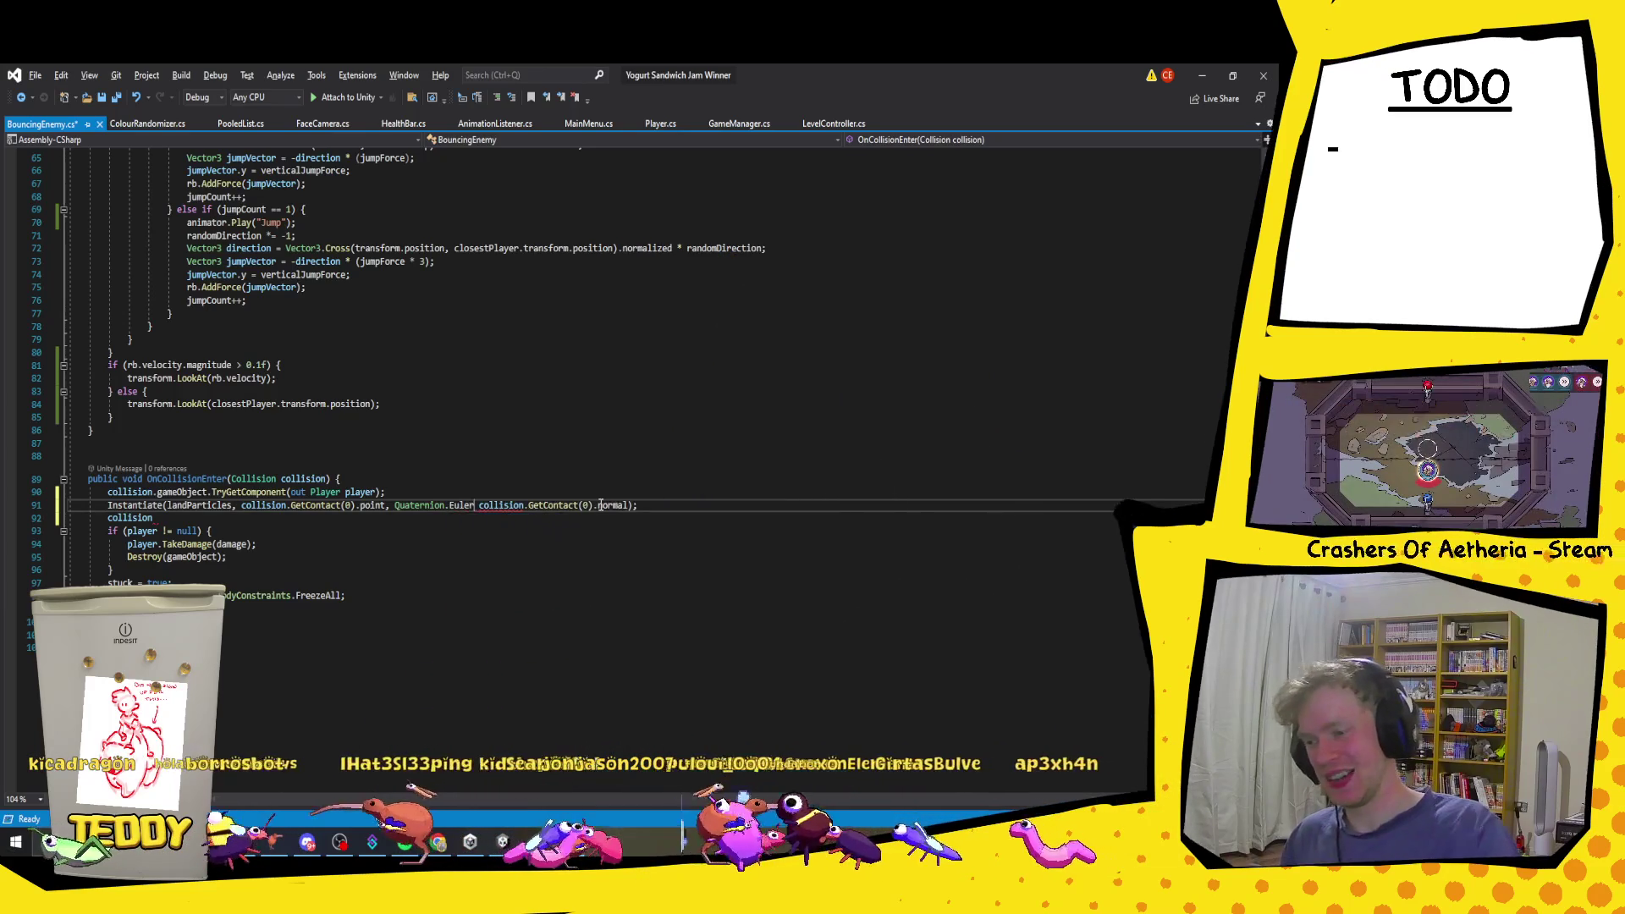
{"action": "type", "text": "("}
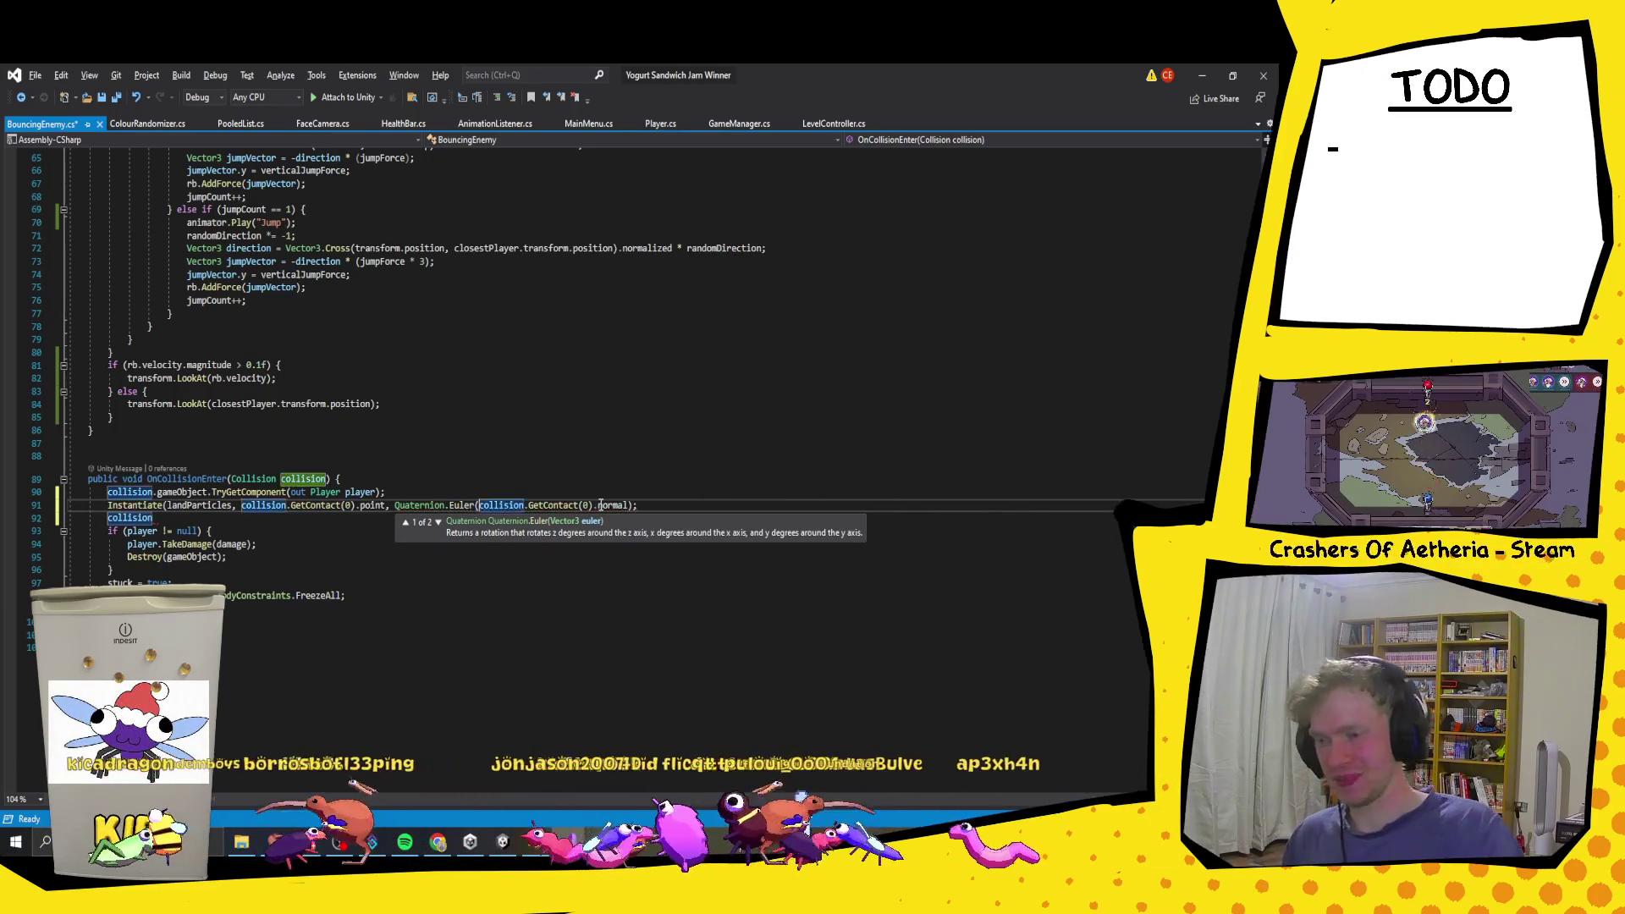
{"action": "left_click", "coordinate": [601, 504]}
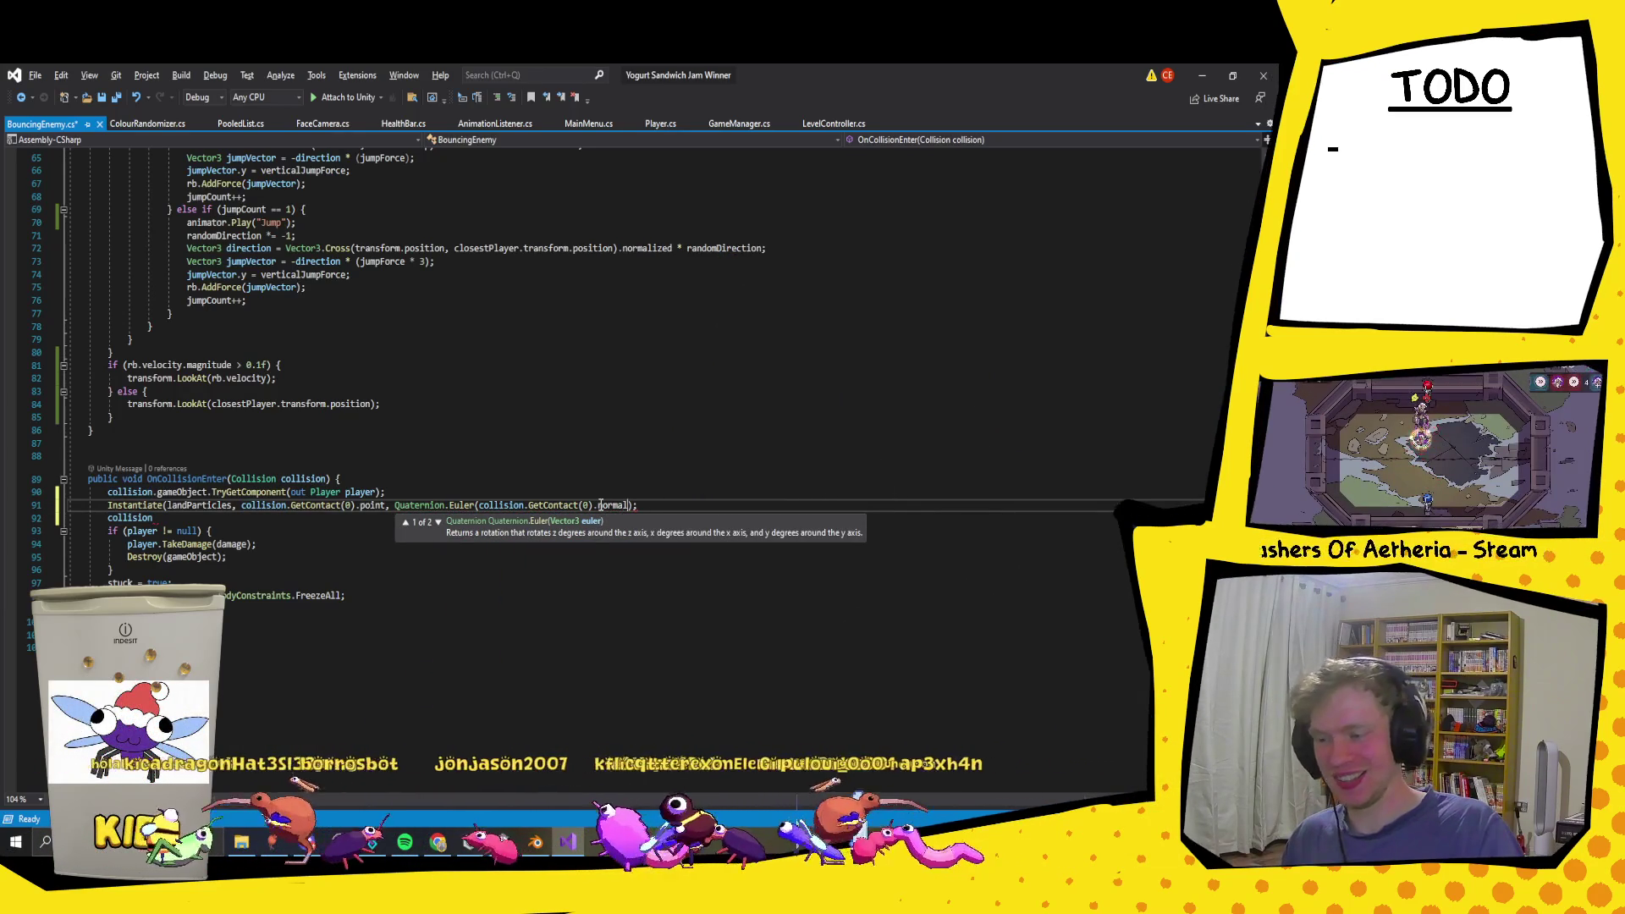
{"action": "key", "text": "Right"}
{"action": "key", "text": "Right"}
{"action": "key", "text": "Right"}
{"action": "key", "text": "ctrl+s"}
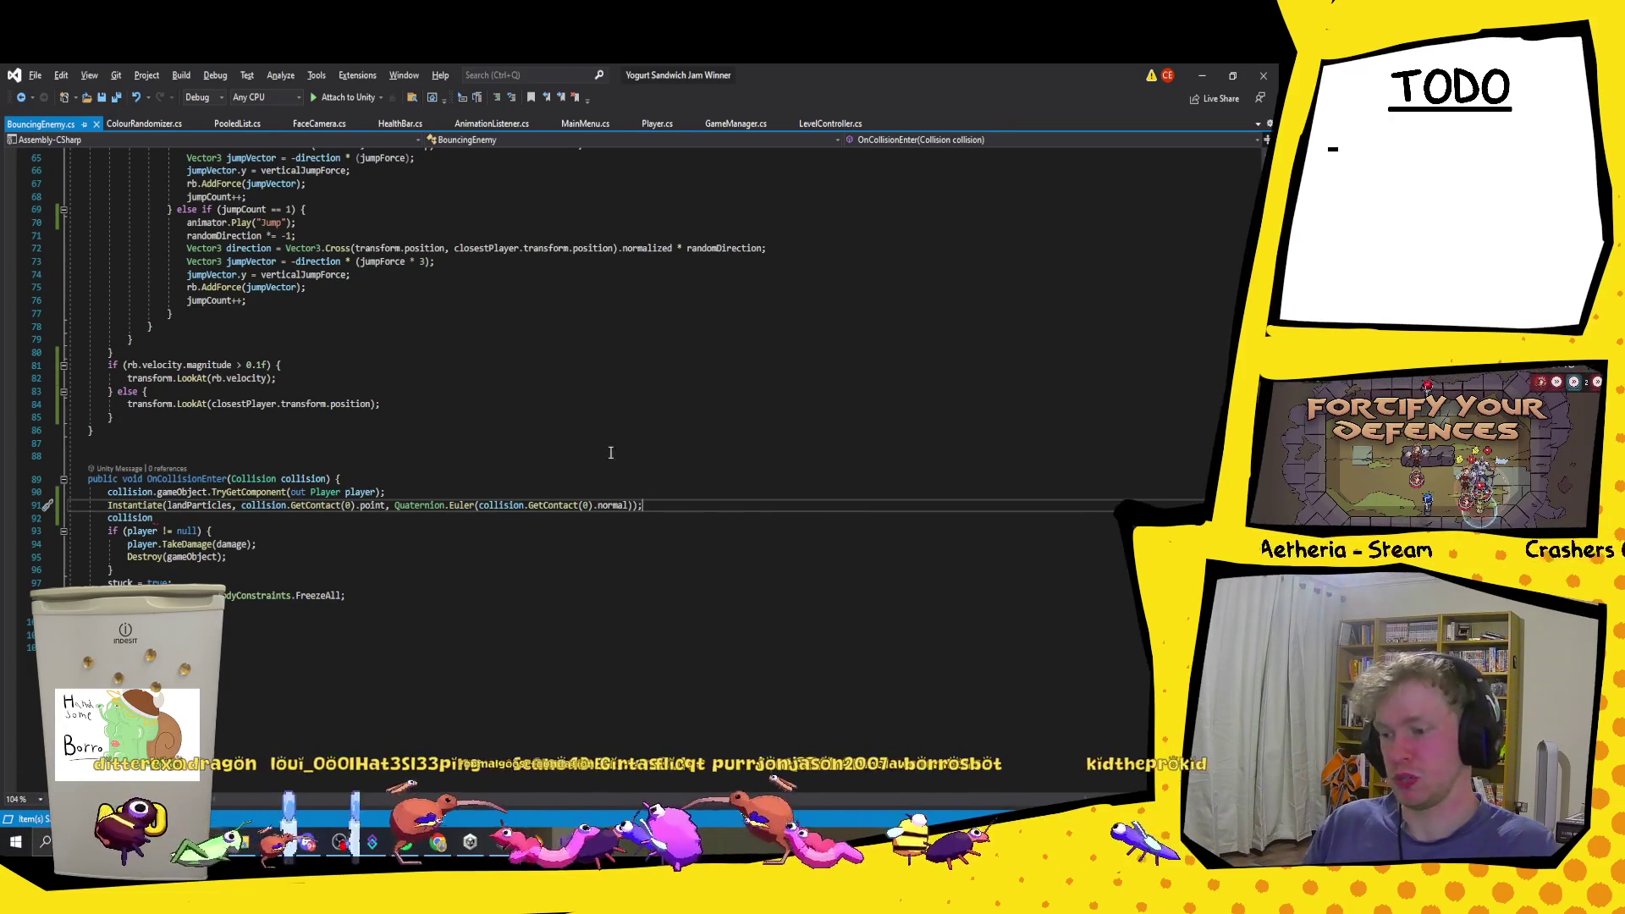
Step: Place the caret on the leftover collision line below the Instantiate call
{"action": "left_click", "coordinate": [669, 517]}
Step: Delete the leftover collision line, save BouncingEnemy.cs, and switch out of Visual Studio
{"action": "key", "text": "ctrl+BackSpace"}
{"action": "key", "text": "ctrl+BackSpace"}
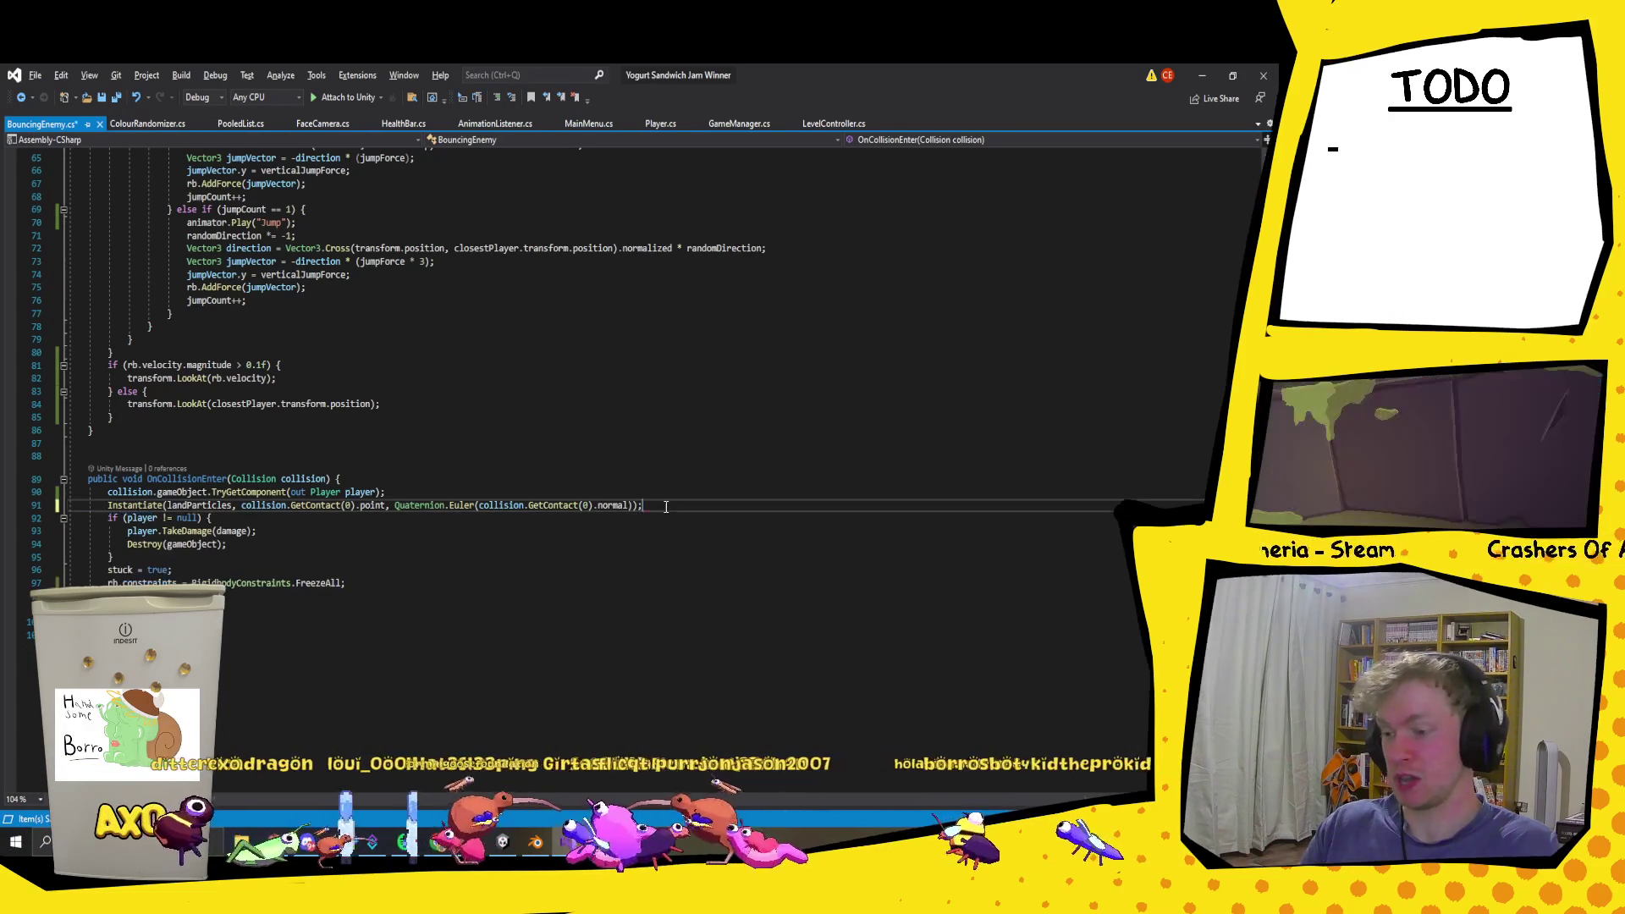
{"action": "key", "text": "ctrl+s"}
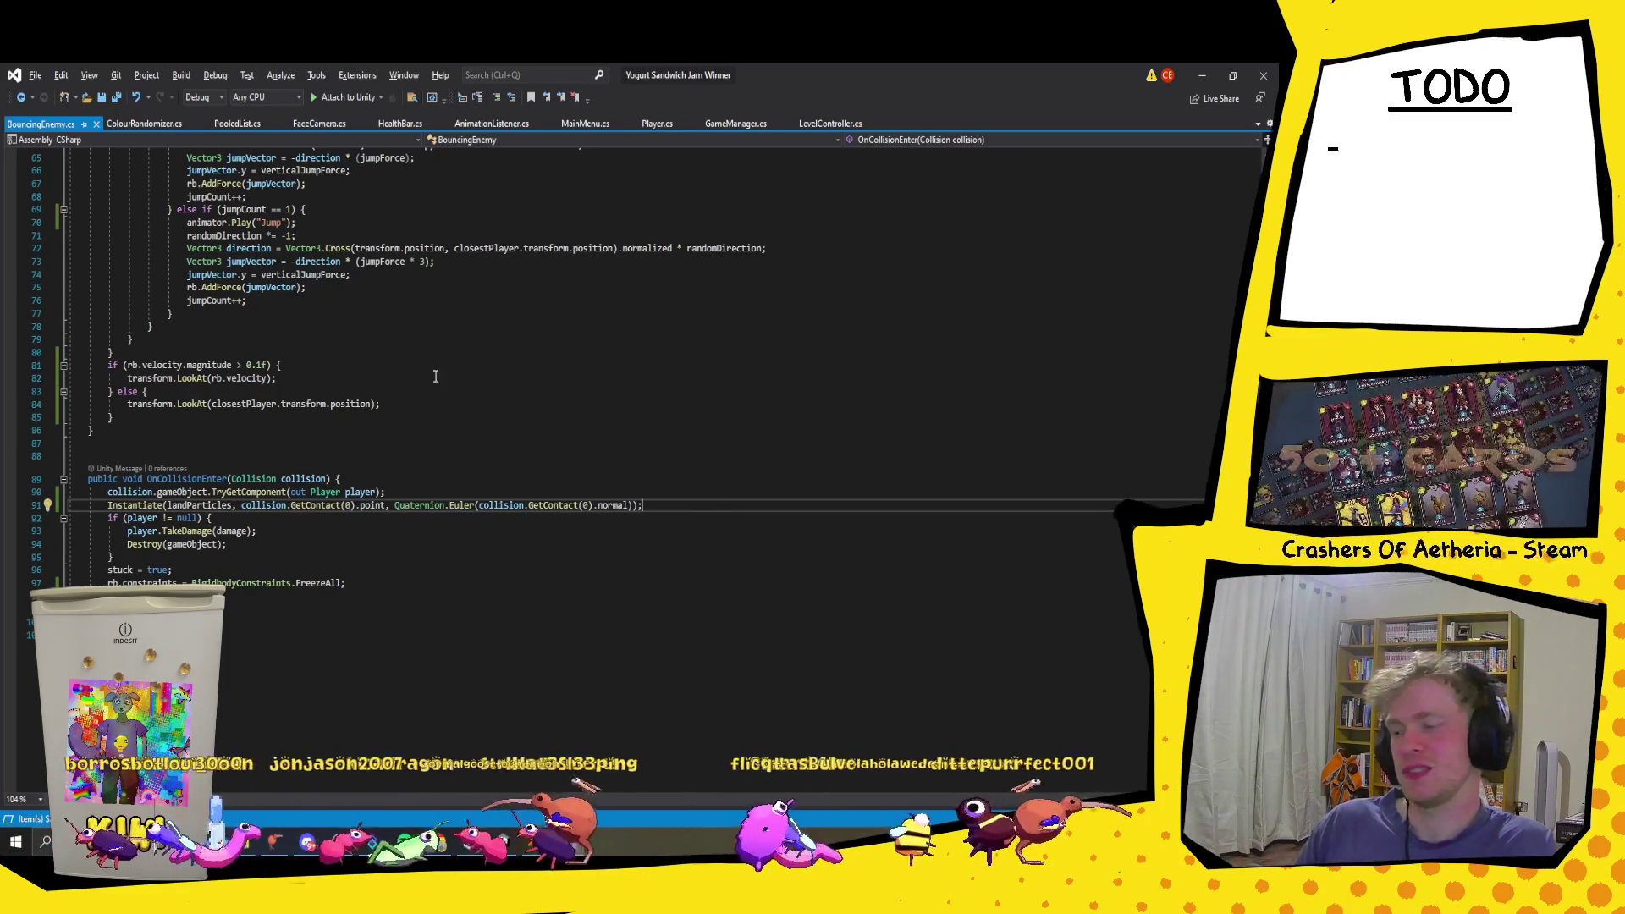
{"action": "key", "text": "alt+Tab"}
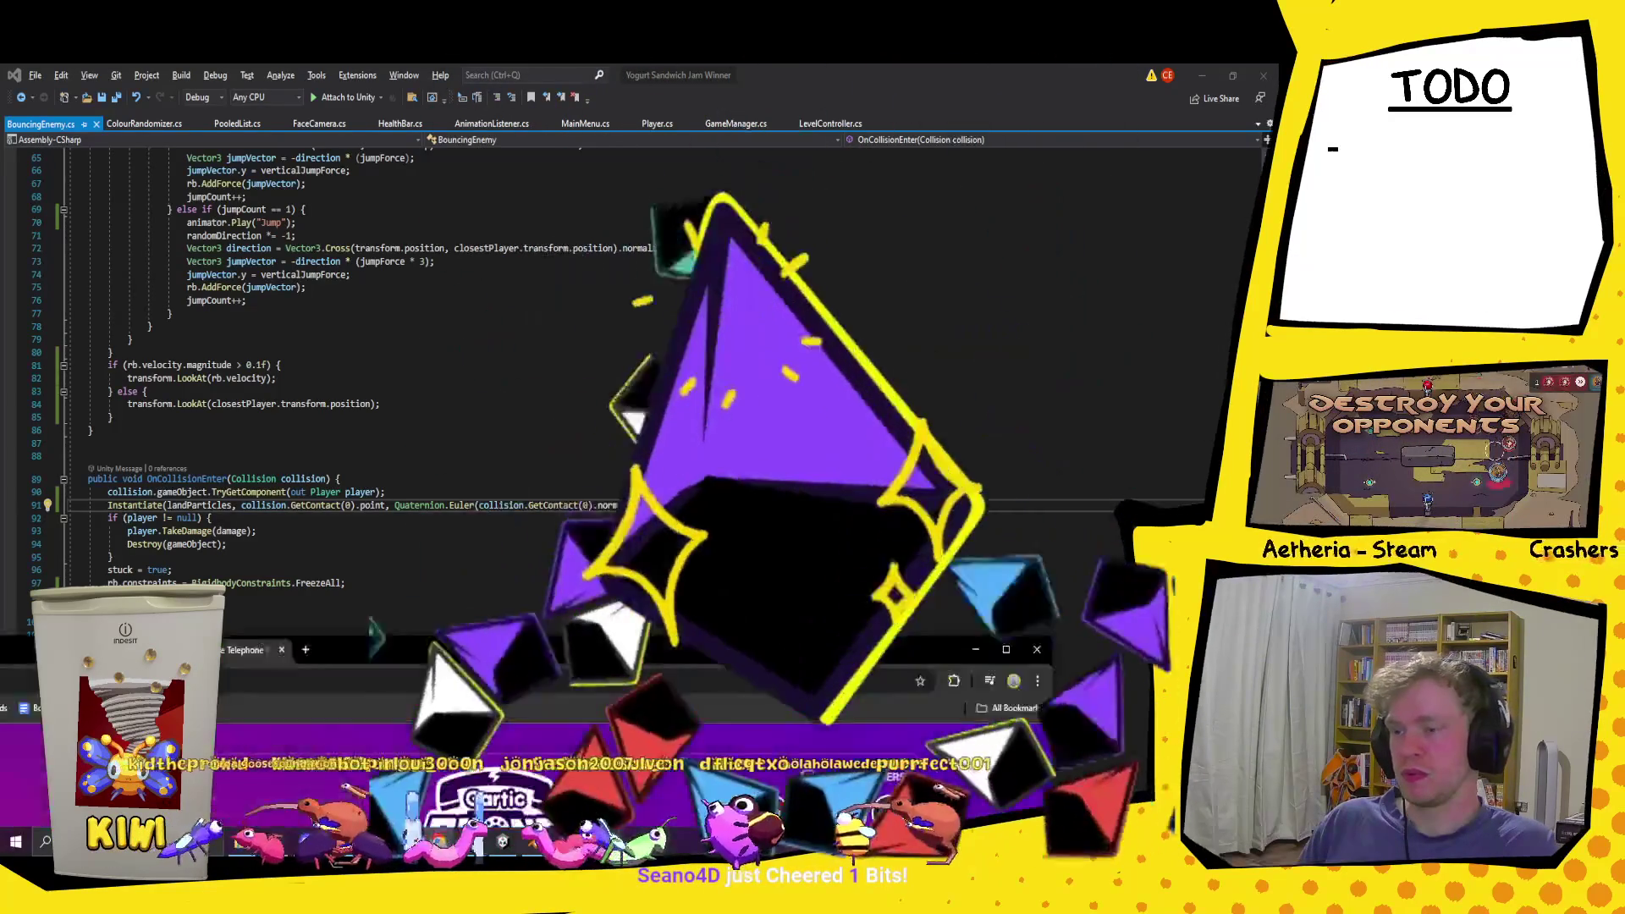
Step: In the Gartic Phone page, start a new lobby with START and copy the link via INVITE
{"action": "key", "text": "alt+Tab"}
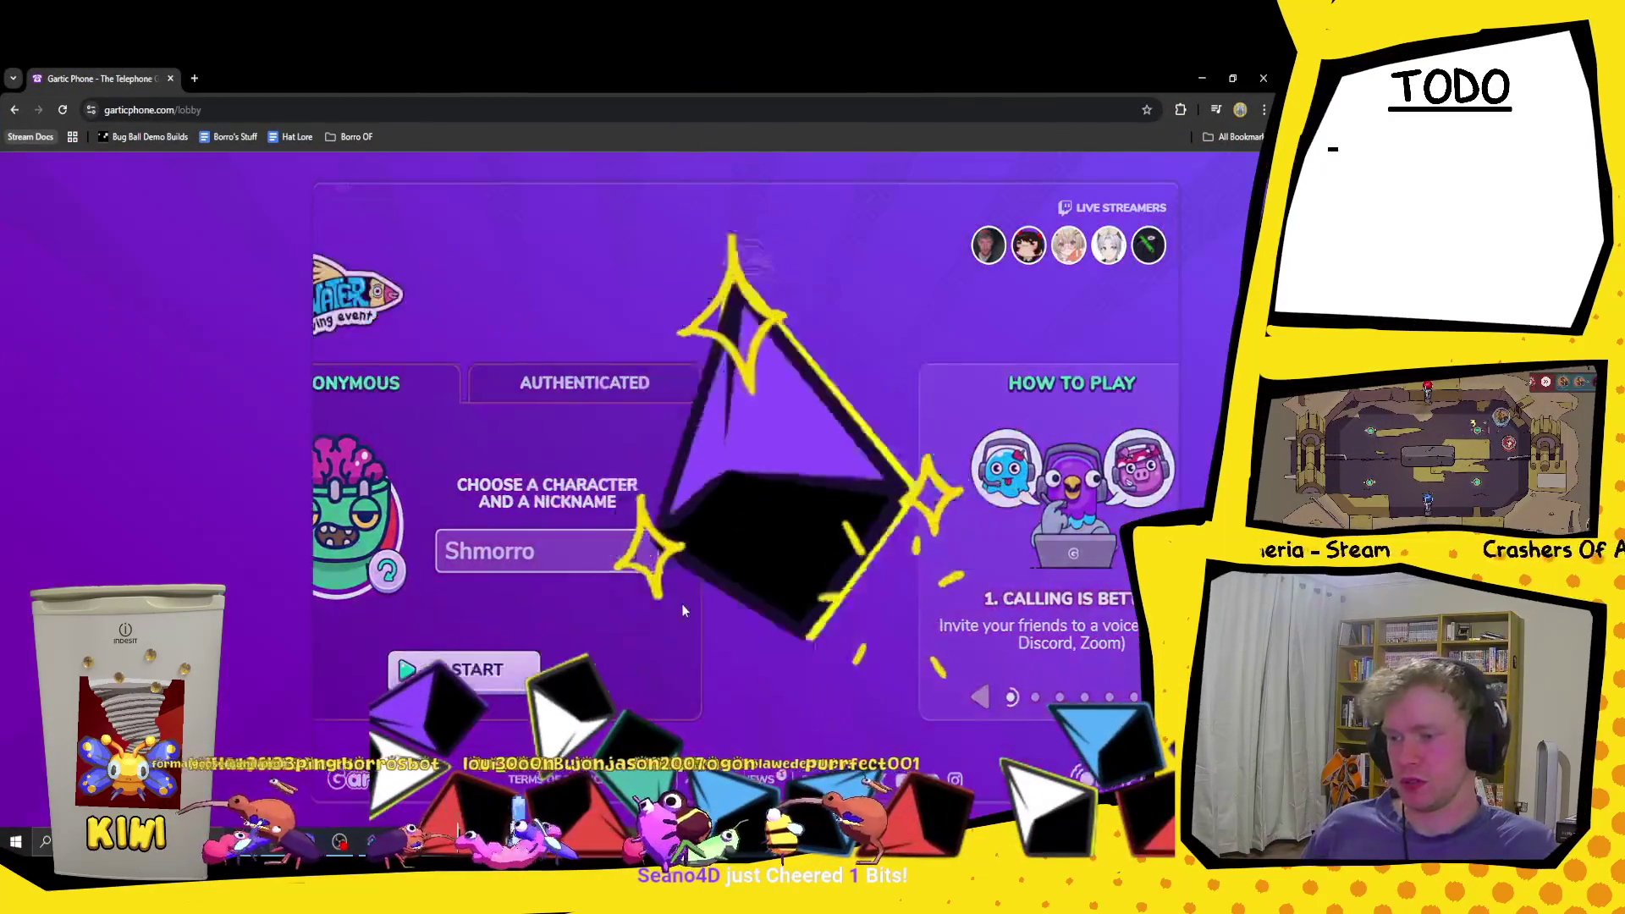
{"action": "left_click", "coordinate": [630, 682]}
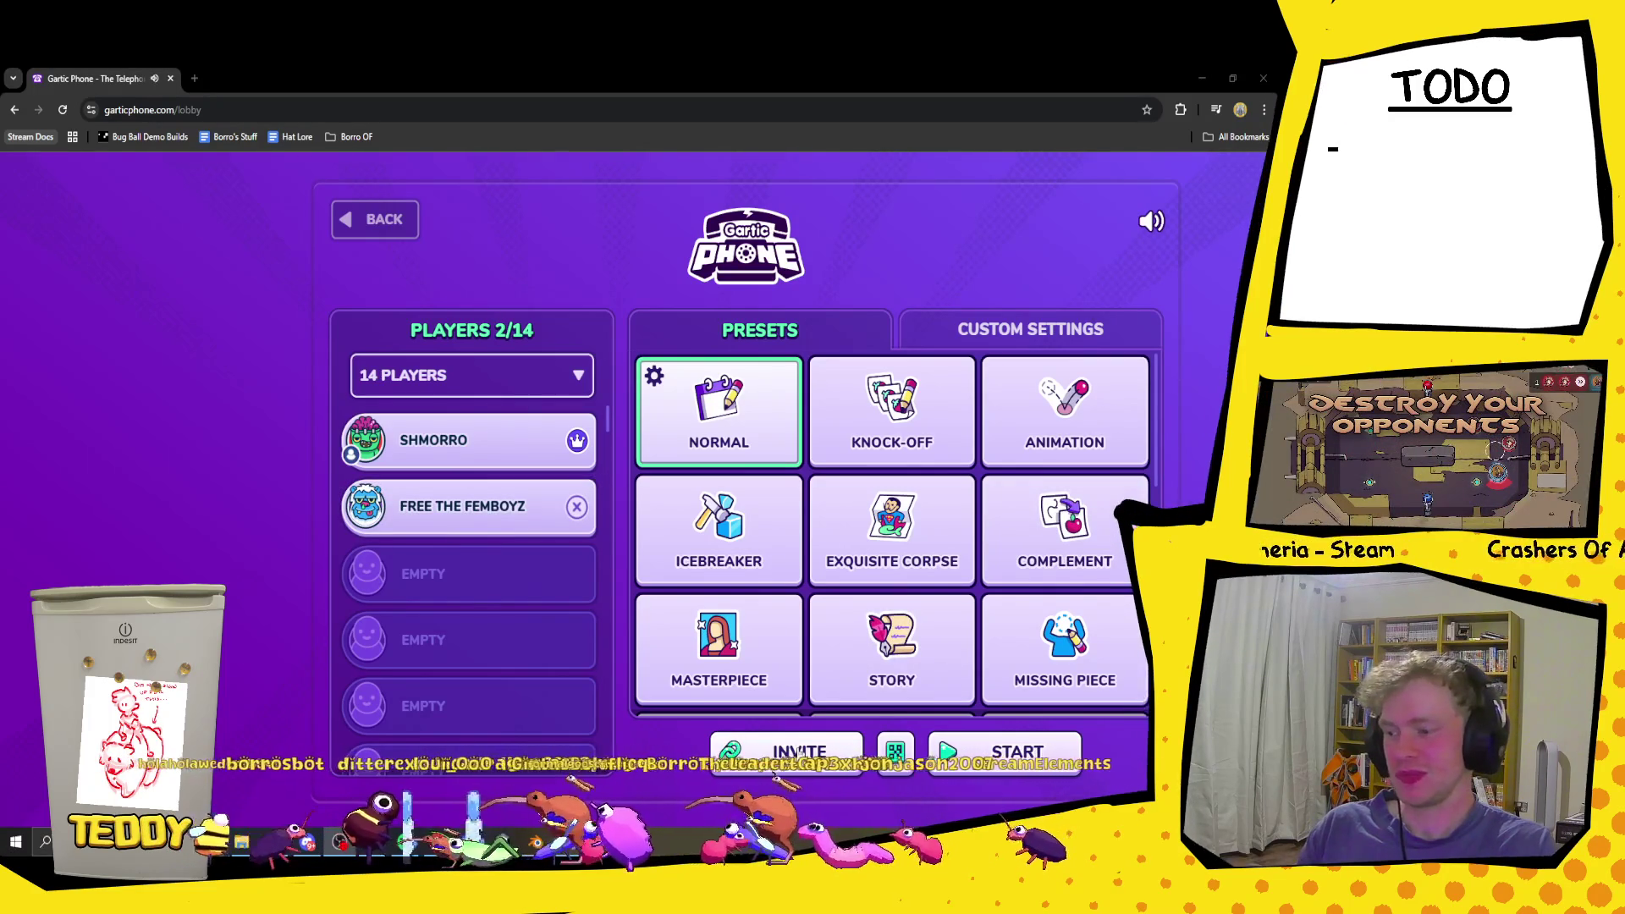
{"action": "left_click", "coordinate": [792, 751]}
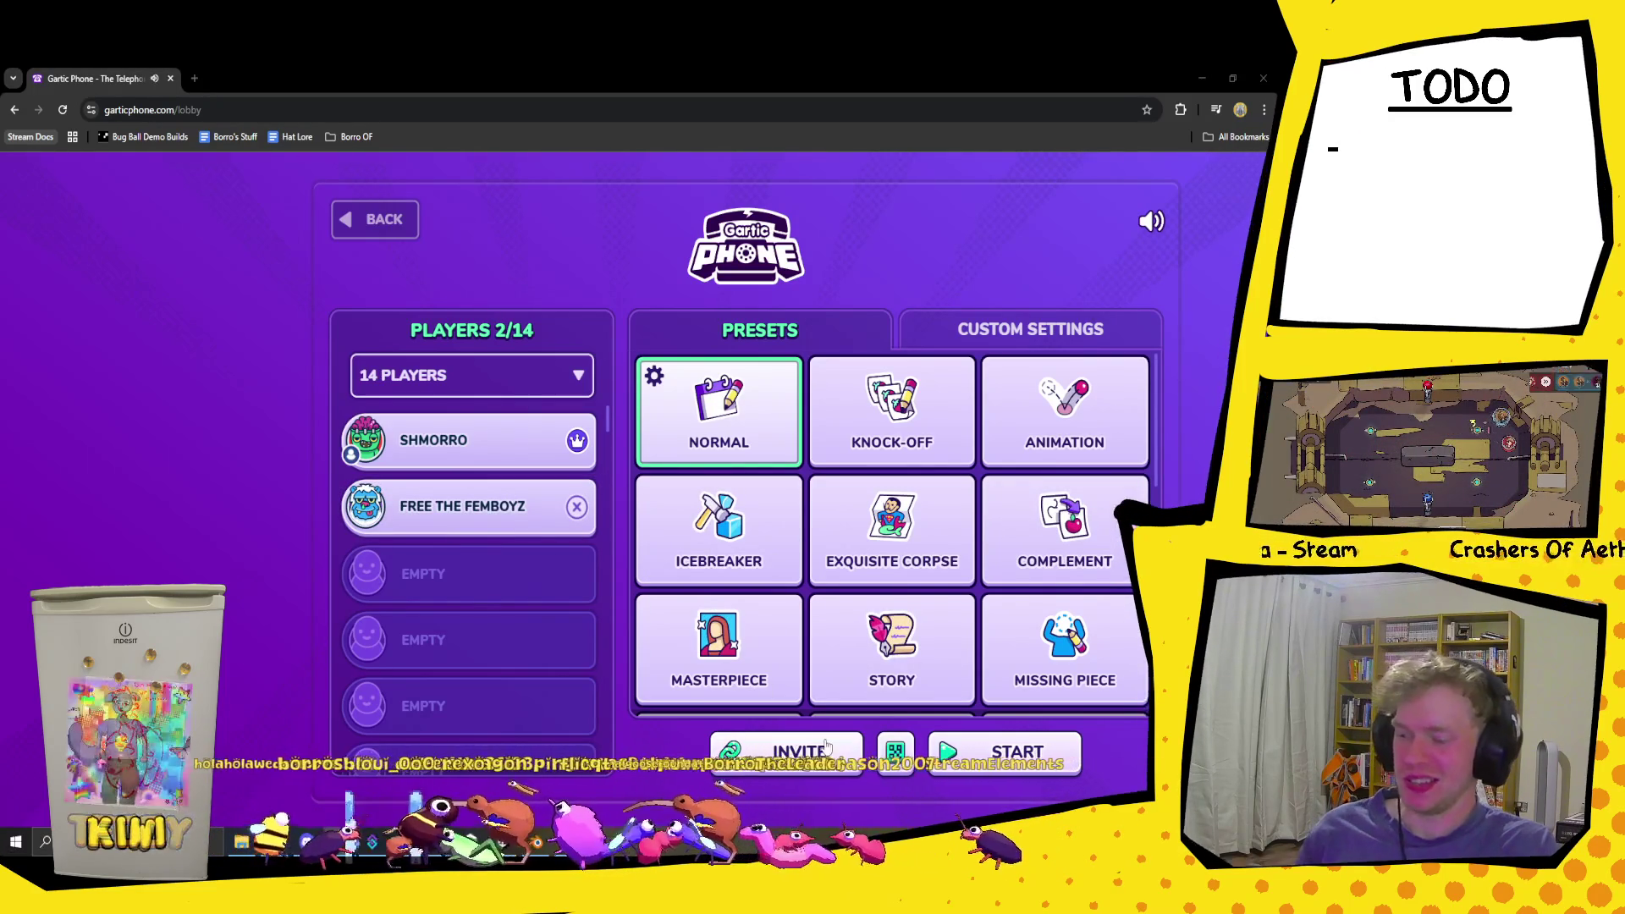